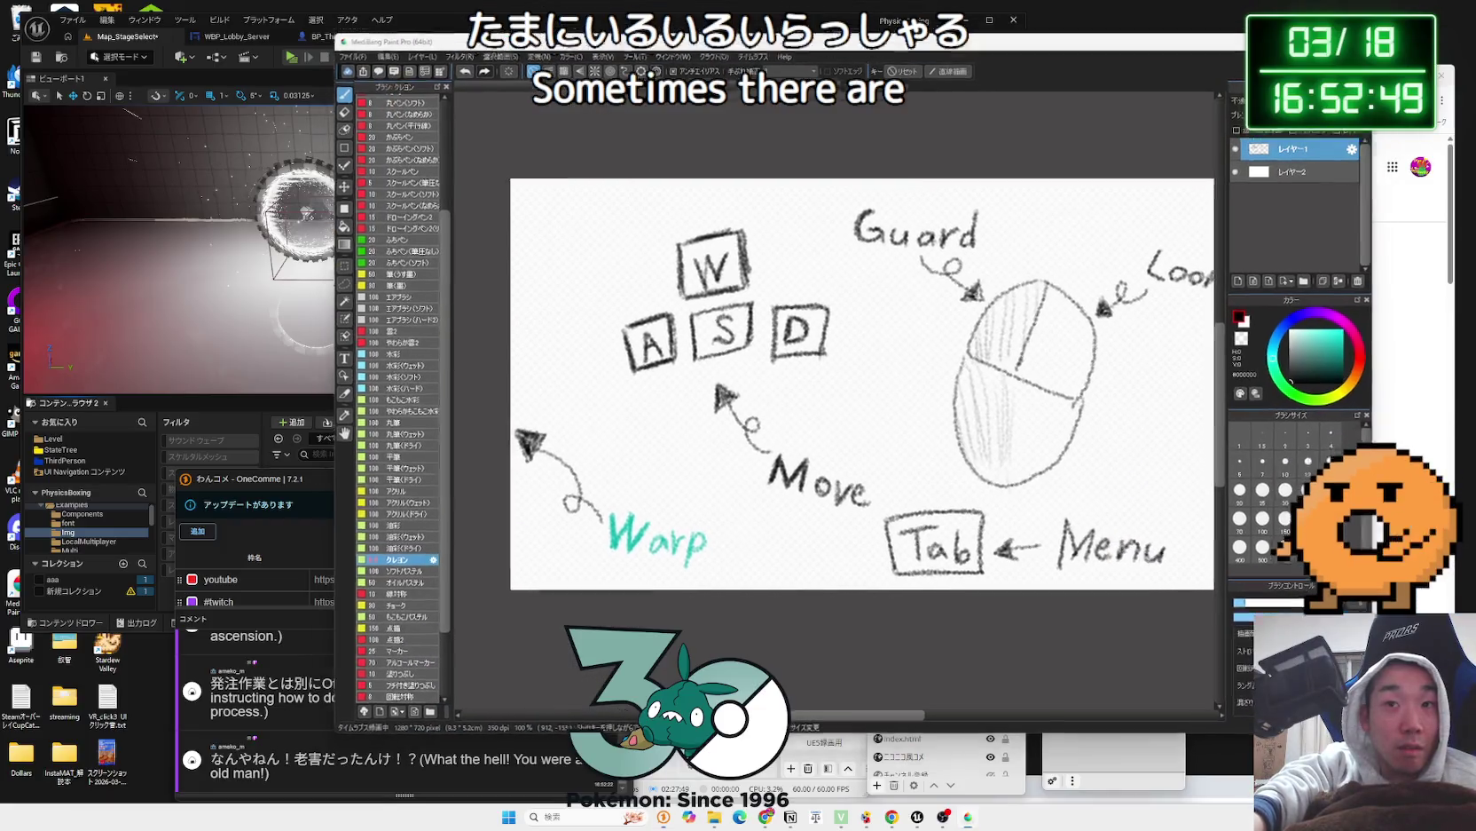
- Import sousaHouhou.png from the PhysicsBoxing folder into the Content Browser img folder
{"action": "left_click", "coordinate": [1018, 522]}
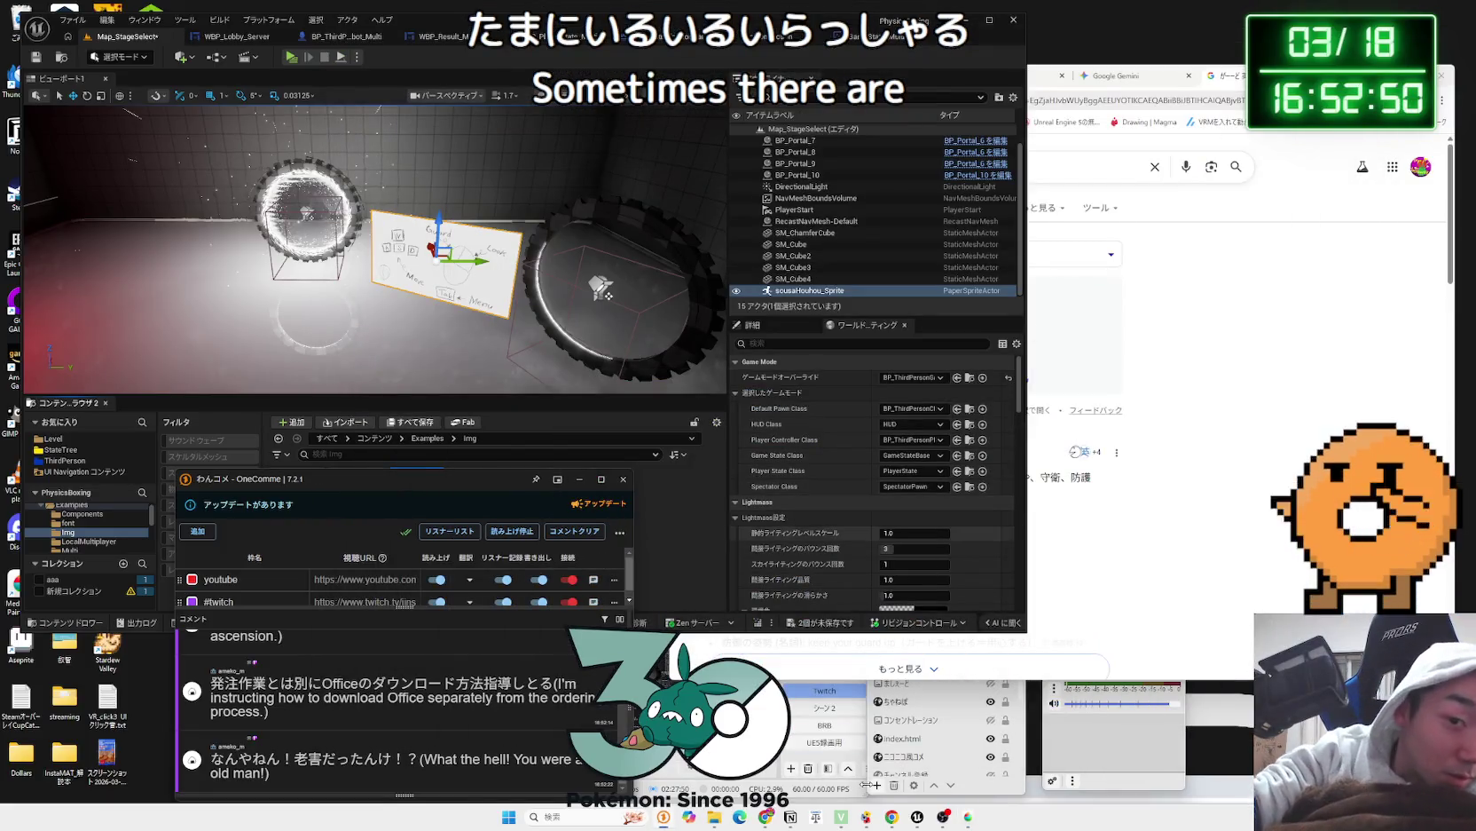
{"action": "left_click", "coordinate": [715, 817]}
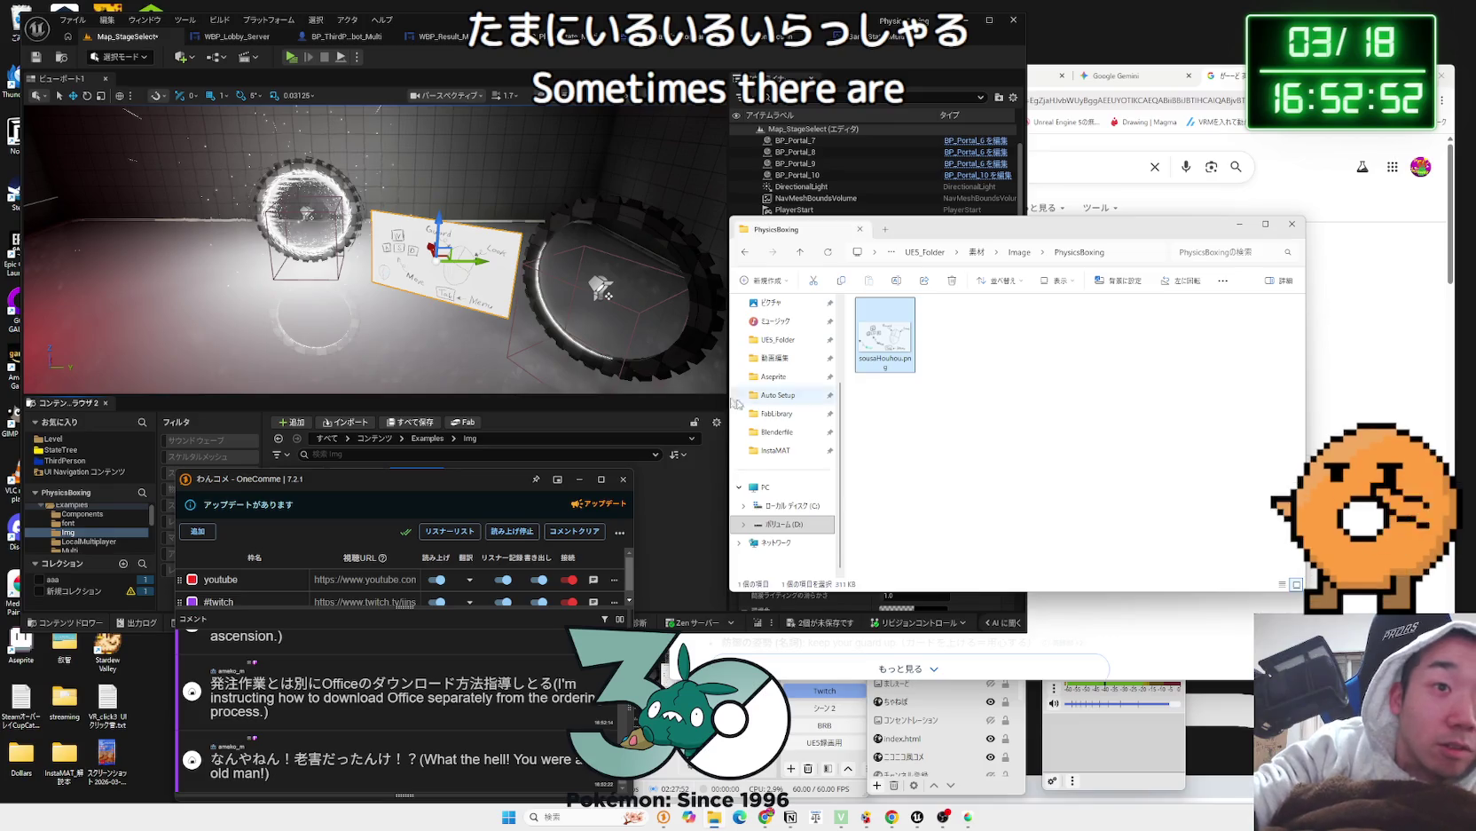
{"action": "left_click", "coordinate": [670, 549]}
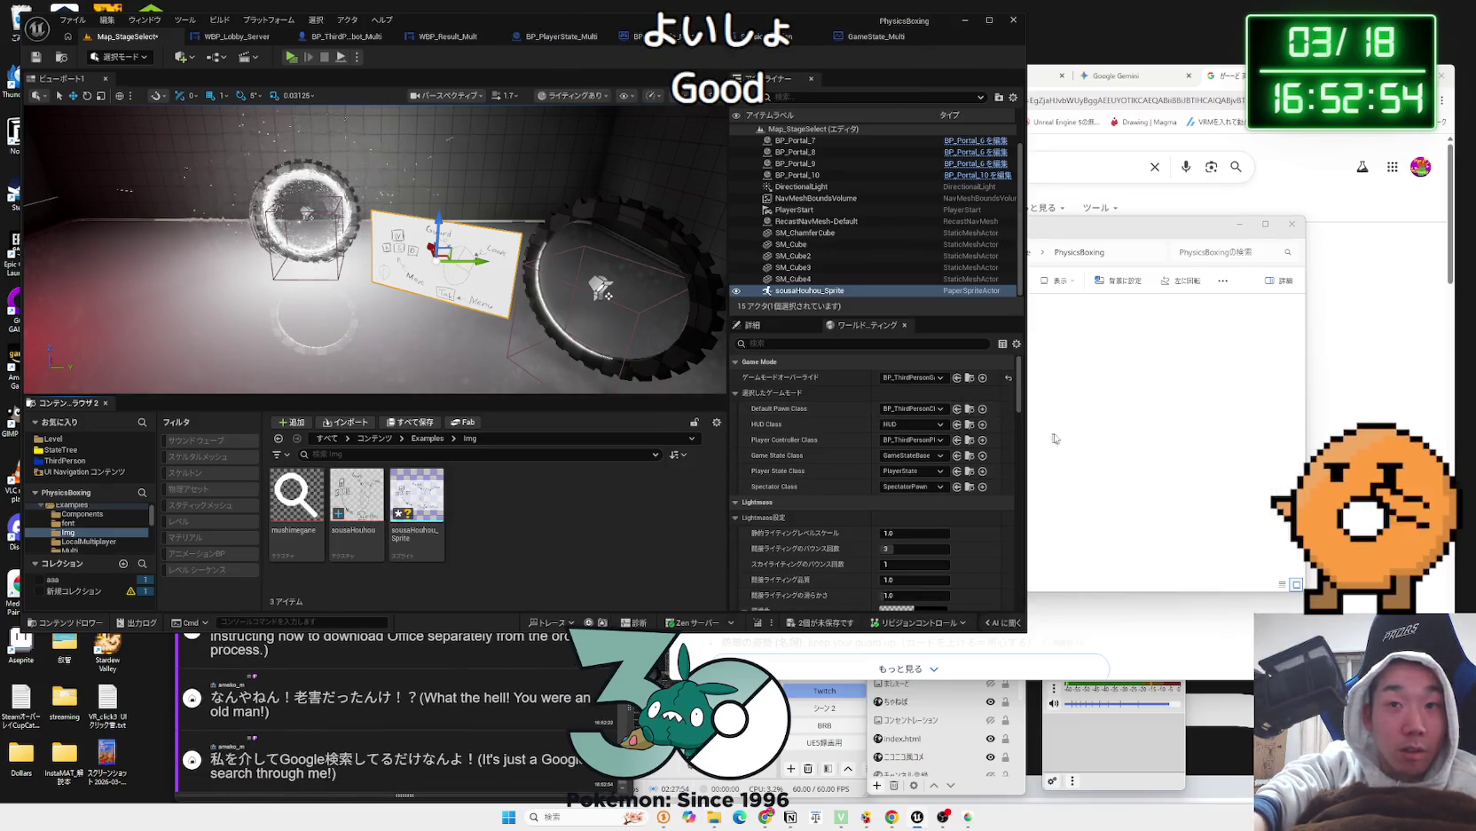
{"action": "left_click", "coordinate": [715, 817]}
{"action": "mouse_move", "coordinate": [885, 335]}
{"action": "left_mouse_down"}
{"action": "mouse_move", "coordinate": [735, 450]}
{"action": "mouse_move", "coordinate": [572, 544]}
{"action": "mouse_move", "coordinate": [632, 484]}
{"action": "left_mouse_up"}
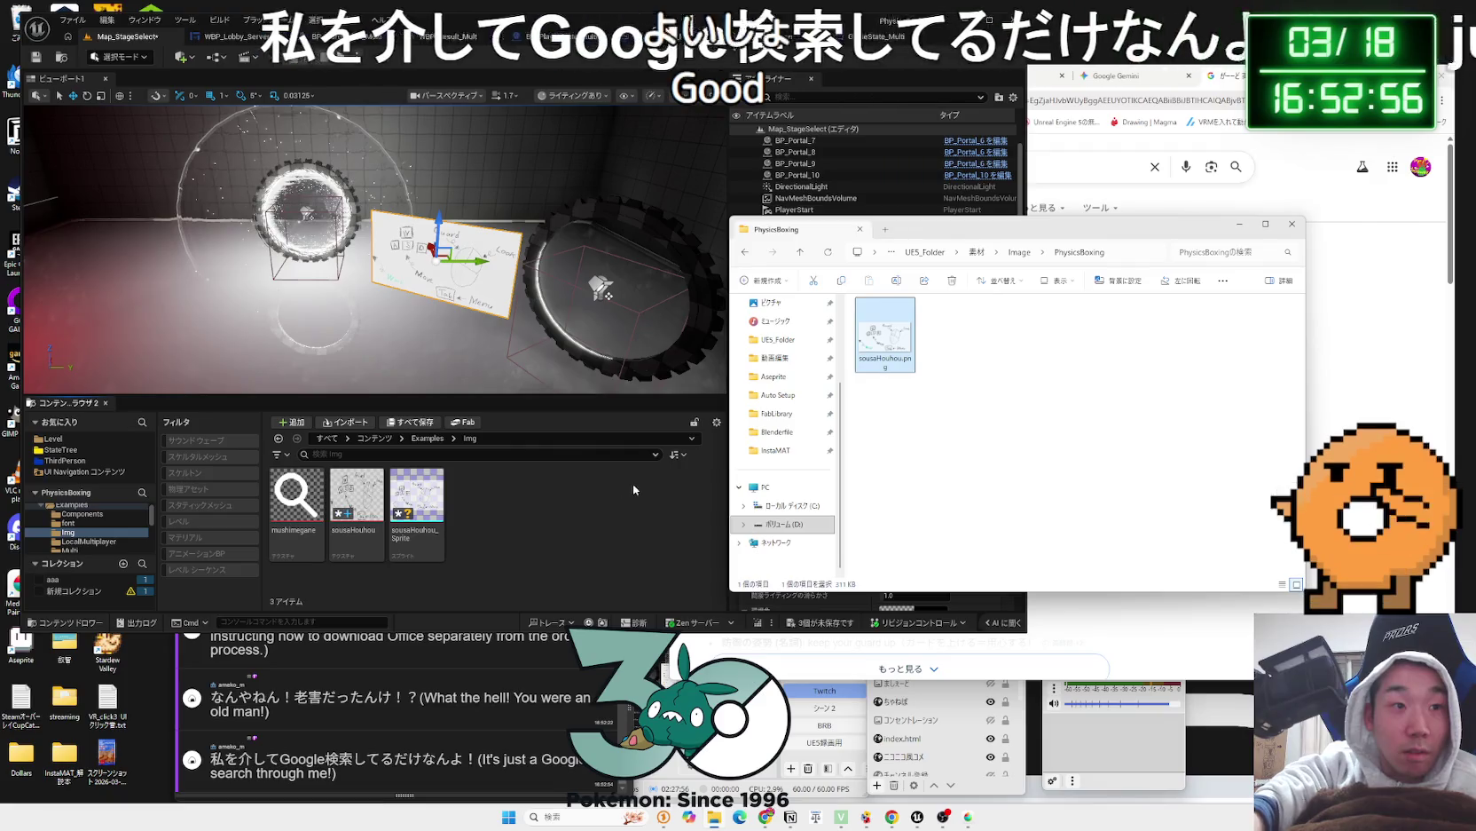
{"action": "left_click", "coordinate": [625, 488]}
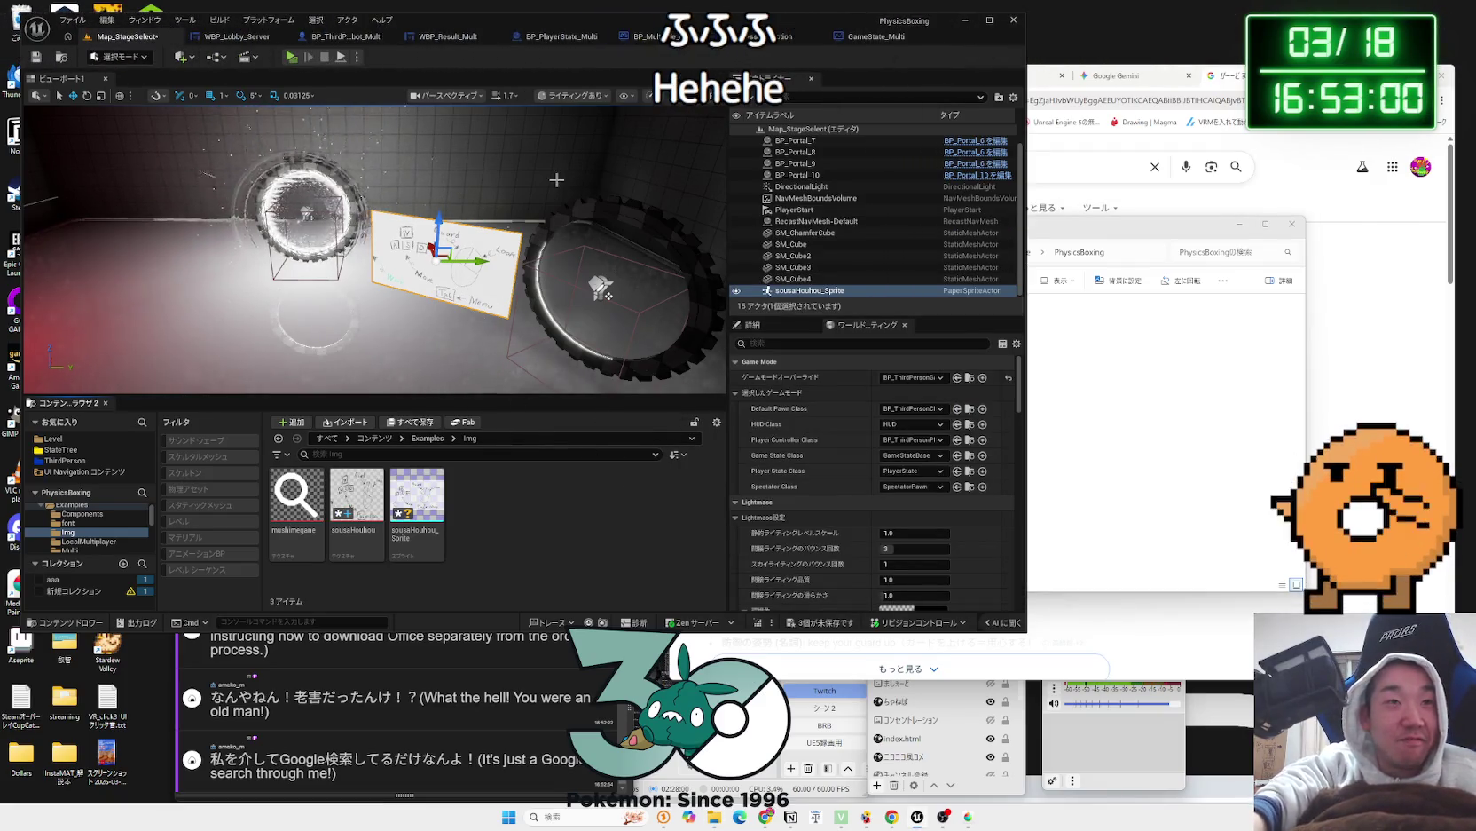
- Run a brief test play, then focus the whiteboard sprite and undo an accidental move
{"action": "left_click", "coordinate": [295, 58]}
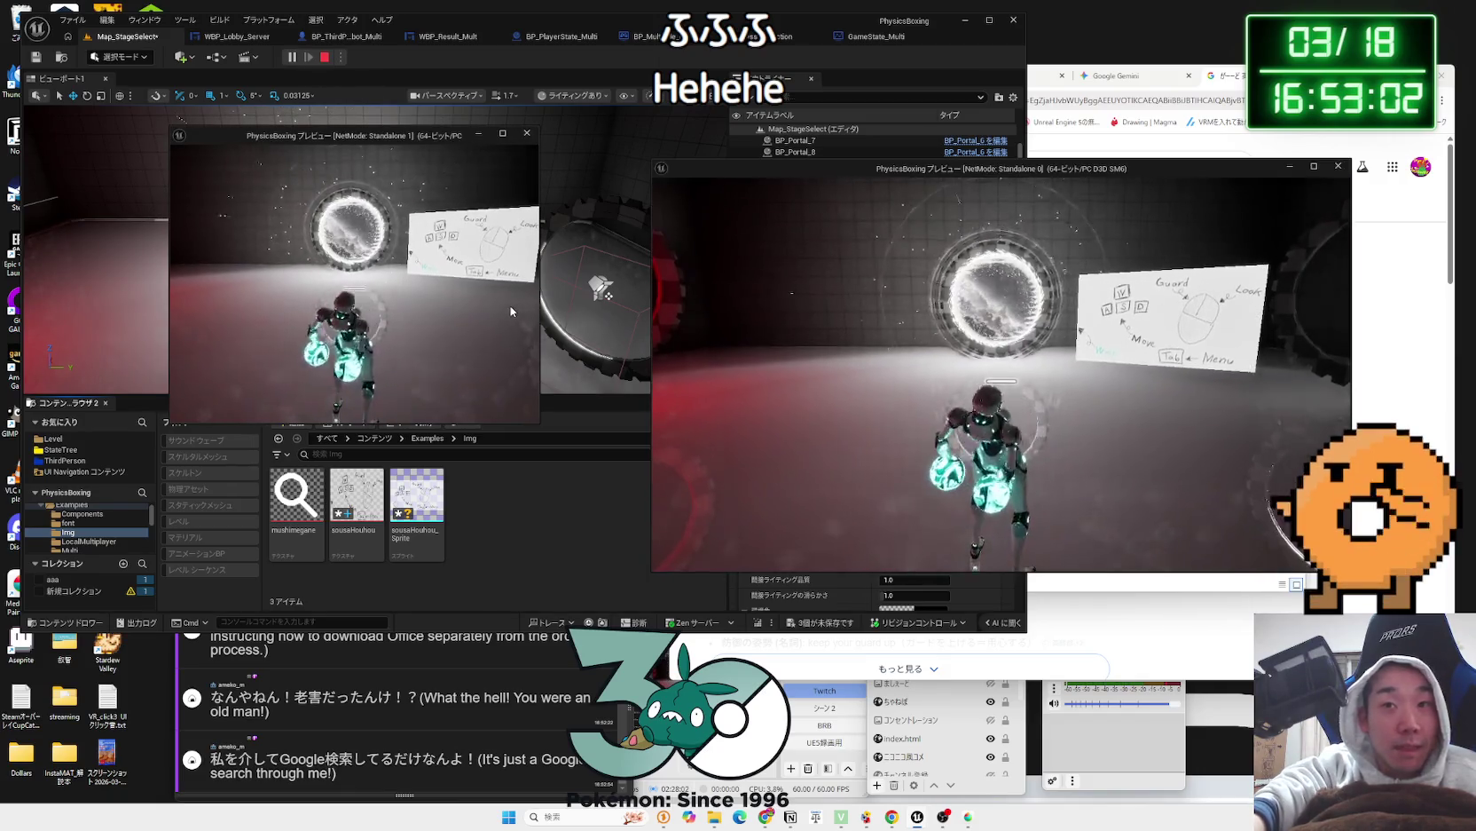
{"action": "key", "text": "Escape"}
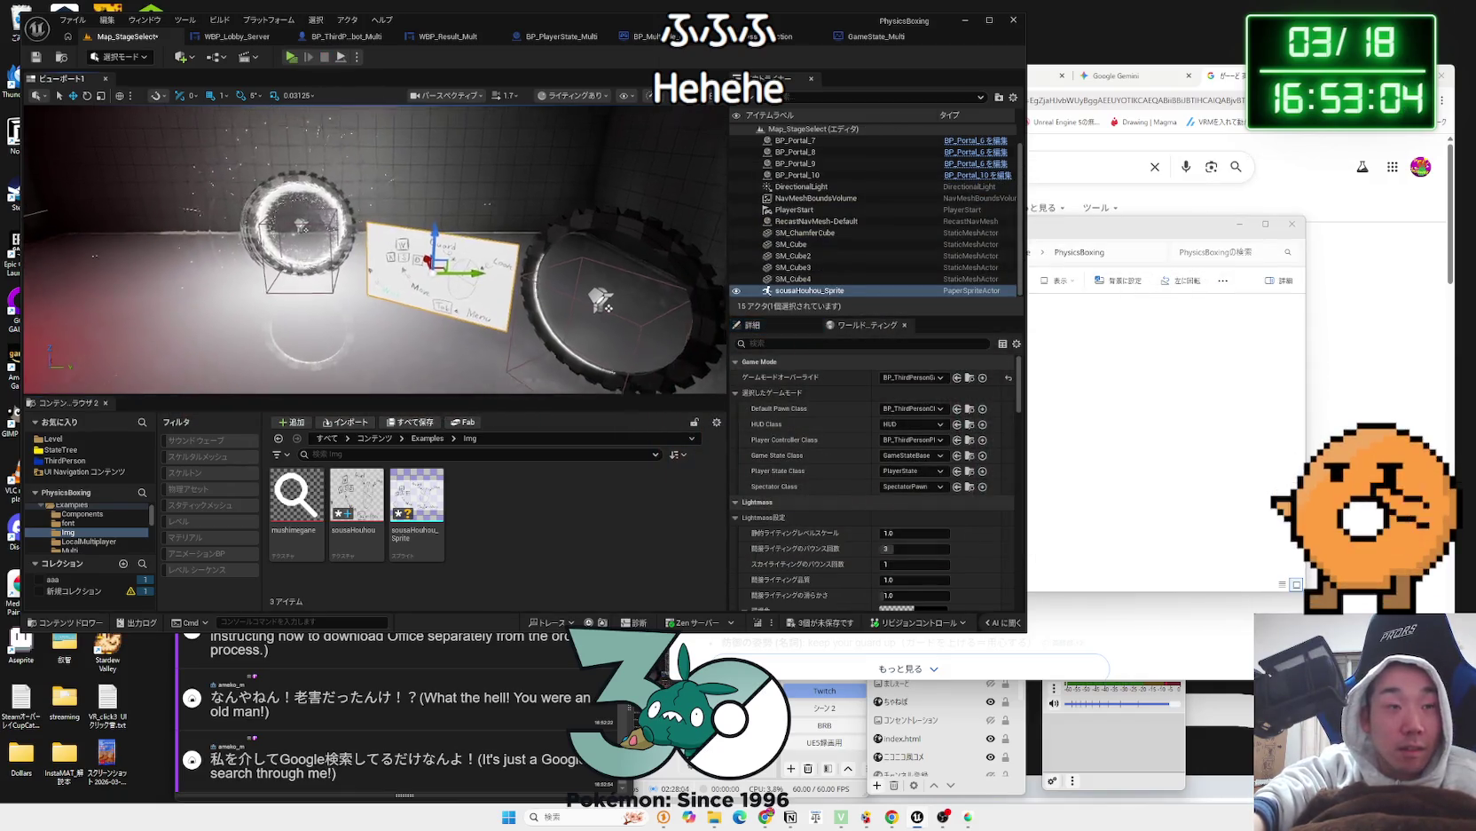
{"action": "key", "text": "f"}
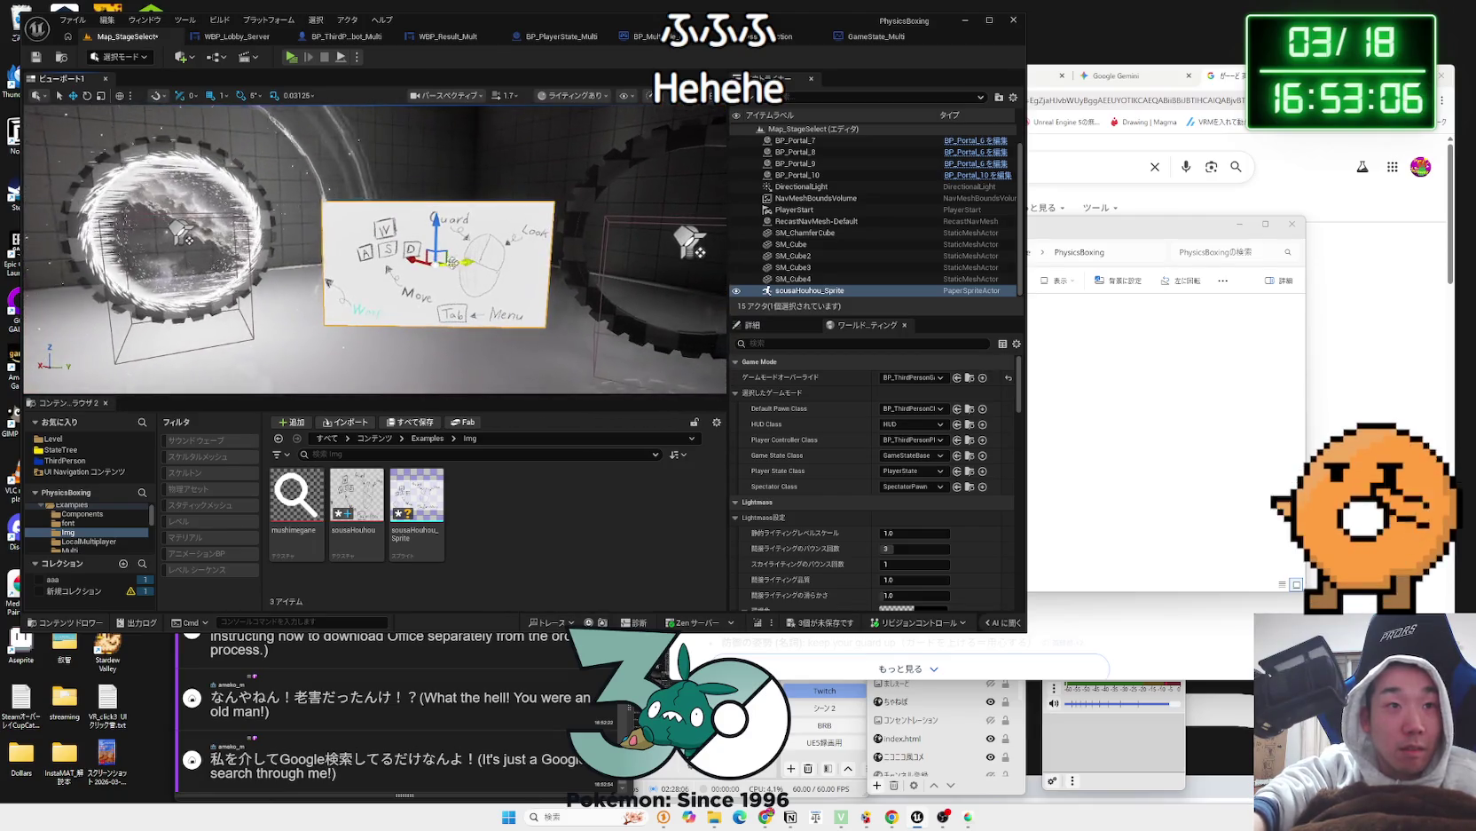
{"action": "left_click_drag", "start_coordinate": [427, 263], "coordinate": [415, 263]}
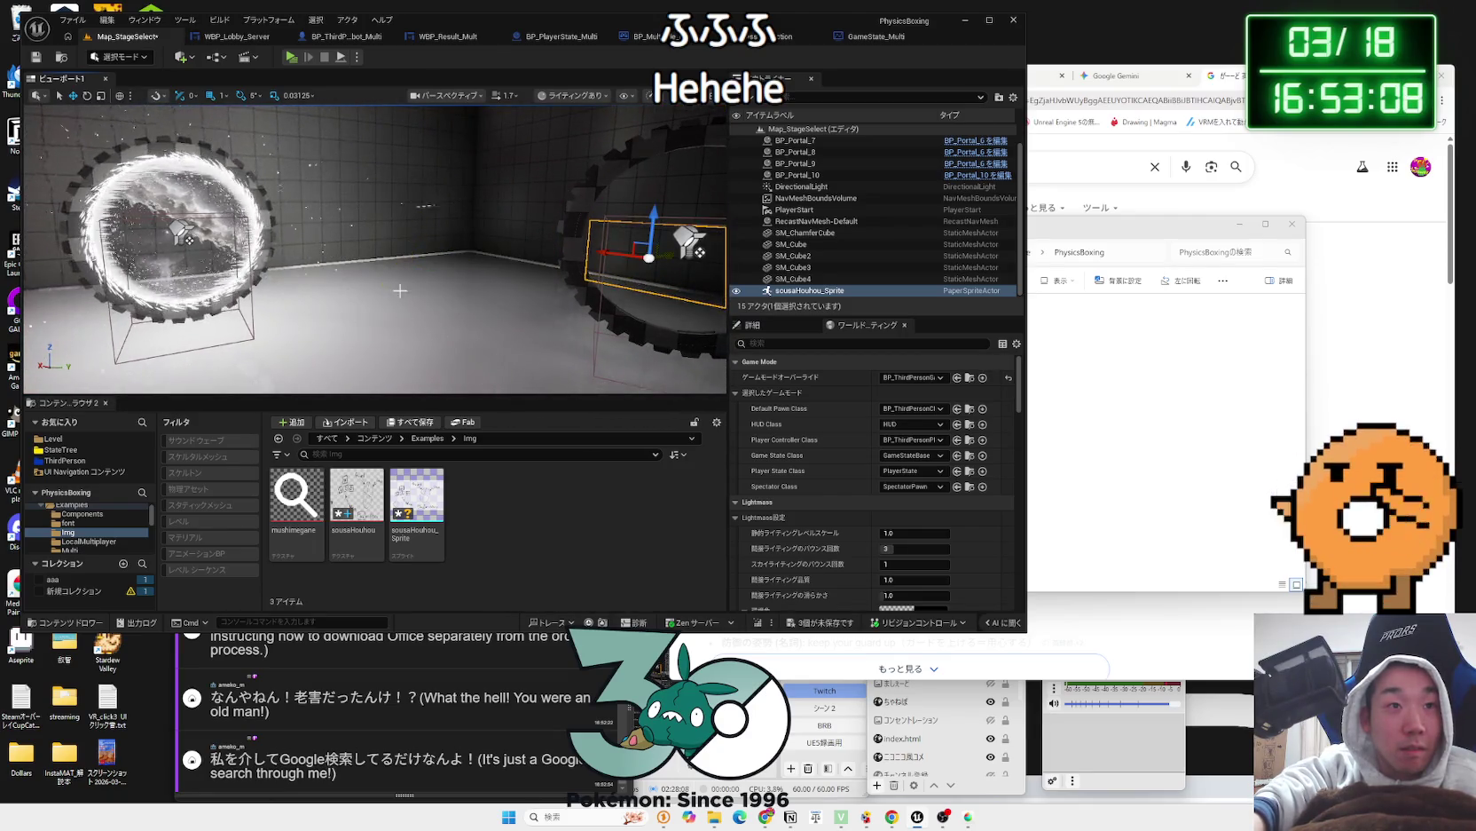
{"action": "key", "text": "ctrl+z"}
- Shift the whiteboard sprite slightly left along Y and frame it in the viewport
{"action": "left_click_drag", "start_coordinate": [460, 267], "coordinate": [387, 263]}
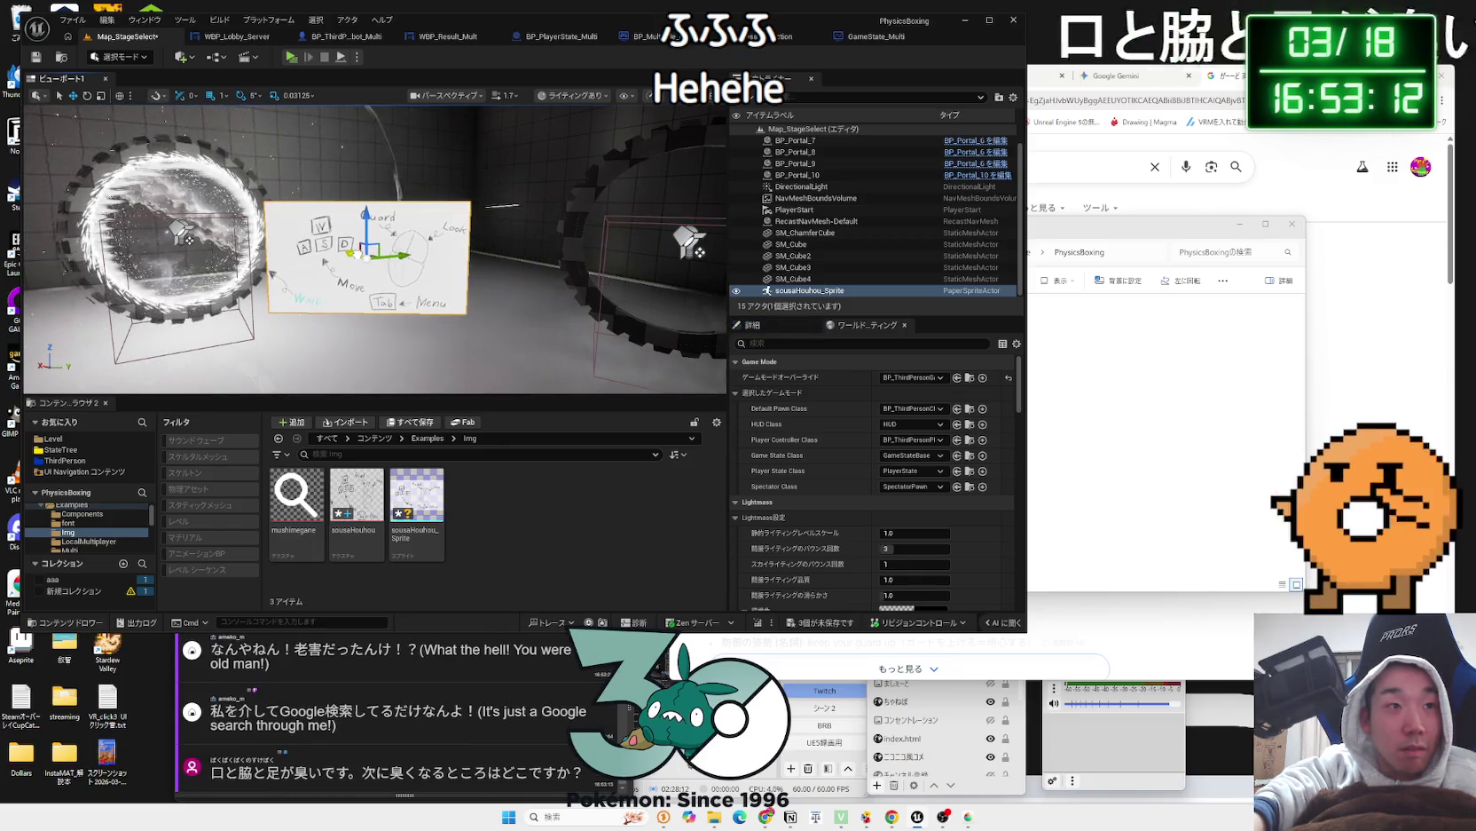
{"action": "scroll", "coordinate": [373, 249], "scroll_direction": "up", "scroll_amount": 10}
{"action": "scroll", "coordinate": [373, 249], "scroll_direction": "down", "scroll_amount": 10}
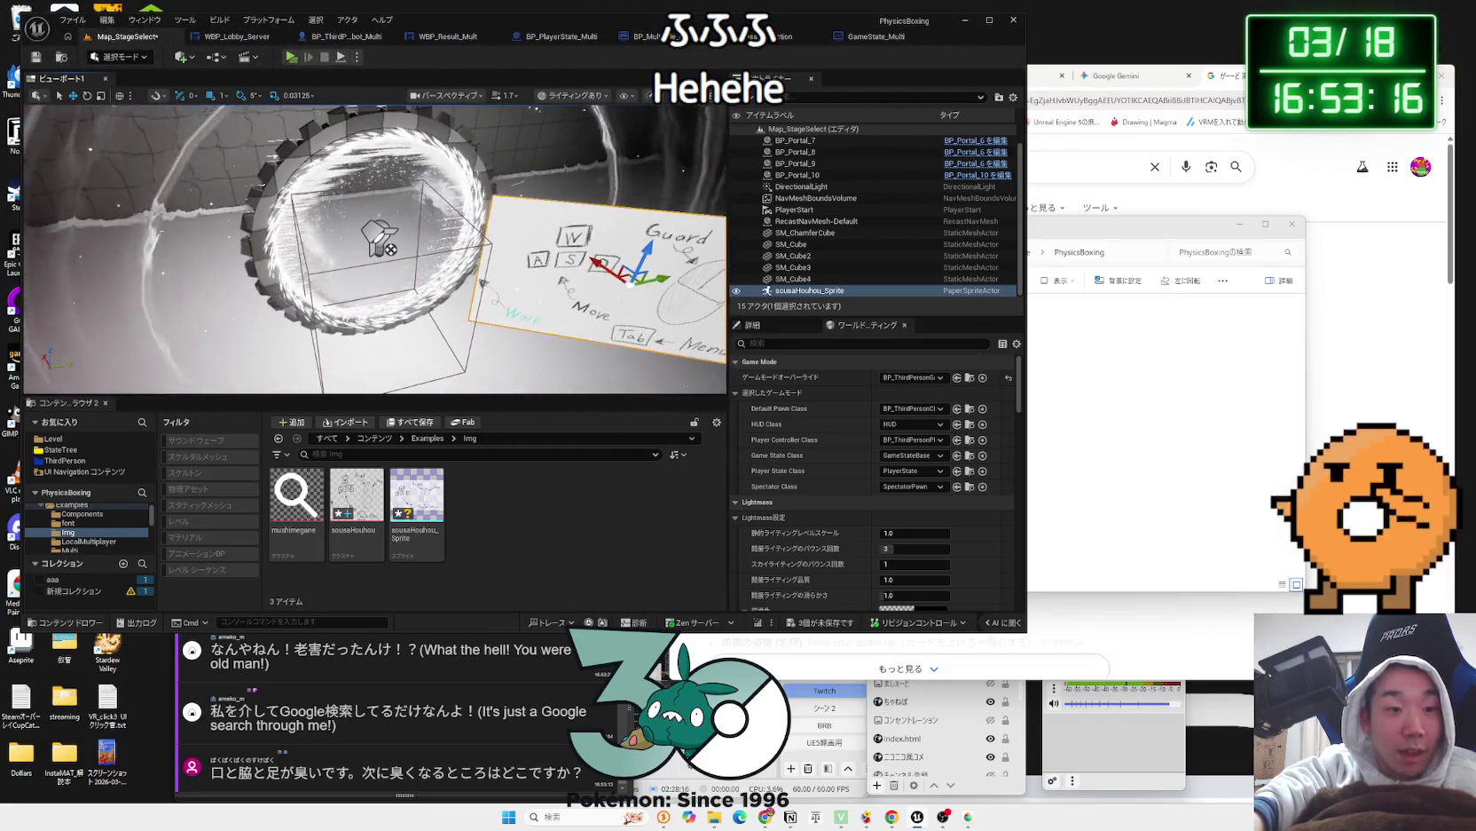
{"action": "key", "text": "d"}
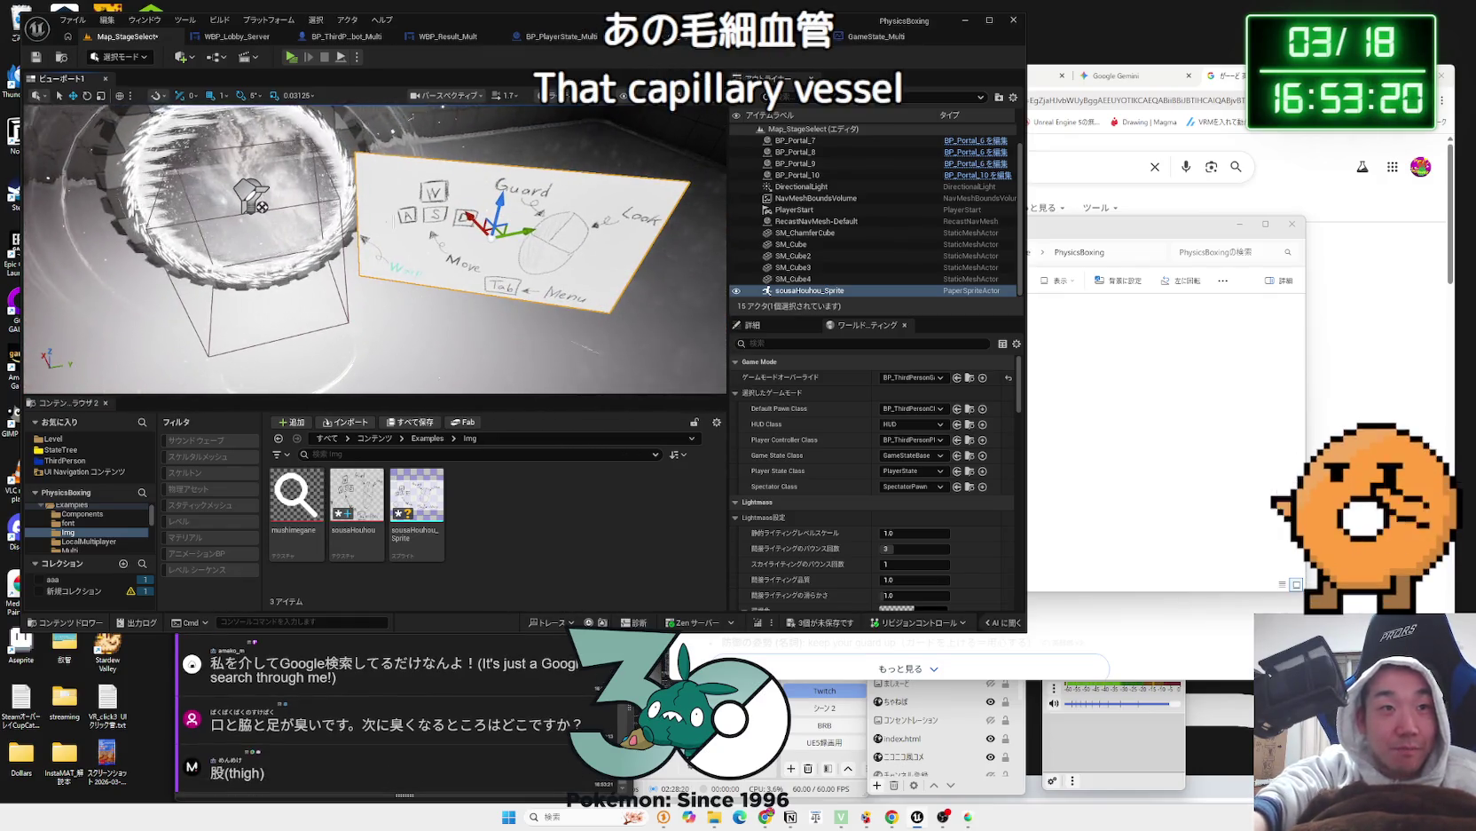
{"action": "key", "text": "w"}
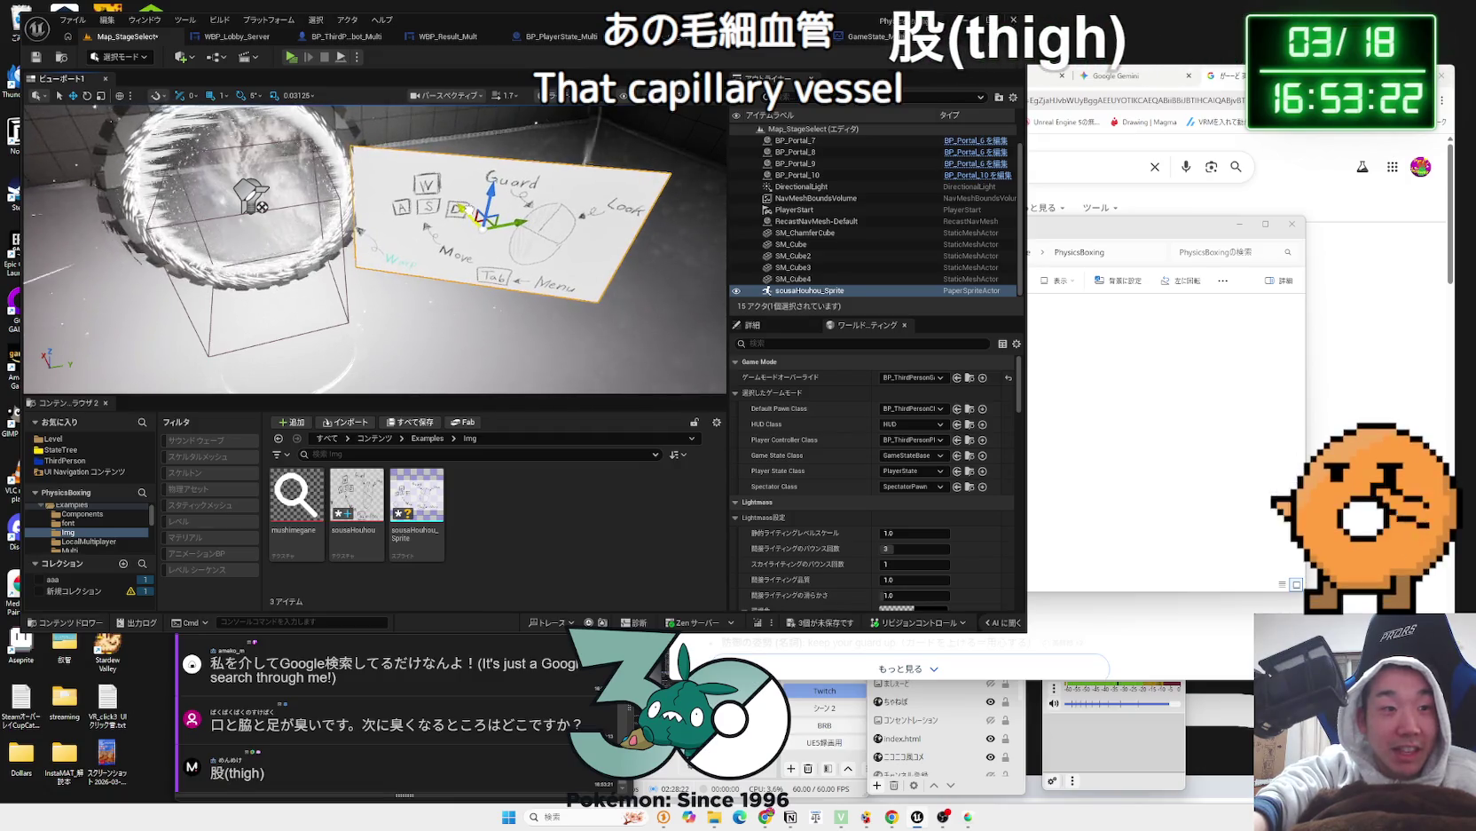
{"action": "key", "text": "w"}
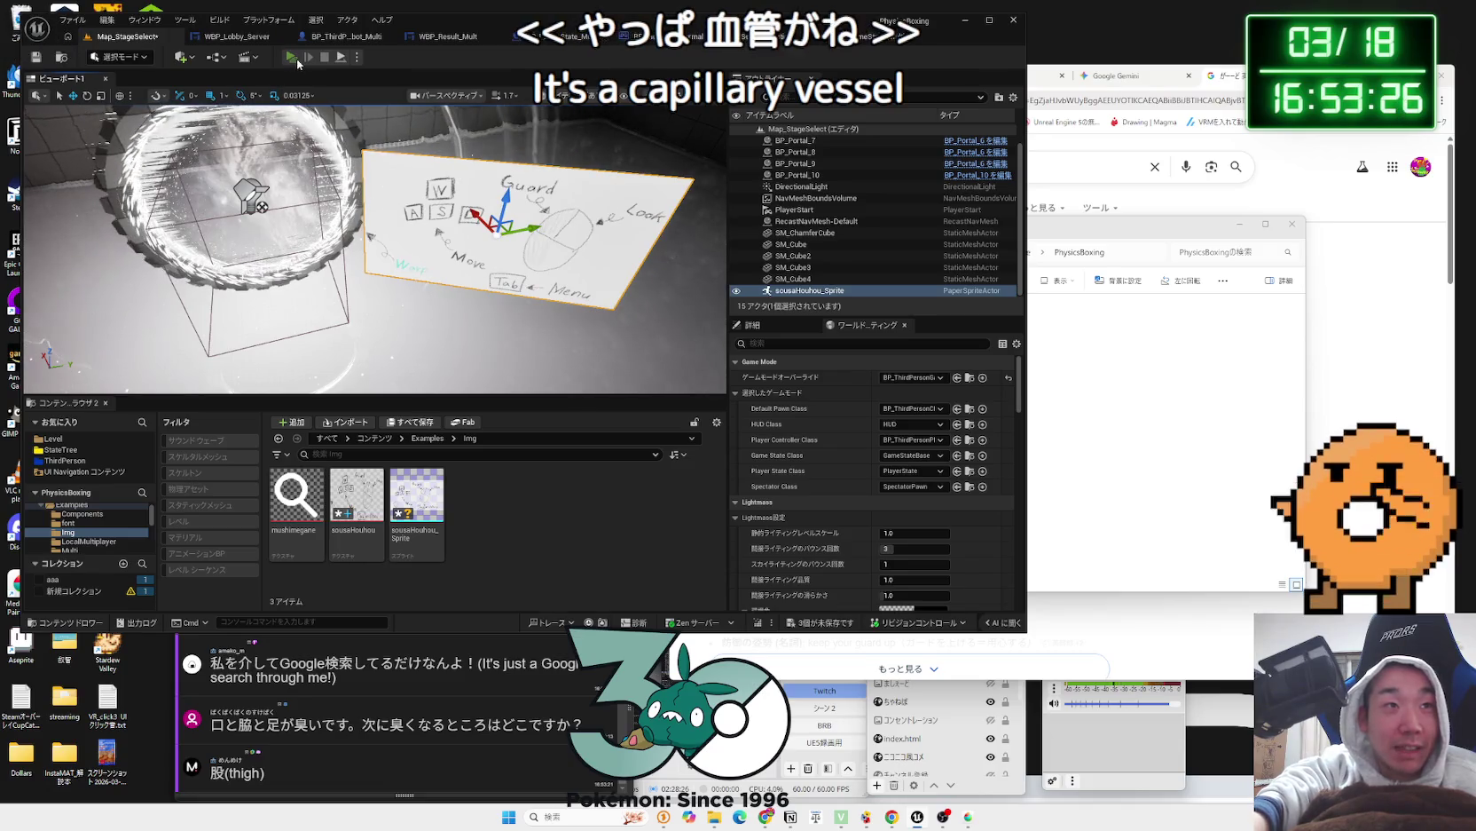
- Run a two-player test play, then close the game preview to stop it
{"action": "left_click", "coordinate": [296, 59]}
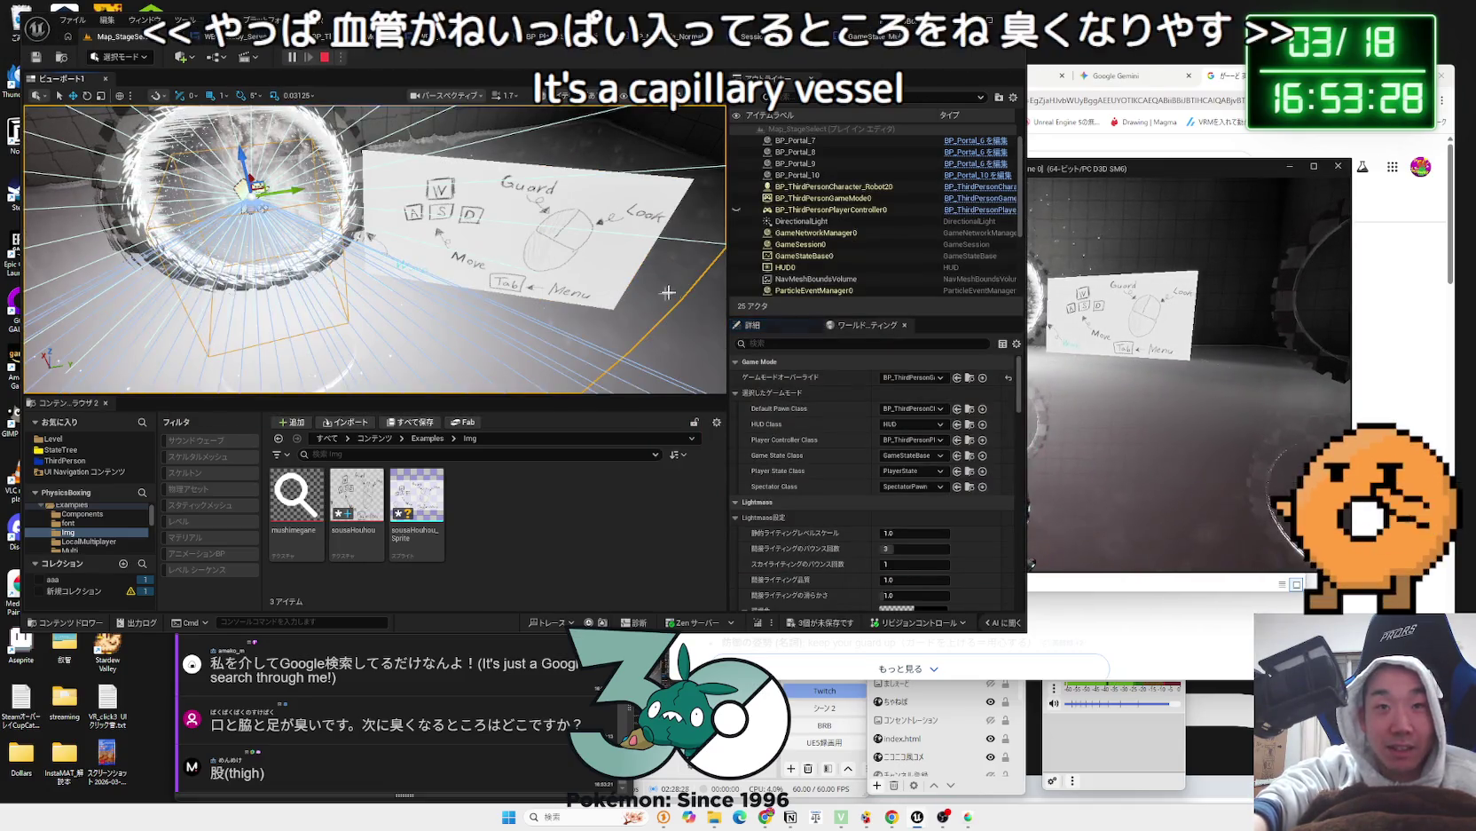
{"action": "left_click", "coordinate": [1196, 127]}
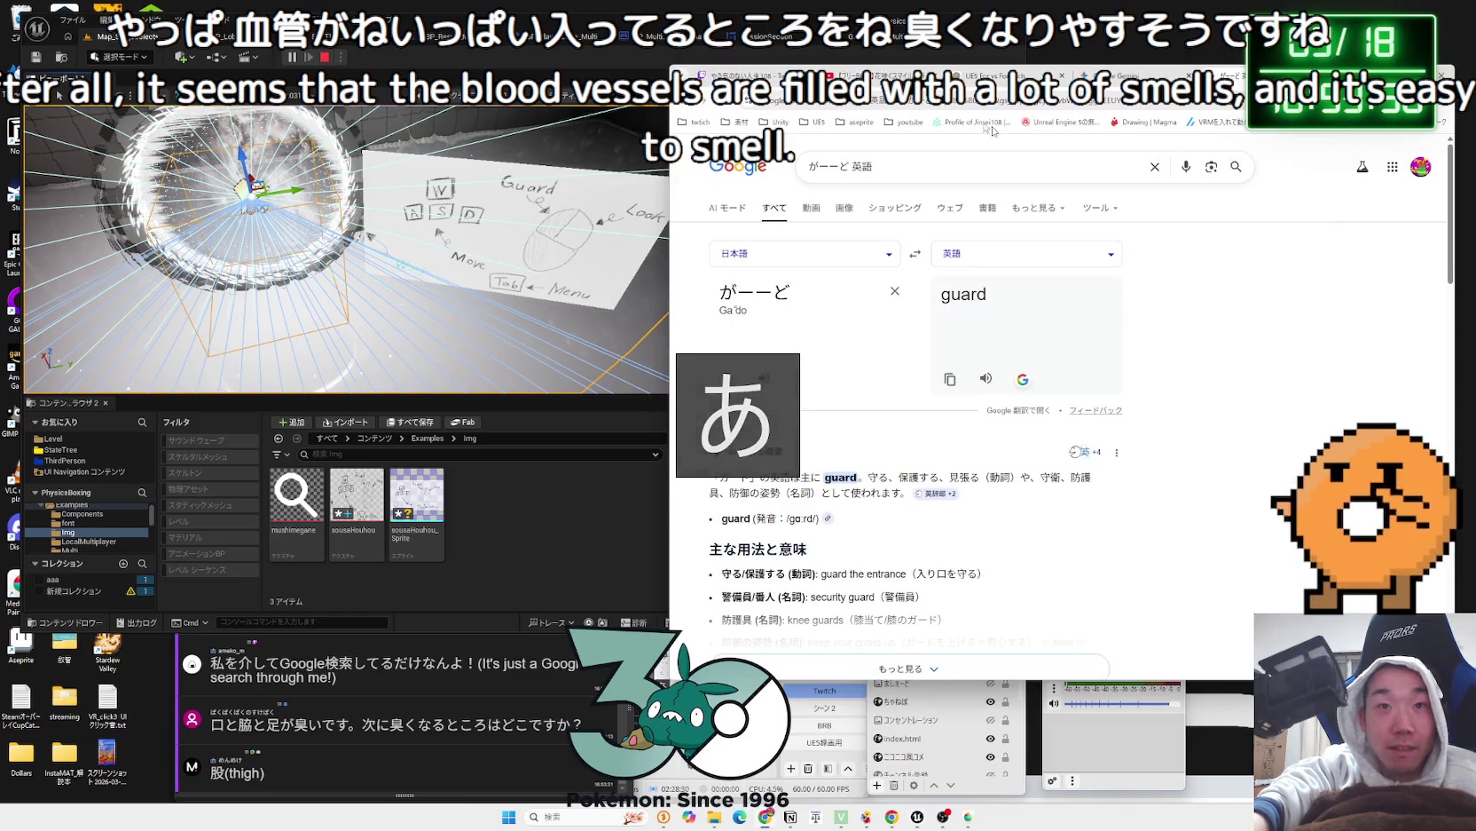
{"action": "left_click", "coordinate": [572, 66]}
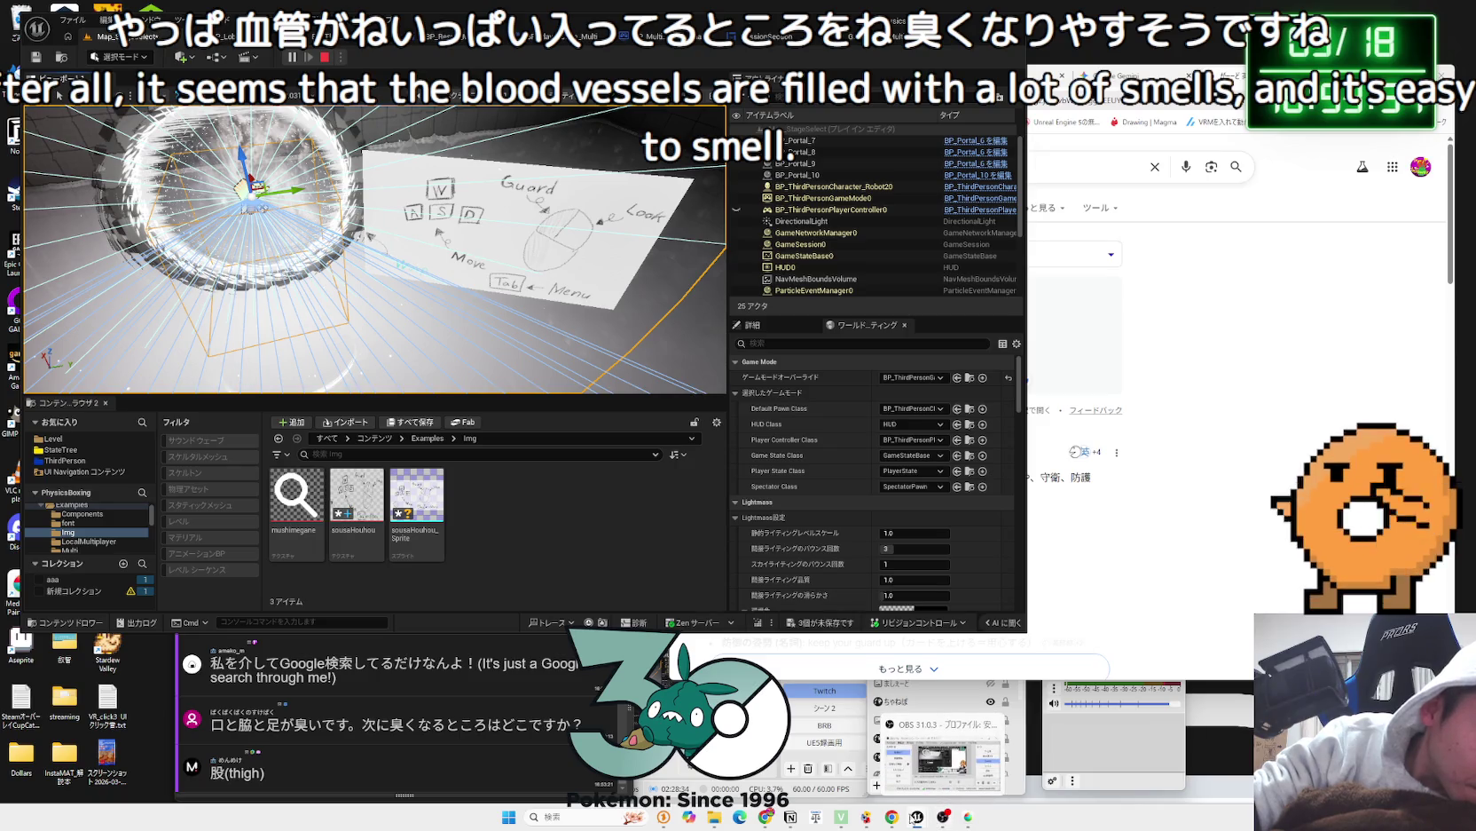
{"action": "mouse_move", "coordinate": [915, 818]}
{"action": "left_click", "coordinate": [1001, 760]}
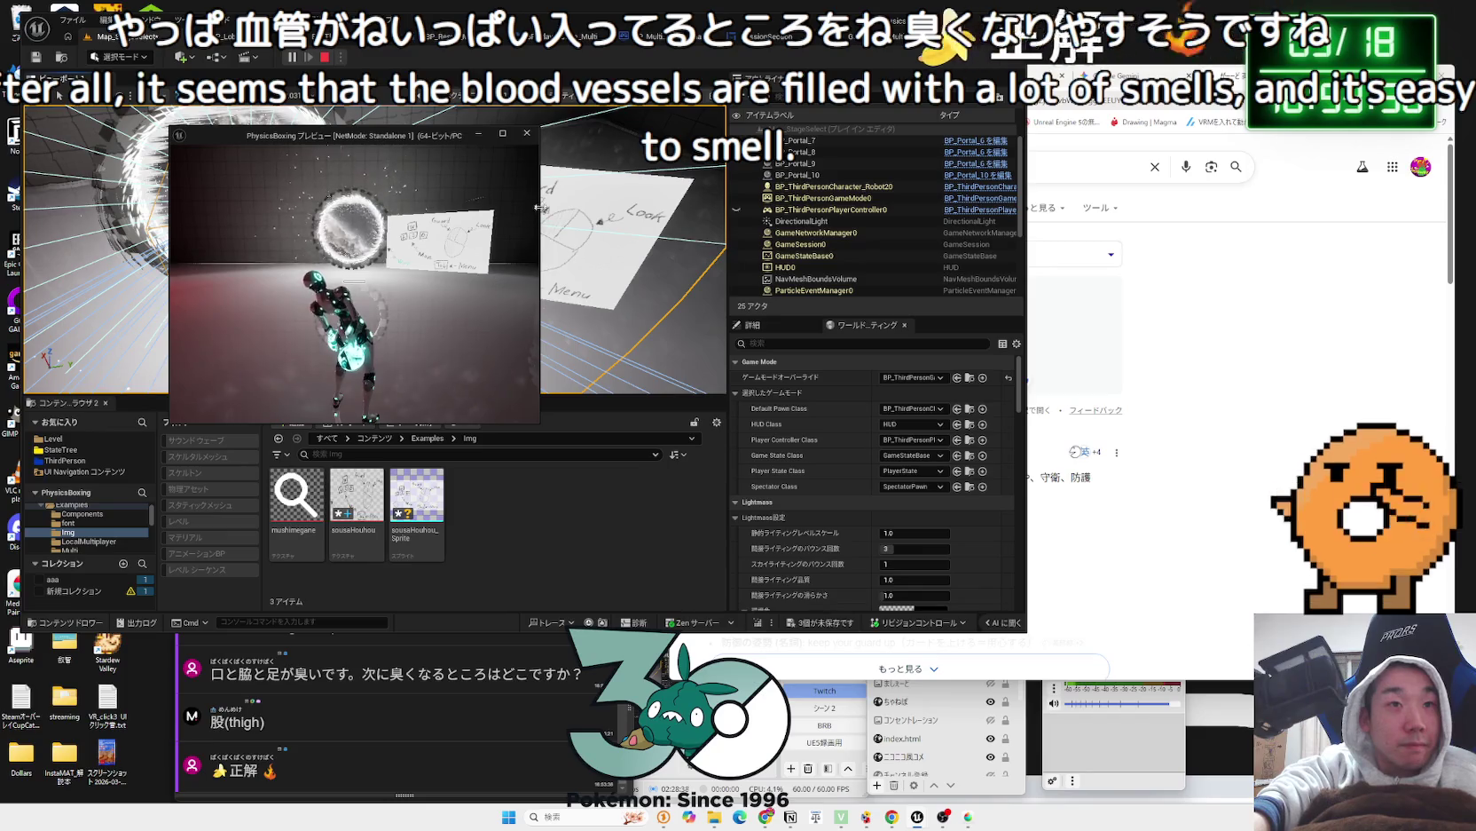
{"action": "left_click", "coordinate": [535, 134]}
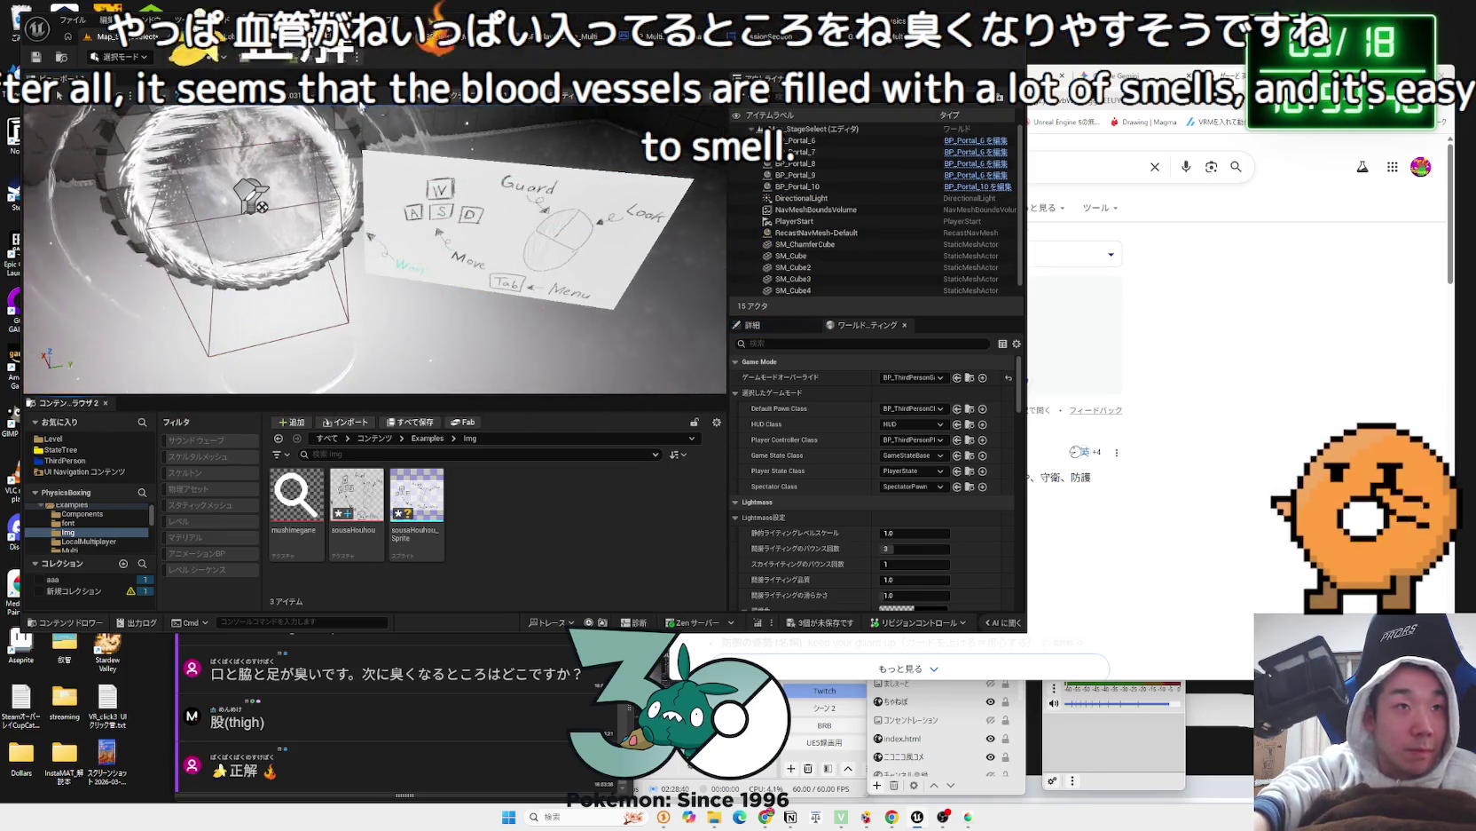
- Set Number of Players to 1, test-play the character's guard pose, then stop
{"action": "left_click", "coordinate": [356, 58]}
{"action": "left_click_drag", "start_coordinate": [460, 277], "coordinate": [437, 277]}
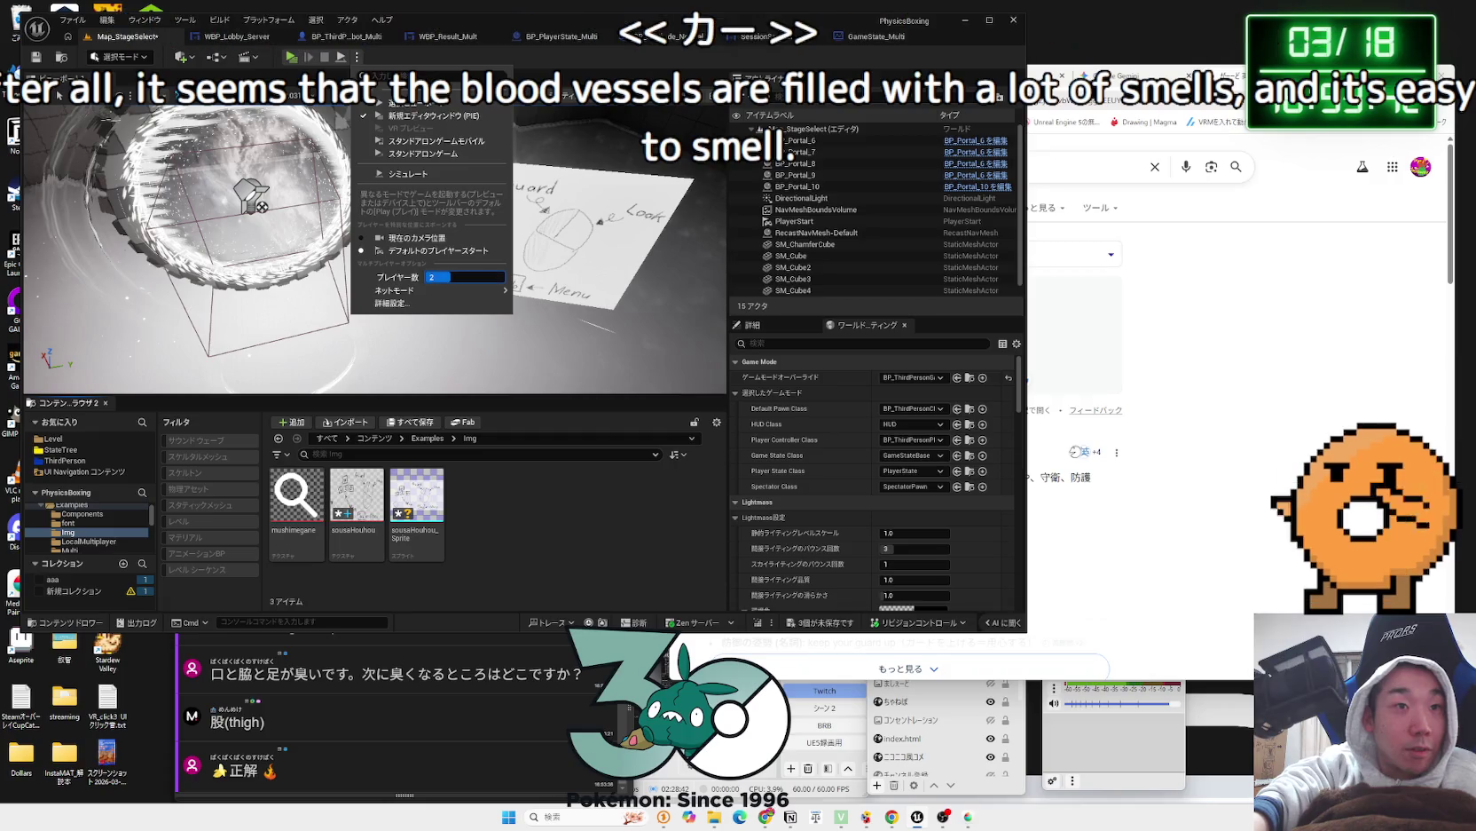
{"action": "left_click", "coordinate": [291, 57]}
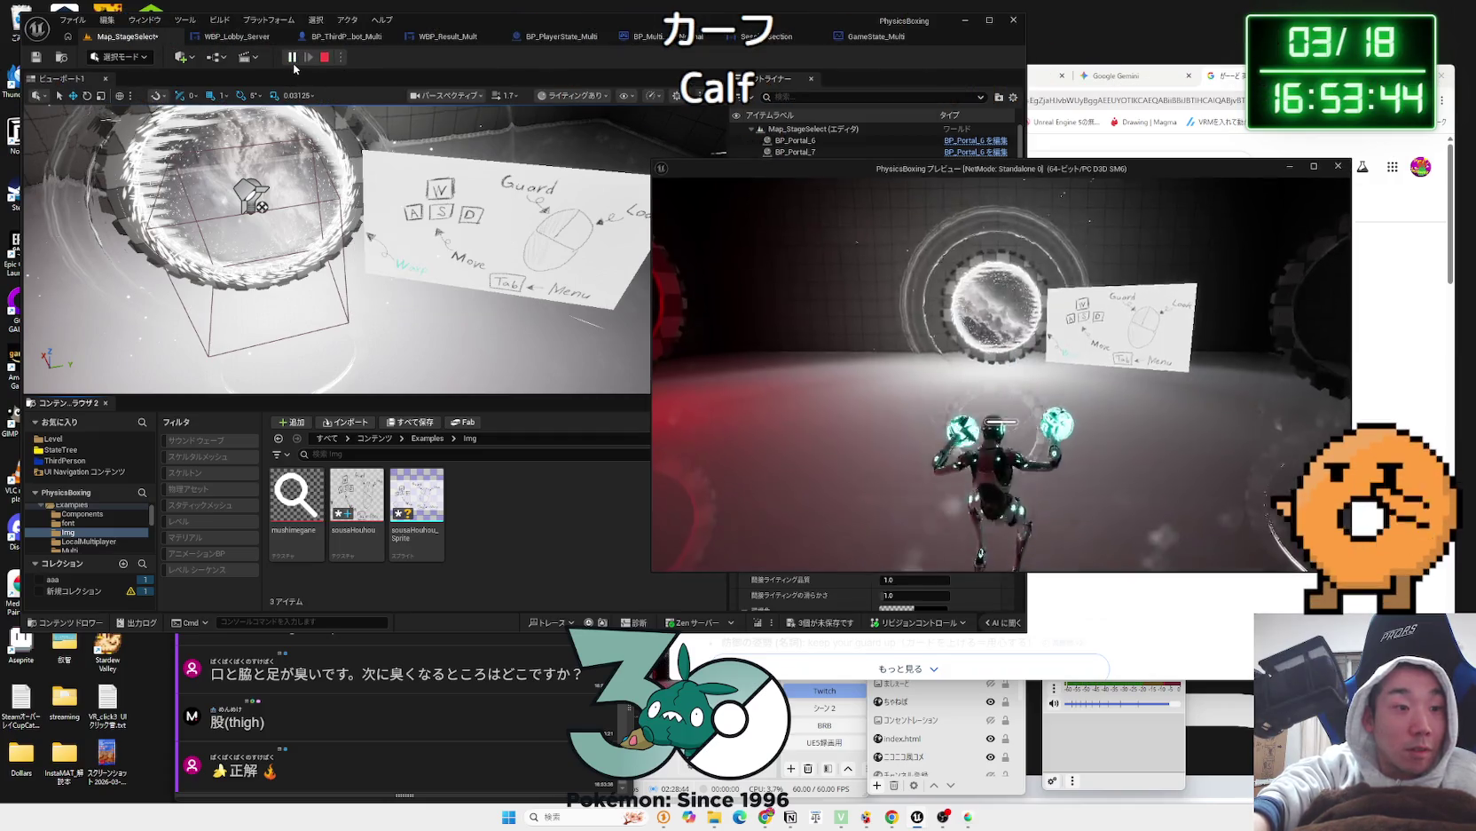
{"action": "left_click", "coordinate": [968, 193]}
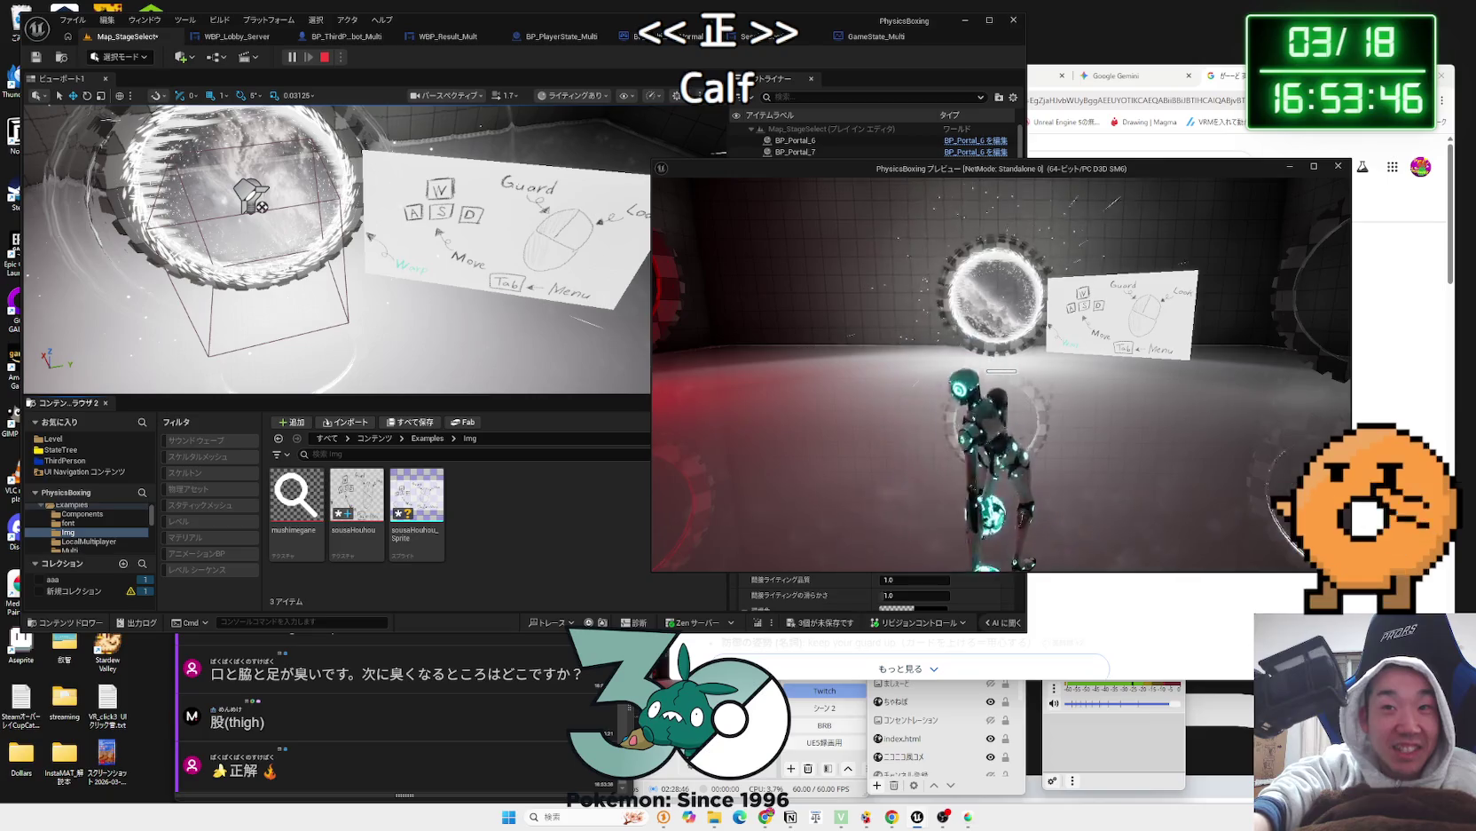
{"action": "key", "text": "Escape"}
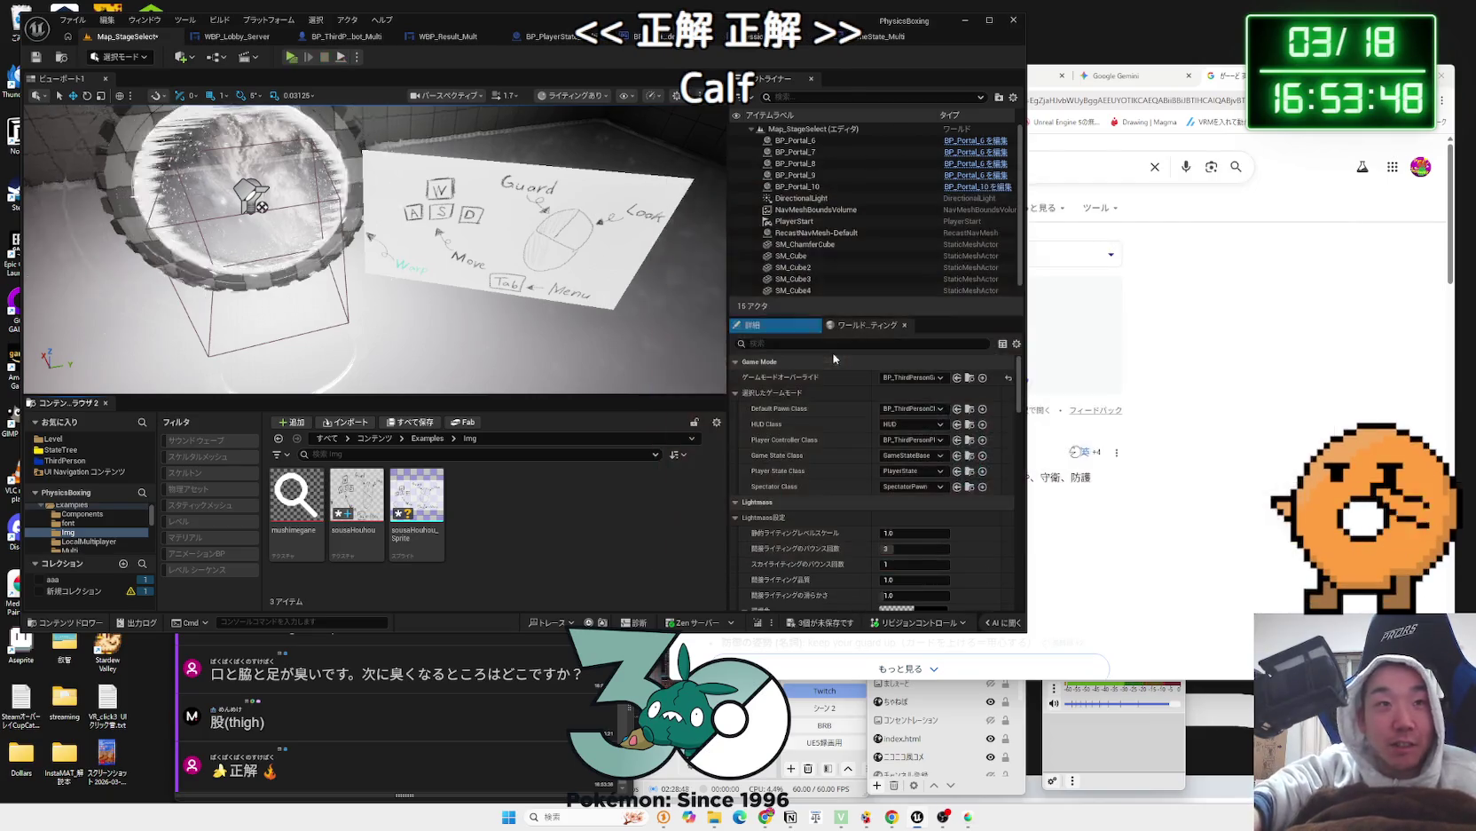
- Move the viewport in to look down on the whiteboard sign beside the portal
{"action": "mouse_move", "coordinate": [536, 249]}
{"action": "left_mouse_down"}
{"action": "mouse_move", "coordinate": [506, 261]}
{"action": "mouse_move", "coordinate": [536, 249]}
{"action": "left_mouse_up"}
{"action": "mouse_move", "coordinate": [602, 325]}
{"action": "left_mouse_down"}
{"action": "mouse_move", "coordinate": [593, 291]}
{"action": "mouse_move", "coordinate": [650, 276]}
{"action": "mouse_move", "coordinate": [502, 230]}
{"action": "mouse_move", "coordinate": [565, 219]}
{"action": "mouse_move", "coordinate": [623, 271]}
{"action": "left_mouse_up"}
{"action": "left_click", "coordinate": [459, 293]}
{"action": "mouse_move", "coordinate": [459, 293]}
{"action": "left_mouse_down"}
{"action": "mouse_move", "coordinate": [237, 110]}
{"action": "mouse_move", "coordinate": [346, 240]}
{"action": "left_mouse_up"}
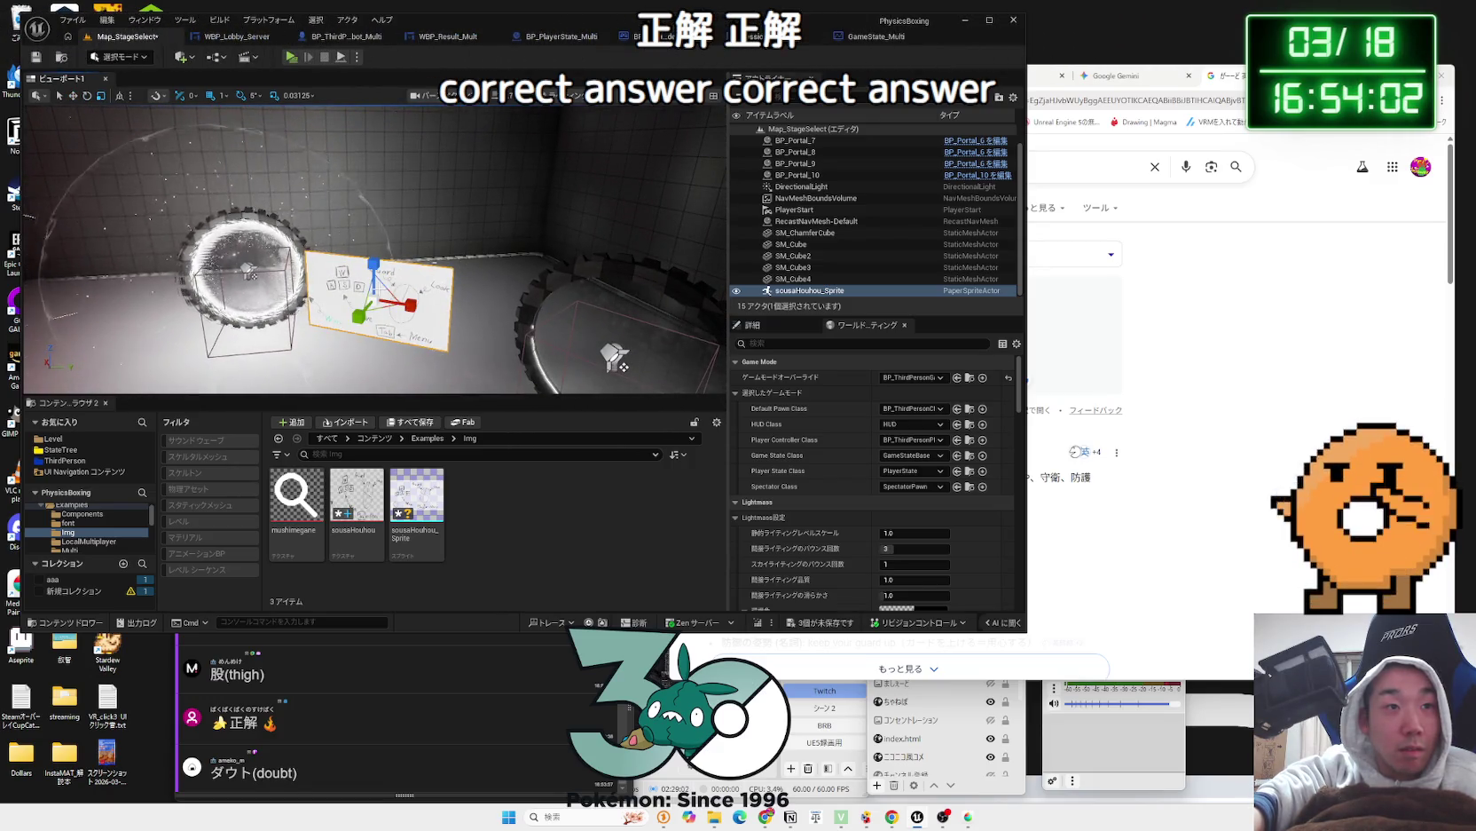
{"action": "scroll", "coordinate": [378, 300], "scroll_direction": "up", "scroll_amount": 3}
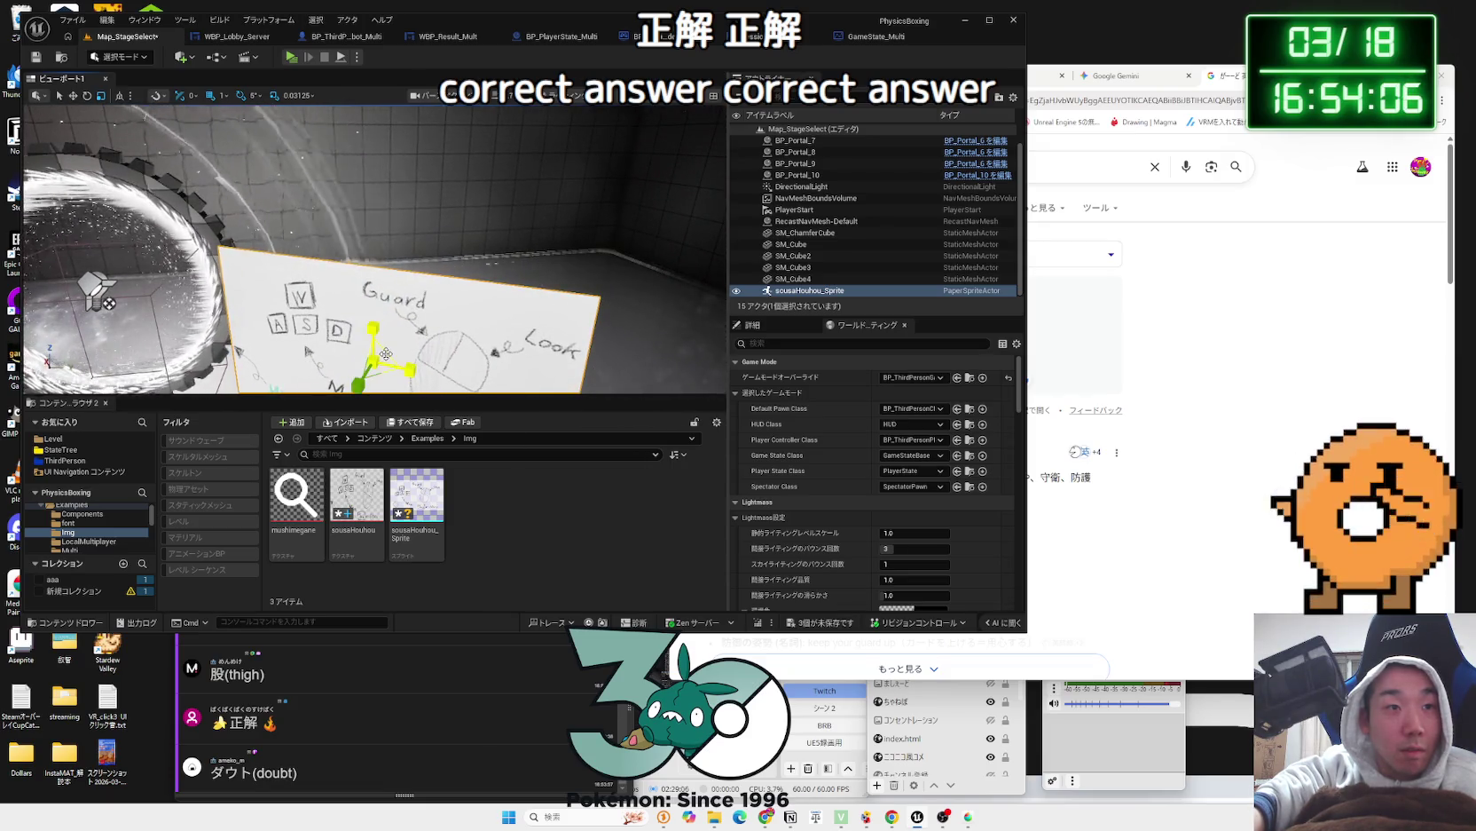
{"action": "scroll", "coordinate": [386, 353], "scroll_direction": "down", "scroll_amount": 5}
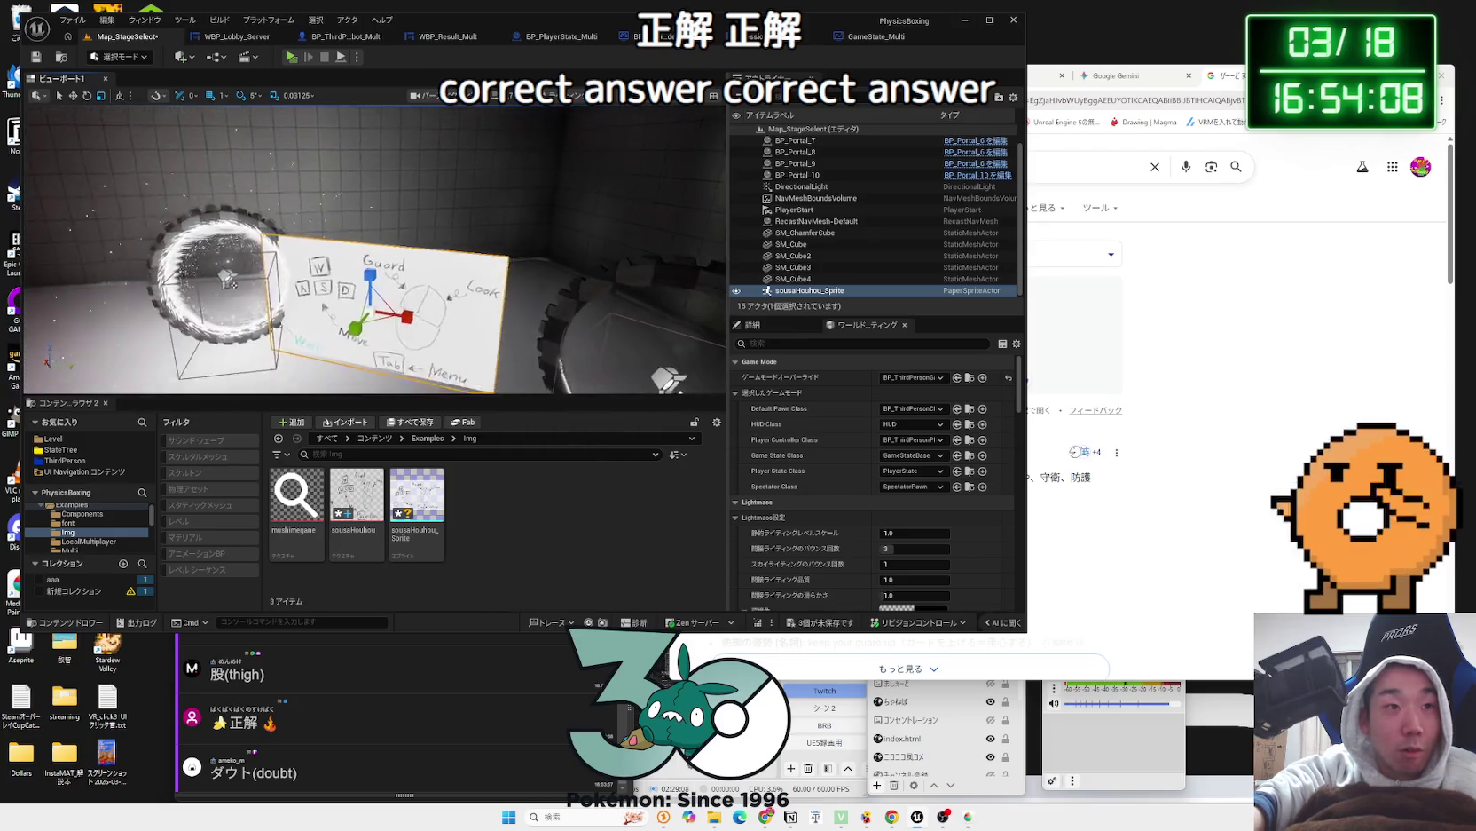
{"action": "scroll", "coordinate": [391, 329], "scroll_direction": "up", "scroll_amount": 1}
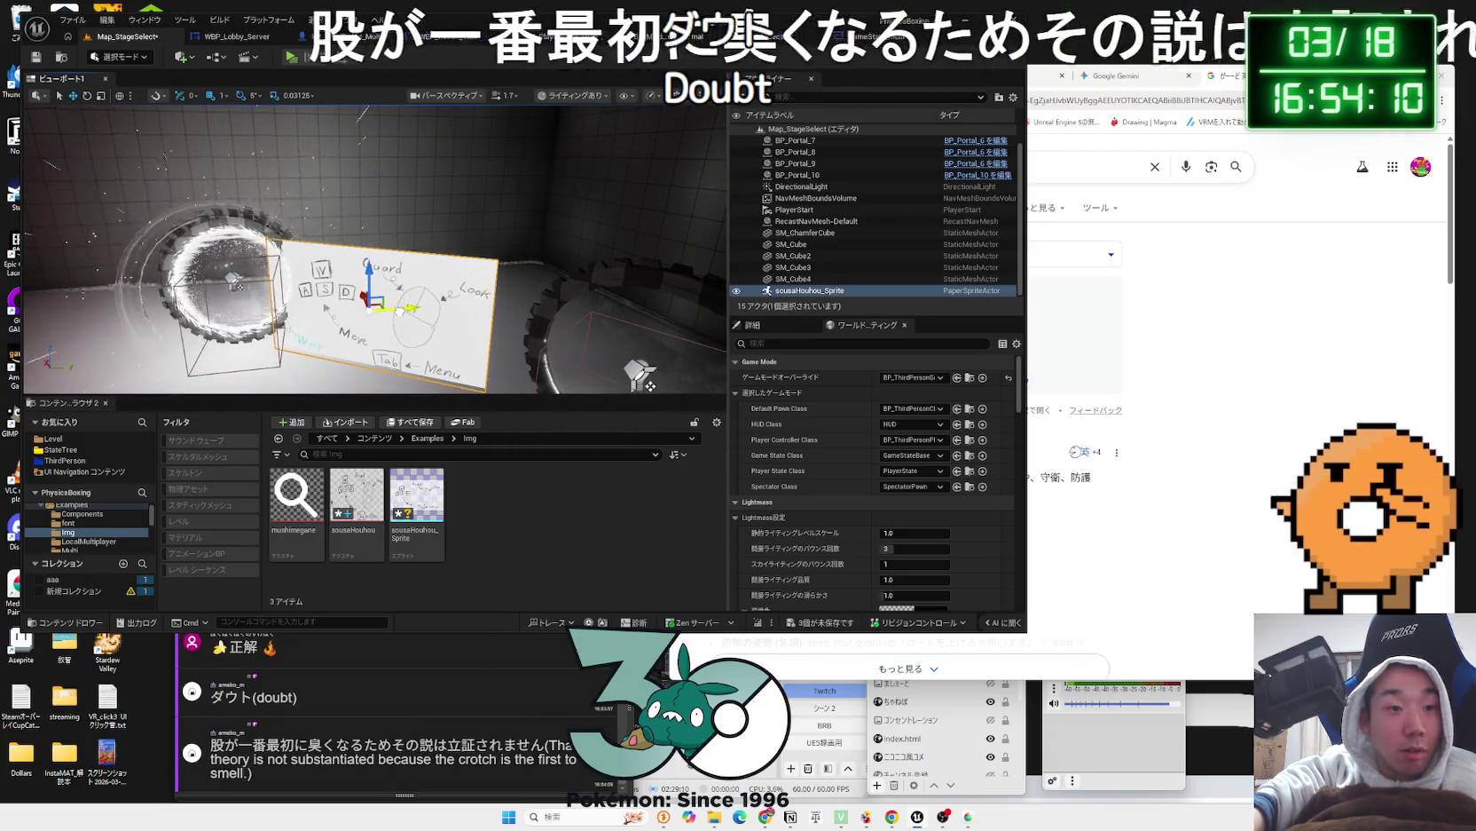
{"action": "scroll", "coordinate": [390, 319], "scroll_direction": "up", "scroll_amount": 1}
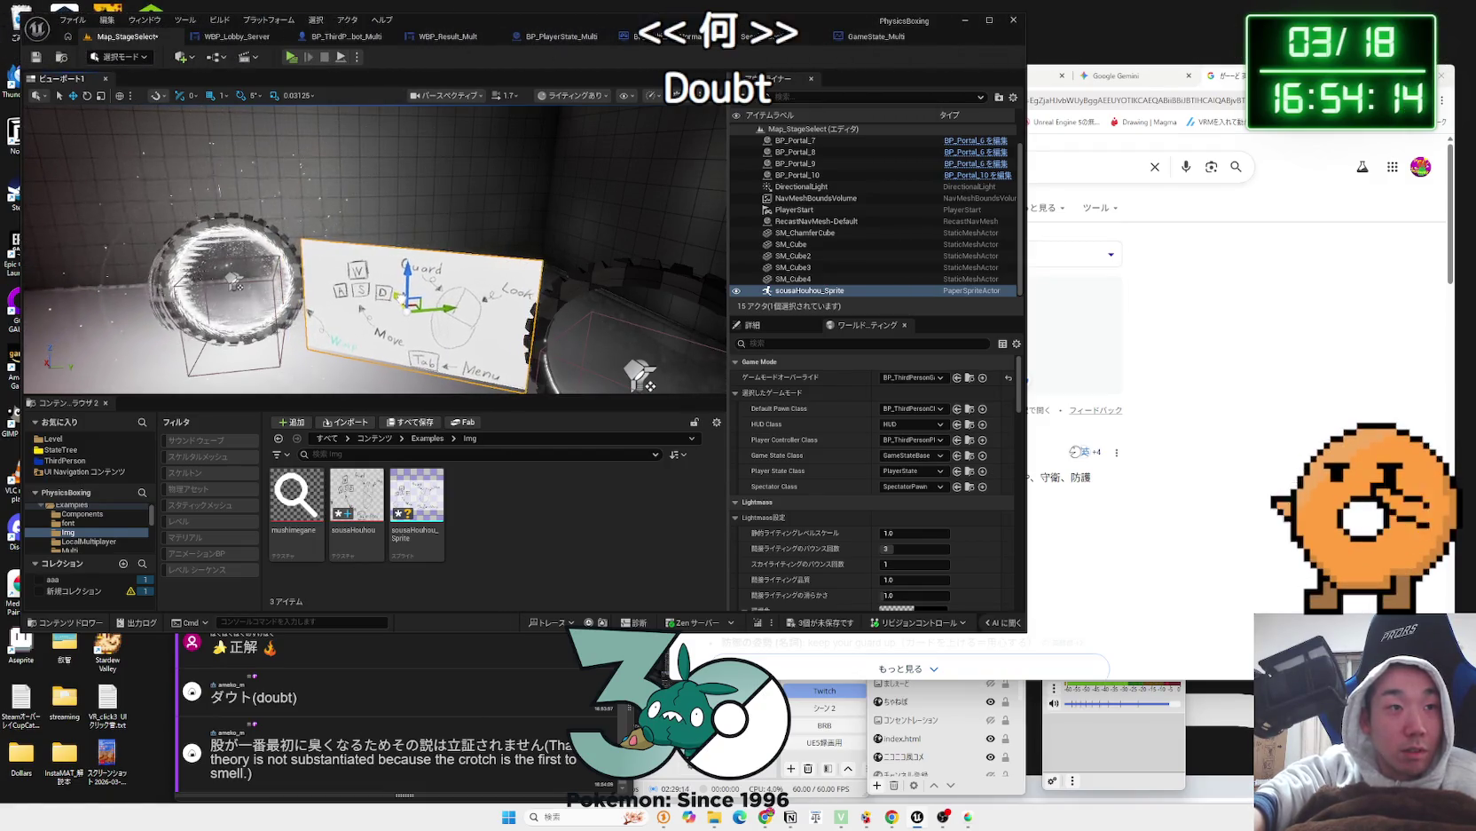
- Pull the view back to both portals and save all modified content
{"action": "left_click", "coordinate": [380, 697]}
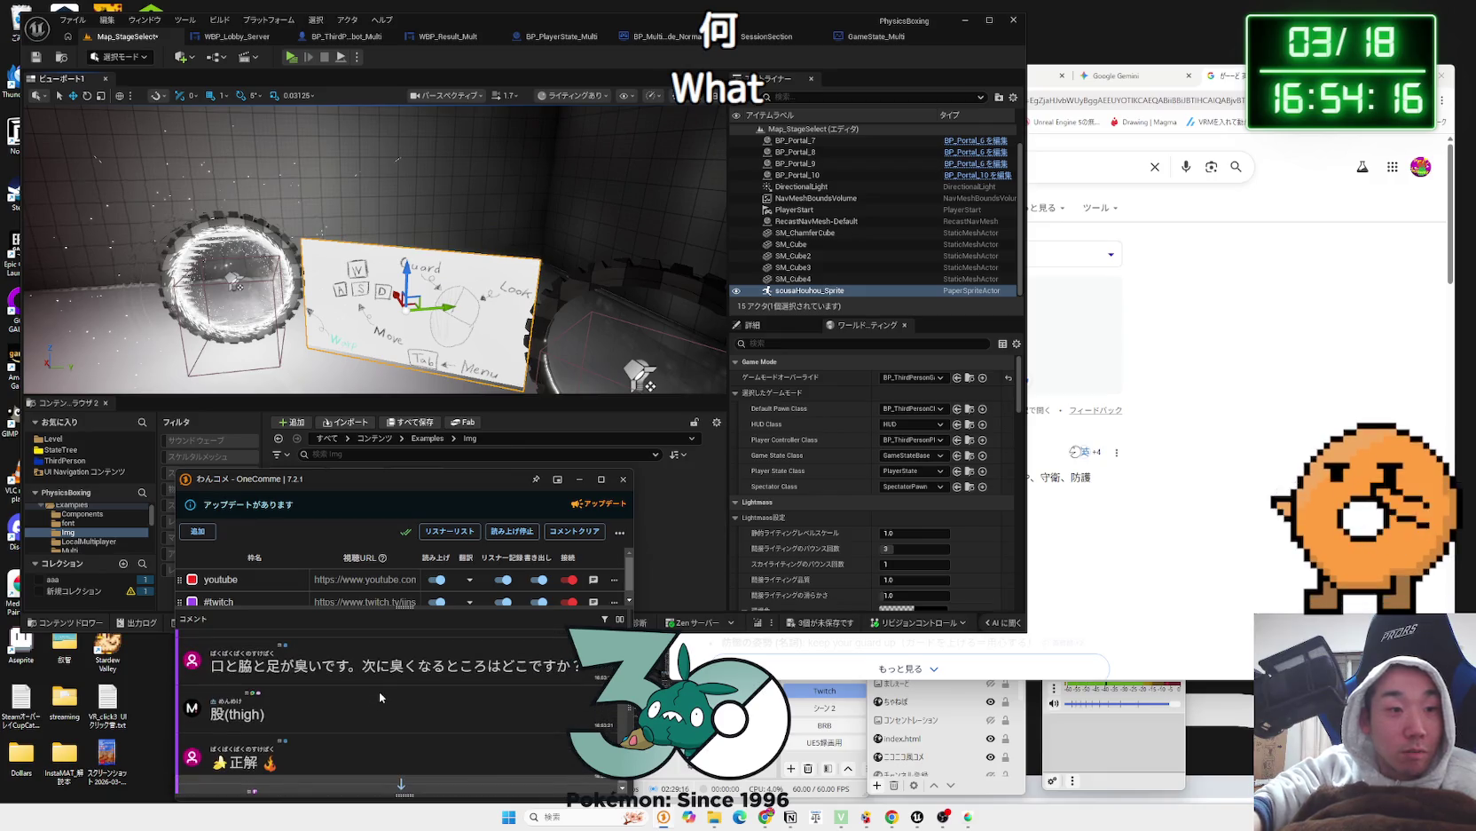
{"action": "left_click", "coordinate": [364, 365]}
{"action": "left_click_drag", "start_coordinate": [363, 363], "coordinate": [342, 404]}
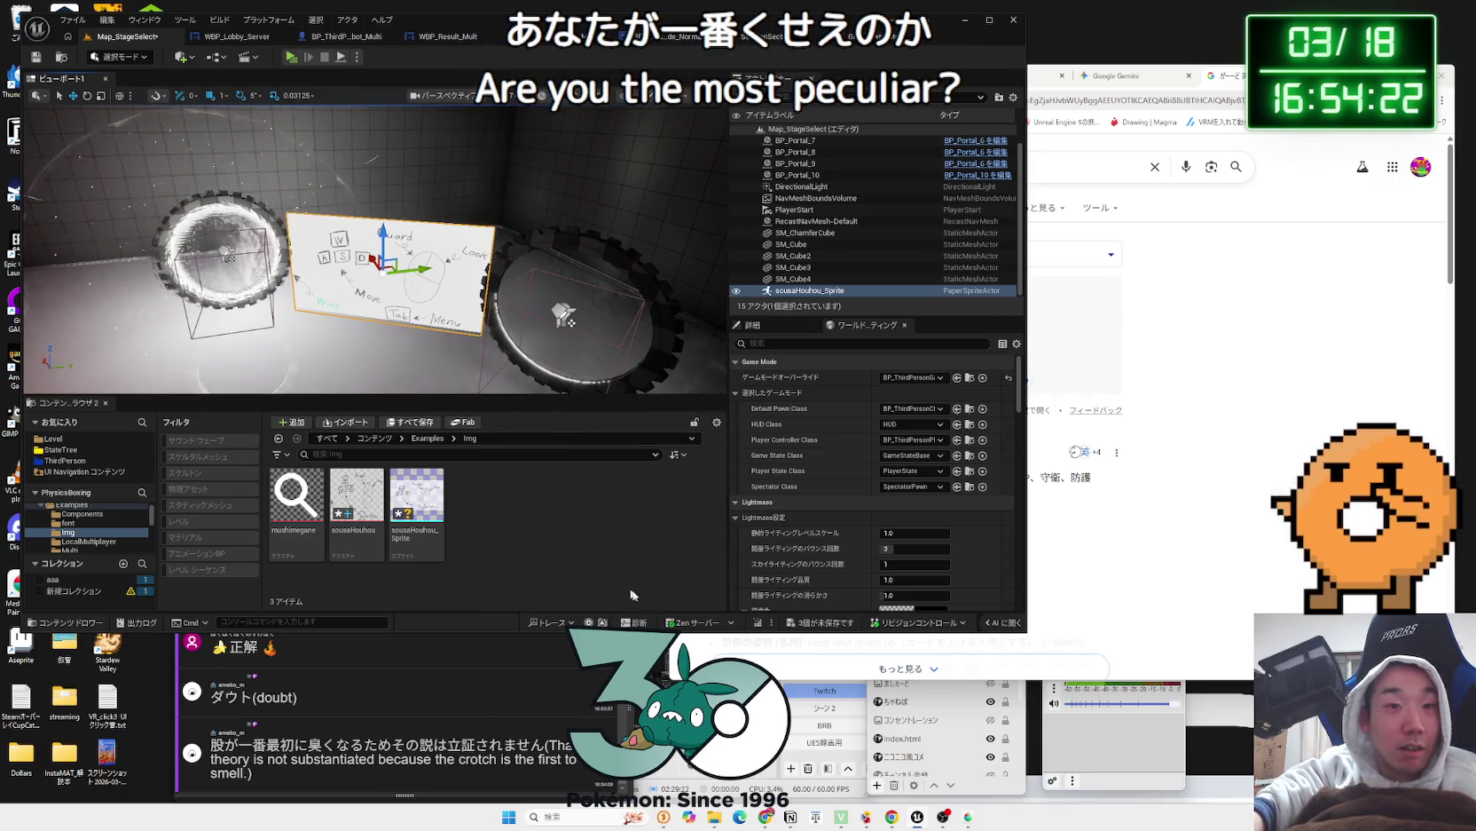
{"action": "left_click", "coordinate": [821, 622]}
{"action": "left_click", "coordinate": [878, 510]}
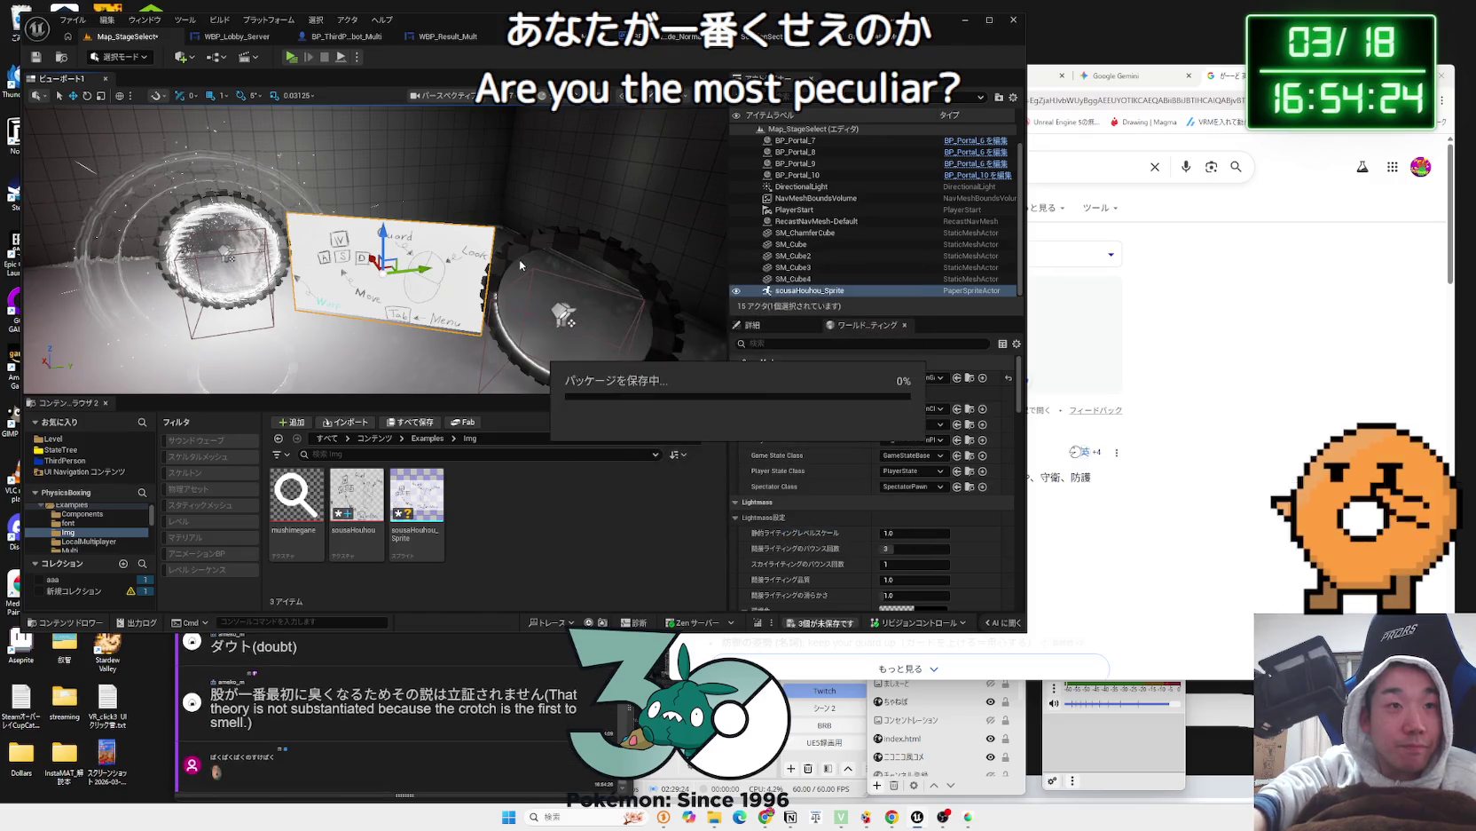
- Test-play walking the character toward the portal past the sign, then stop the session
{"action": "left_click", "coordinate": [292, 58]}
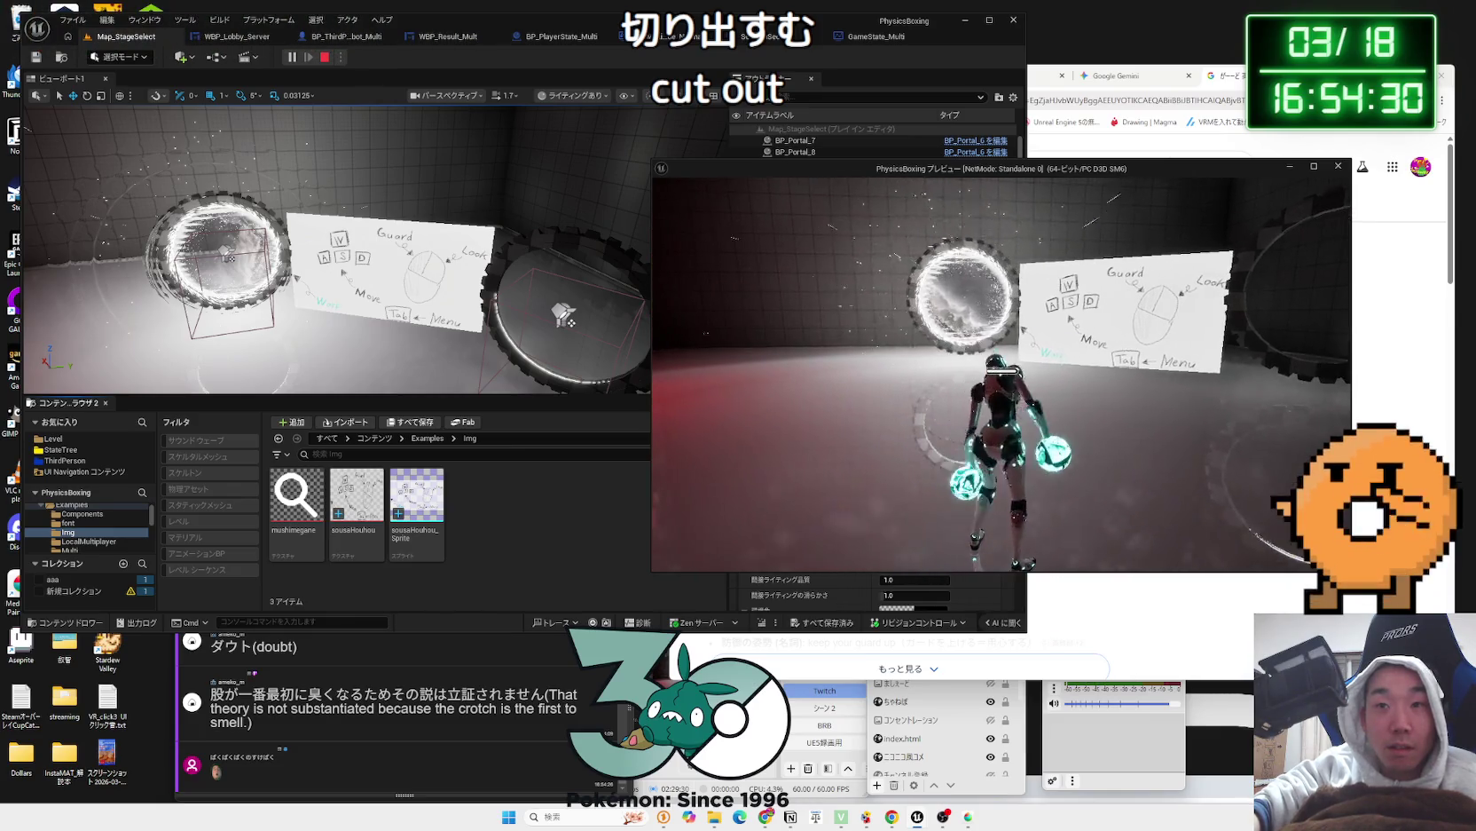
{"action": "key", "text": "w"}
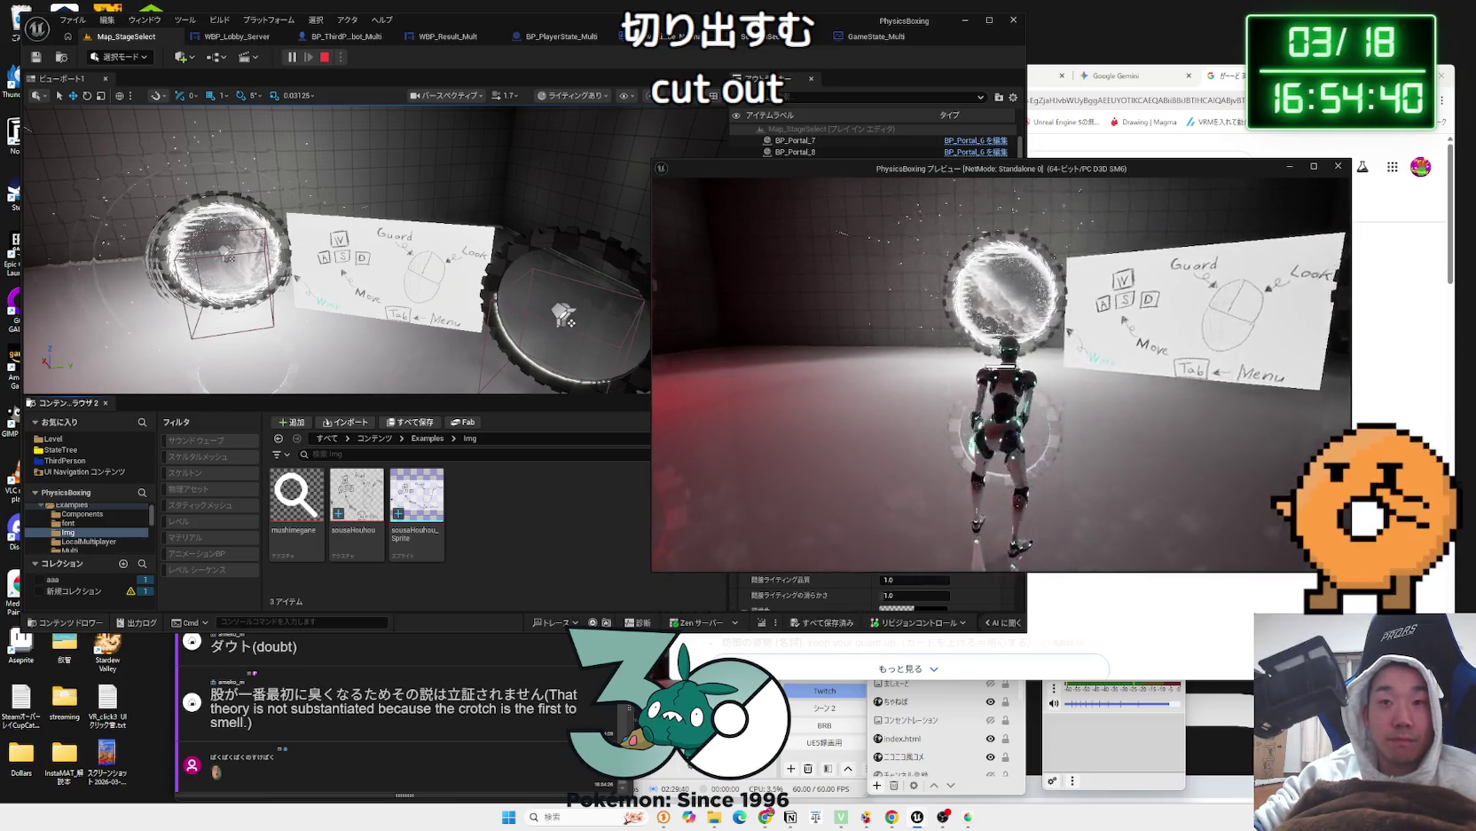
{"action": "key", "text": "Tab"}
{"action": "key", "text": "Tab"}
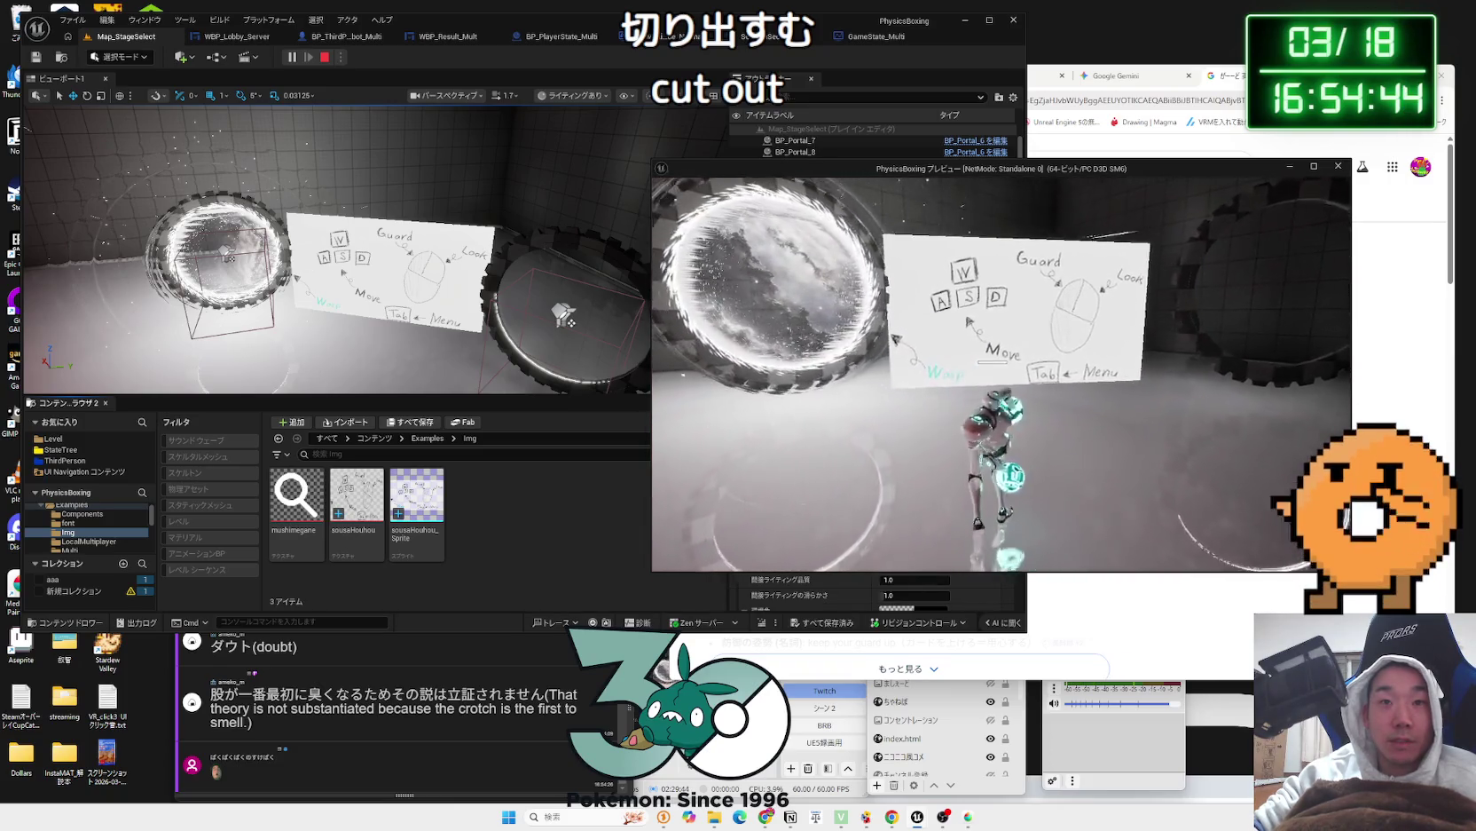
{"action": "key", "text": "Escape"}
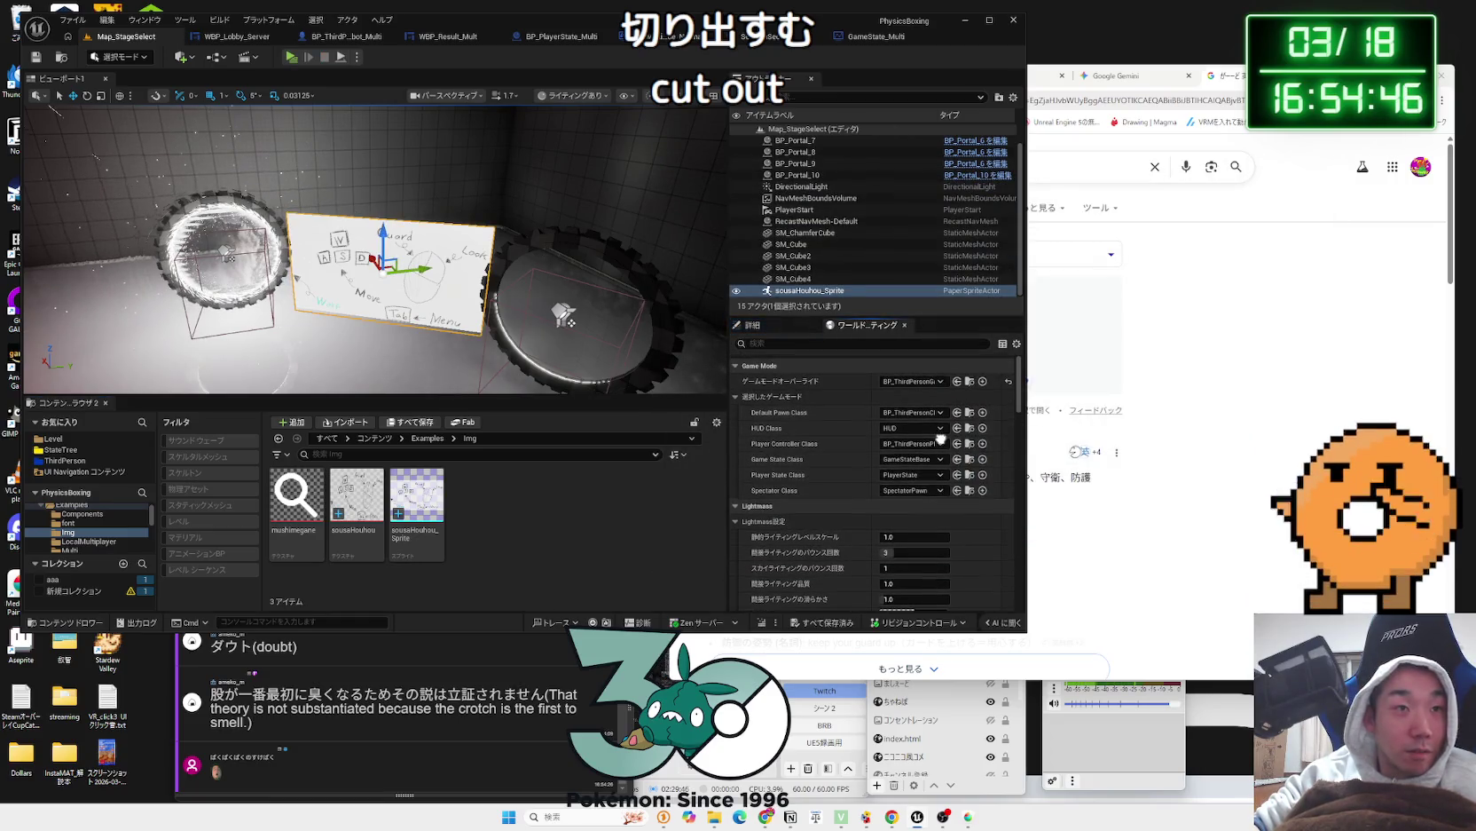
- Focus the controls whiteboard sprite and nudge it slightly to the right
{"action": "left_click", "coordinate": [1034, 419]}
{"action": "left_click", "coordinate": [621, 350]}
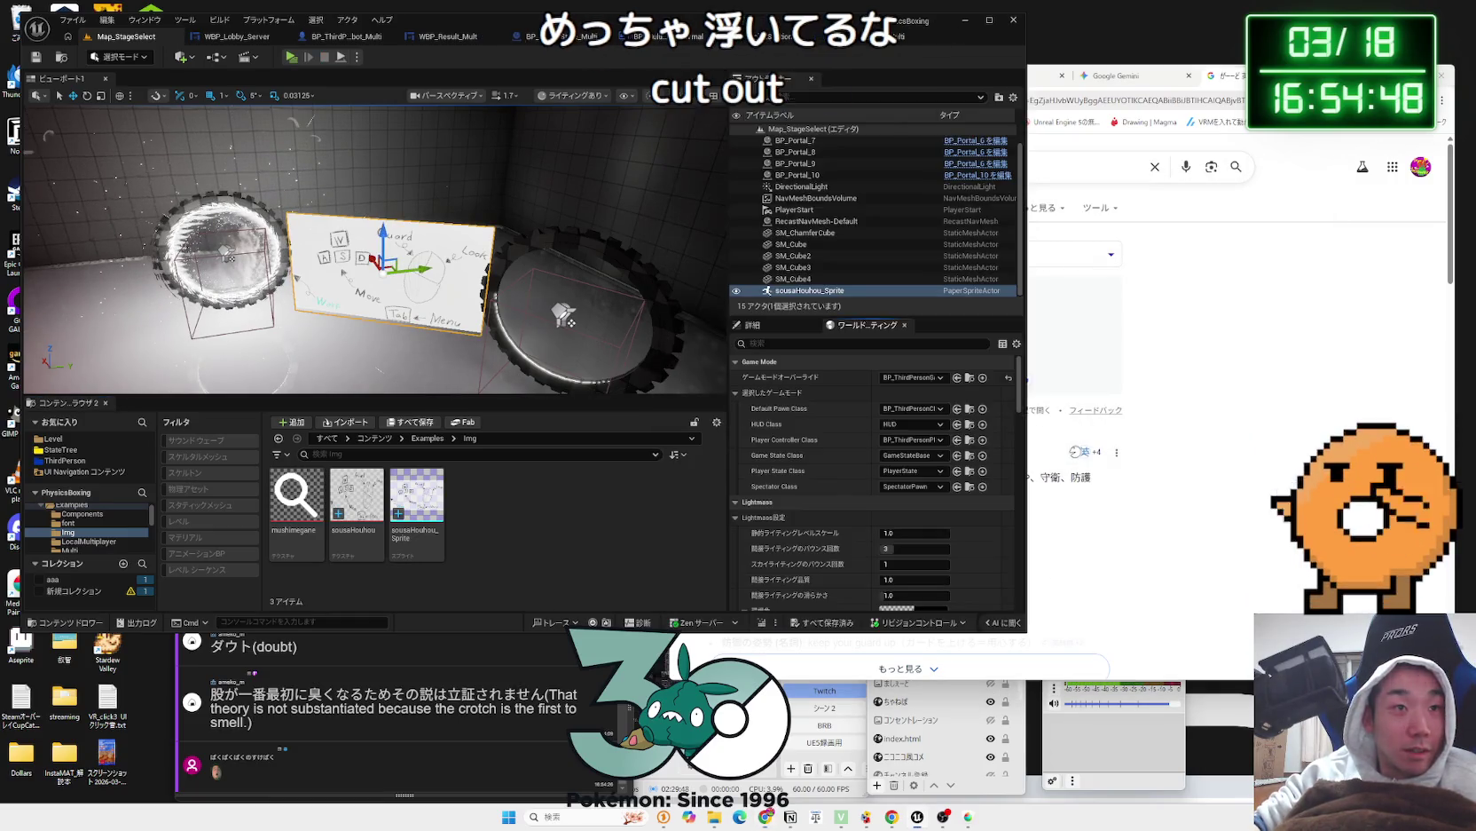
{"action": "key", "text": "f"}
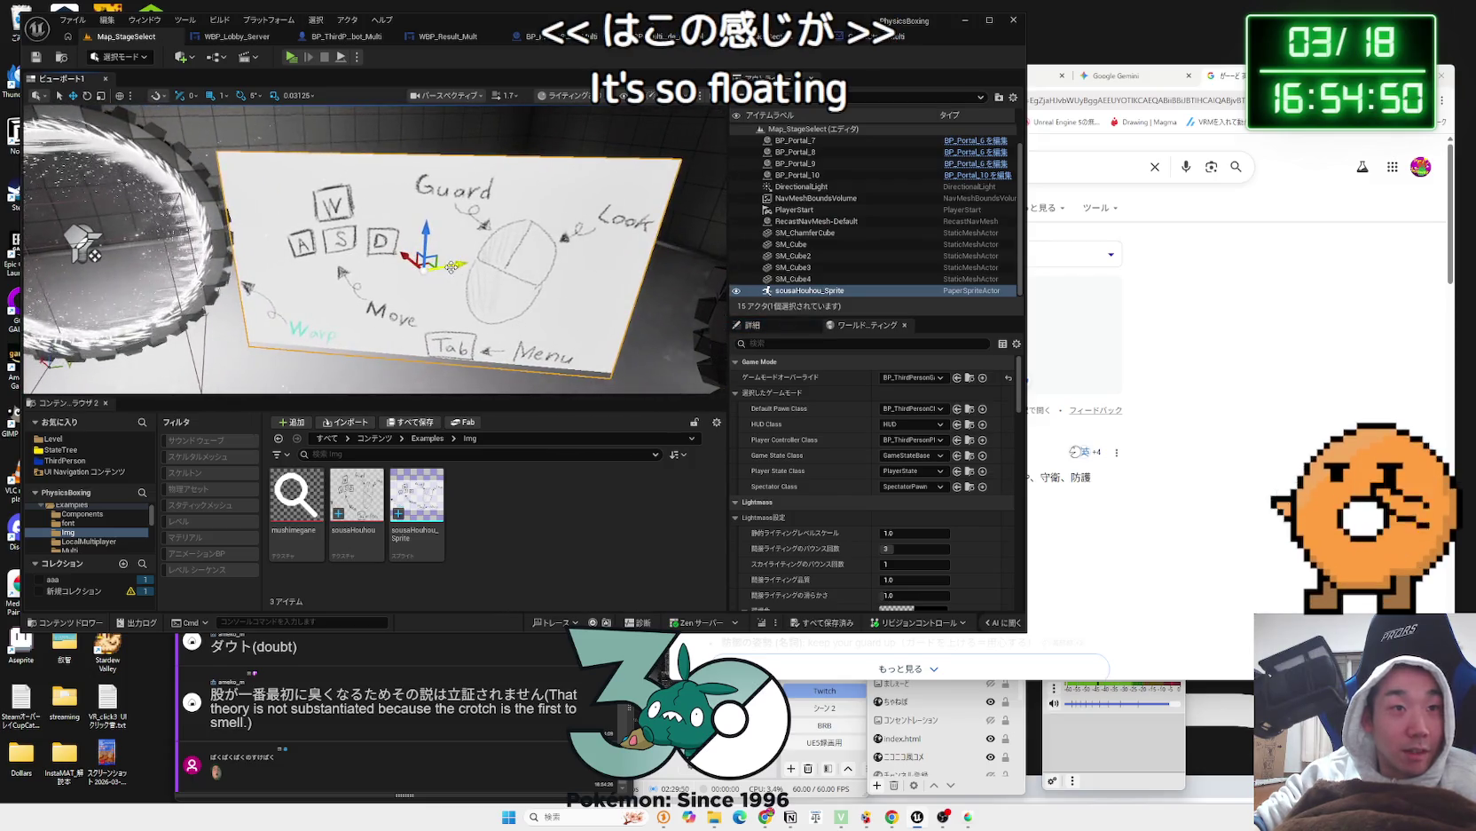
{"action": "left_click_drag", "start_coordinate": [441, 278], "coordinate": [432, 332]}
{"action": "scroll", "coordinate": [432, 332], "scroll_direction": "down", "scroll_amount": 5}
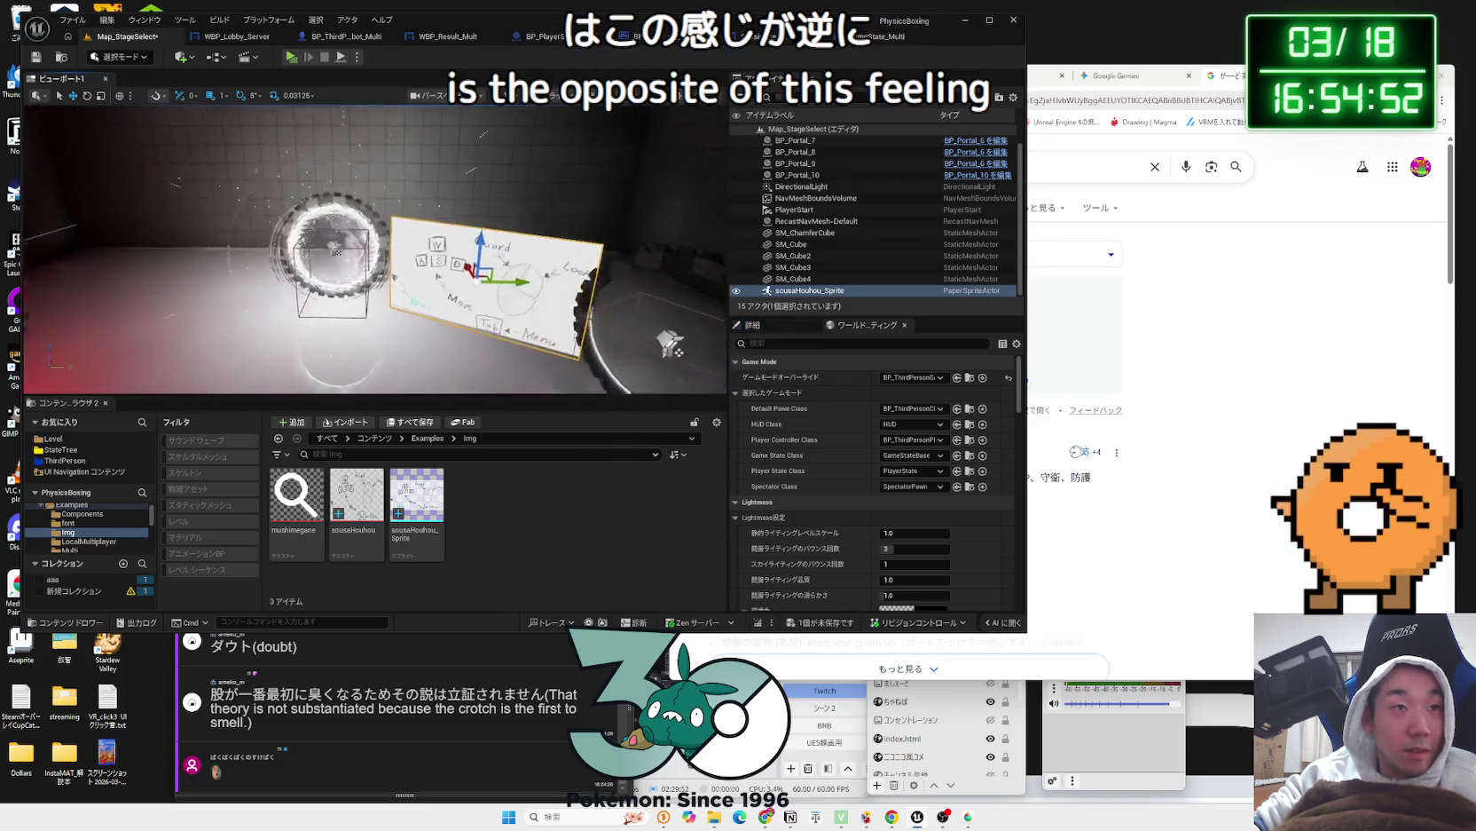
- Test-play walking into the portal and punching down the AI robots, then end the session
{"action": "left_click", "coordinate": [291, 56]}
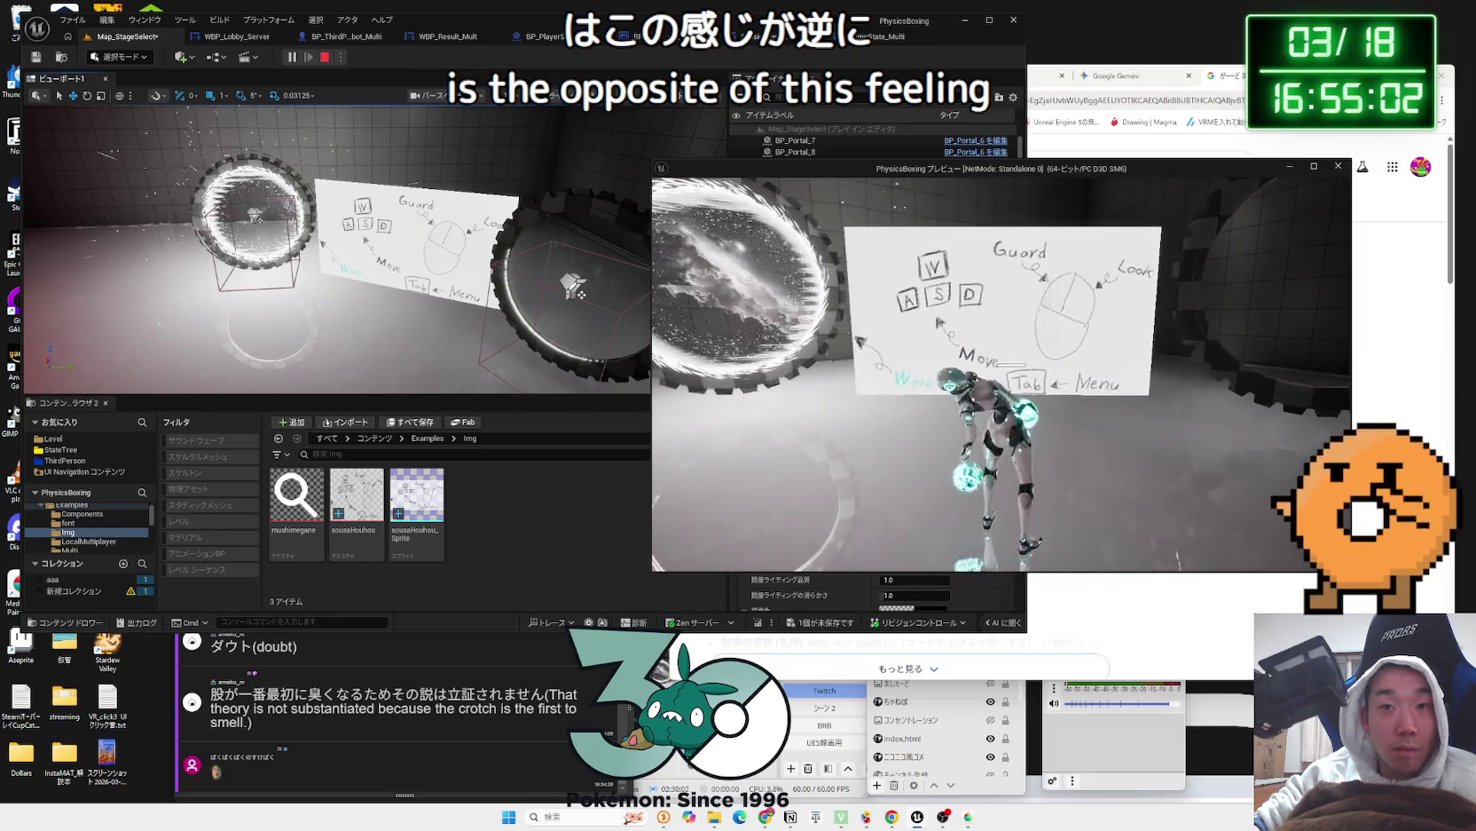
{"action": "key", "text": "Tab"}
{"action": "key", "text": "Tab"}
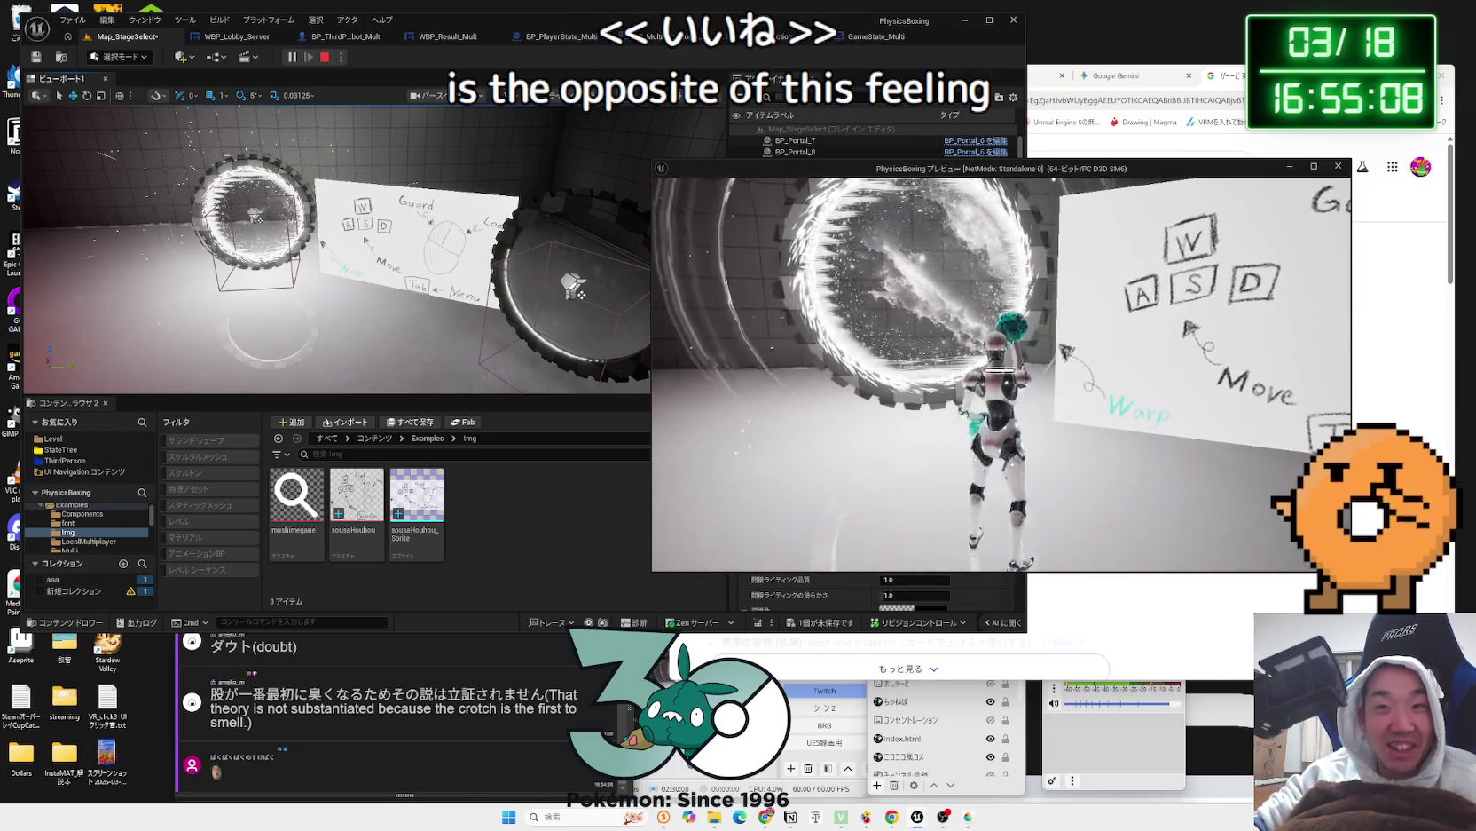
{"action": "key", "text": "w"}
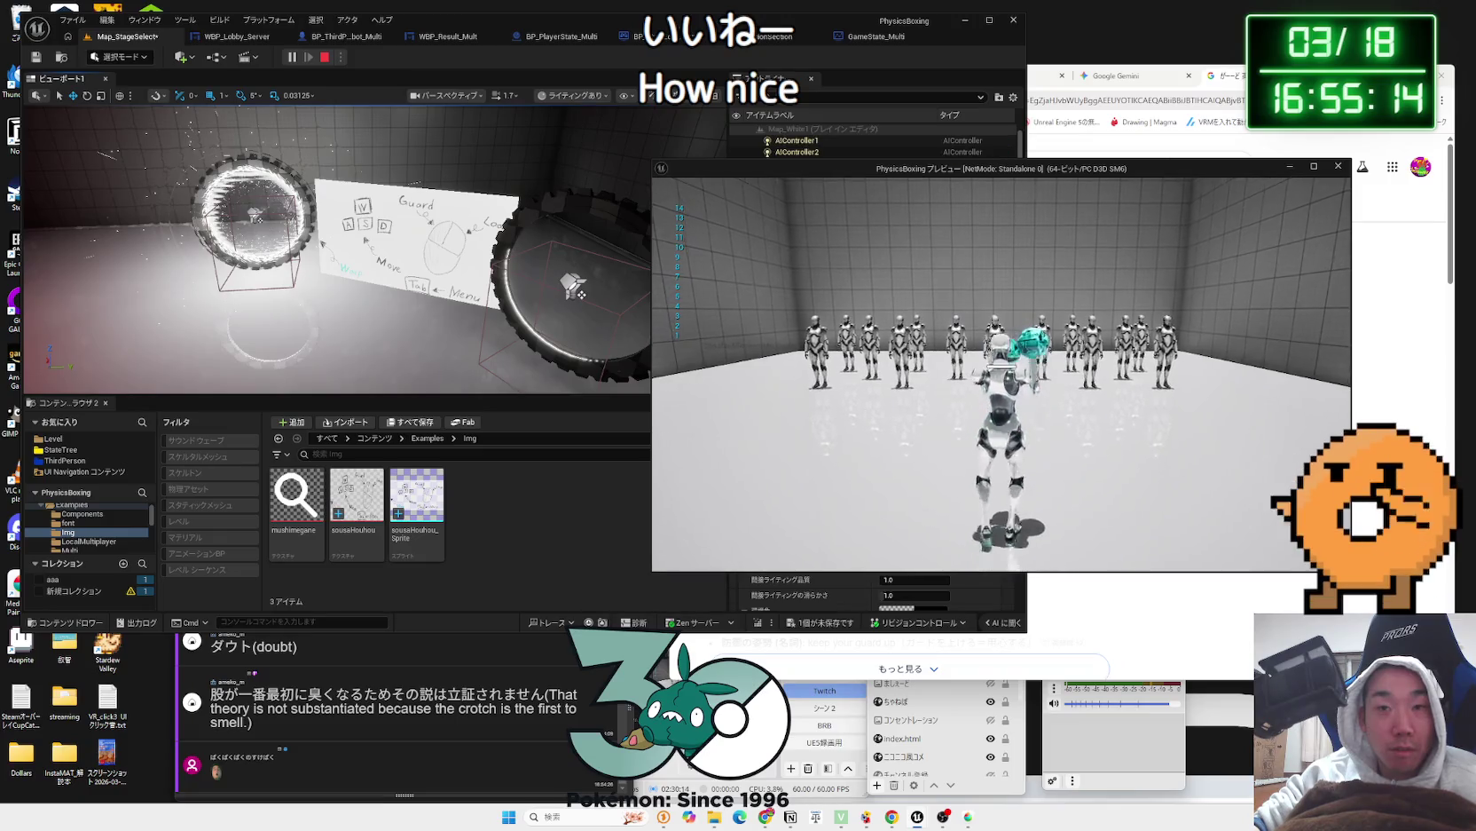
{"action": "key", "text": "w"}
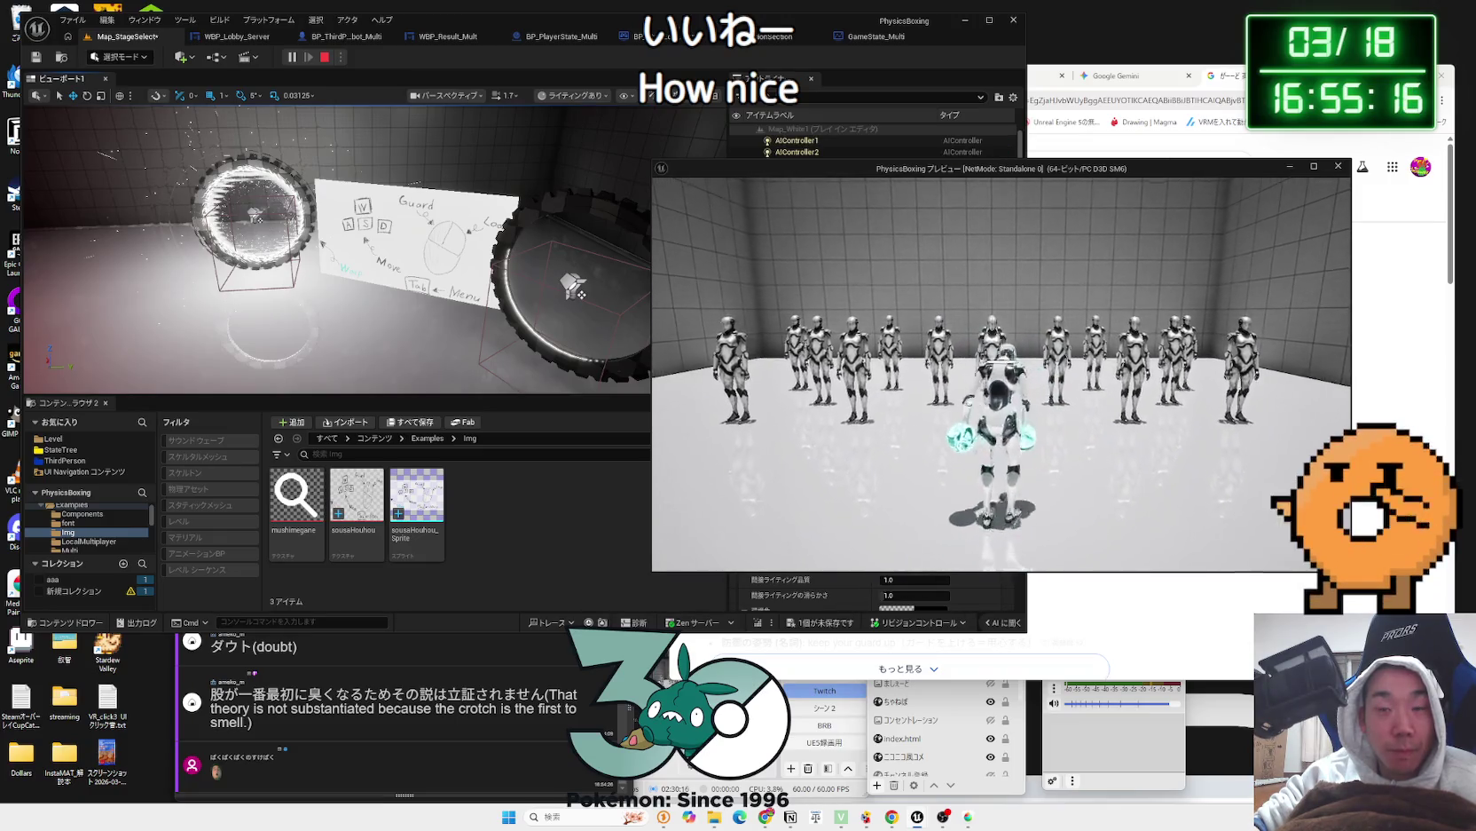
{"action": "key", "text": "w"}
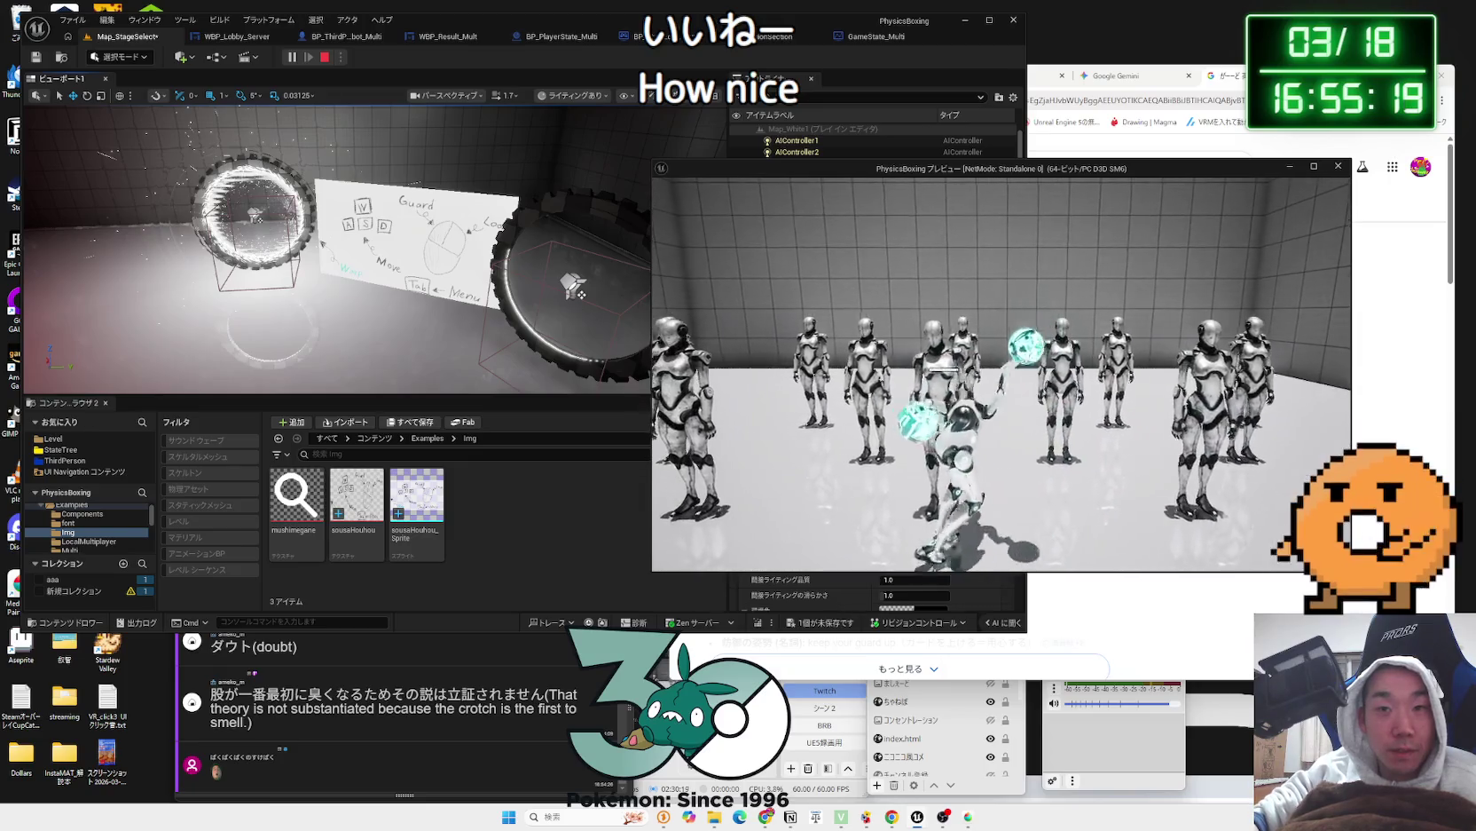
{"action": "key", "text": "w"}
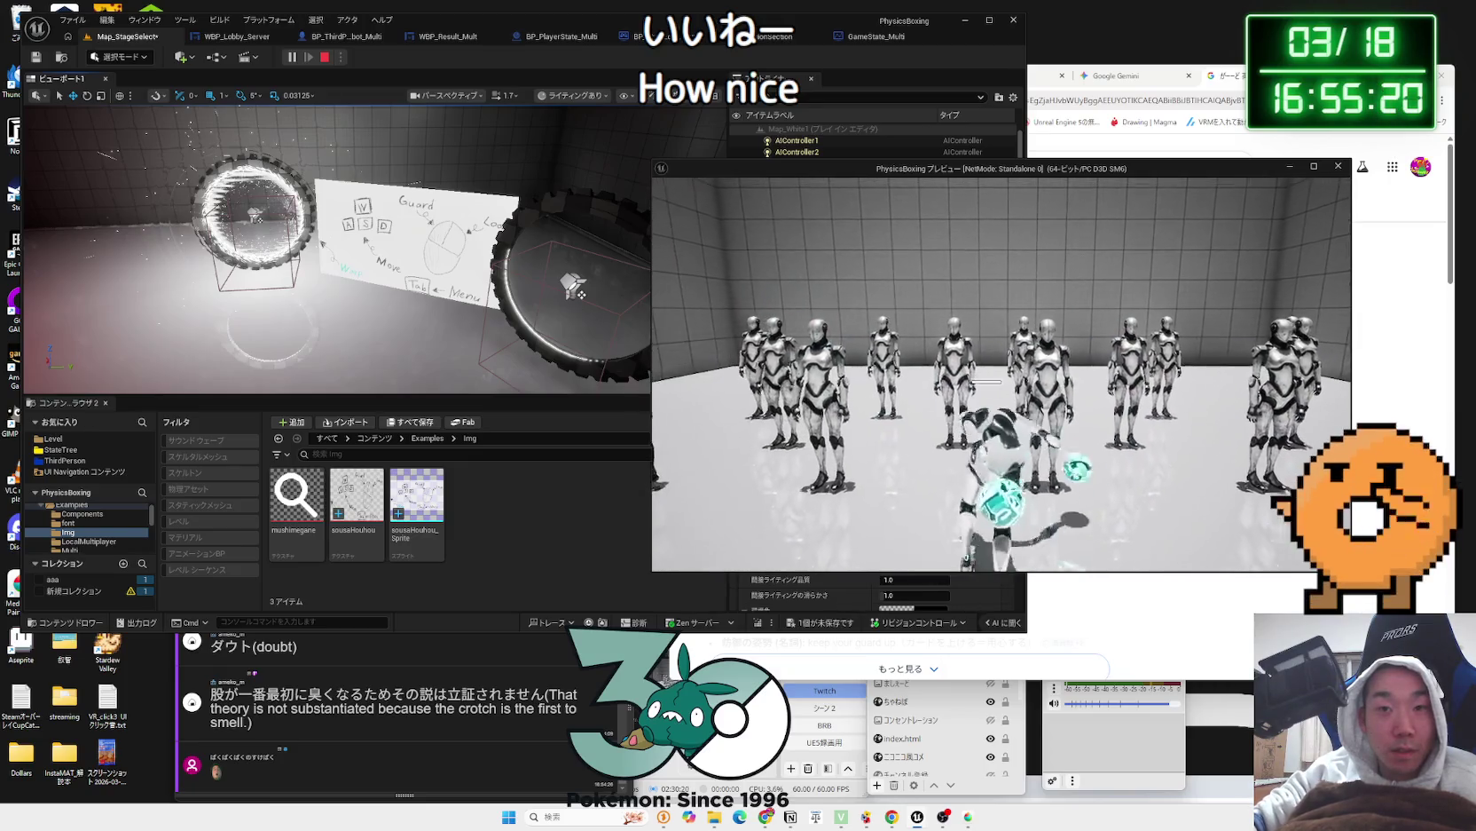
{"action": "key", "text": "w"}
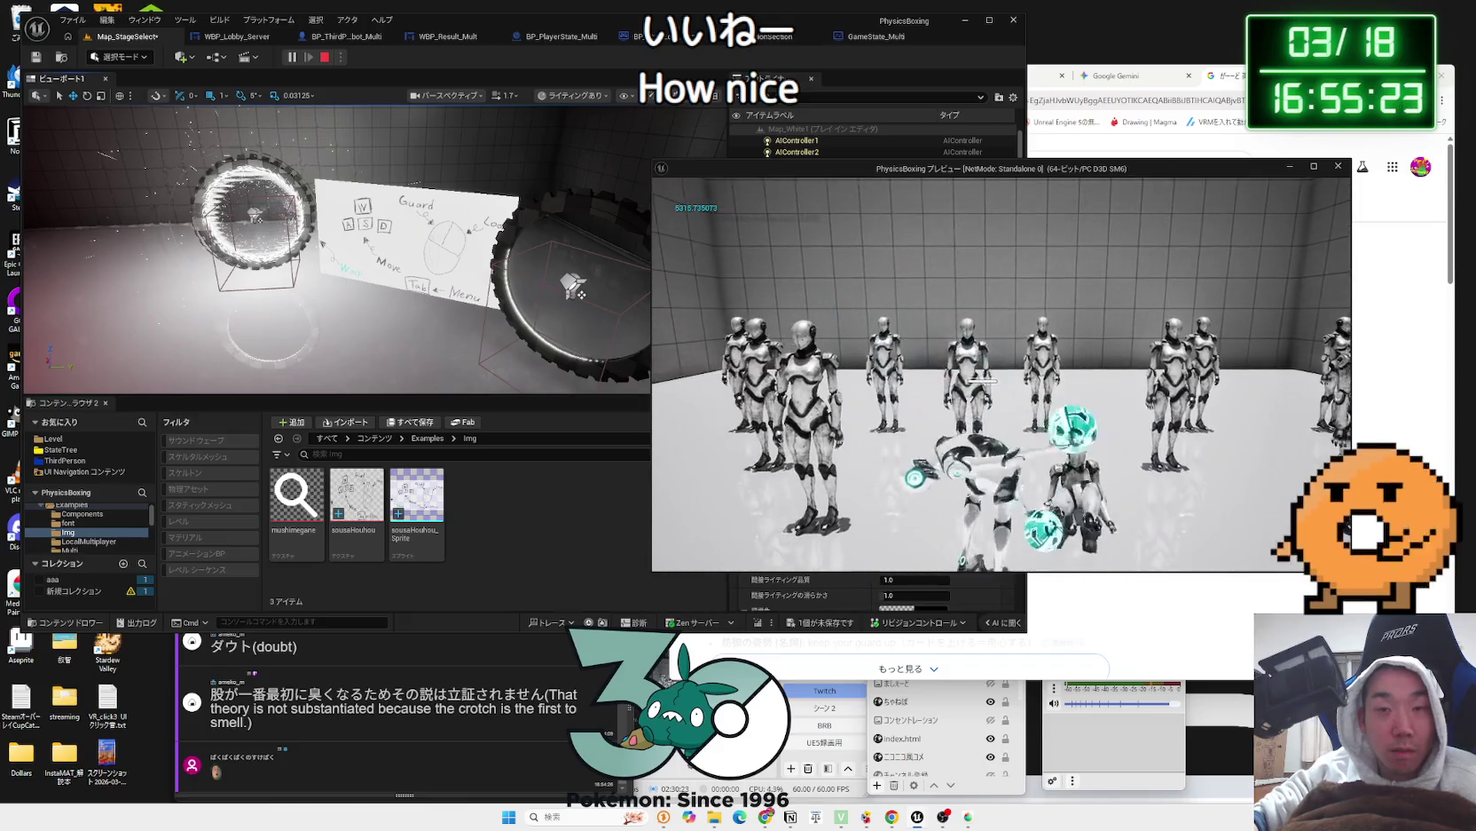
{"action": "key", "text": "w"}
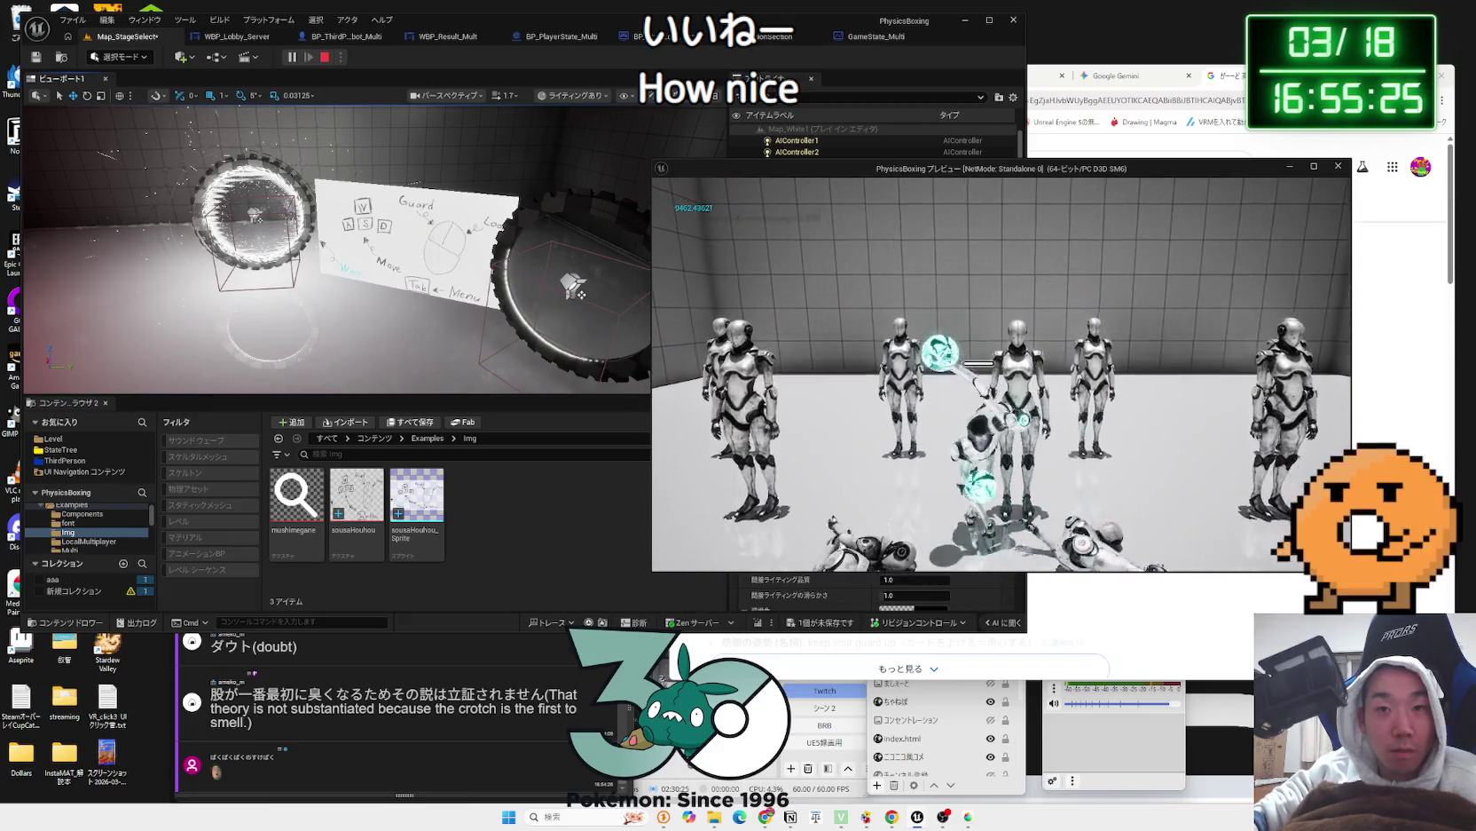
{"action": "key", "text": "w"}
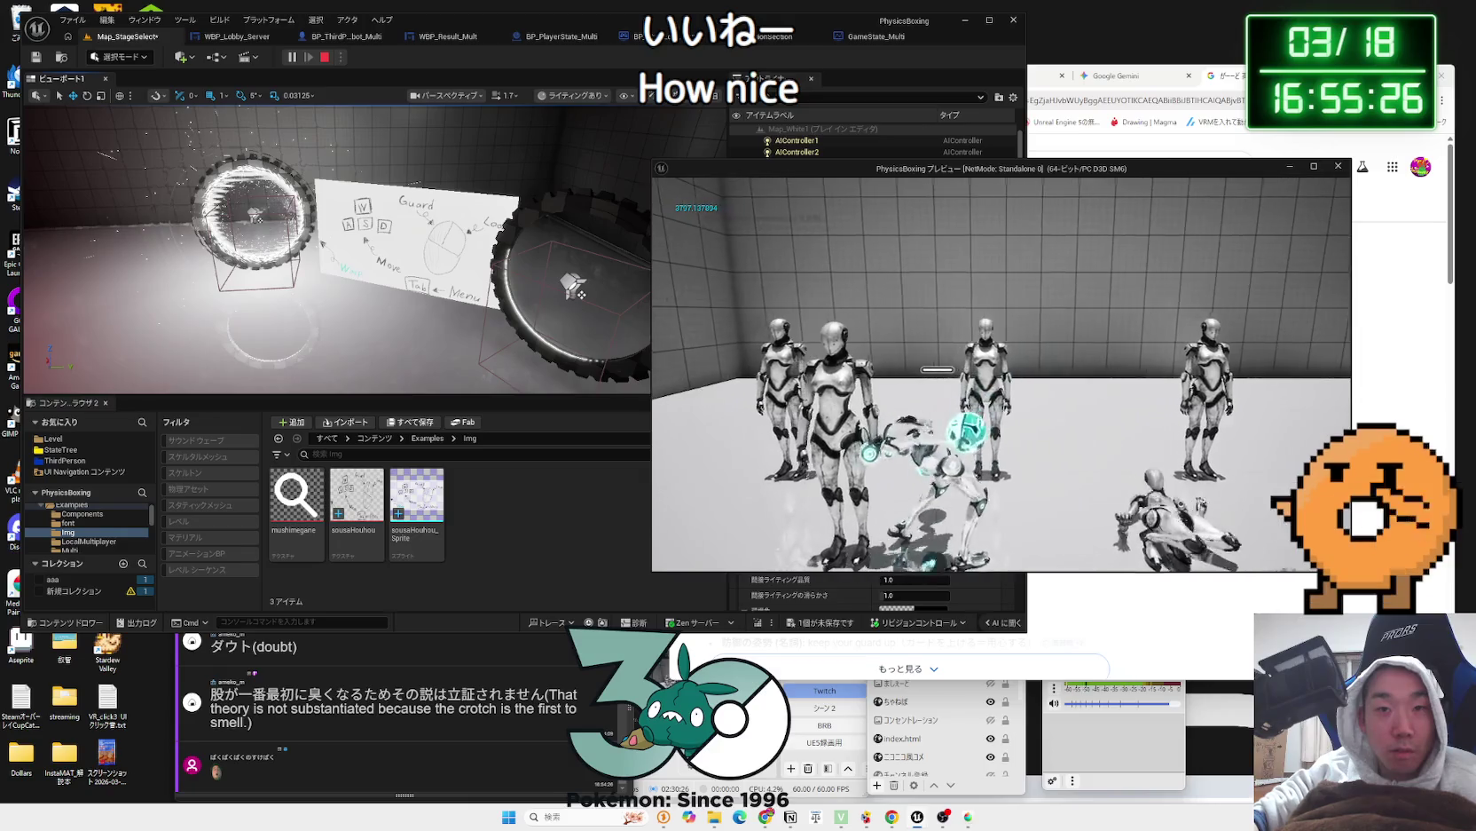
{"action": "key", "text": "Escape"}
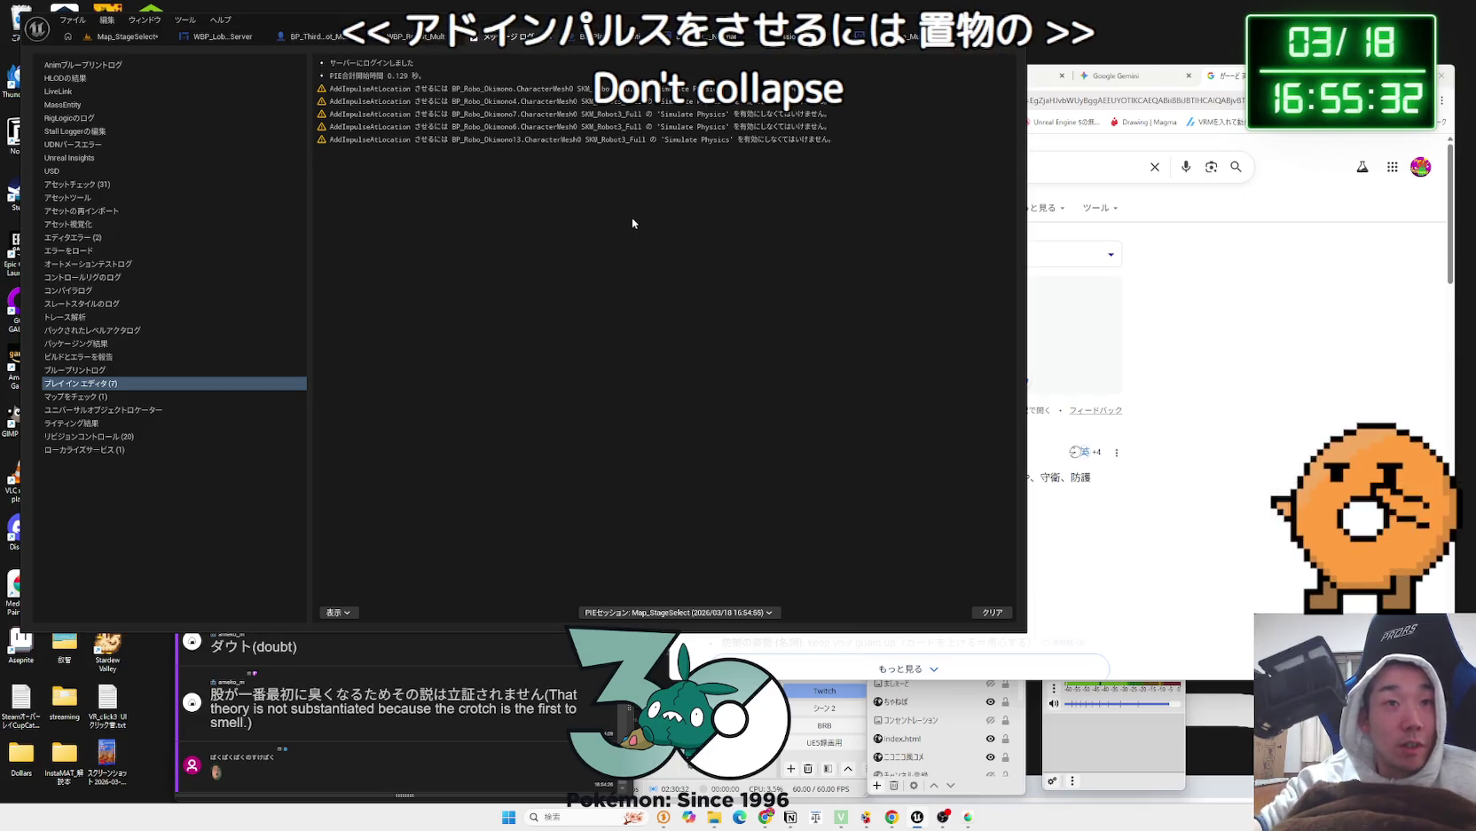
- Inspect the Okimono6 impulse warning and cycle through the open blueprint tabs back to the level
{"action": "left_click", "coordinate": [572, 130]}
{"action": "left_click", "coordinate": [748, 494]}
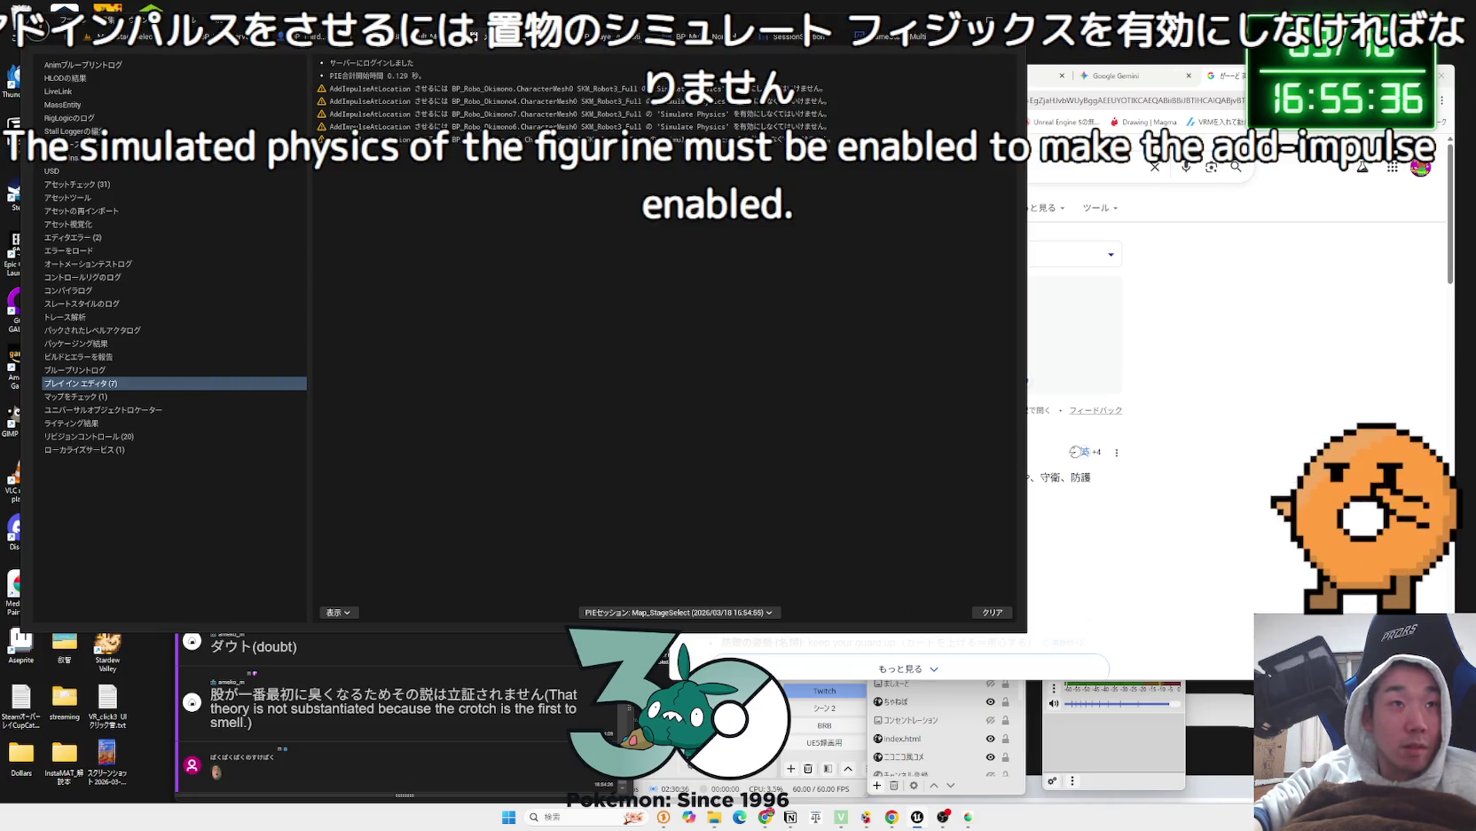
{"action": "left_click", "coordinate": [555, 37]}
{"action": "left_click", "coordinate": [674, 40]}
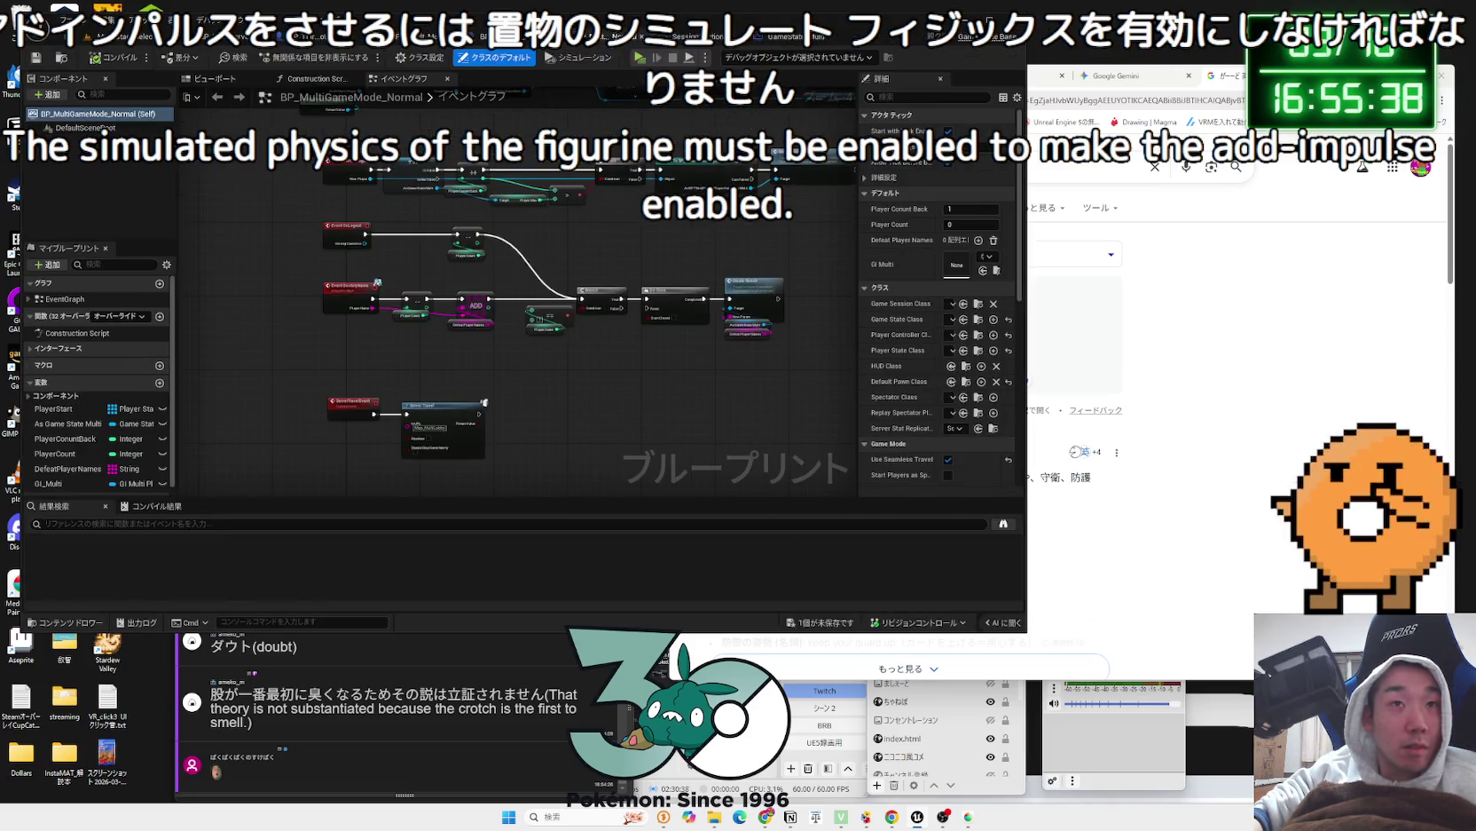
{"action": "left_click", "coordinate": [693, 37]}
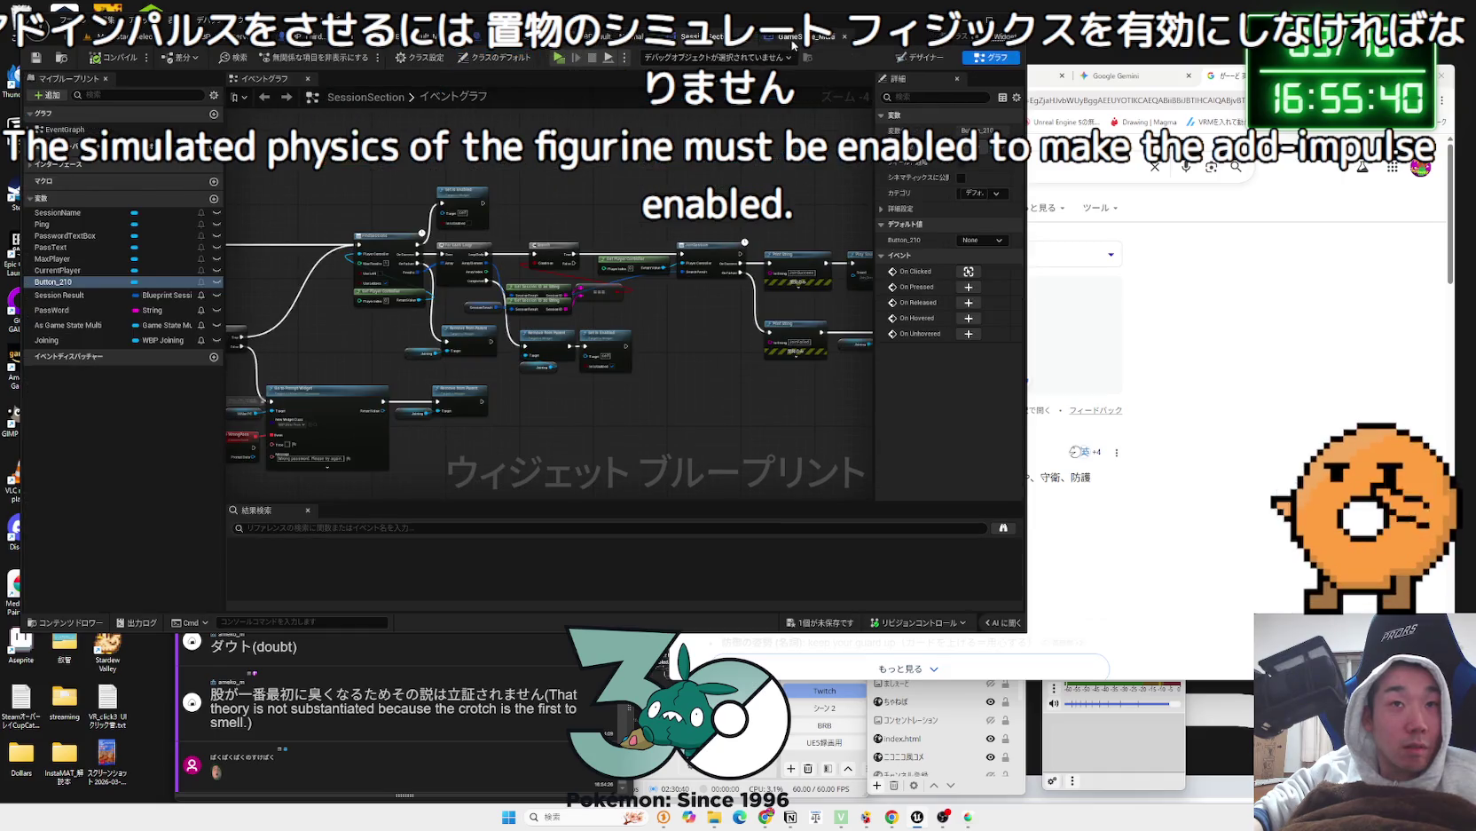
{"action": "left_click", "coordinate": [793, 44]}
{"action": "left_click", "coordinate": [432, 45]}
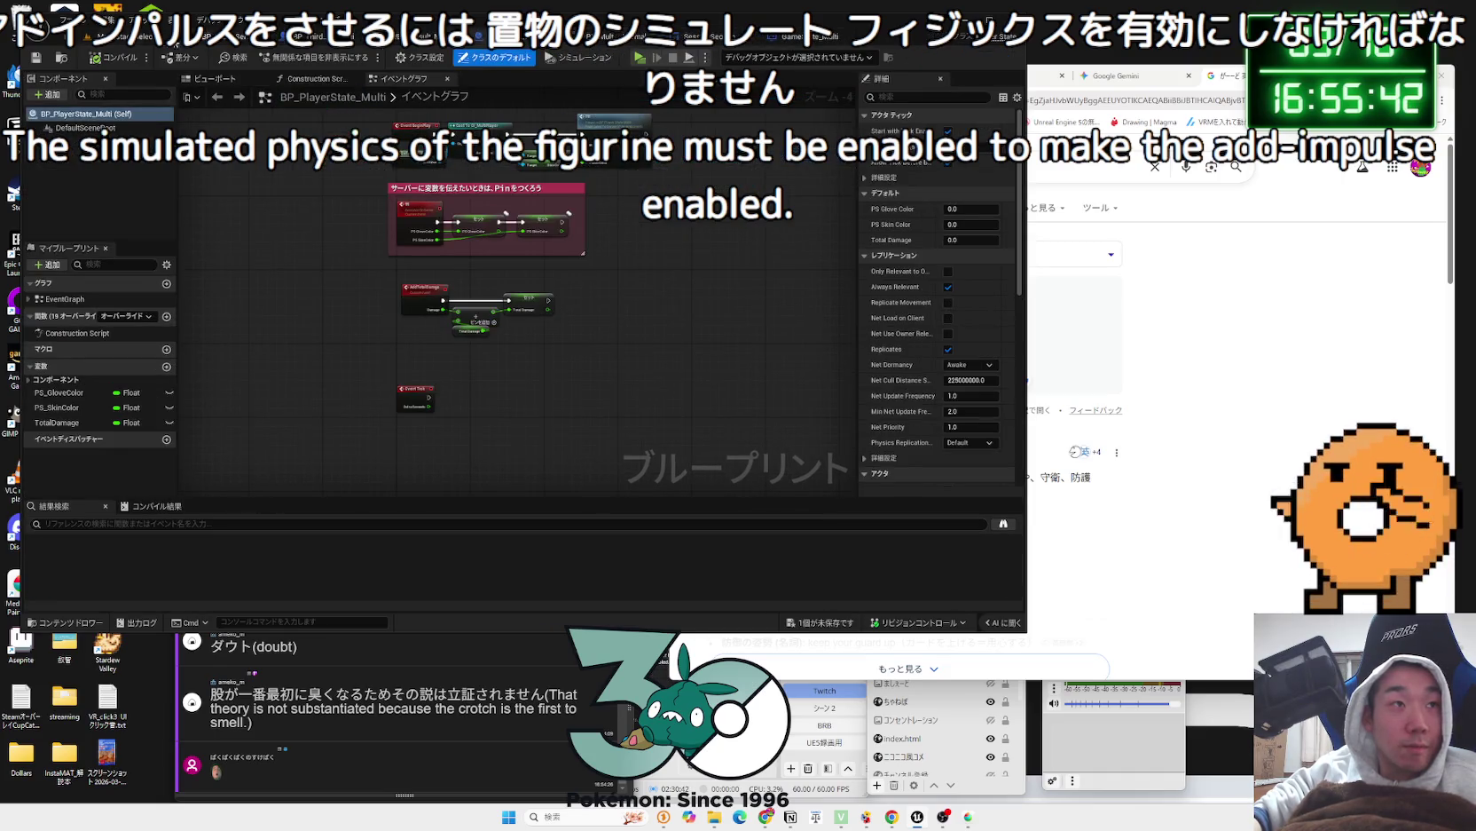
{"action": "left_click", "coordinate": [174, 42]}
- Save the level changes and open BP_Robo_Okimono from Blueprint > Enemy
{"action": "left_click", "coordinate": [812, 624]}
{"action": "left_click", "coordinate": [852, 506]}
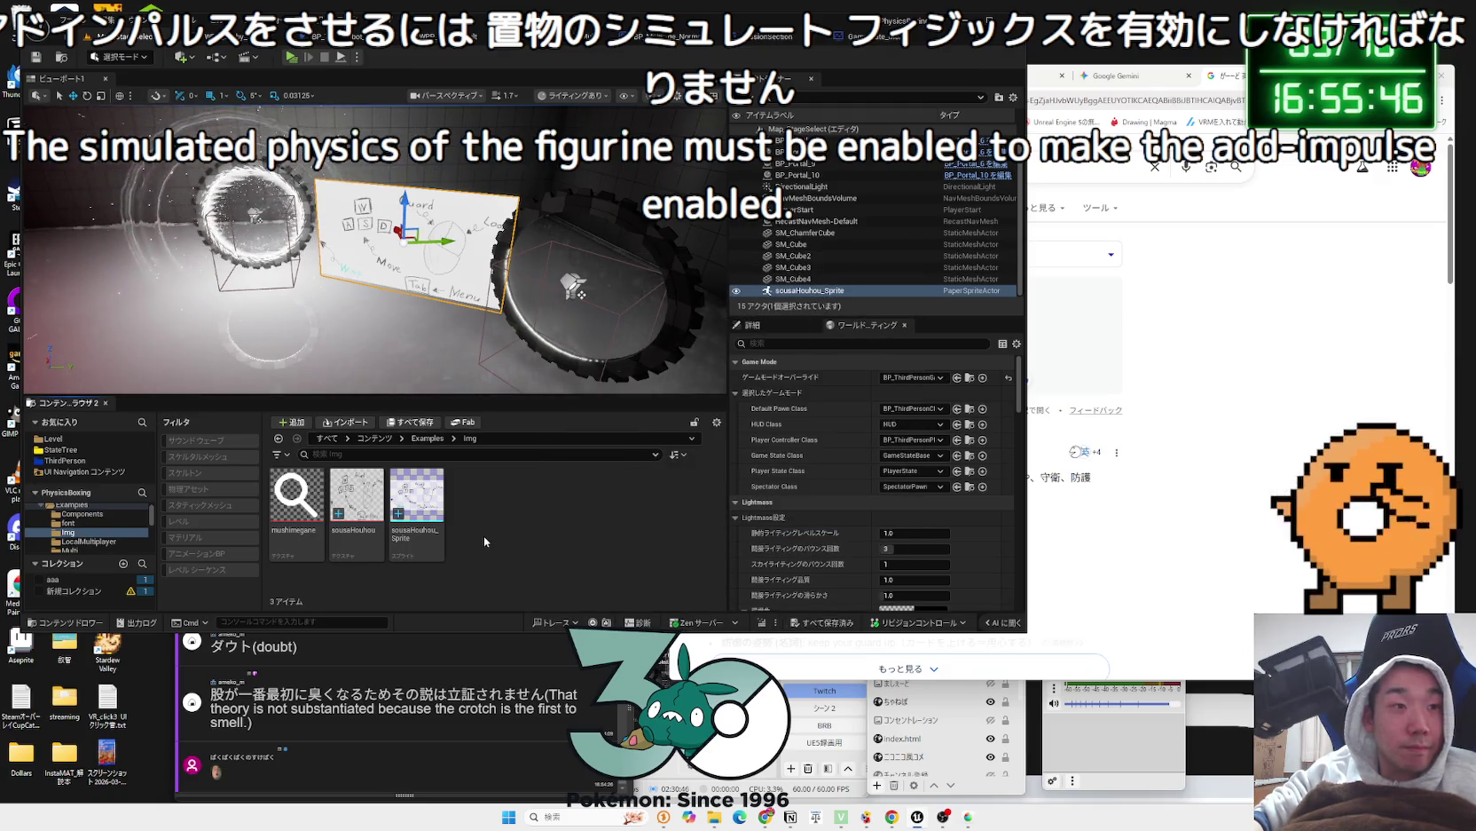
{"action": "key", "text": "alt+Left"}
{"action": "left_click", "coordinate": [71, 546]}
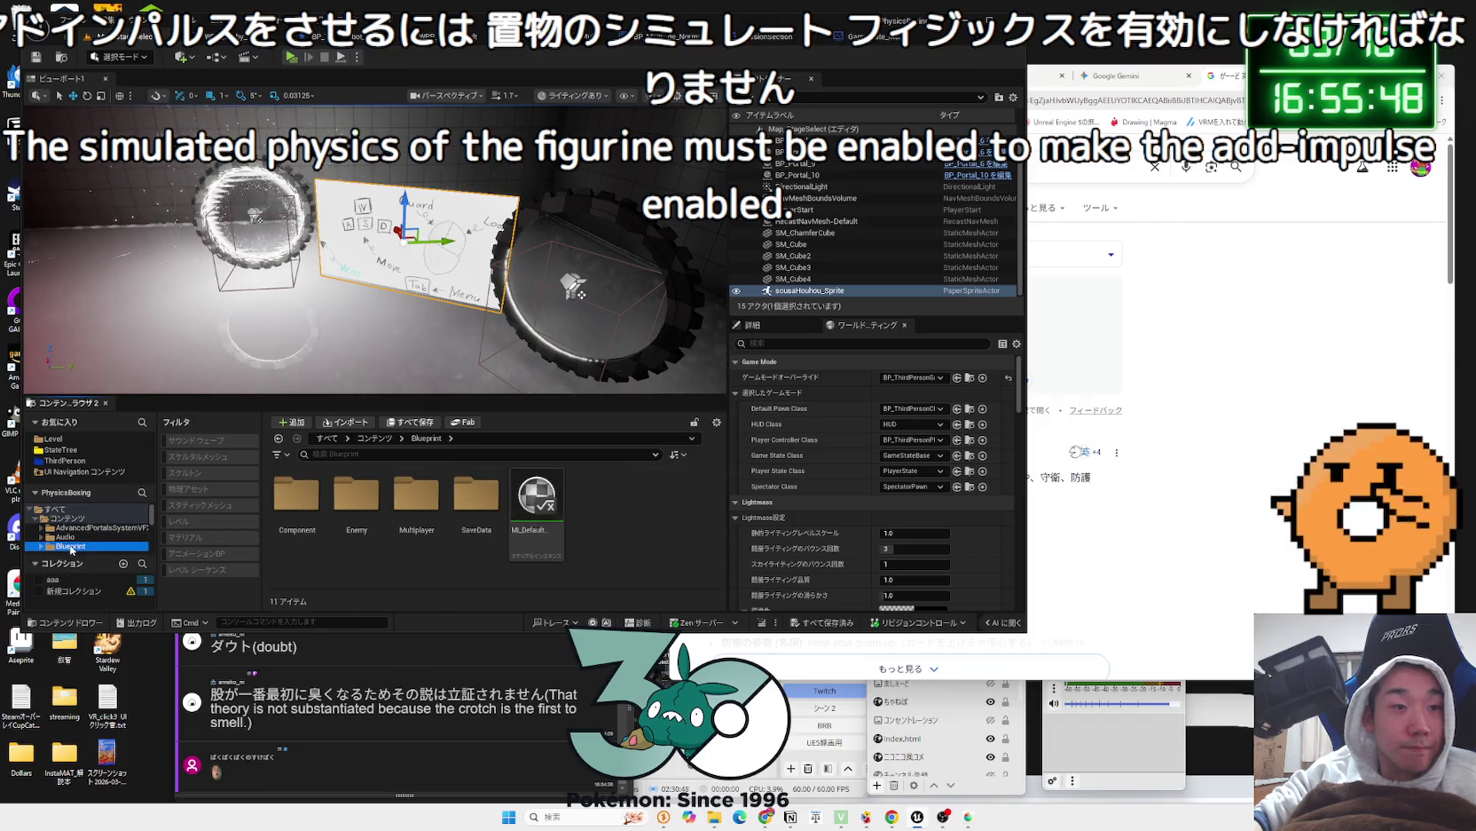
{"action": "double_click", "coordinate": [359, 504]}
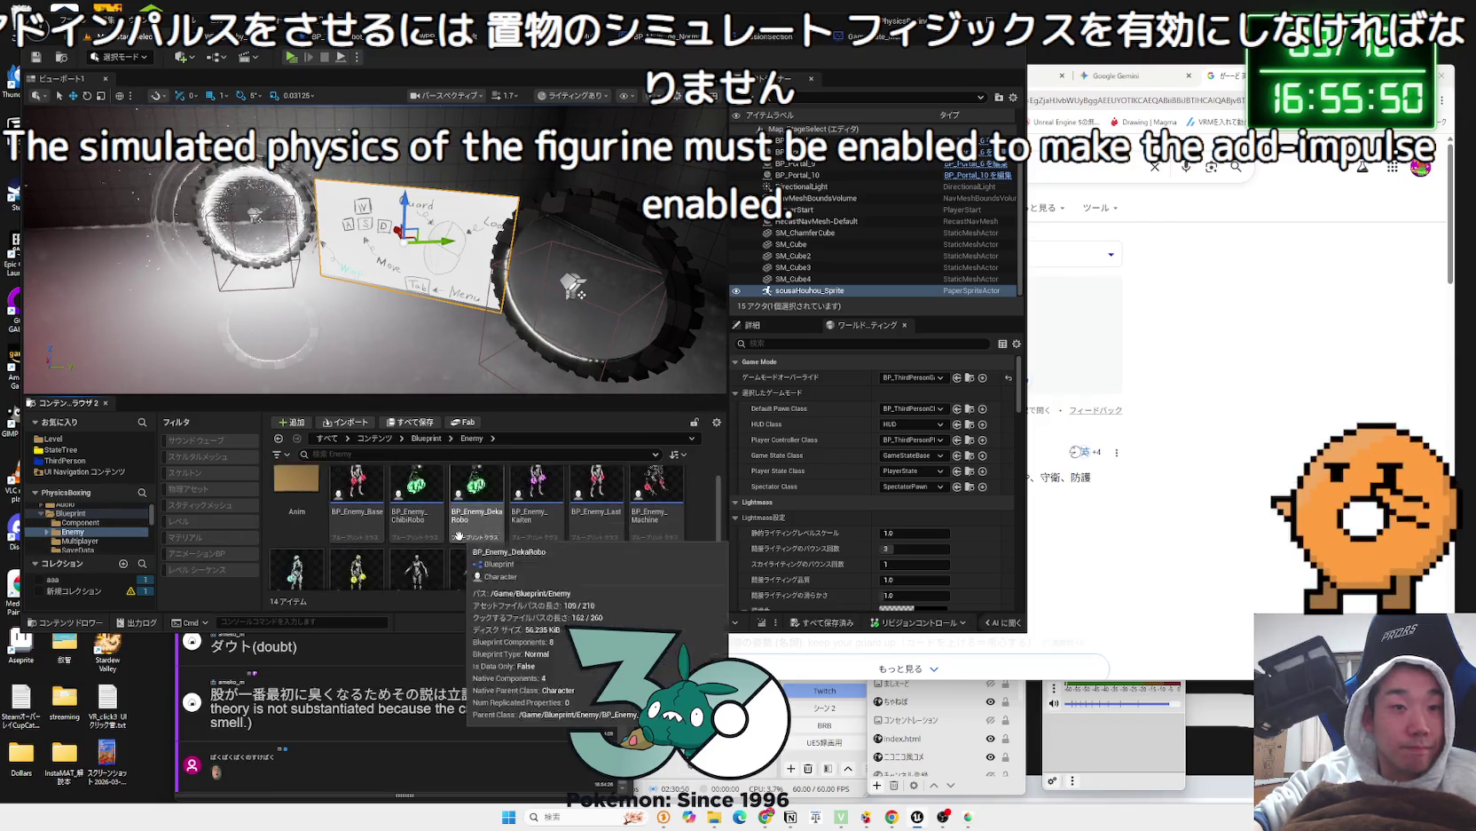
{"action": "left_click", "coordinate": [429, 554]}
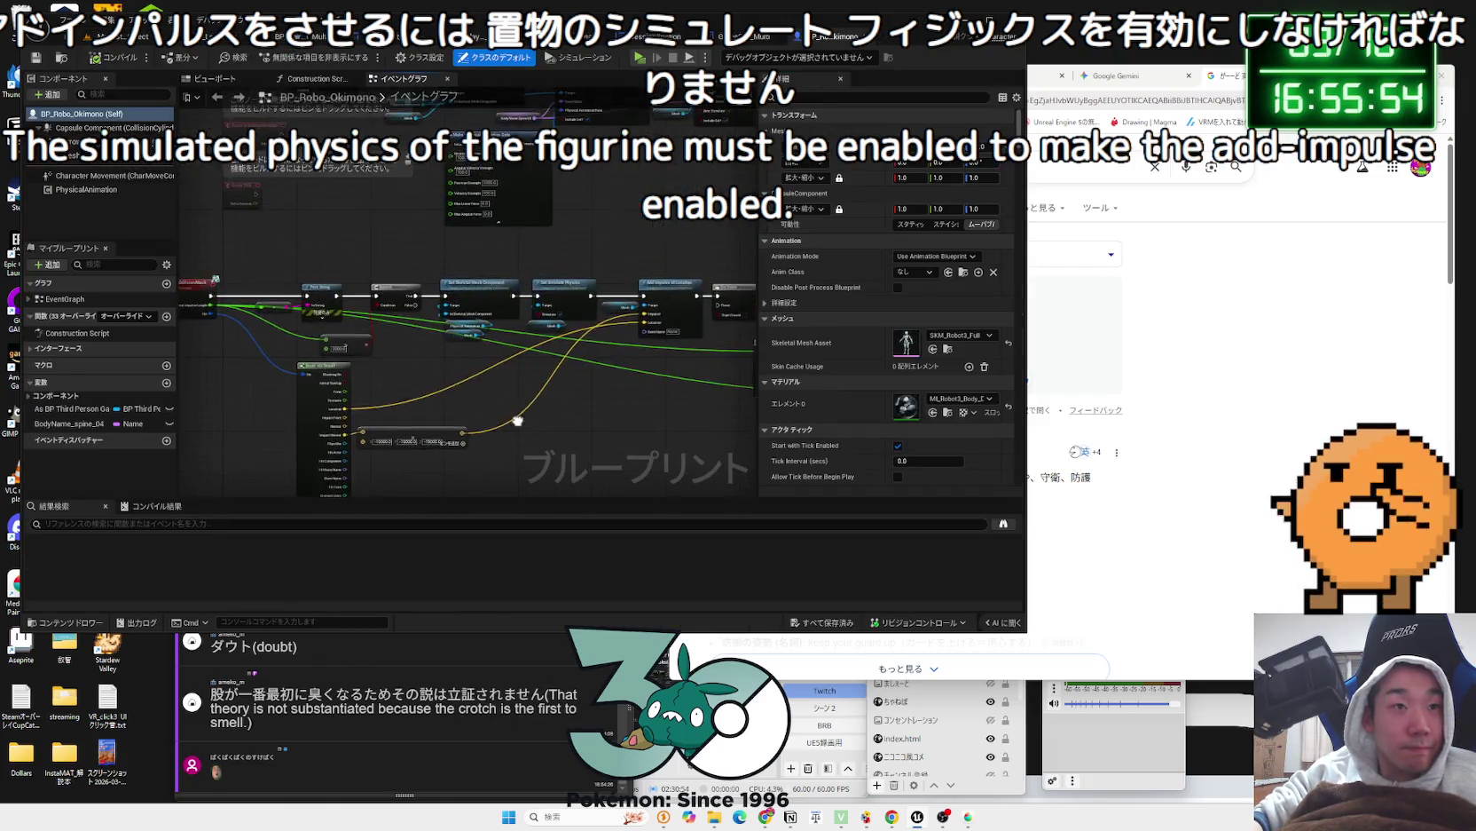
- Nudge the Event CollisionAttack node right and save BP_Robo_Okimono
{"action": "left_click_drag", "start_coordinate": [274, 245], "coordinate": [292, 243]}
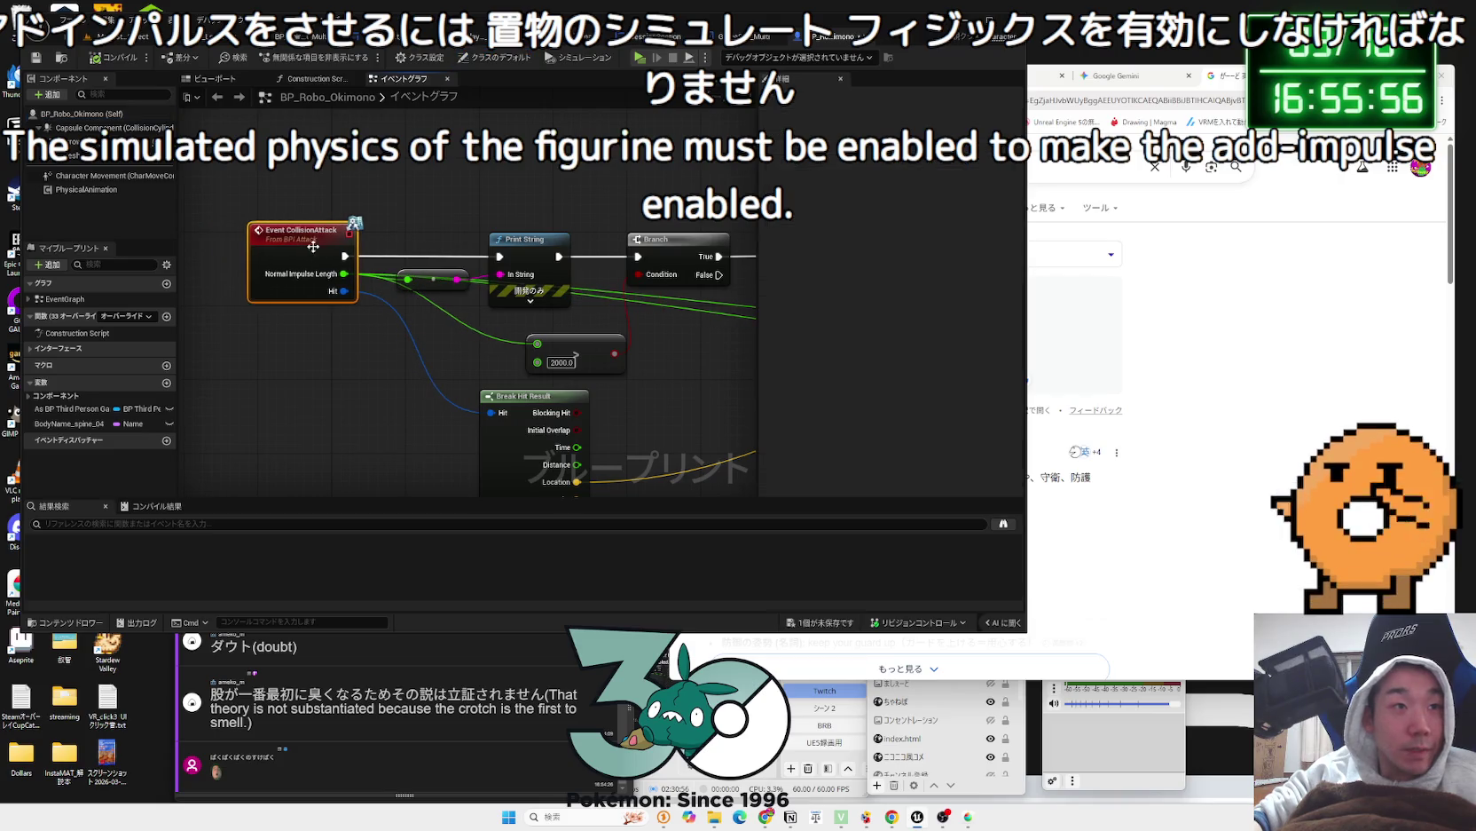
{"action": "left_click", "coordinate": [390, 330]}
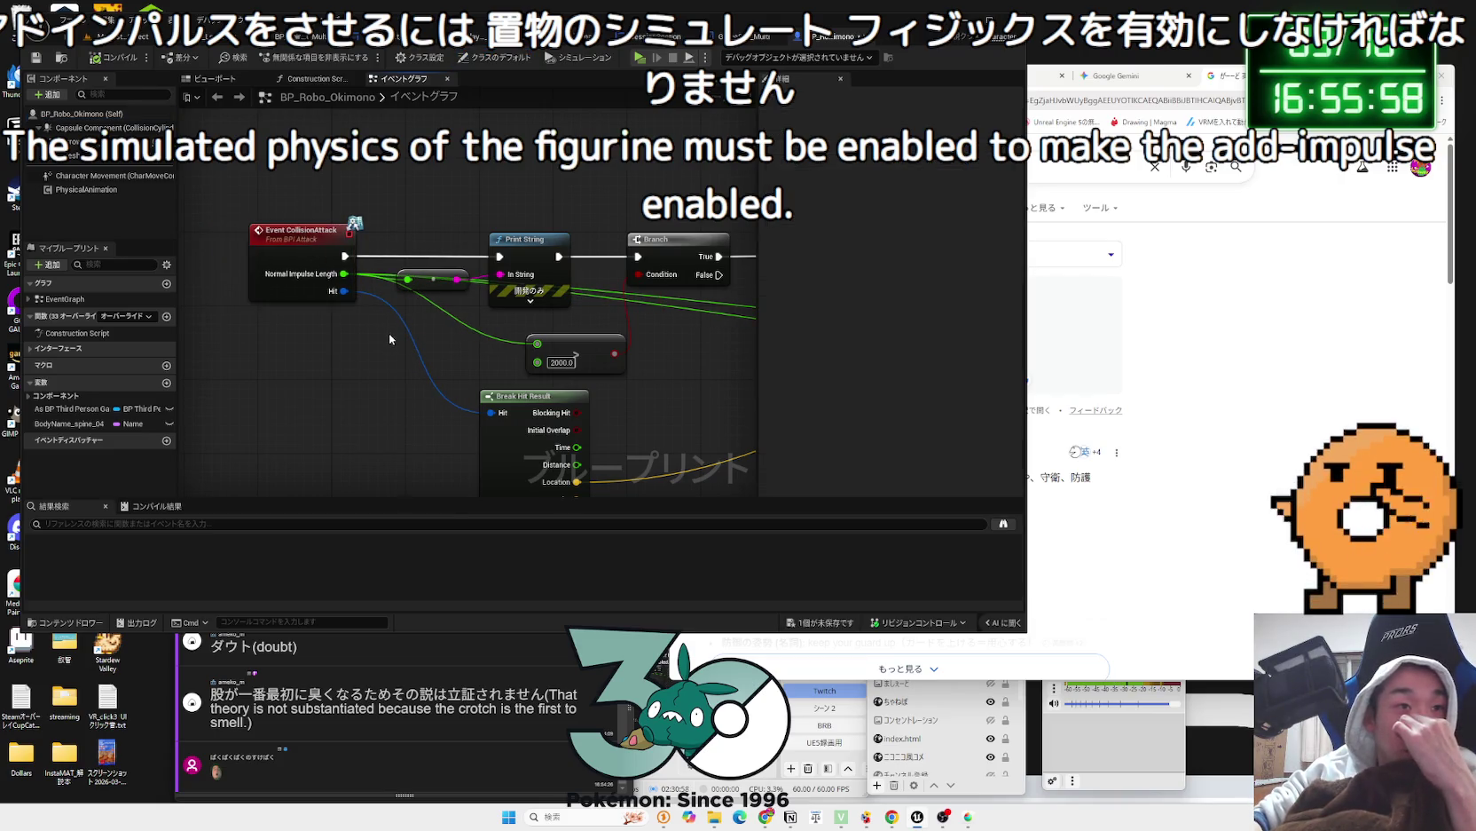
{"action": "scroll", "coordinate": [389, 332], "scroll_direction": "down", "scroll_amount": 4}
{"action": "left_click_drag", "start_coordinate": [576, 355], "coordinate": [331, 356]}
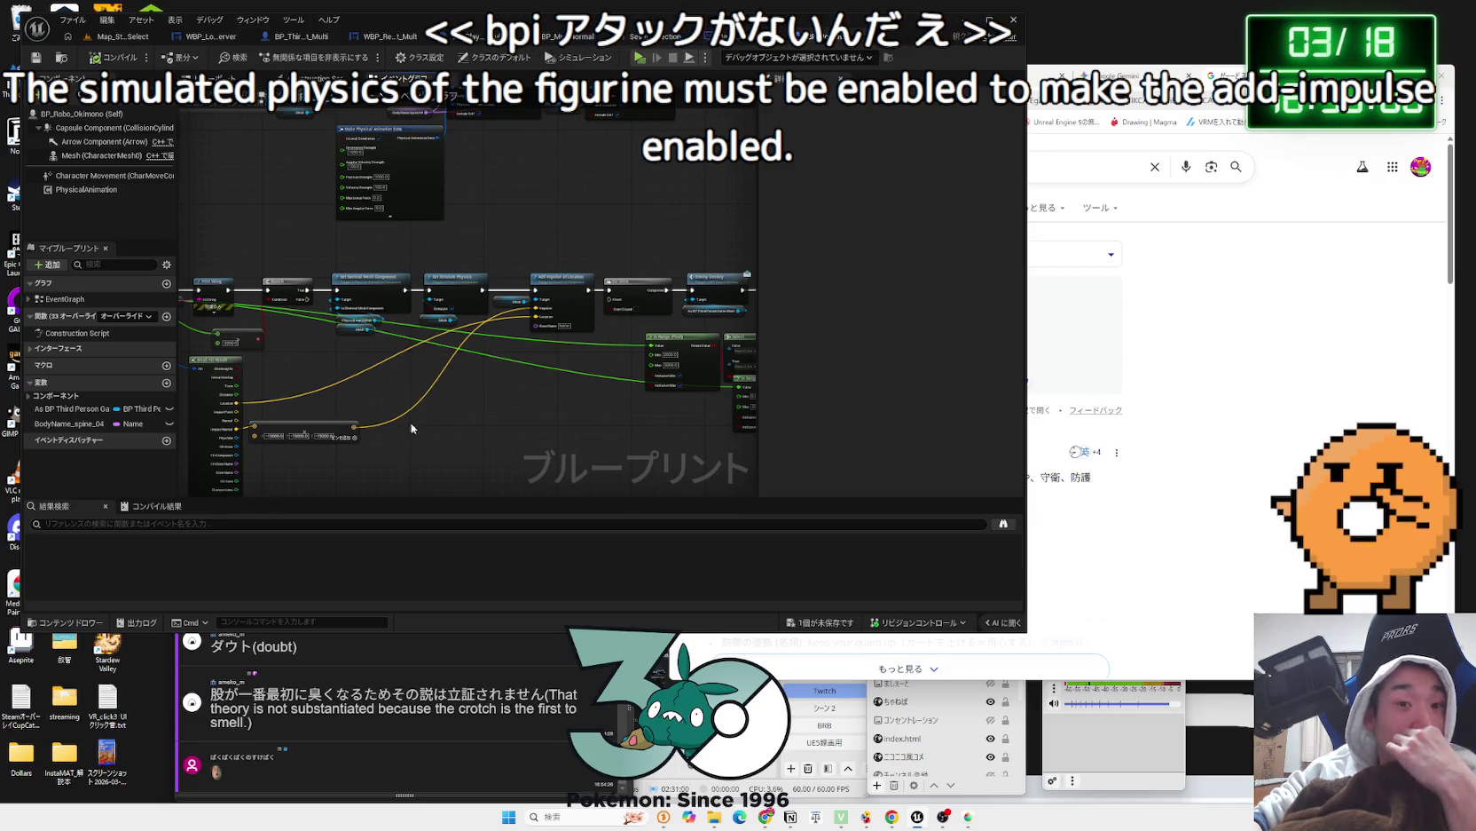
{"action": "left_click", "coordinate": [818, 622]}
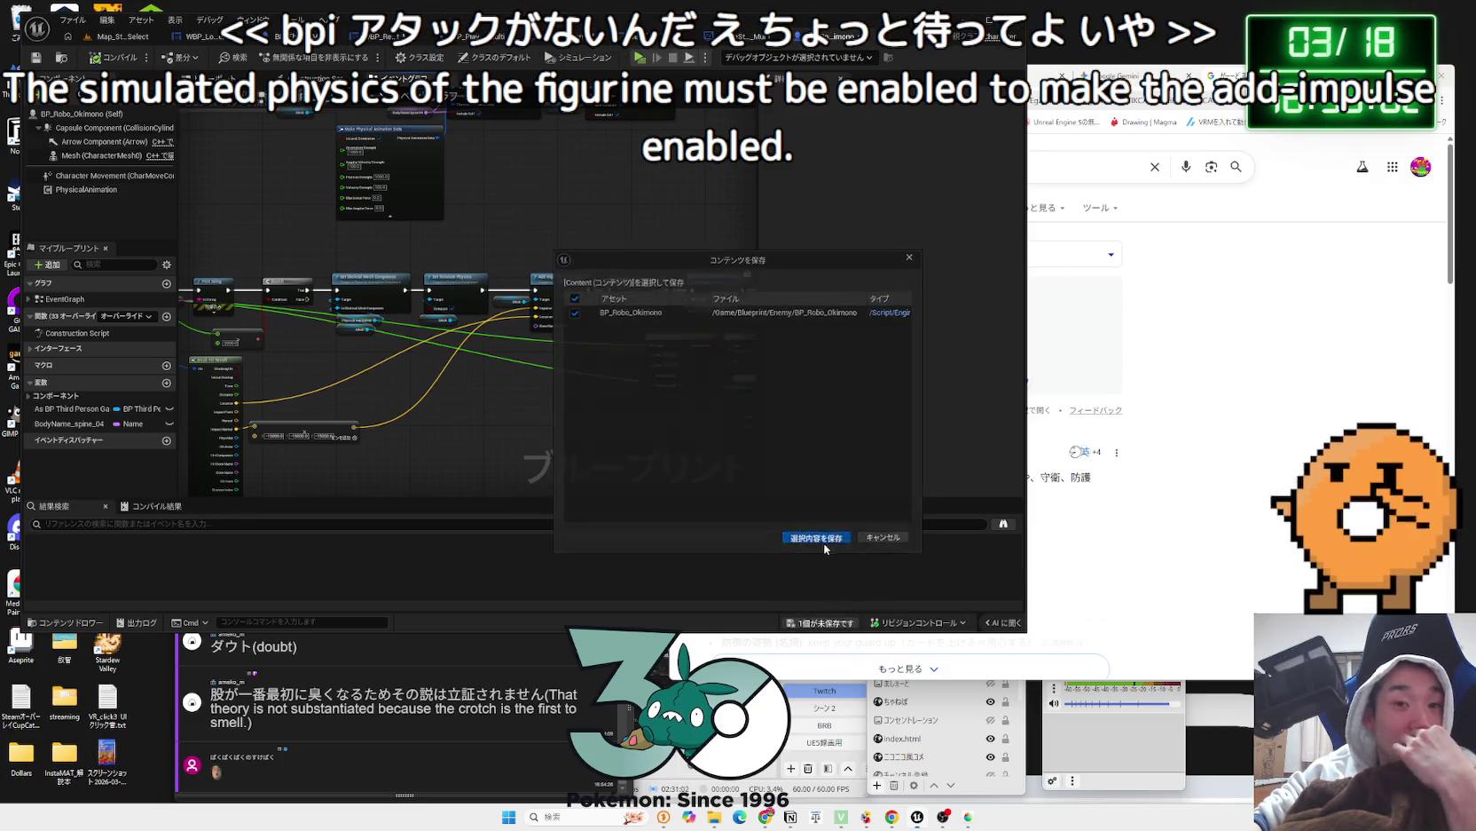
{"action": "left_click", "coordinate": [821, 539]}
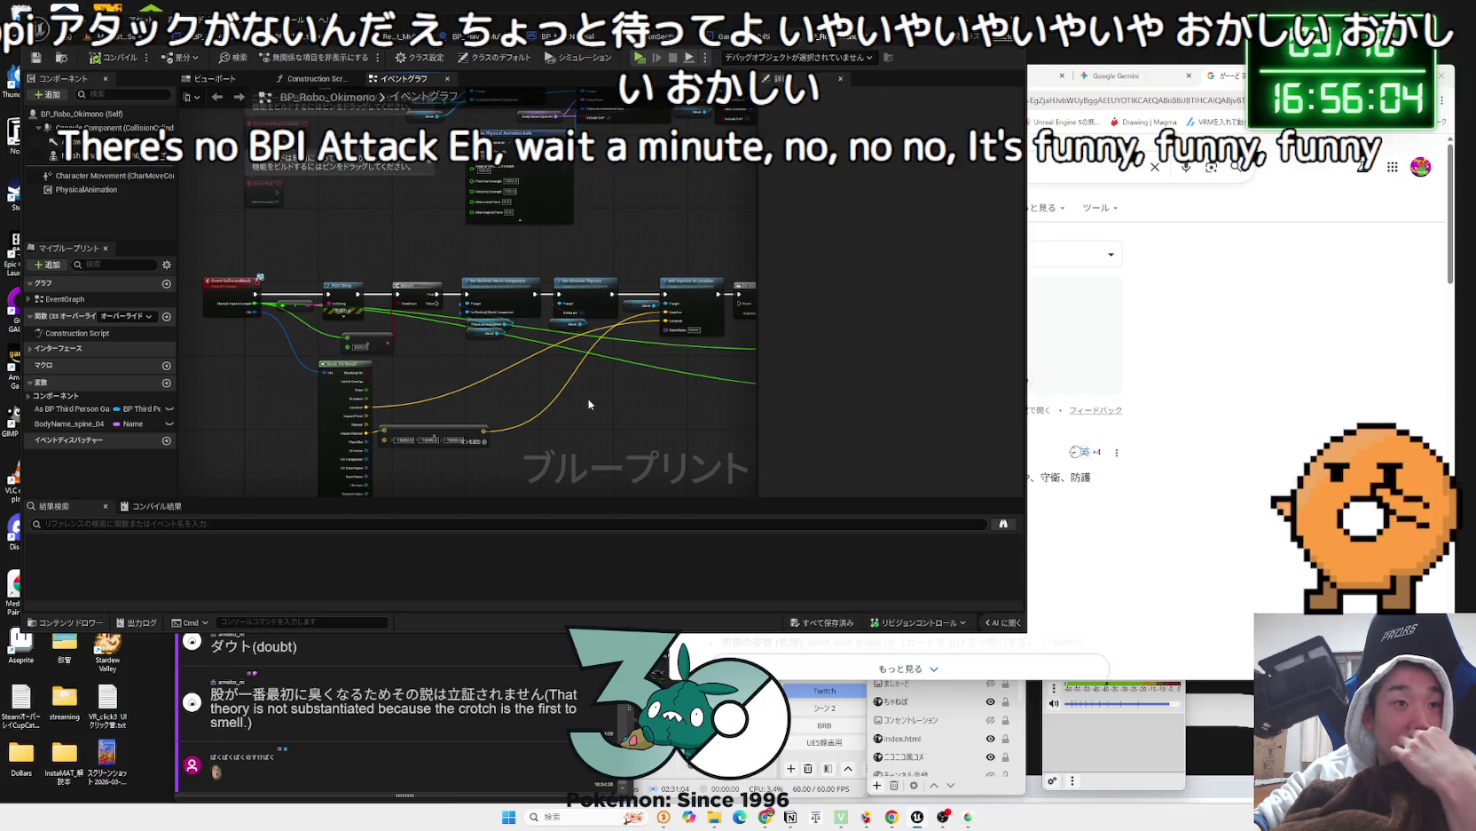
- Pan the graph to bring Set Simulate Physics and Add Impulse at Location into view
{"action": "left_click_drag", "start_coordinate": [608, 407], "coordinate": [315, 435]}
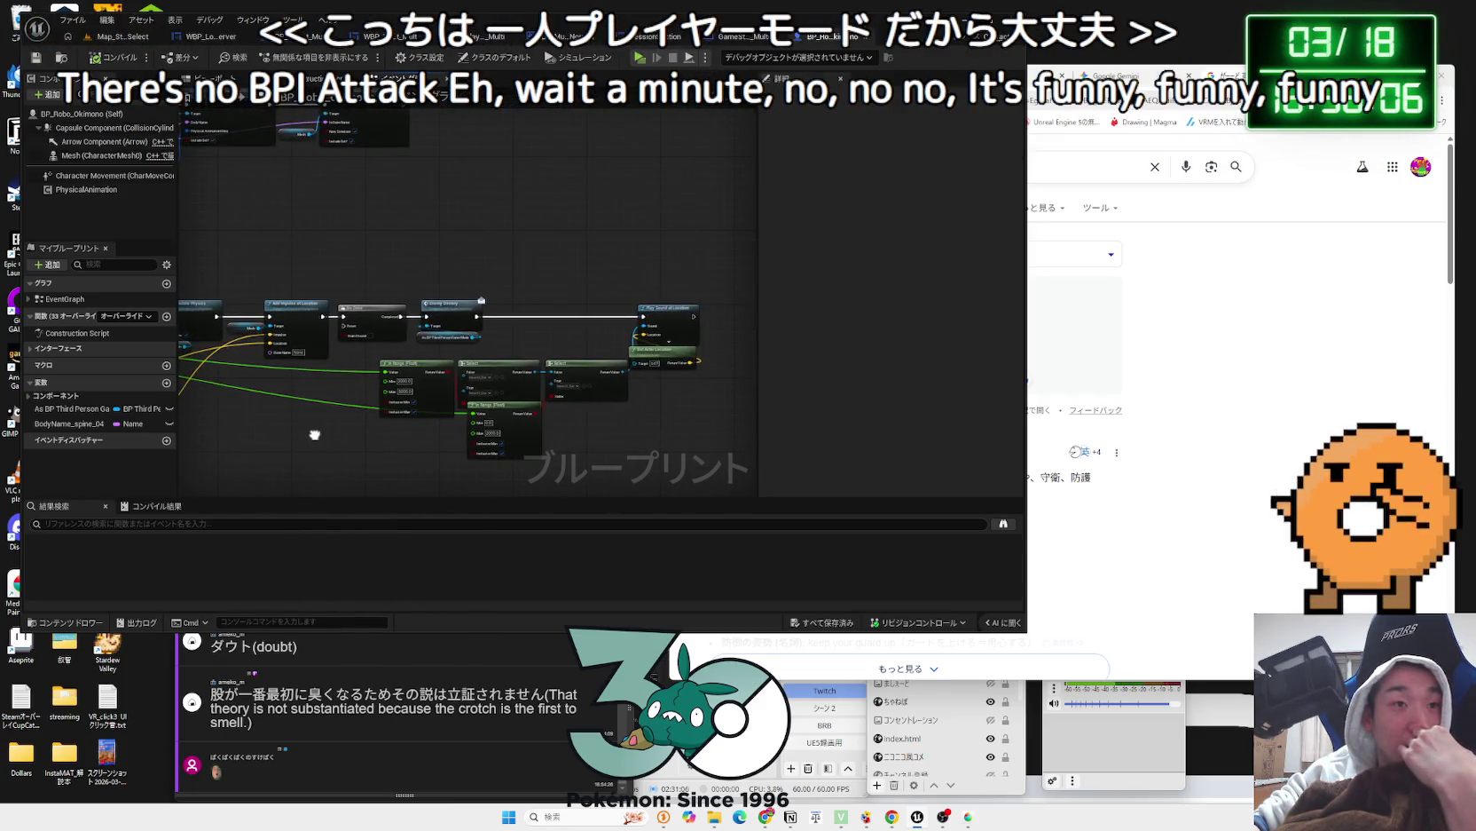
{"action": "scroll", "coordinate": [315, 433], "scroll_direction": "up", "scroll_amount": 2}
{"action": "mouse_move", "coordinate": [346, 434]}
{"action": "left_mouse_down"}
{"action": "mouse_move", "coordinate": [610, 459]}
{"action": "mouse_move", "coordinate": [656, 339]}
{"action": "left_mouse_up"}
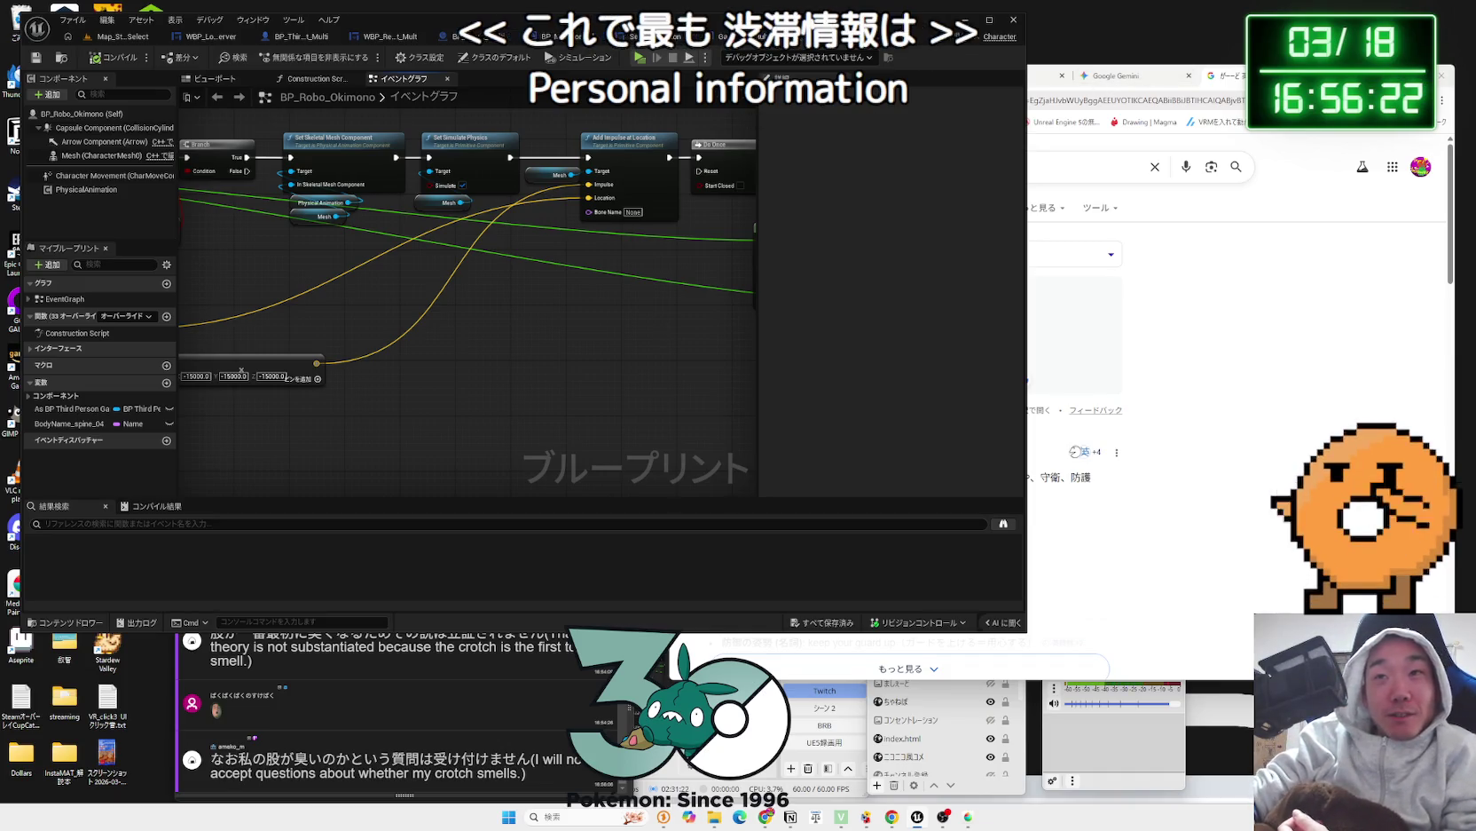
{"action": "key", "text": "alt+Tab"}
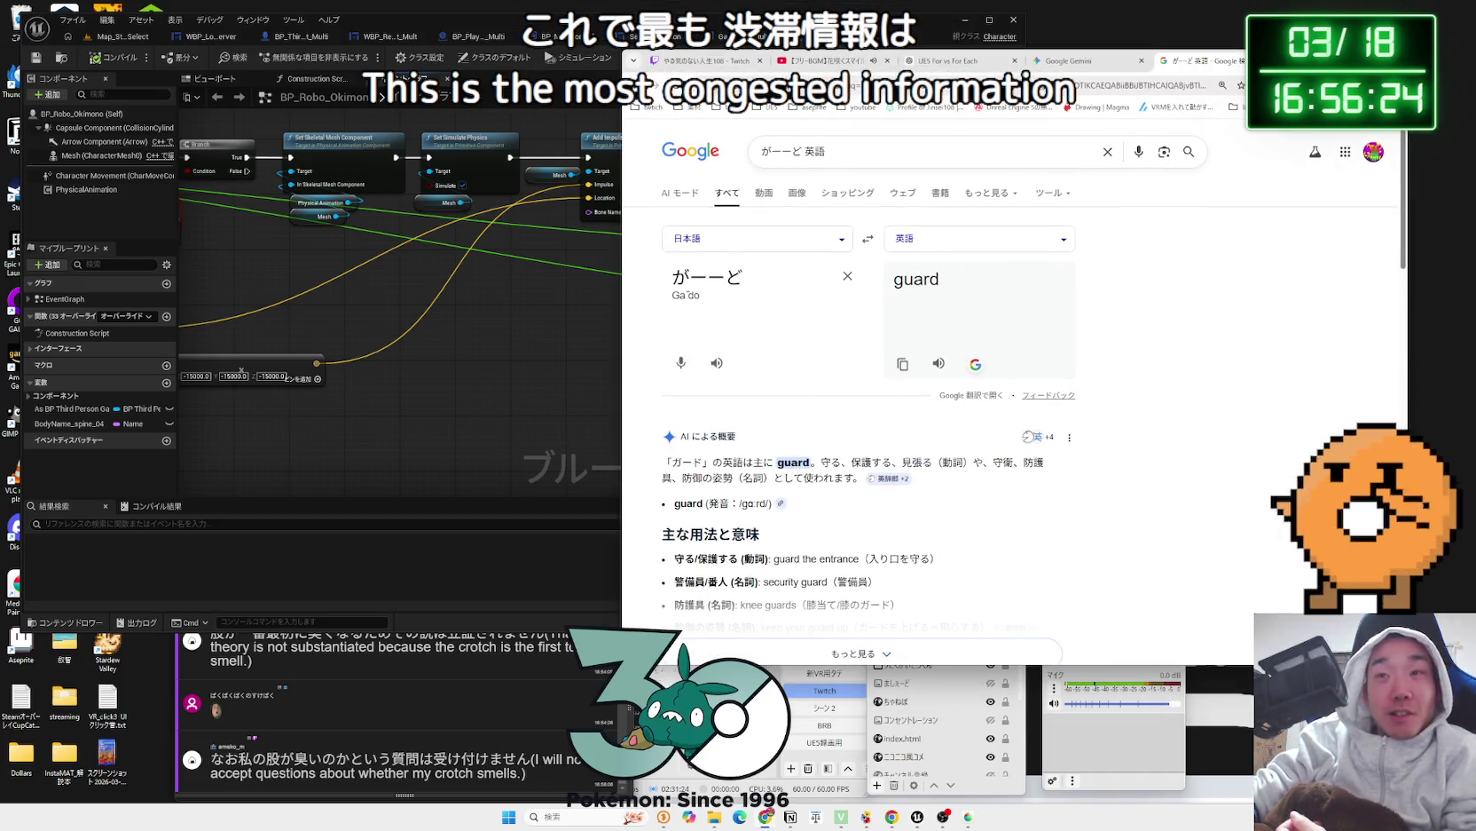
- Open X from the bookmarks folder in a new tab and scroll the For You feed
{"action": "key", "text": "ctrl+t"}
{"action": "left_click", "coordinate": [1234, 107]}
{"action": "mouse_move", "coordinate": [1239, 155]}
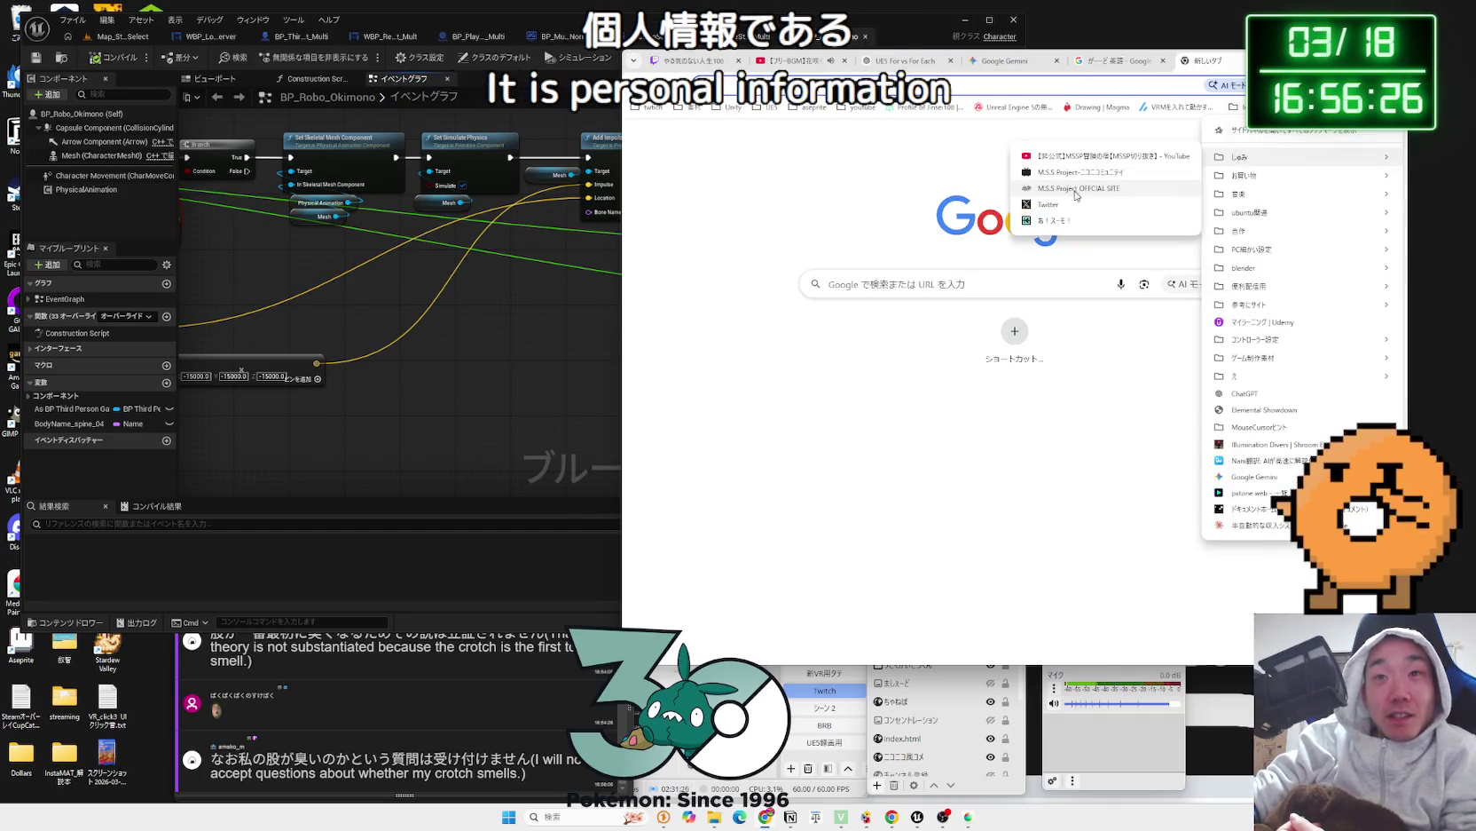
{"action": "left_click", "coordinate": [1064, 169]}
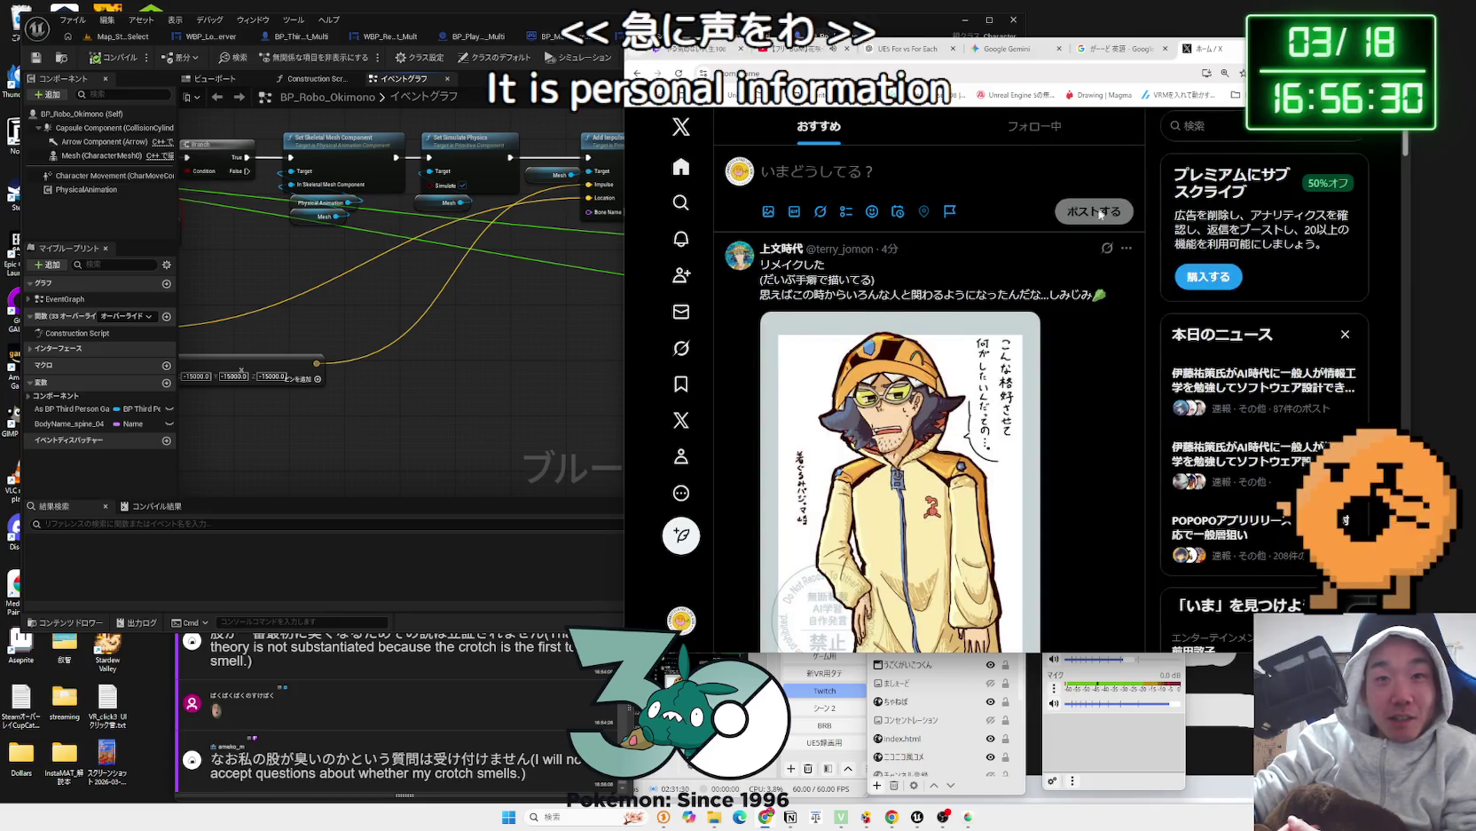
{"action": "scroll", "coordinate": [1055, 312], "scroll_direction": "down", "scroll_amount": 2}
{"action": "scroll", "coordinate": [1055, 312], "scroll_direction": "up", "scroll_amount": 1}
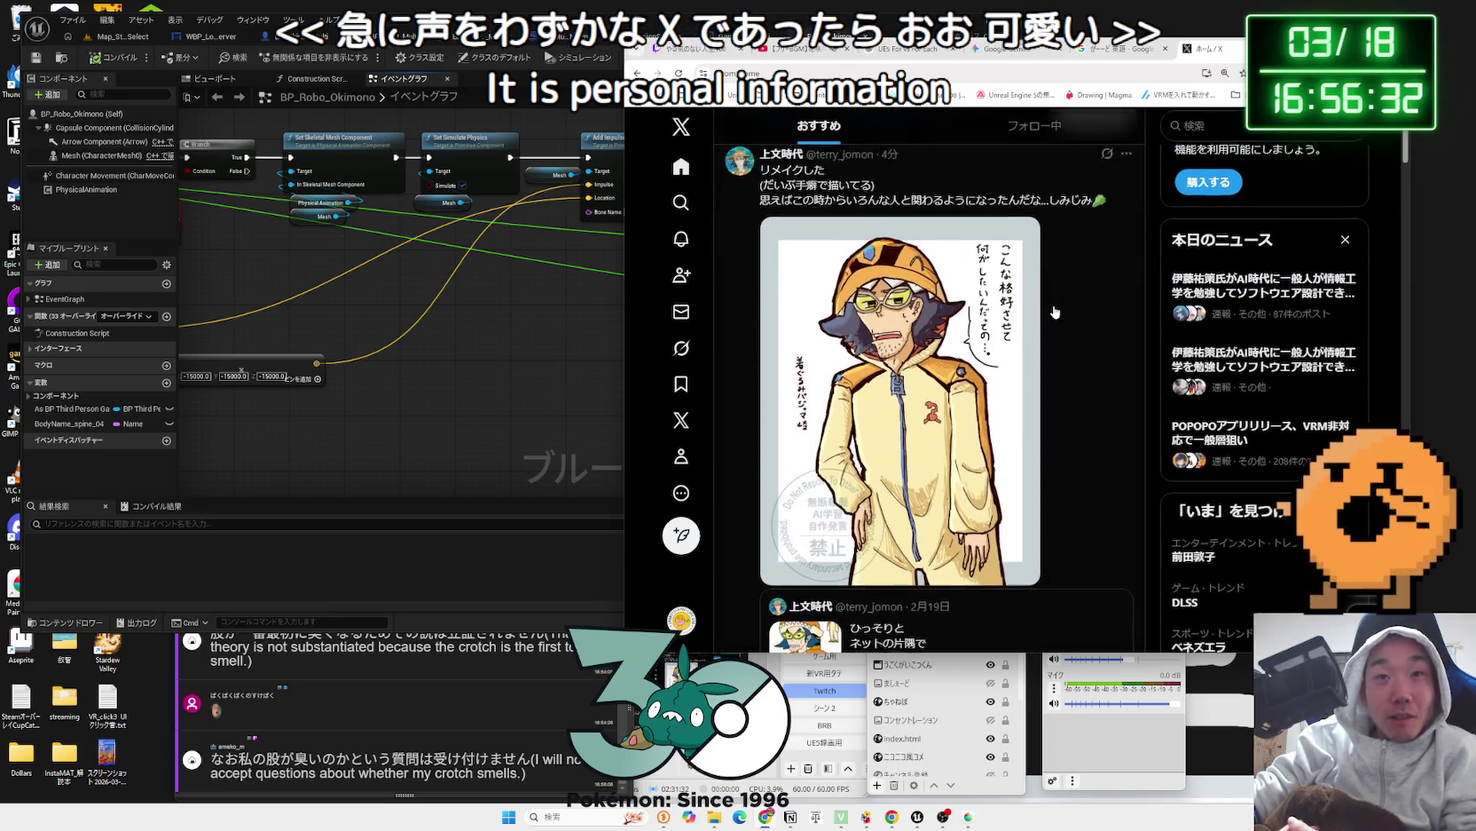
{"action": "scroll", "coordinate": [1055, 312], "scroll_direction": "down", "scroll_amount": 3}
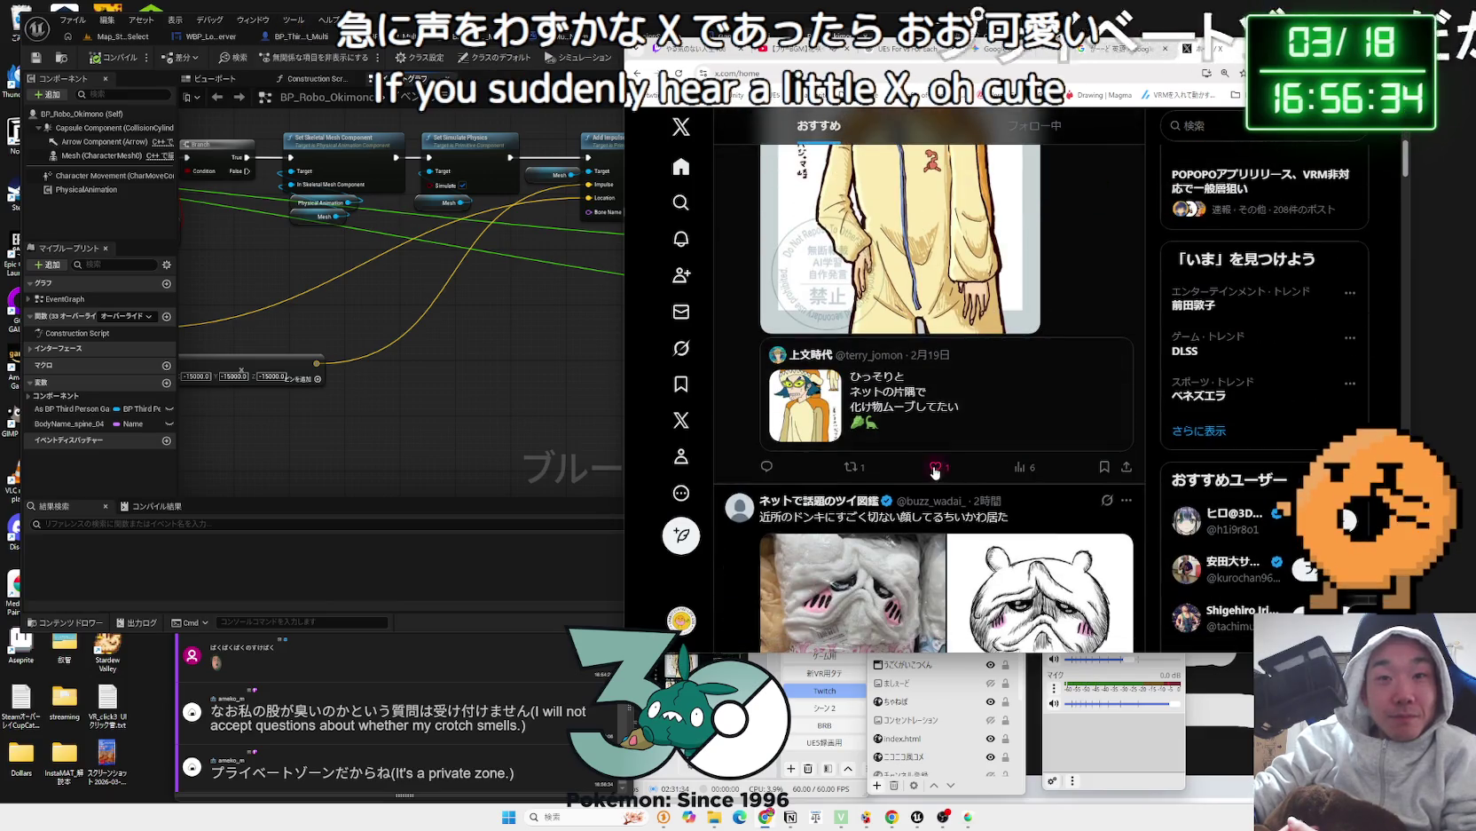
{"action": "scroll", "coordinate": [999, 440], "scroll_direction": "down", "scroll_amount": 2}
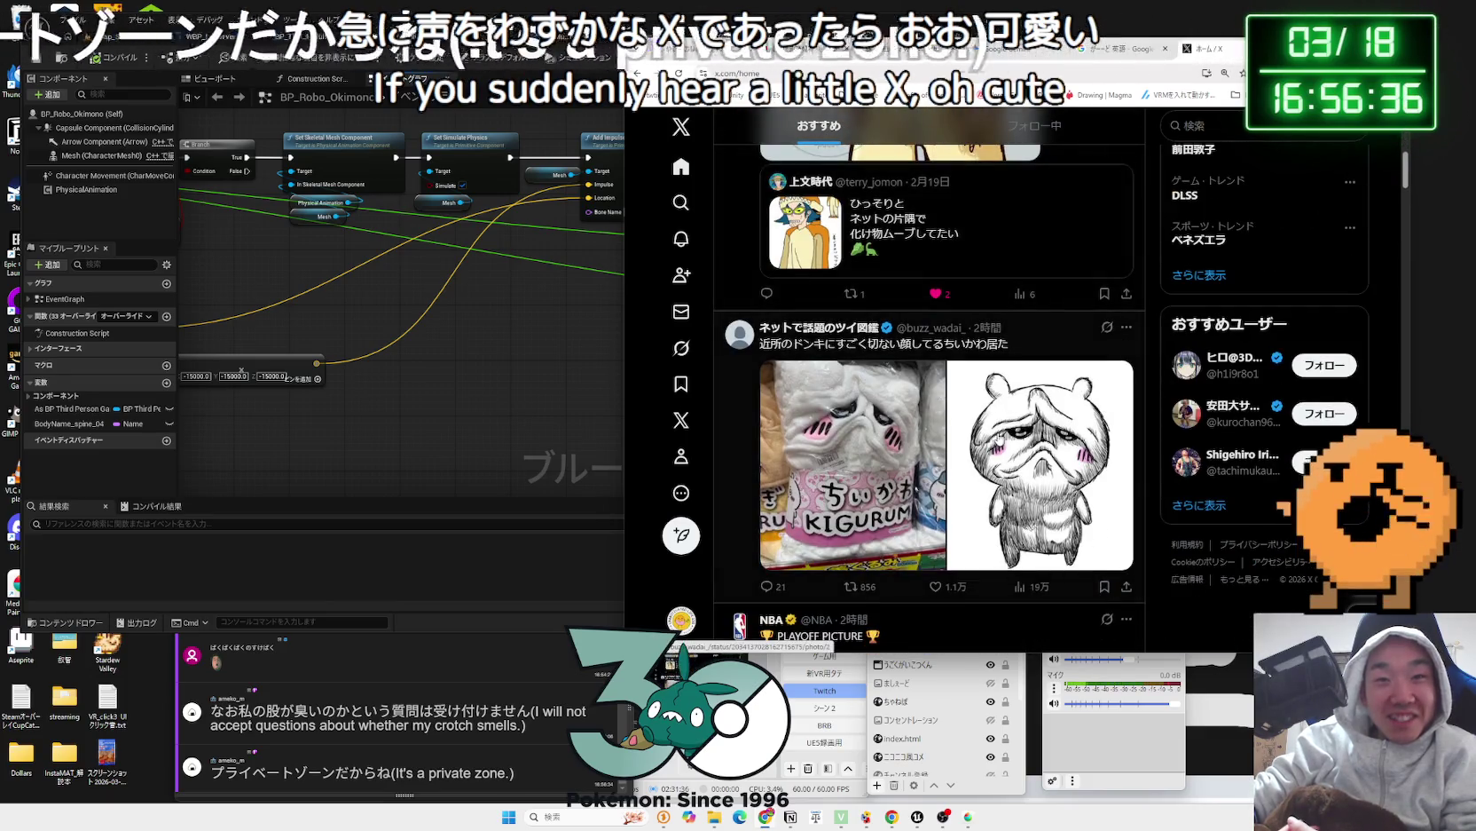
{"action": "scroll", "coordinate": [943, 446], "scroll_direction": "down", "scroll_amount": 6}
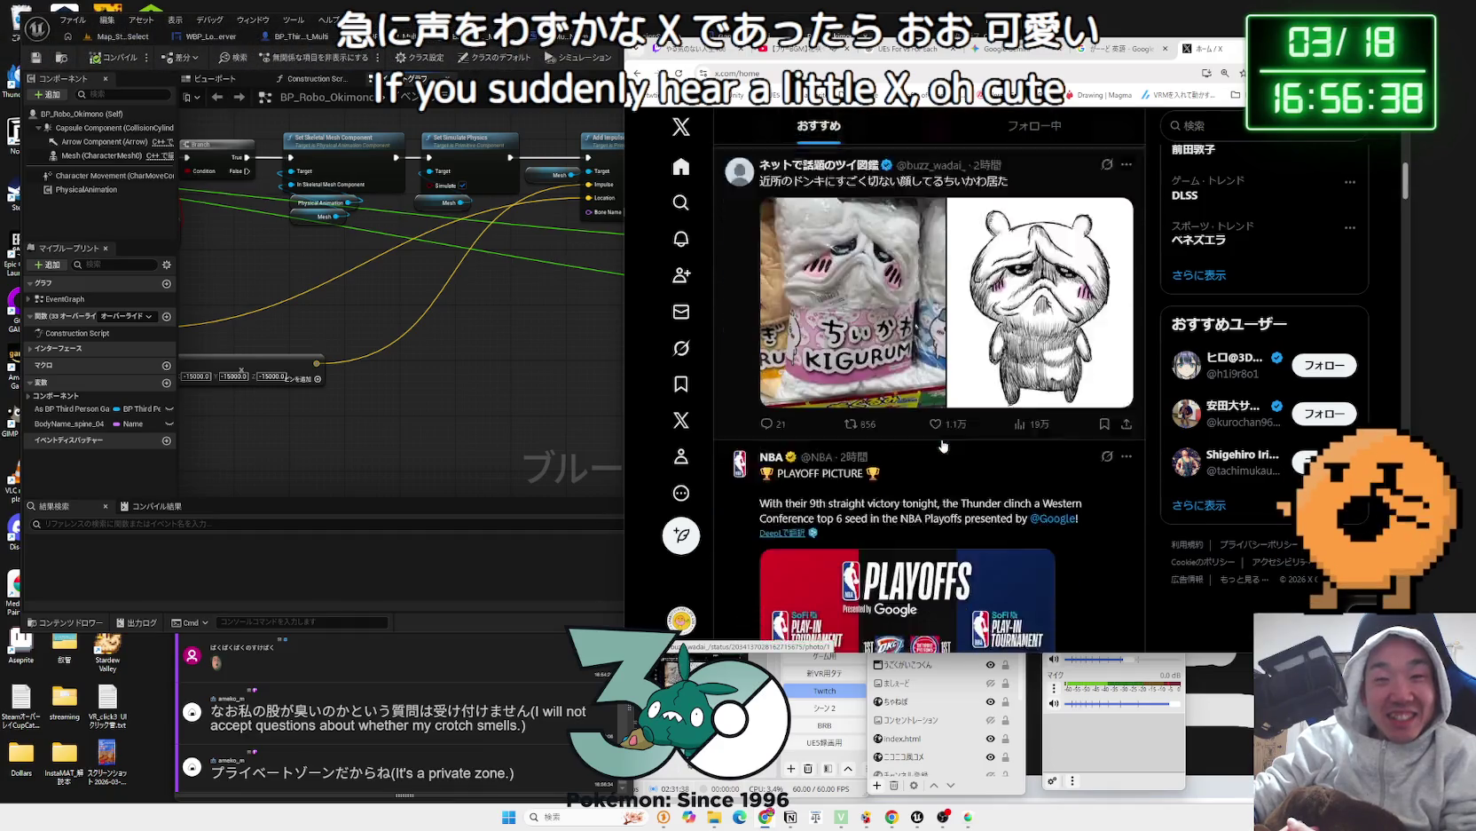
{"action": "scroll", "coordinate": [943, 446], "scroll_direction": "down", "scroll_amount": 4}
{"action": "scroll", "coordinate": [950, 442], "scroll_direction": "up", "scroll_amount": 2}
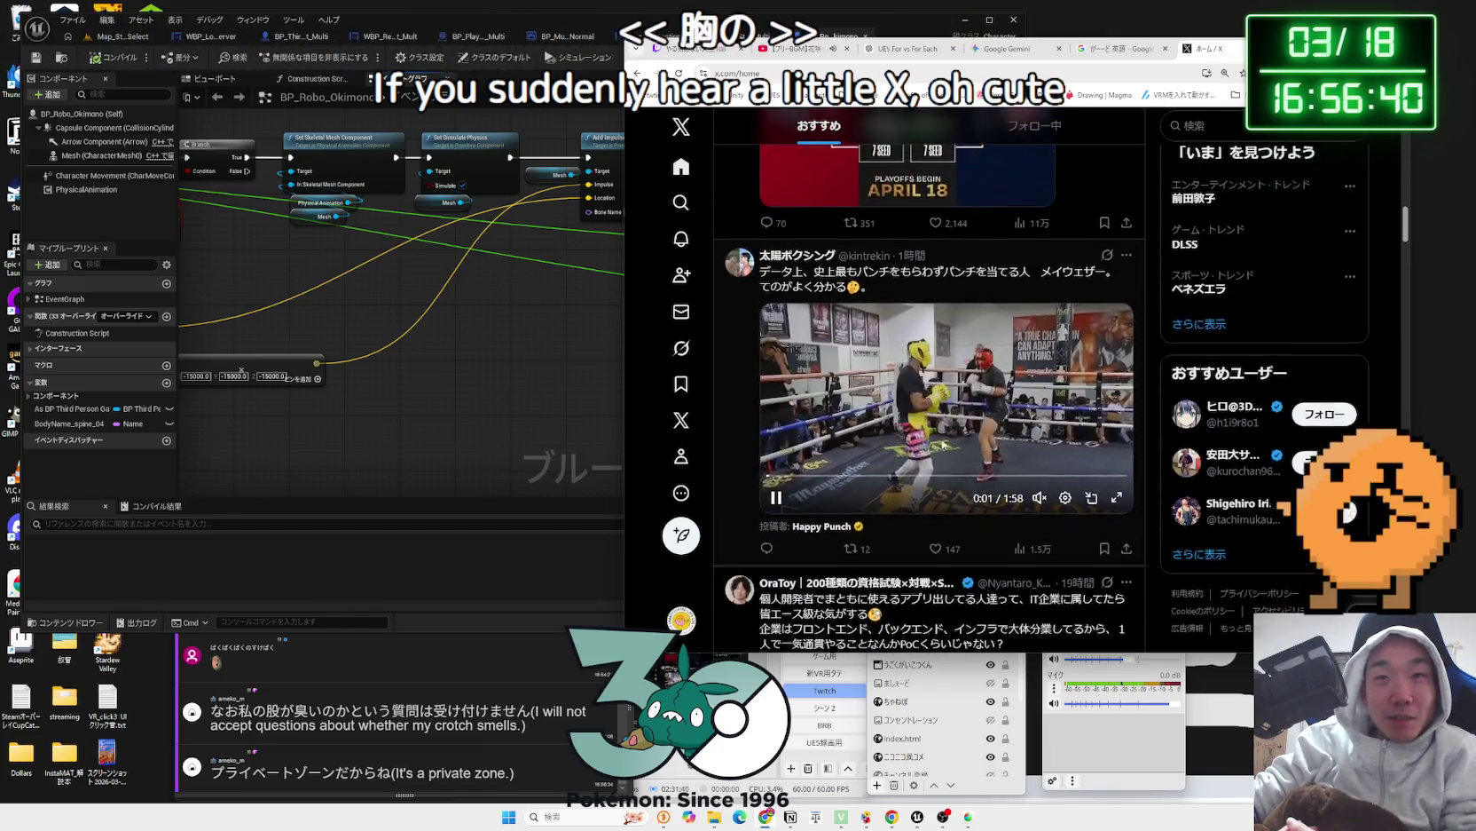
- Browse the feed, selecting text in the boxing, Famitsu and Venezuela posts
{"action": "triple_click", "coordinate": [767, 346]}
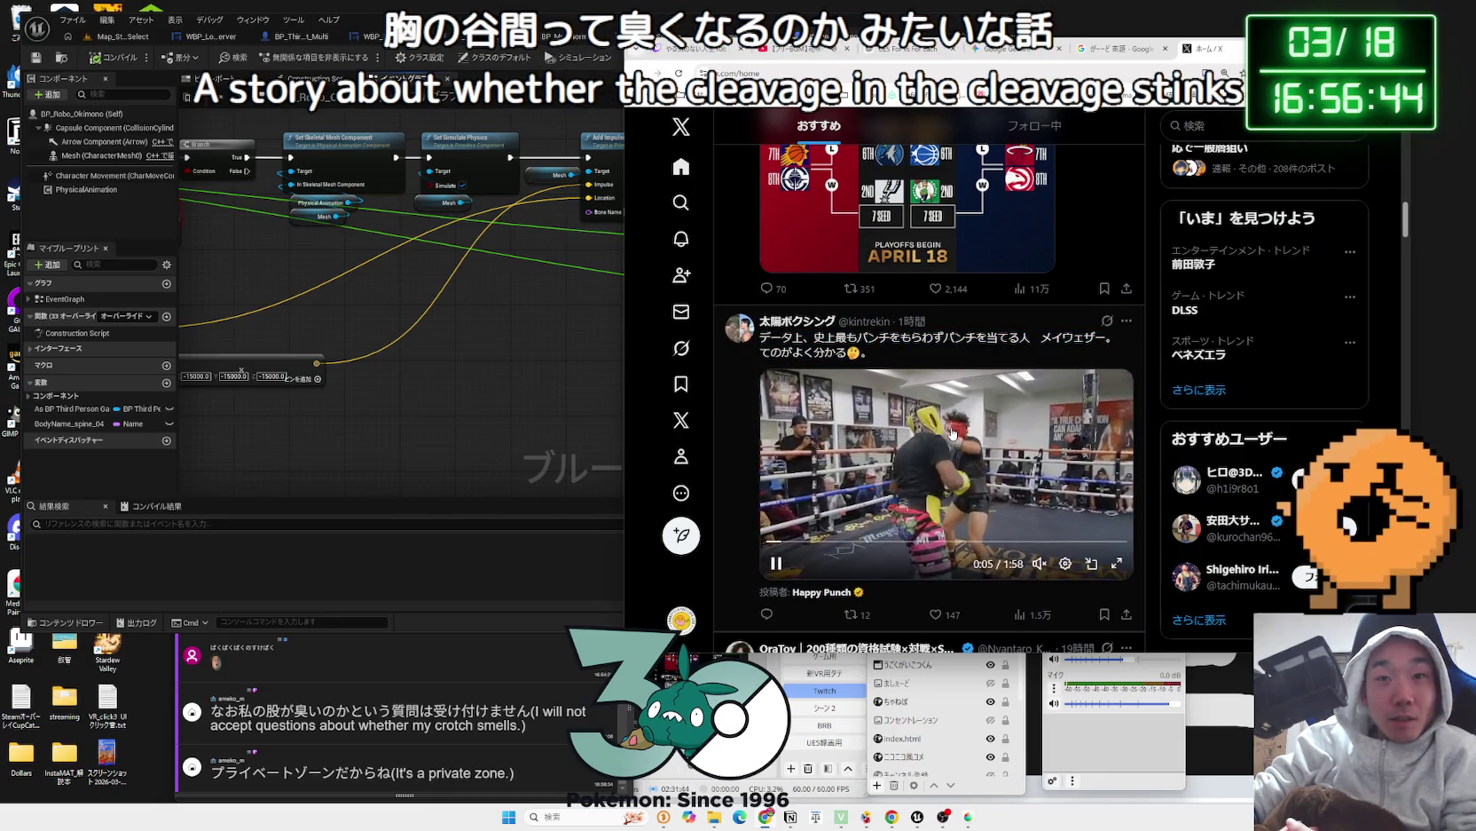
{"action": "scroll", "coordinate": [952, 433], "scroll_direction": "down", "scroll_amount": 3}
{"action": "scroll", "coordinate": [952, 433], "scroll_direction": "down", "scroll_amount": 10}
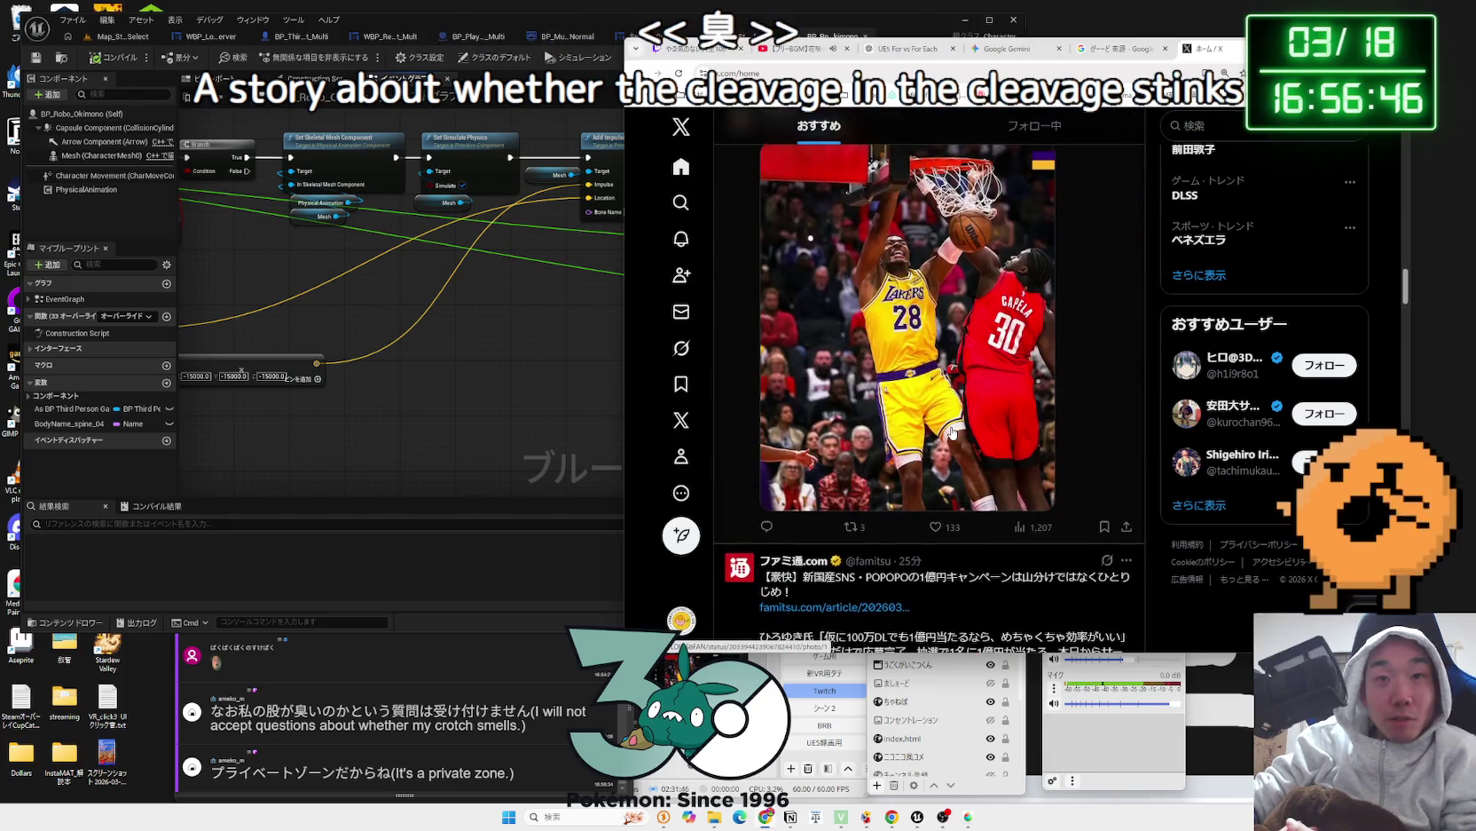
{"action": "scroll", "coordinate": [952, 433], "scroll_direction": "up", "scroll_amount": 2}
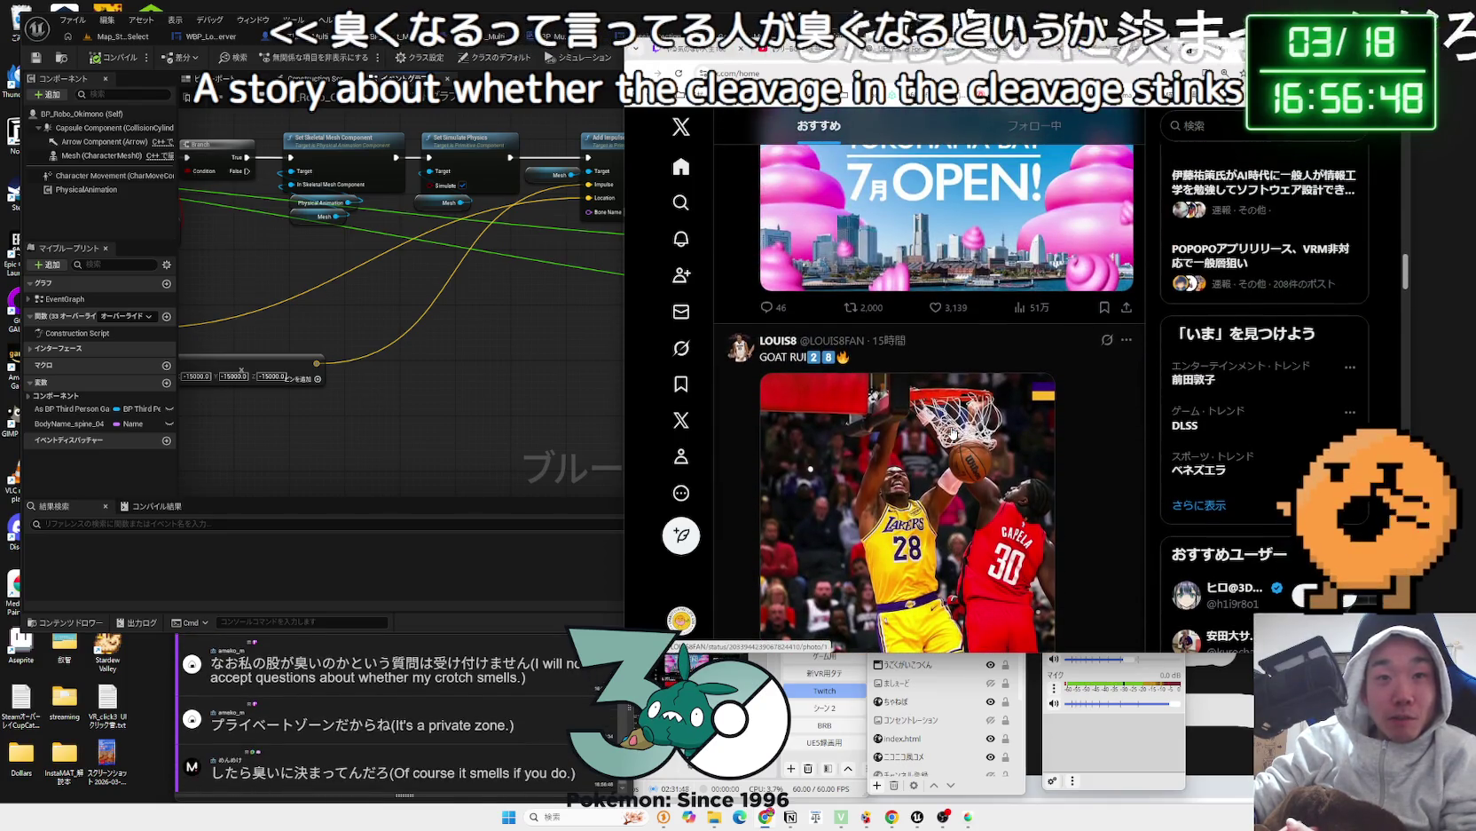
{"action": "scroll", "coordinate": [952, 433], "scroll_direction": "down", "scroll_amount": 2}
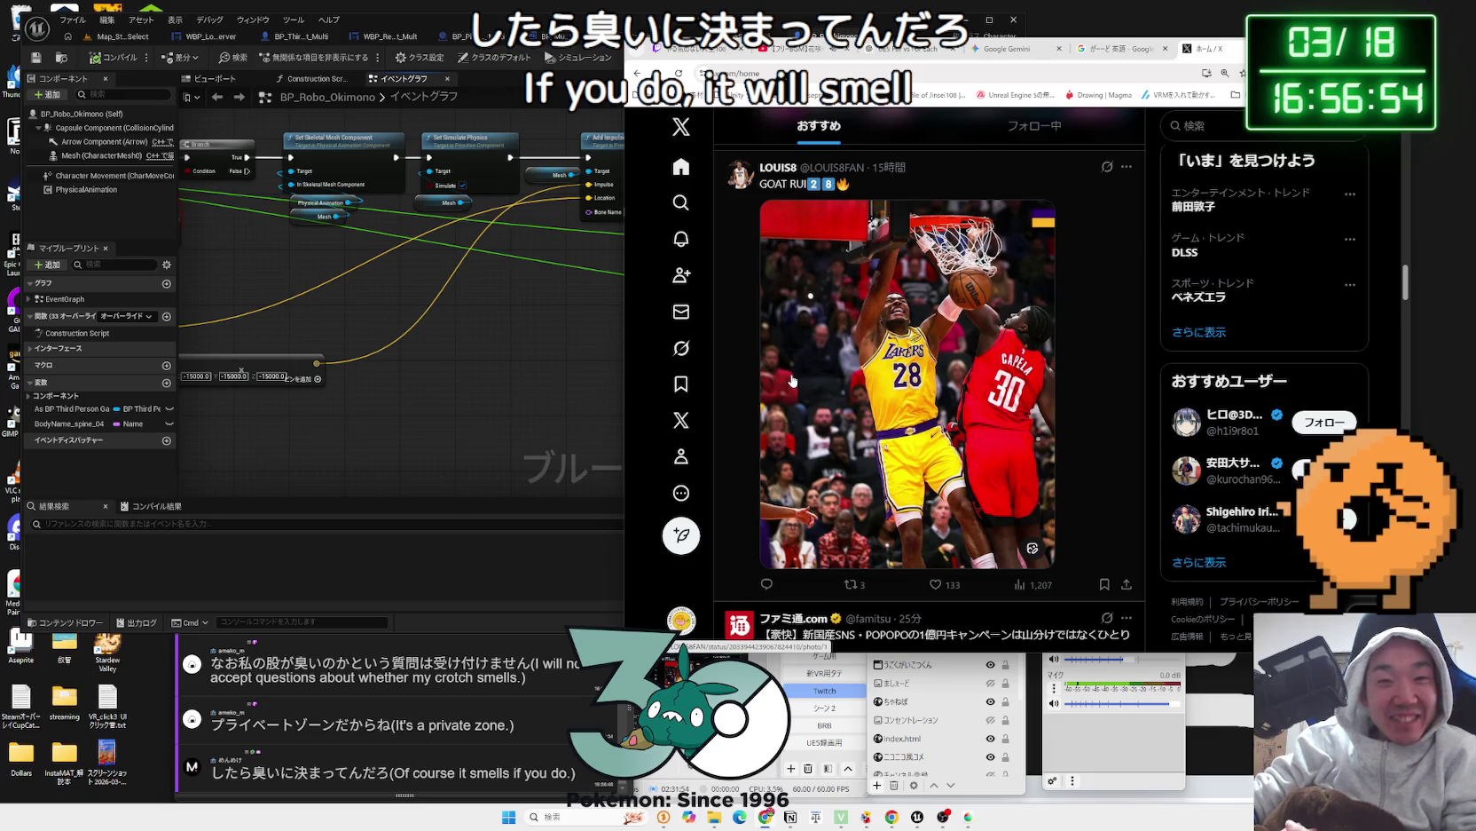
{"action": "scroll", "coordinate": [793, 380], "scroll_direction": "down", "scroll_amount": 3}
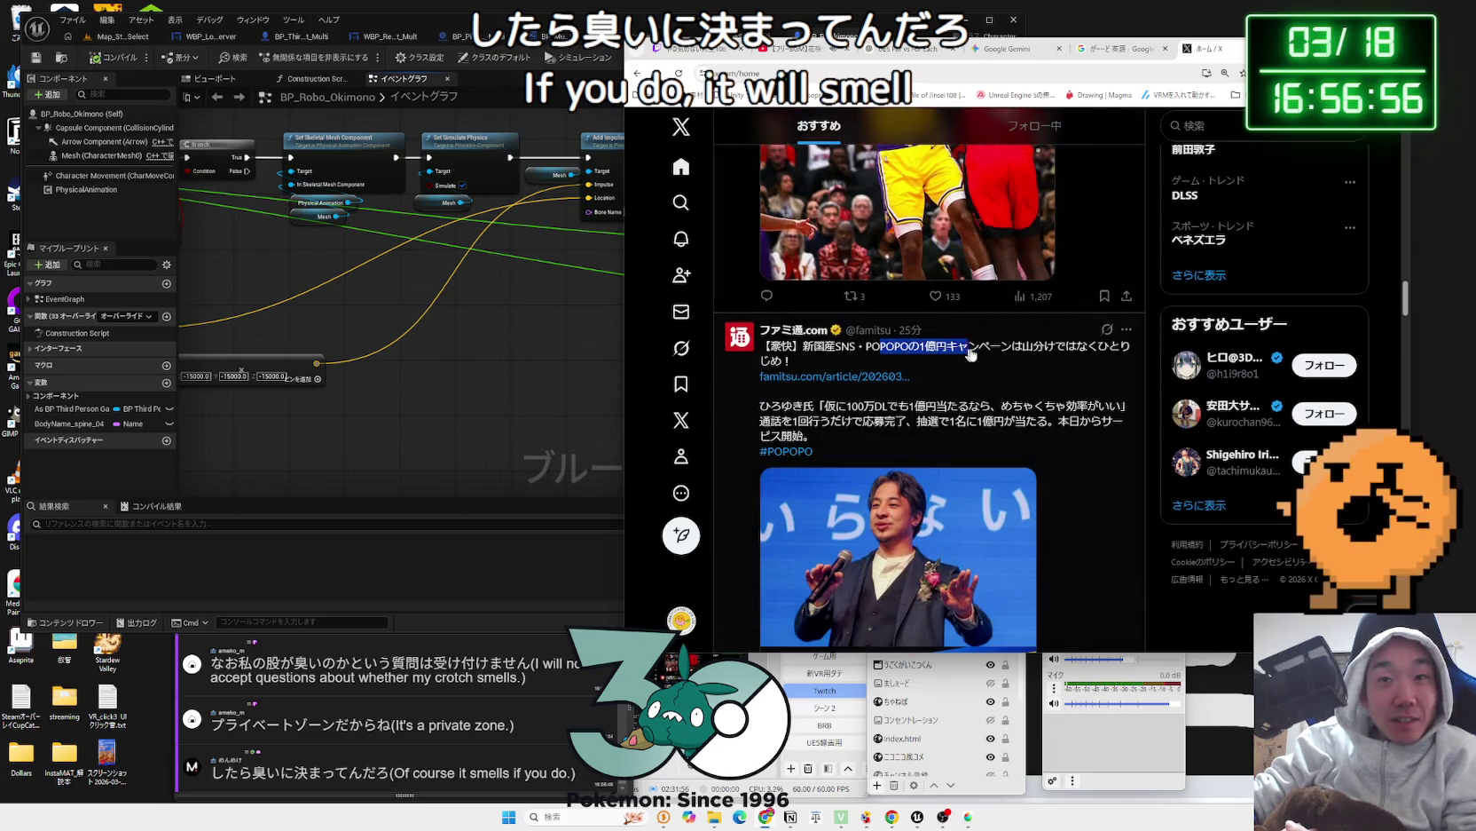
{"action": "left_click_drag", "start_coordinate": [1084, 353], "coordinate": [863, 356]}
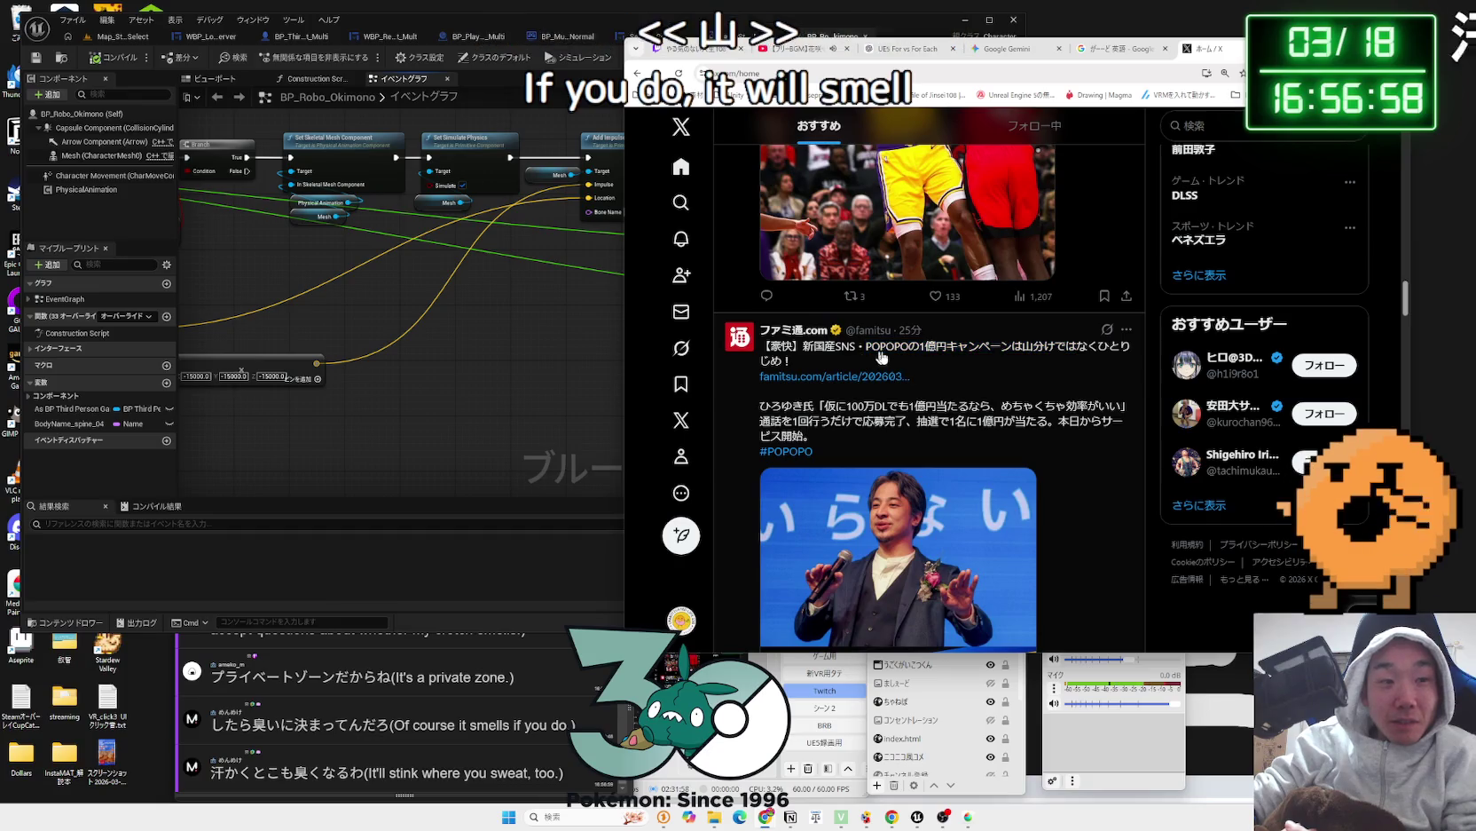
{"action": "left_click", "coordinate": [1056, 356]}
{"action": "scroll", "coordinate": [983, 355], "scroll_direction": "down", "scroll_amount": 5}
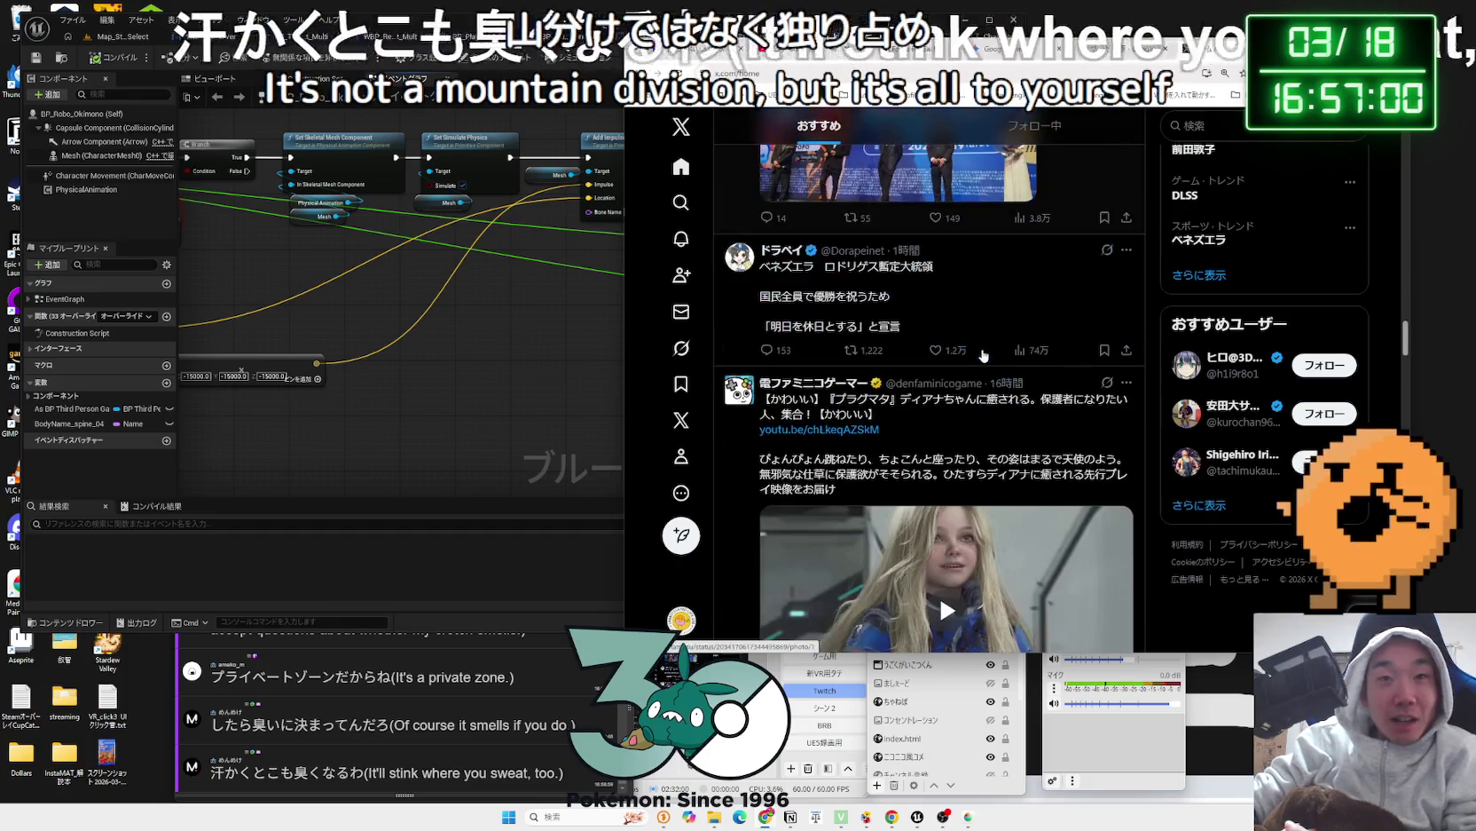
{"action": "scroll", "coordinate": [983, 355], "scroll_direction": "down", "scroll_amount": 2}
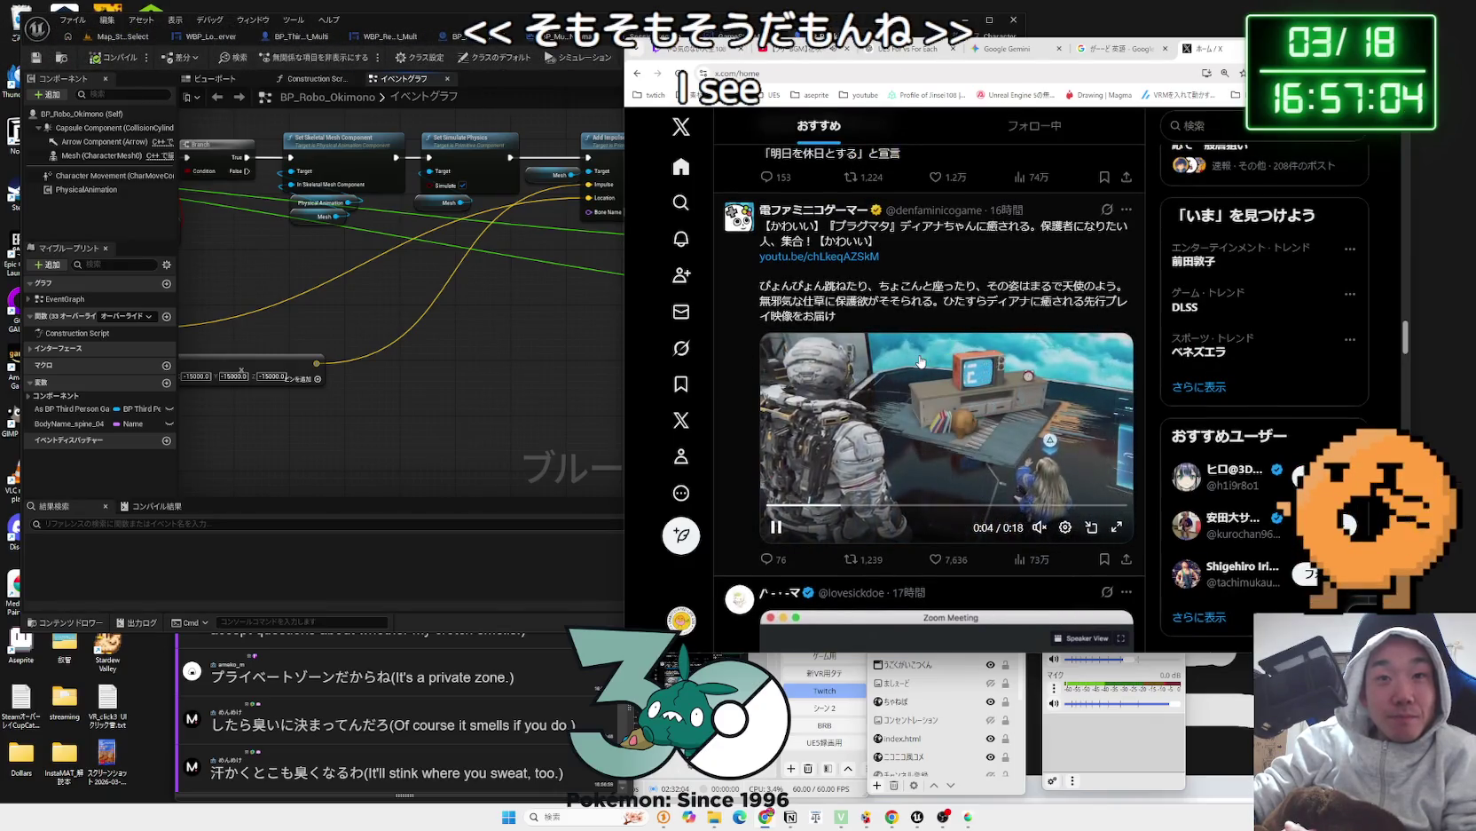
{"action": "scroll", "coordinate": [921, 361], "scroll_direction": "up", "scroll_amount": 1}
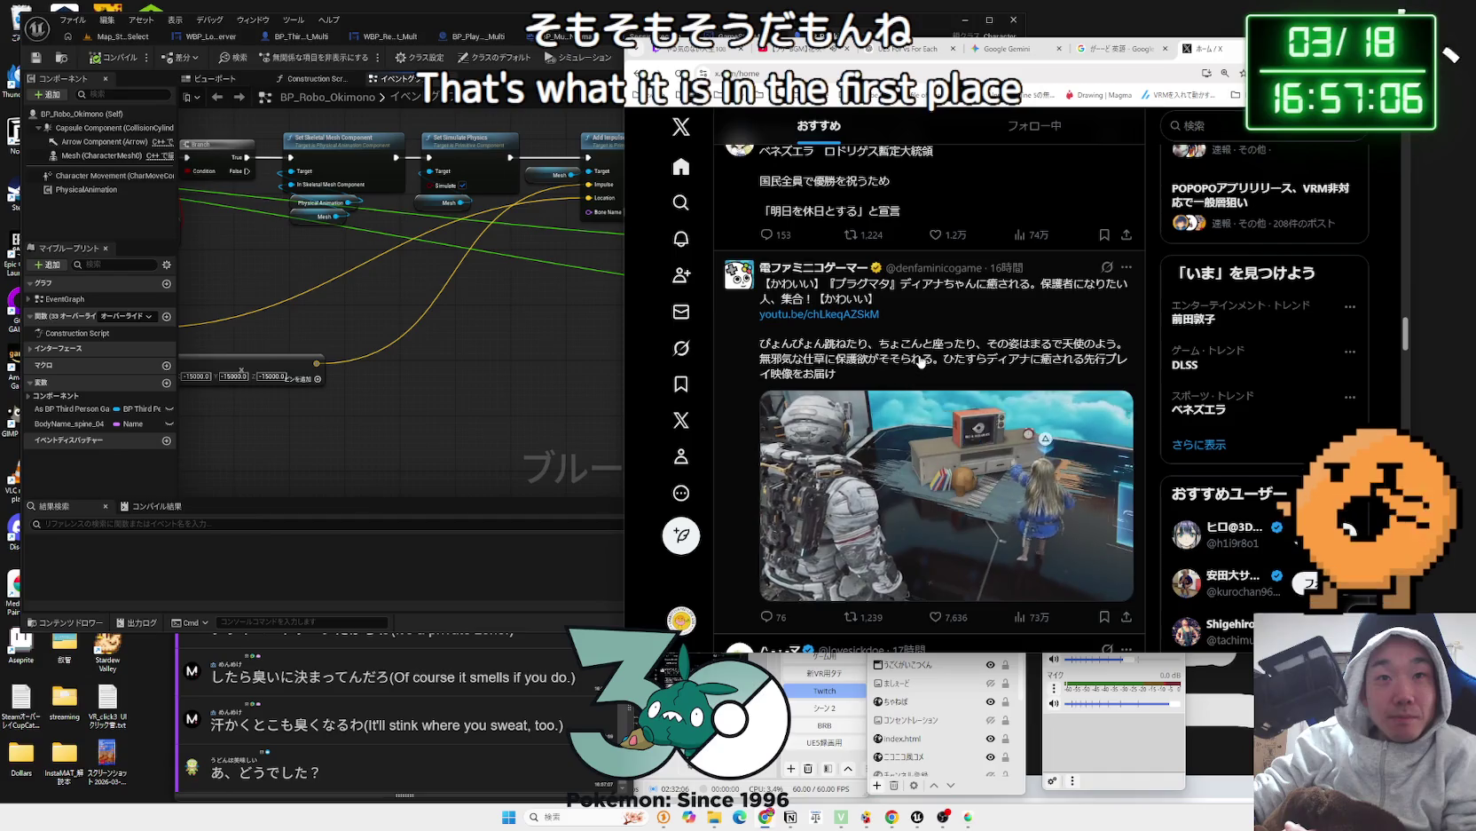
{"action": "scroll", "coordinate": [921, 361], "scroll_direction": "up", "scroll_amount": 2}
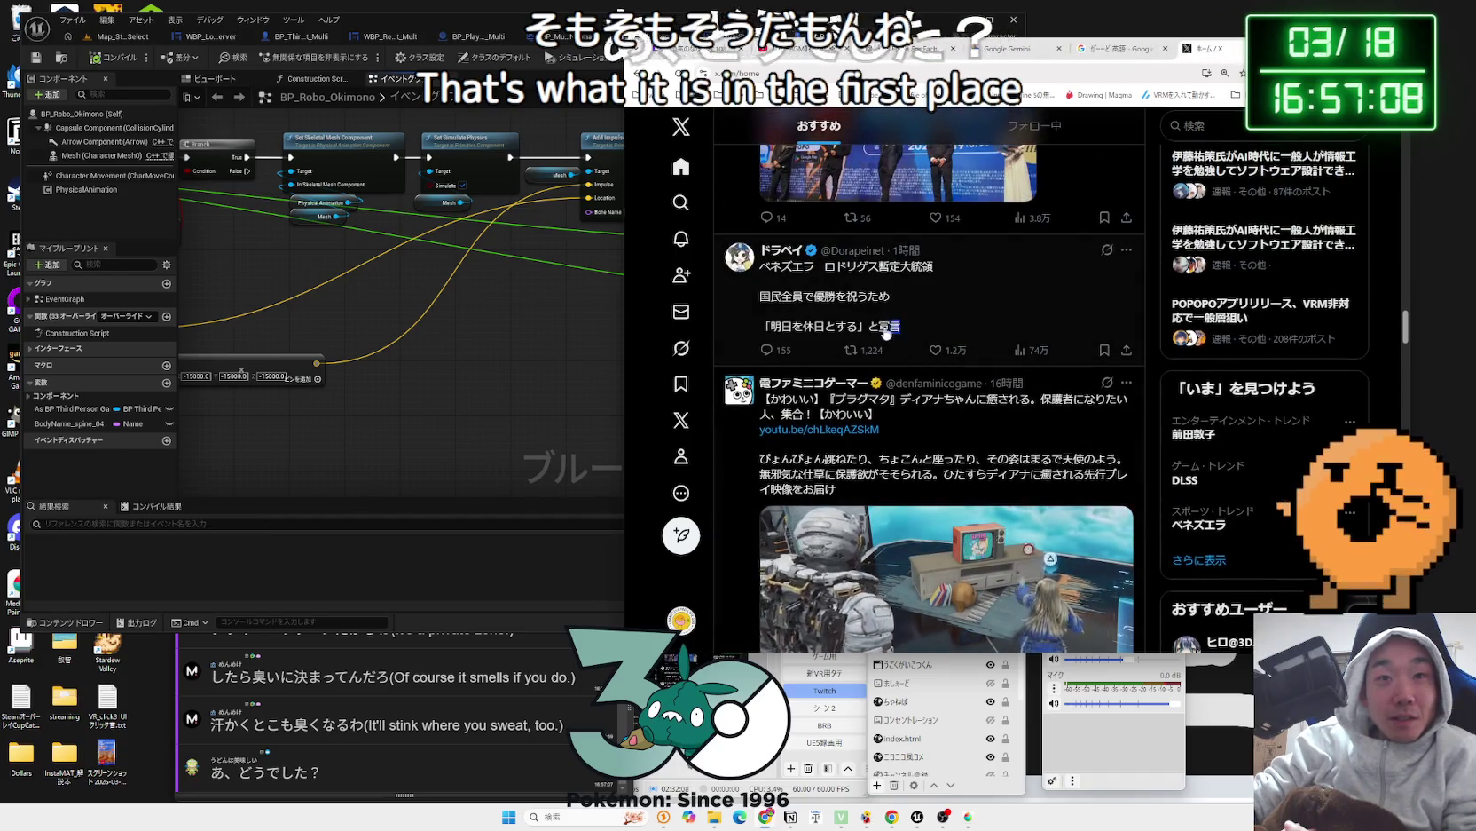
{"action": "left_click_drag", "start_coordinate": [901, 326], "coordinate": [770, 328]}
{"action": "left_click_drag", "start_coordinate": [934, 266], "coordinate": [768, 271]}
{"action": "left_click", "coordinate": [768, 273]}
{"action": "scroll", "coordinate": [926, 338], "scroll_direction": "up", "scroll_amount": 15}
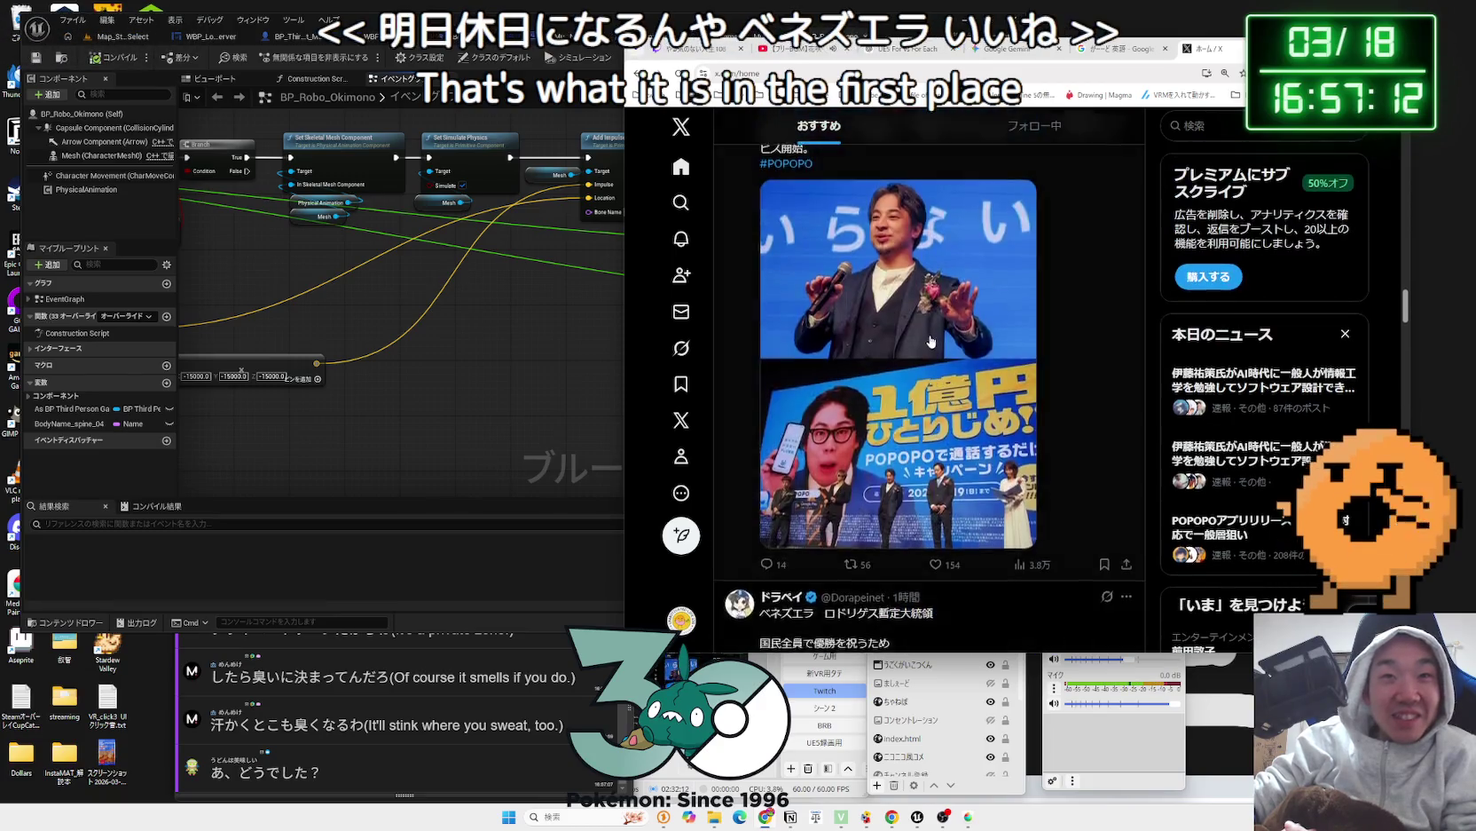
{"action": "scroll", "coordinate": [926, 338], "scroll_direction": "up", "scroll_amount": 15}
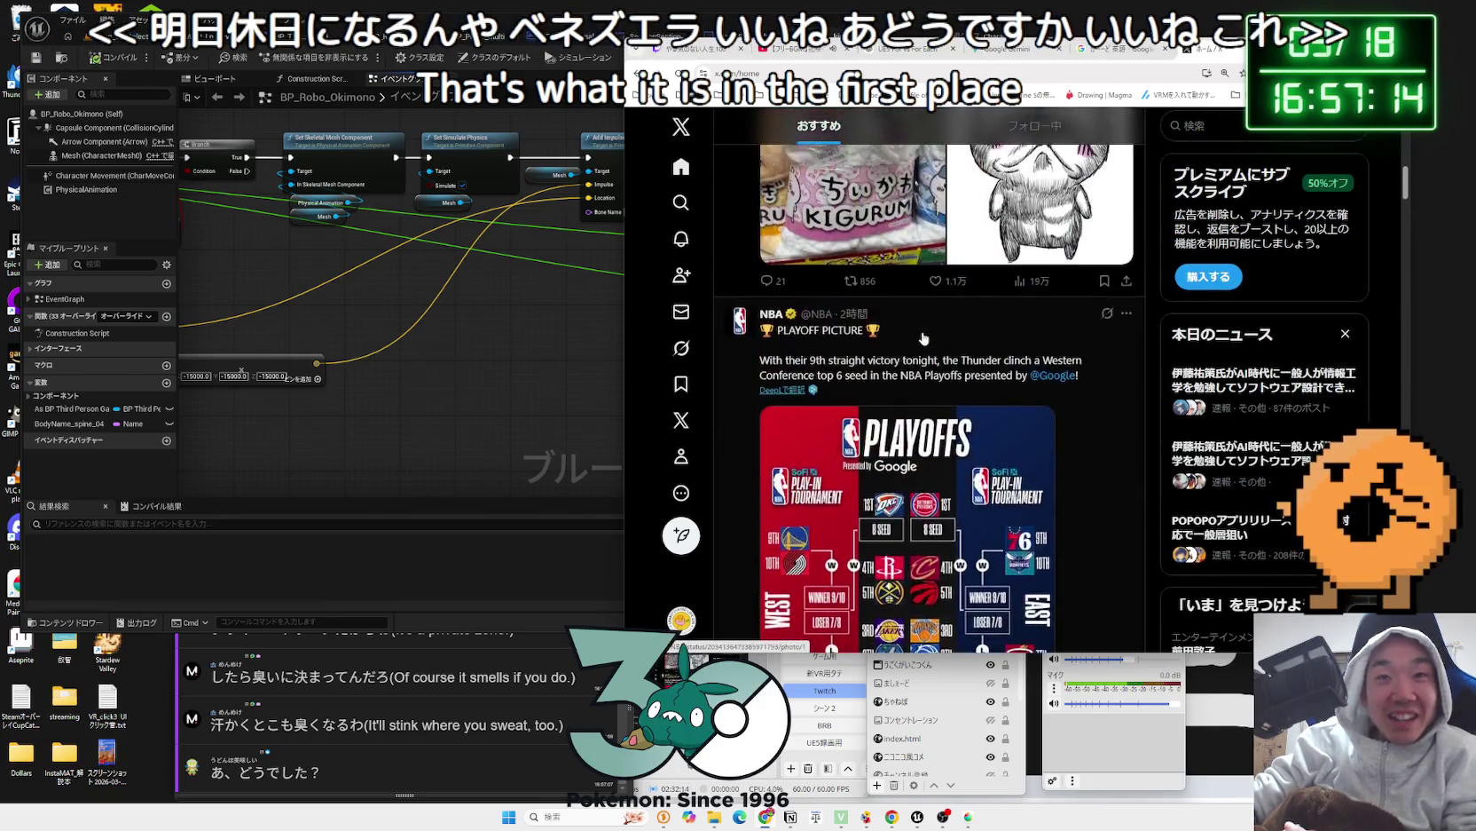
{"action": "scroll", "coordinate": [923, 338], "scroll_direction": "up", "scroll_amount": 3}
- View the yellow-hoodie drawing full screen, then return to the home timeline
{"action": "left_click", "coordinate": [923, 338]}
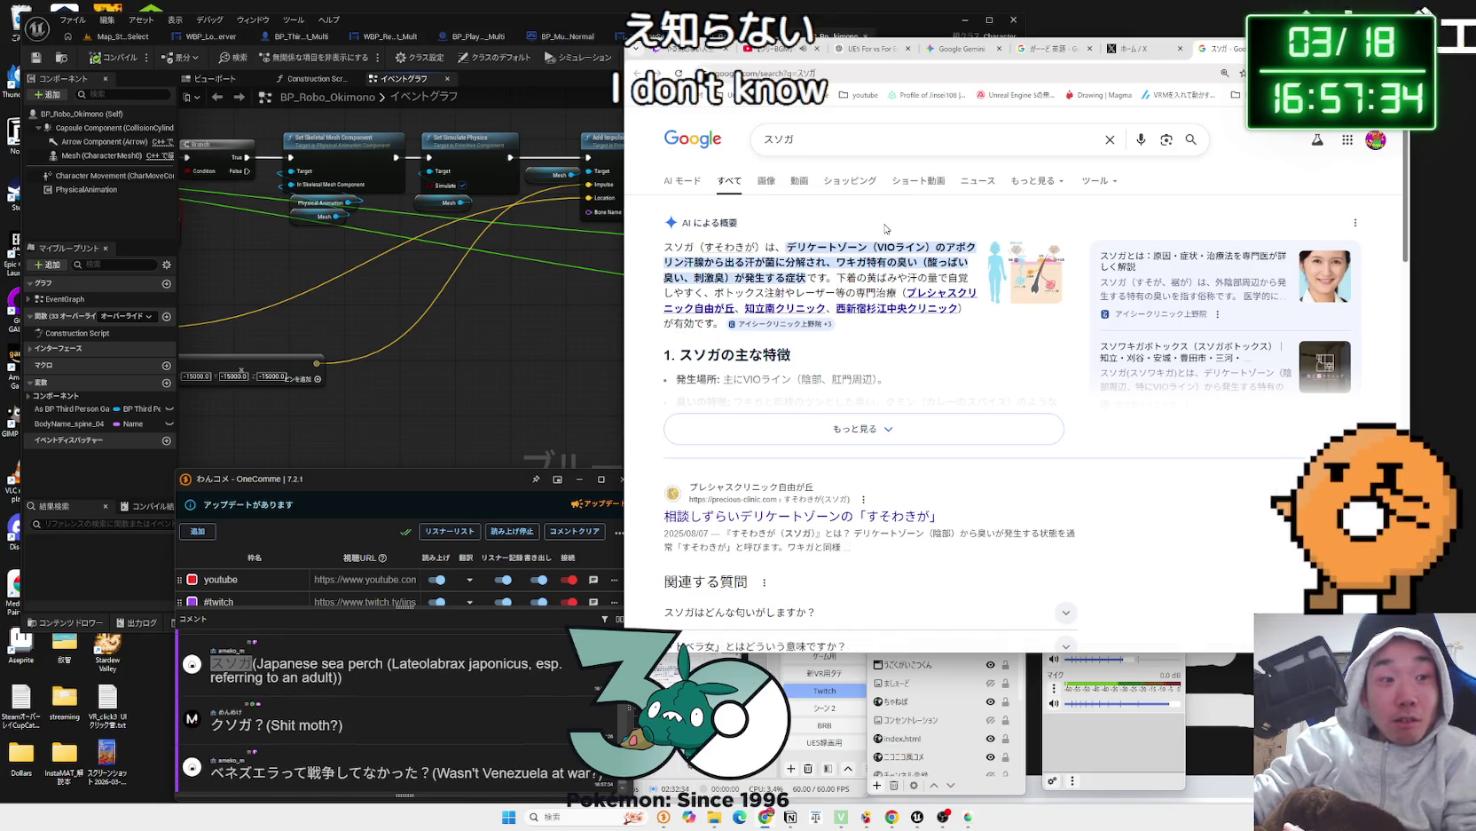
{"action": "left_click", "coordinate": [1140, 48]}
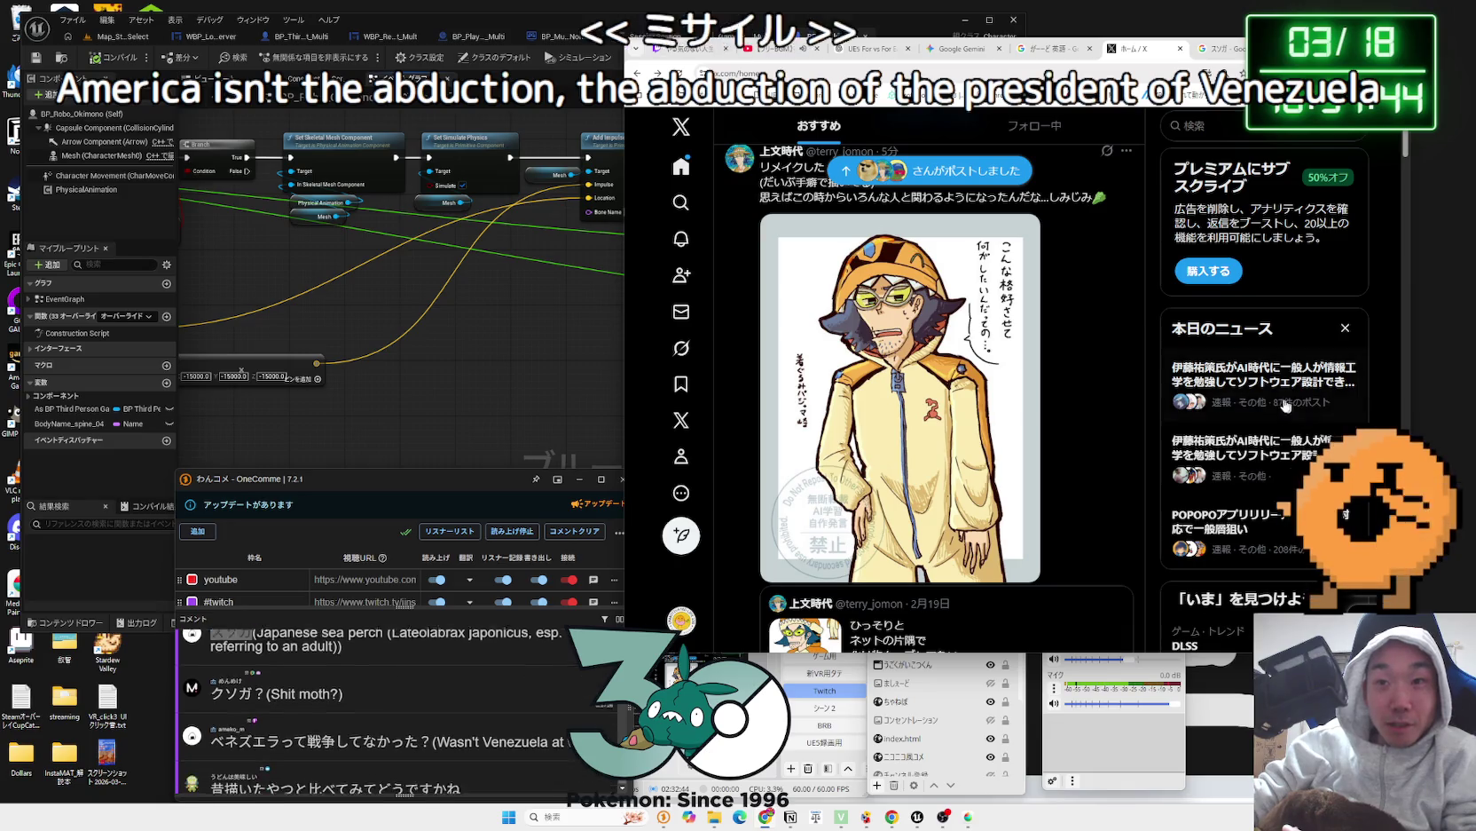
{"action": "scroll", "coordinate": [1247, 385], "scroll_direction": "down", "scroll_amount": 4}
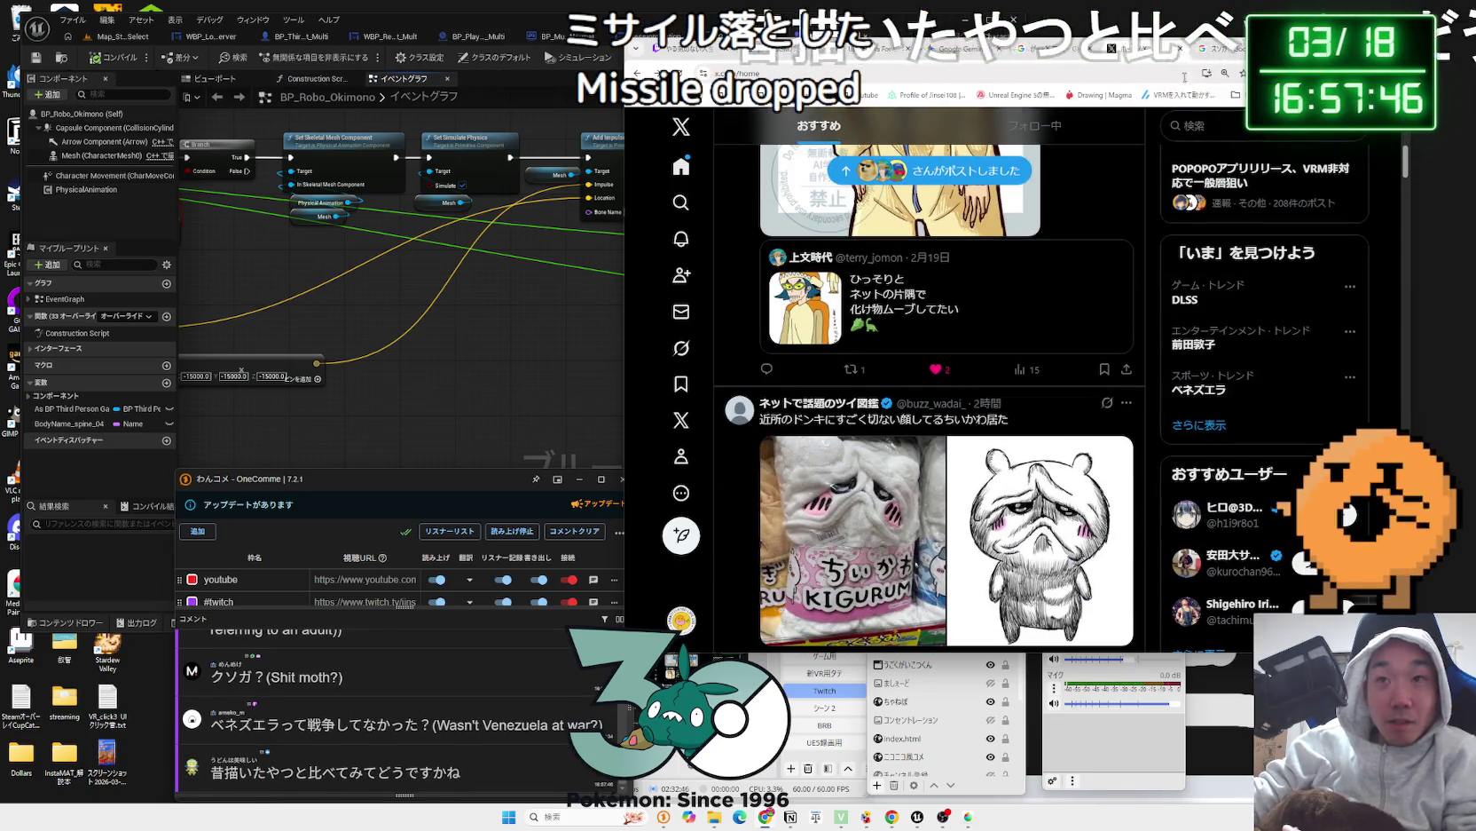
- Open the quoted illustration post's page, then go back to the home feed
{"action": "scroll", "coordinate": [887, 399], "scroll_direction": "up", "scroll_amount": 3}
{"action": "left_click", "coordinate": [888, 603]}
{"action": "scroll", "coordinate": [879, 488], "scroll_direction": "down", "scroll_amount": 2}
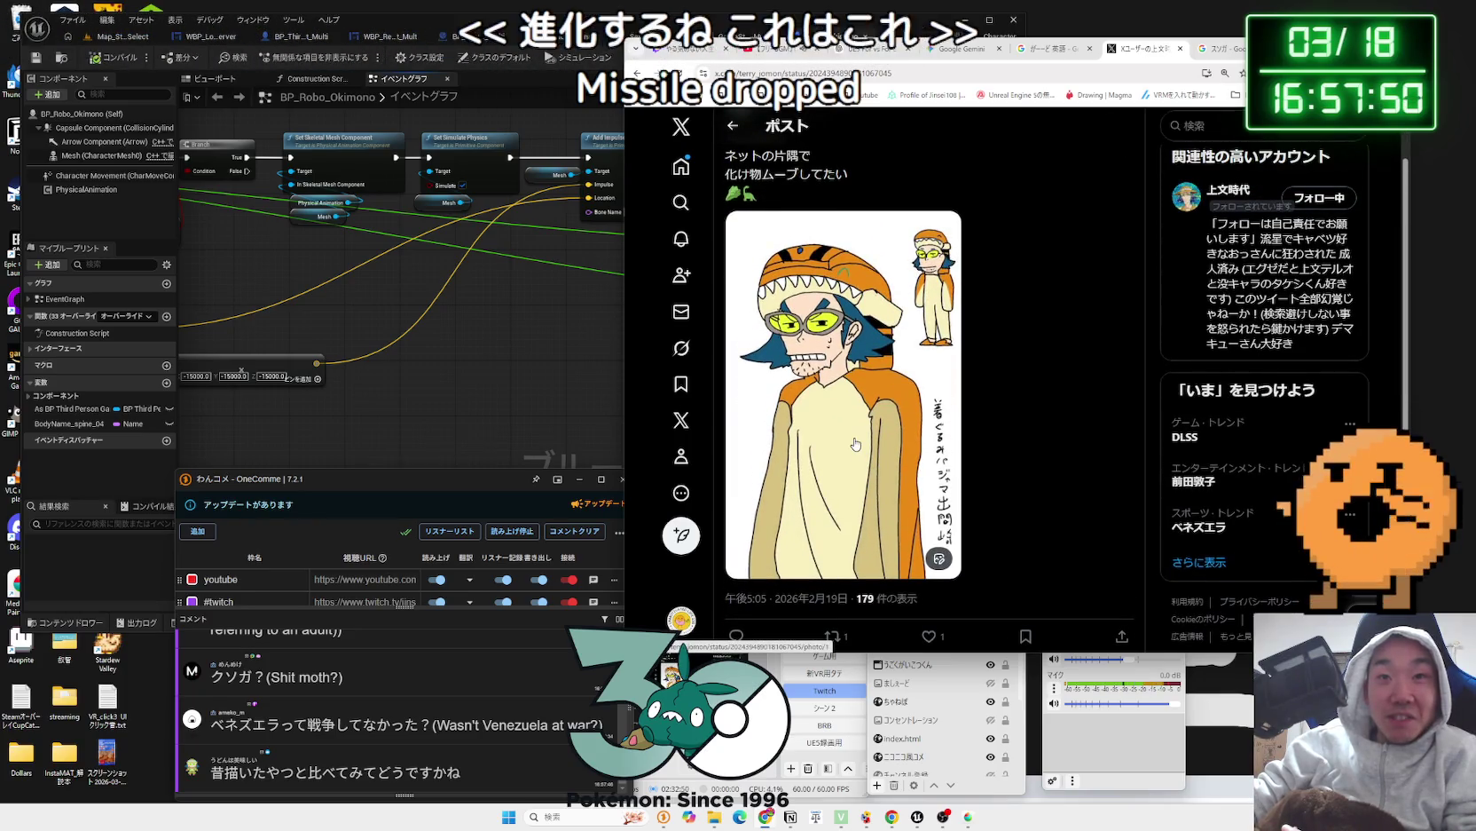
{"action": "scroll", "coordinate": [855, 444], "scroll_direction": "up", "scroll_amount": 1}
{"action": "scroll", "coordinate": [875, 405], "scroll_direction": "down", "scroll_amount": 3}
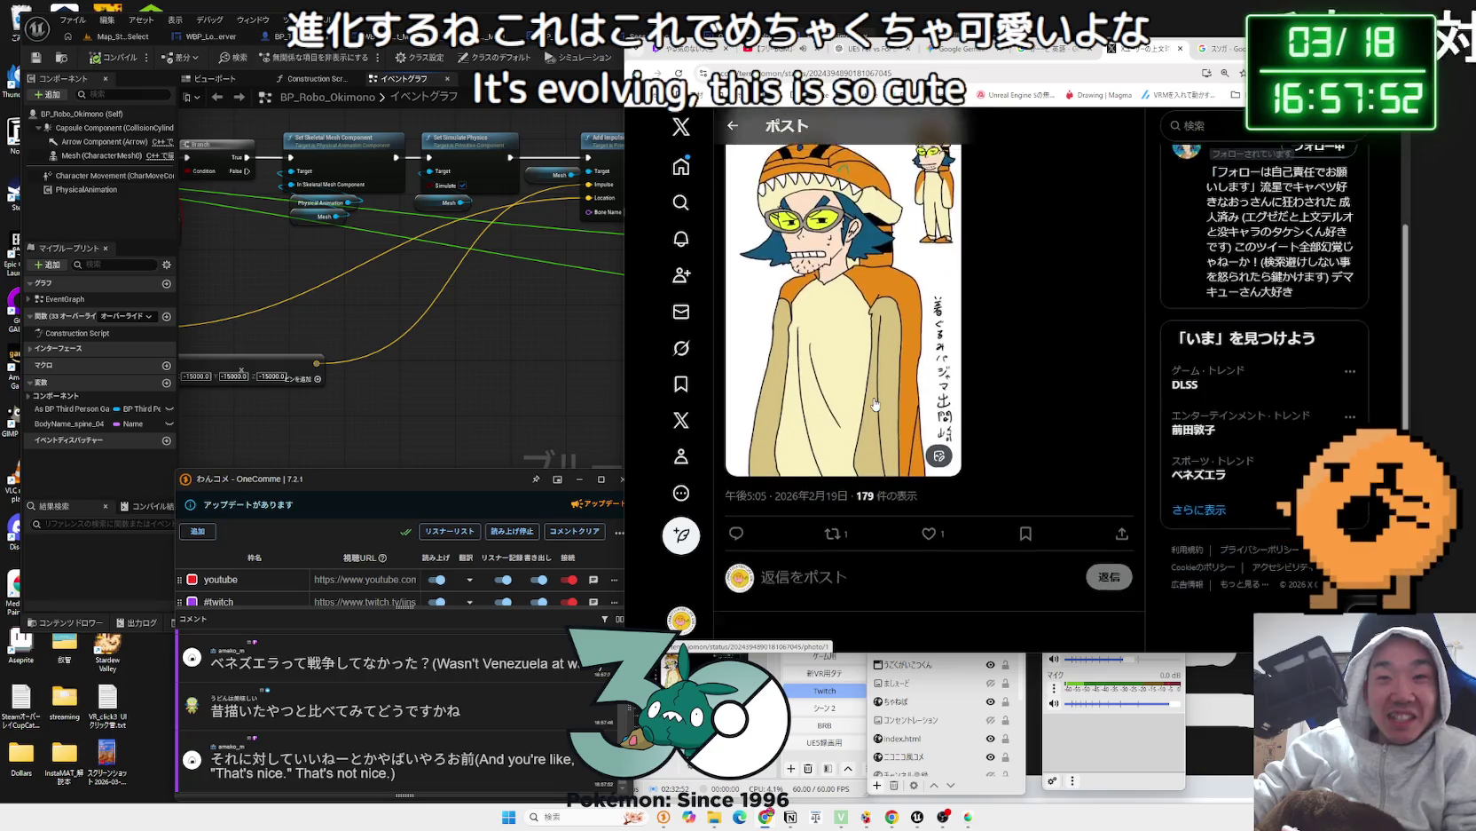
{"action": "scroll", "coordinate": [876, 404], "scroll_direction": "up", "scroll_amount": 2}
{"action": "key", "text": "alt+Left"}
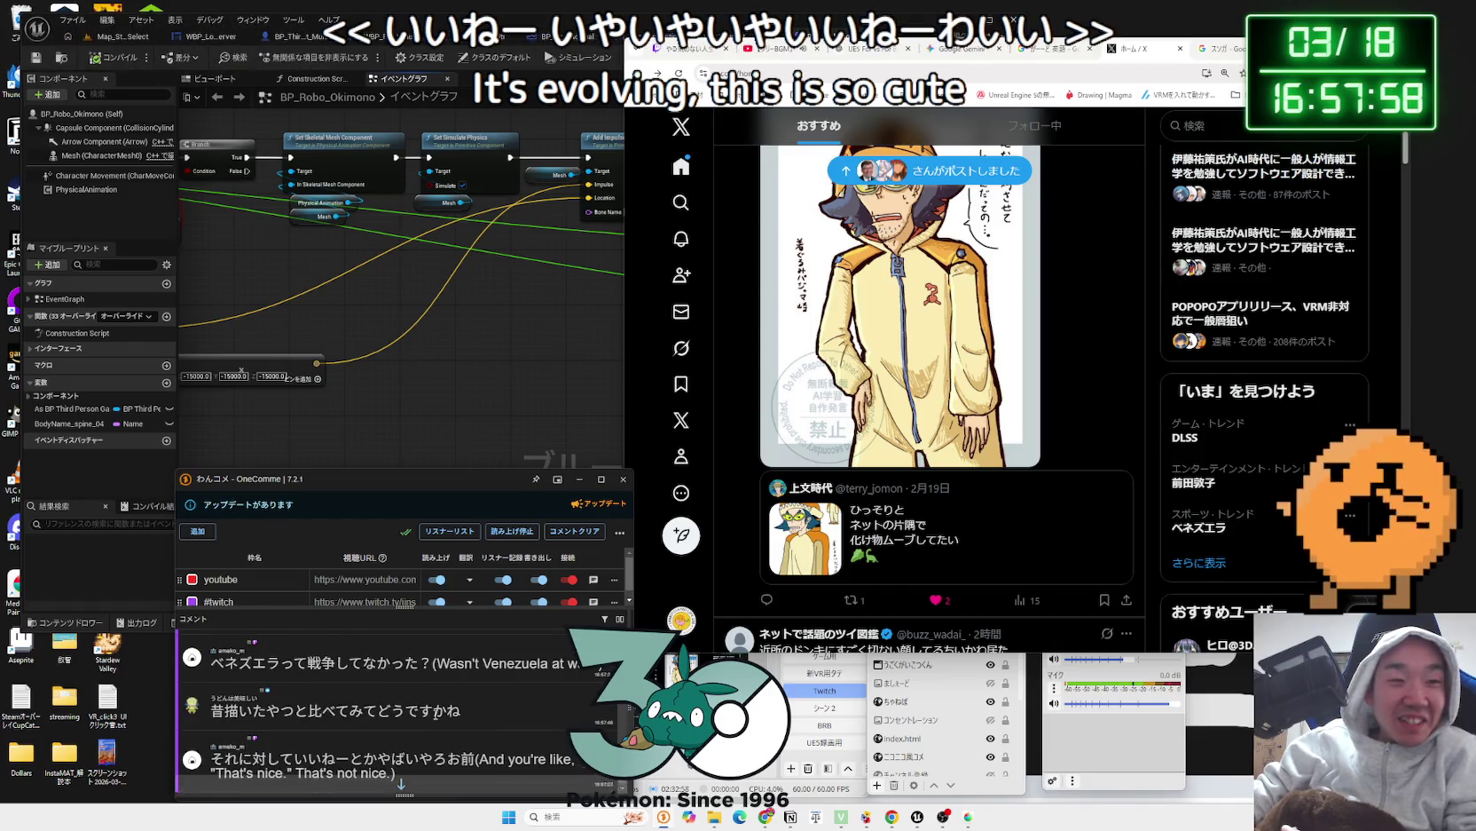
- View the hoodie illustration full screen, then check the quoted older drawing post and return
{"action": "scroll", "coordinate": [930, 362], "scroll_direction": "up", "scroll_amount": 1}
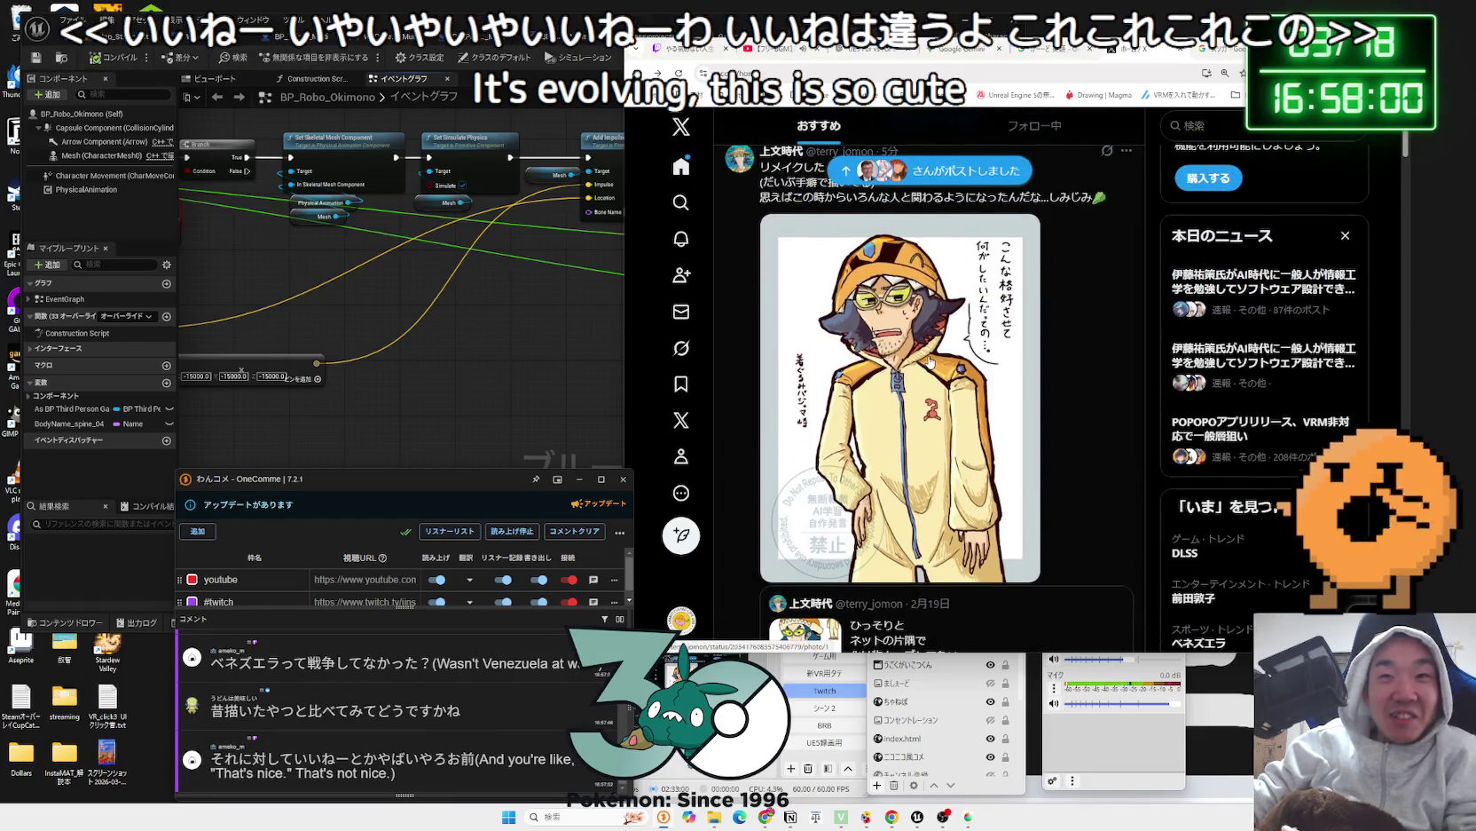
{"action": "left_click", "coordinate": [930, 361]}
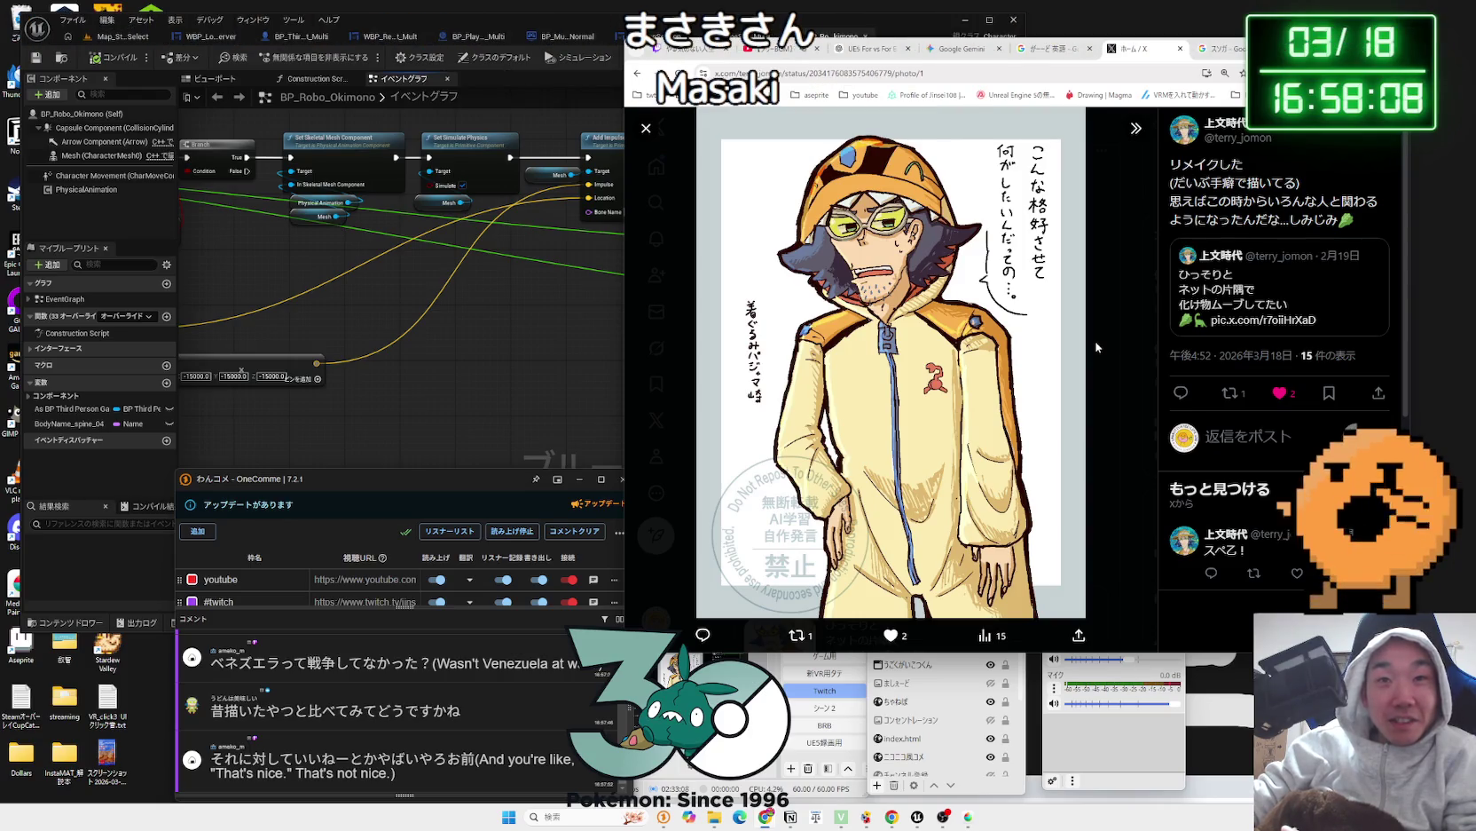
{"action": "left_click", "coordinate": [1098, 348]}
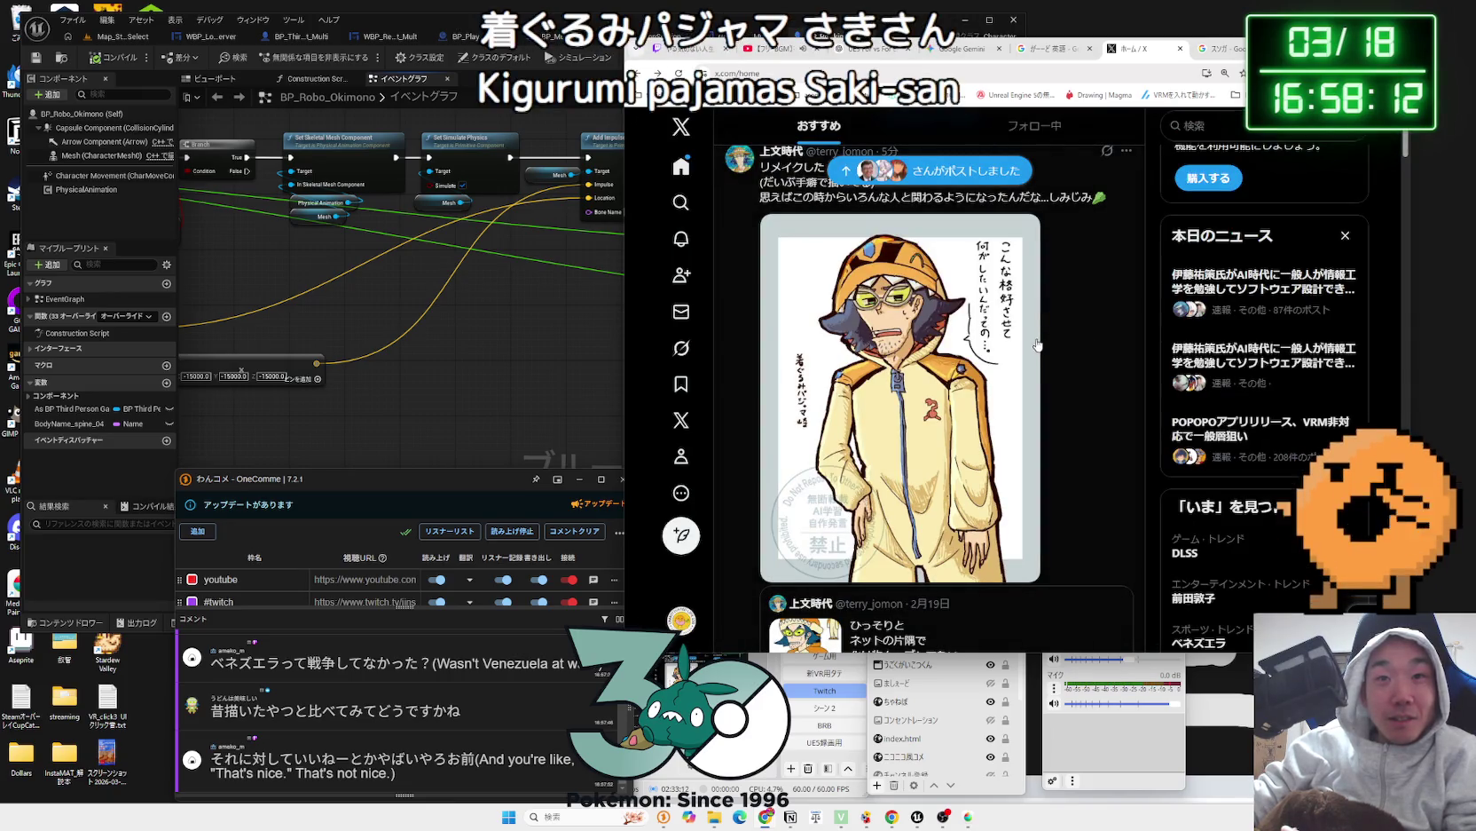
{"action": "scroll", "coordinate": [1038, 345], "scroll_direction": "down", "scroll_amount": 3}
{"action": "left_click", "coordinate": [956, 399]}
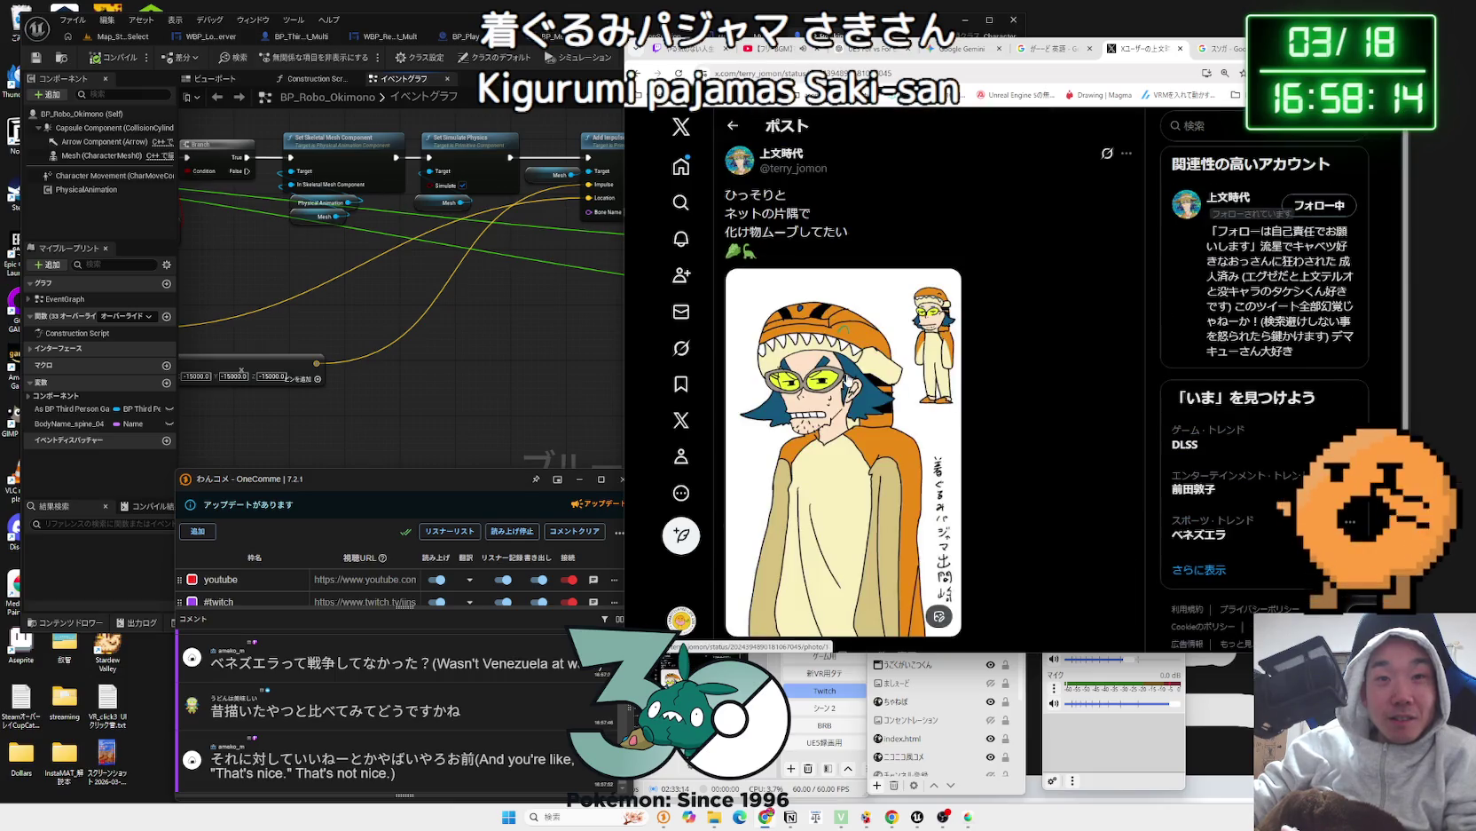
{"action": "scroll", "coordinate": [847, 382], "scroll_direction": "down", "scroll_amount": 2}
{"action": "key", "text": "alt+Left"}
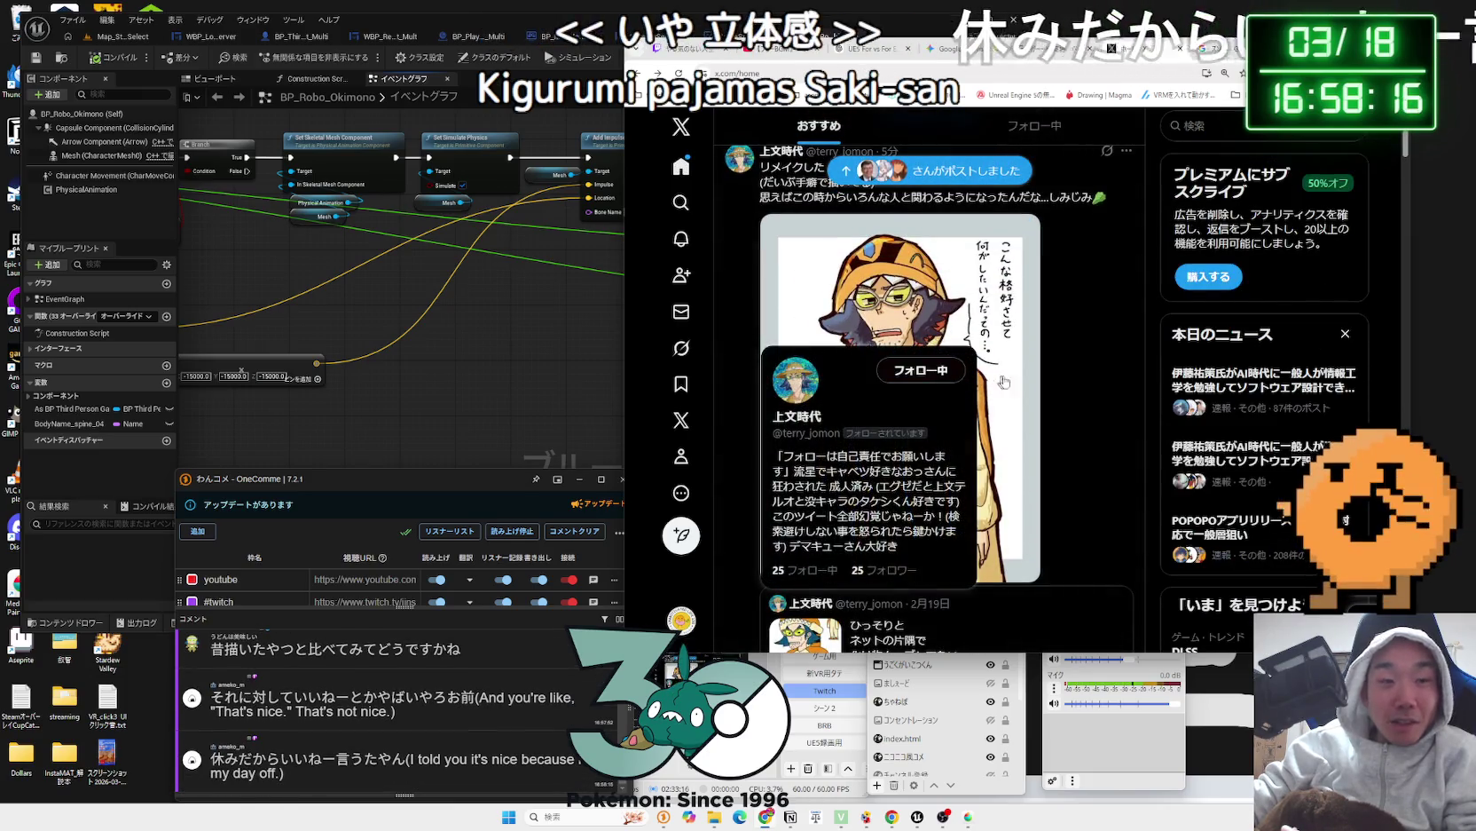
- Scroll down to the Venezuela holiday announcement post and open it
{"action": "scroll", "coordinate": [1038, 379], "scroll_direction": "up", "scroll_amount": 2}
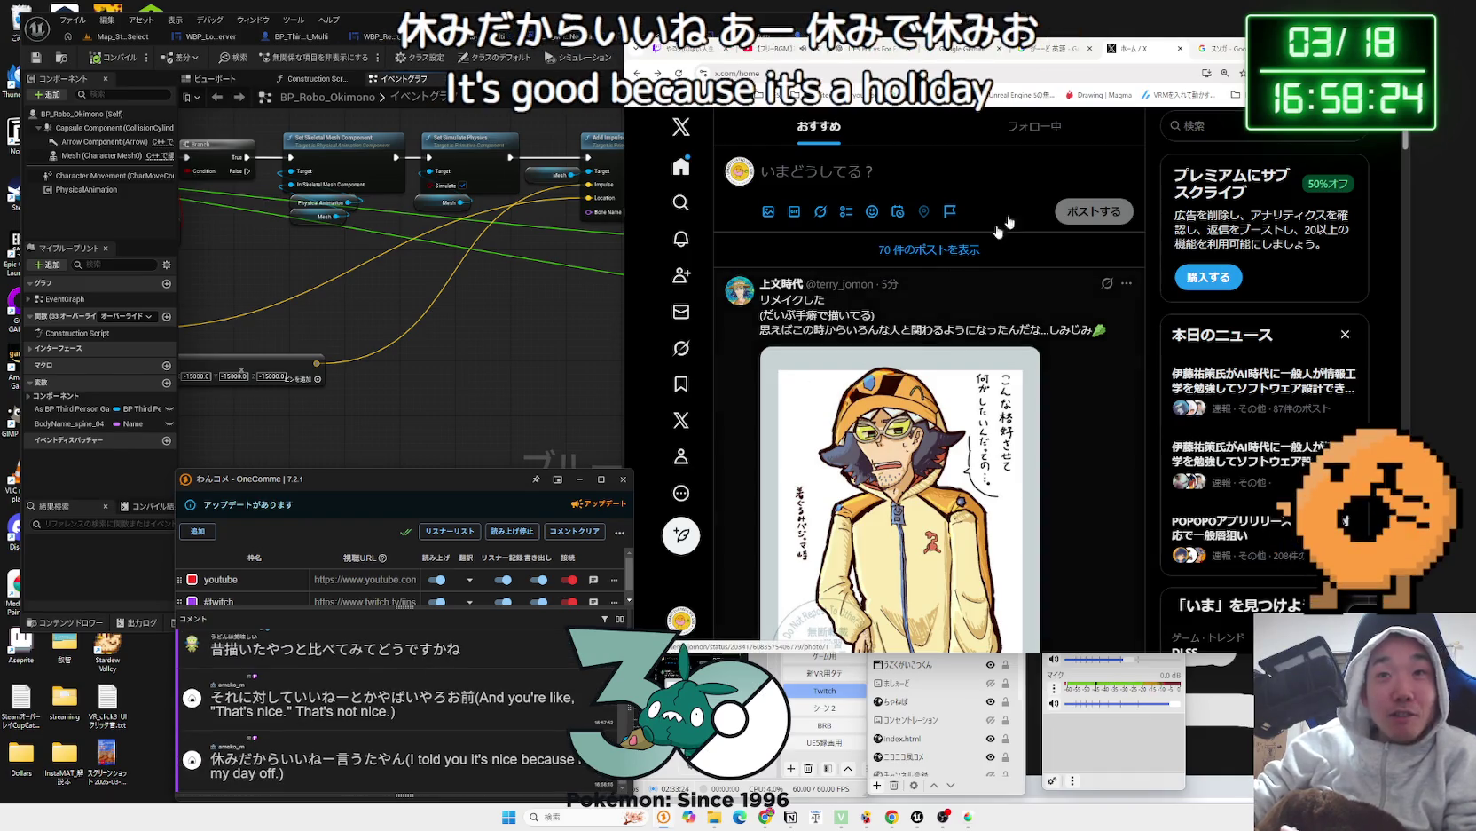
{"action": "left_click", "coordinate": [1151, 58]}
{"action": "scroll", "coordinate": [1055, 304], "scroll_direction": "down", "scroll_amount": 15}
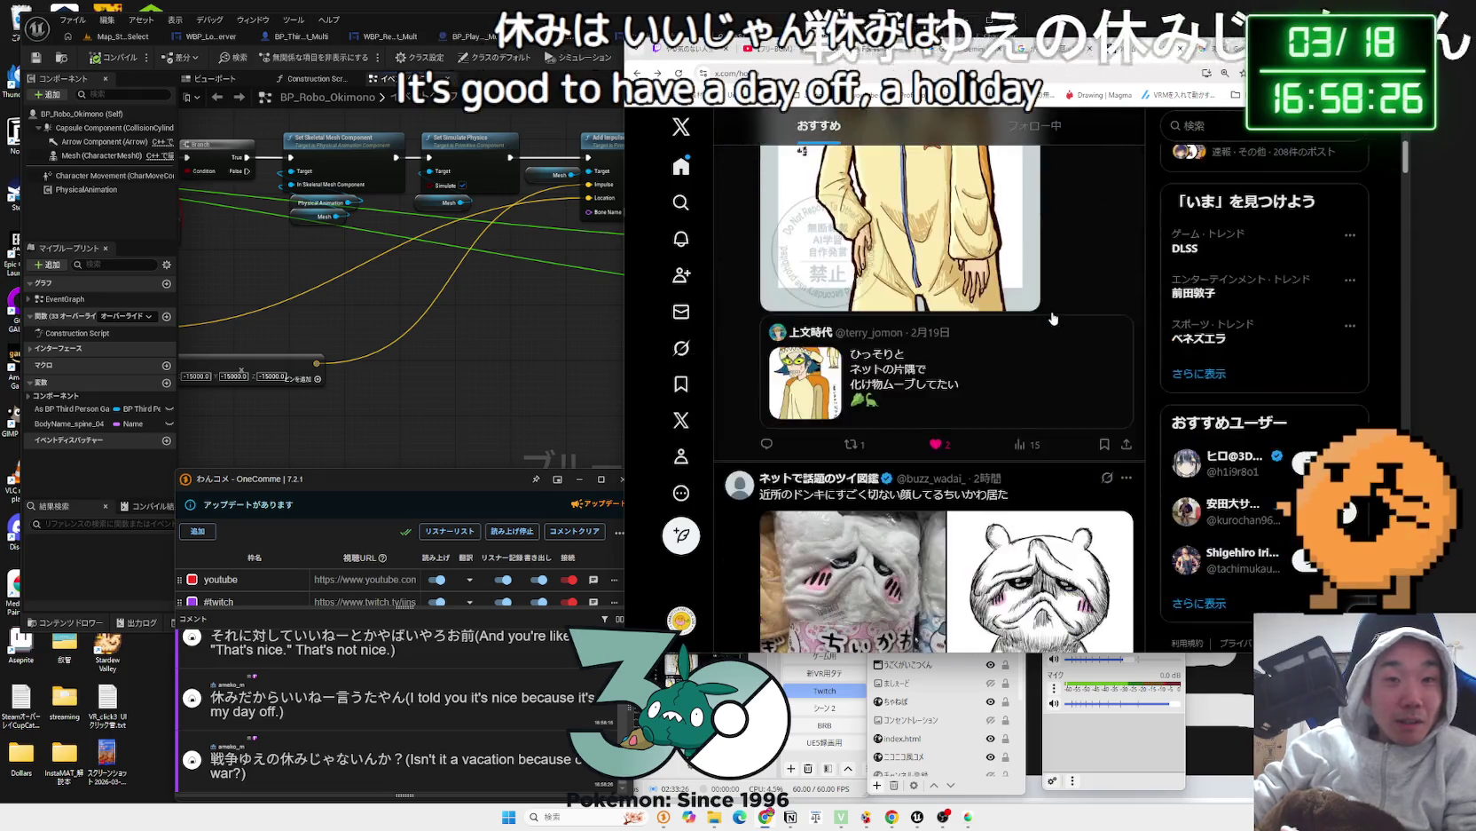
{"action": "scroll", "coordinate": [1053, 317], "scroll_direction": "down", "scroll_amount": 15}
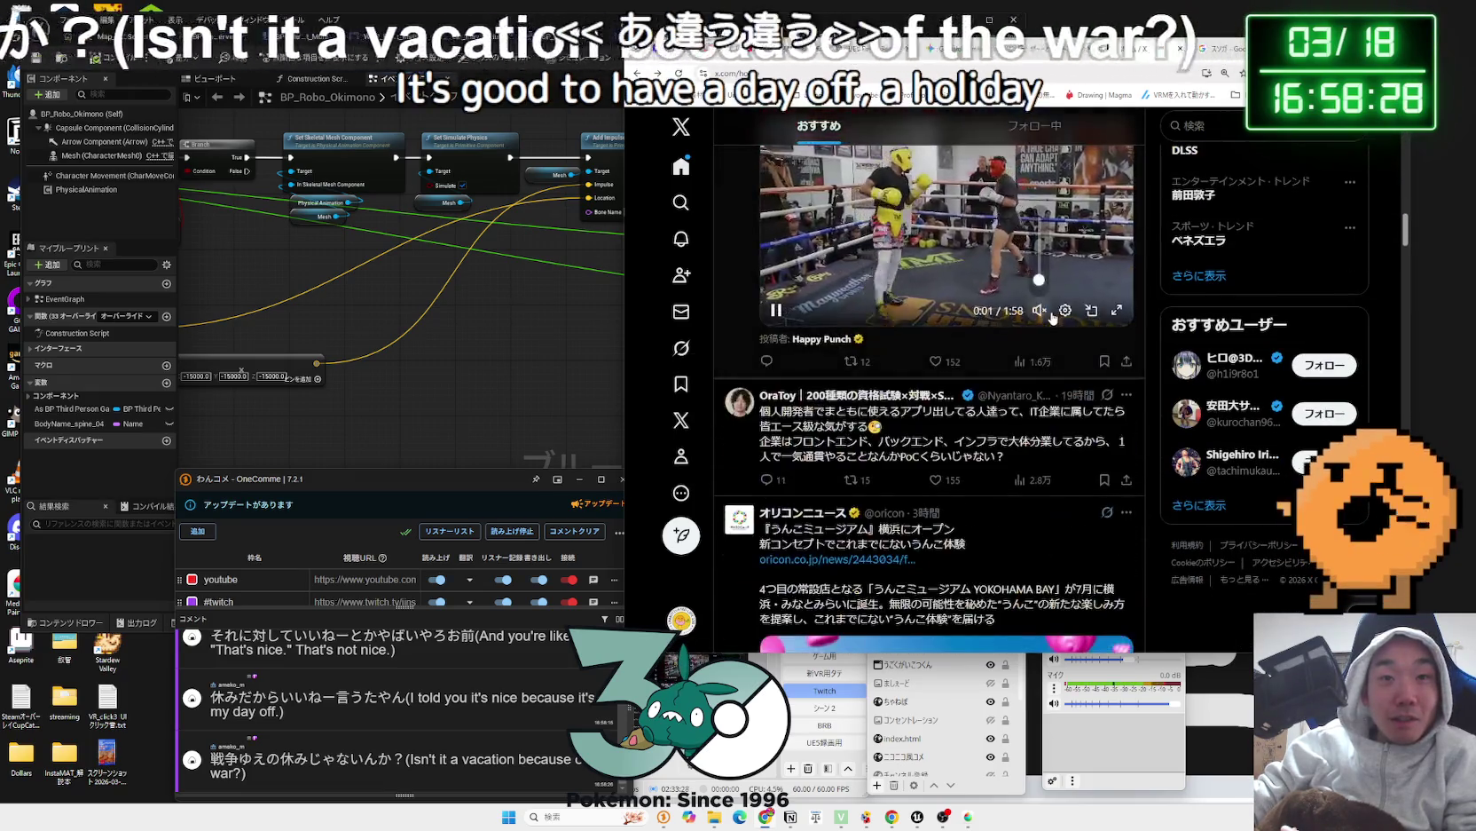
{"action": "scroll", "coordinate": [1053, 318], "scroll_direction": "down", "scroll_amount": 5}
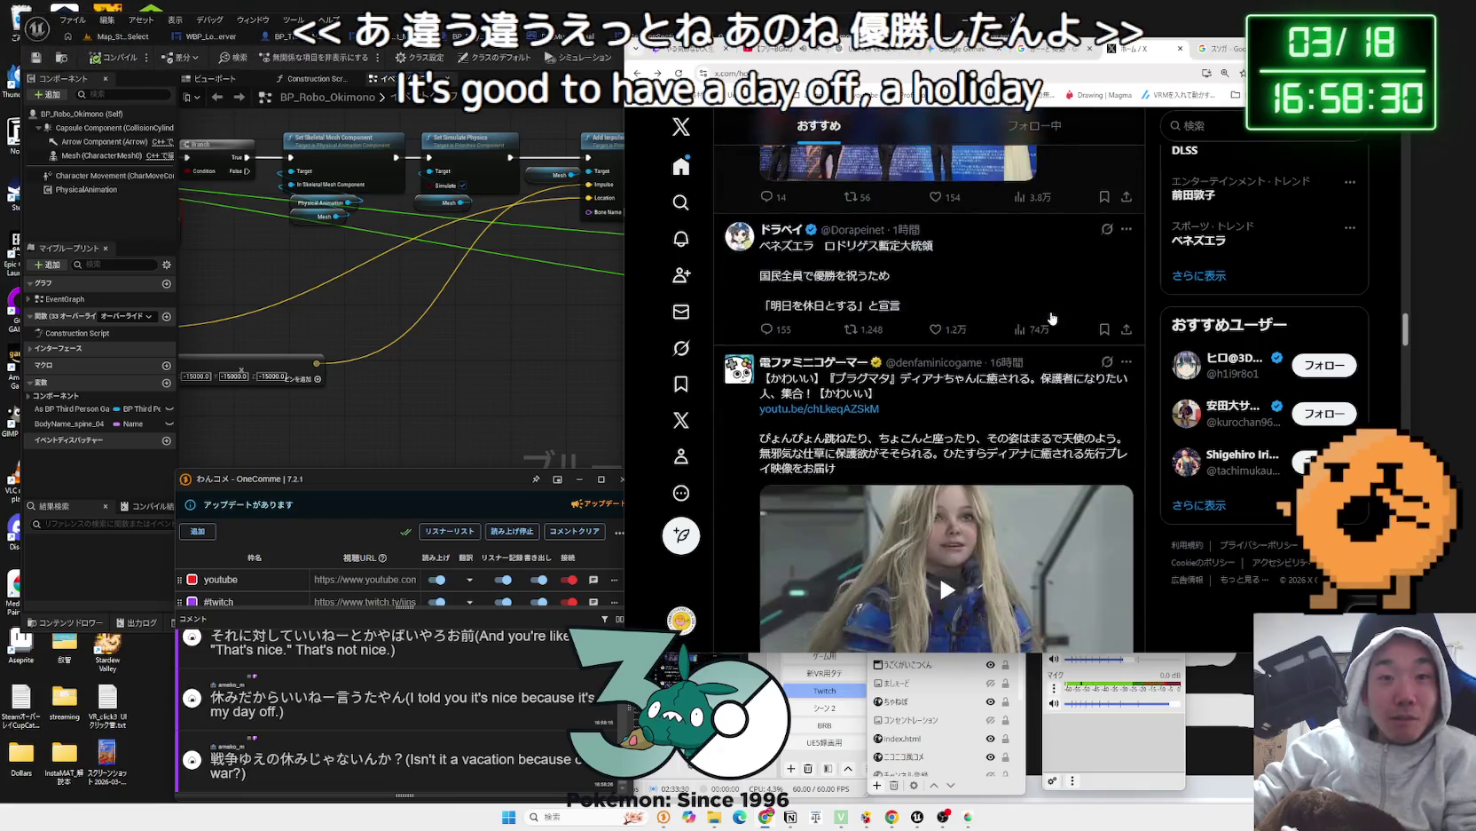
{"action": "scroll", "coordinate": [881, 335], "scroll_direction": "up", "scroll_amount": 1}
{"action": "left_click", "coordinate": [881, 336]}
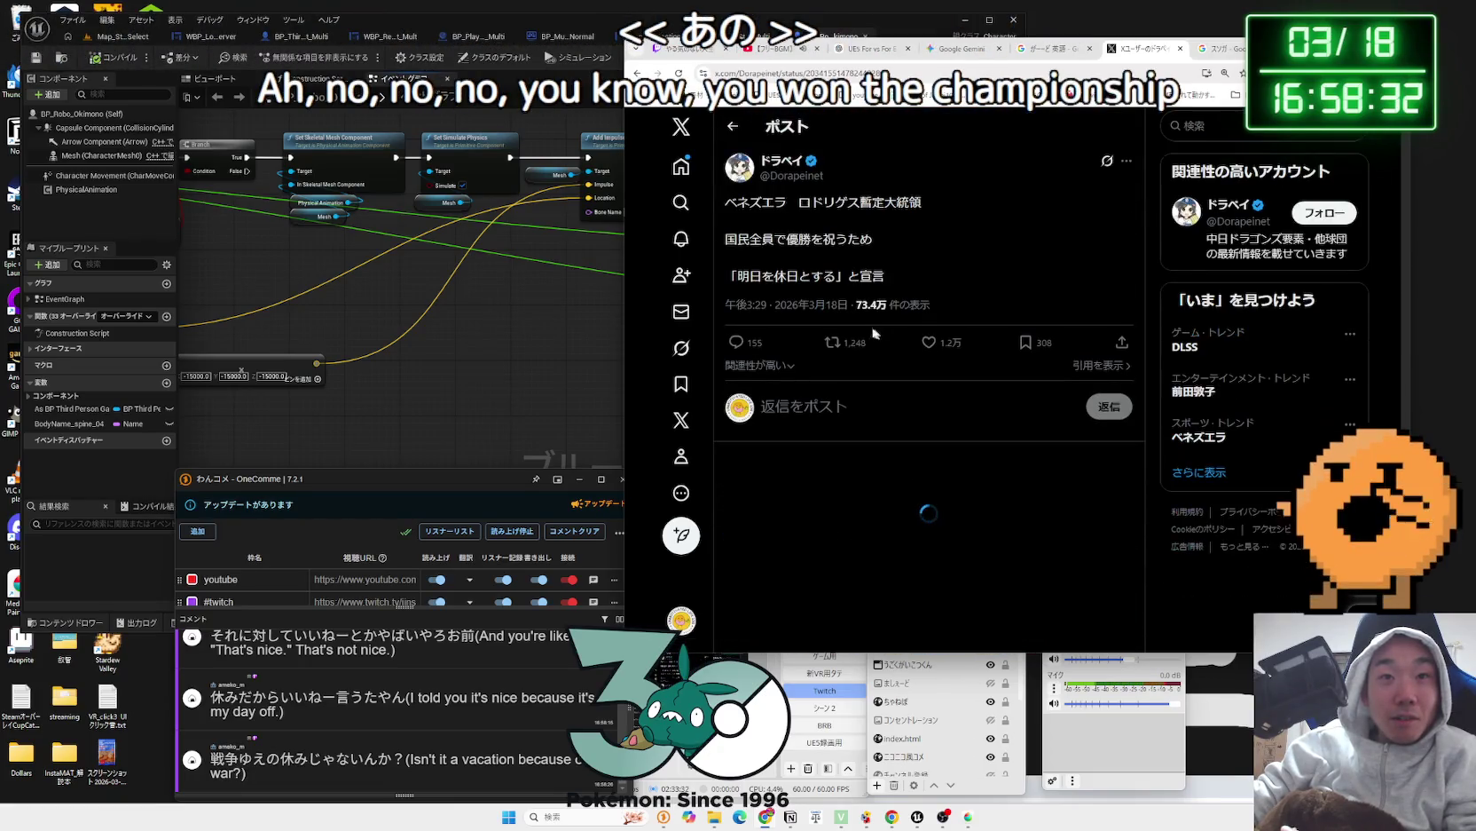
- Highlight the line 国民全員で優勝を祝うため and other text in the post, then clear the selection
{"action": "left_click_drag", "start_coordinate": [725, 242], "coordinate": [875, 242]}
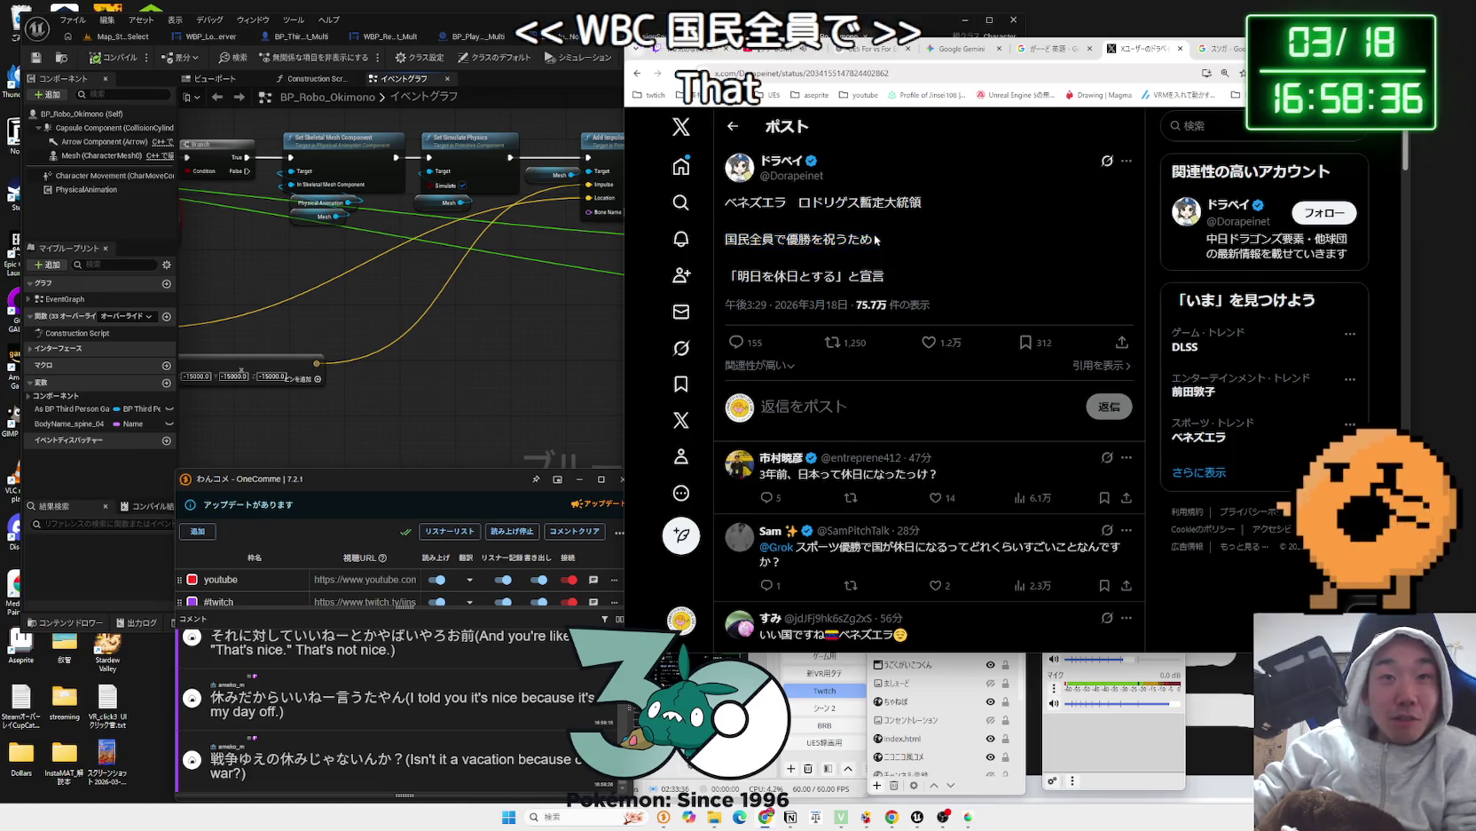
{"action": "left_click_drag", "start_coordinate": [876, 239], "coordinate": [726, 240]}
{"action": "double_click", "coordinate": [739, 237]}
{"action": "mouse_move", "coordinate": [899, 279]}
{"action": "left_mouse_down"}
{"action": "mouse_move", "coordinate": [730, 201]}
{"action": "mouse_move", "coordinate": [916, 270]}
{"action": "left_mouse_up"}
{"action": "left_click", "coordinate": [914, 264]}
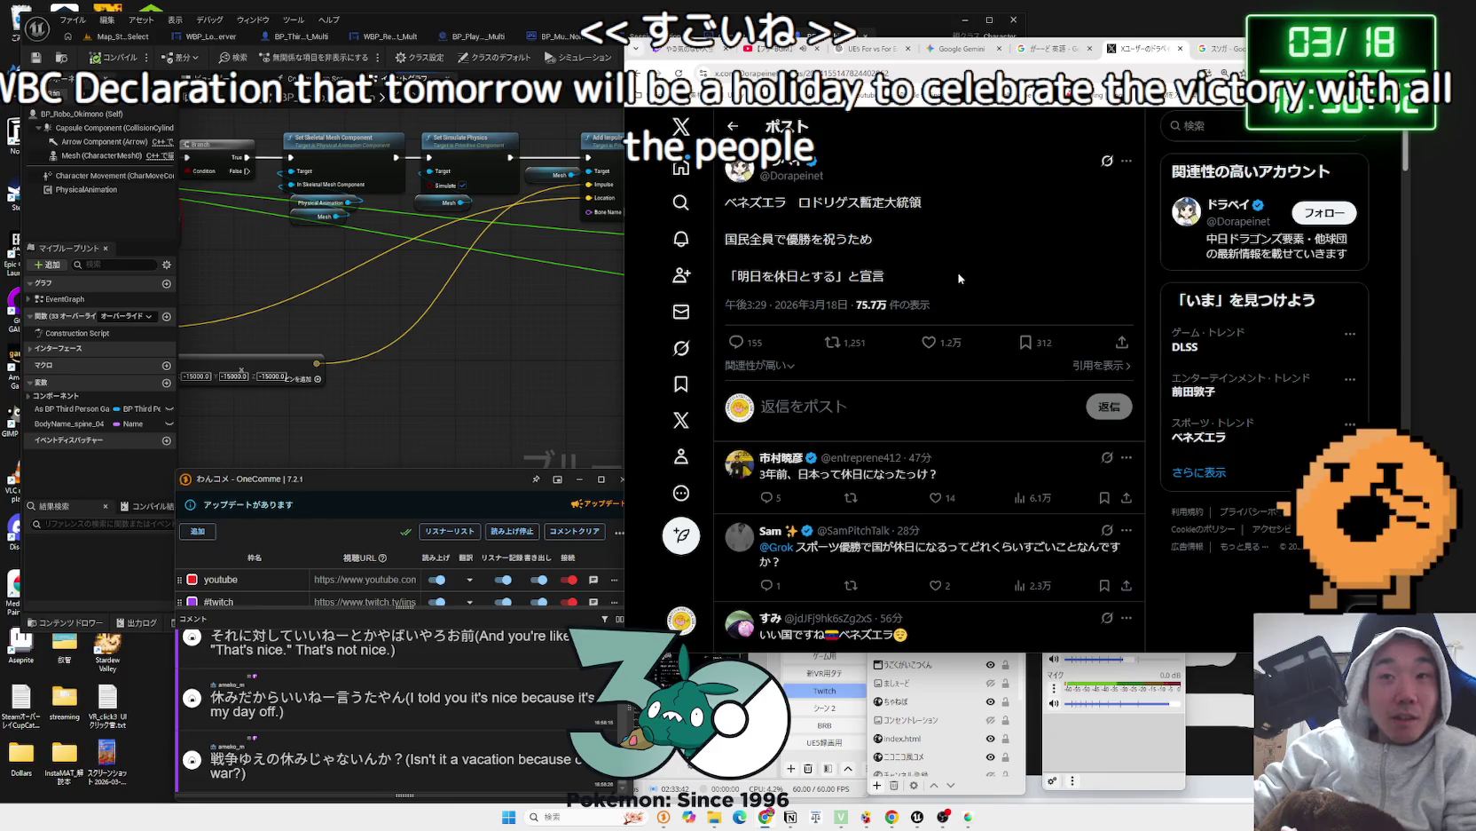
- Return to the home timeline and view the Zoom Meeting image full size
{"action": "key", "text": "alt+Left"}
{"action": "scroll", "coordinate": [960, 280], "scroll_direction": "down", "scroll_amount": 6}
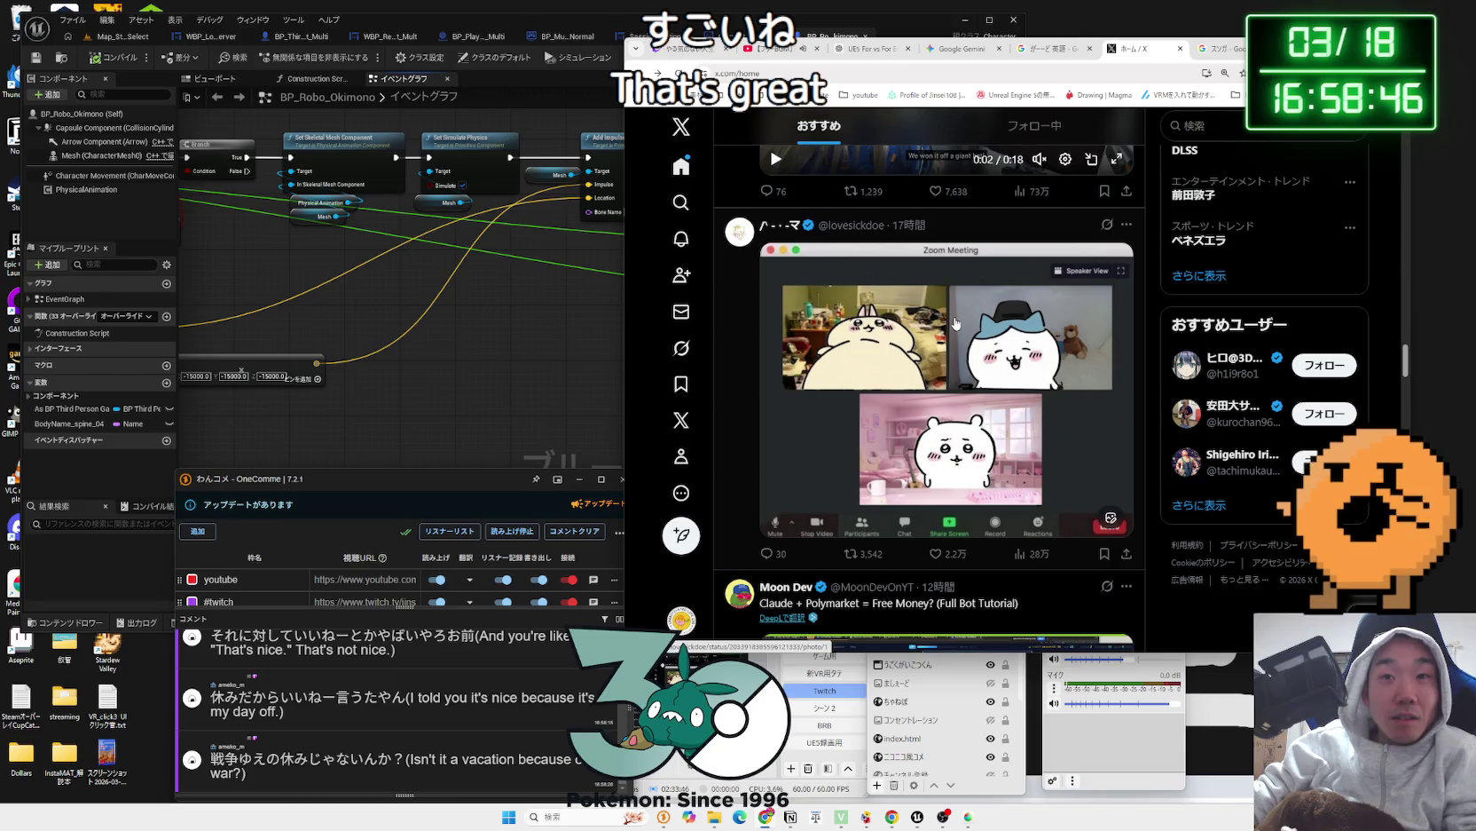
{"action": "left_click", "coordinate": [956, 323]}
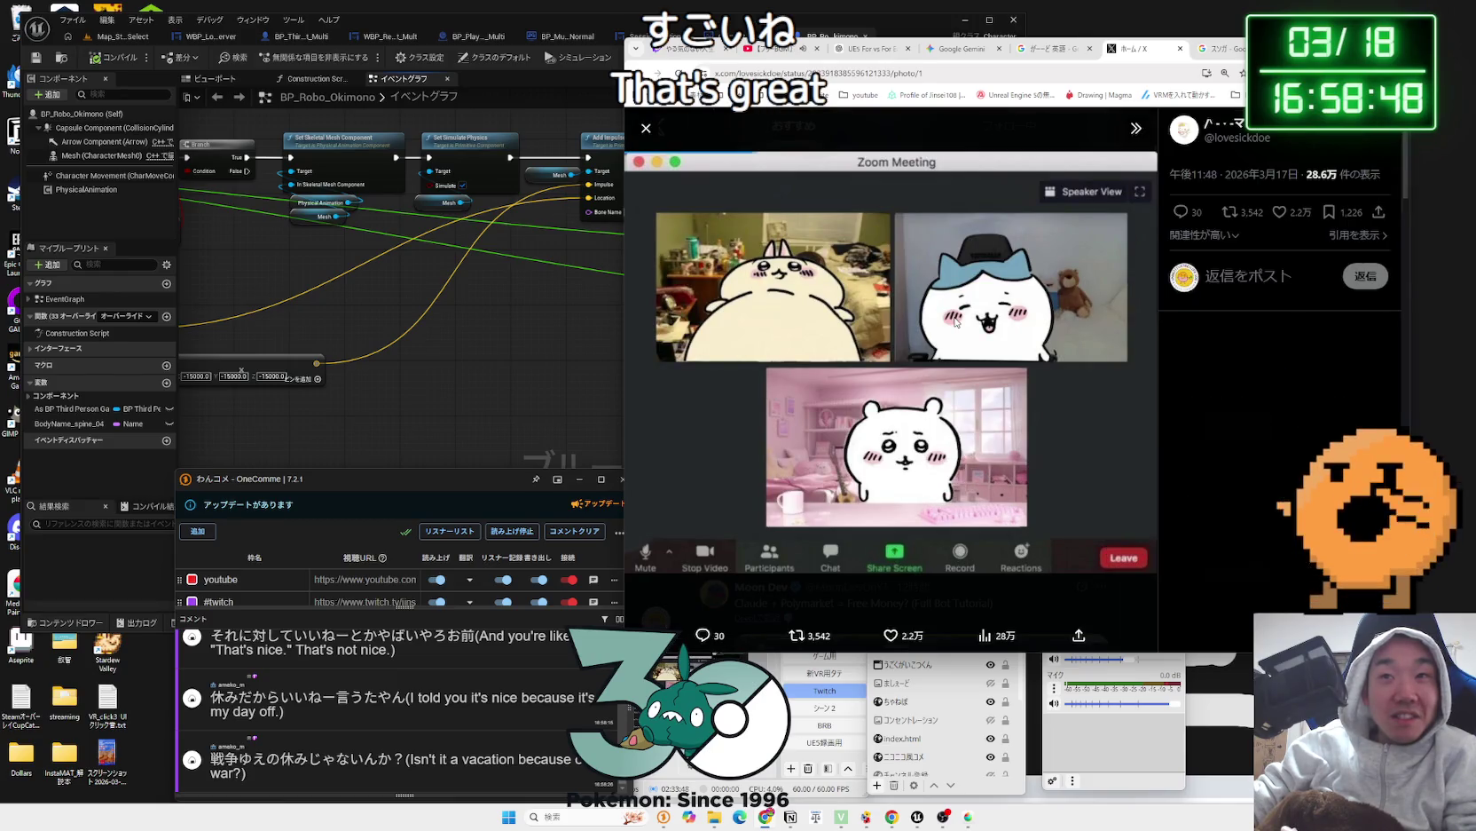
{"action": "key", "text": "alt+Left"}
{"action": "scroll", "coordinate": [955, 323], "scroll_direction": "down", "scroll_amount": 3}
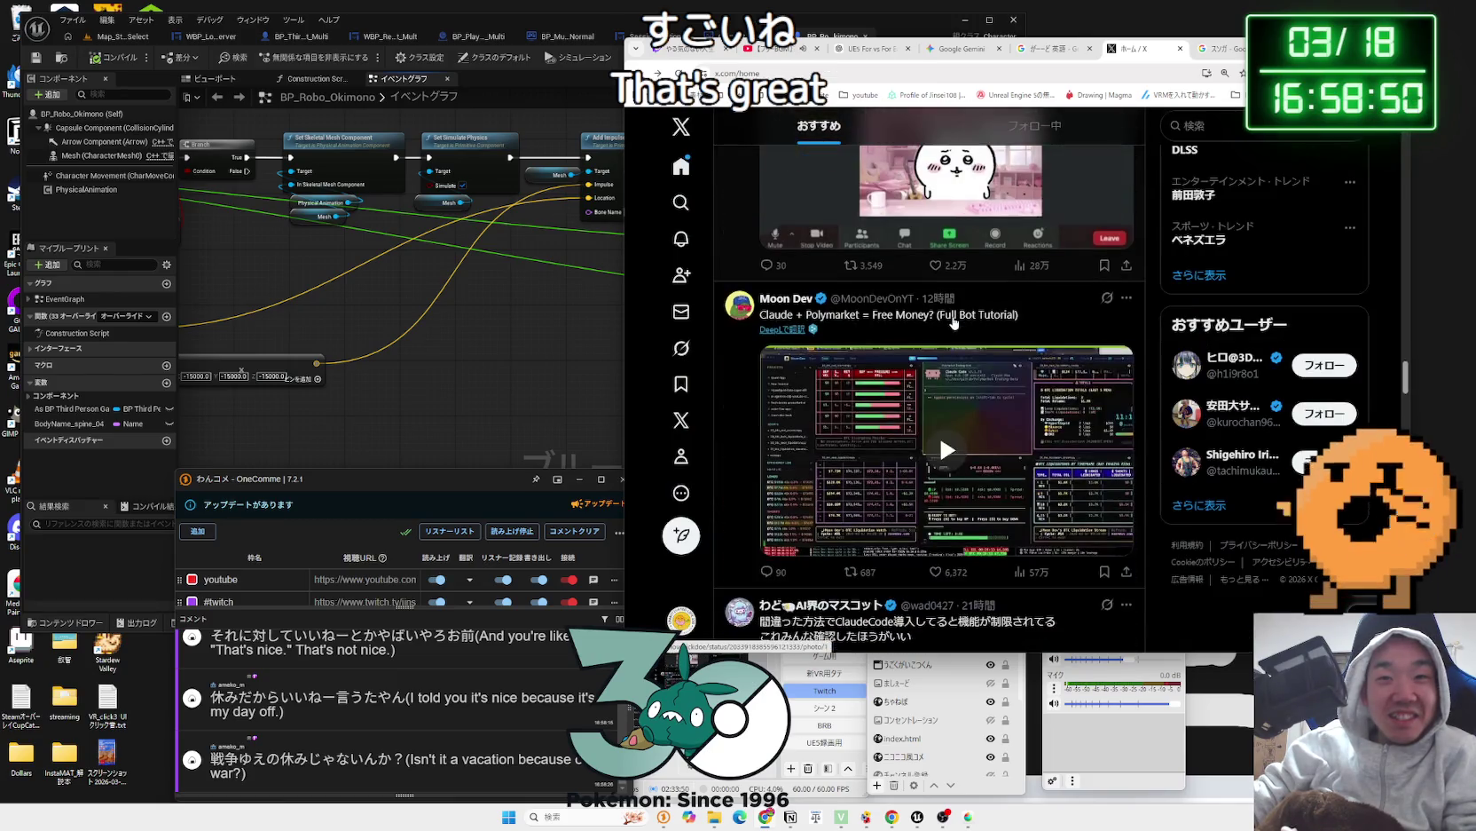
{"action": "scroll", "coordinate": [954, 323], "scroll_direction": "down", "scroll_amount": 1}
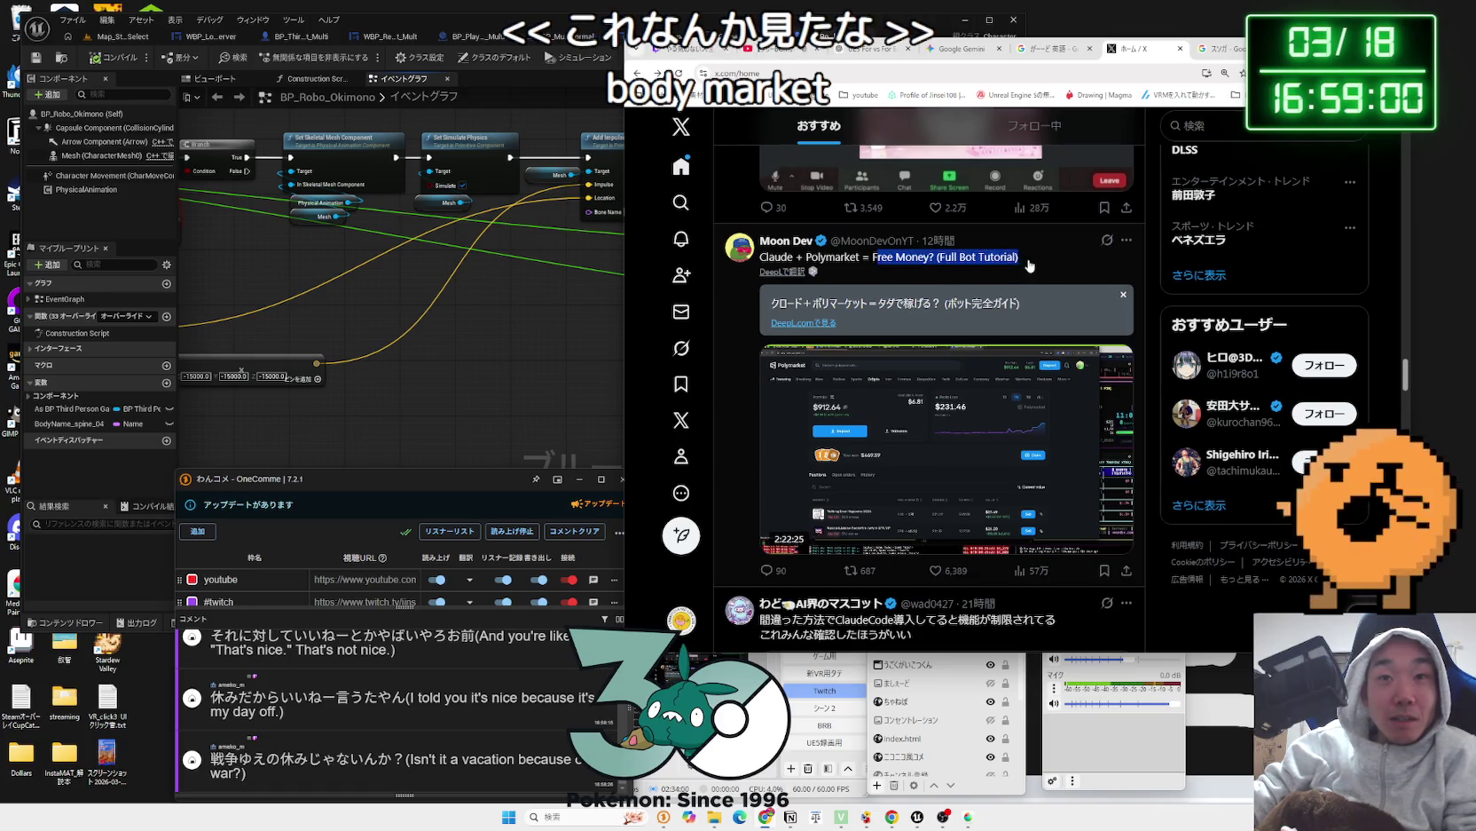
{"action": "scroll", "coordinate": [814, 338], "scroll_direction": "down", "scroll_amount": 1}
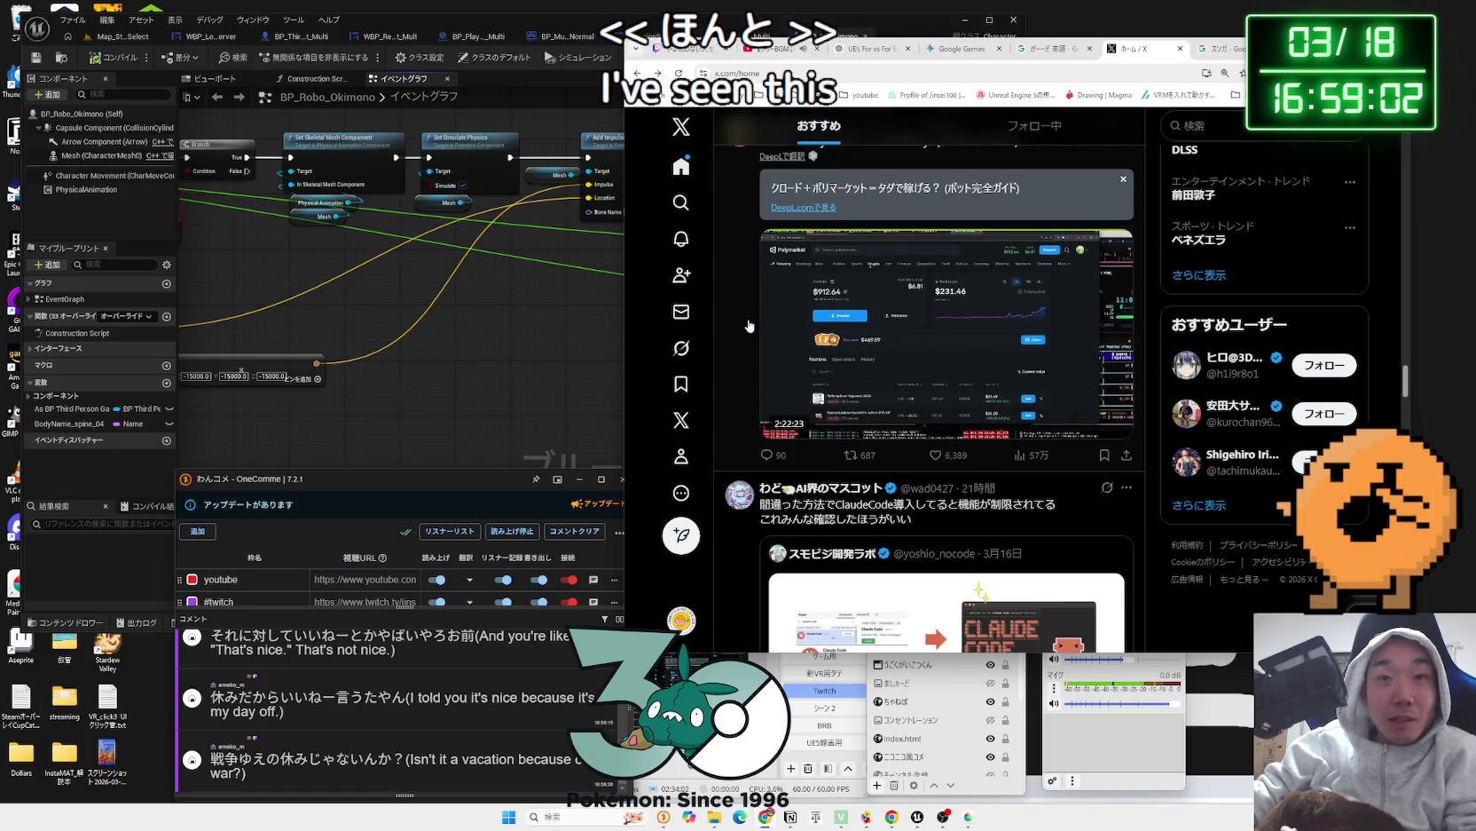
- Open the Claude + Polymarket video post, then go back and browse the home timeline
{"action": "left_click", "coordinate": [756, 330]}
{"action": "scroll", "coordinate": [878, 370], "scroll_direction": "down", "scroll_amount": 1}
{"action": "scroll", "coordinate": [881, 371], "scroll_direction": "down", "scroll_amount": 5}
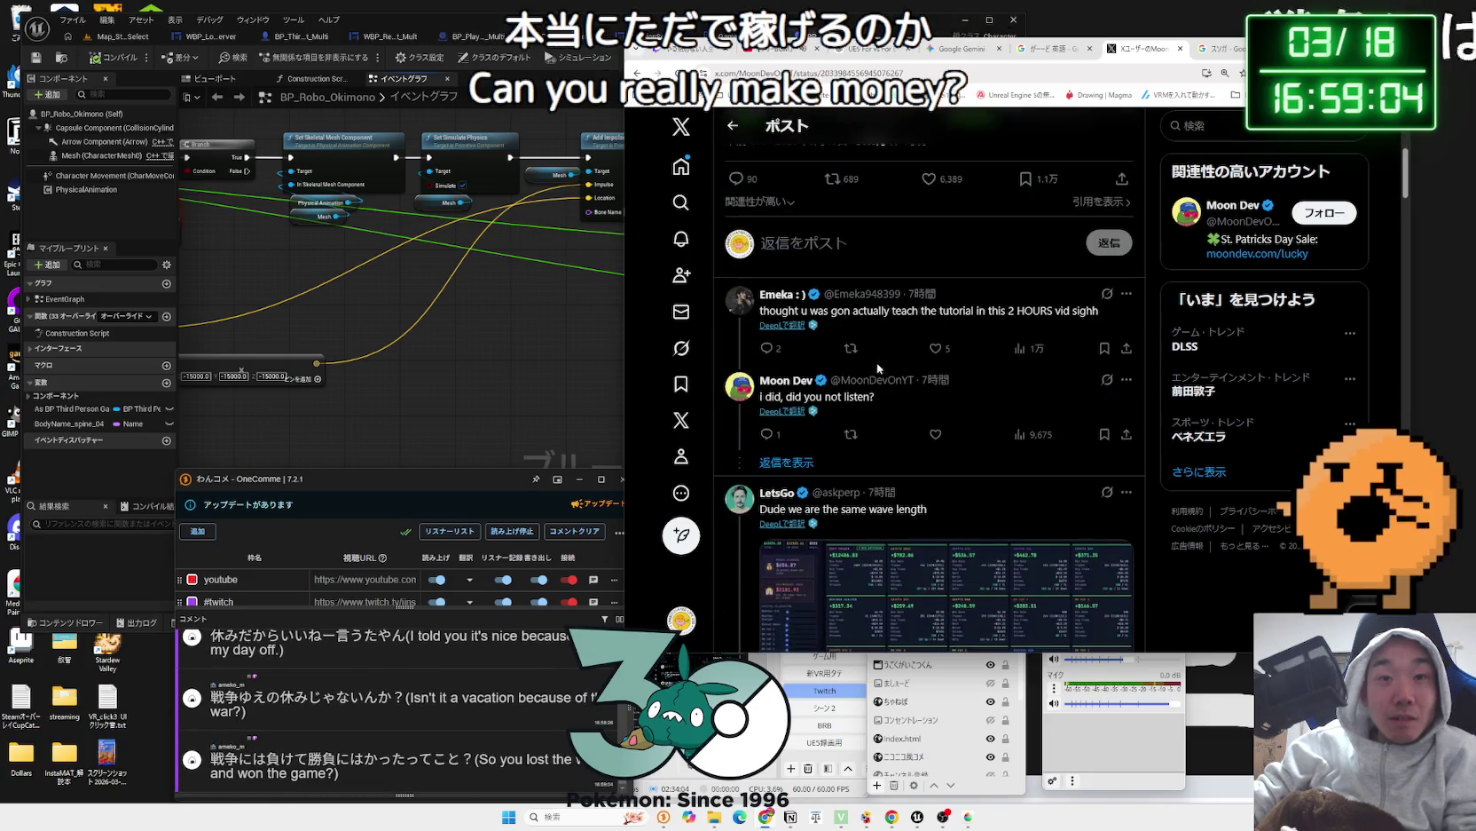
{"action": "key", "text": "alt+Left"}
{"action": "scroll", "coordinate": [885, 376], "scroll_direction": "down", "scroll_amount": 2}
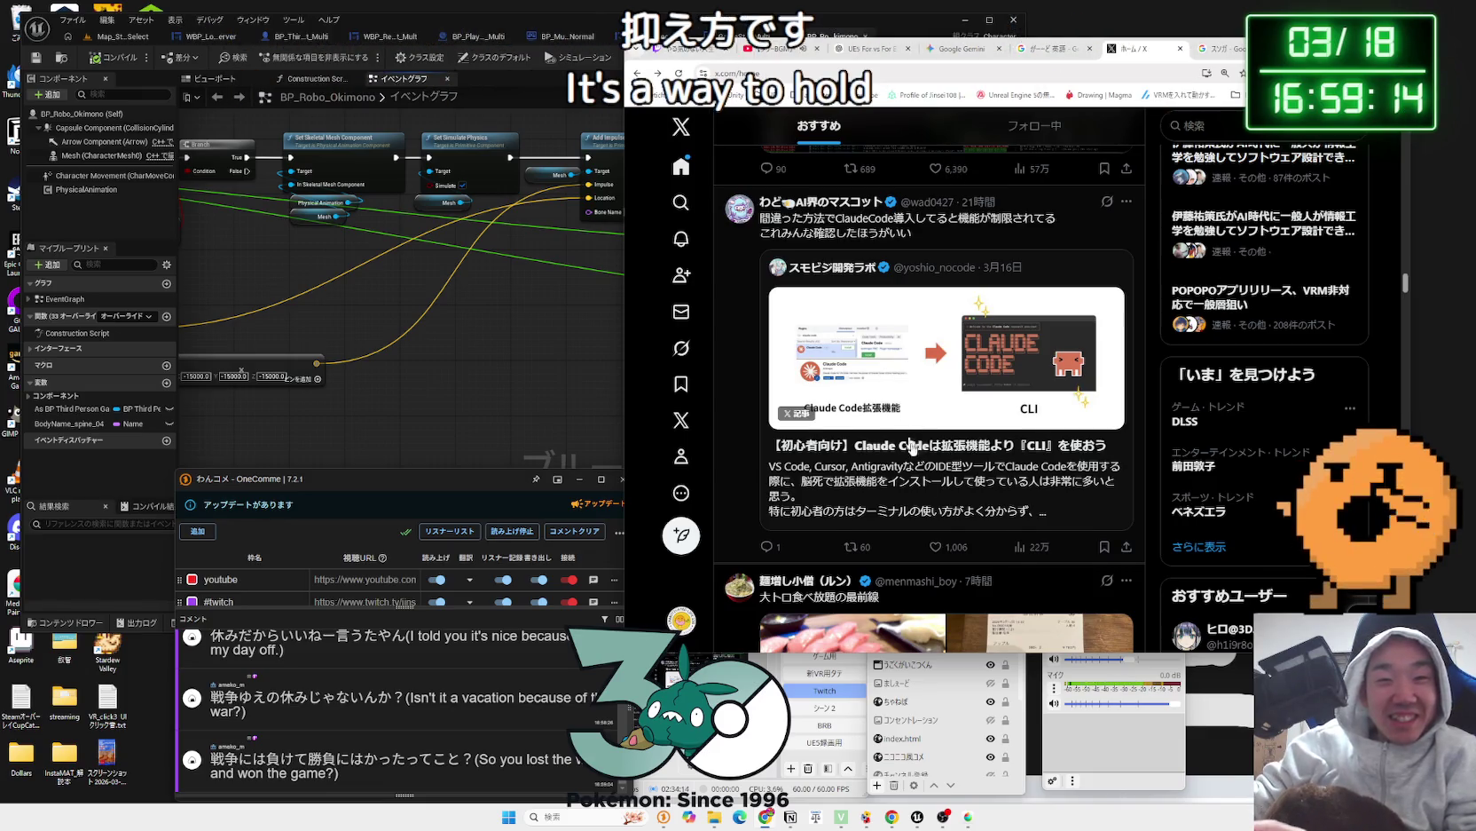
{"action": "scroll", "coordinate": [912, 446], "scroll_direction": "down", "scroll_amount": 6}
{"action": "scroll", "coordinate": [948, 403], "scroll_direction": "up", "scroll_amount": 12}
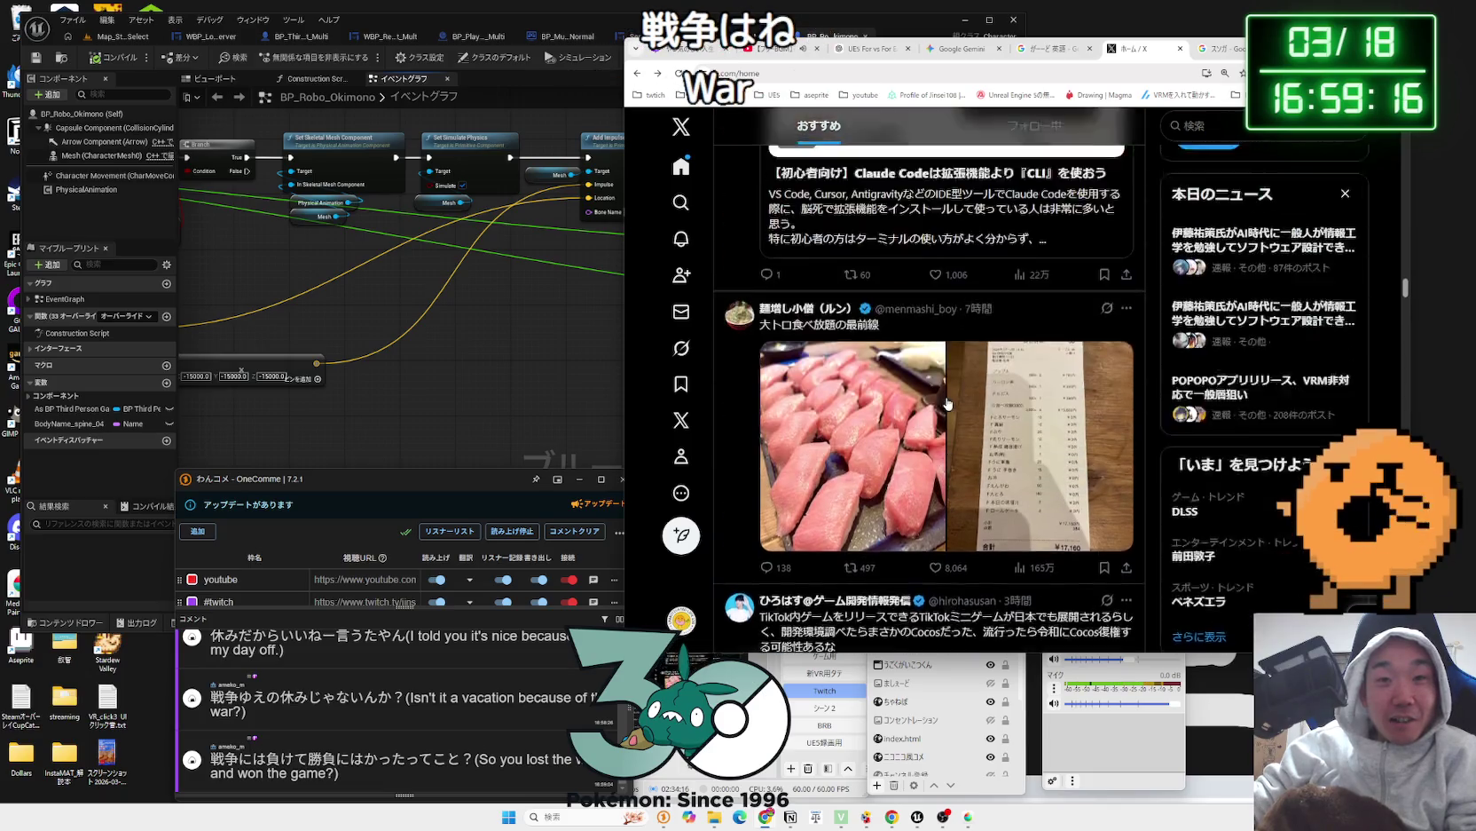
{"action": "scroll", "coordinate": [949, 402], "scroll_direction": "down", "scroll_amount": 15}
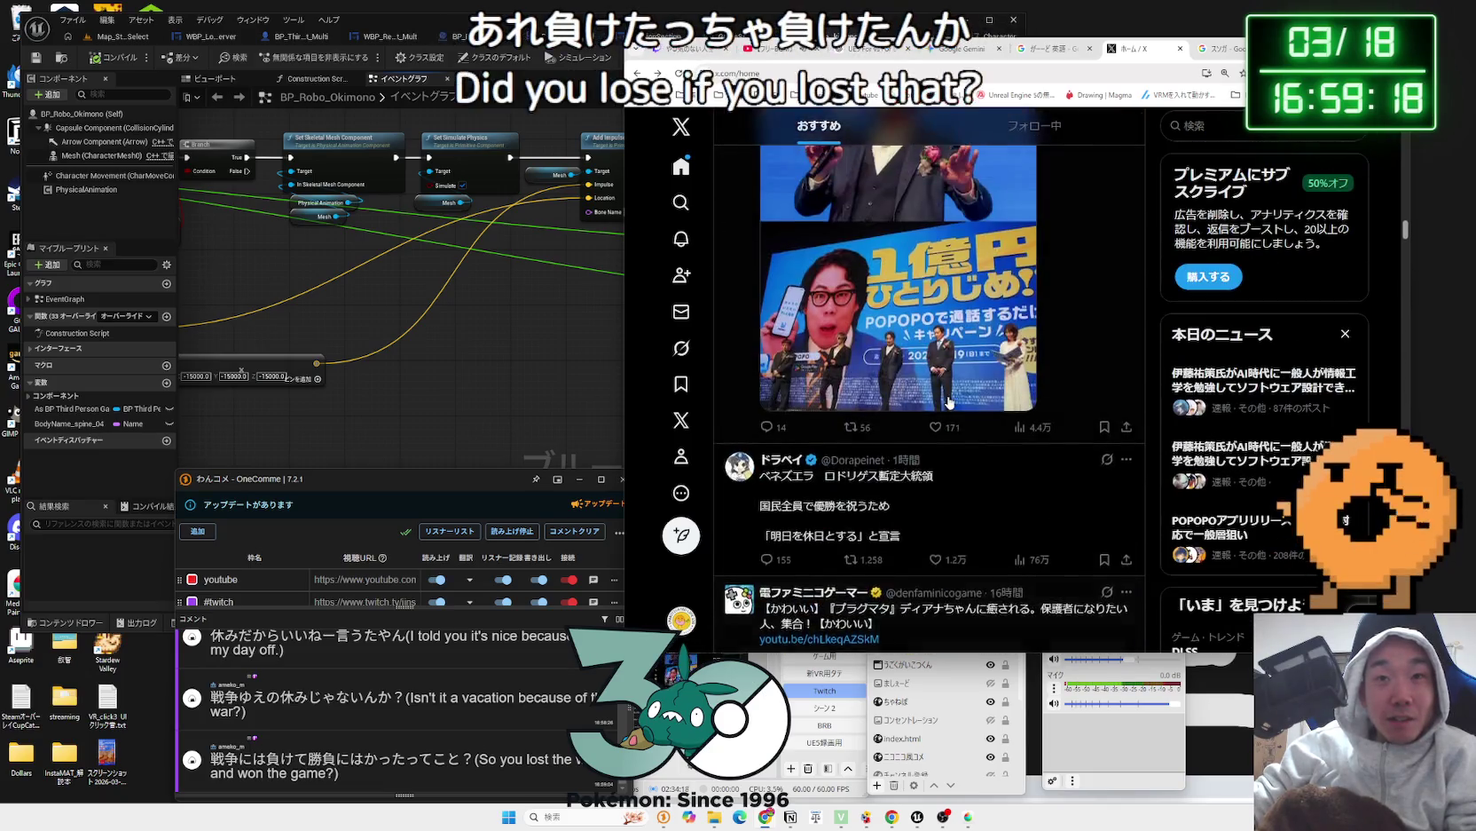
{"action": "scroll", "coordinate": [948, 402], "scroll_direction": "up", "scroll_amount": 15}
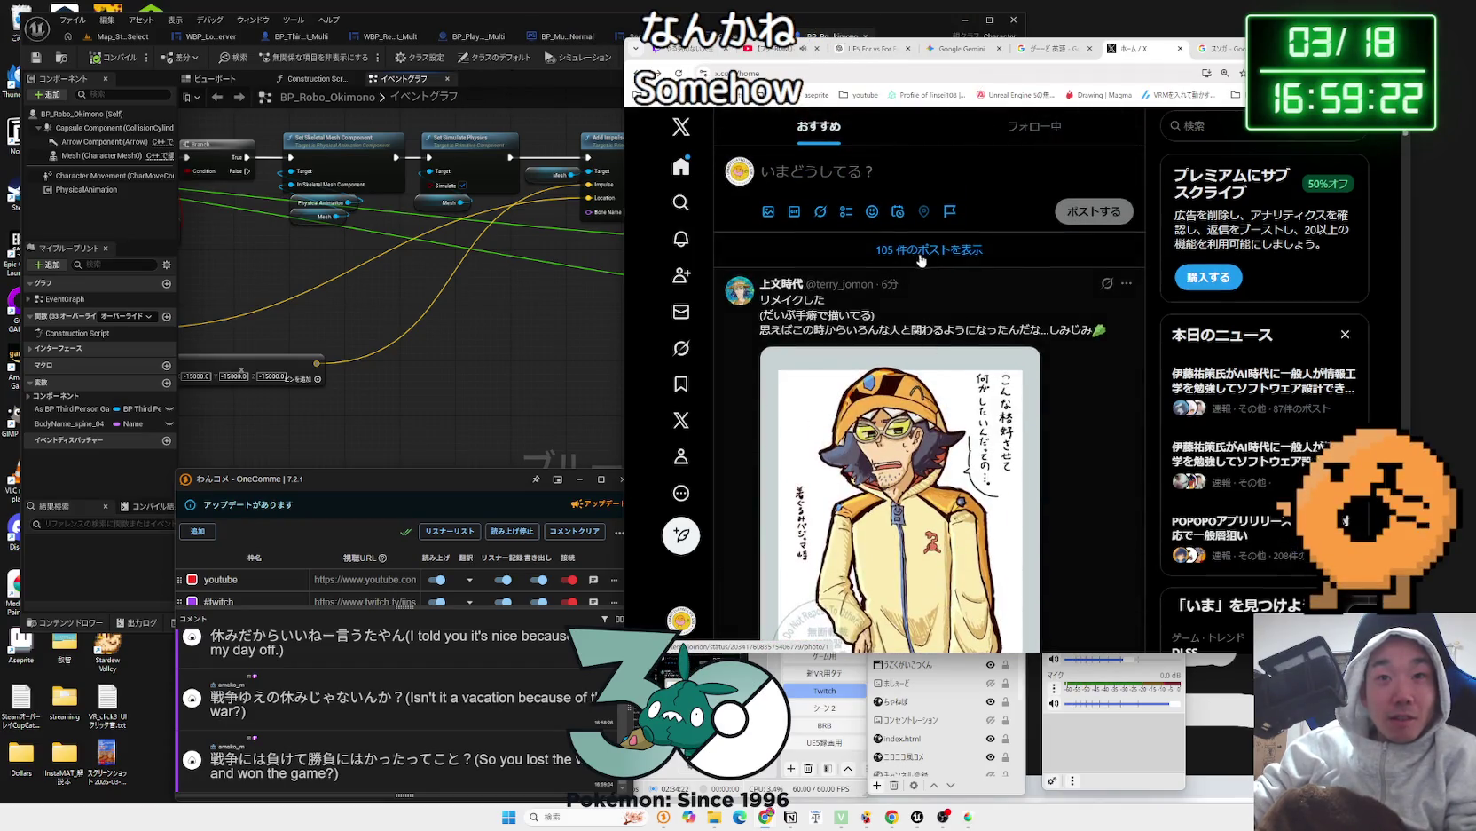
- Load the 105 newer posts into the timeline, then launch Paint with a blank canvas
{"action": "left_click", "coordinate": [921, 257]}
{"action": "scroll", "coordinate": [985, 332], "scroll_direction": "down", "scroll_amount": 8}
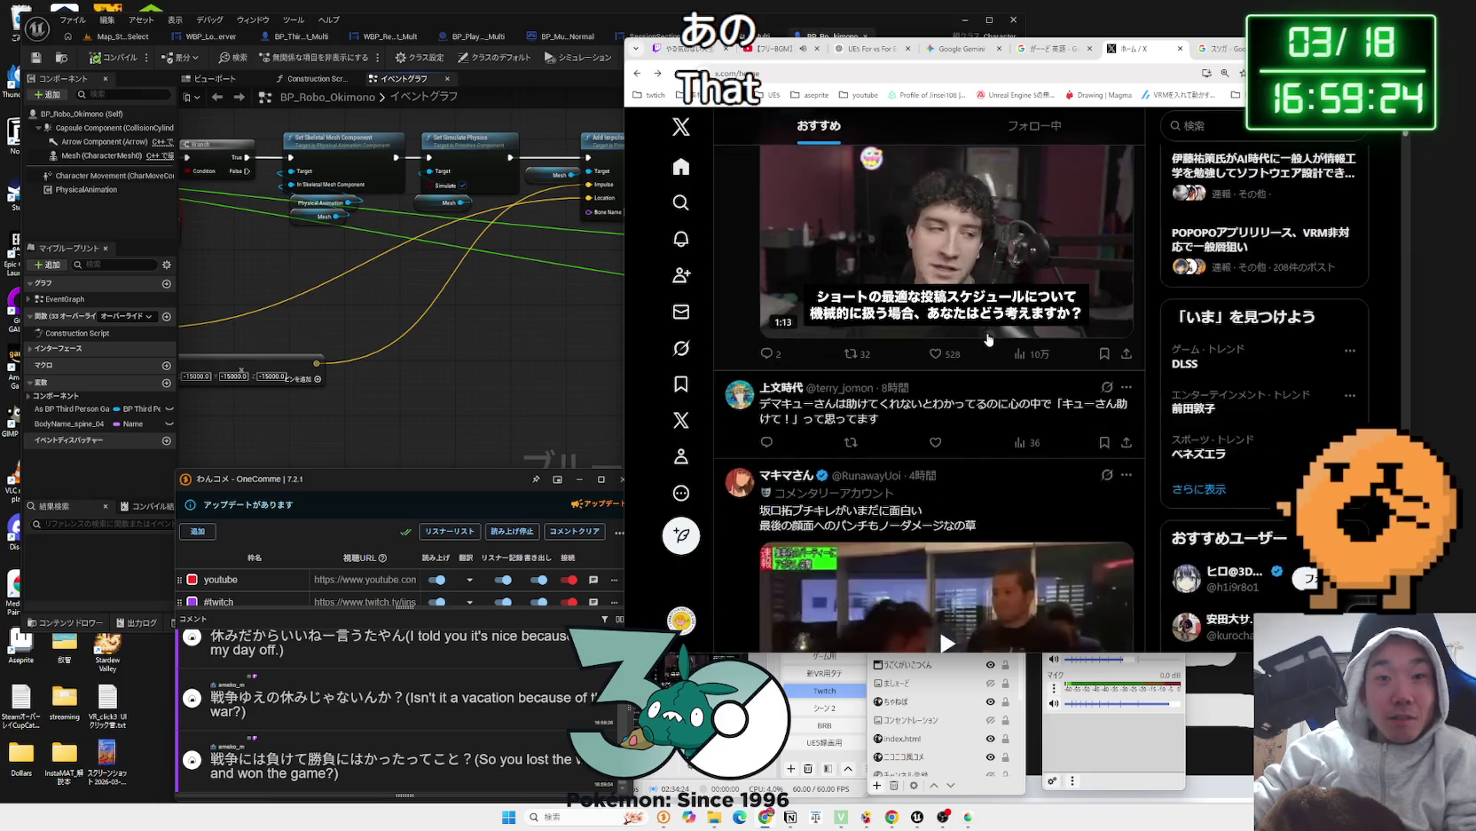
{"action": "left_click", "coordinate": [509, 821]}
{"action": "left_click", "coordinate": [821, 388]}
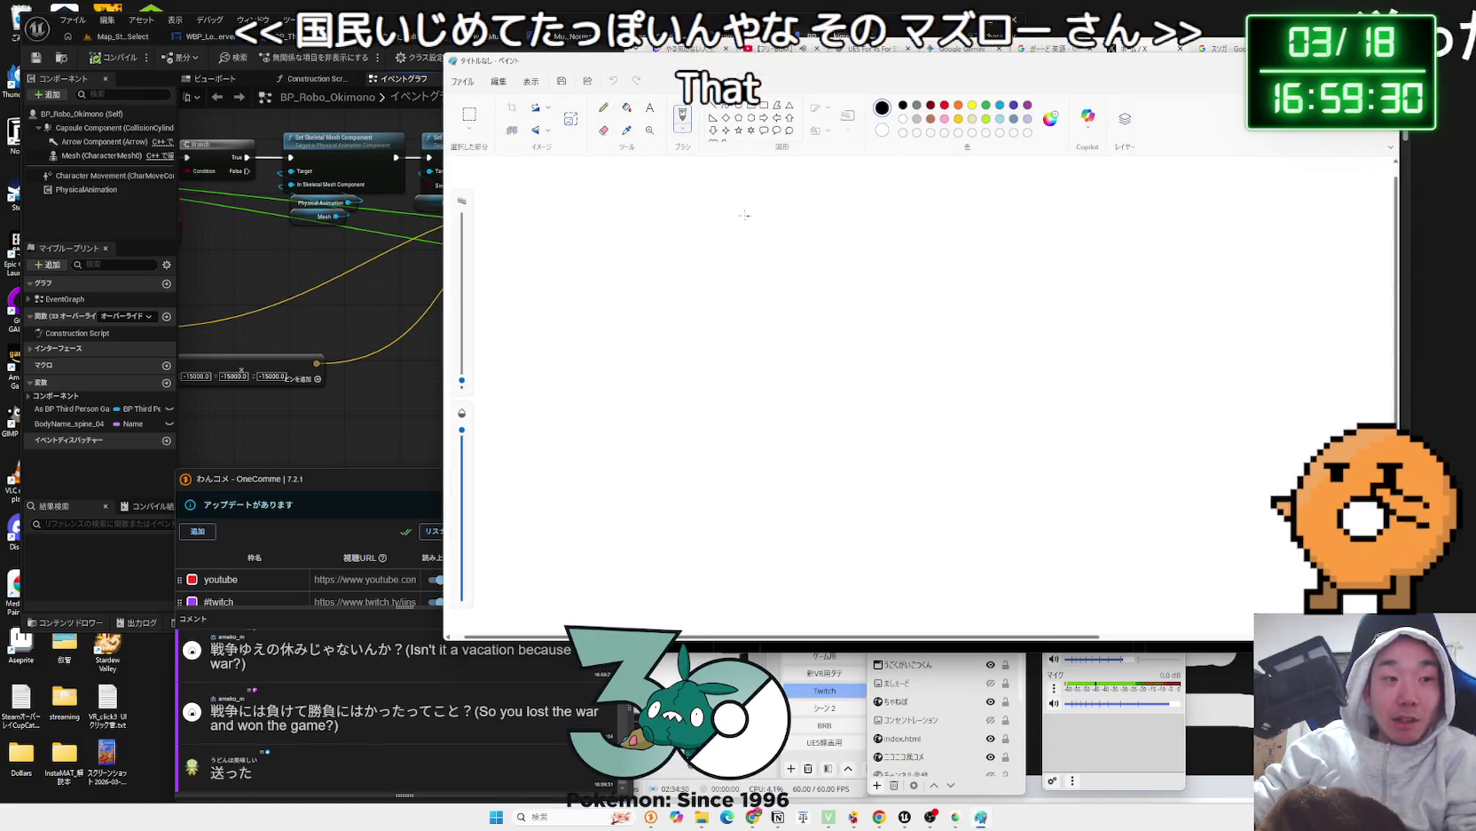
- Draw the character 大 on the canvas and circle it freehand
{"action": "left_click_drag", "start_coordinate": [798, 206], "coordinate": [785, 242]}
{"action": "left_click_drag", "start_coordinate": [799, 222], "coordinate": [817, 241]}
{"action": "mouse_move", "coordinate": [798, 190]}
{"action": "left_mouse_down"}
{"action": "mouse_move", "coordinate": [756, 233]}
{"action": "mouse_move", "coordinate": [826, 259]}
{"action": "left_mouse_up"}
{"action": "left_click", "coordinate": [824, 282]}
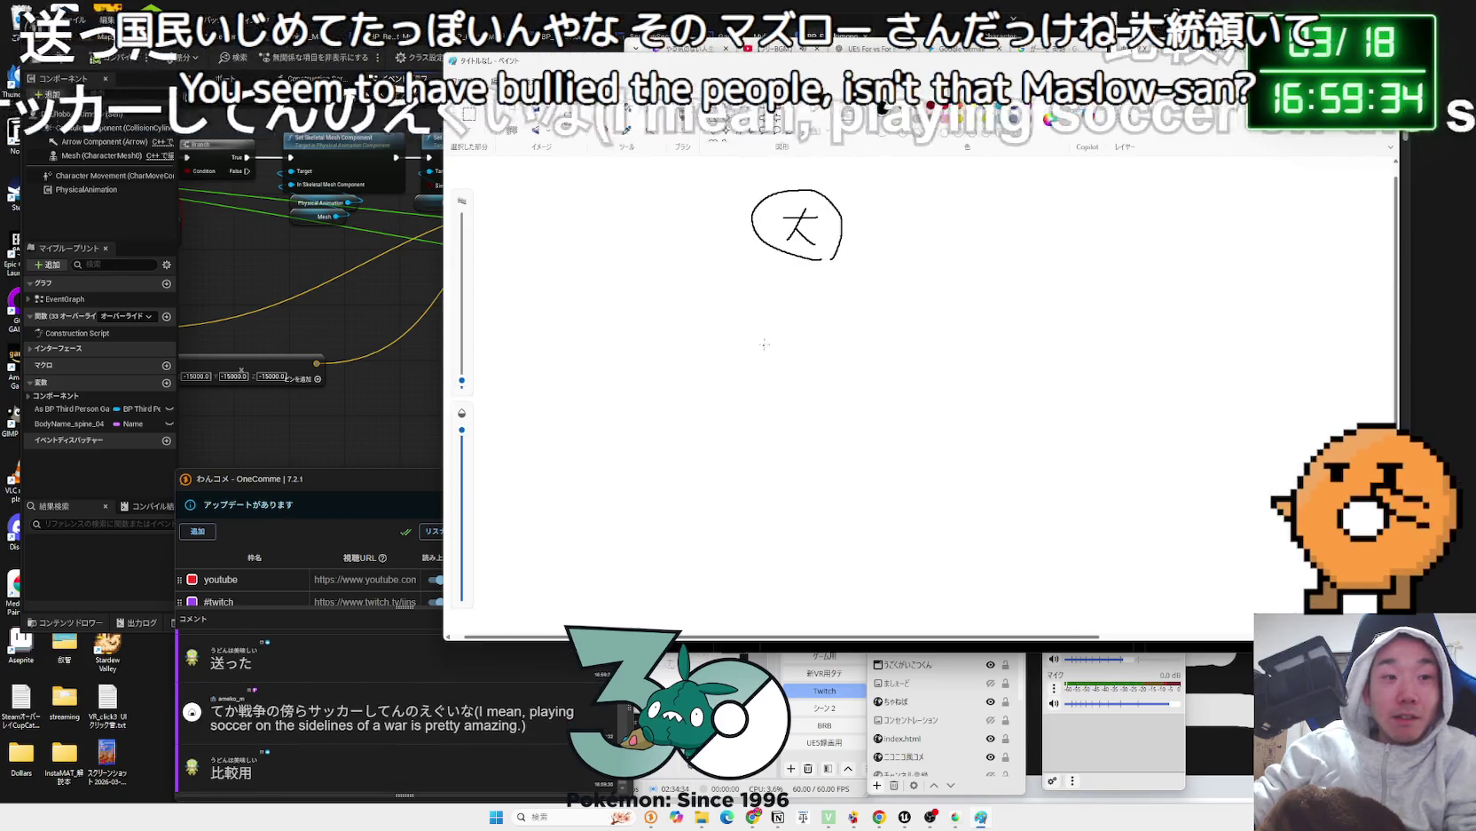
- Bring the X timeline back in front, glancing at the Google tab, and browse it
{"action": "key", "text": "alt+Tab"}
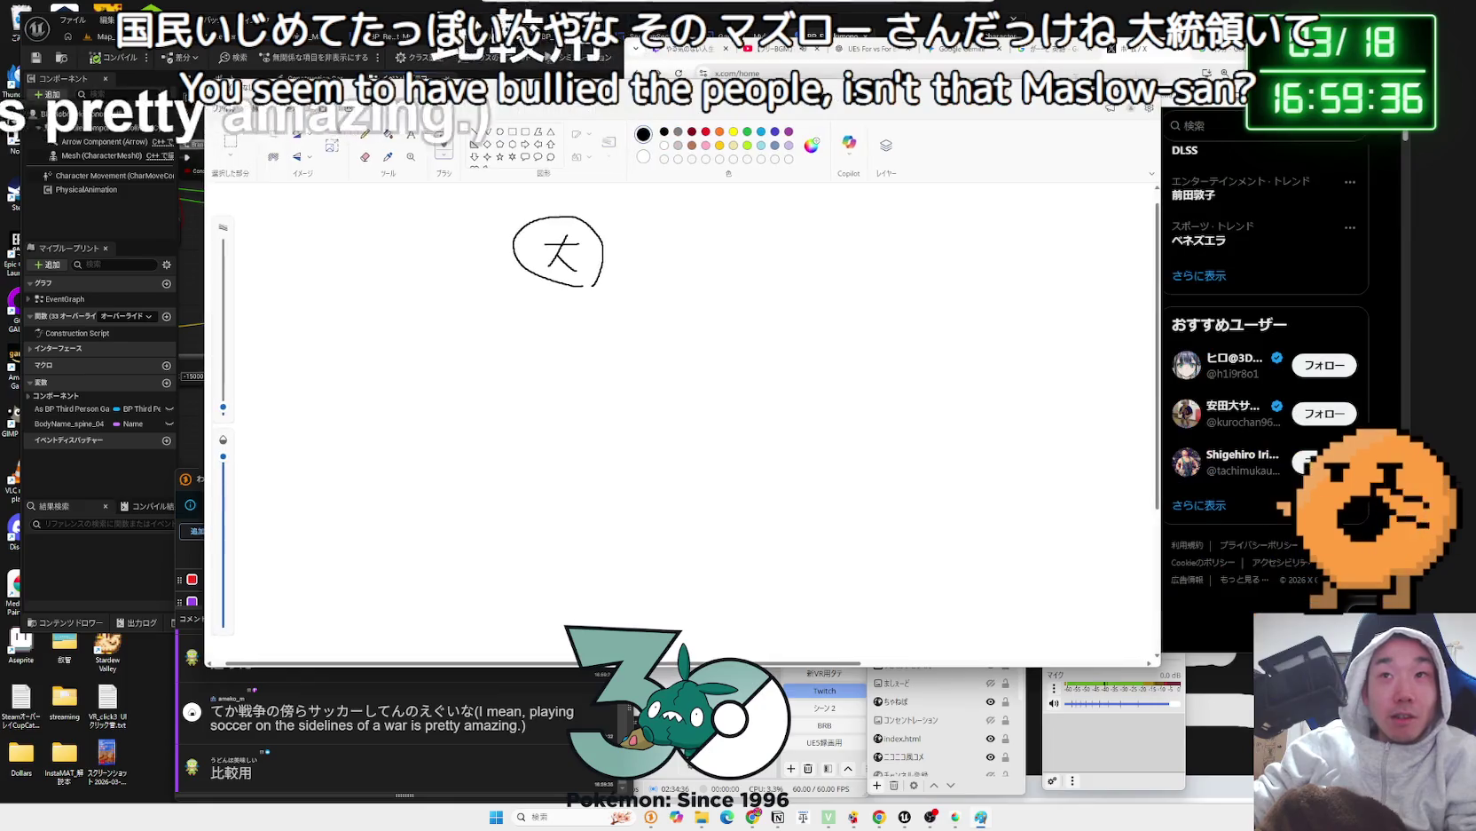
{"action": "key", "text": "ctrl+Tab"}
{"action": "key", "text": "ctrl+shift+Tab"}
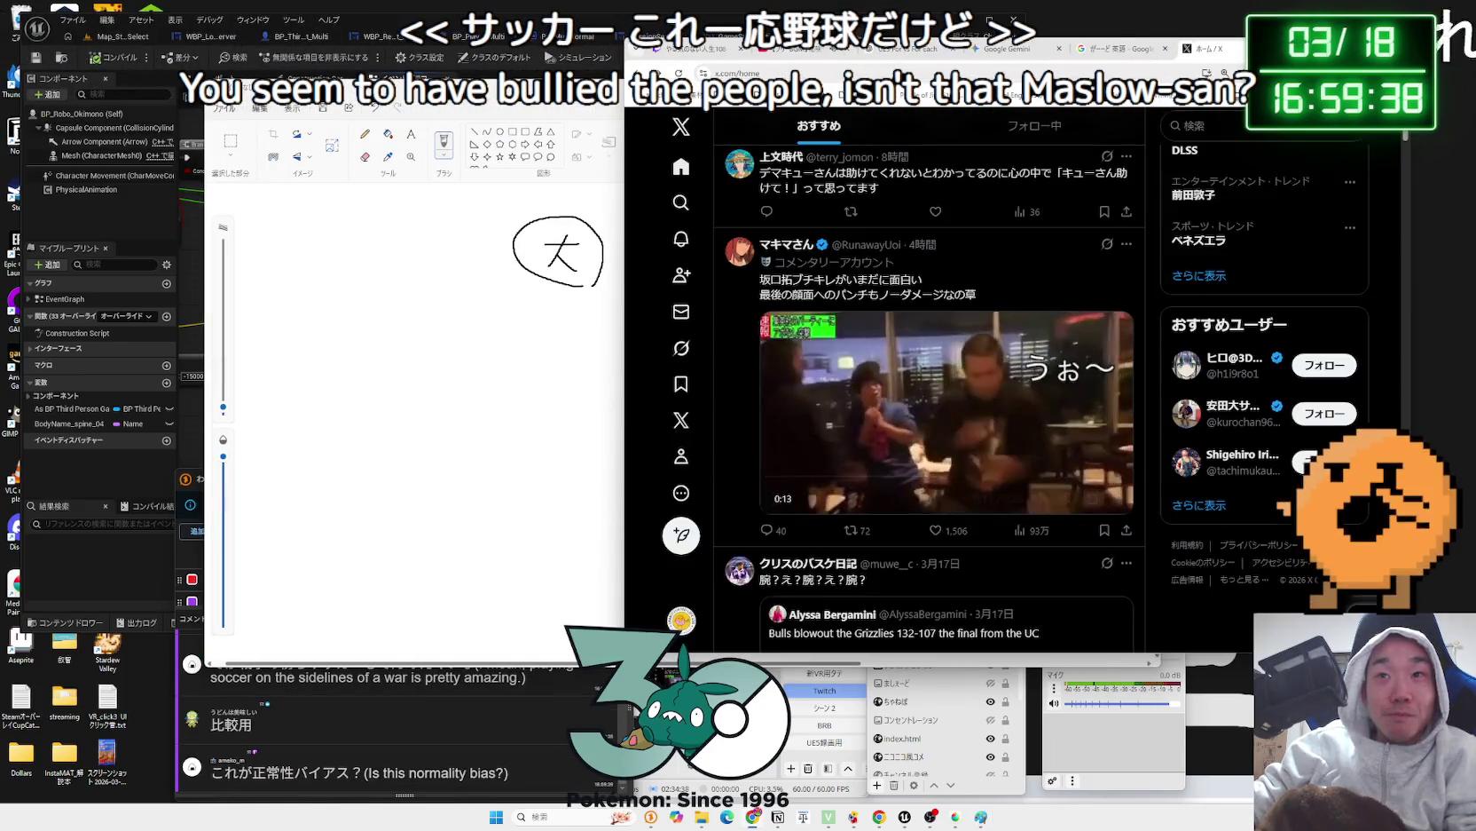
{"action": "scroll", "coordinate": [982, 328], "scroll_direction": "up", "scroll_amount": 5}
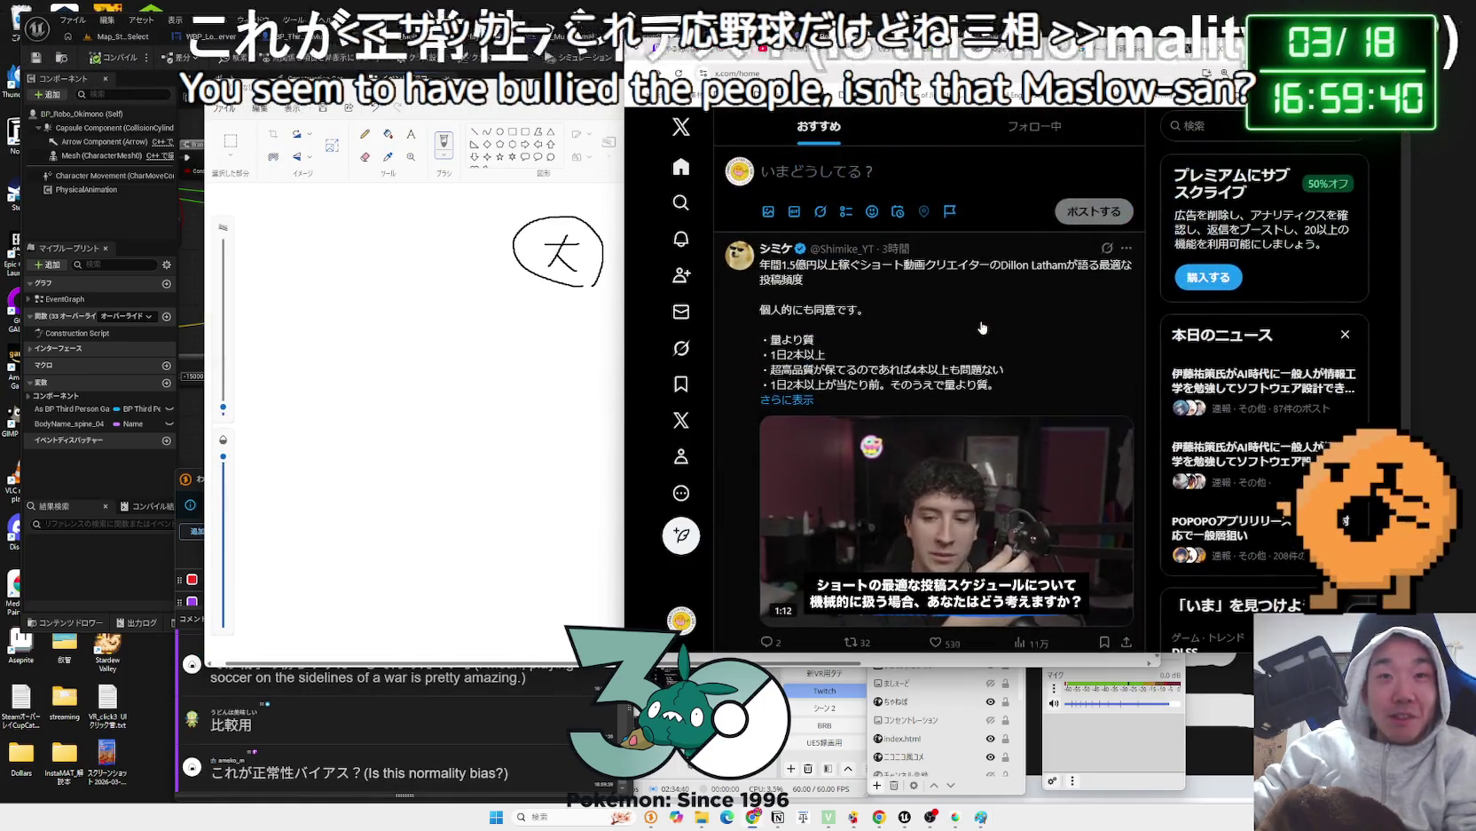
{"action": "scroll", "coordinate": [896, 340], "scroll_direction": "down", "scroll_amount": 4}
{"action": "scroll", "coordinate": [897, 340], "scroll_direction": "down", "scroll_amount": 6}
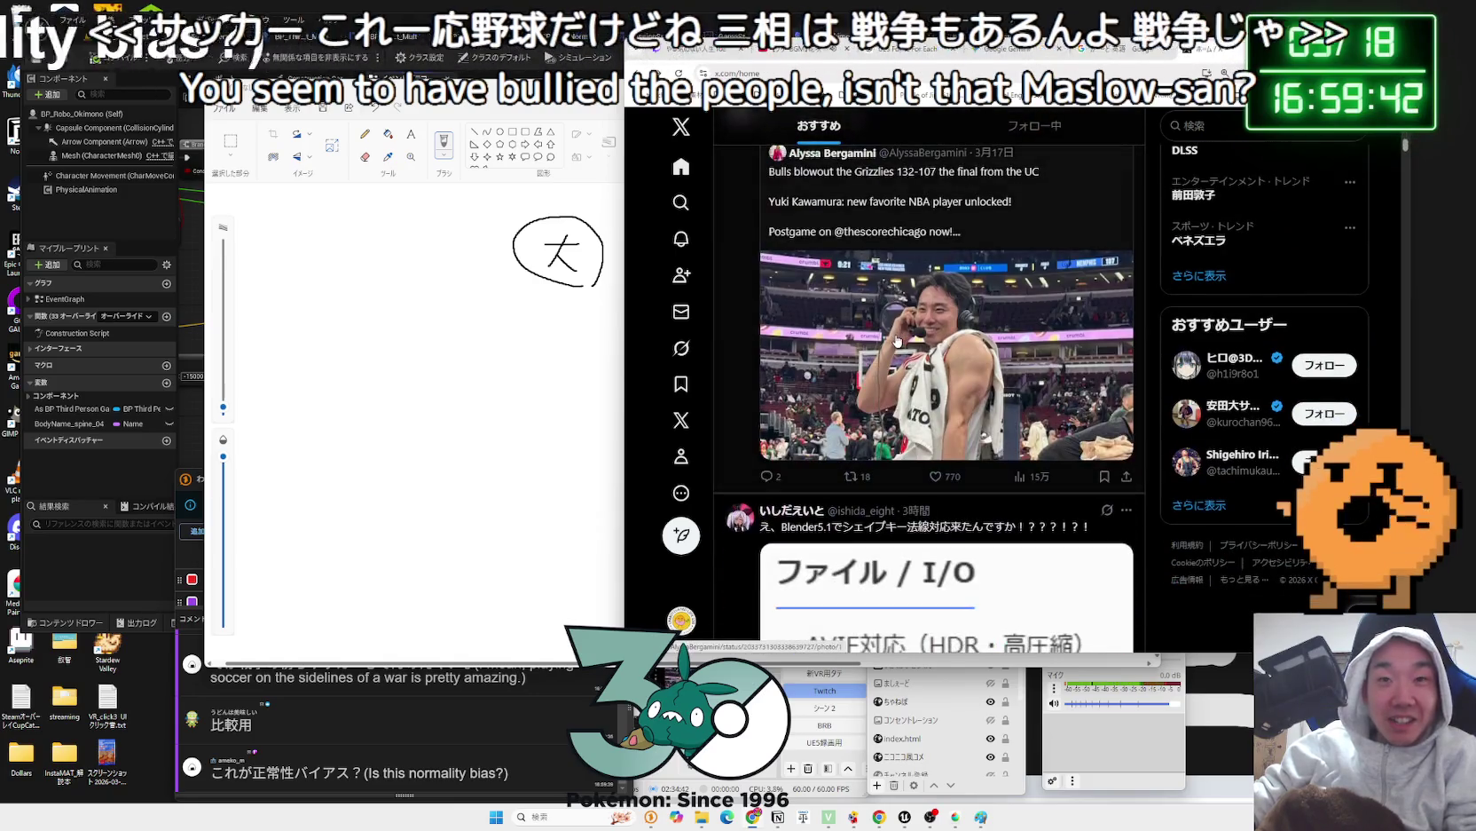
{"action": "scroll", "coordinate": [896, 340], "scroll_direction": "up", "scroll_amount": 1}
{"action": "scroll", "coordinate": [898, 340], "scroll_direction": "up", "scroll_amount": 1}
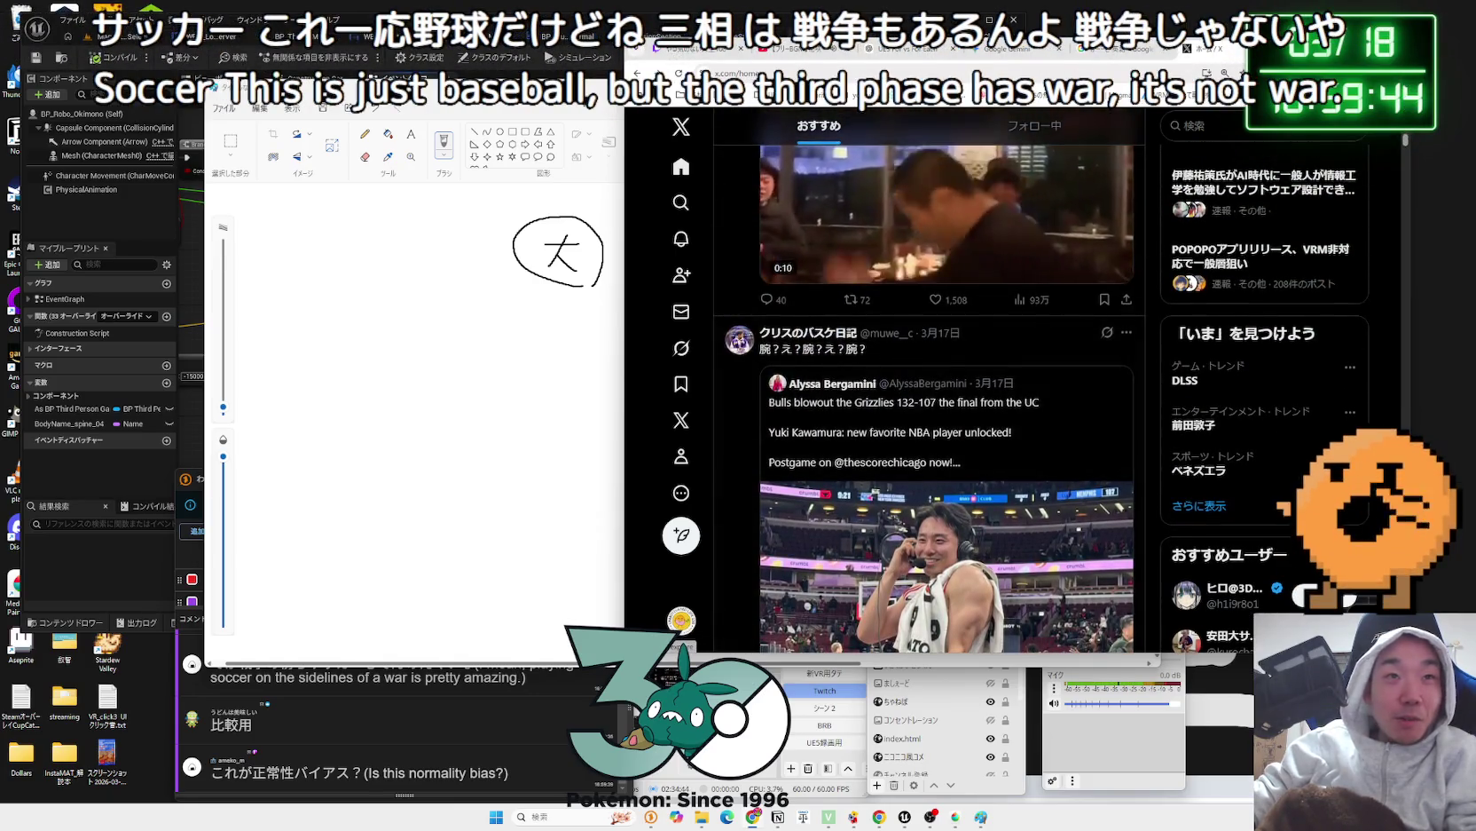
- Rearrange the Paint and comment viewer windows beside the X timeline
{"action": "left_click_drag", "start_coordinate": [355, 86], "coordinate": [554, 64]}
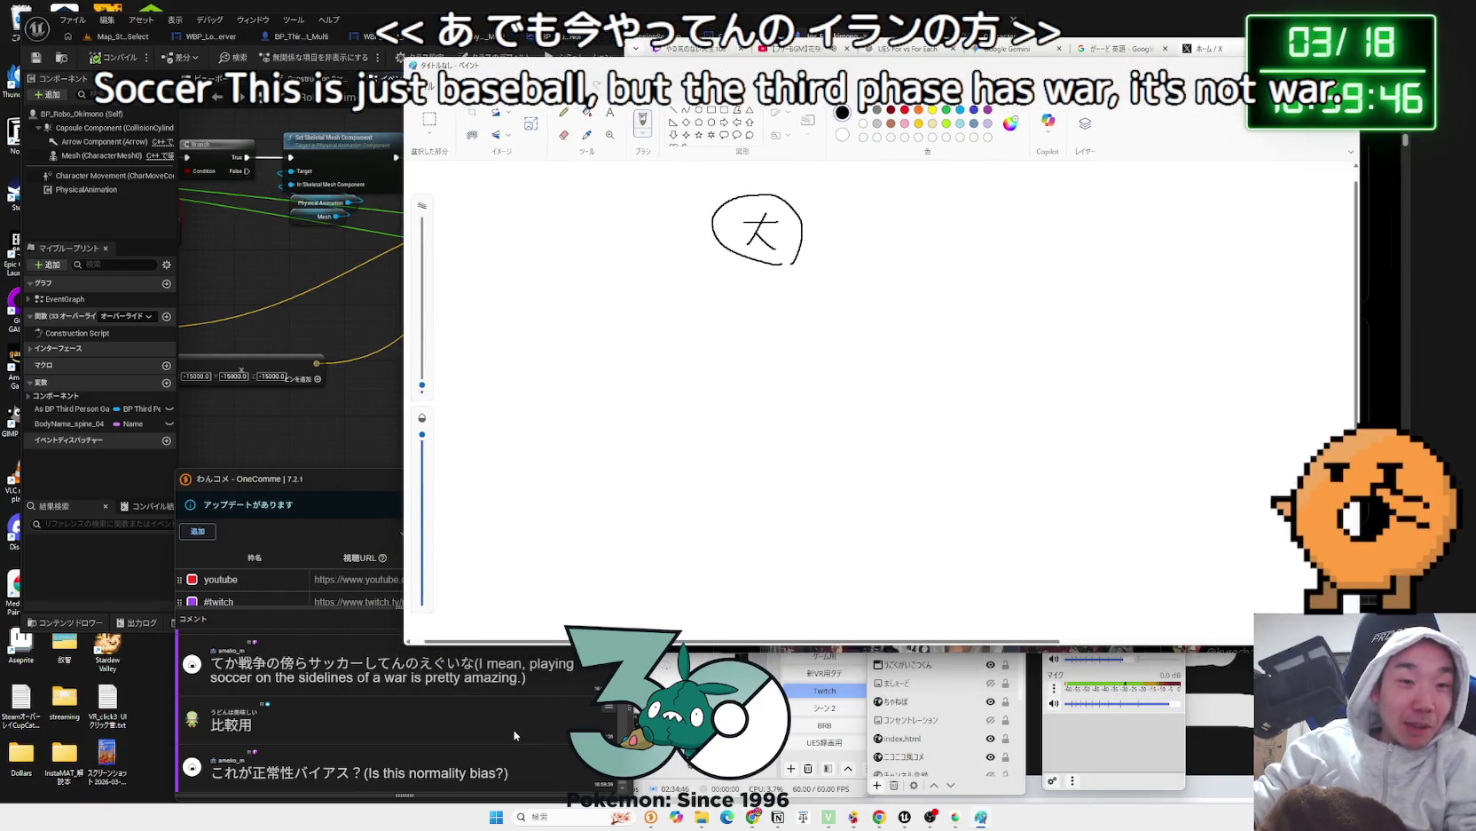
{"action": "left_click", "coordinate": [513, 729]}
{"action": "left_click_drag", "start_coordinate": [431, 479], "coordinate": [280, 473]}
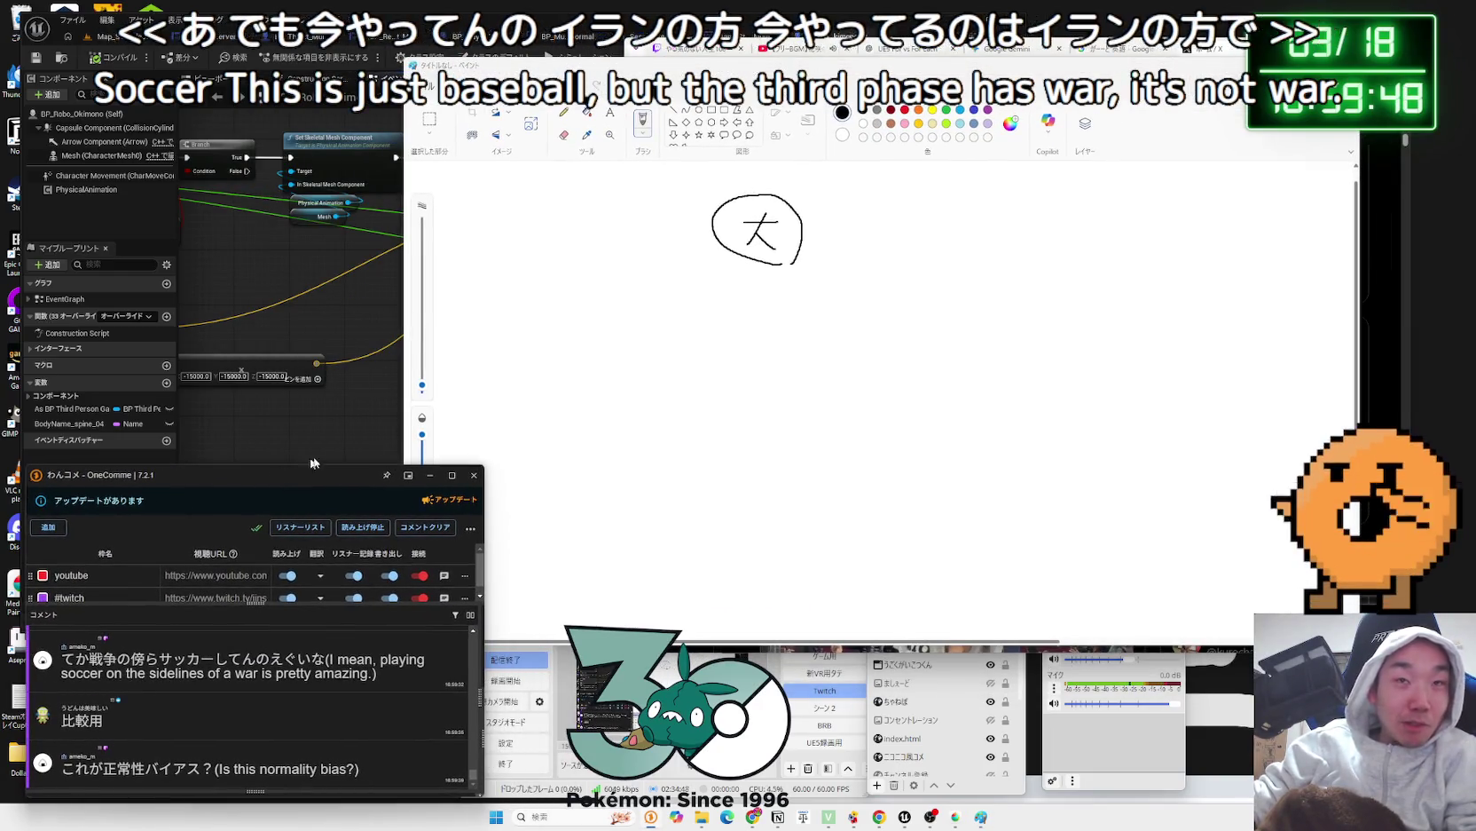
{"action": "left_click_drag", "start_coordinate": [532, 65], "coordinate": [321, 70]}
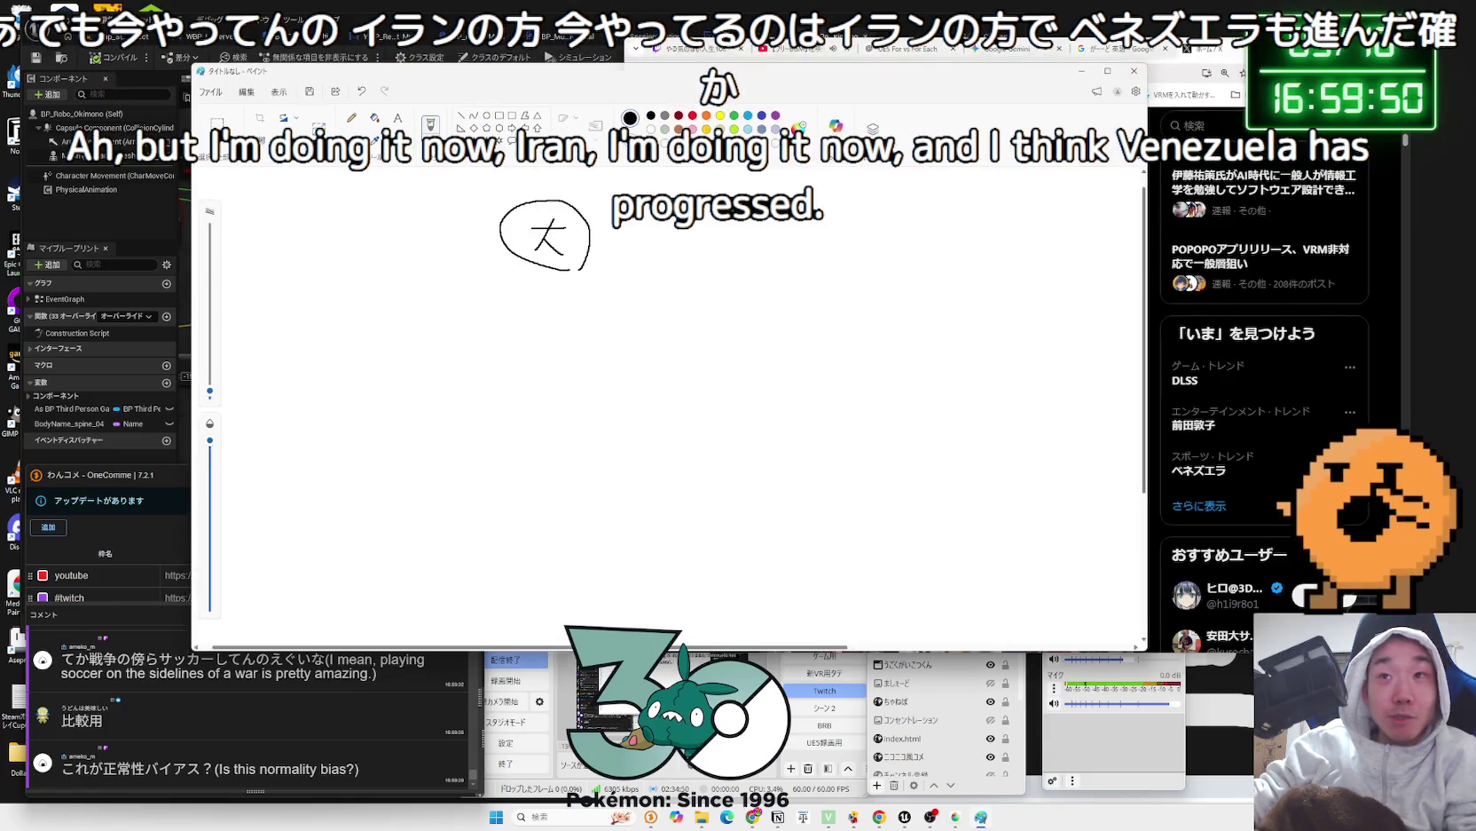
{"action": "left_click", "coordinate": [1260, 266]}
{"action": "scroll", "coordinate": [1016, 427], "scroll_direction": "down", "scroll_amount": 5}
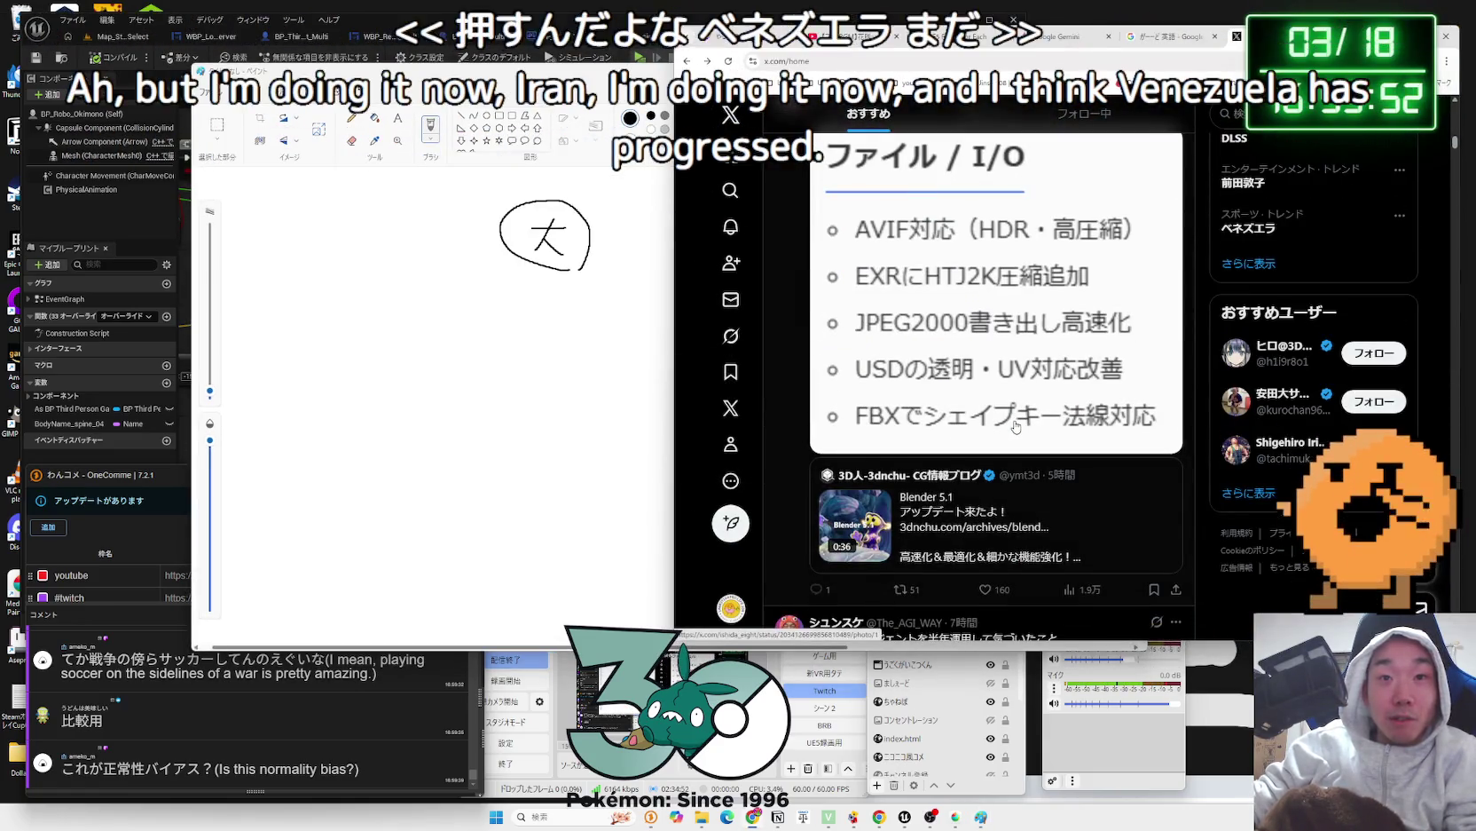
- Check the comment viewer, then close the illustration tab to return to X
{"action": "scroll", "coordinate": [1016, 427], "scroll_direction": "down", "scroll_amount": 5}
{"action": "scroll", "coordinate": [1016, 427], "scroll_direction": "up", "scroll_amount": 10}
{"action": "scroll", "coordinate": [1016, 427], "scroll_direction": "up", "scroll_amount": 10}
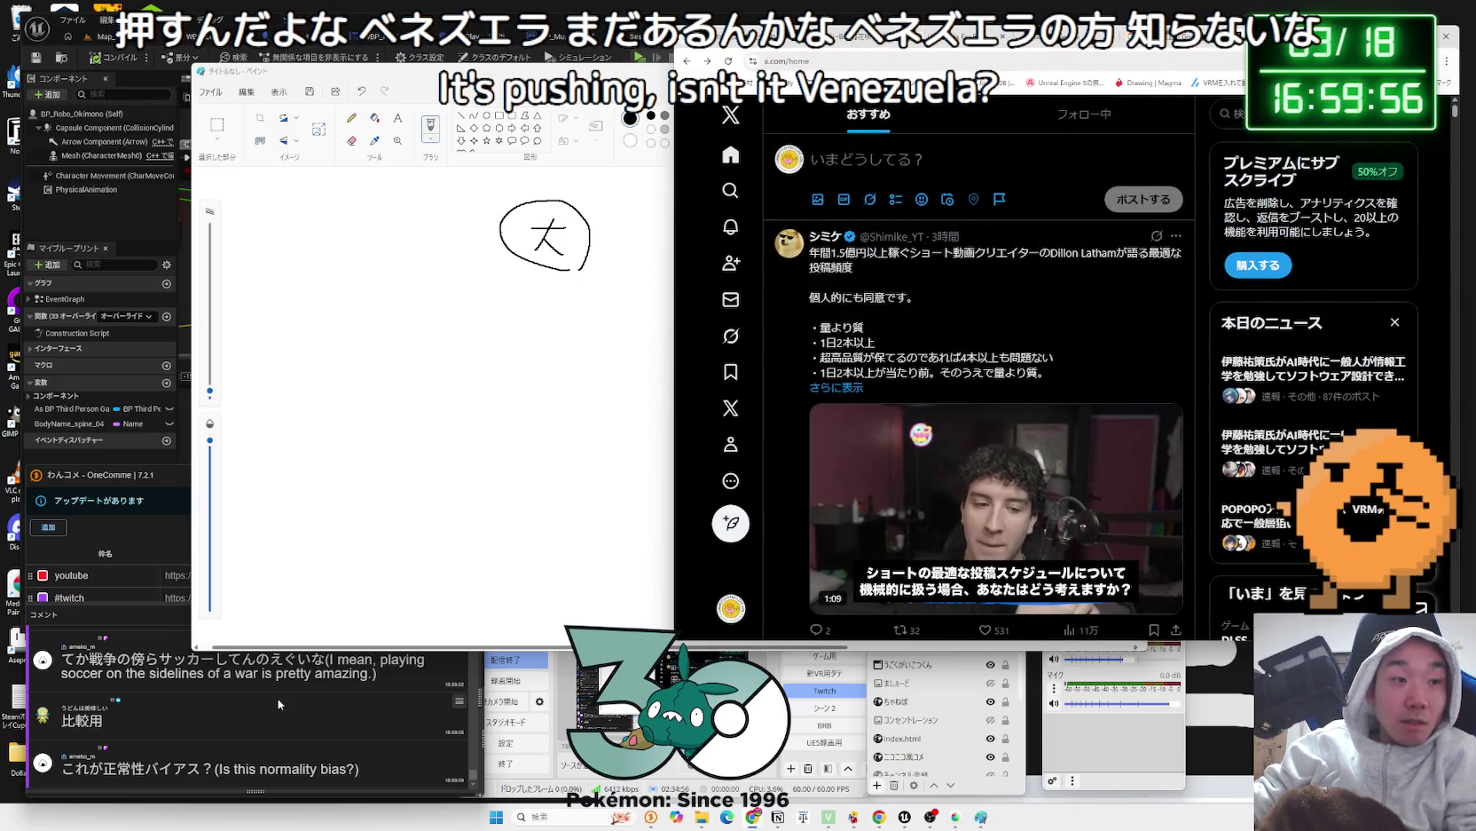
{"action": "left_click", "coordinate": [278, 704]}
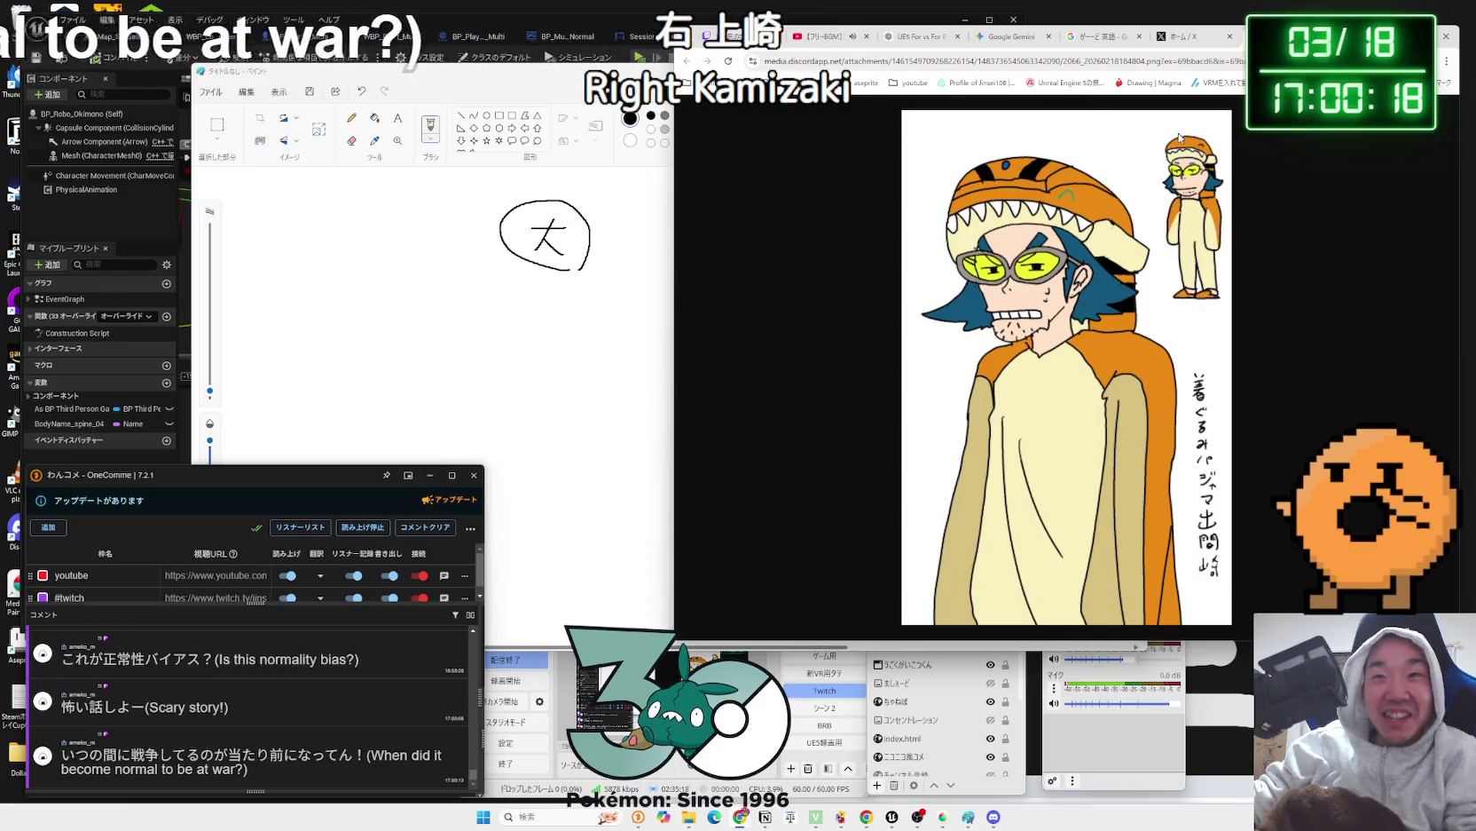
{"action": "key", "text": "ctrl+w"}
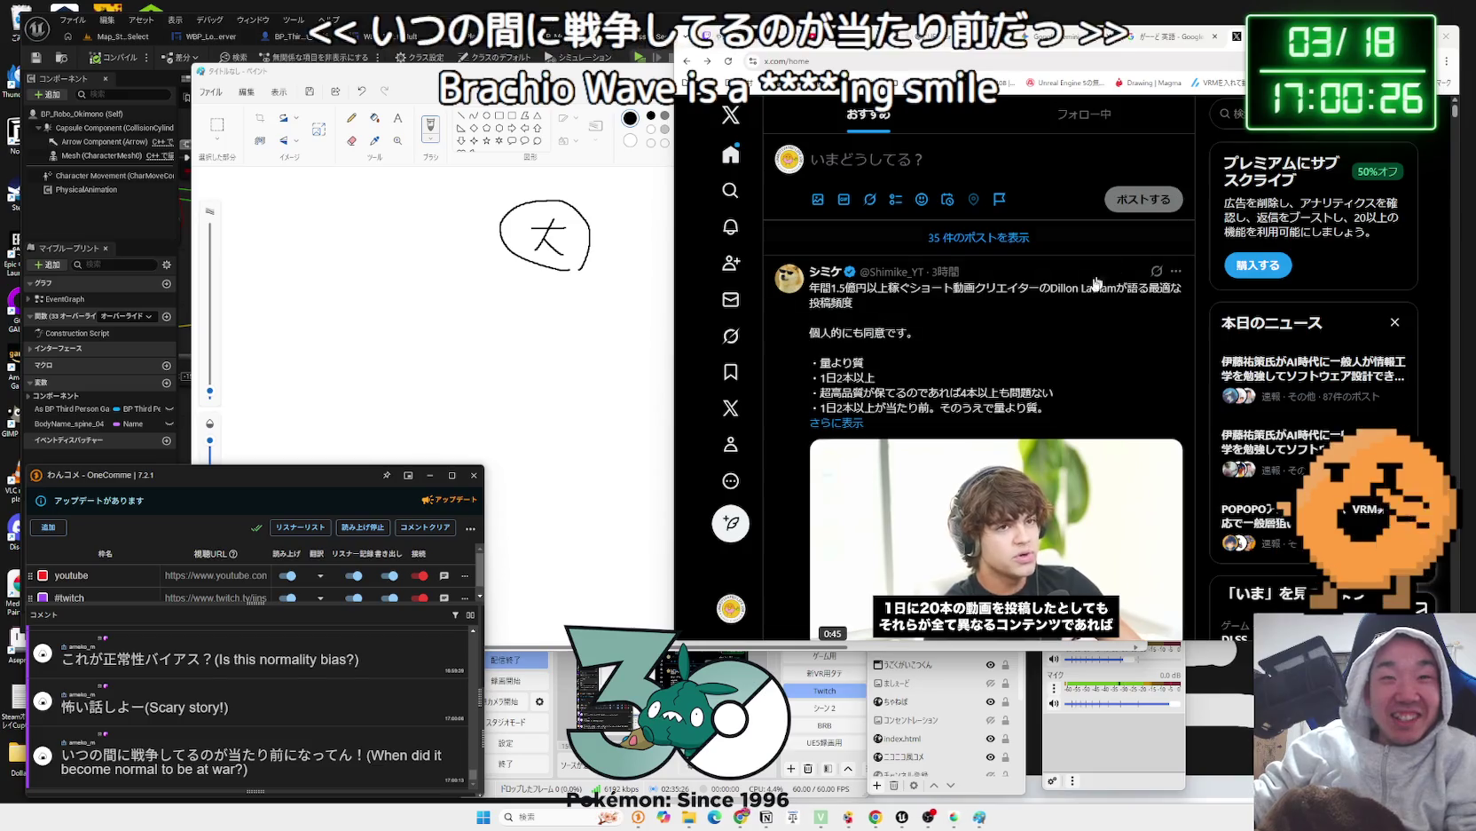
- Open and read the GameMakers post about Battlefield 6, then return to the home timeline
{"action": "scroll", "coordinate": [969, 376], "scroll_direction": "down", "scroll_amount": 5}
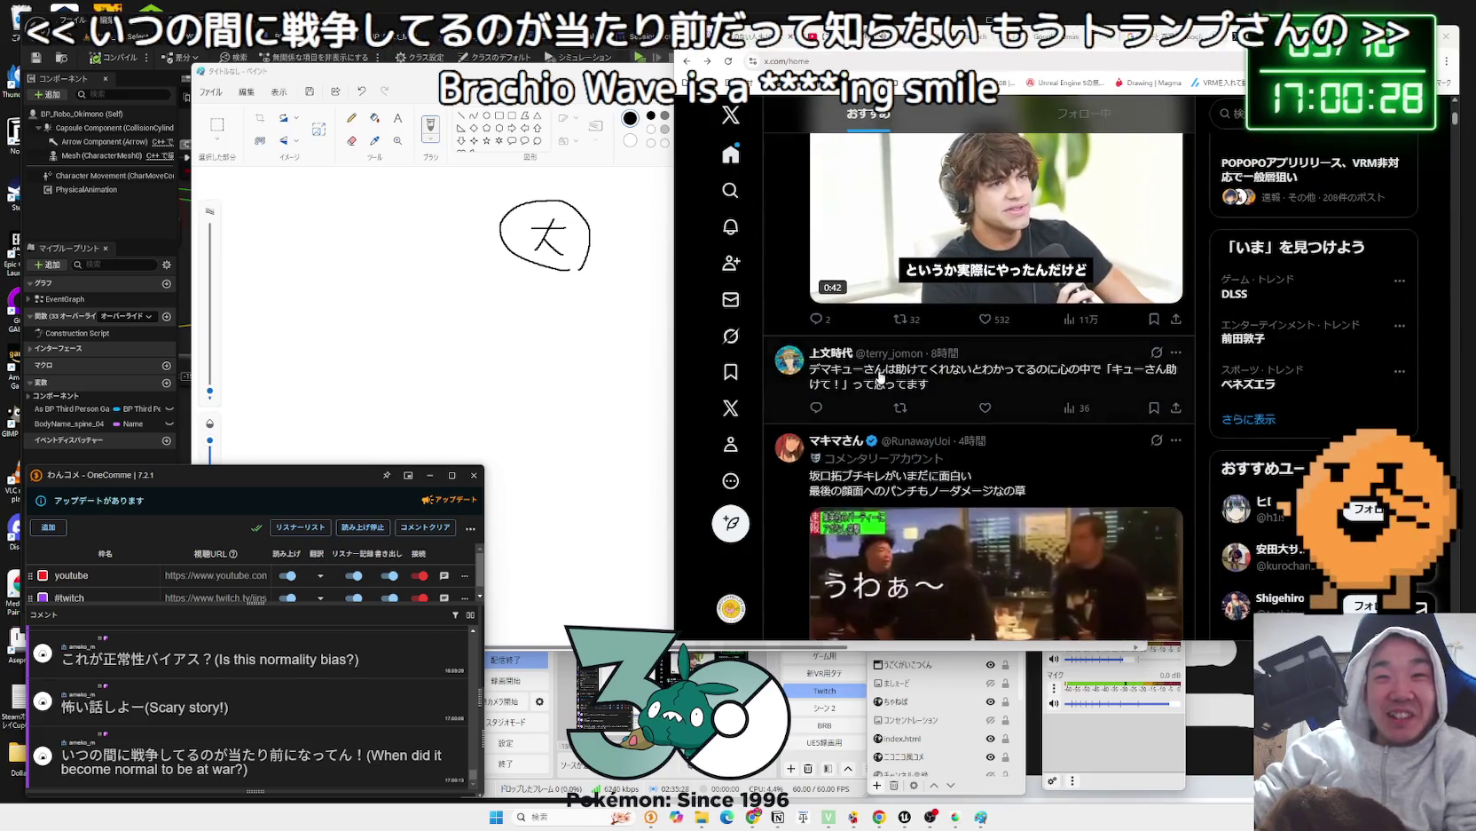
{"action": "scroll", "coordinate": [1102, 374], "scroll_direction": "down", "scroll_amount": 1}
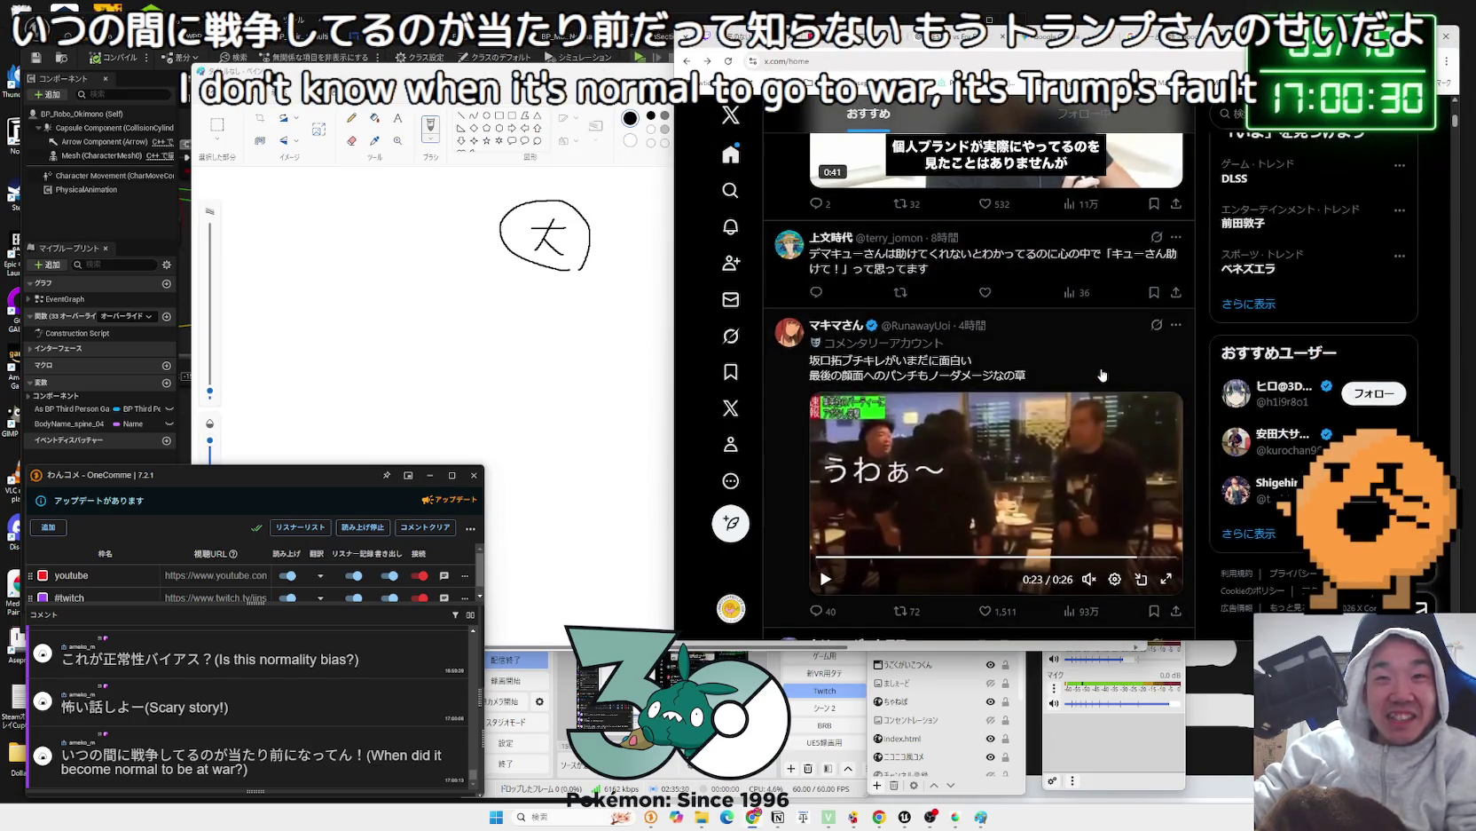
{"action": "scroll", "coordinate": [1102, 374], "scroll_direction": "down", "scroll_amount": 7}
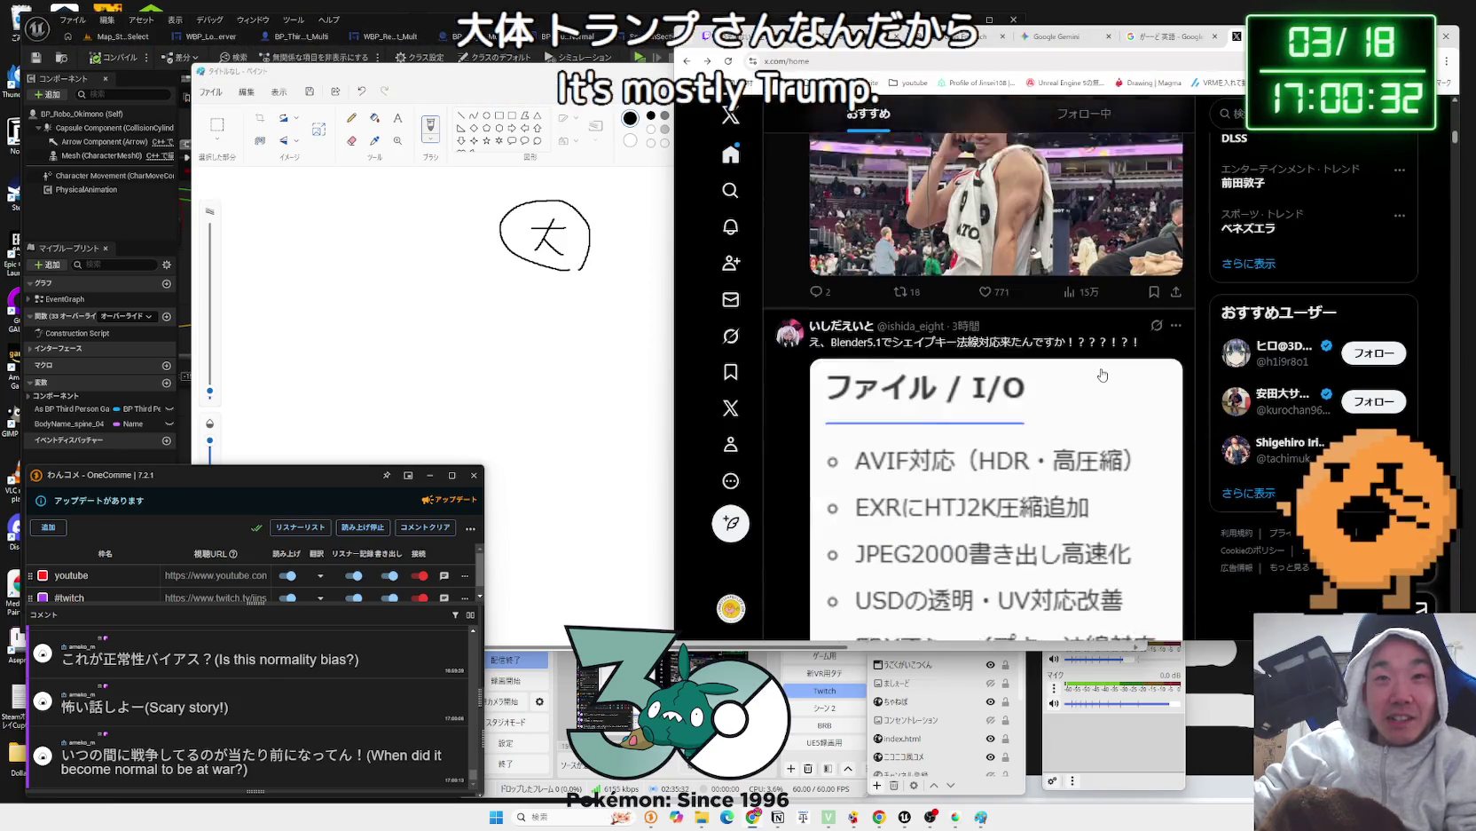
{"action": "scroll", "coordinate": [1102, 375], "scroll_direction": "down", "scroll_amount": 12}
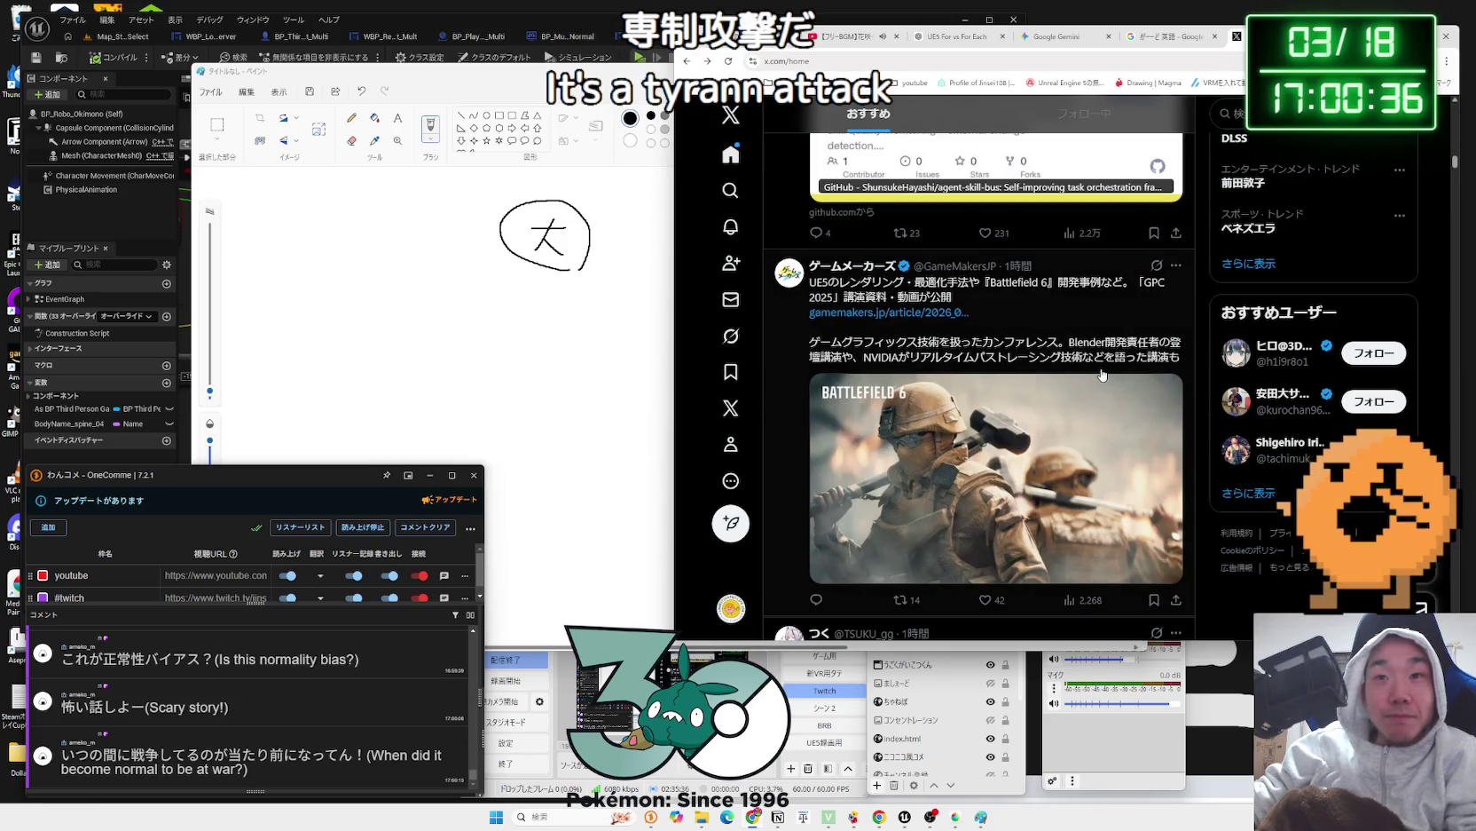
{"action": "left_click", "coordinate": [859, 340]}
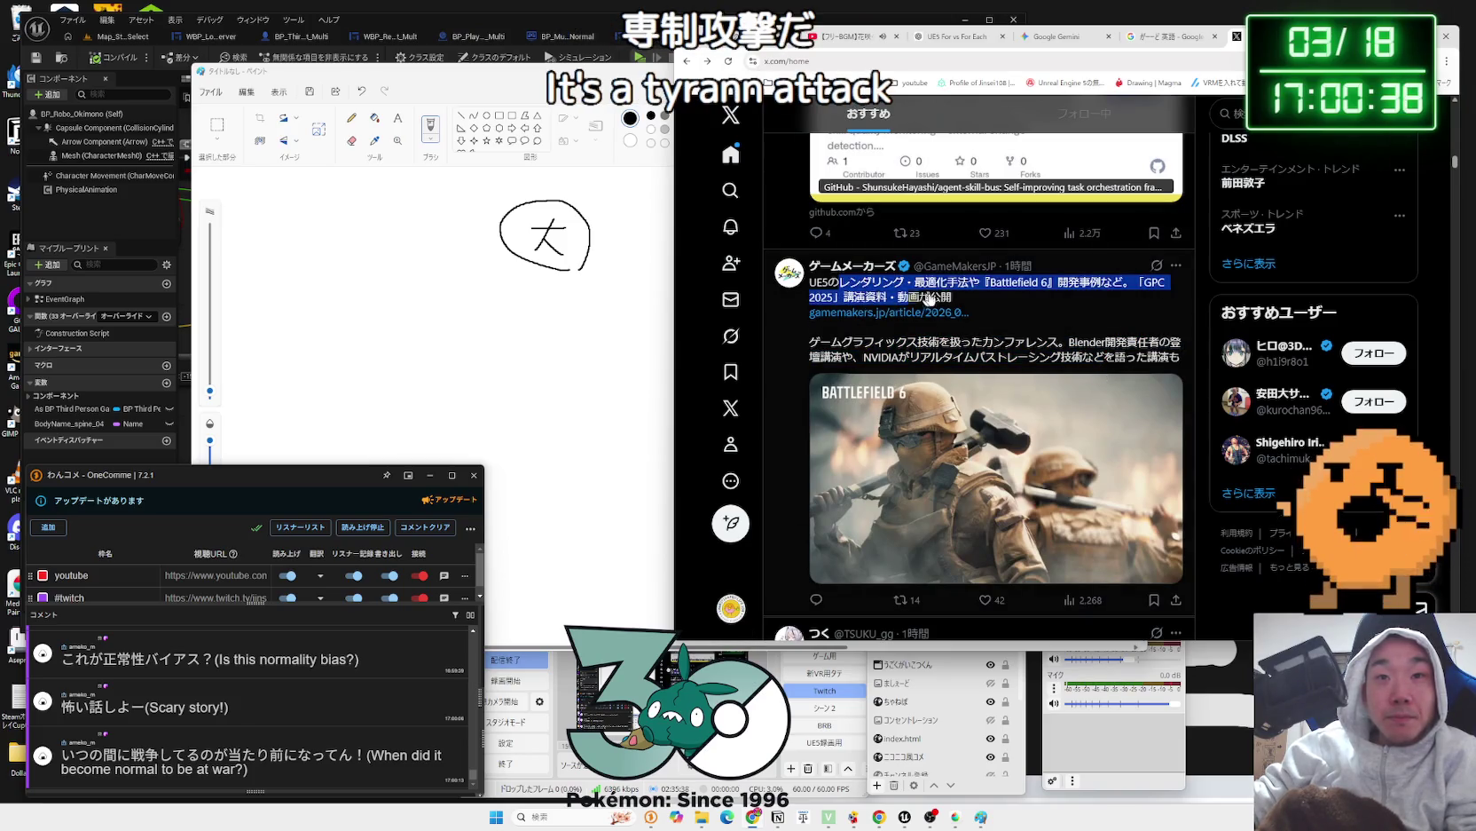
{"action": "left_click", "coordinate": [998, 350]}
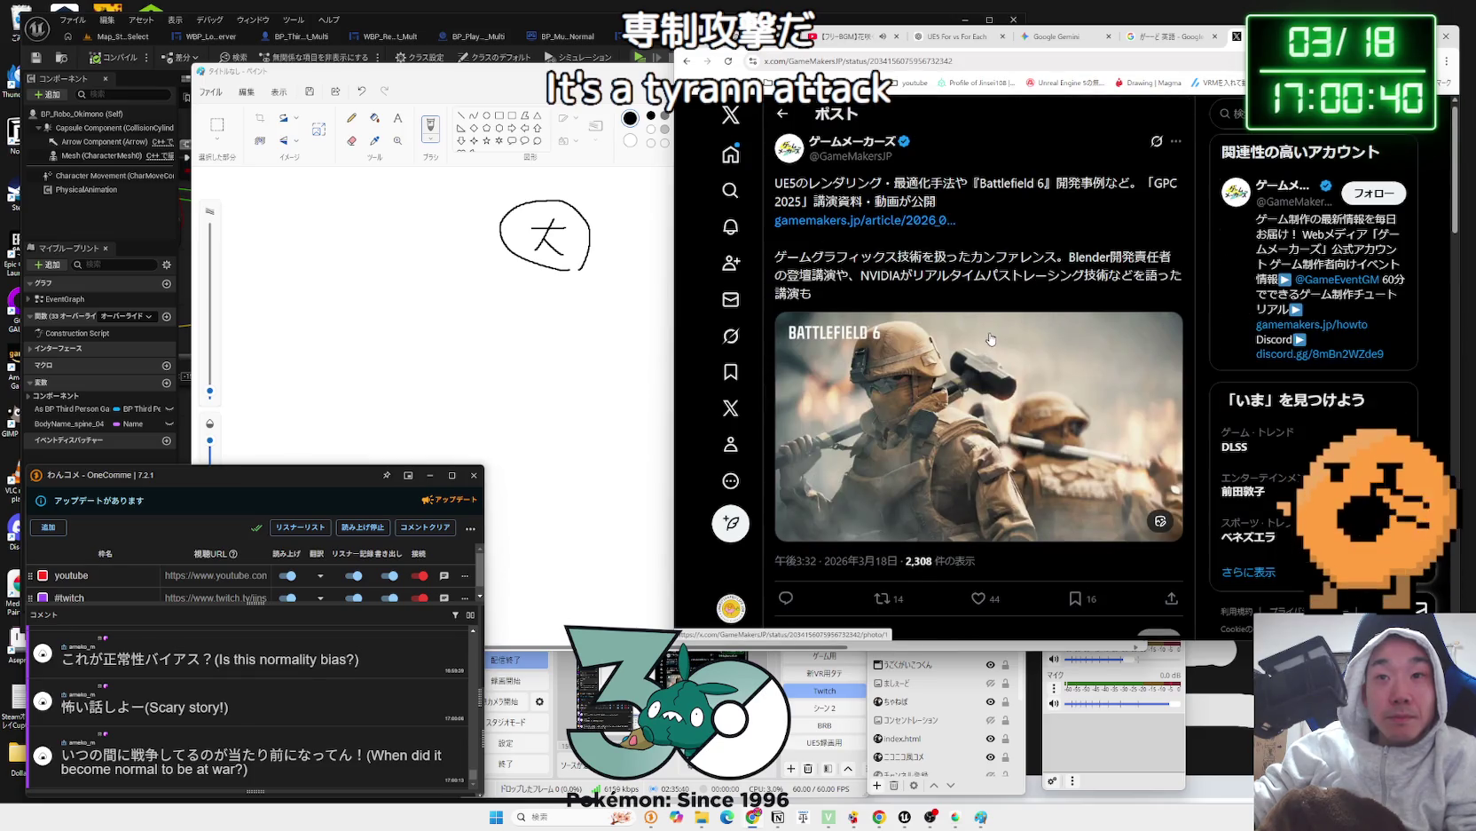
{"action": "scroll", "coordinate": [990, 339], "scroll_direction": "down", "scroll_amount": 15}
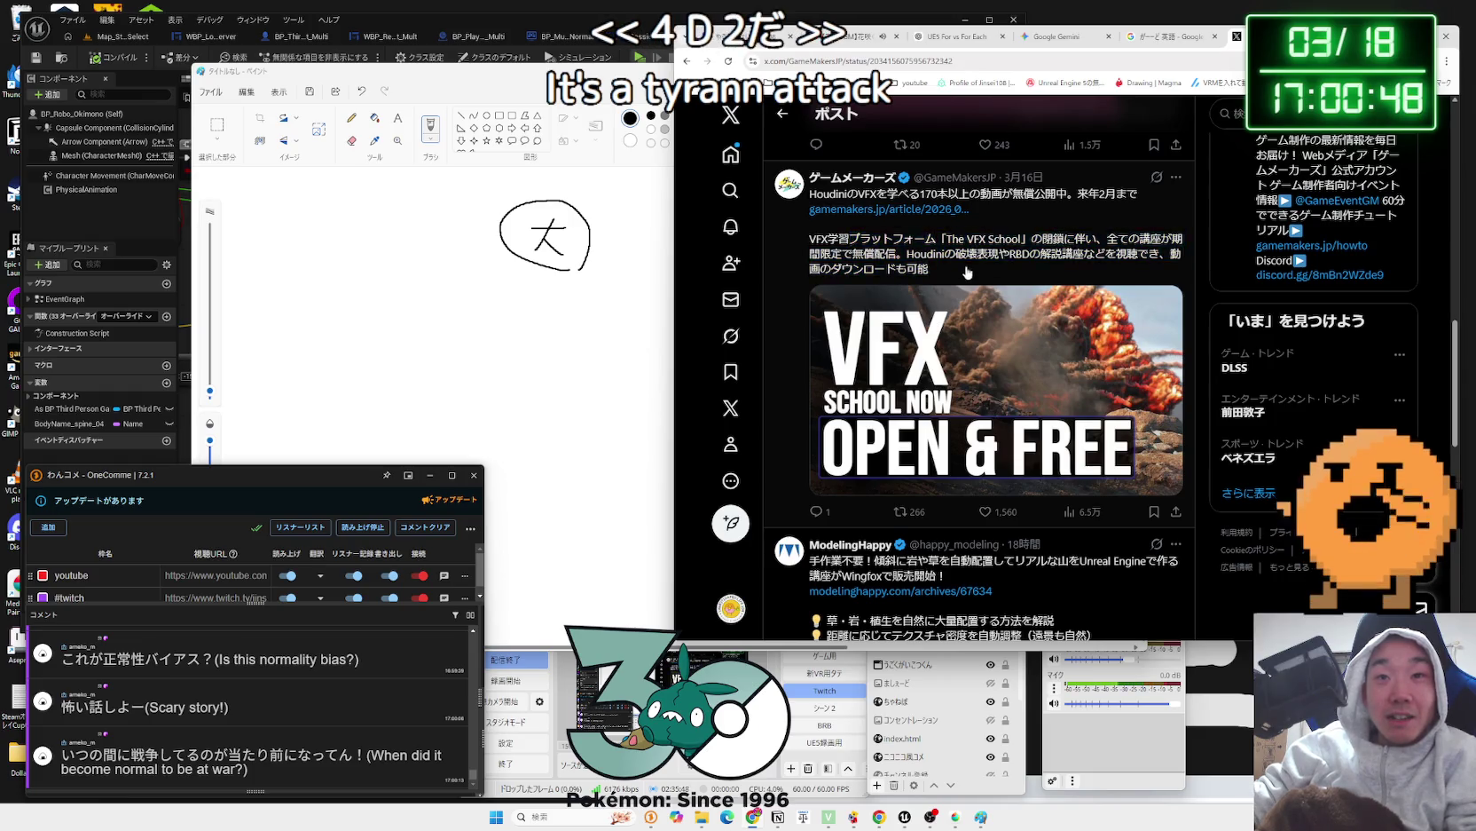
{"action": "scroll", "coordinate": [990, 350], "scroll_direction": "down", "scroll_amount": 4}
{"action": "scroll", "coordinate": [988, 354], "scroll_direction": "down", "scroll_amount": 4}
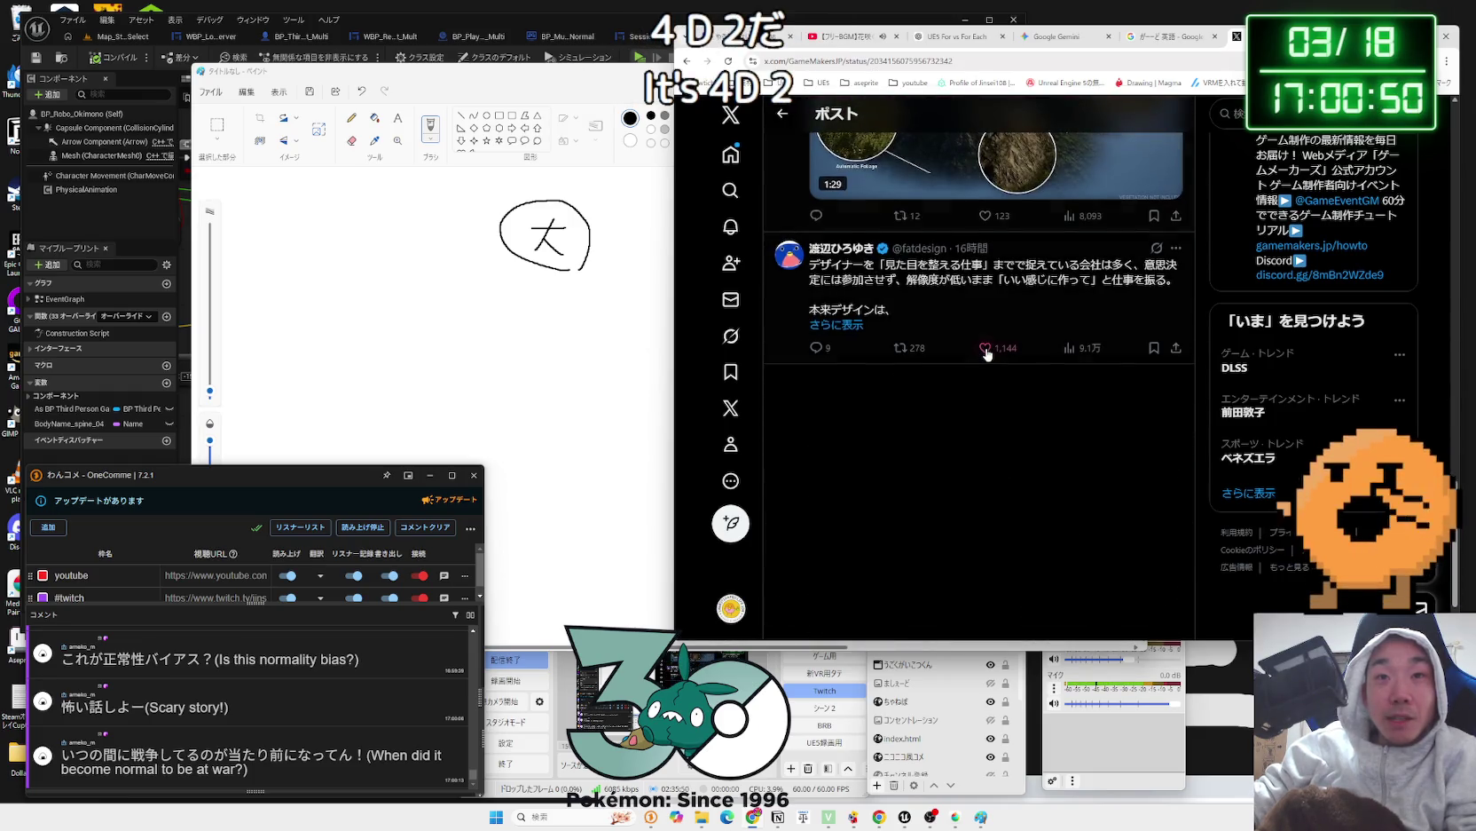
{"action": "key", "text": "alt+Left"}
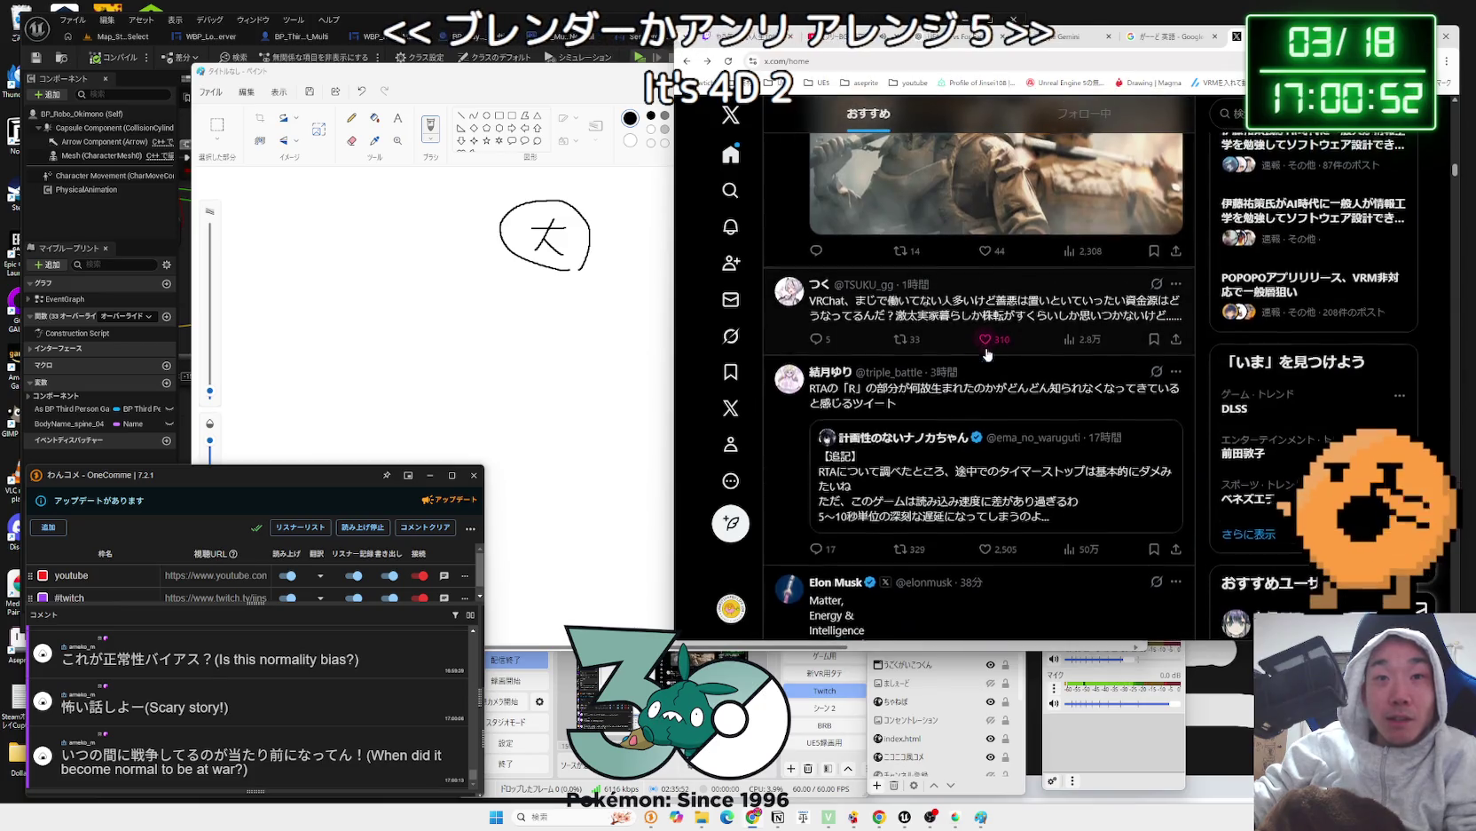
- Scroll the home feed, then switch to the Google tab translating がーど as 'guard'
{"action": "scroll", "coordinate": [988, 354], "scroll_direction": "down", "scroll_amount": 2}
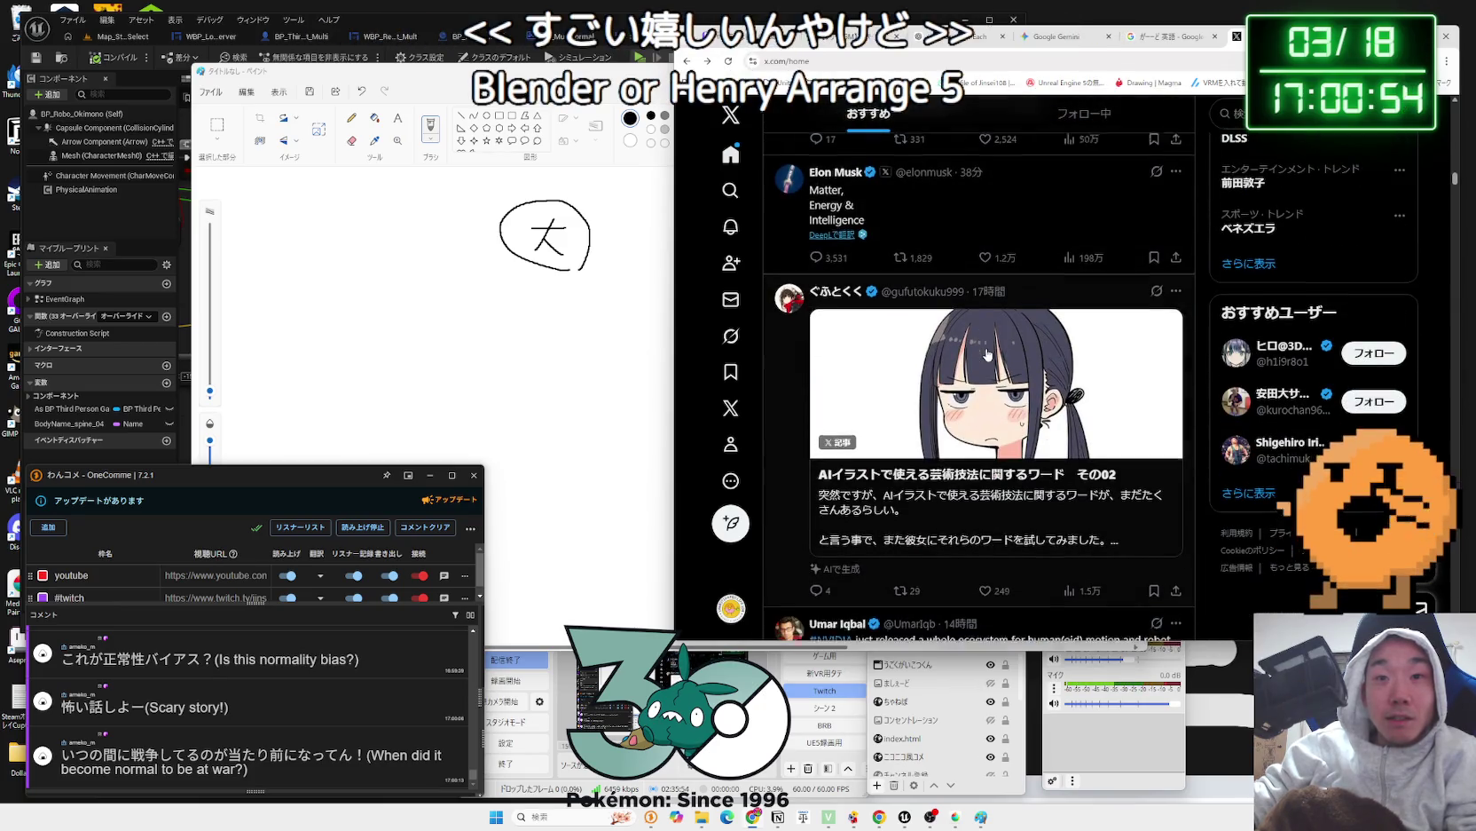
{"action": "scroll", "coordinate": [987, 354], "scroll_direction": "down", "scroll_amount": 2}
{"action": "scroll", "coordinate": [987, 354], "scroll_direction": "down", "scroll_amount": 2}
{"action": "scroll", "coordinate": [988, 354], "scroll_direction": "down", "scroll_amount": 2}
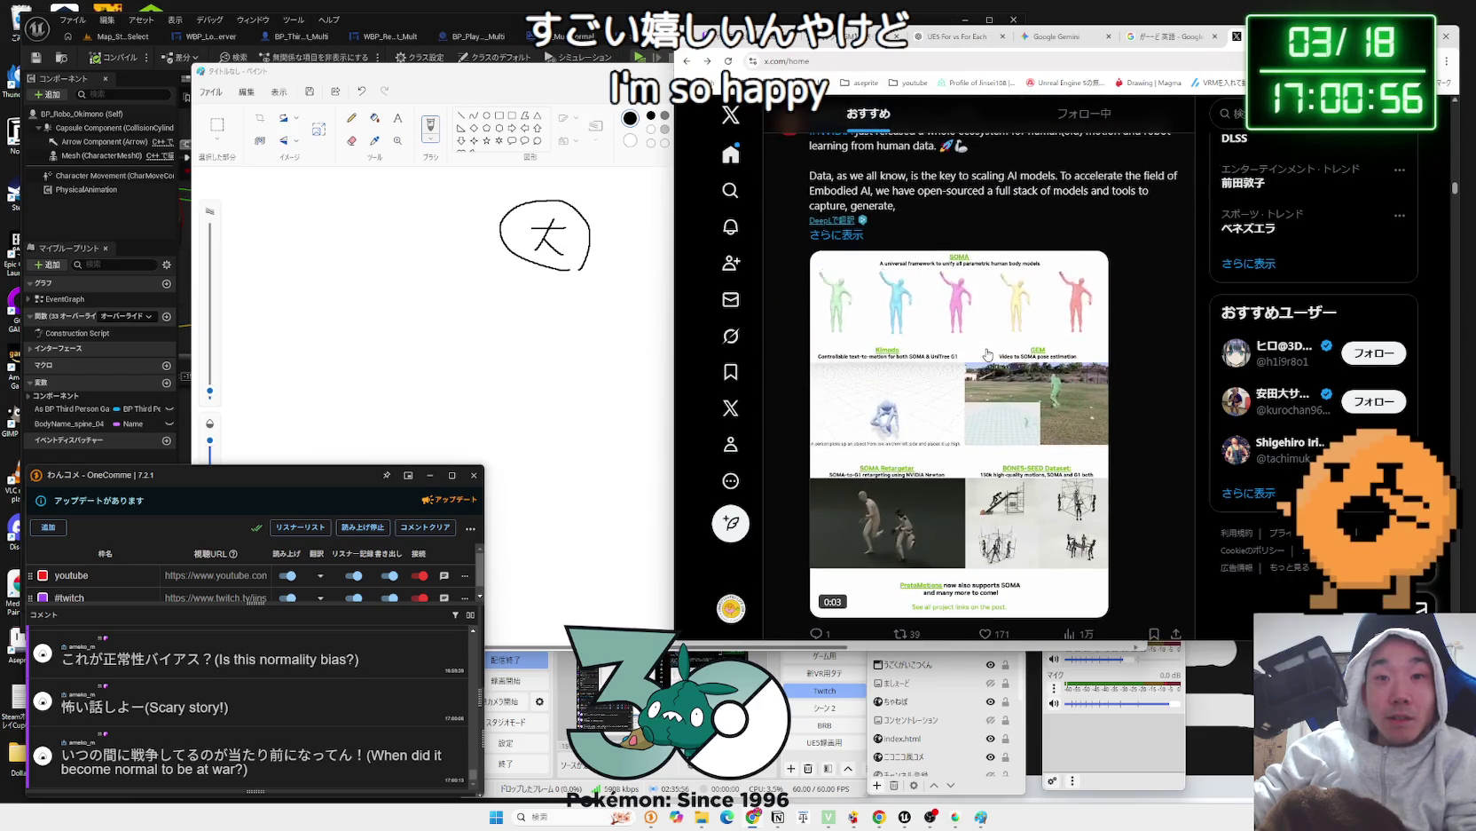
{"action": "scroll", "coordinate": [988, 354], "scroll_direction": "up", "scroll_amount": 1}
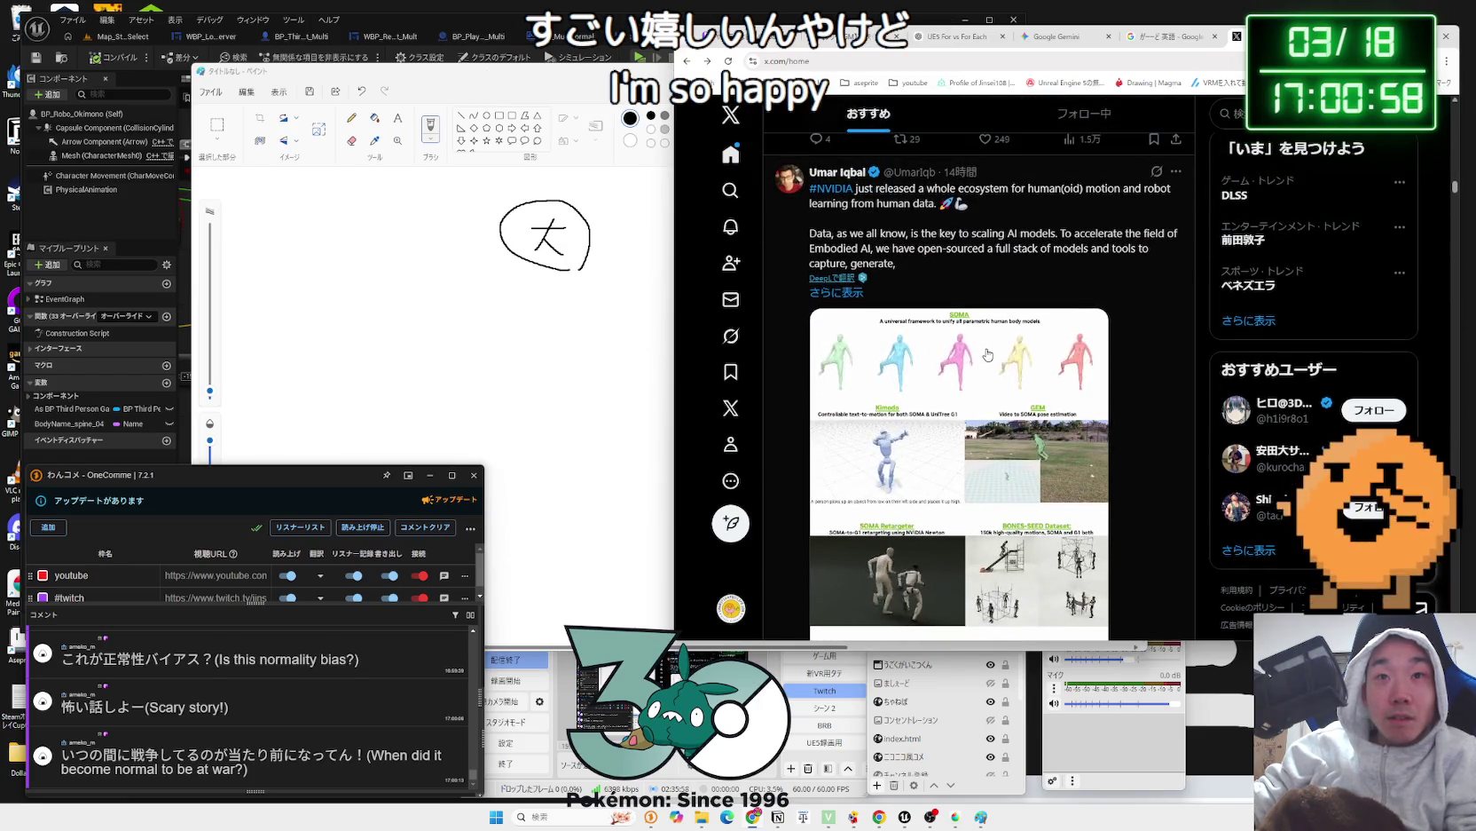
{"action": "scroll", "coordinate": [988, 354], "scroll_direction": "down", "scroll_amount": 3}
{"action": "scroll", "coordinate": [988, 354], "scroll_direction": "down", "scroll_amount": 3}
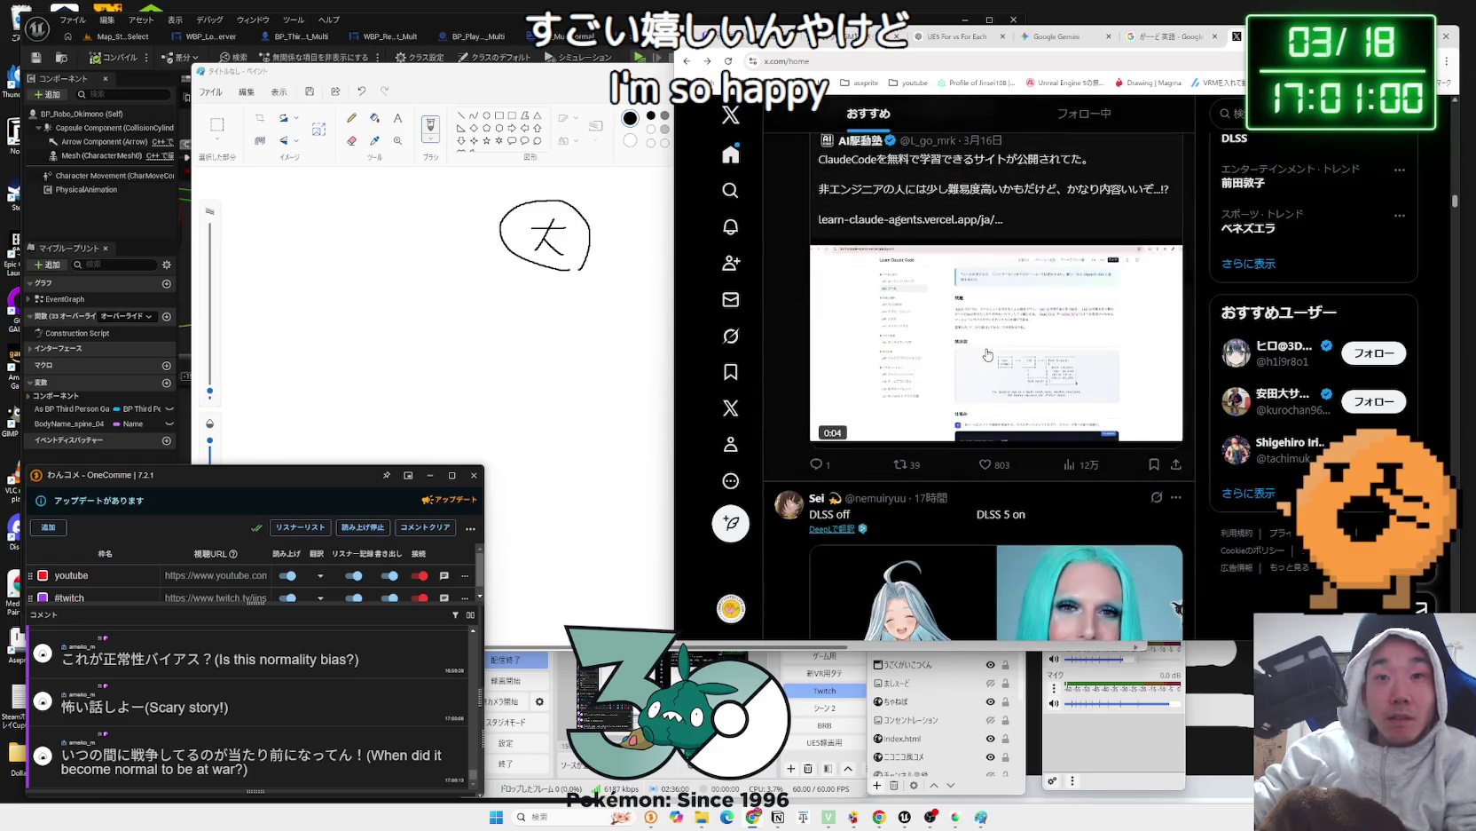
{"action": "scroll", "coordinate": [987, 354], "scroll_direction": "down", "scroll_amount": 3}
{"action": "scroll", "coordinate": [987, 354], "scroll_direction": "down", "scroll_amount": 5}
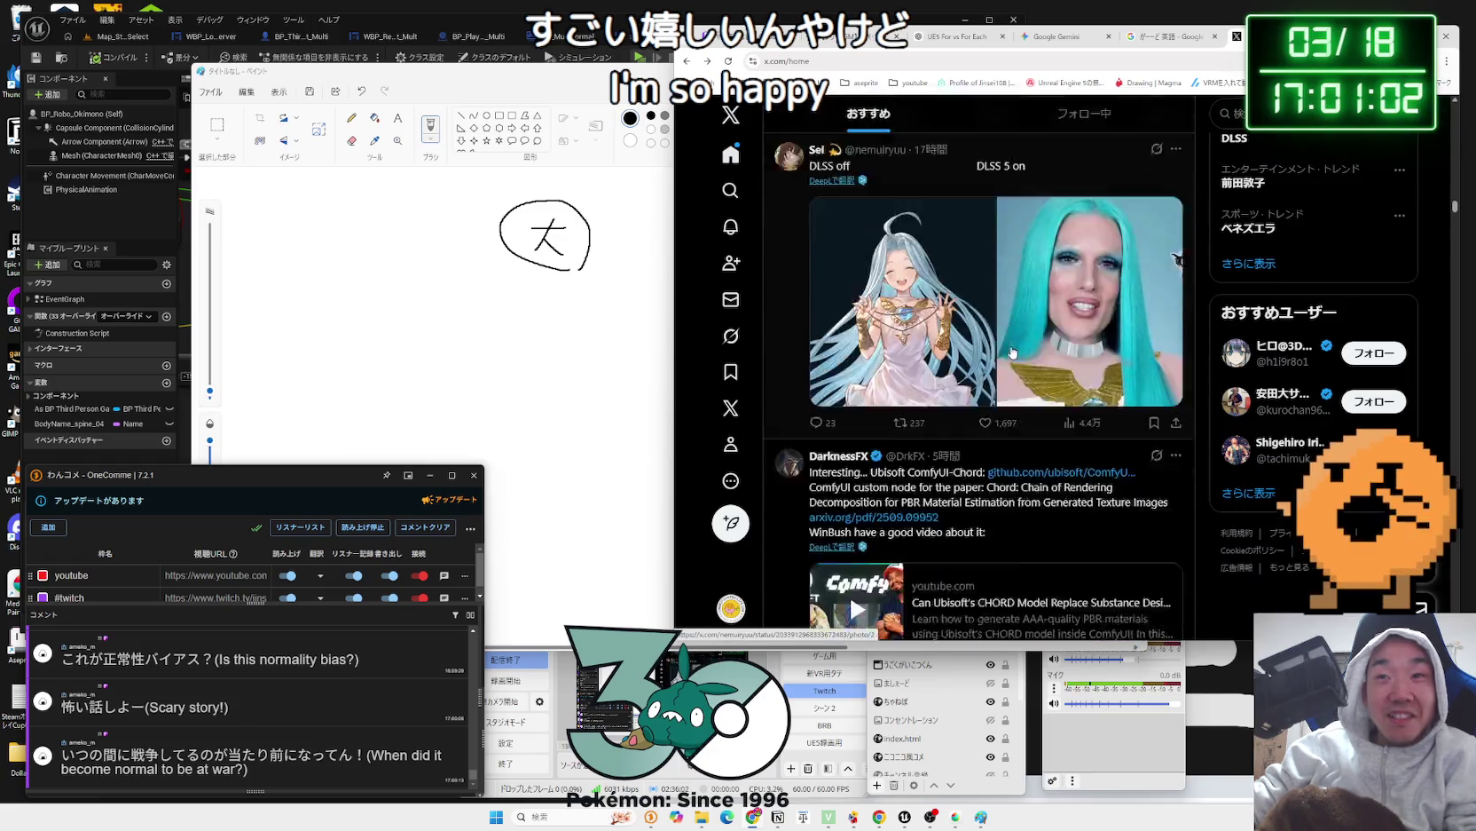
{"action": "key", "text": "ctrl+shift+Tab"}
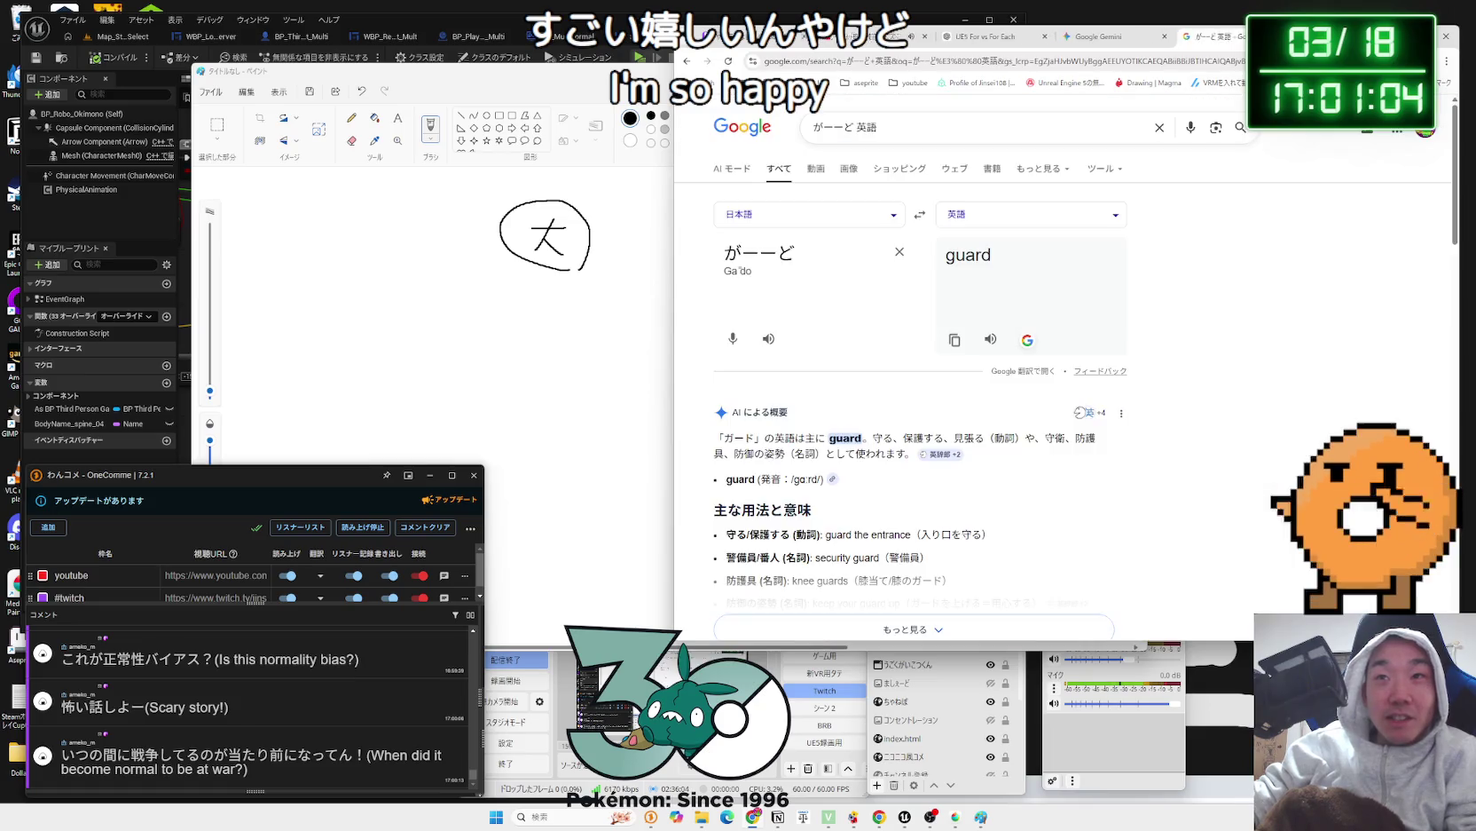
- Switch to the Gemini chat about disabling Allow Window Resizing in Project Settings
{"action": "key", "text": "ctrl+shift+Tab"}
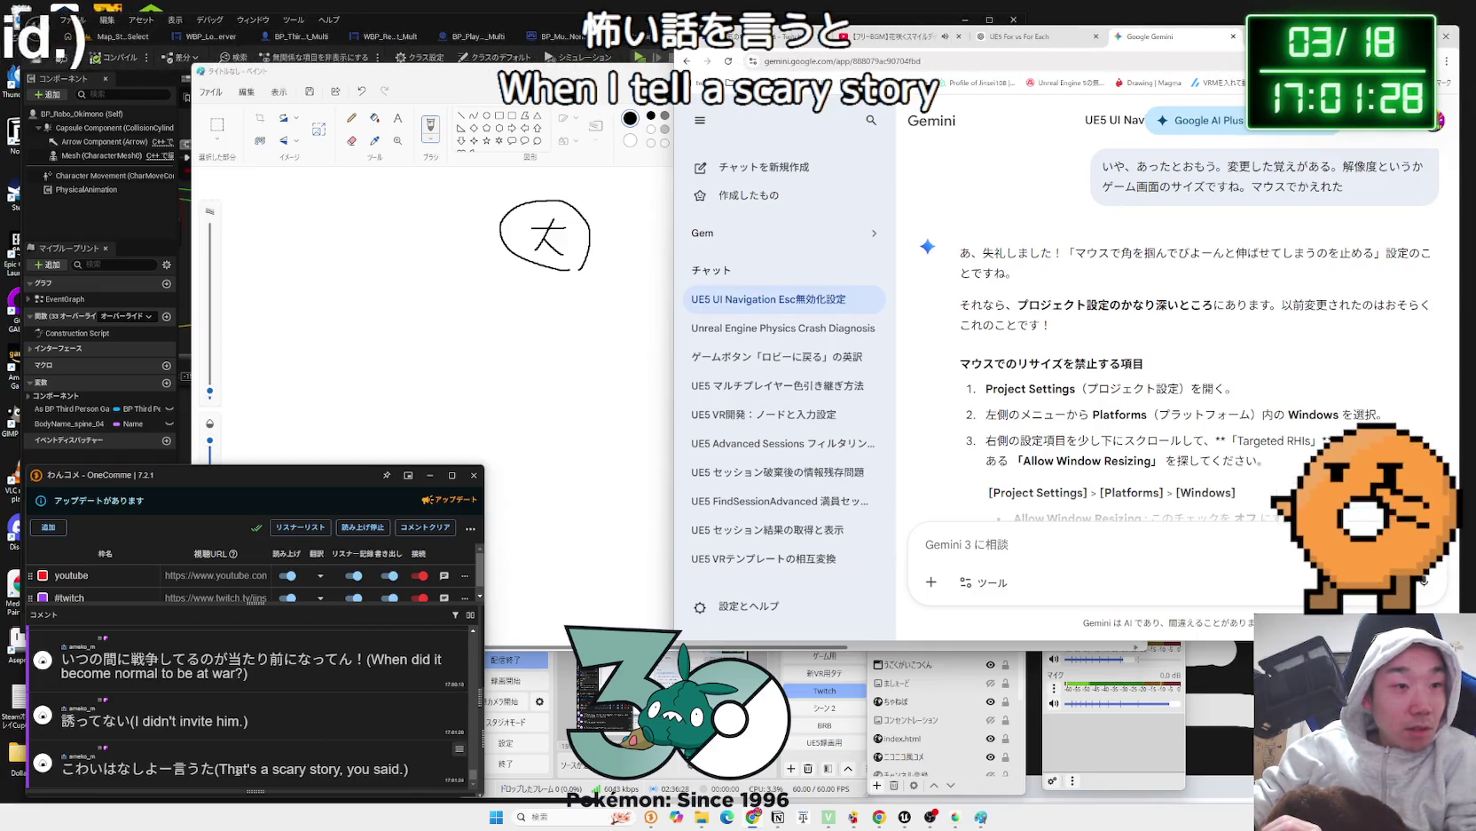
- Scroll the OneComme comment list and select 怖い話しよ in the viewer comment
{"action": "scroll", "coordinate": [258, 720], "scroll_direction": "up", "scroll_amount": 3}
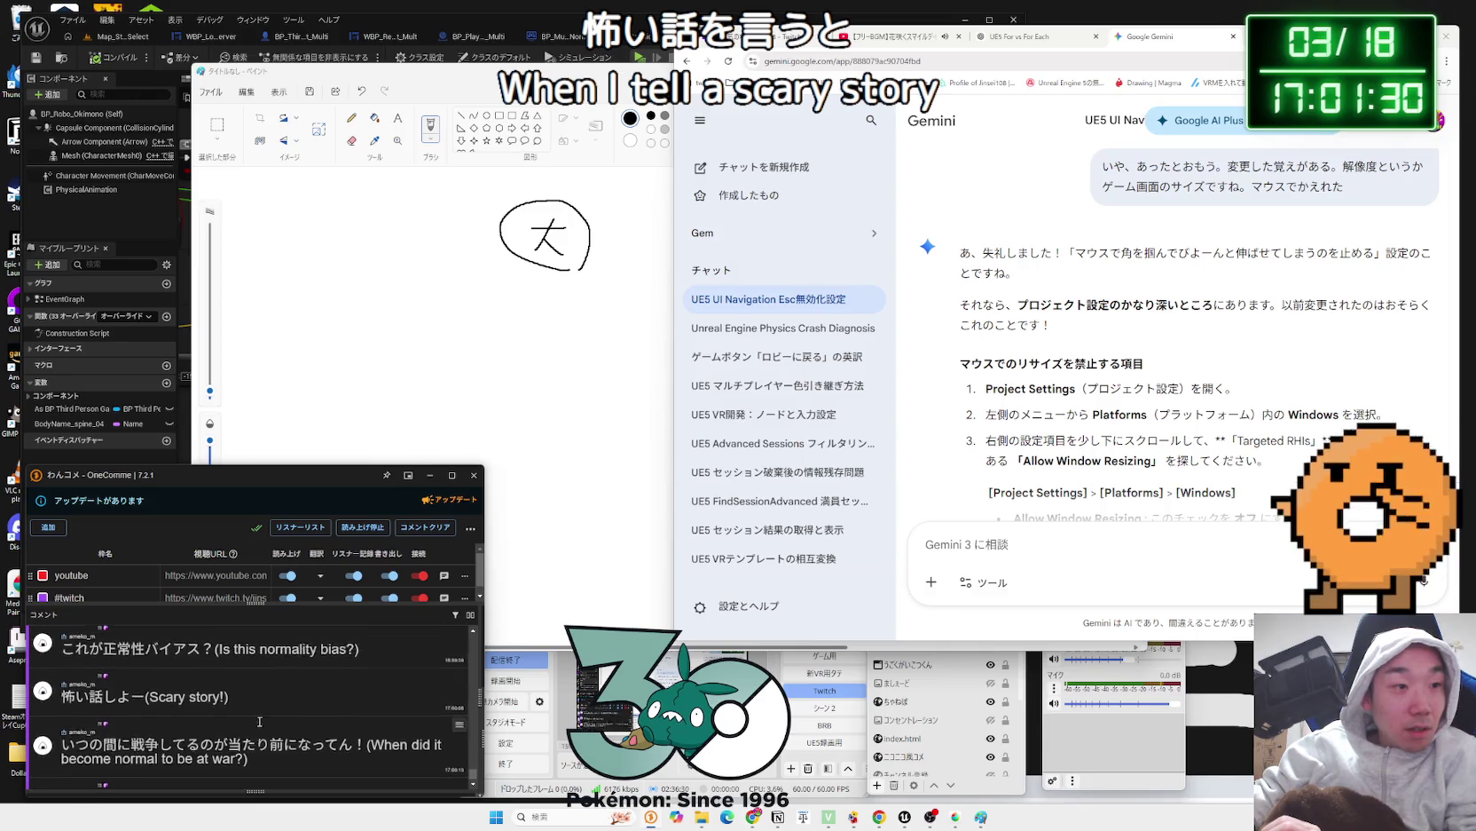
{"action": "scroll", "coordinate": [260, 721], "scroll_direction": "down", "scroll_amount": 2}
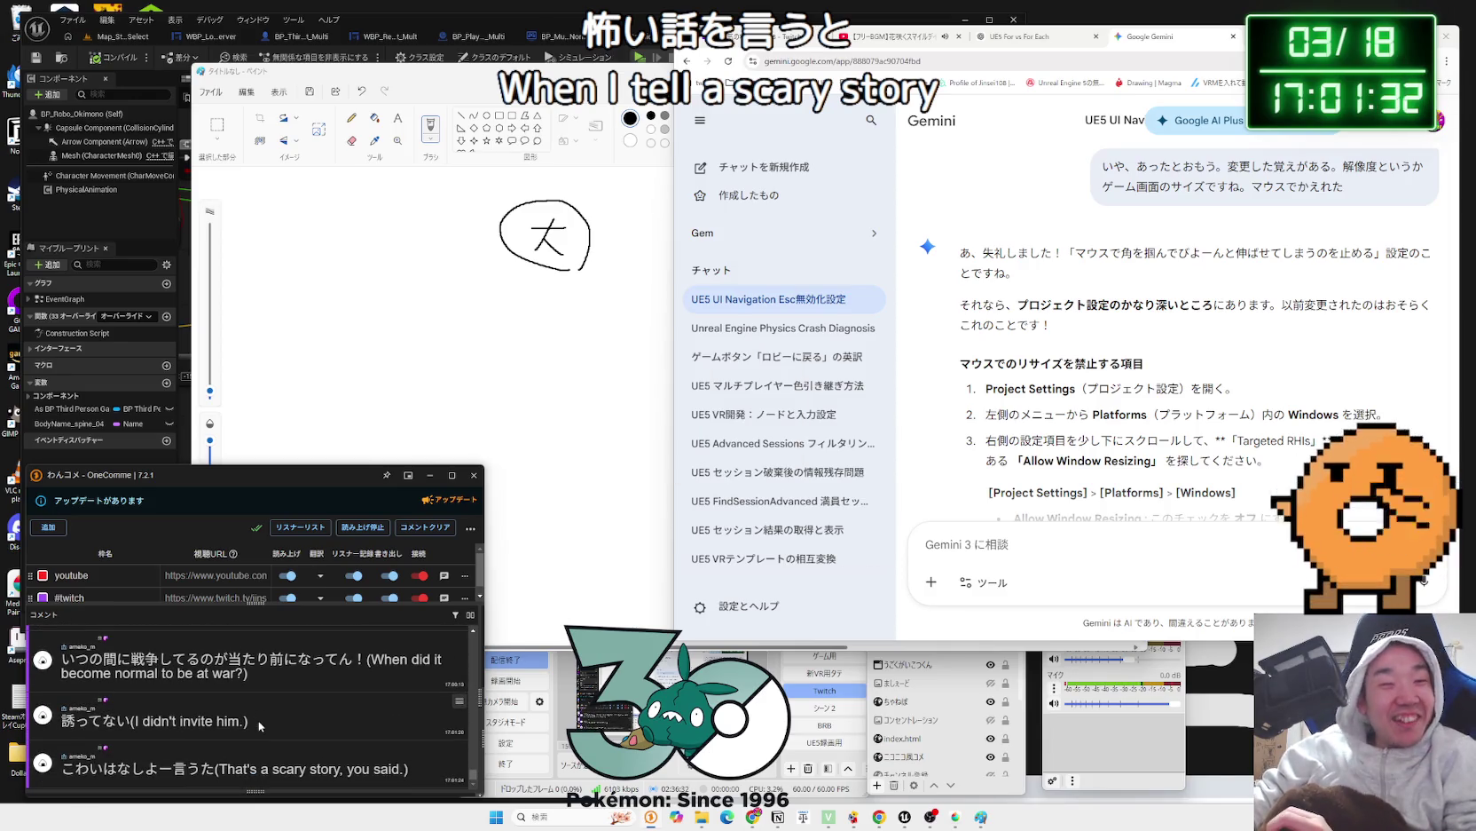
{"action": "scroll", "coordinate": [257, 736], "scroll_direction": "up", "scroll_amount": 3}
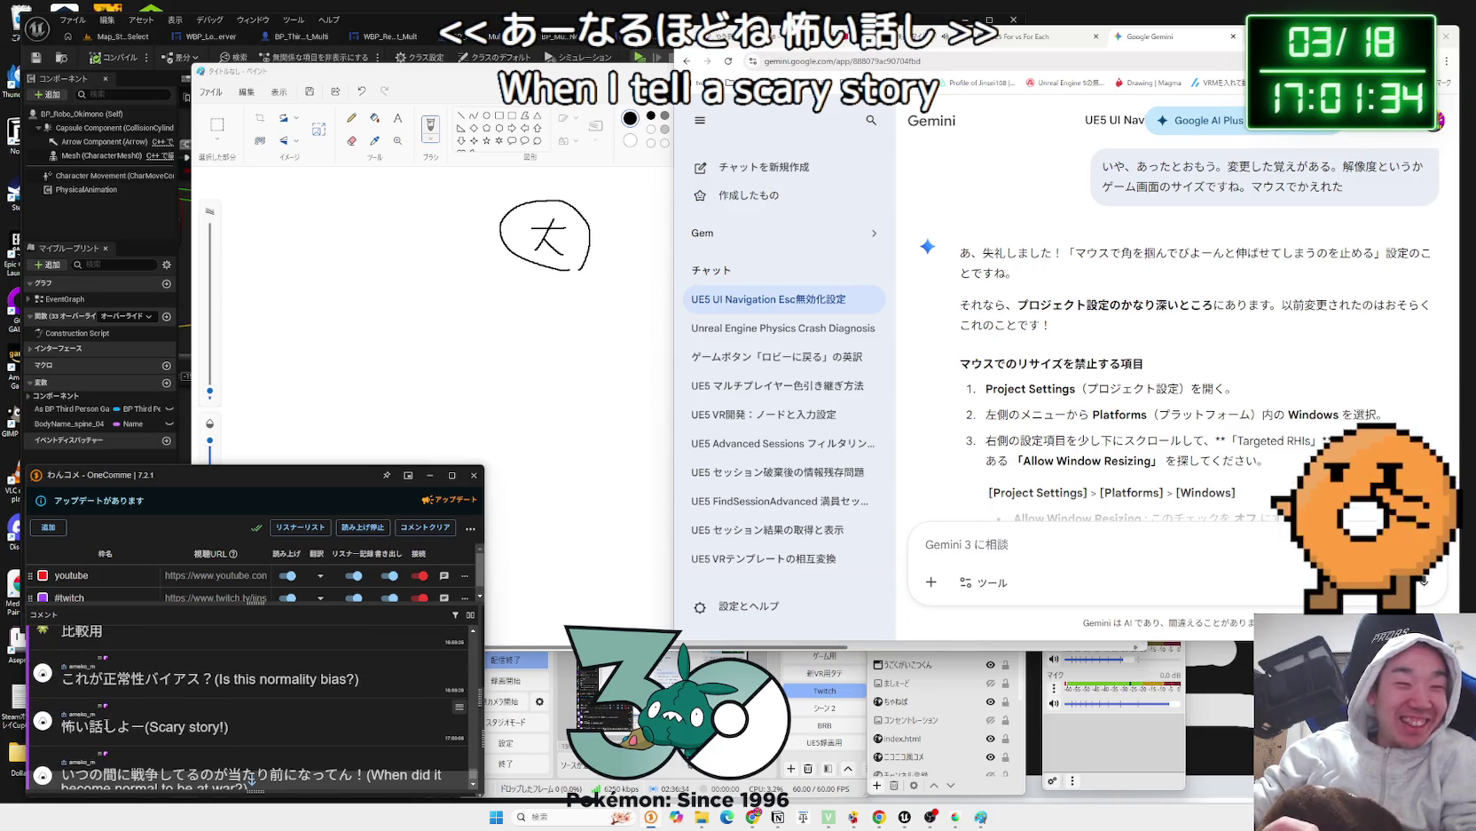
{"action": "double_click", "coordinate": [139, 726]}
{"action": "left_click_drag", "start_coordinate": [111, 726], "coordinate": [62, 726]}
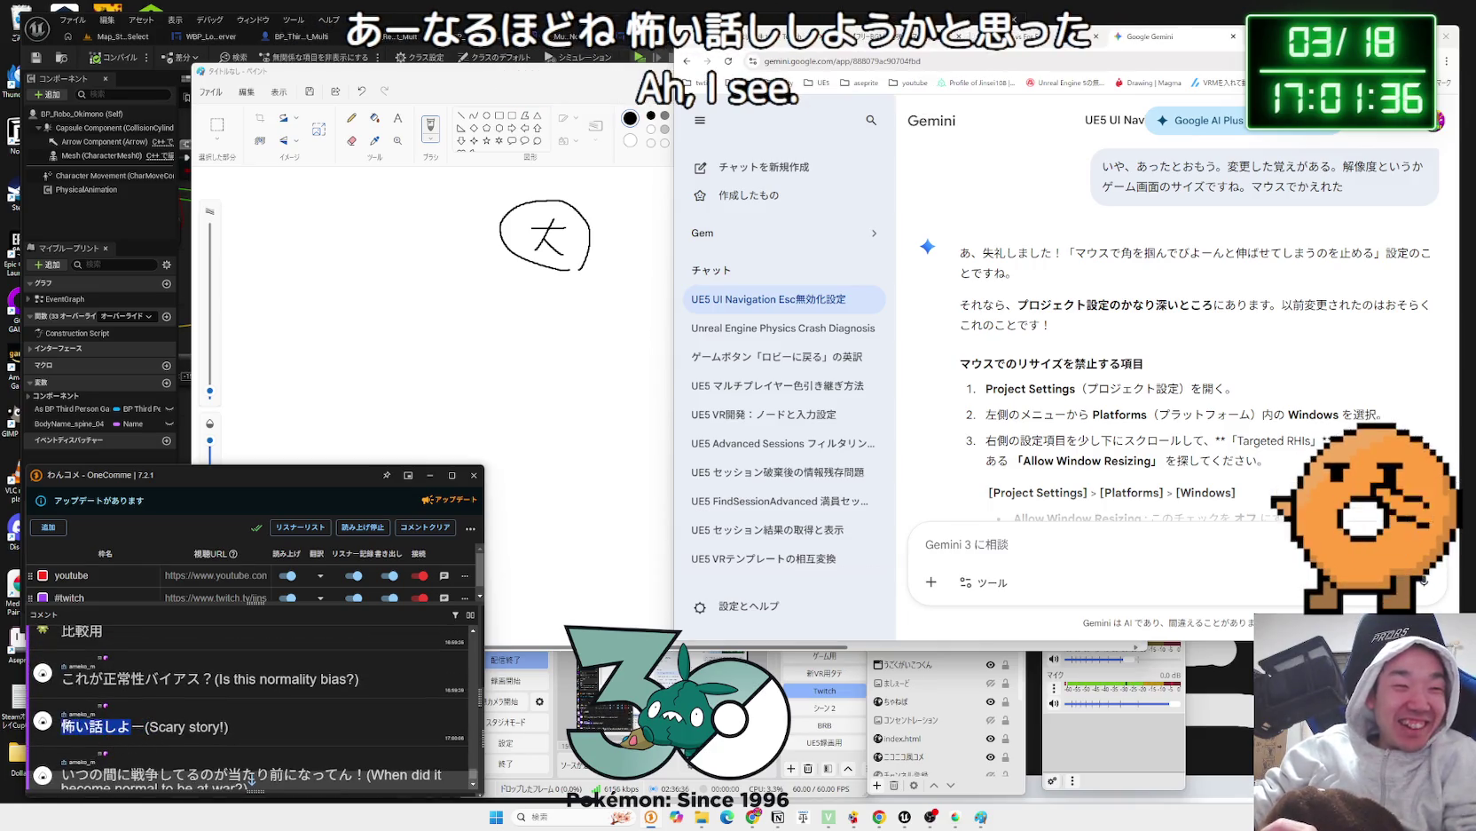
{"action": "scroll", "coordinate": [222, 728], "scroll_direction": "down", "scroll_amount": 3}
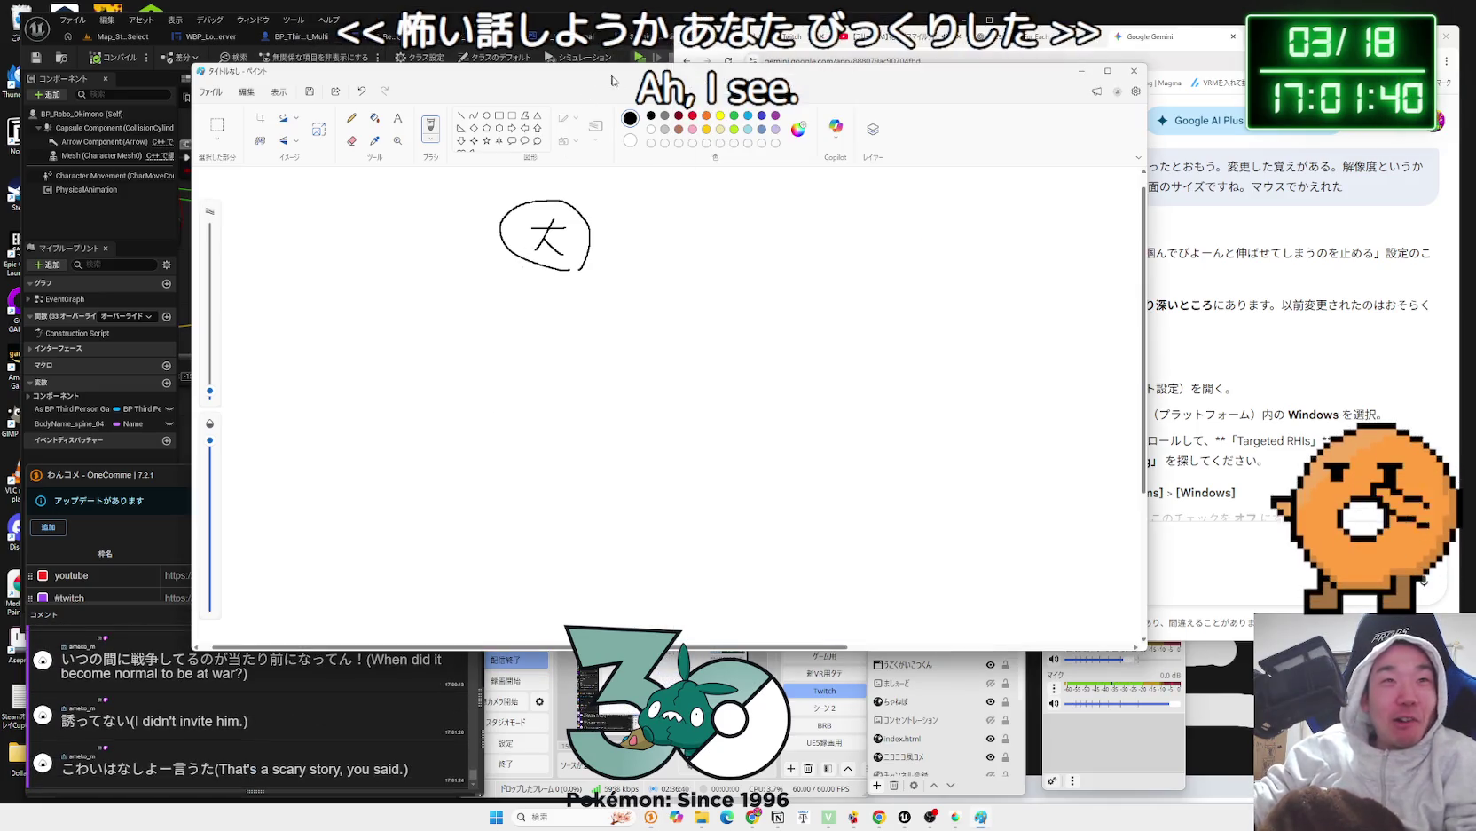
- Close the circled-大 Paint sketch, choosing 保存しない so it isn't saved
{"action": "left_click", "coordinate": [649, 112]}
{"action": "left_click", "coordinate": [1134, 70]}
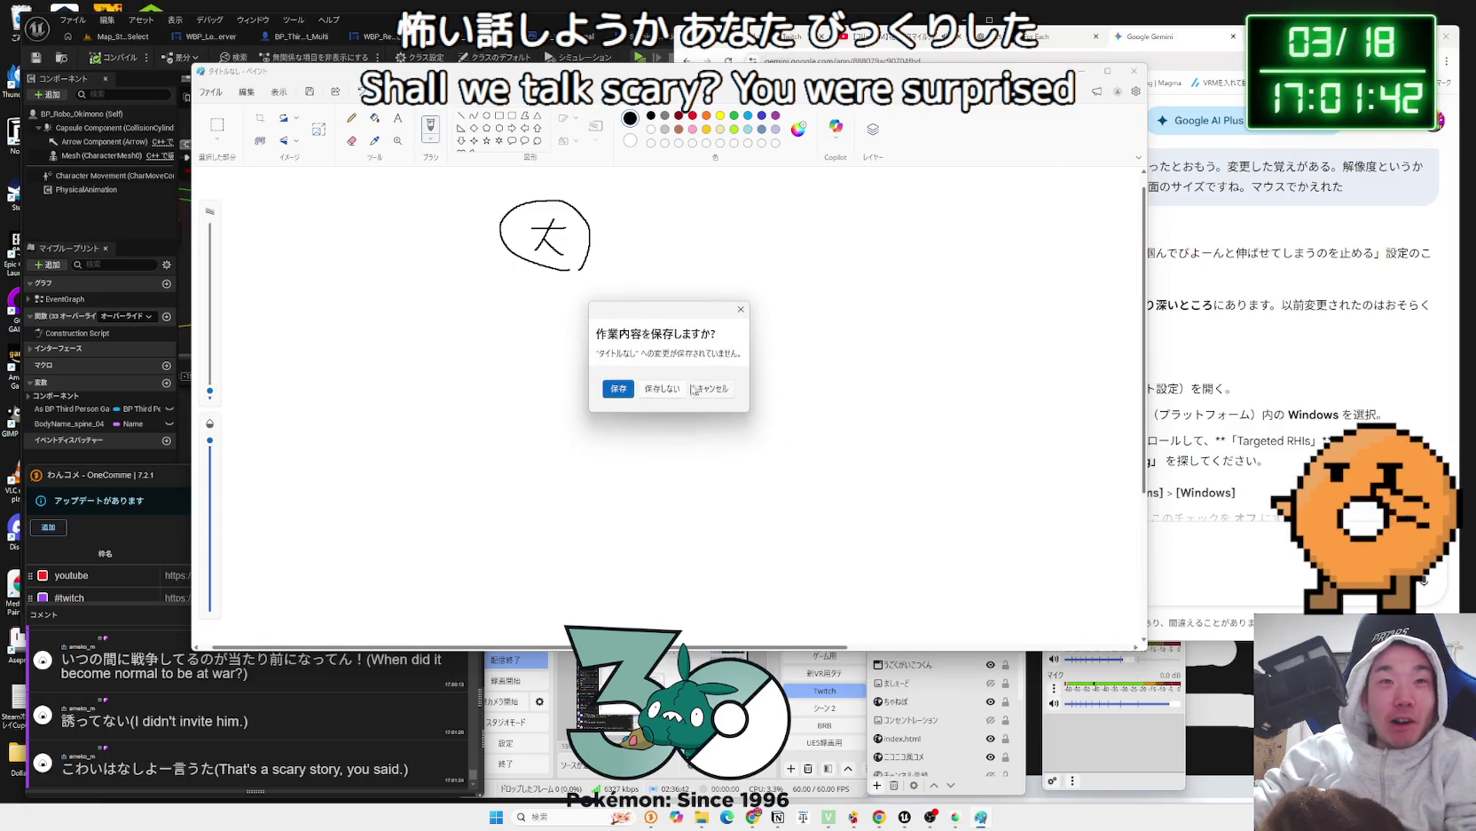
{"action": "left_click", "coordinate": [649, 390]}
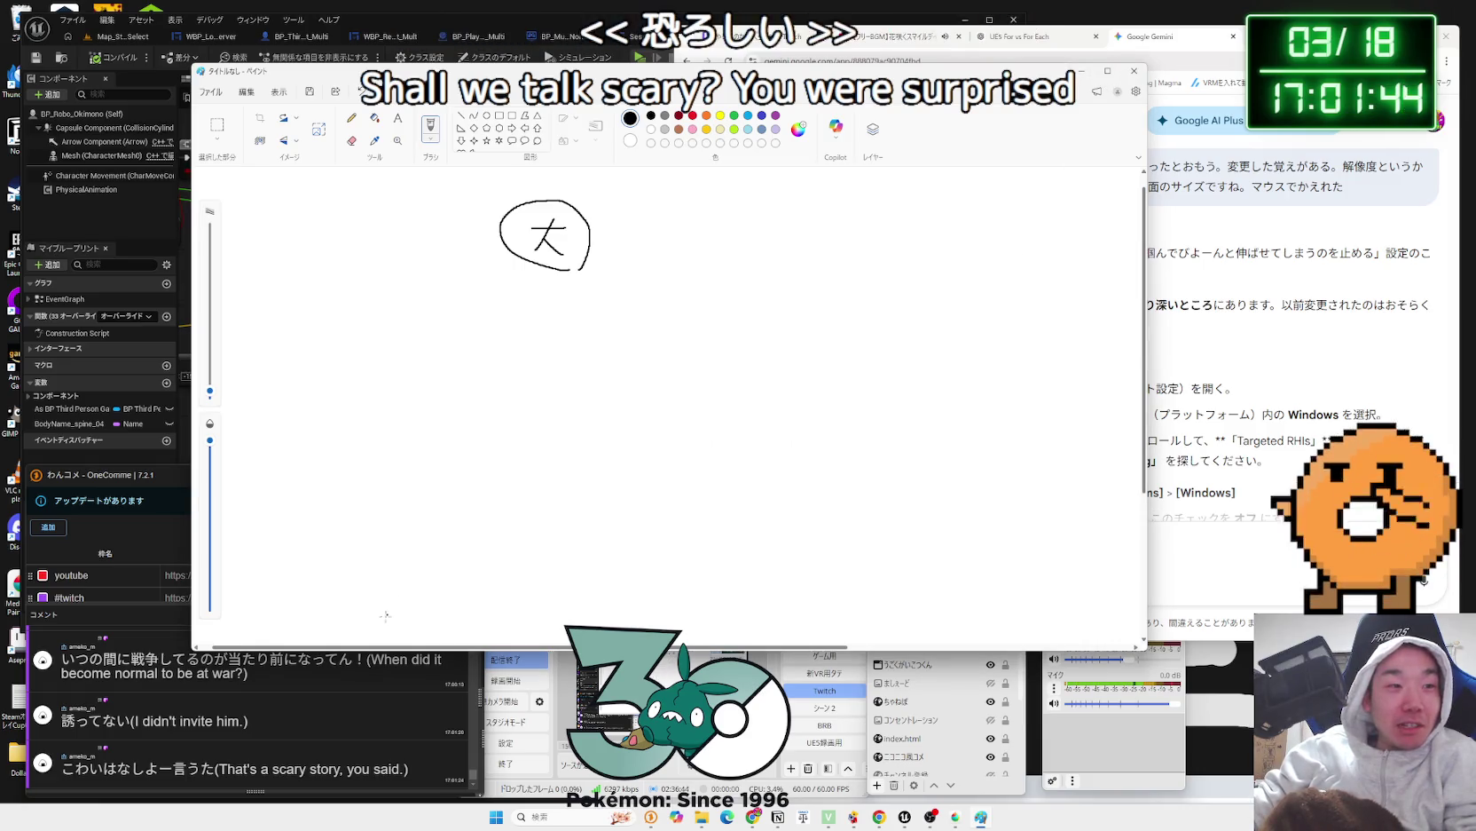
{"action": "left_click", "coordinate": [1134, 70]}
{"action": "left_click", "coordinate": [660, 391]}
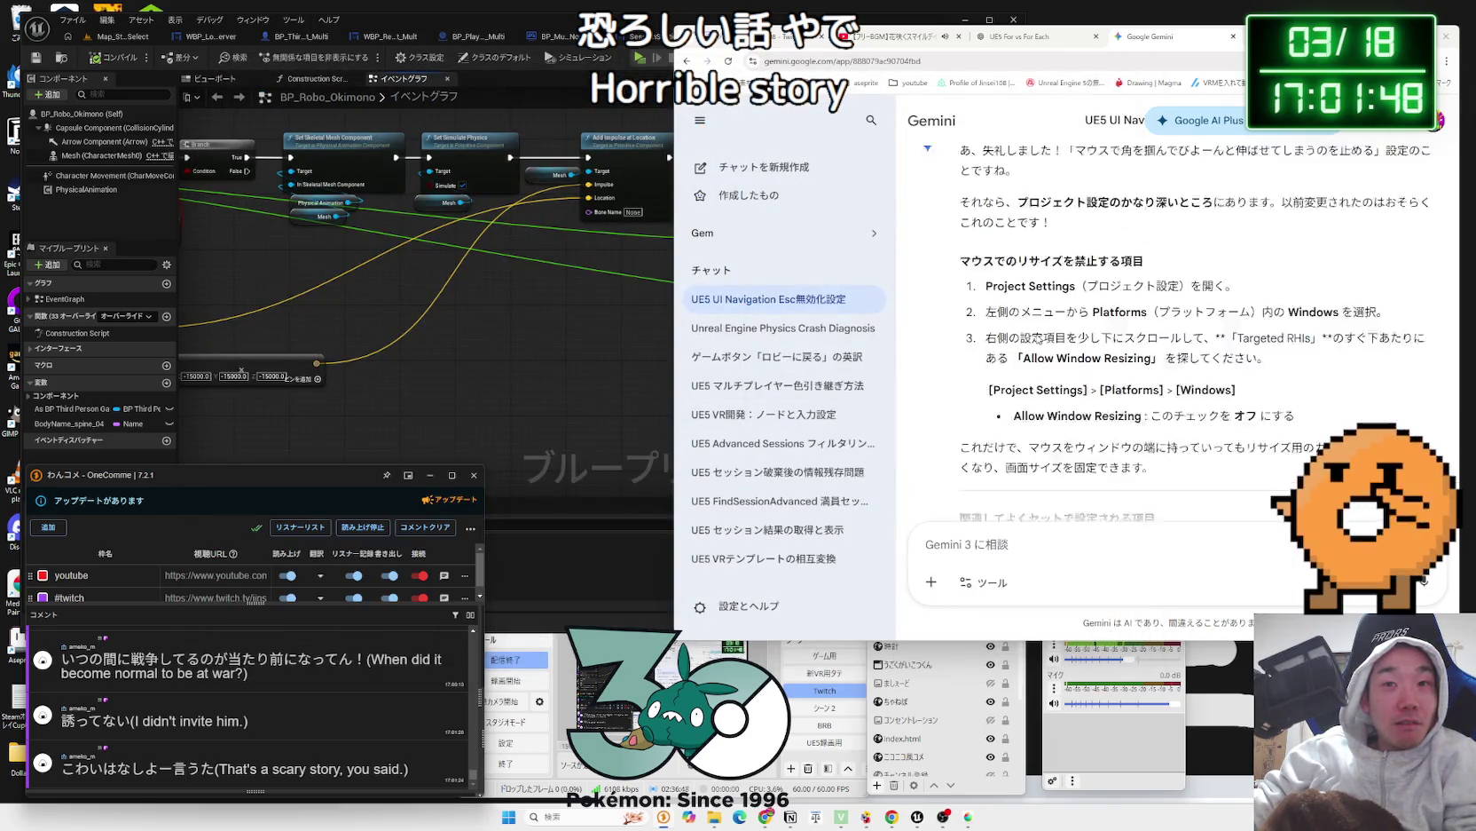
- In BP_Robo_Okimono, nudge the Add Impulse at Location node and inspect the Mesh variable
{"action": "scroll", "coordinate": [1038, 338], "scroll_direction": "down", "scroll_amount": 1}
{"action": "left_click", "coordinate": [578, 384]}
{"action": "scroll", "coordinate": [577, 384], "scroll_direction": "down", "scroll_amount": 5}
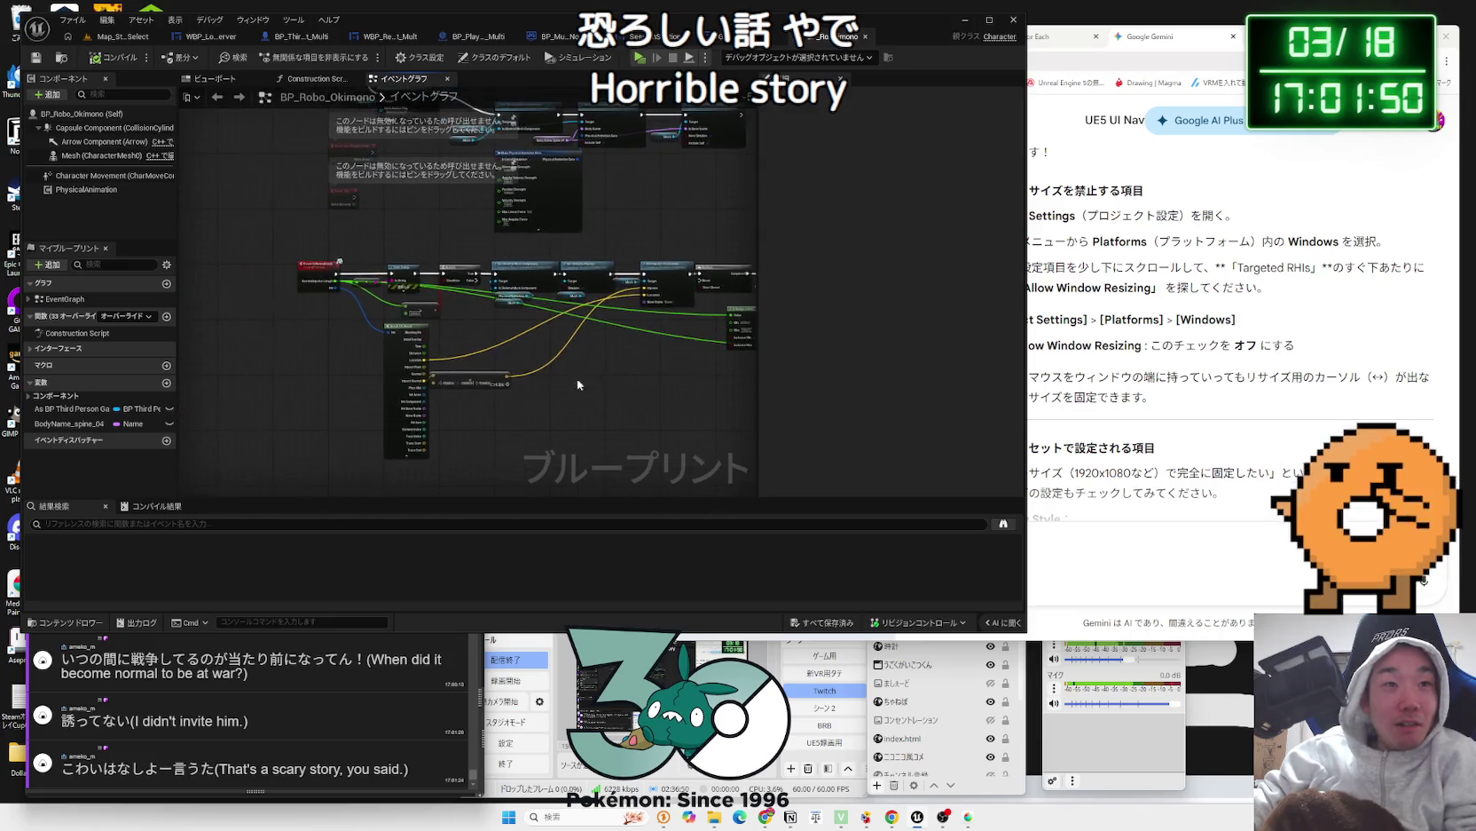
{"action": "scroll", "coordinate": [709, 293], "scroll_direction": "up", "scroll_amount": 5}
{"action": "mouse_move", "coordinate": [471, 218]}
{"action": "left_mouse_down"}
{"action": "mouse_move", "coordinate": [488, 235]}
{"action": "mouse_move", "coordinate": [631, 248]}
{"action": "mouse_move", "coordinate": [425, 318]}
{"action": "mouse_move", "coordinate": [619, 213]}
{"action": "mouse_move", "coordinate": [436, 311]}
{"action": "left_mouse_up"}
{"action": "scroll", "coordinate": [421, 229], "scroll_direction": "down", "scroll_amount": 1}
{"action": "scroll", "coordinate": [545, 295], "scroll_direction": "up", "scroll_amount": 1}
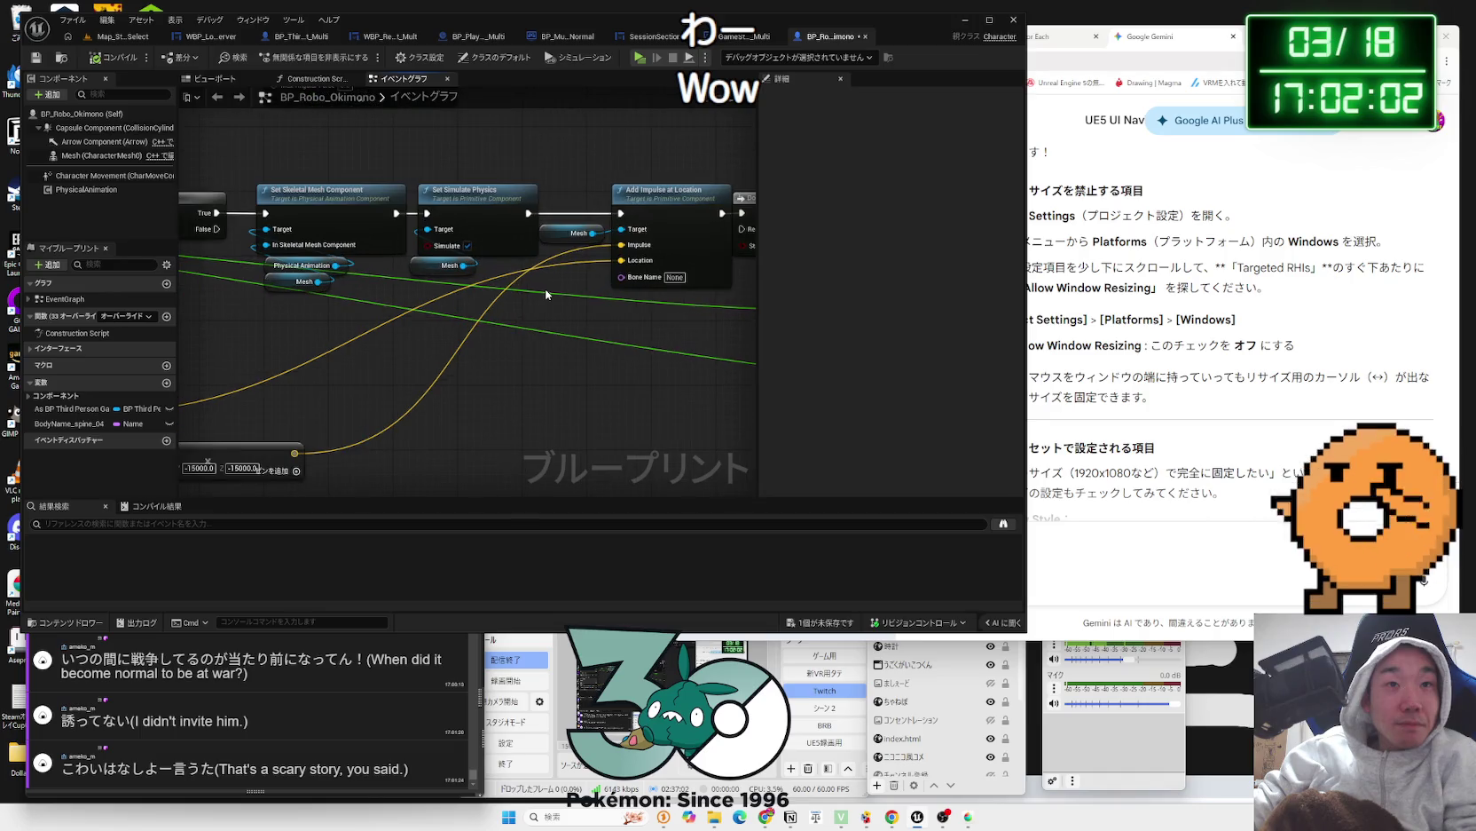
{"action": "left_click", "coordinate": [555, 232]}
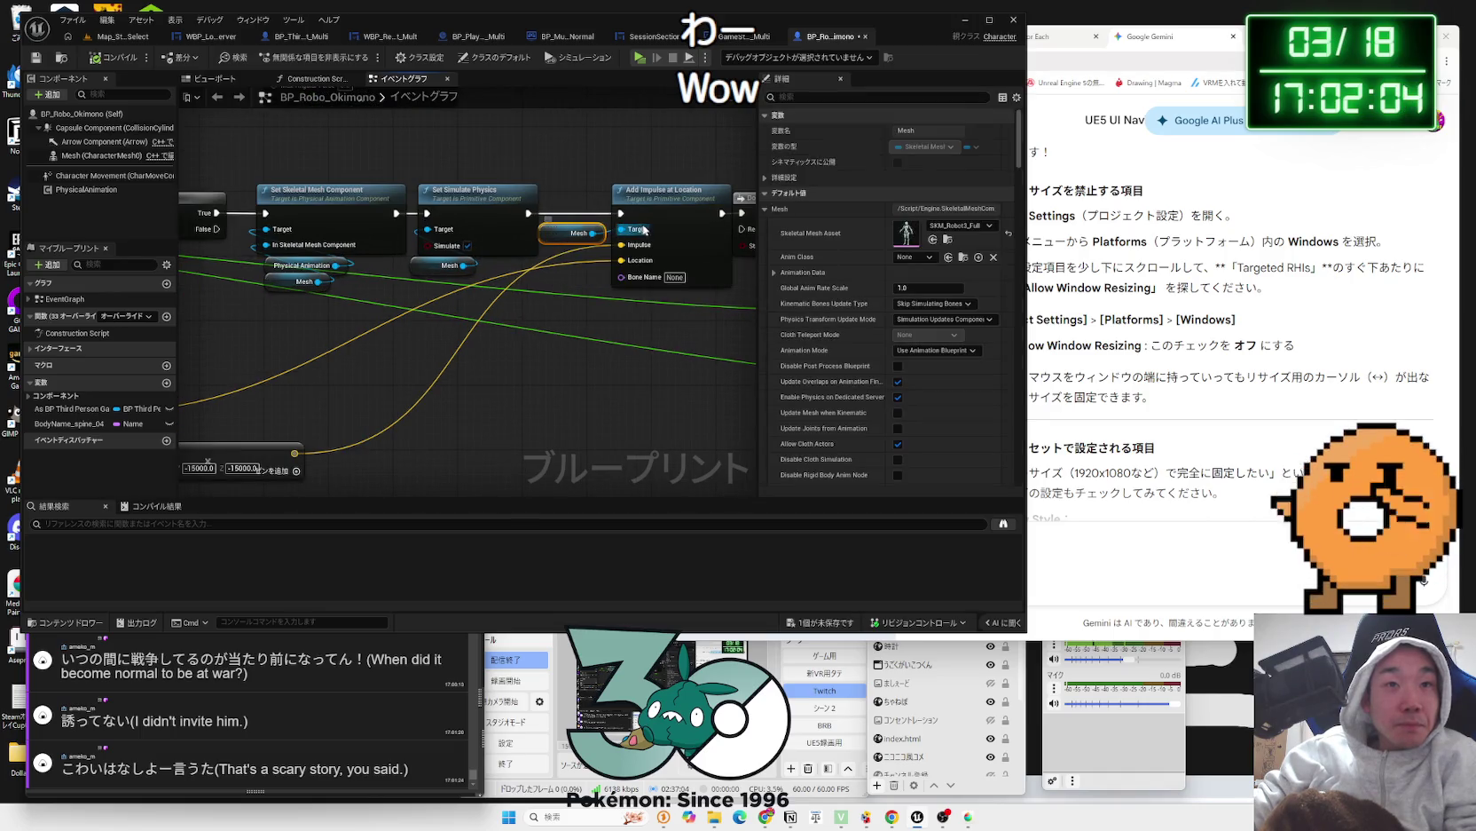
{"action": "left_click", "coordinate": [583, 207]}
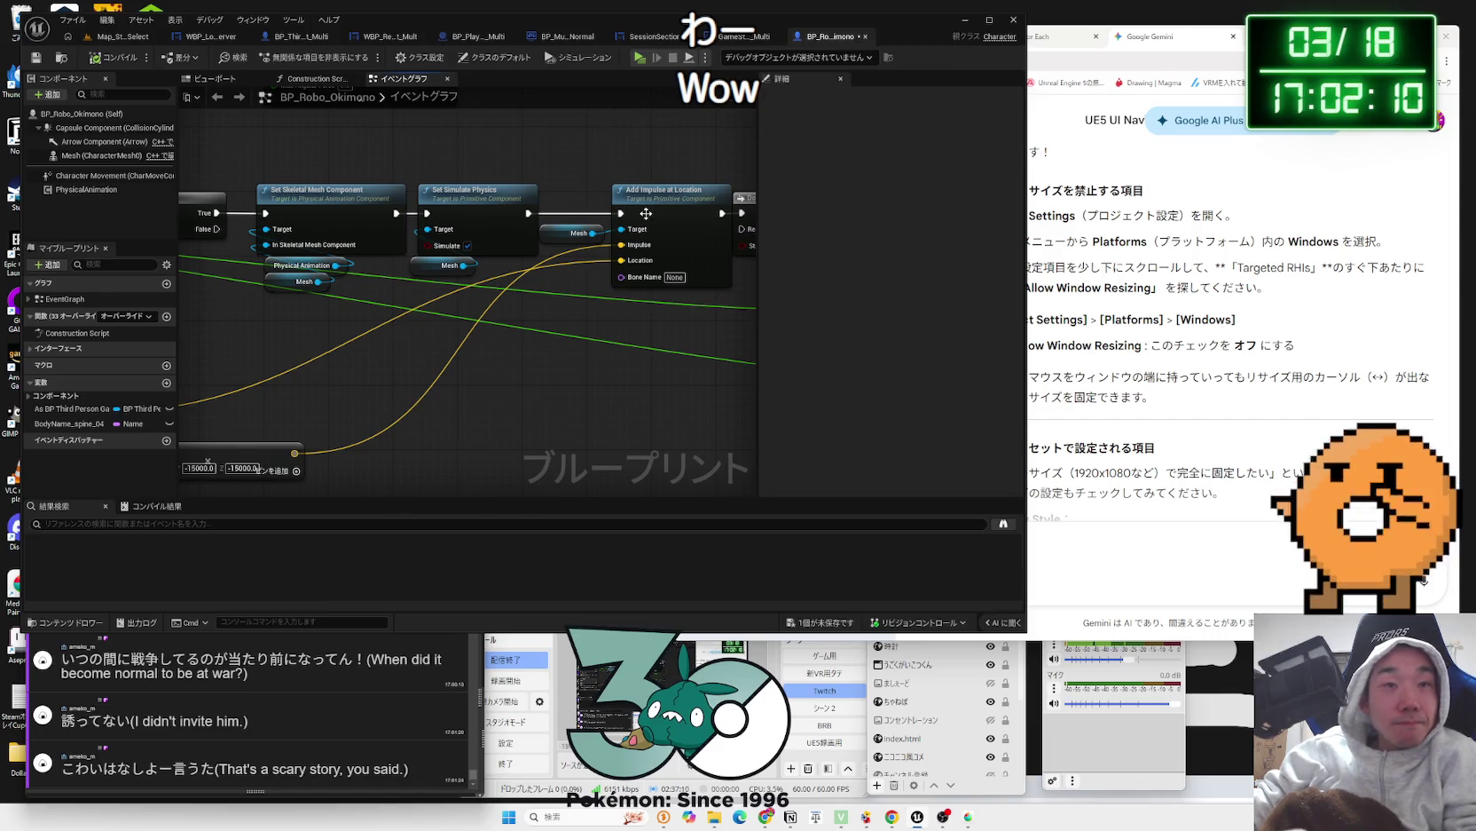
- Pan the graph across Print String, Branch, Do Once, Set Simulate Physics and Add Impulse nodes
{"action": "left_click_drag", "start_coordinate": [646, 213], "coordinate": [927, 152]}
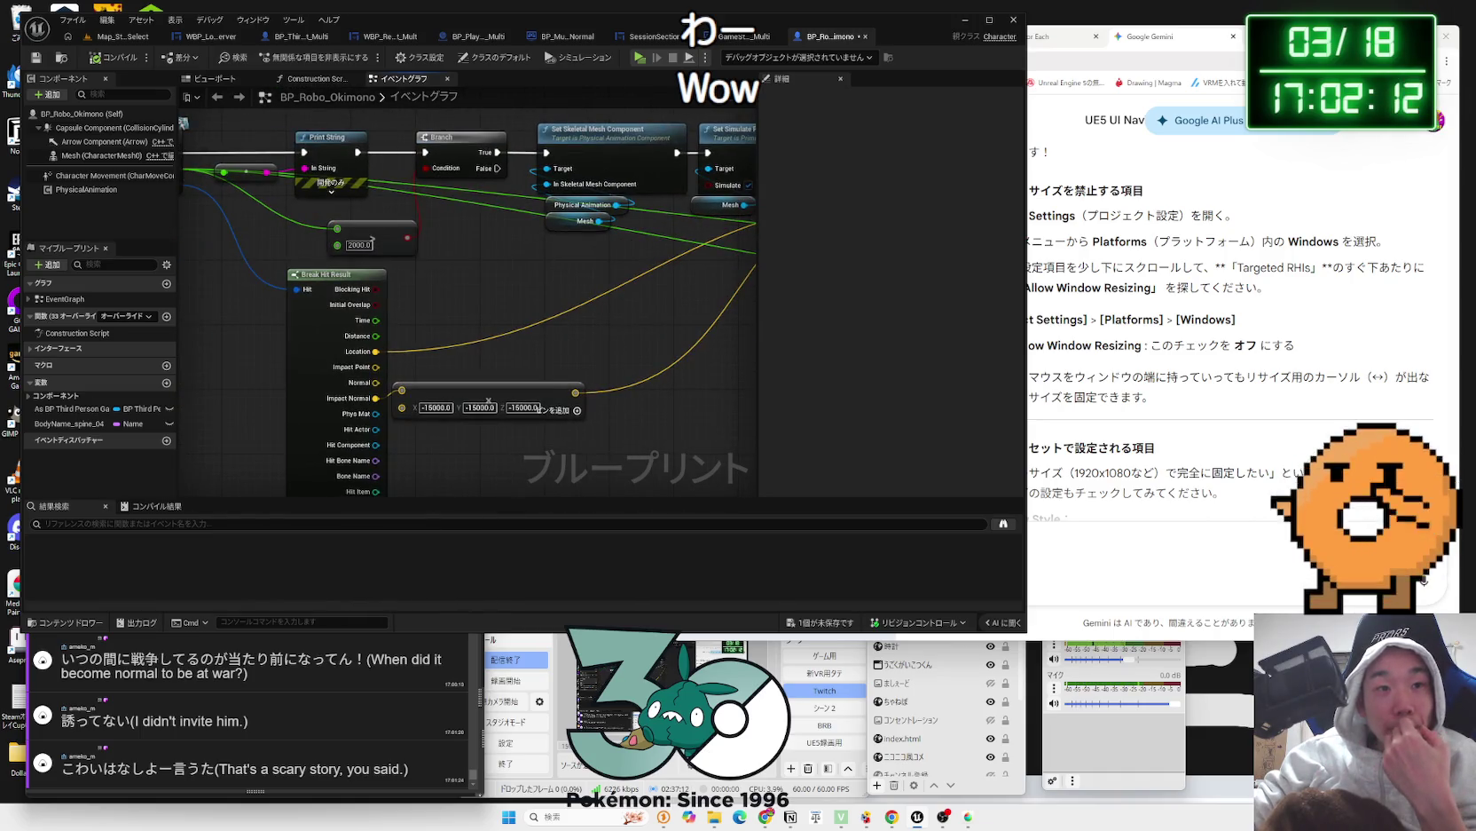
{"action": "left_click_drag", "start_coordinate": [789, 294], "coordinate": [481, 321]}
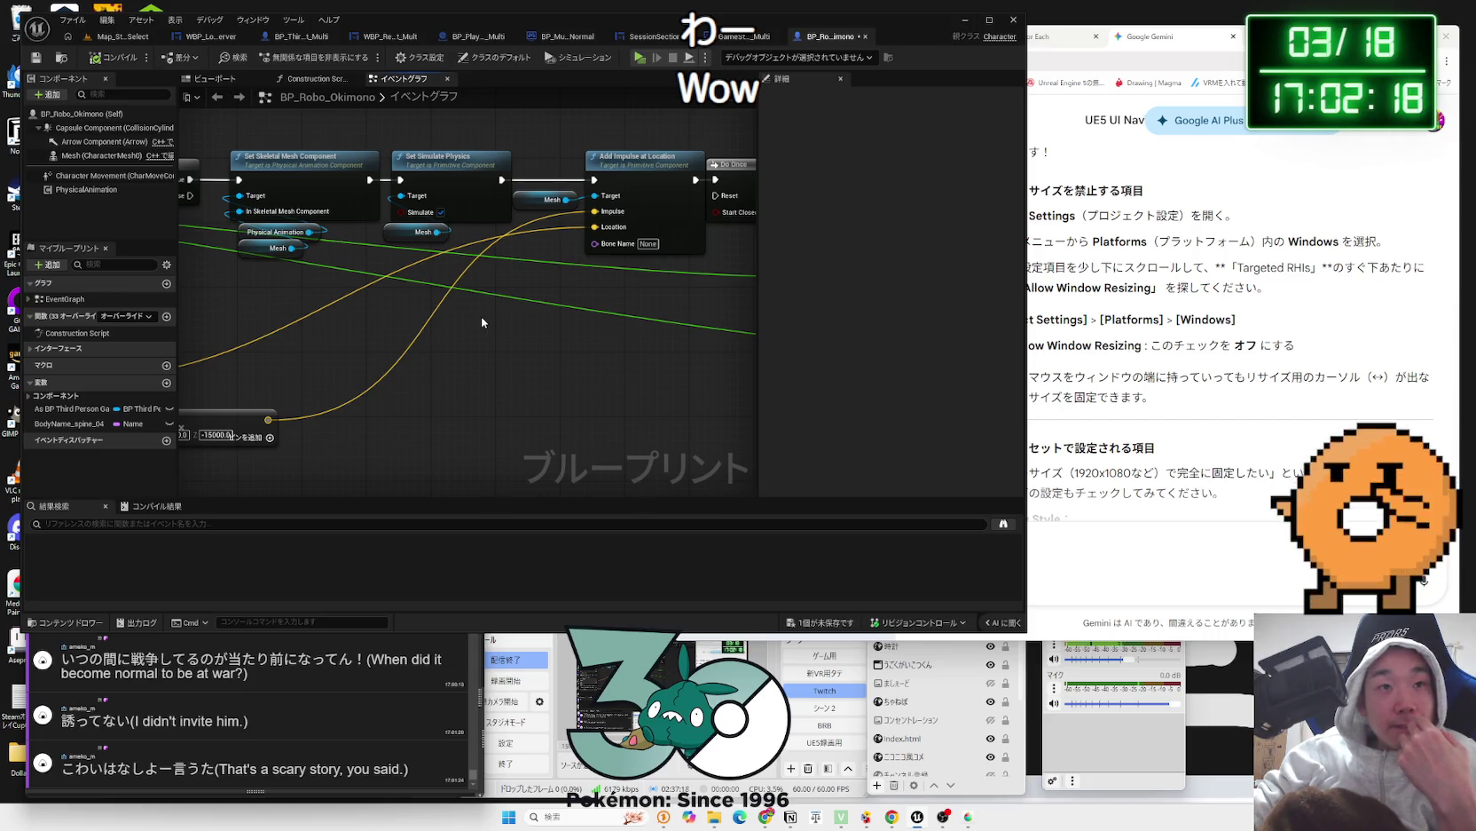
{"action": "mouse_move", "coordinate": [481, 322]}
{"action": "left_mouse_down"}
{"action": "mouse_move", "coordinate": [332, 305]}
{"action": "mouse_move", "coordinate": [929, 294]}
{"action": "left_mouse_up"}
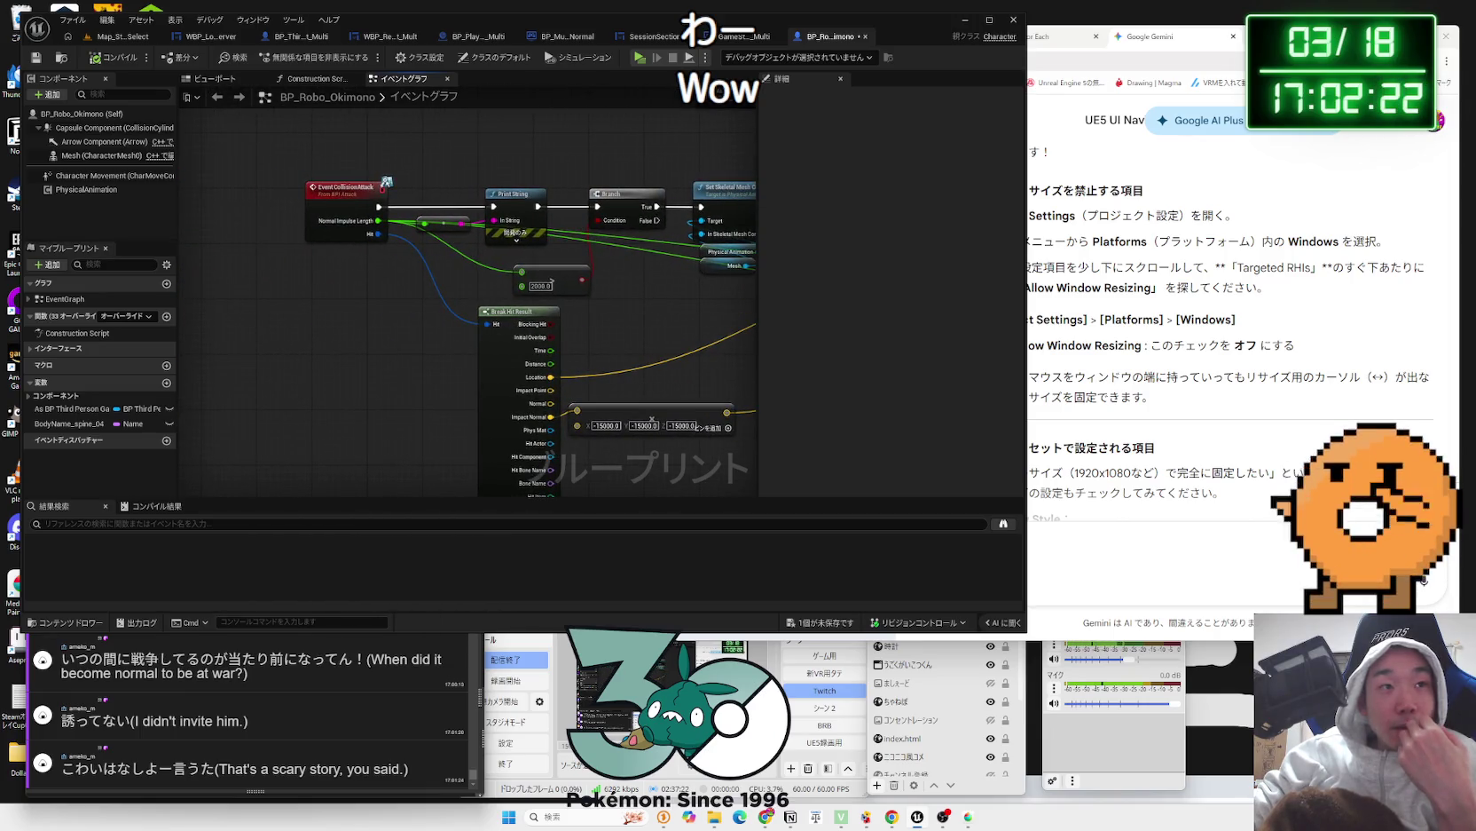
{"action": "left_click_drag", "start_coordinate": [532, 302], "coordinate": [323, 295]}
{"action": "left_click_drag", "start_coordinate": [443, 411], "coordinate": [369, 342]}
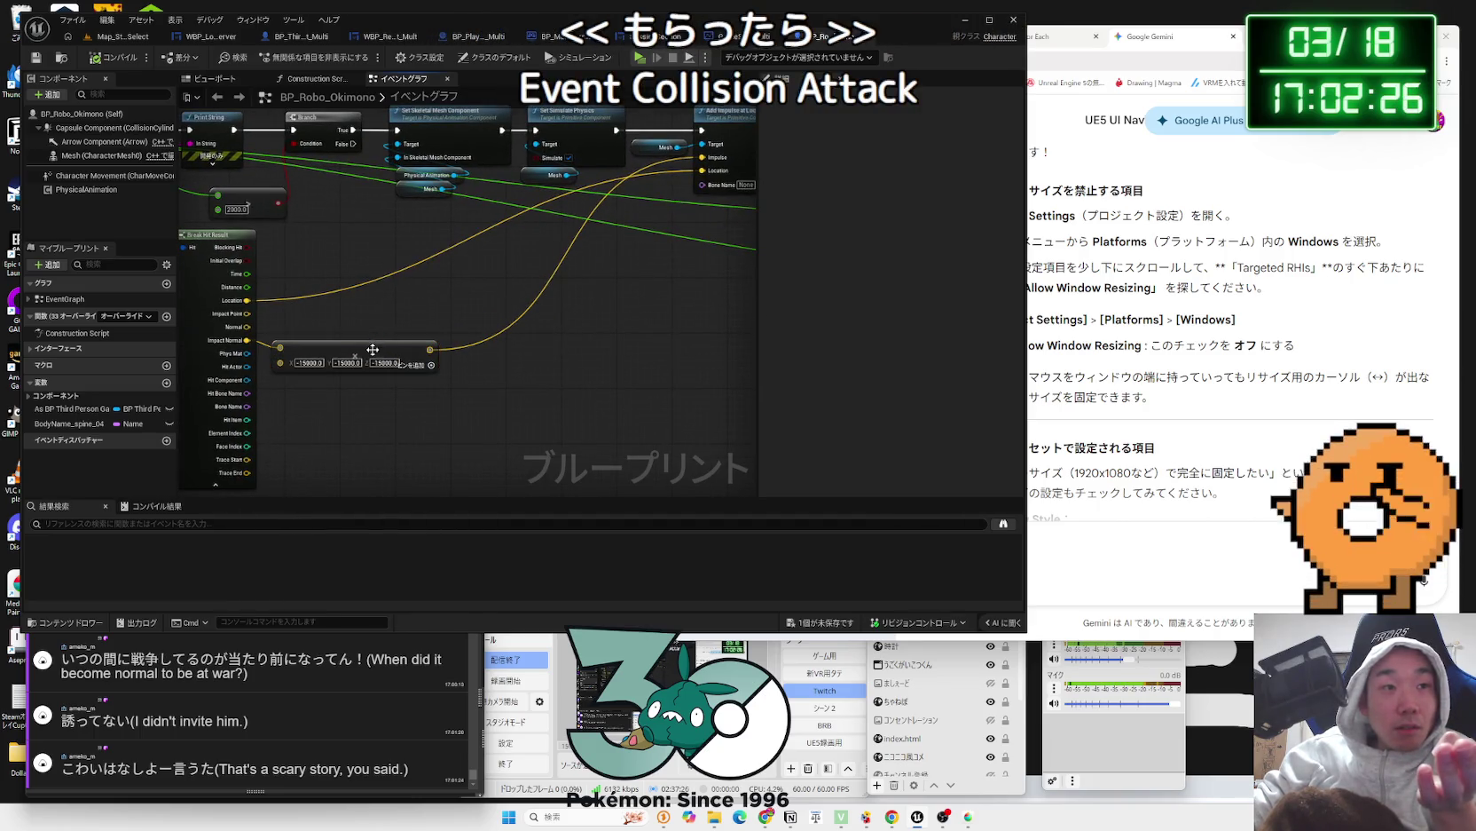
{"action": "left_click_drag", "start_coordinate": [555, 297], "coordinate": [468, 347]}
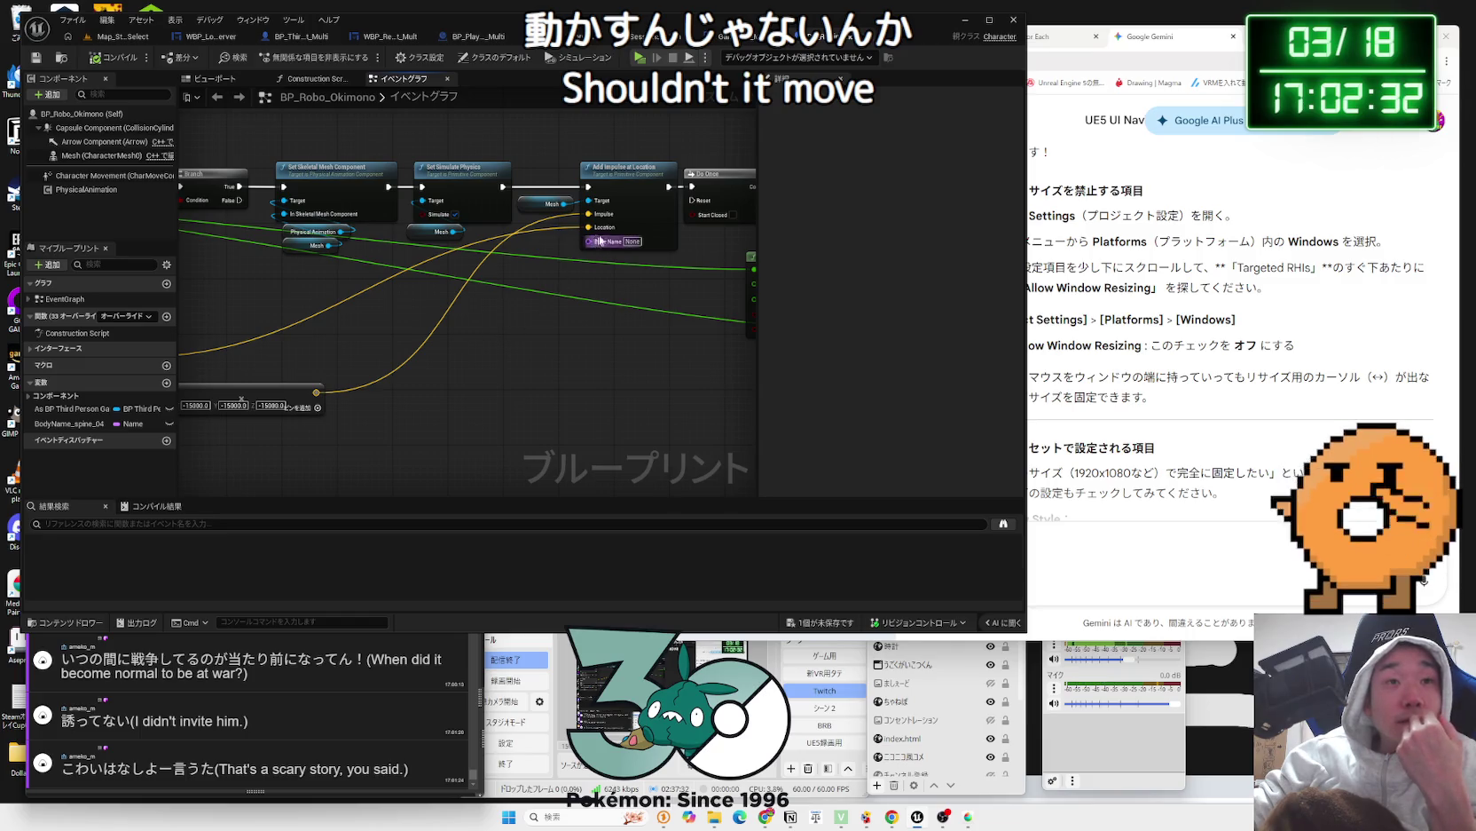
- Check the Add Impulse at Location node's options, then start a Play-in-Editor preview
{"action": "right_click", "coordinate": [612, 175]}
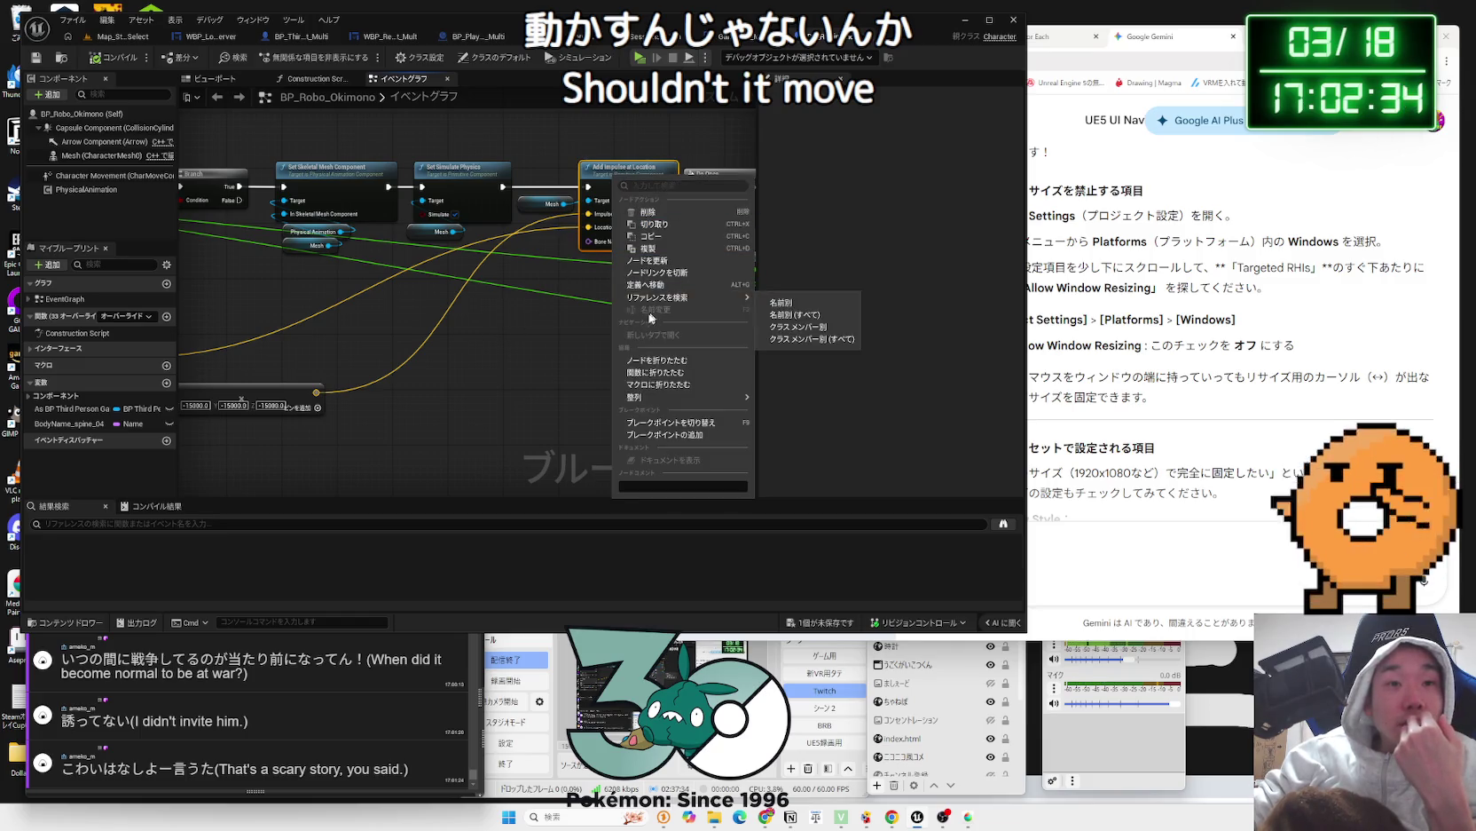
{"action": "left_click", "coordinate": [537, 326]}
{"action": "scroll", "coordinate": [537, 326], "scroll_direction": "up", "scroll_amount": 2}
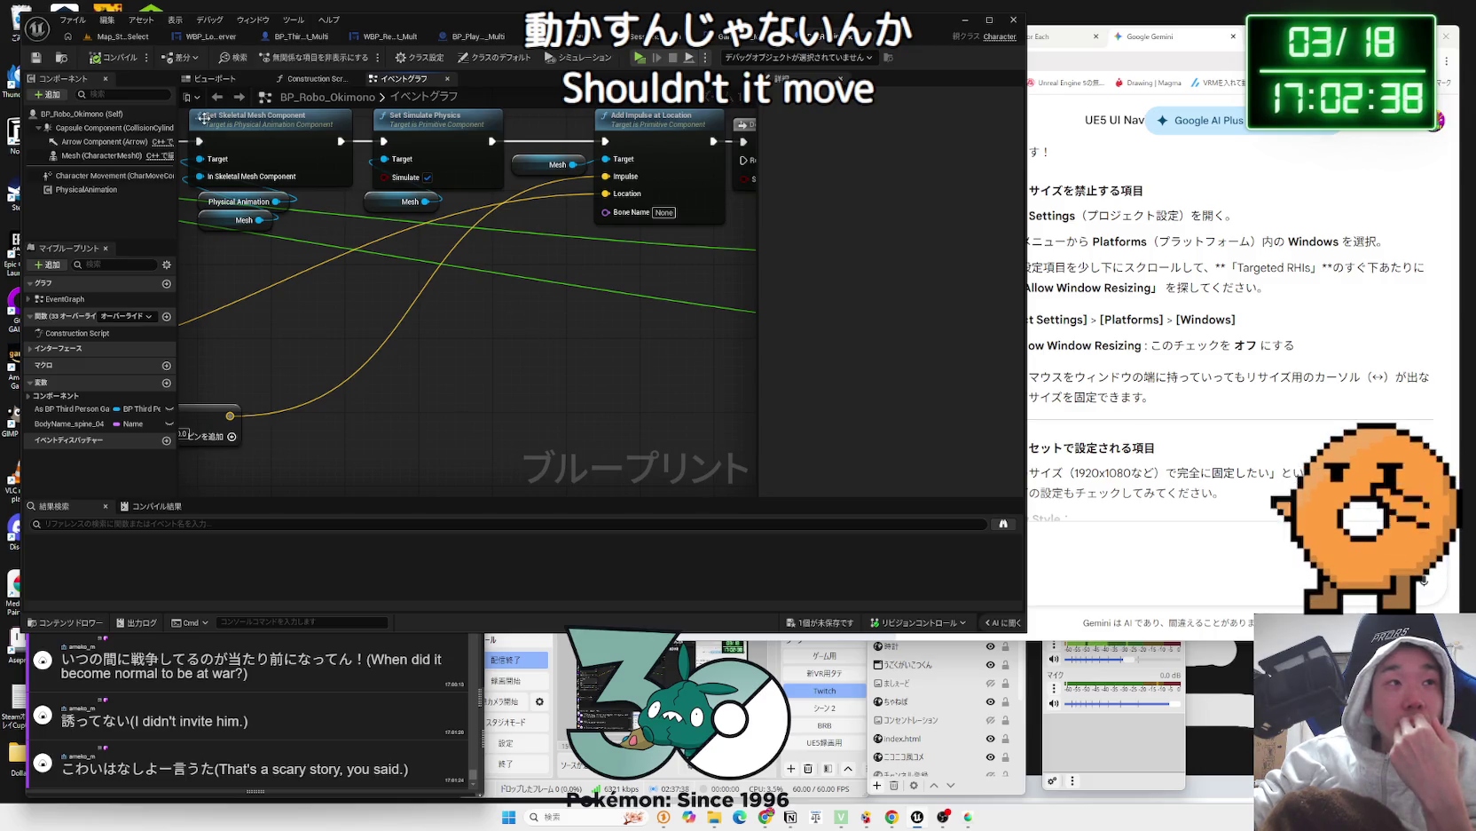
{"action": "left_click", "coordinate": [135, 40]}
{"action": "left_click", "coordinate": [292, 56]}
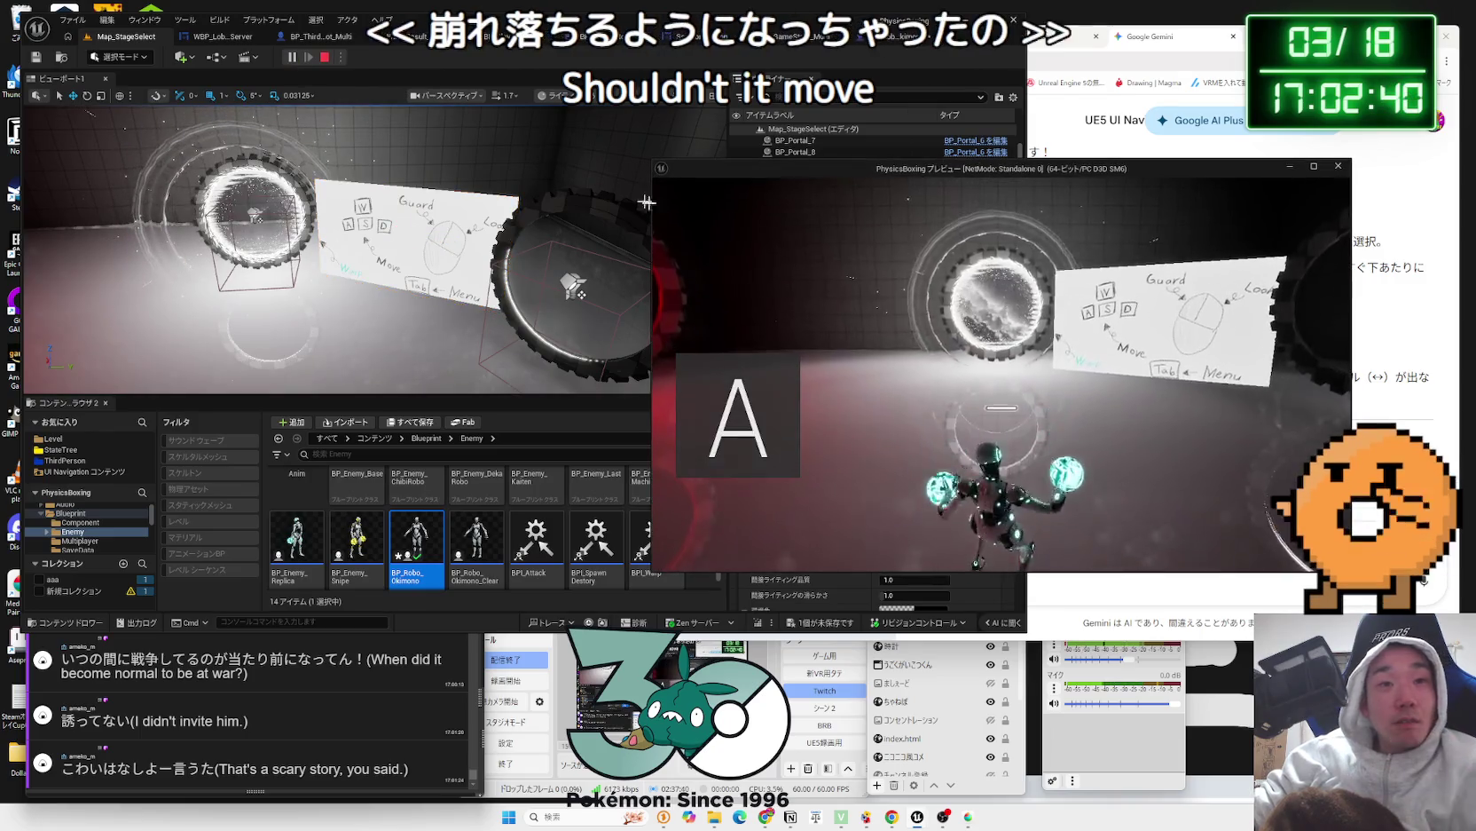
- Apply the new video resolution from the pause menu, brawl with the robots, then stop the preview
{"action": "key", "text": "w"}
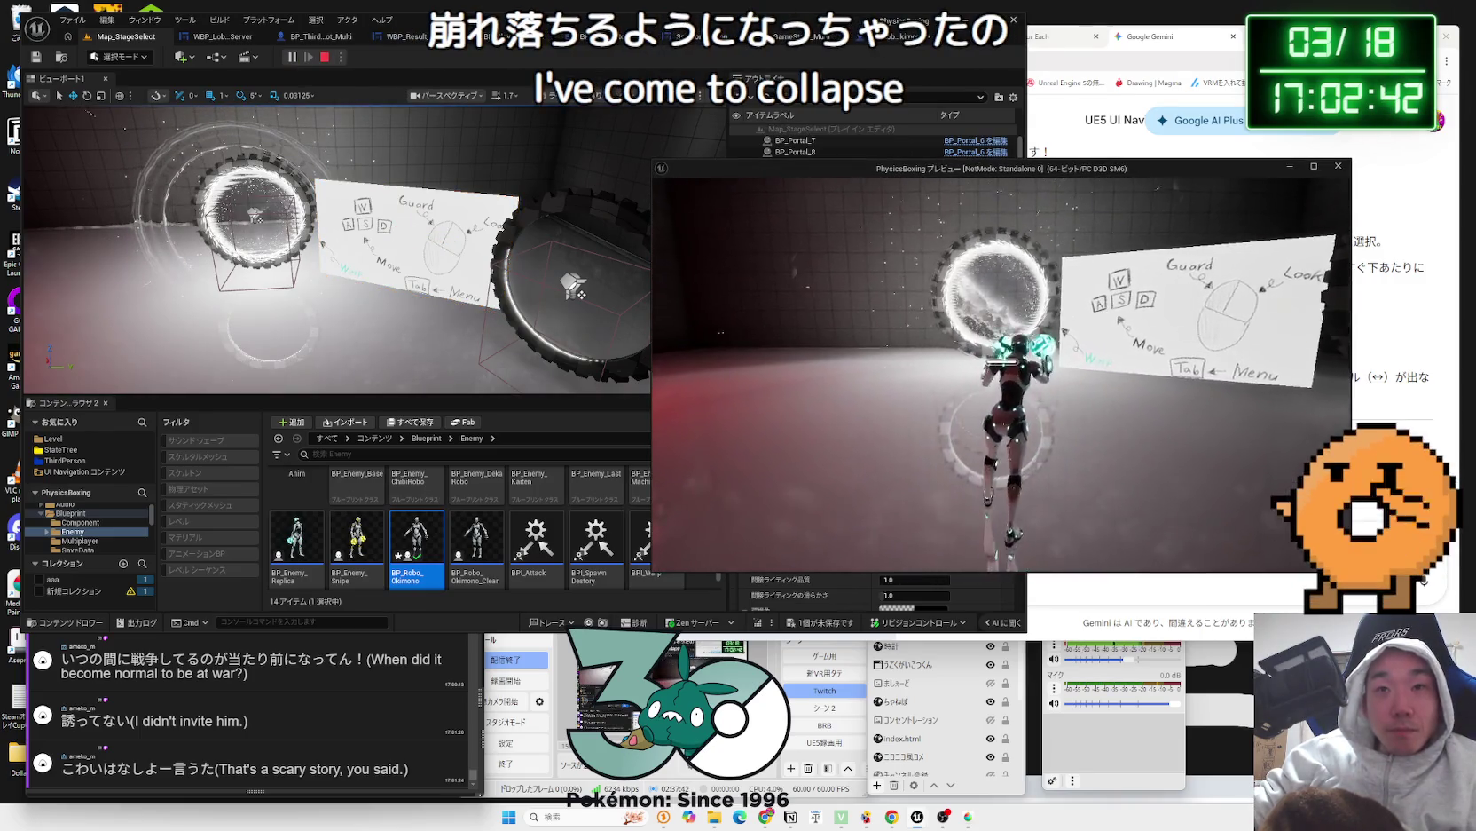
{"action": "key", "text": "Tab"}
{"action": "left_click", "coordinate": [769, 370]}
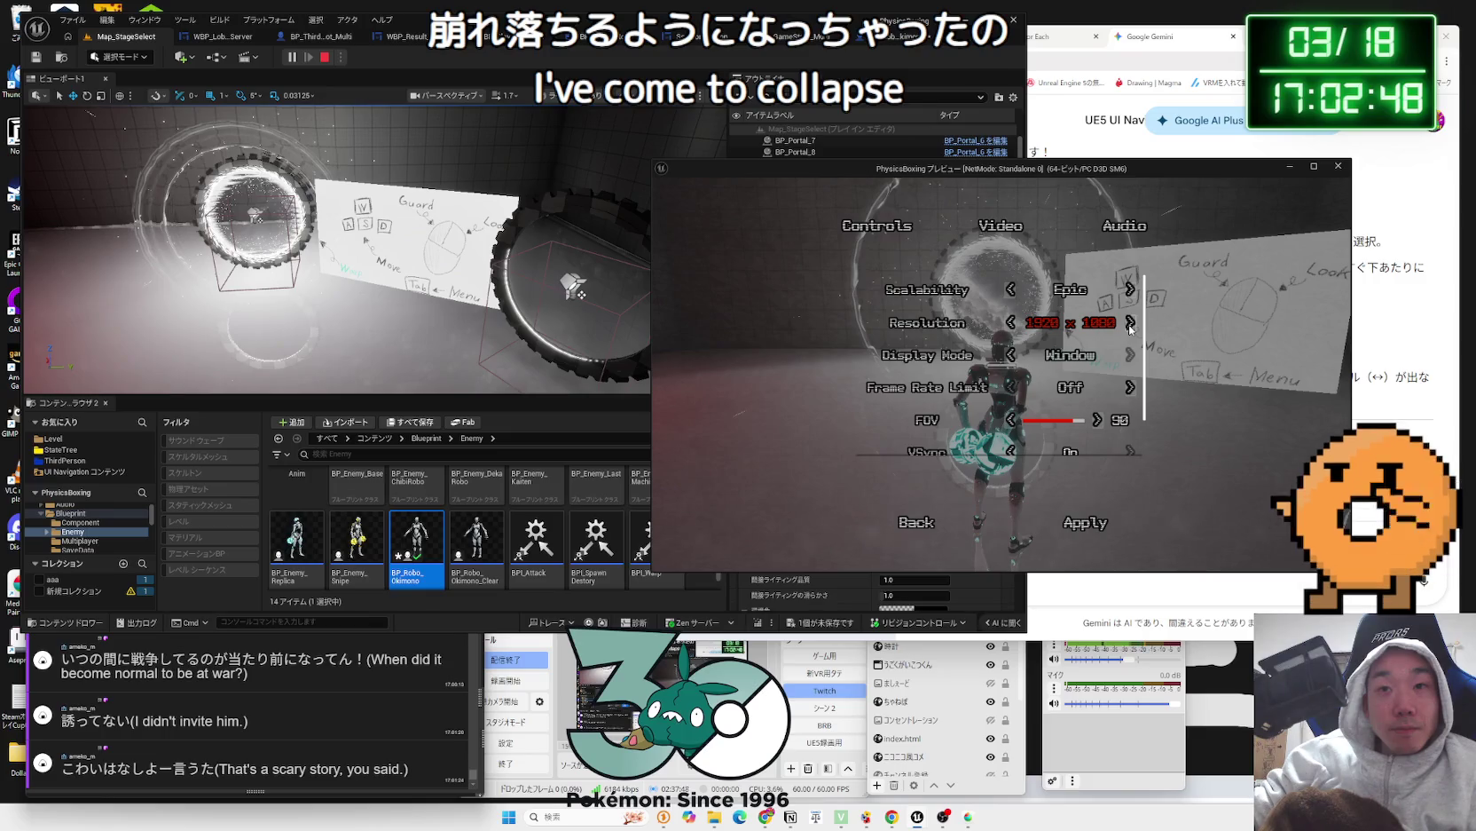
{"action": "left_click", "coordinate": [1094, 521]}
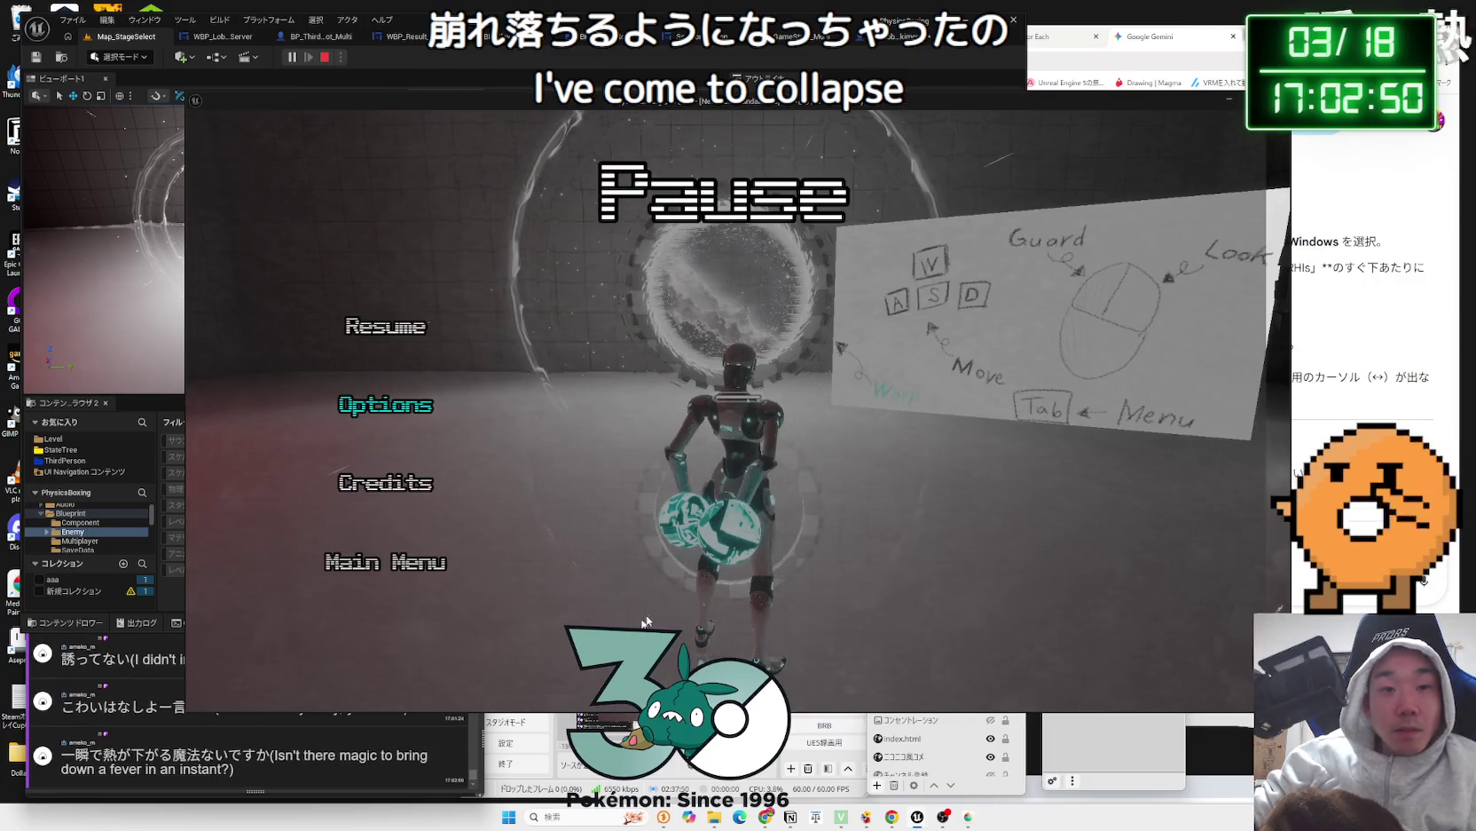
{"action": "left_click", "coordinate": [425, 327]}
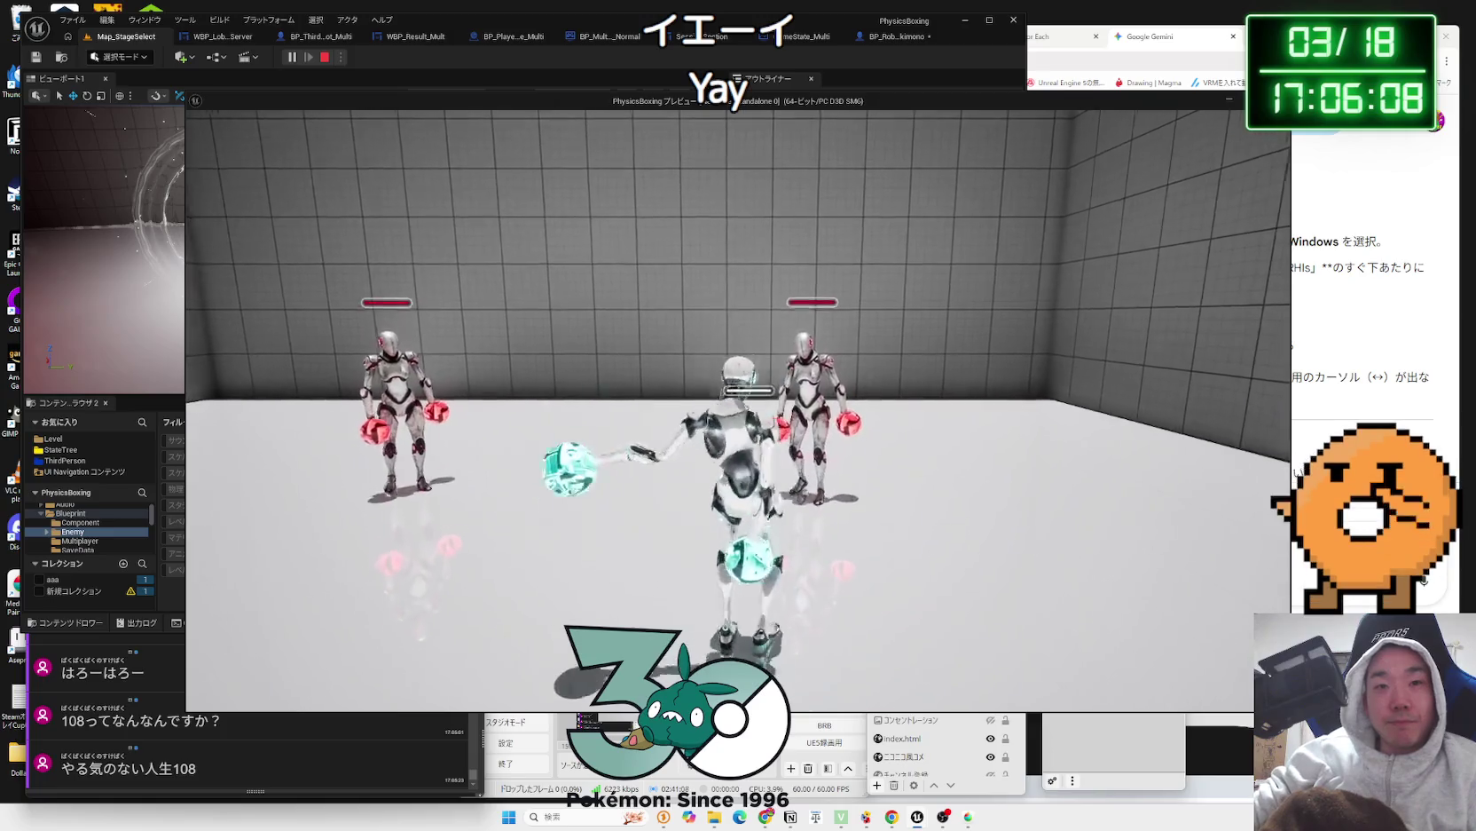
{"action": "key", "text": "w"}
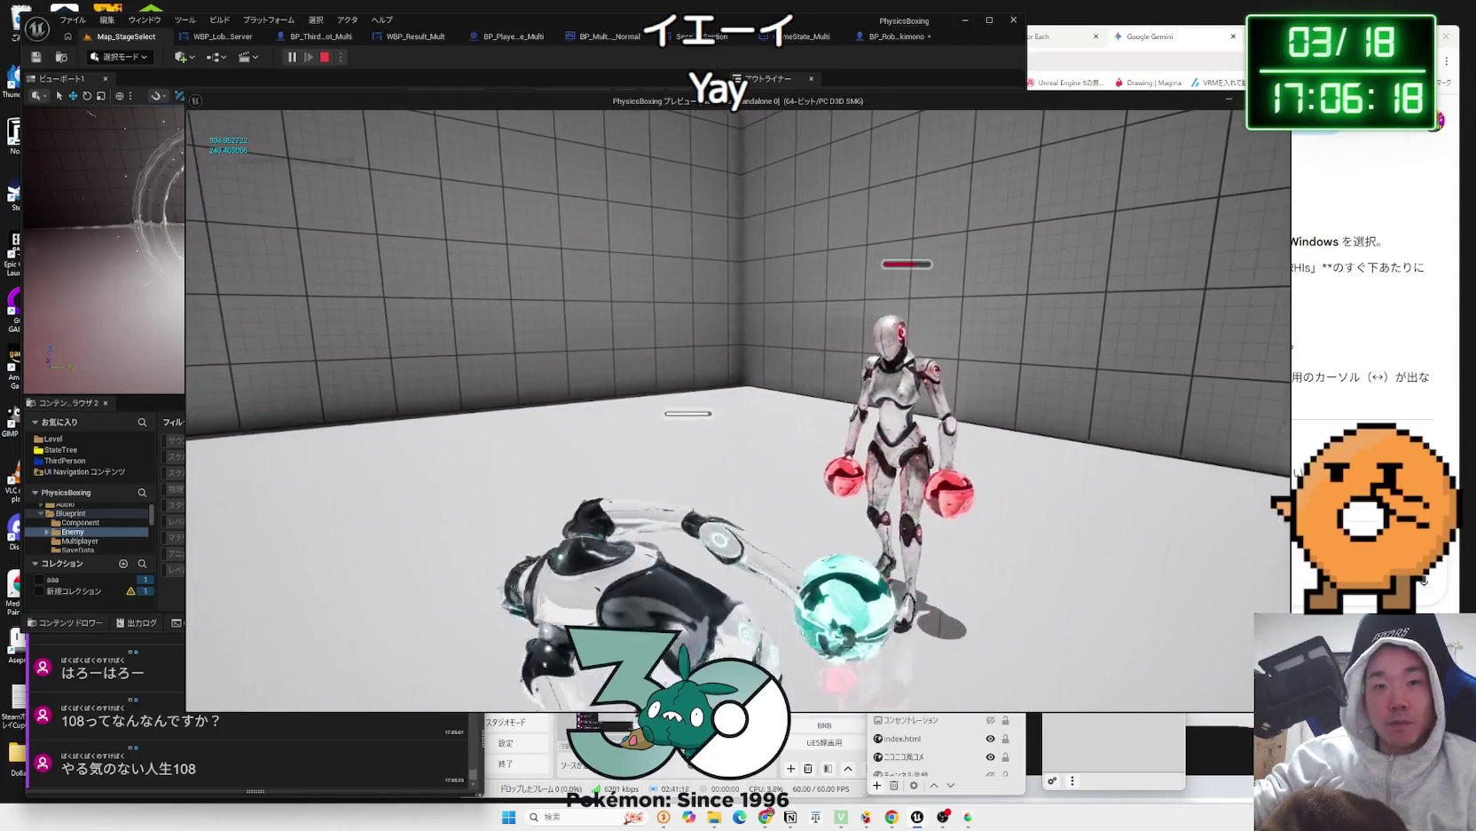
{"action": "key", "text": "Escape"}
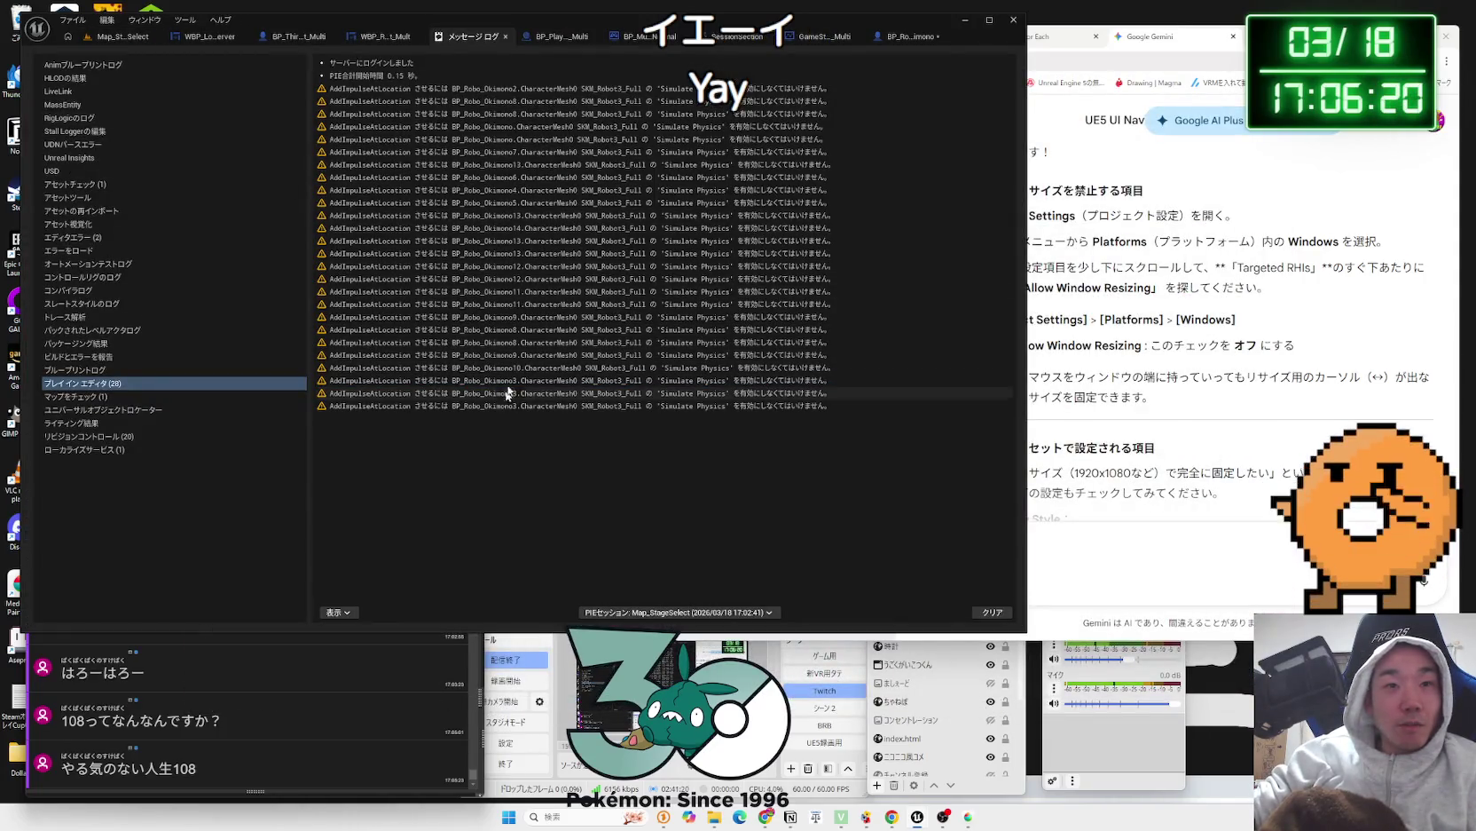
- Close the Message Log, return to Map_StageSelect, save, then bring Notion's TODO notes forward
{"action": "left_click", "coordinate": [506, 38]}
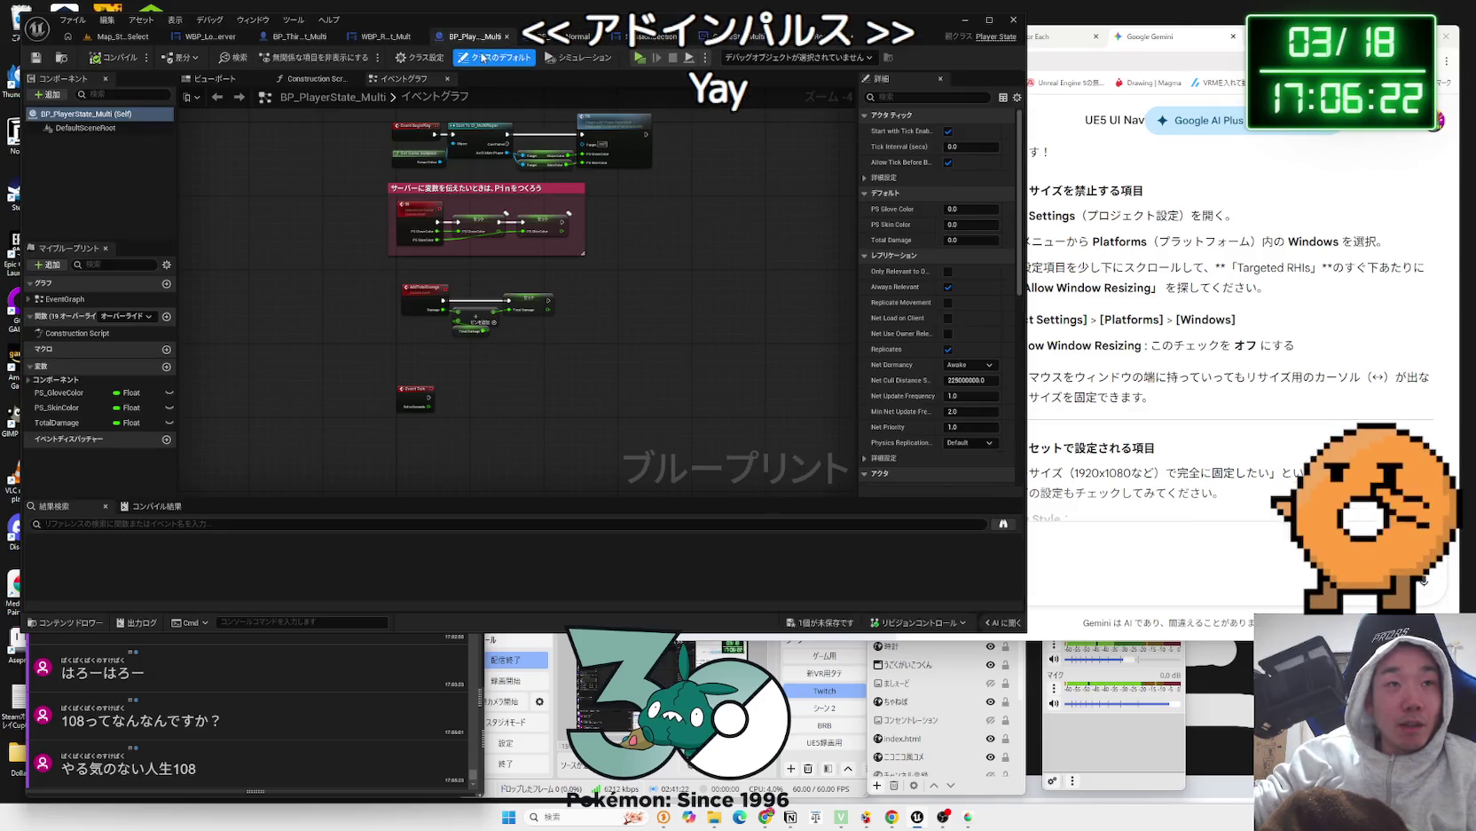
{"action": "left_click", "coordinate": [122, 37]}
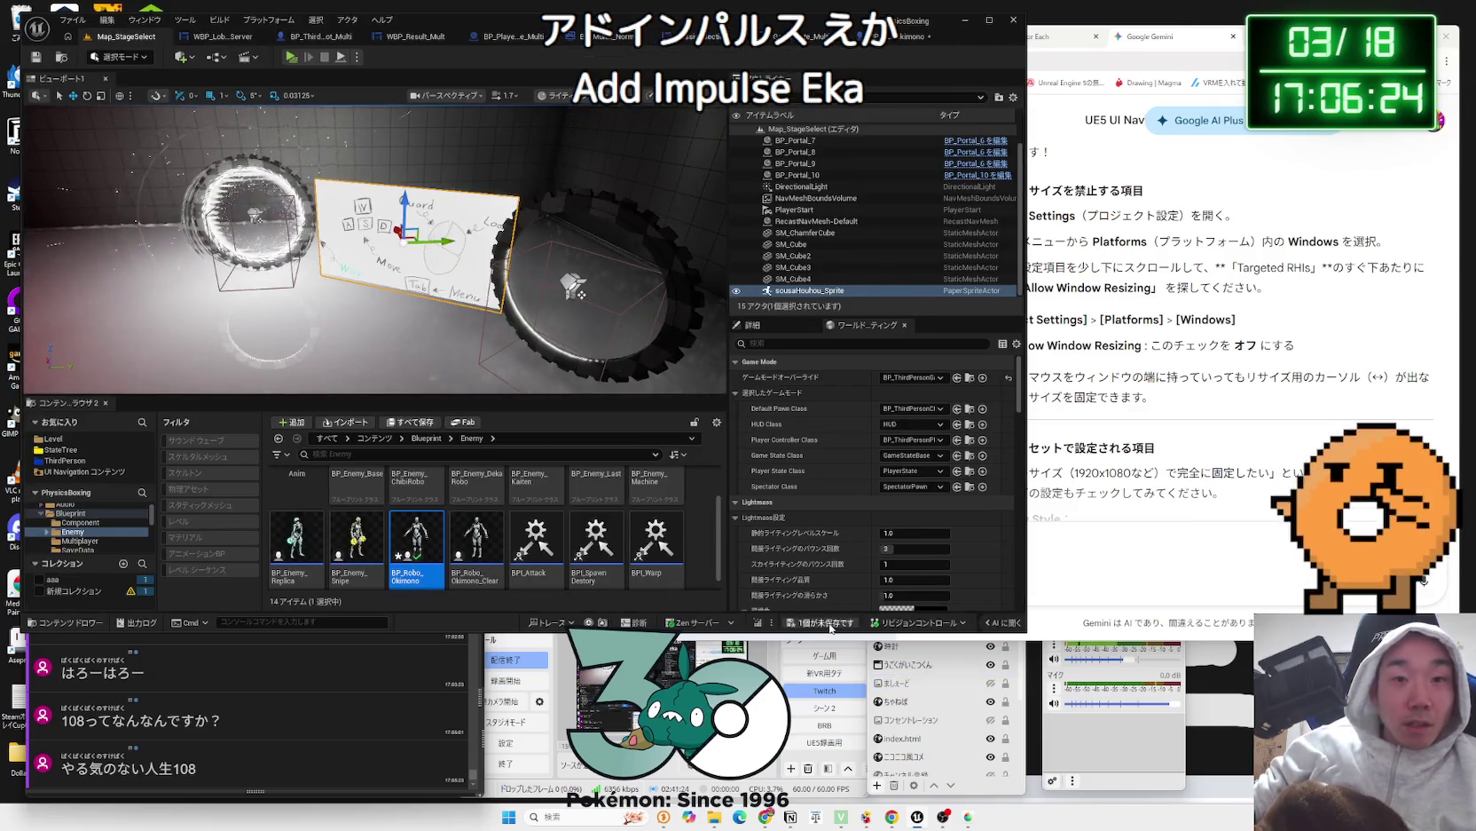
{"action": "key", "text": "ctrl+s"}
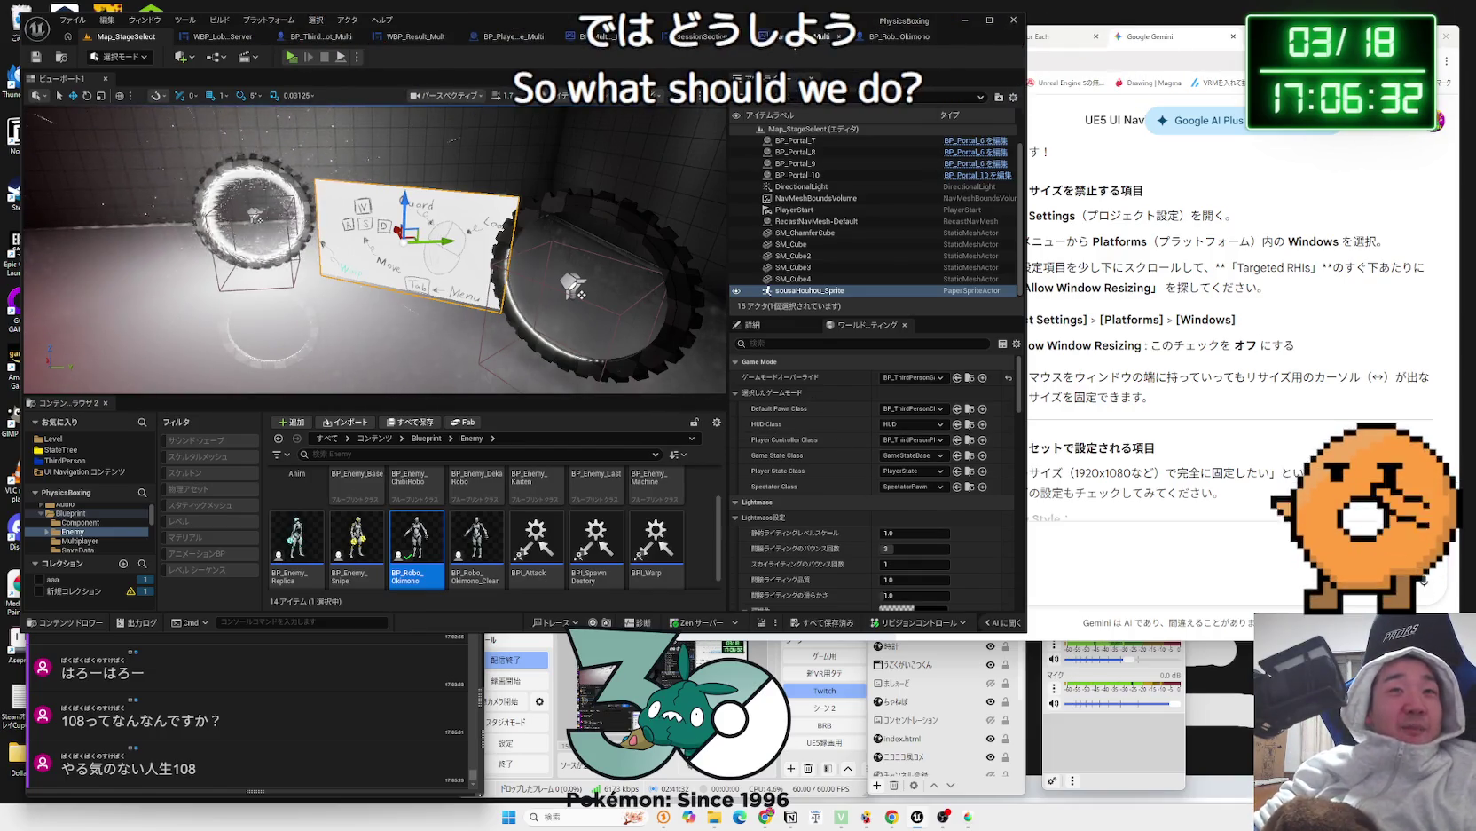
{"action": "key", "text": "alt+Tab"}
{"action": "left_click", "coordinate": [790, 817]}
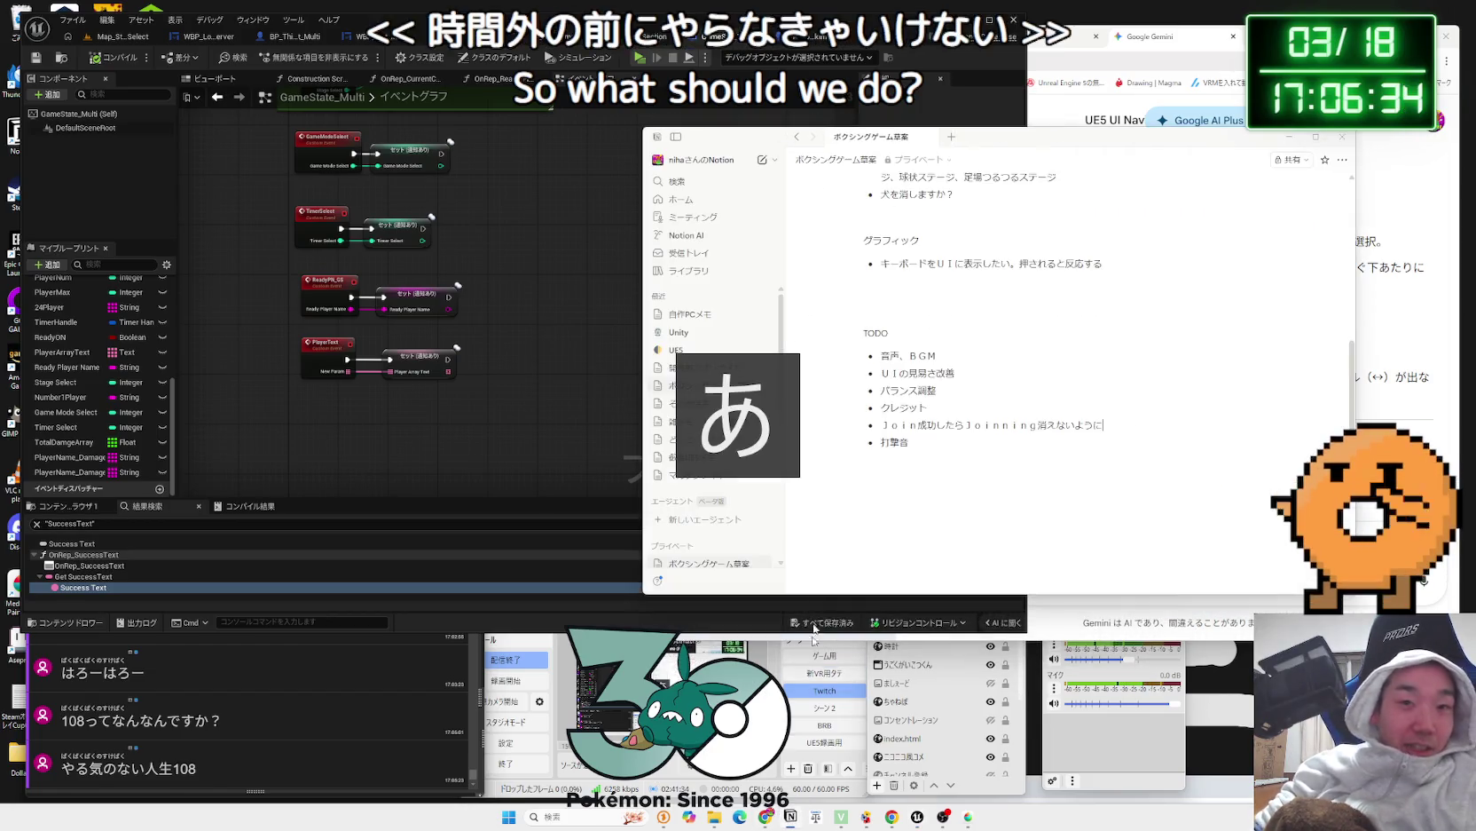
- Delete the 打撃音 TODO item, then return to Unreal's SessionSection widget blueprint graph
{"action": "left_click", "coordinate": [917, 443]}
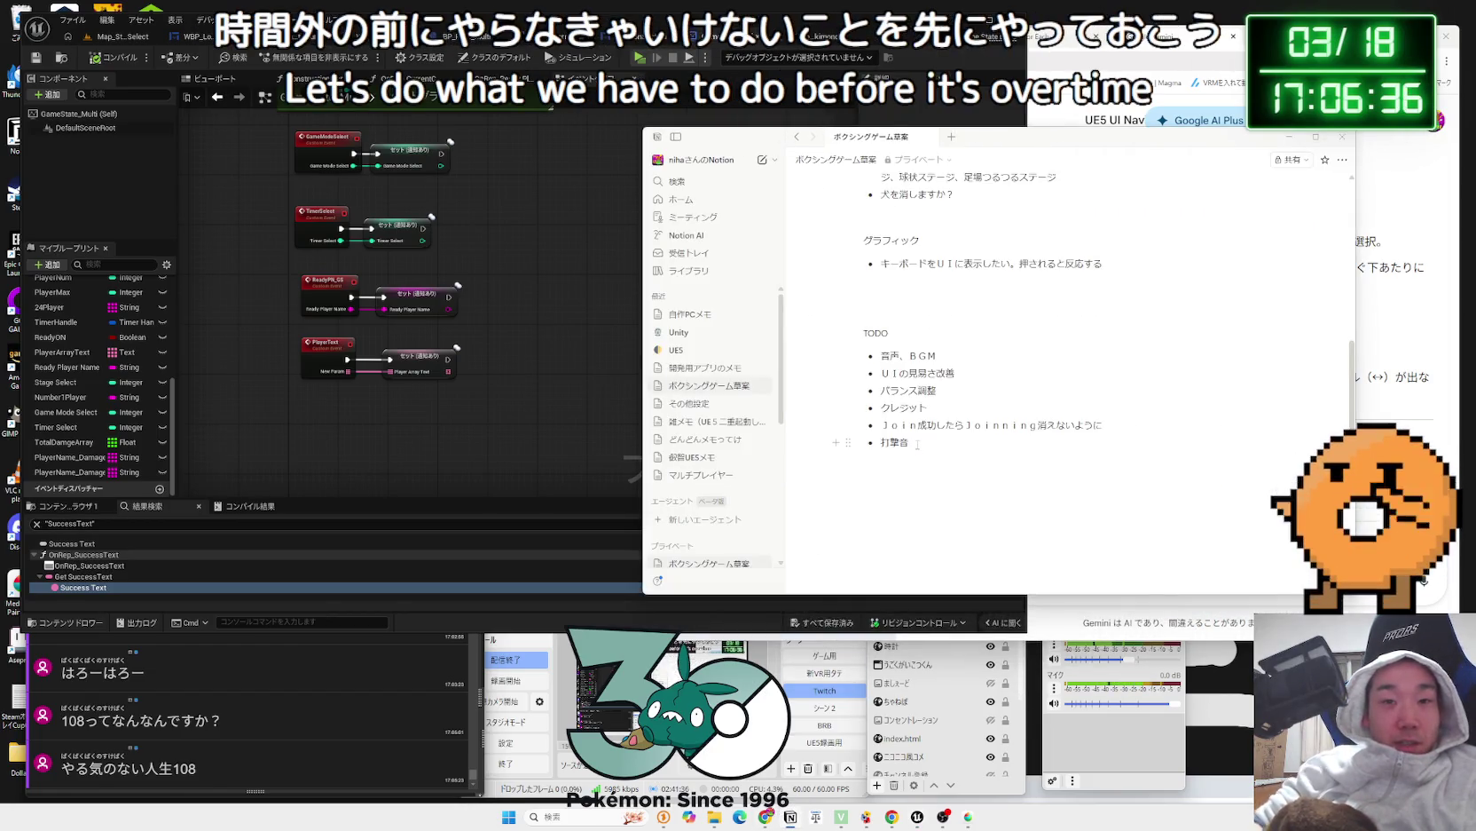
{"action": "key", "text": "BackSpace"}
{"action": "key", "text": "BackSpace"}
{"action": "key", "text": "BackSpace"}
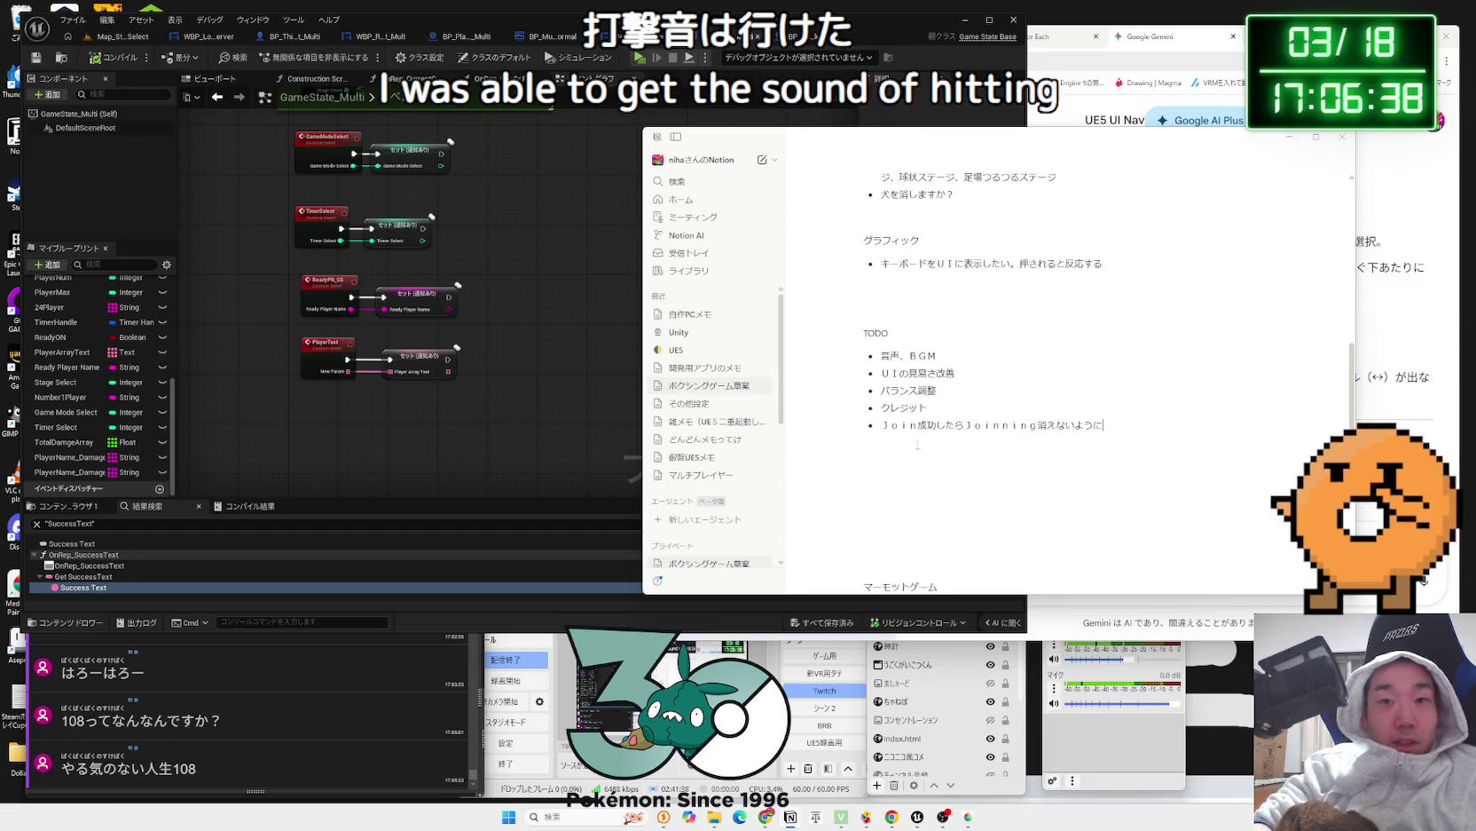
{"action": "key", "text": "space"}
{"action": "key", "text": "Return"}
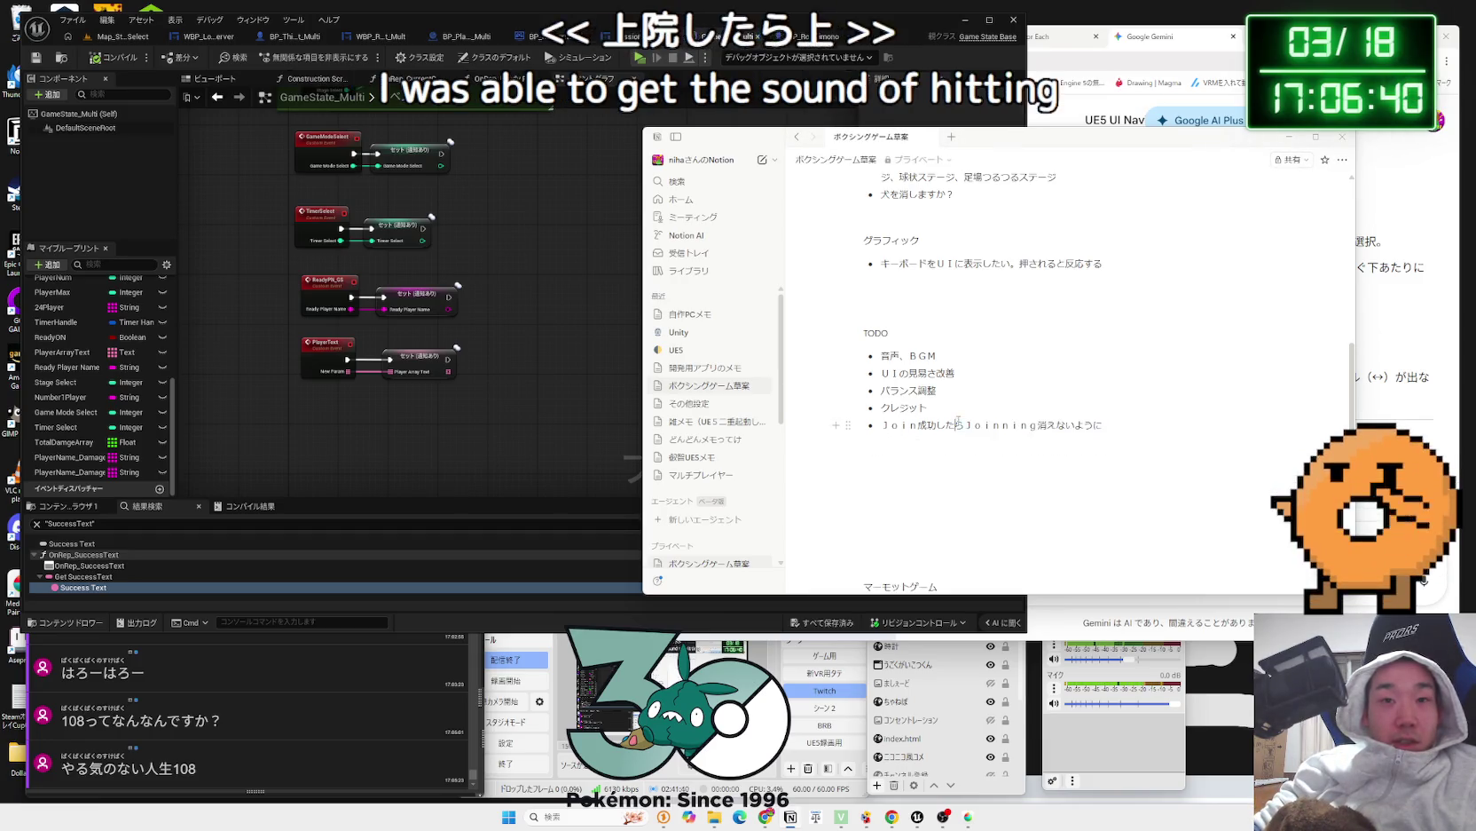
{"action": "left_click", "coordinate": [530, 314]}
{"action": "scroll", "coordinate": [530, 314], "scroll_direction": "down", "scroll_amount": 2}
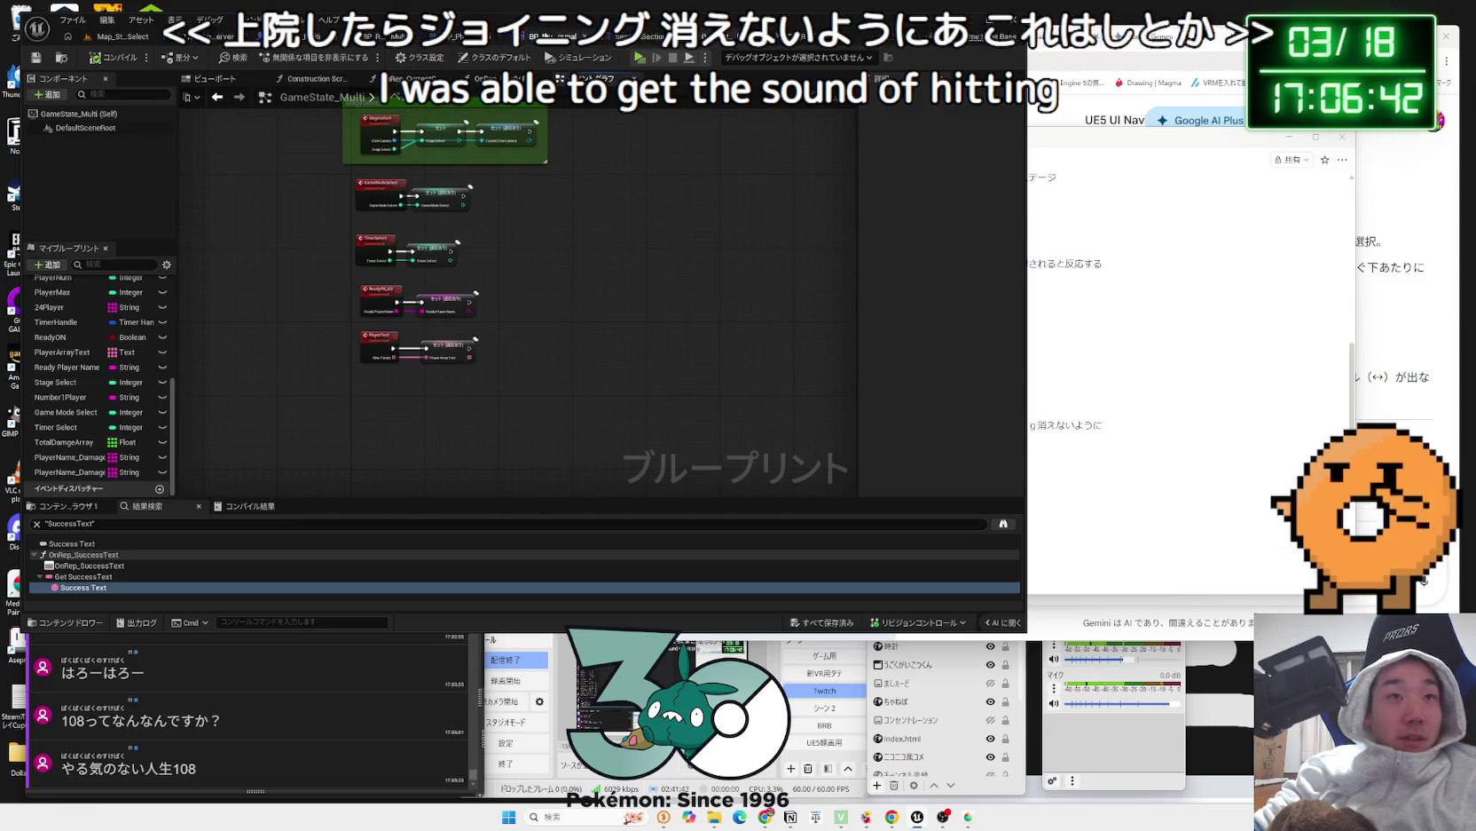
{"action": "key", "text": "ctrl+Tab"}
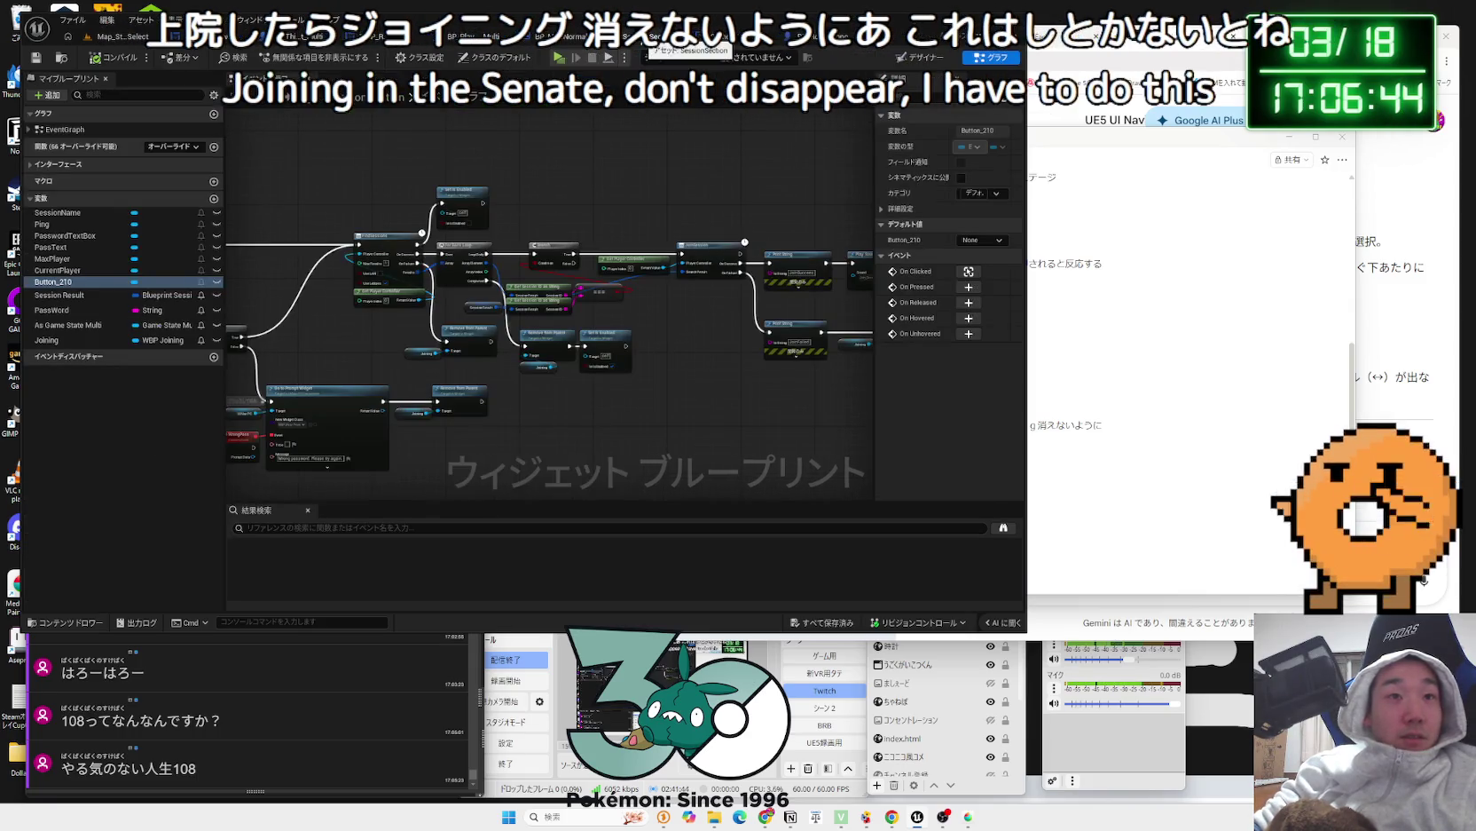
- Delete Remove from Parent and Joining, then wire For Each Loop Completed to Set Is Enabled
{"action": "scroll", "coordinate": [492, 314], "scroll_direction": "up", "scroll_amount": 2}
{"action": "scroll", "coordinate": [425, 329], "scroll_direction": "up", "scroll_amount": 2}
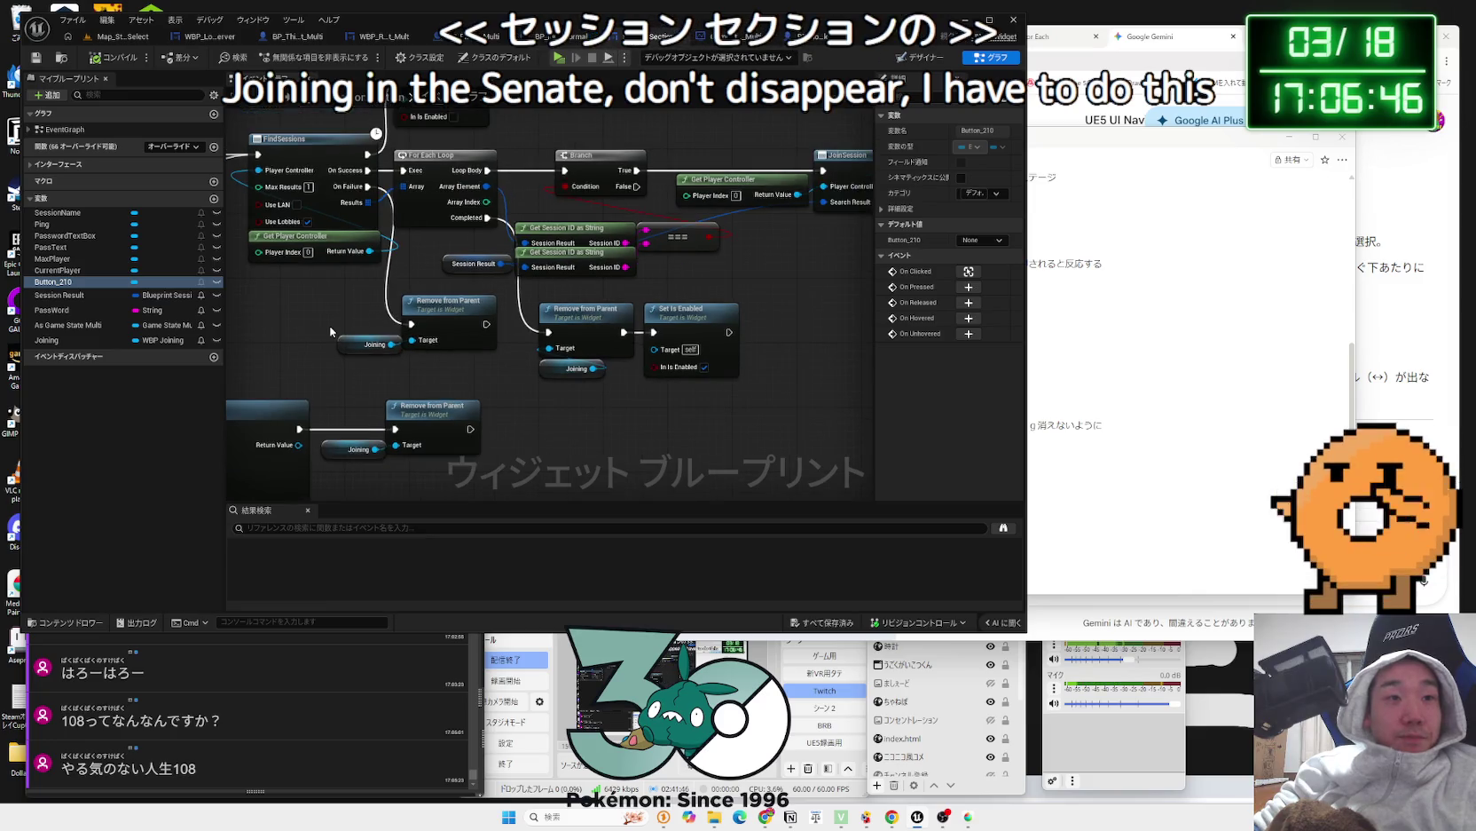
{"action": "mouse_move", "coordinate": [425, 328]}
{"action": "left_mouse_down"}
{"action": "mouse_move", "coordinate": [470, 395]}
{"action": "mouse_move", "coordinate": [479, 362]}
{"action": "mouse_move", "coordinate": [461, 353]}
{"action": "left_mouse_up"}
{"action": "scroll", "coordinate": [455, 348], "scroll_direction": "down", "scroll_amount": 2}
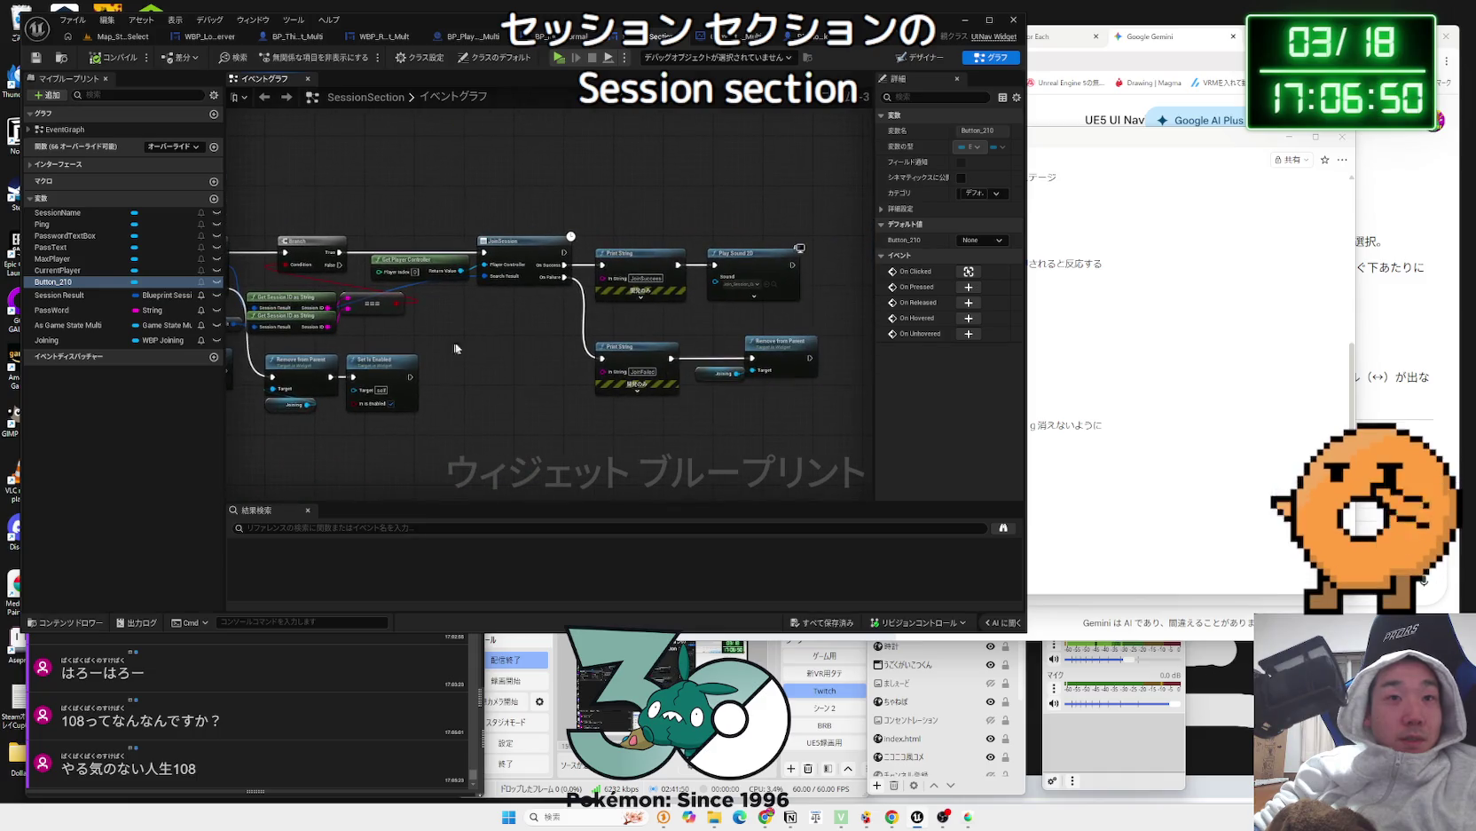
{"action": "left_click_drag", "start_coordinate": [653, 344], "coordinate": [507, 343]}
{"action": "scroll", "coordinate": [507, 343], "scroll_direction": "up", "scroll_amount": 2}
{"action": "mouse_move", "coordinate": [472, 184]}
{"action": "left_mouse_down"}
{"action": "mouse_move", "coordinate": [651, 309]}
{"action": "mouse_move", "coordinate": [642, 291]}
{"action": "left_mouse_up"}
{"action": "scroll", "coordinate": [495, 181], "scroll_direction": "down", "scroll_amount": 1}
{"action": "left_click_drag", "start_coordinate": [495, 181], "coordinate": [479, 410]}
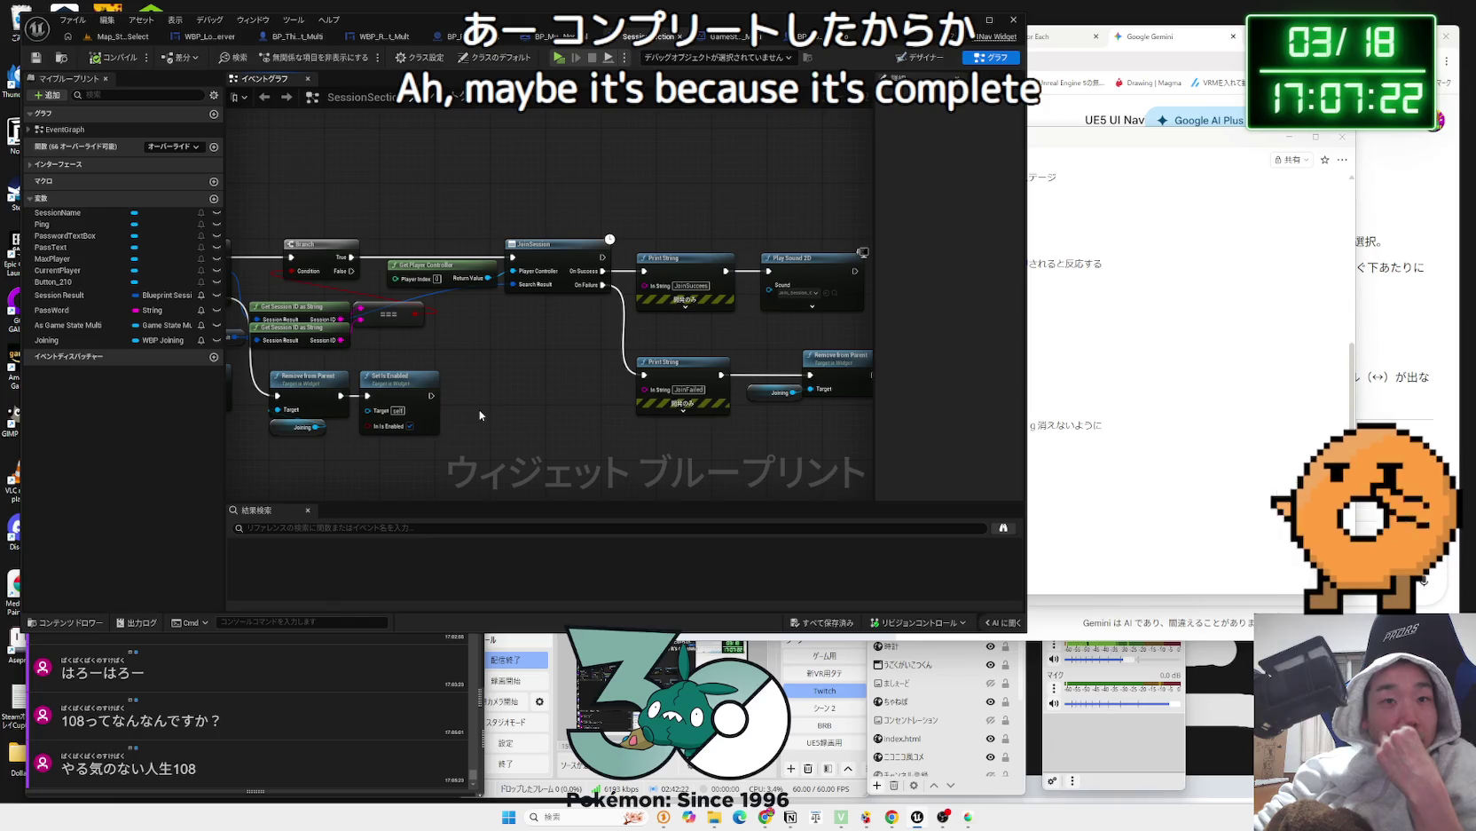
{"action": "left_click_drag", "start_coordinate": [473, 408], "coordinate": [637, 376]}
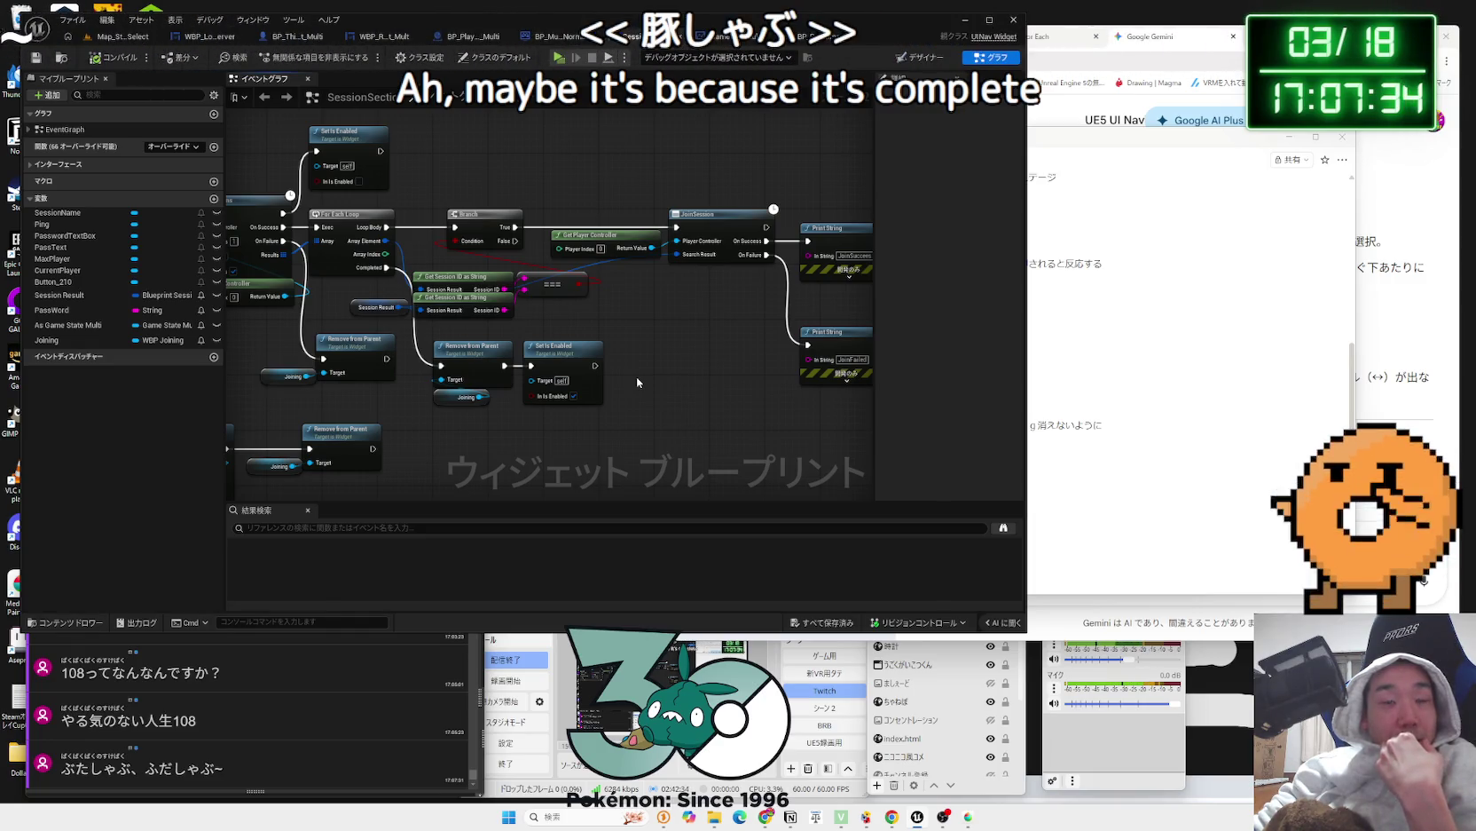
{"action": "mouse_move", "coordinate": [637, 382]}
{"action": "left_mouse_down"}
{"action": "mouse_move", "coordinate": [571, 410]}
{"action": "mouse_move", "coordinate": [533, 391]}
{"action": "left_mouse_up"}
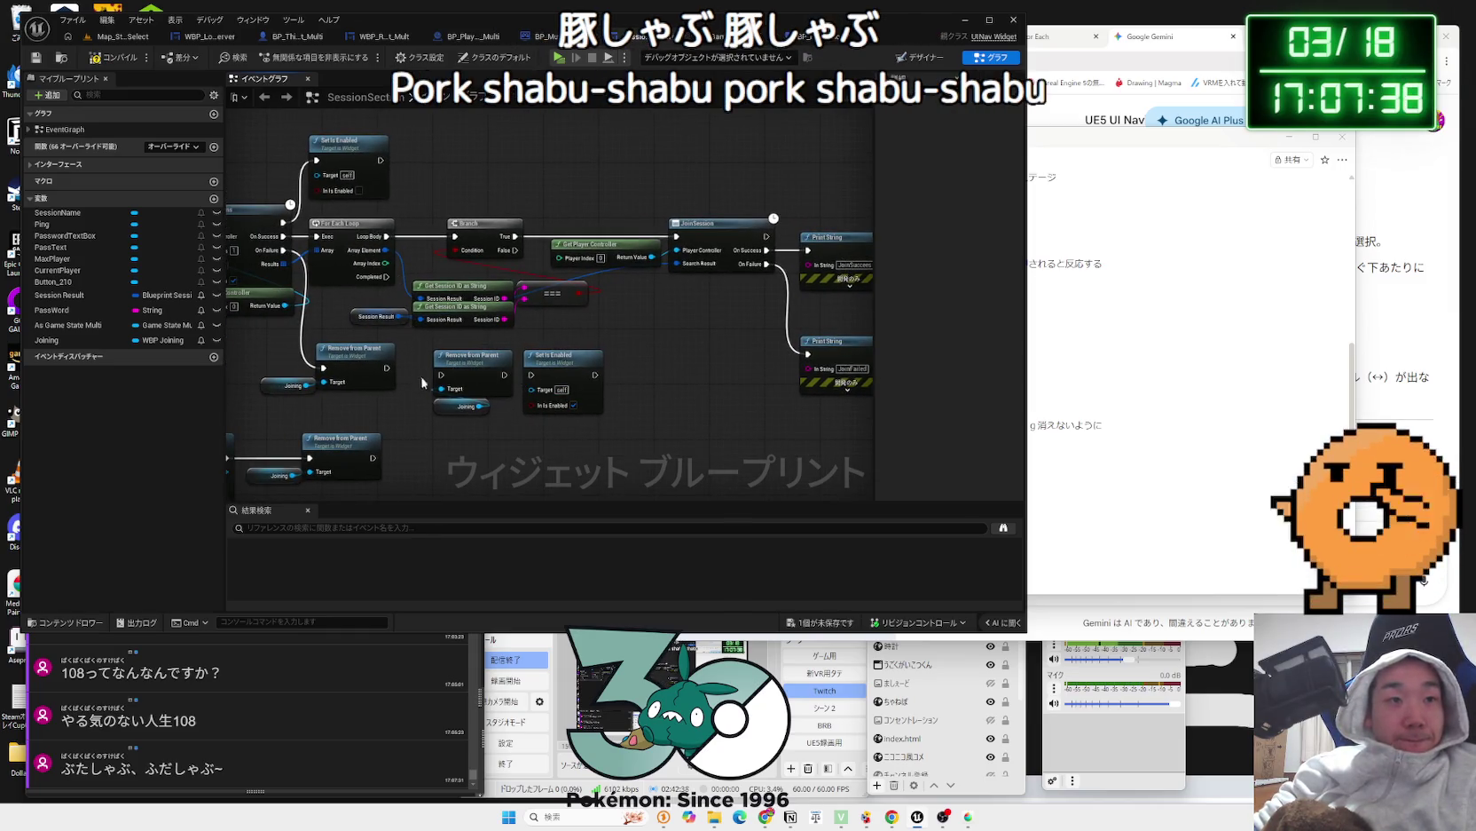
{"action": "key", "text": "Delete"}
{"action": "left_click_drag", "start_coordinate": [575, 382], "coordinate": [527, 373]}
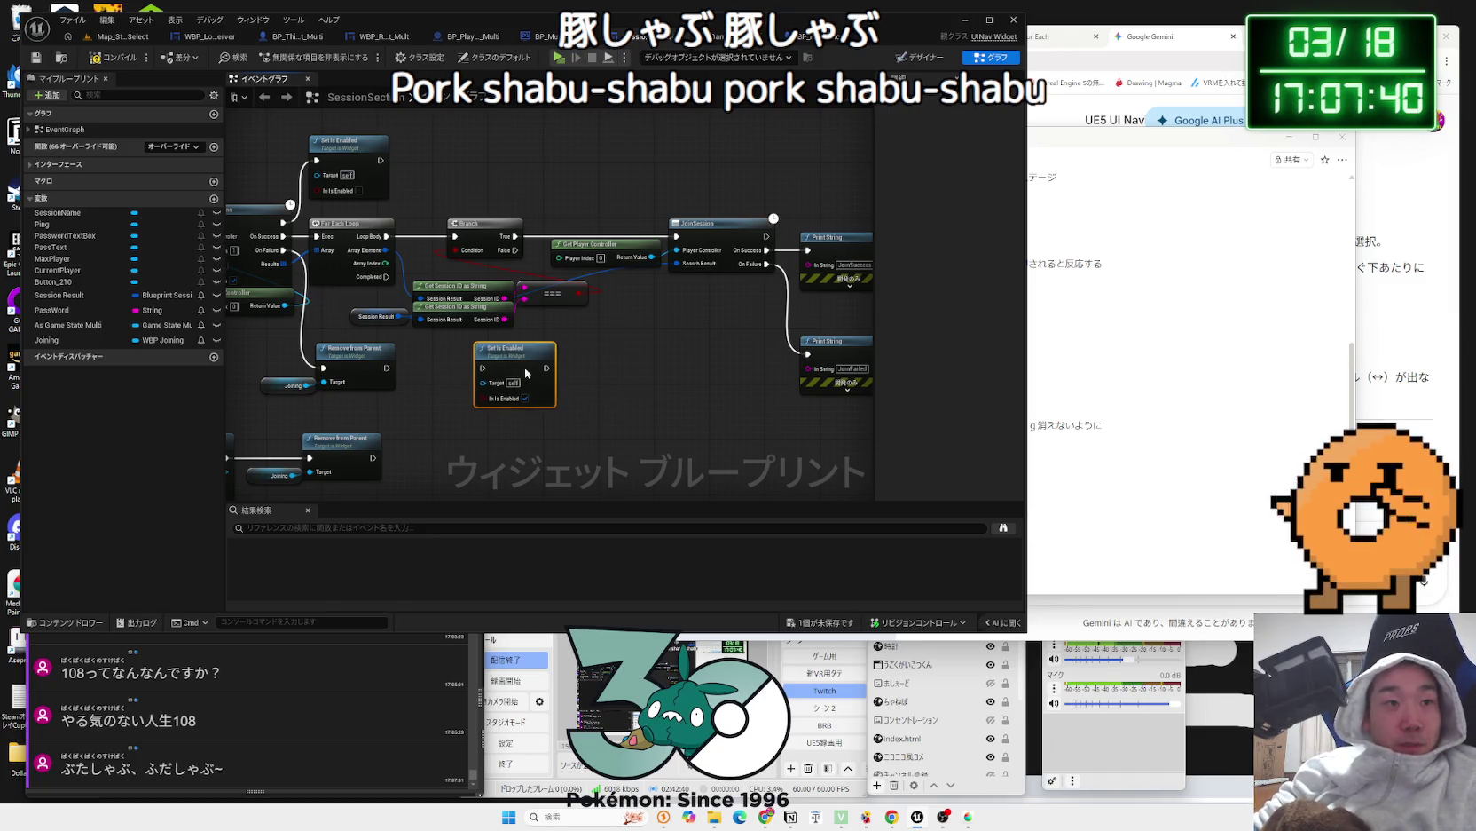
{"action": "left_click_drag", "start_coordinate": [386, 276], "coordinate": [486, 367]}
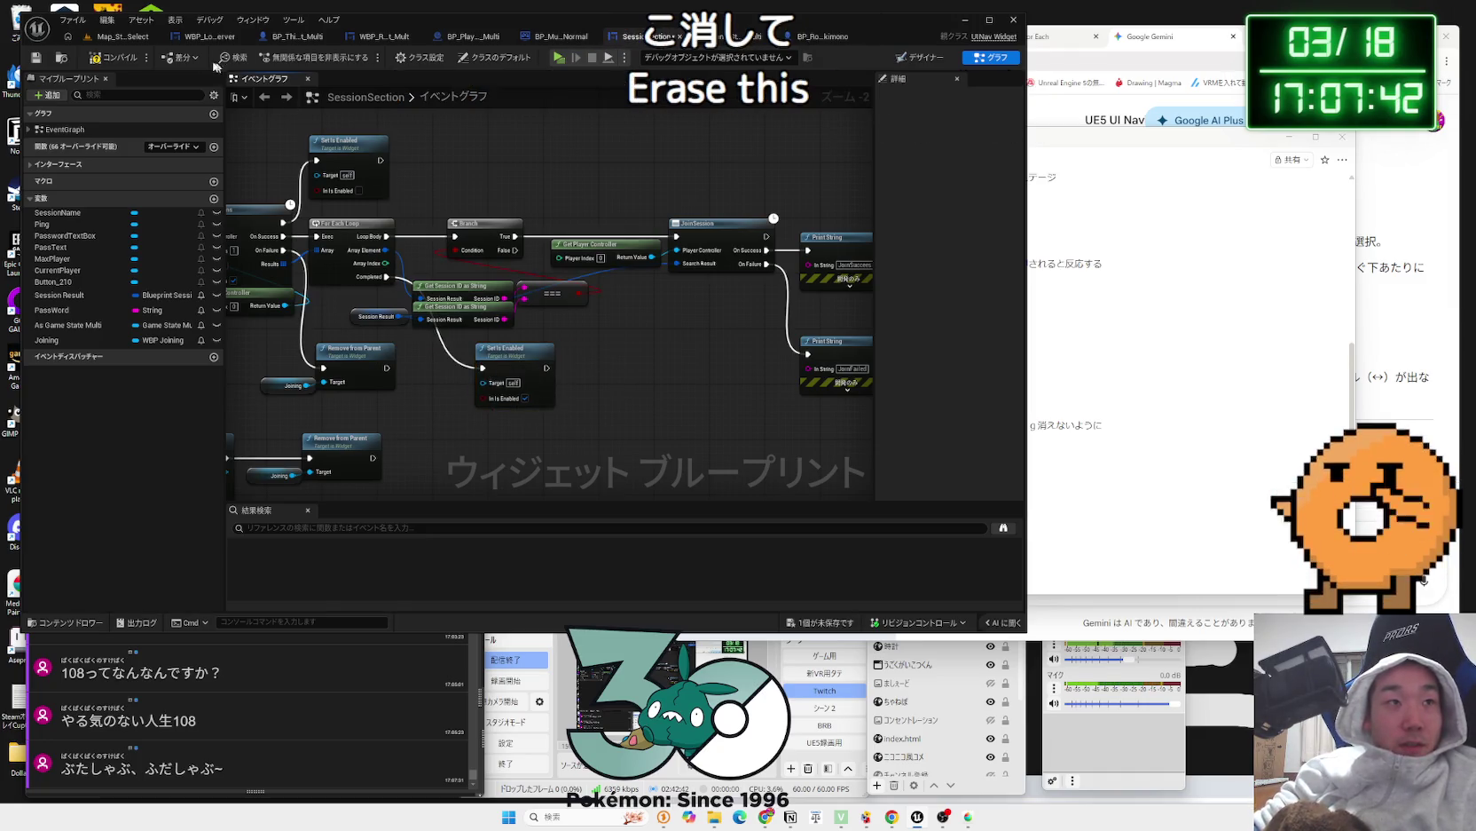
- Review the JoinSession success and failure branches and save the SessionSection blueprint
{"action": "left_click_drag", "start_coordinate": [716, 233], "coordinate": [512, 230]}
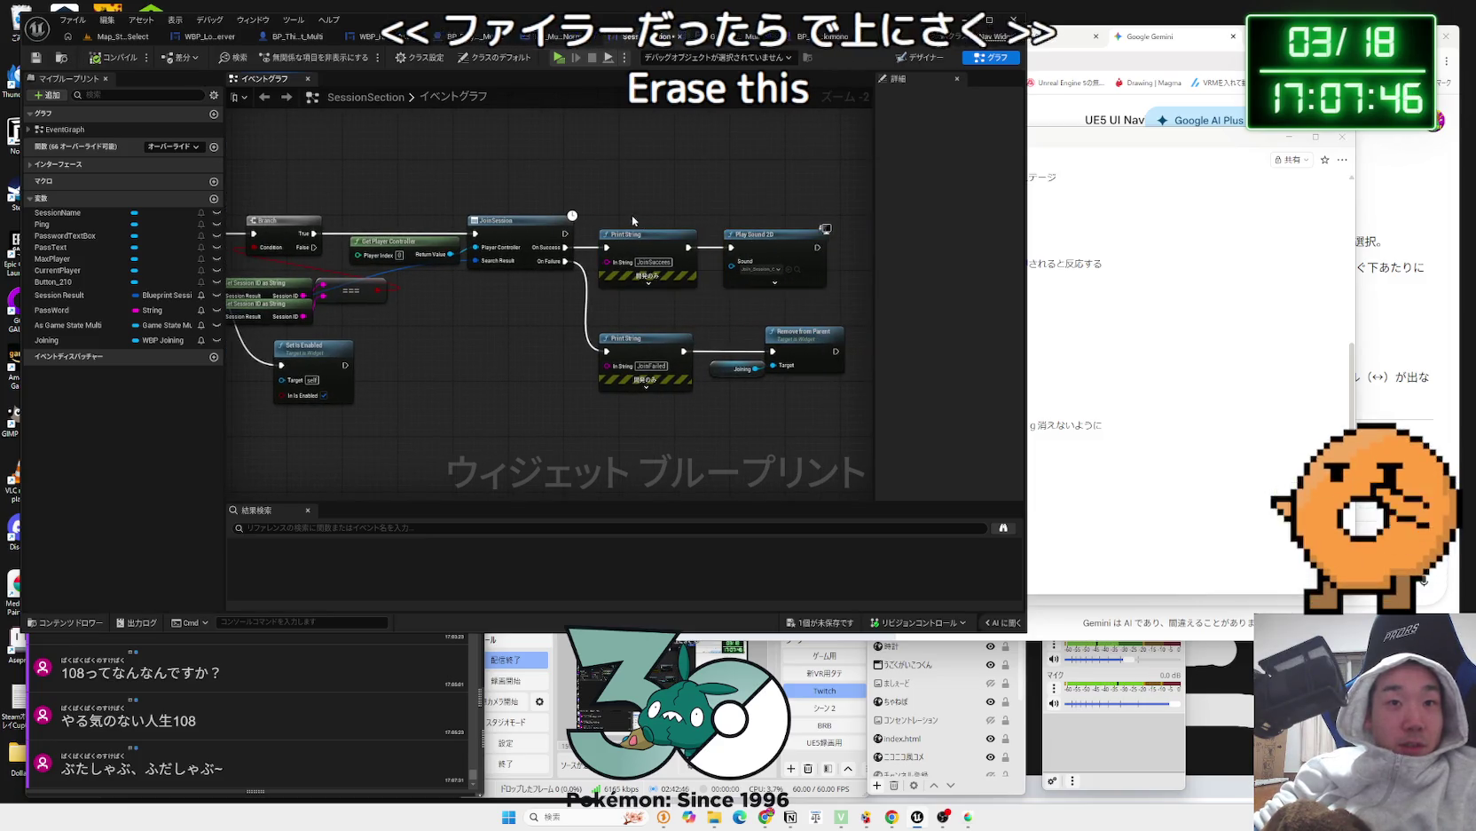
{"action": "left_click_drag", "start_coordinate": [800, 400], "coordinate": [683, 334]}
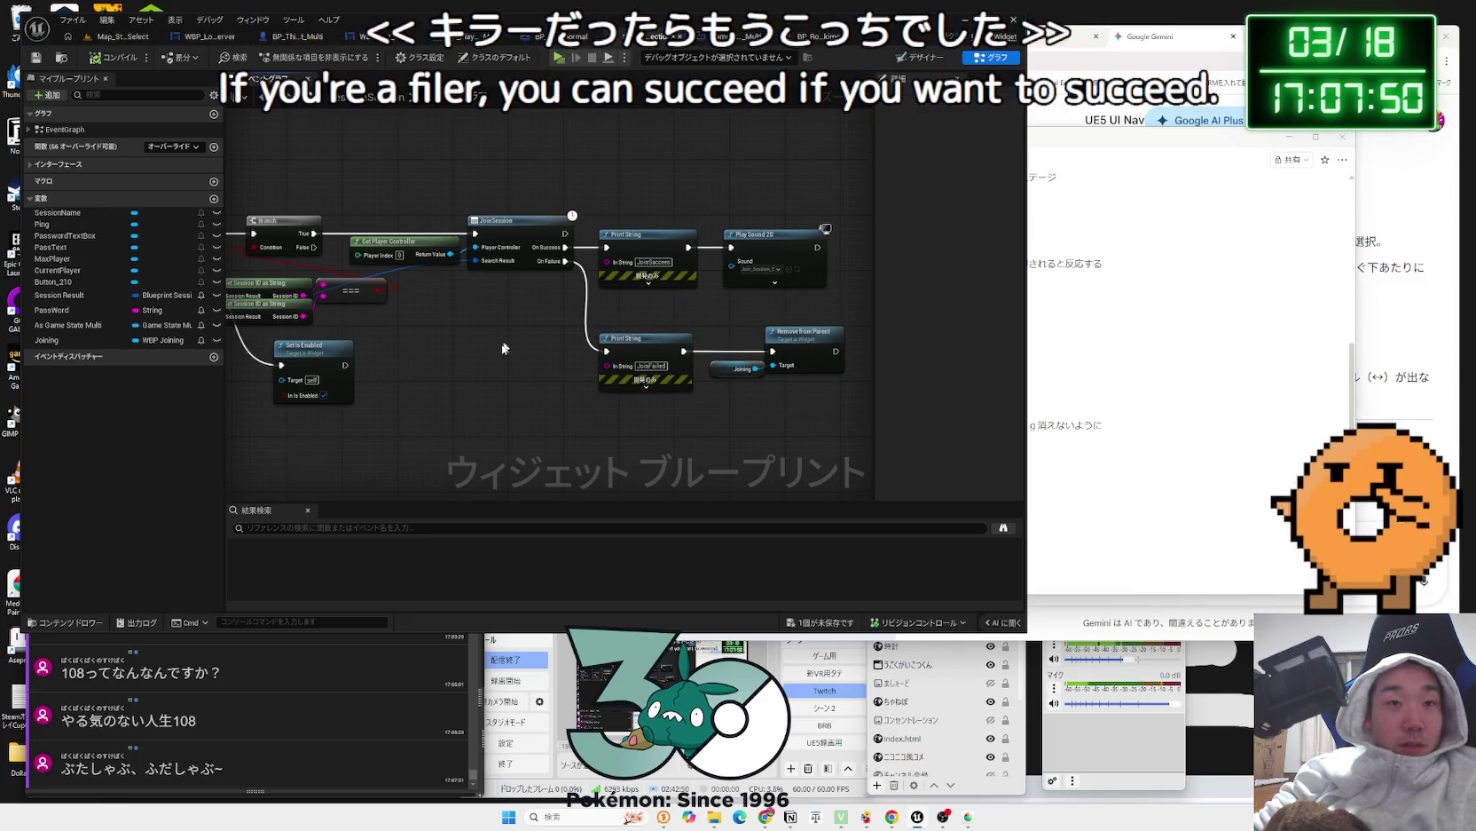
{"action": "scroll", "coordinate": [480, 390], "scroll_direction": "down", "scroll_amount": 1}
{"action": "scroll", "coordinate": [479, 390], "scroll_direction": "up", "scroll_amount": 3}
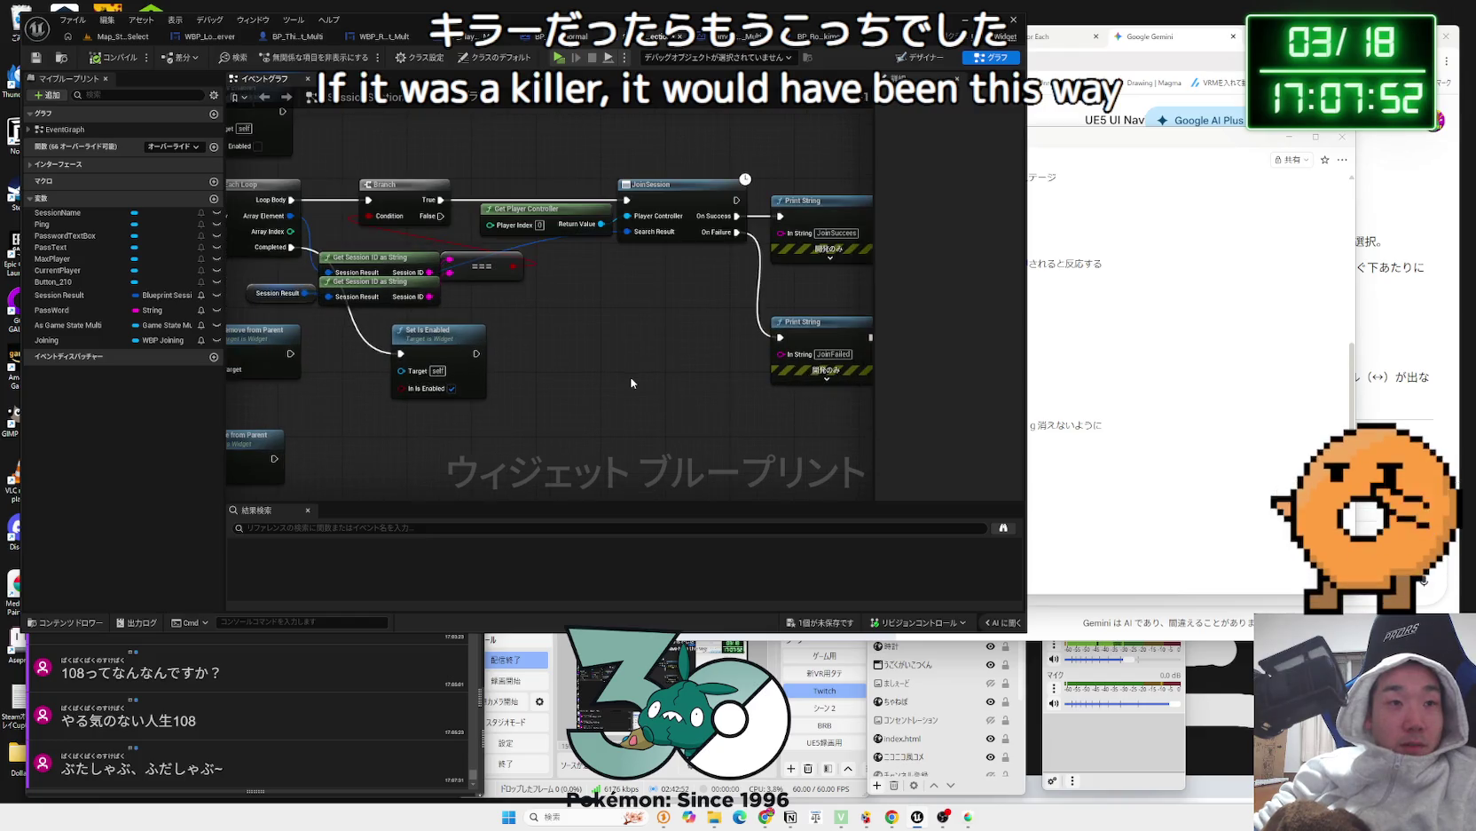
{"action": "left_click_drag", "start_coordinate": [521, 381], "coordinate": [431, 385]}
{"action": "scroll", "coordinate": [430, 385], "scroll_direction": "down", "scroll_amount": 3}
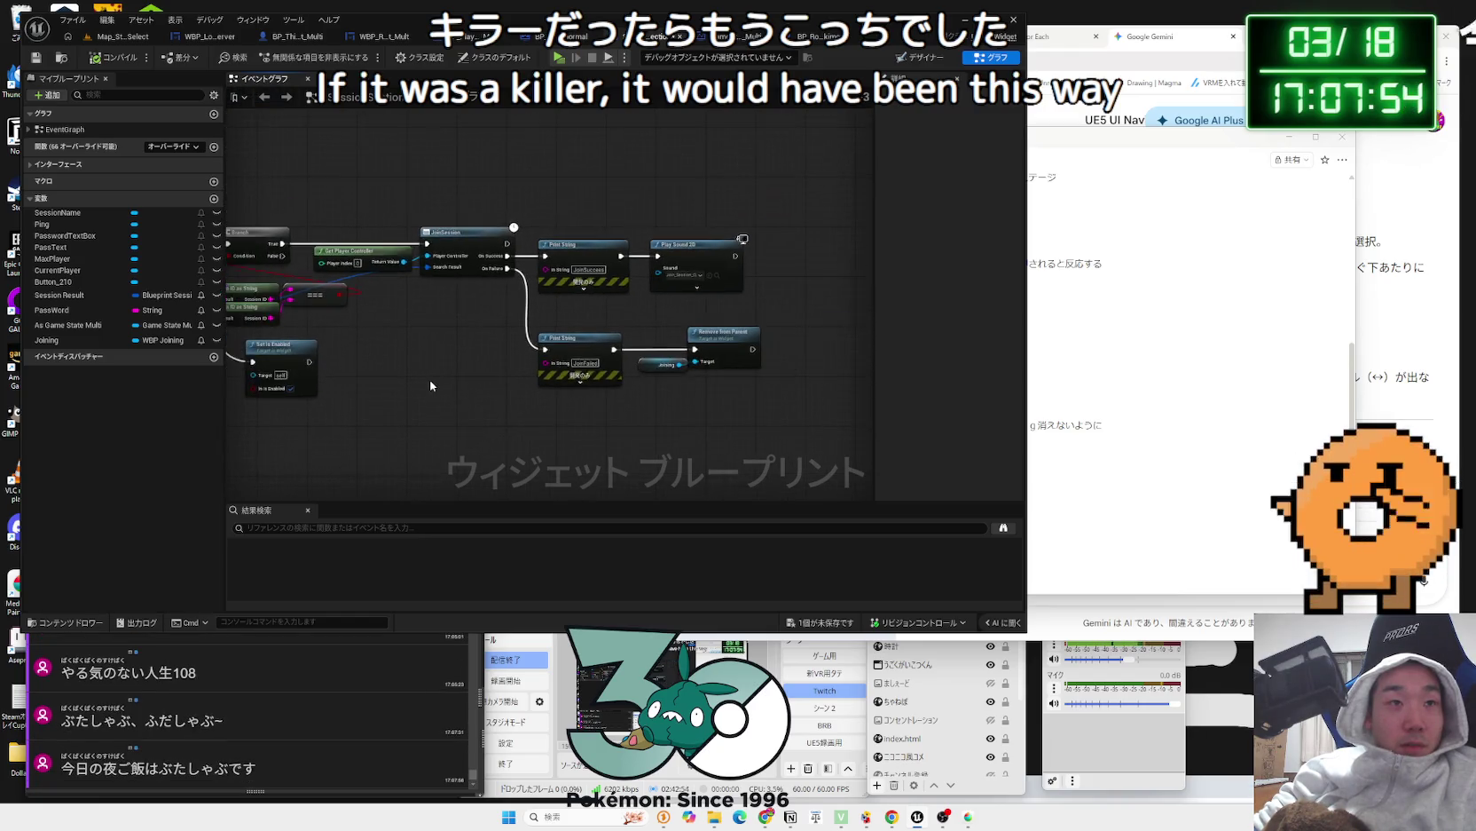
{"action": "left_click", "coordinate": [806, 625]}
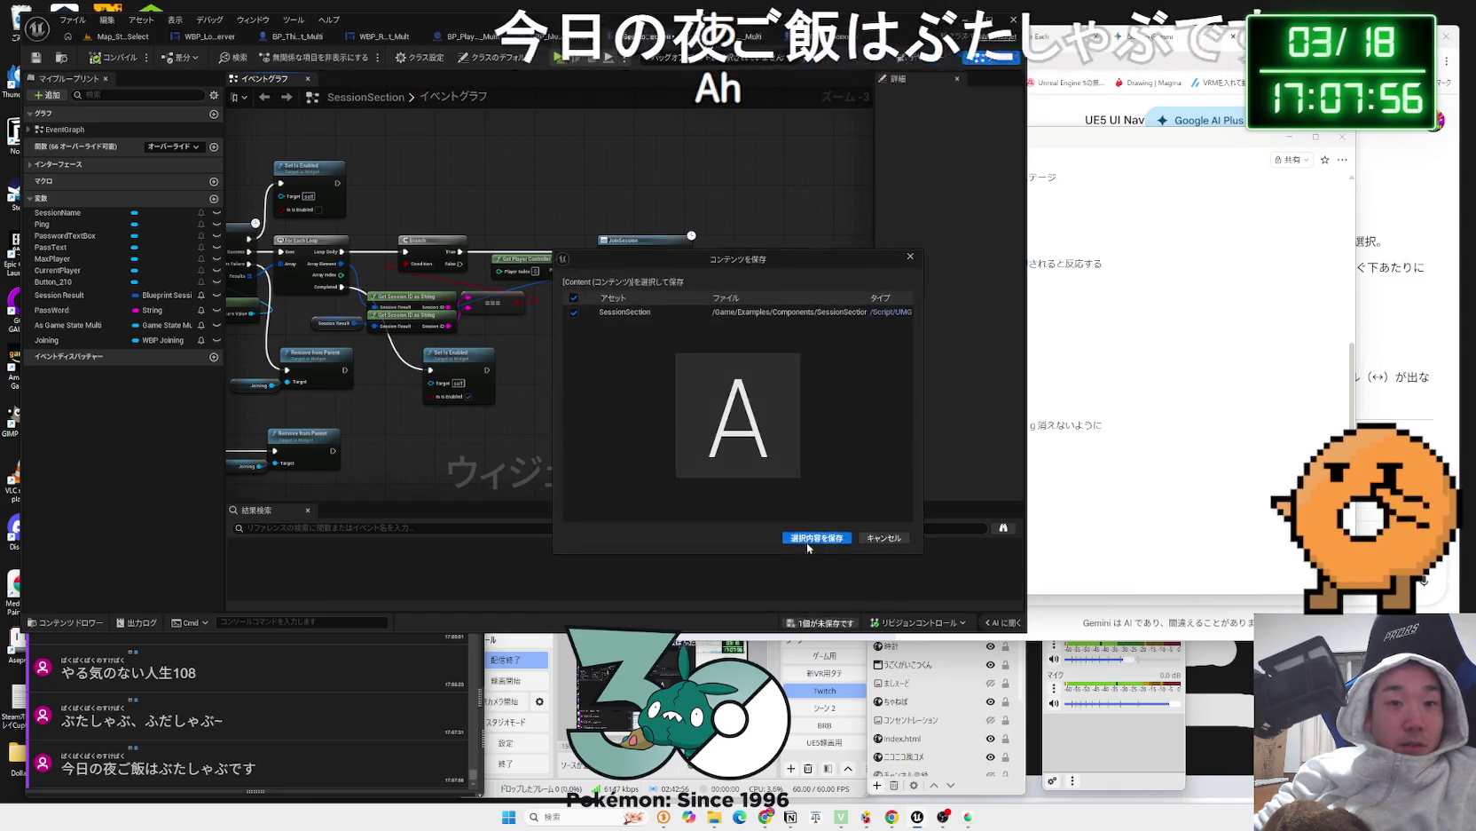
- Confirm saving SessionSection and pan the graph back to the FindSessions and Branch nodes
{"action": "left_click", "coordinate": [807, 541]}
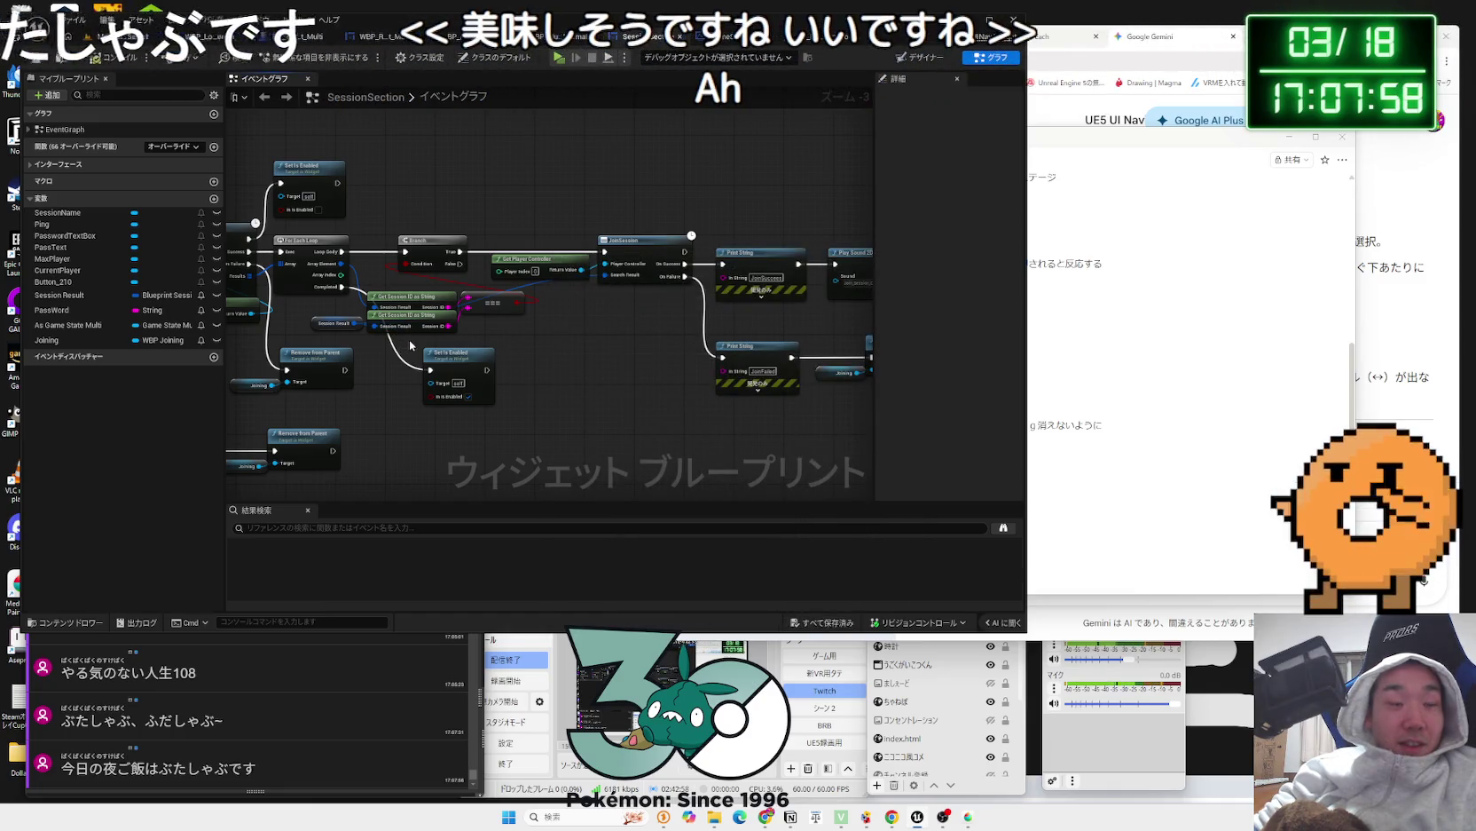
{"action": "left_click_drag", "start_coordinate": [414, 341], "coordinate": [574, 353]}
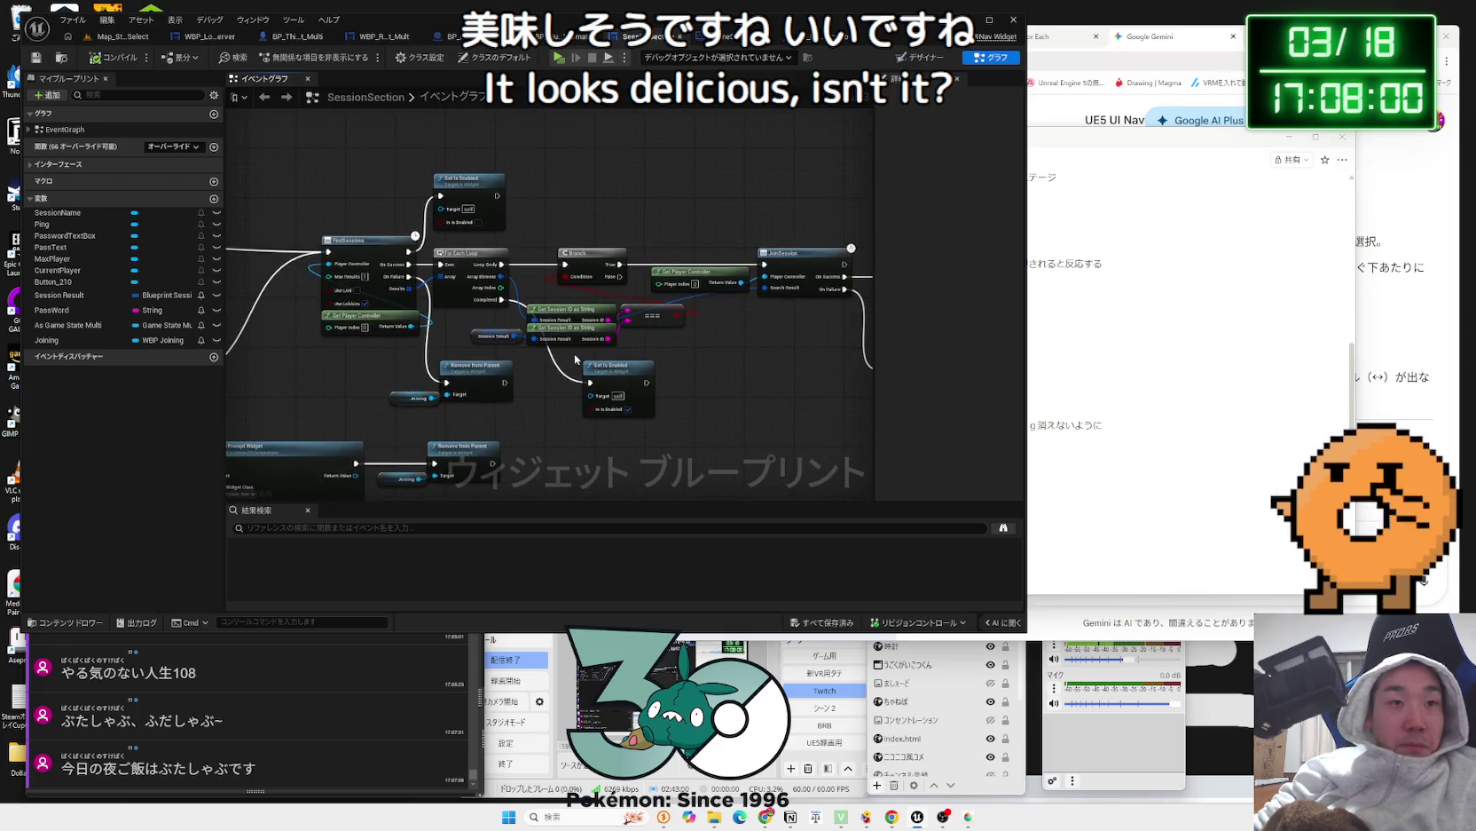
{"action": "left_click_drag", "start_coordinate": [450, 344], "coordinate": [576, 350]}
{"action": "mouse_move", "coordinate": [426, 310]}
{"action": "left_mouse_down"}
{"action": "mouse_move", "coordinate": [577, 302]}
{"action": "mouse_move", "coordinate": [574, 275]}
{"action": "left_mouse_up"}
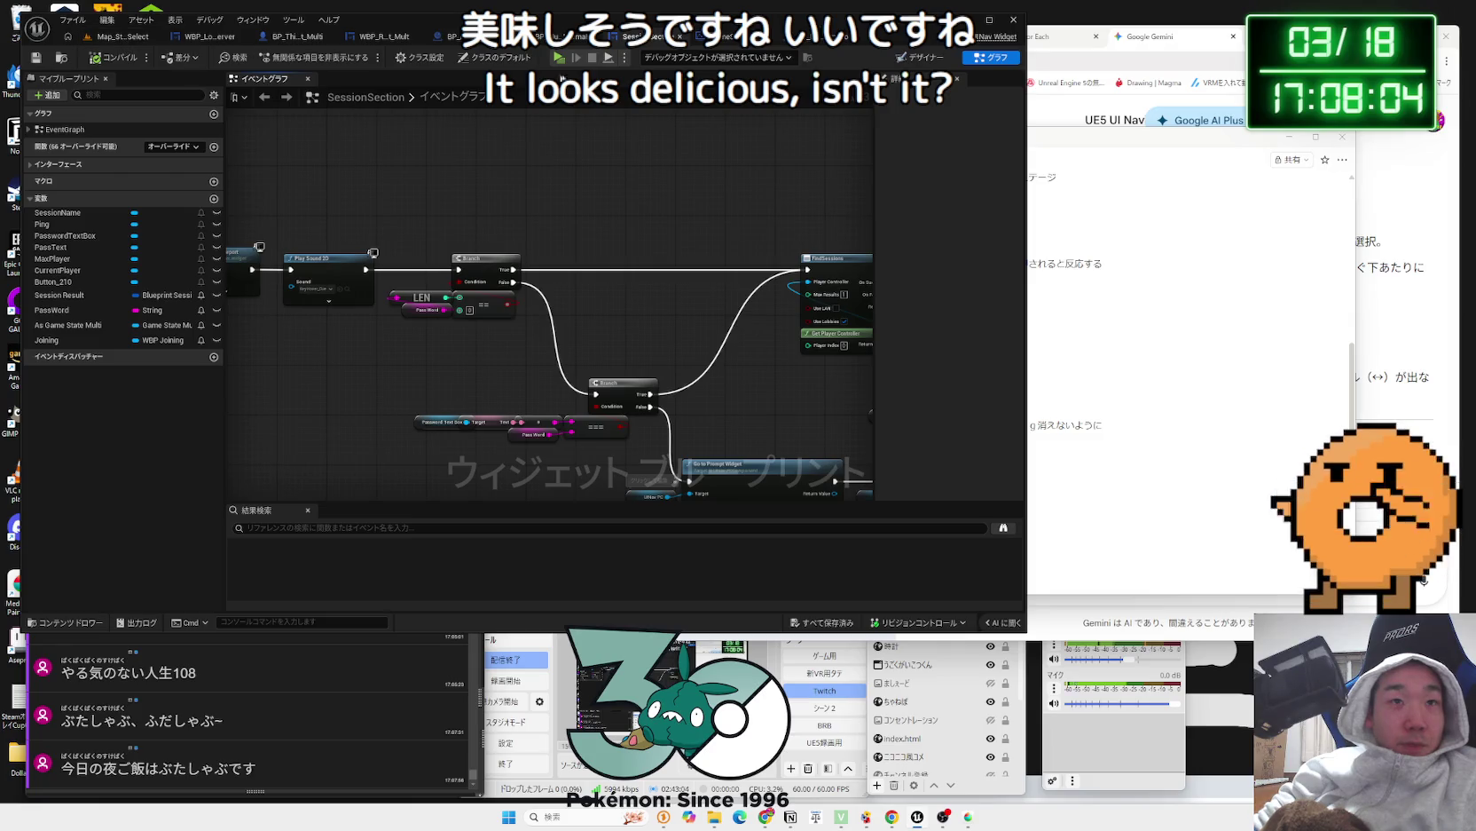
- Run a quick Standalone play test, stop it with Esc, and return to Map_StageSelect
{"action": "left_click", "coordinate": [625, 58]}
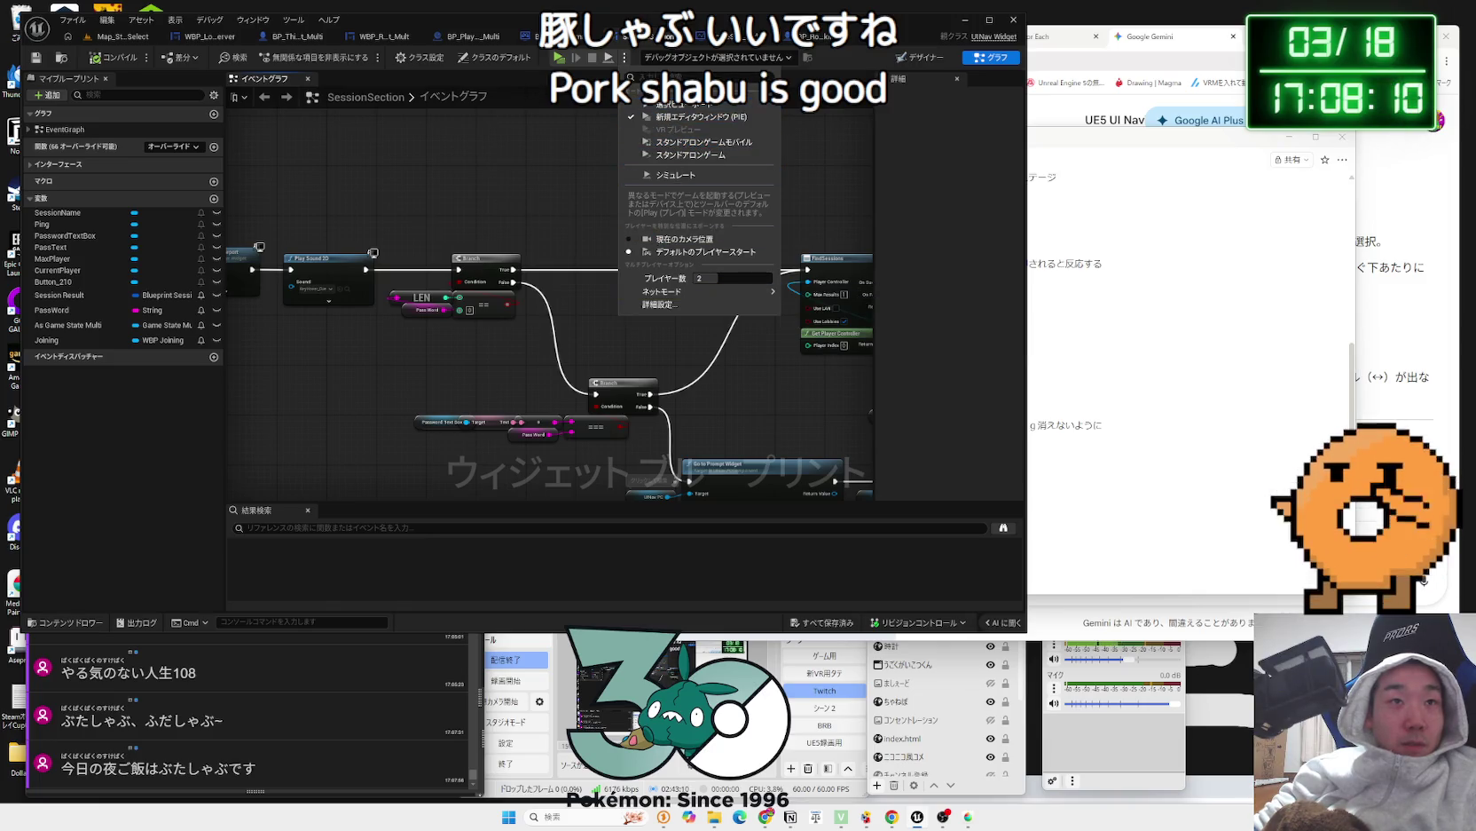
{"action": "left_click", "coordinate": [559, 57]}
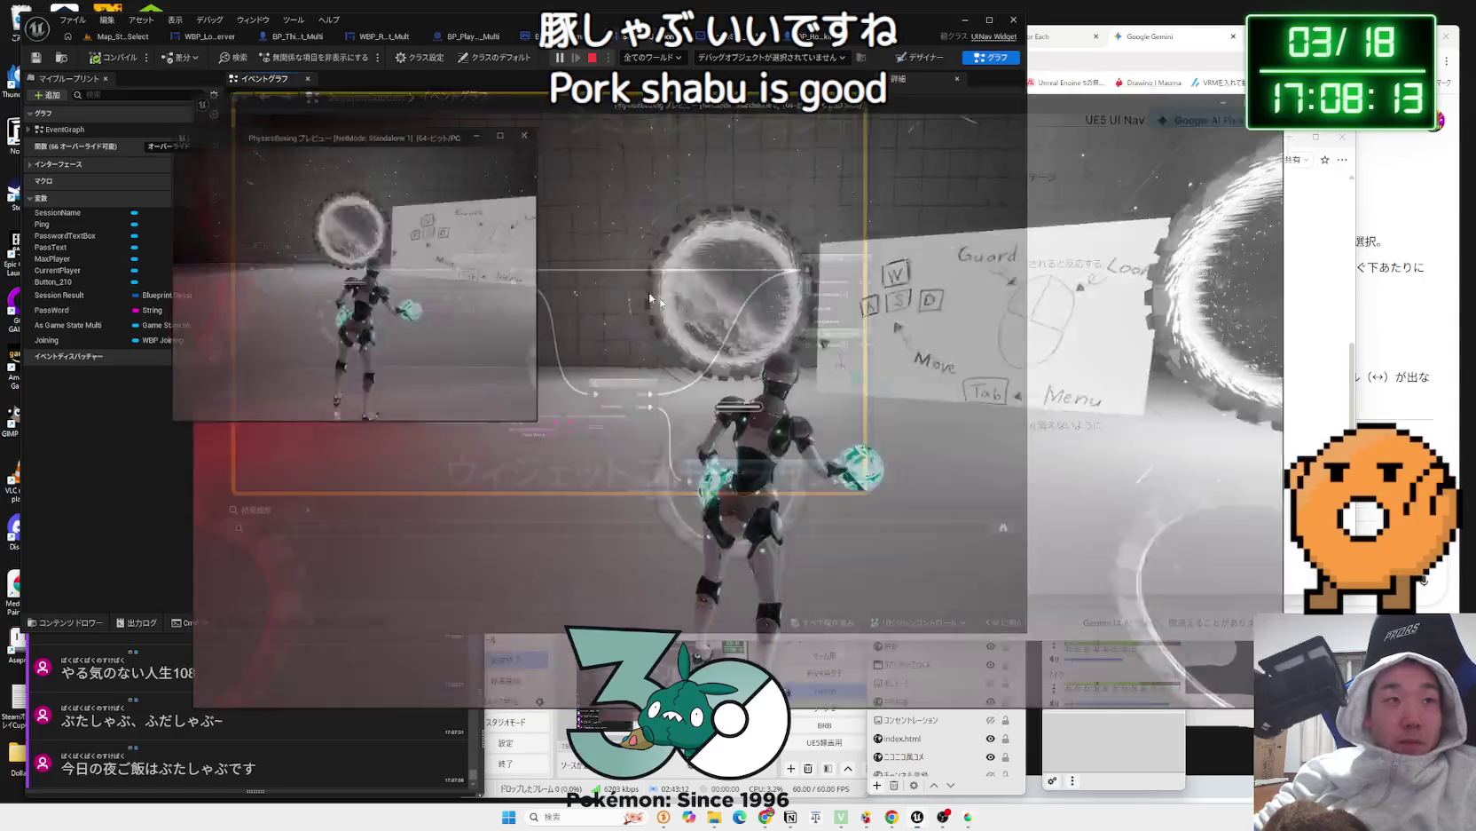
{"action": "key", "text": "Escape"}
{"action": "left_click", "coordinate": [122, 37]}
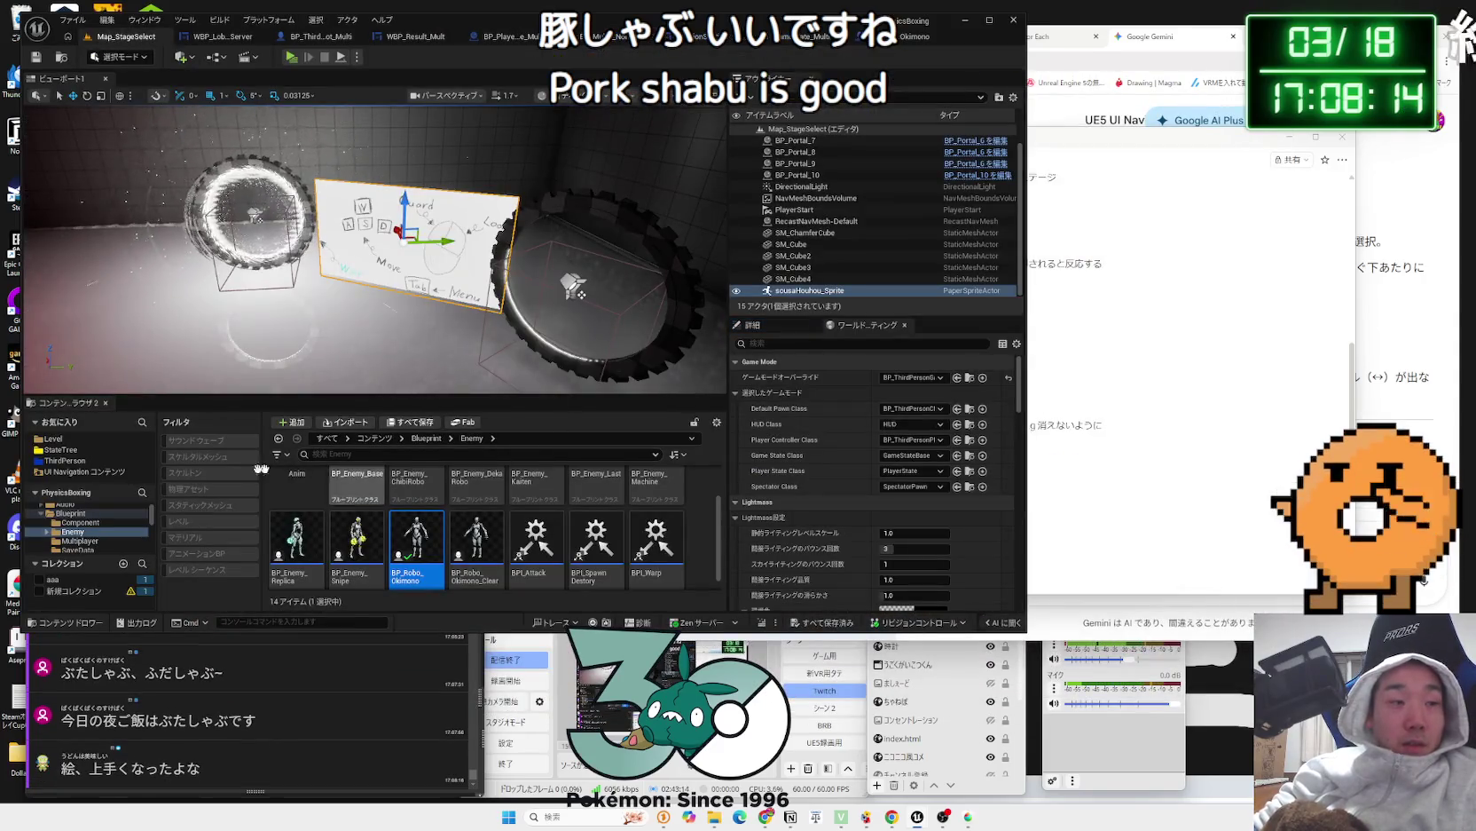
- Open Map_MainMenu from the Level folder, run 2 clients side by side, and choose Multi Player
{"action": "left_click", "coordinate": [279, 438]}
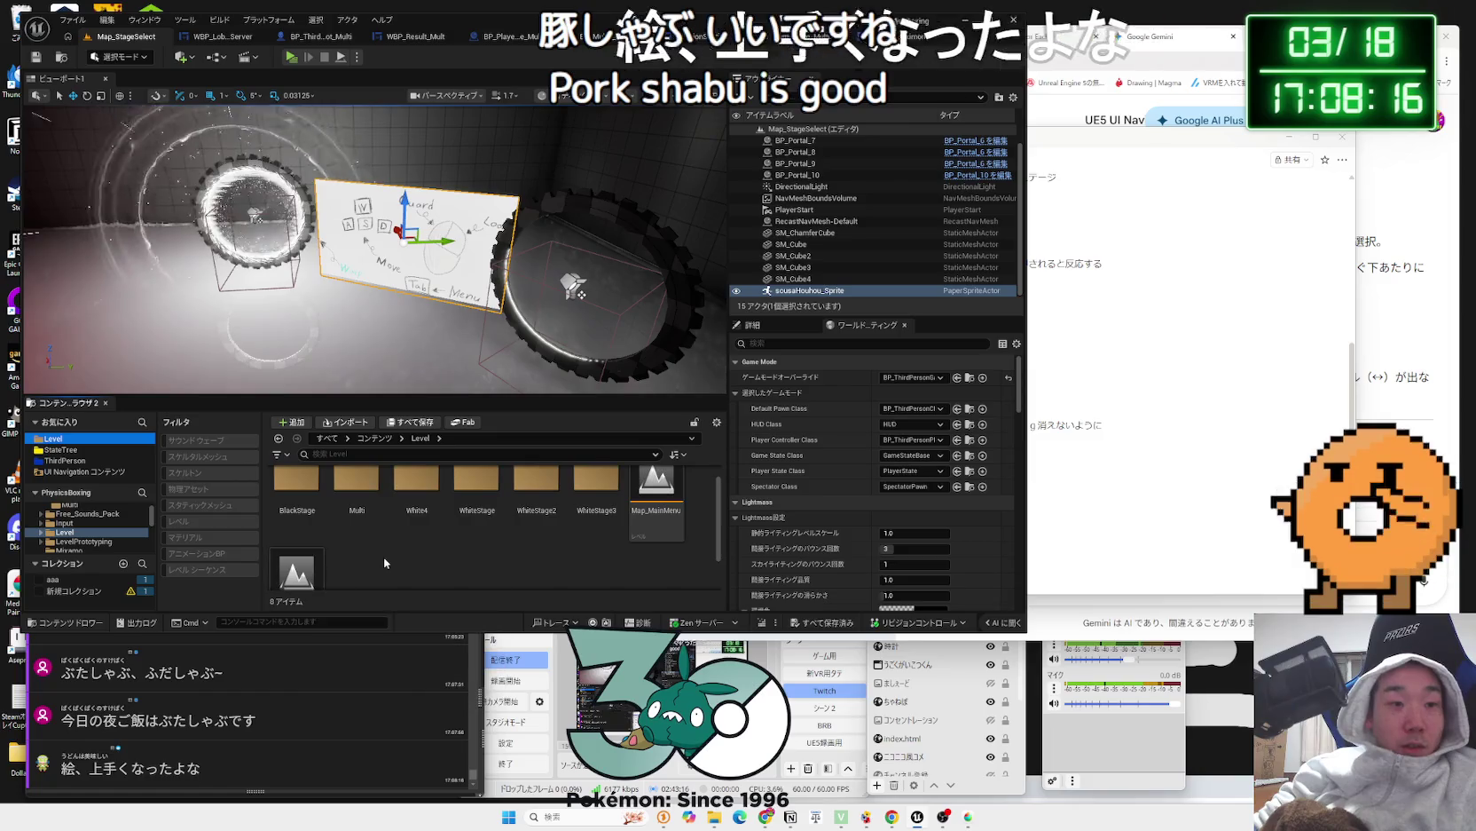
{"action": "double_click", "coordinate": [656, 493]}
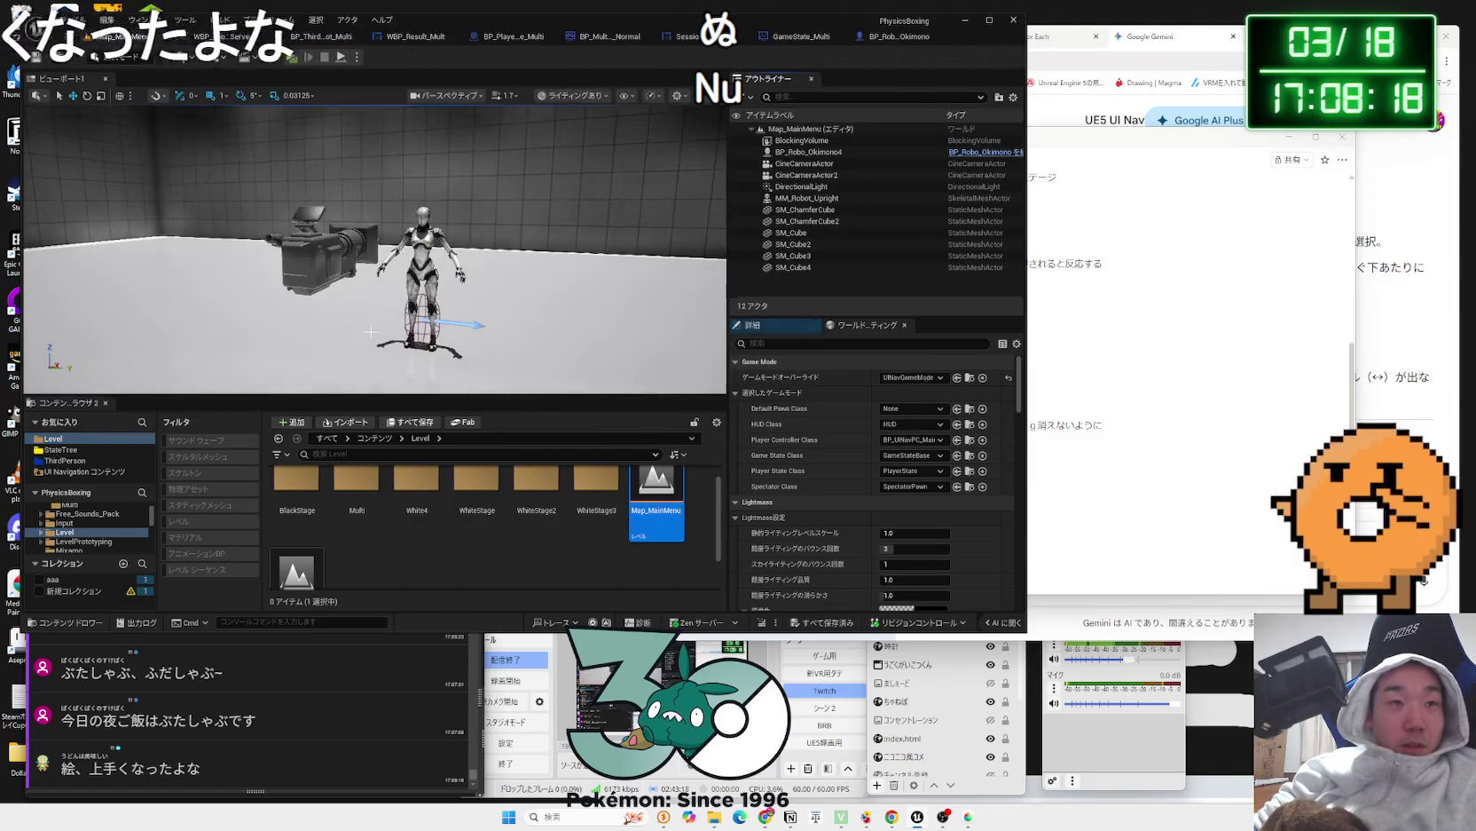
{"action": "left_click", "coordinate": [290, 57]}
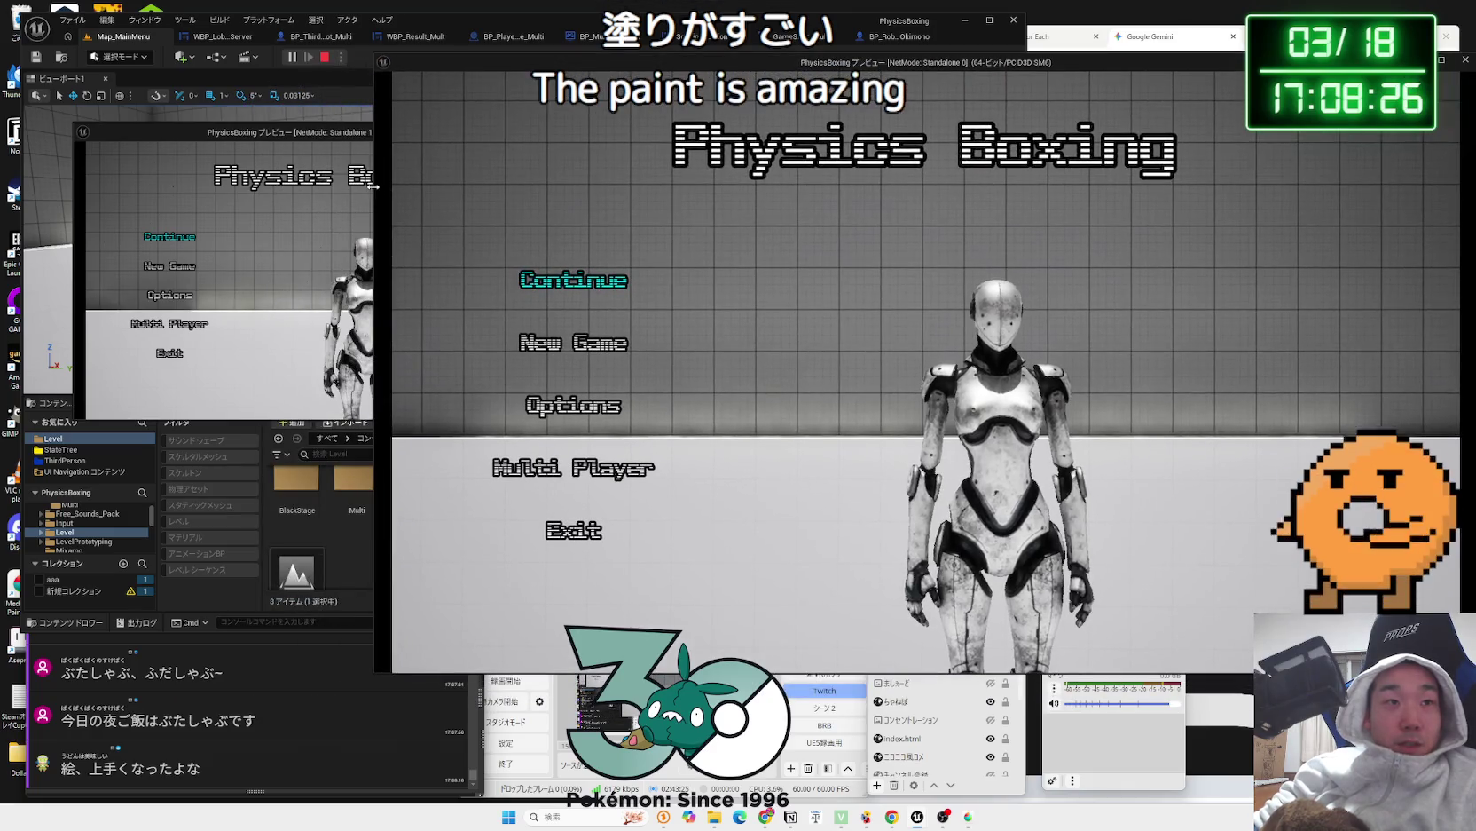
{"action": "left_click_drag", "start_coordinate": [374, 186], "coordinate": [686, 186]}
{"action": "mouse_move", "coordinate": [919, 61]}
{"action": "left_mouse_down"}
{"action": "mouse_move", "coordinate": [925, 231]}
{"action": "mouse_move", "coordinate": [818, 130]}
{"action": "left_mouse_up"}
{"action": "left_click", "coordinate": [731, 421]}
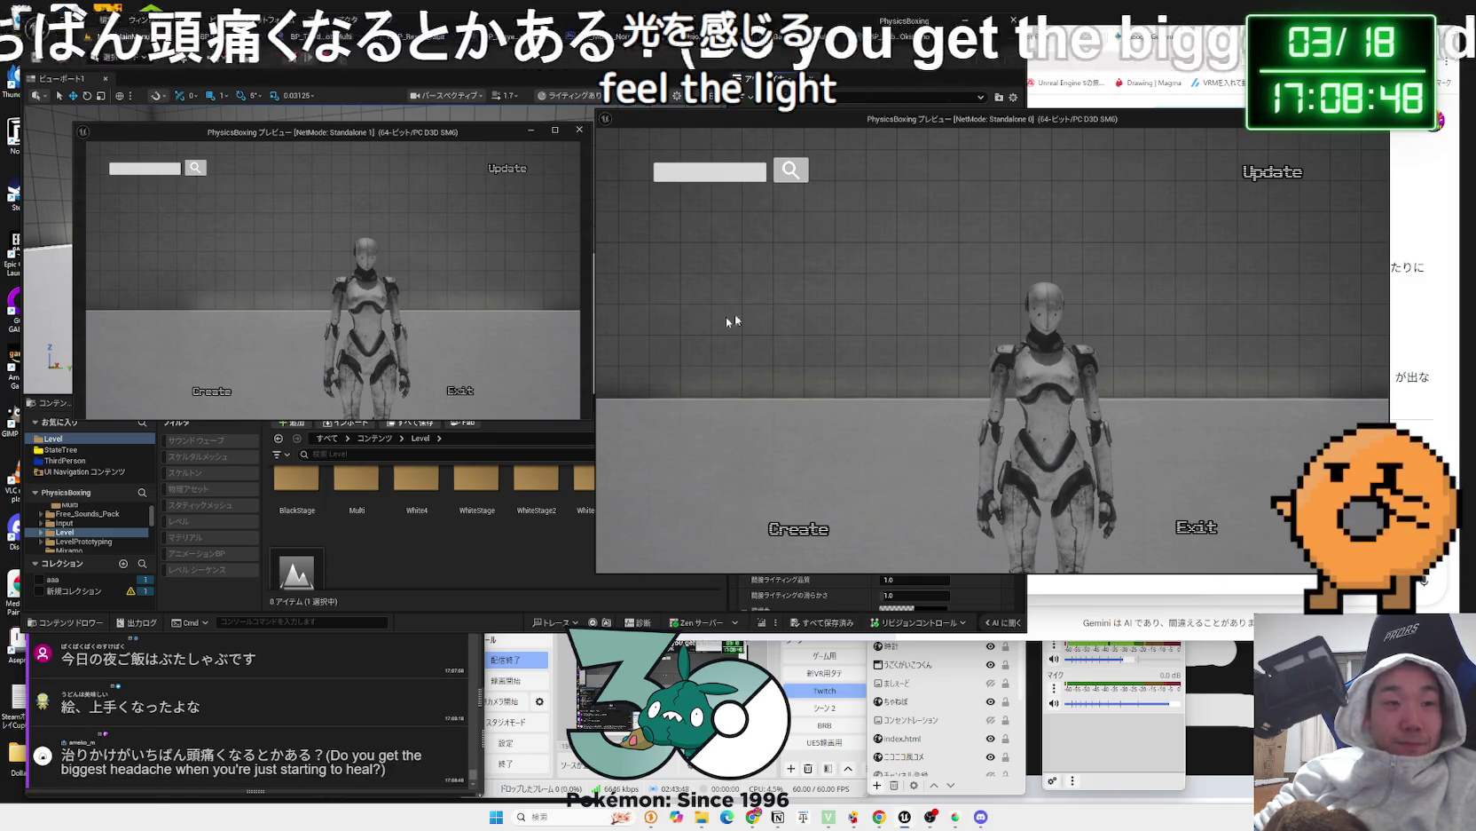
- Create a lobby for 2 players in one client
{"action": "left_click", "coordinate": [799, 529]}
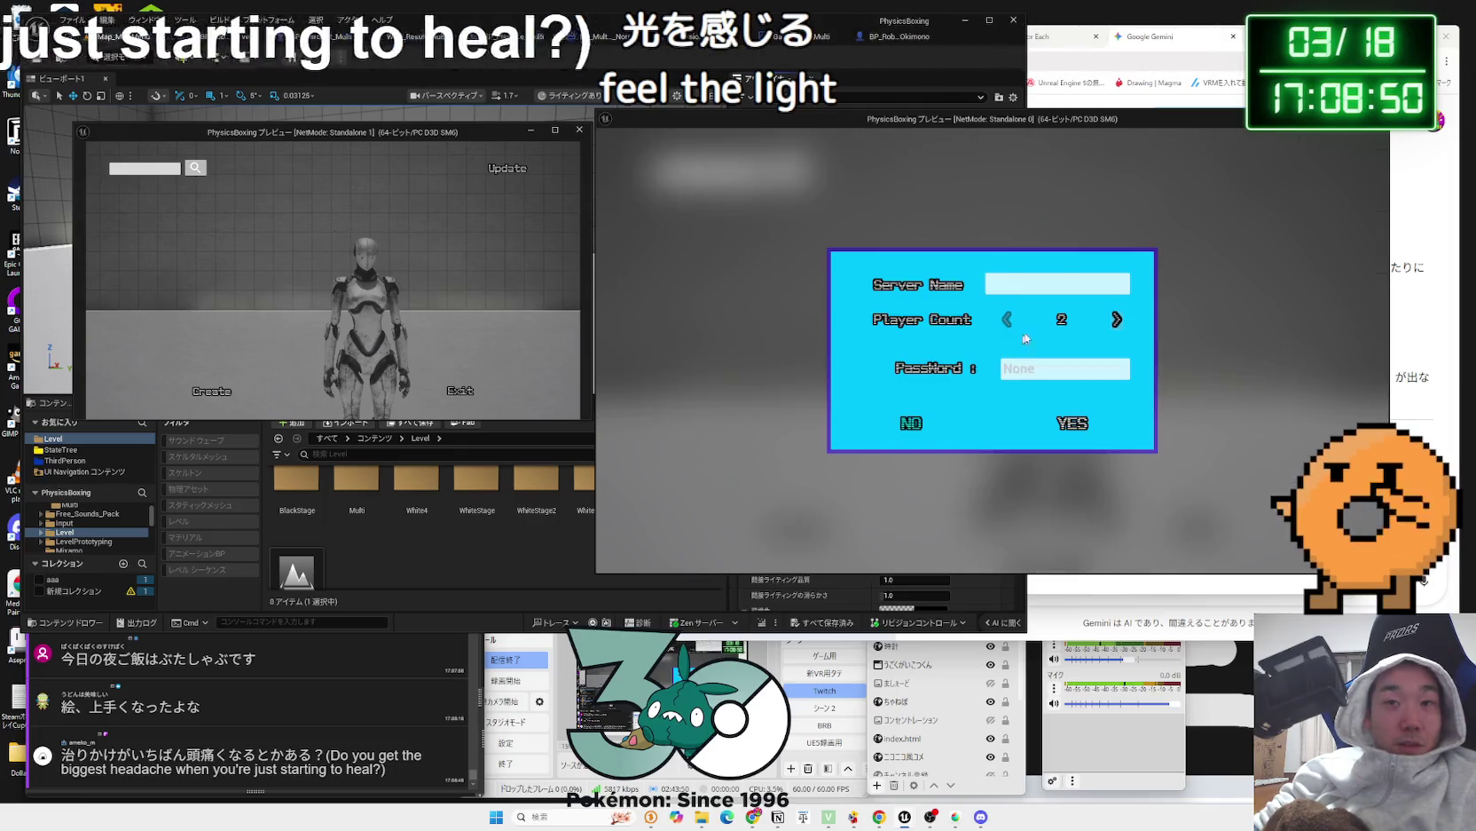
{"action": "left_click", "coordinate": [1077, 431]}
{"action": "key", "text": "alt+Tab"}
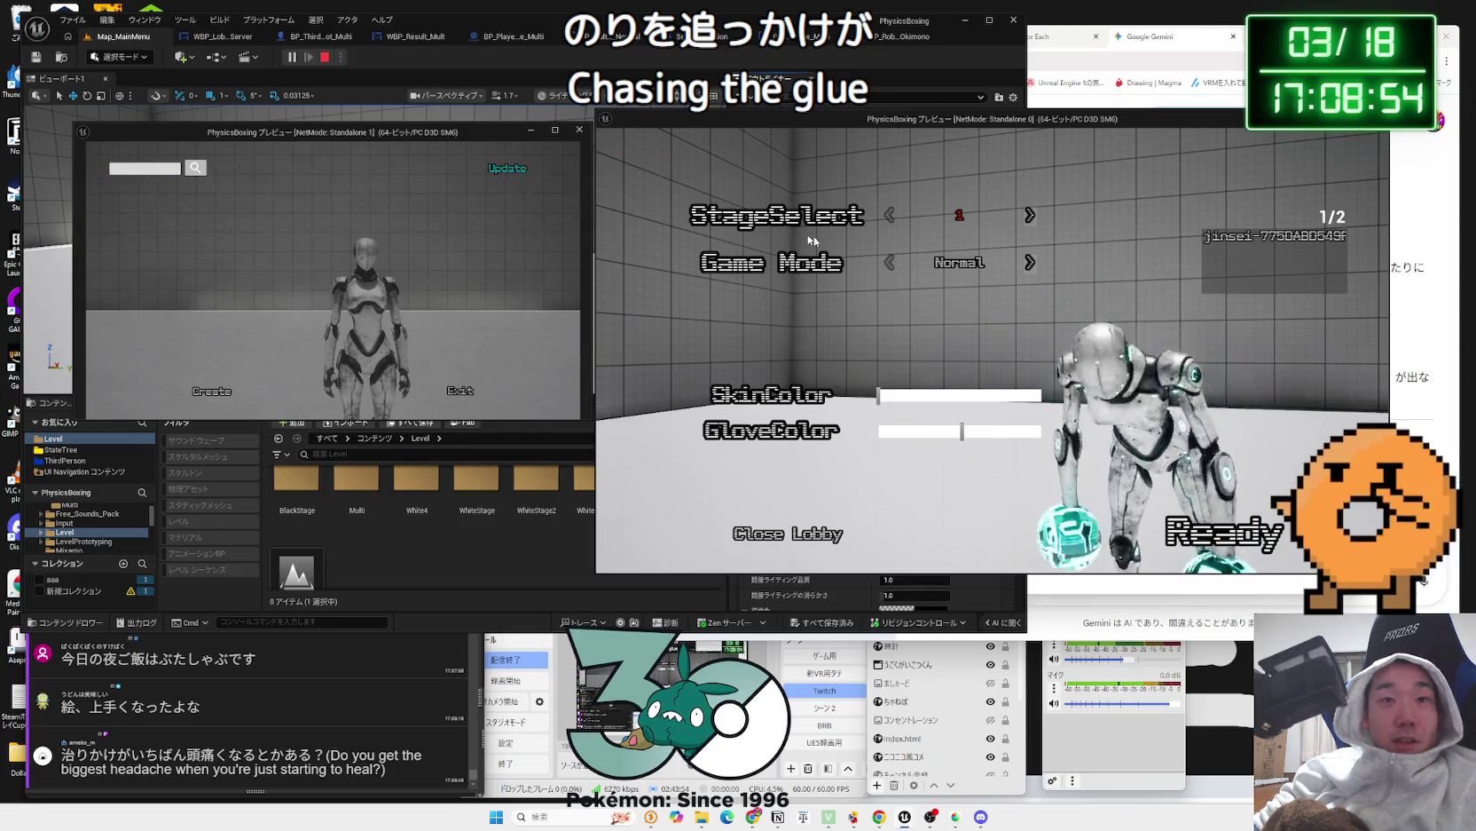
- Cycle the stage to 3, game mode to Damge Race, and set skin and glove colours purple
{"action": "left_click", "coordinate": [1030, 216]}
{"action": "left_click", "coordinate": [1030, 216]}
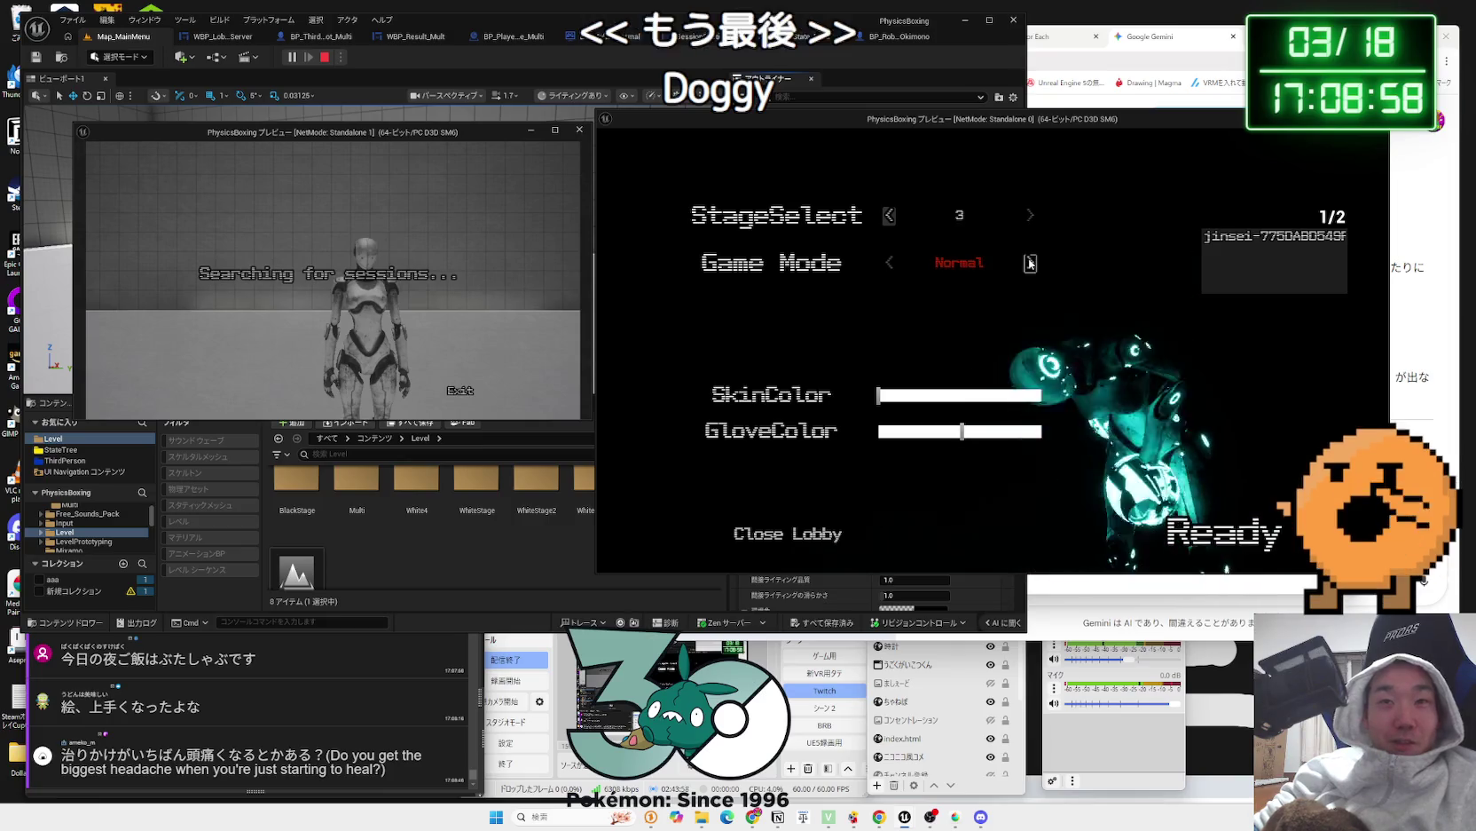
{"action": "left_click", "coordinate": [1030, 263]}
{"action": "left_click", "coordinate": [890, 262]}
{"action": "left_click", "coordinate": [889, 215]}
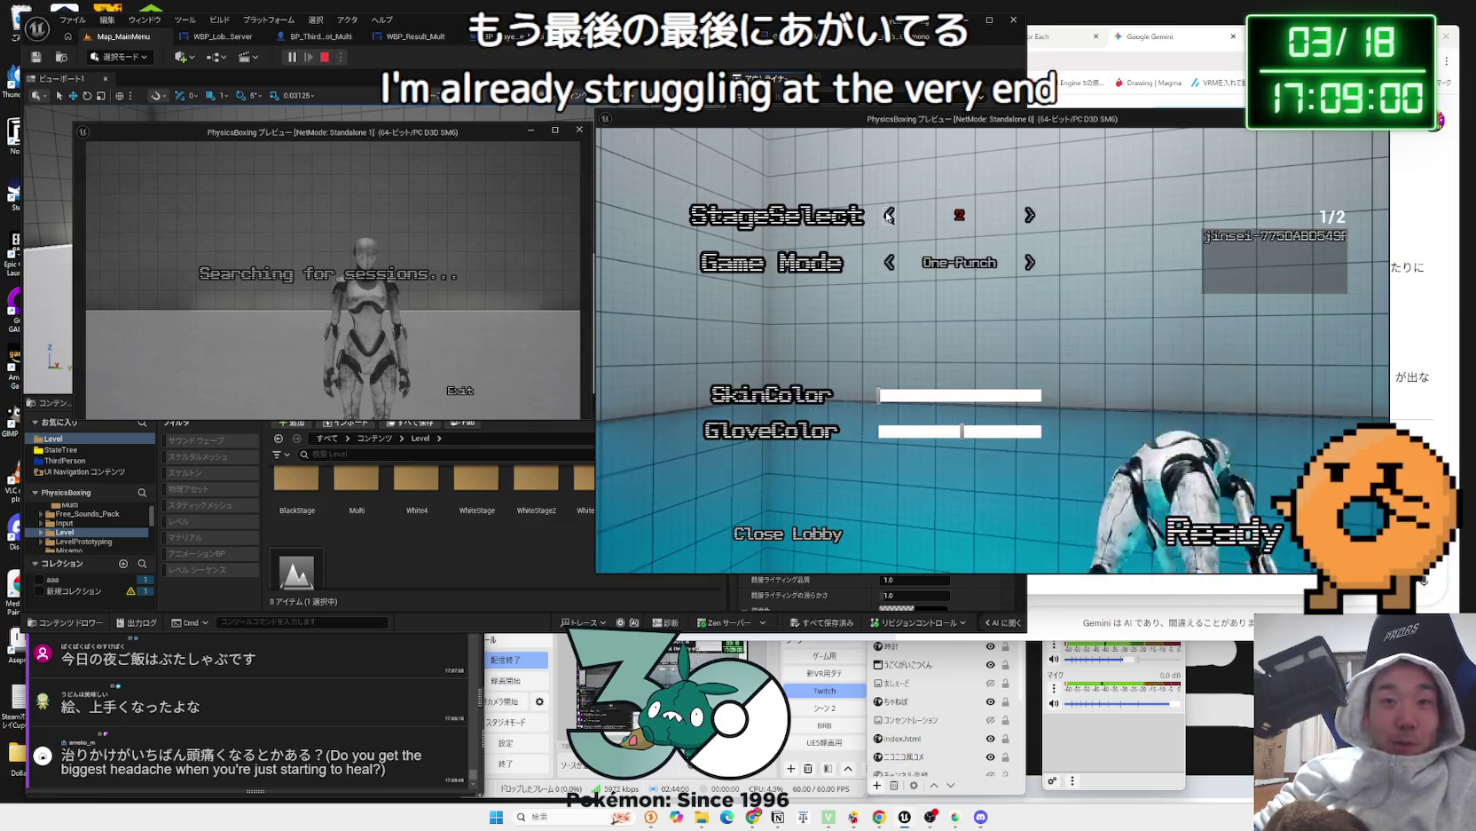
{"action": "left_click", "coordinate": [1002, 403]}
{"action": "left_click", "coordinate": [1008, 431]}
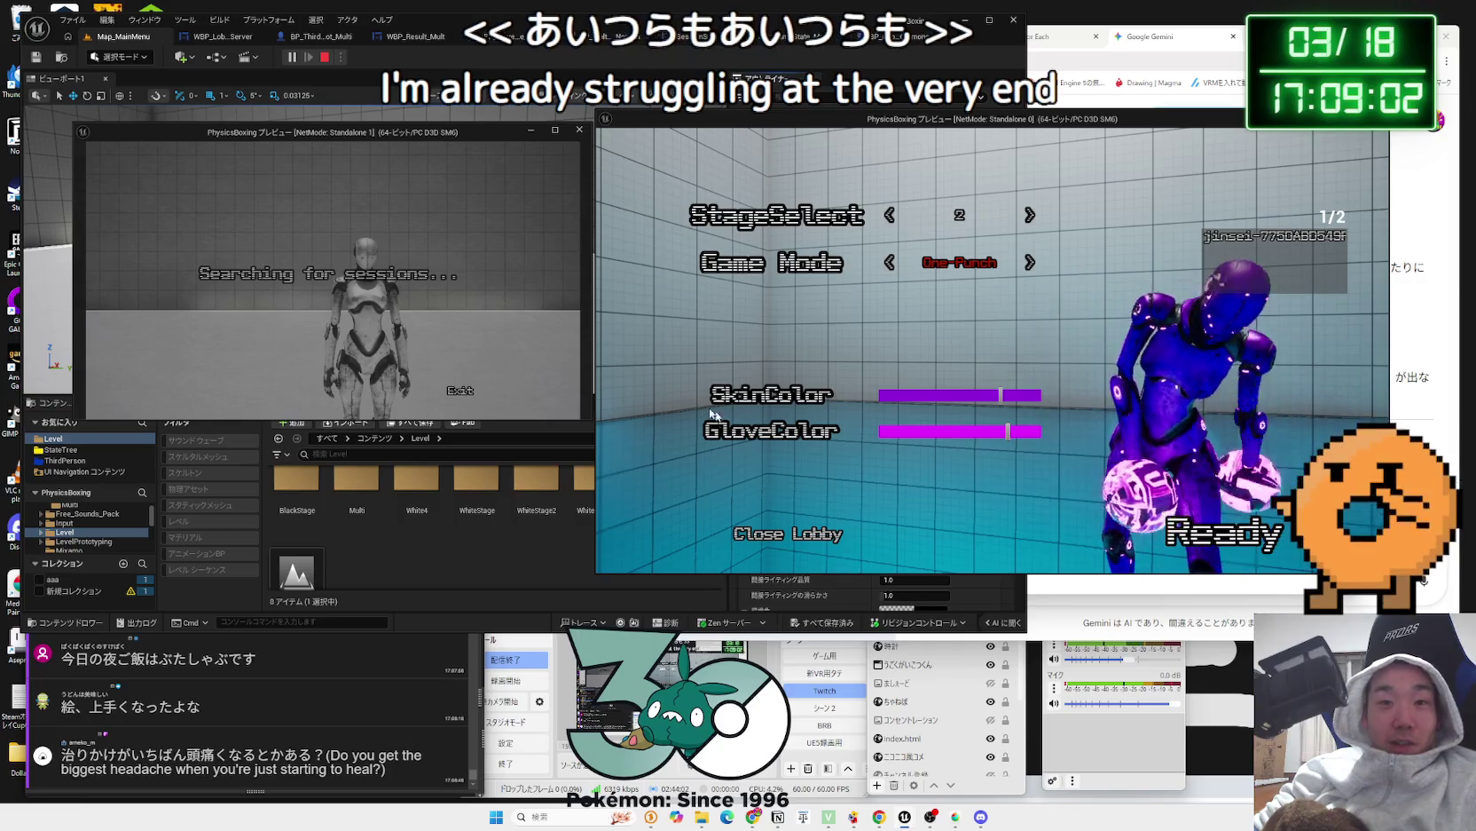
{"action": "left_click", "coordinate": [1031, 216]}
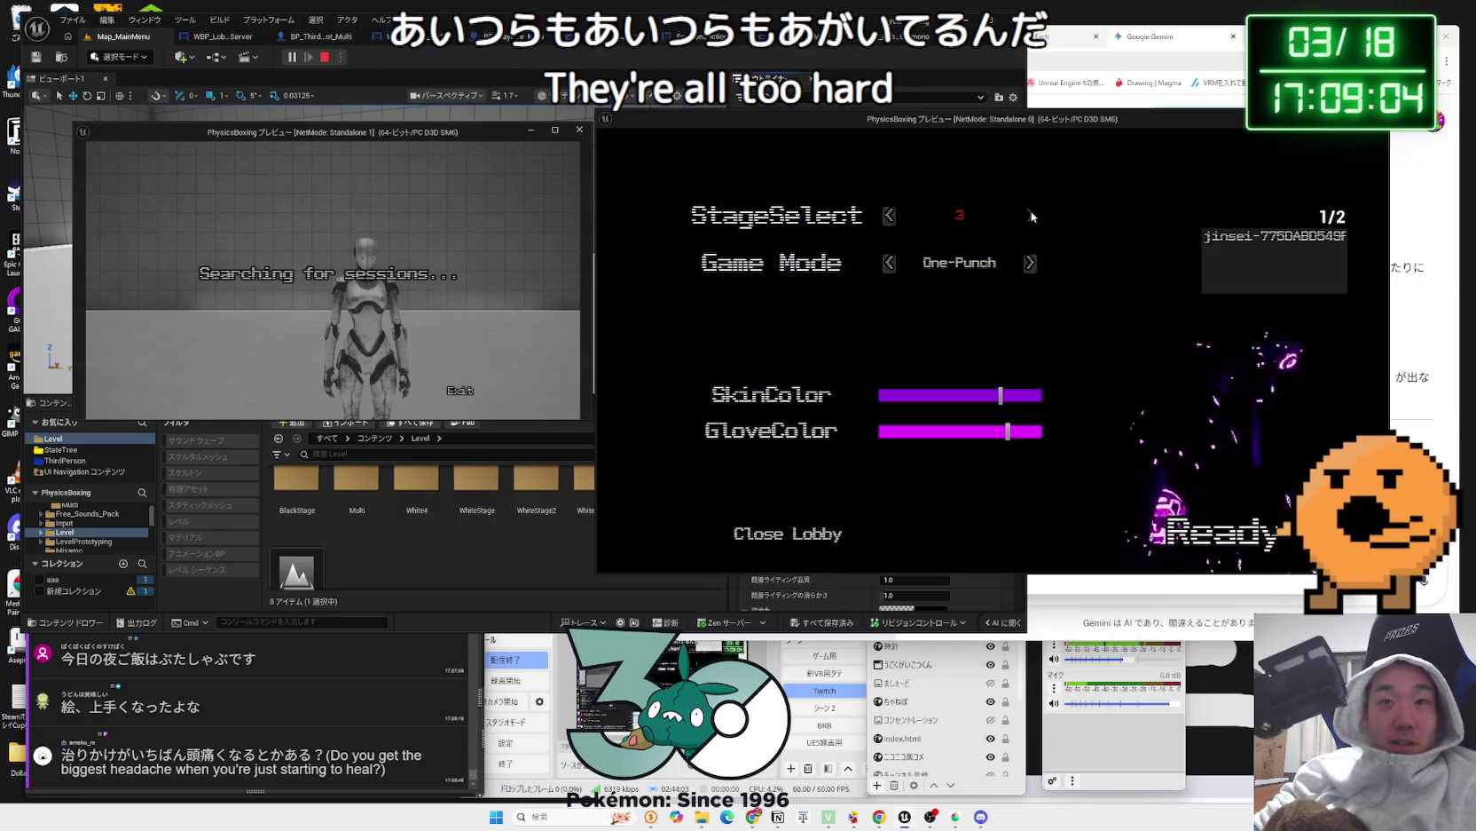
{"action": "left_click", "coordinate": [1029, 264]}
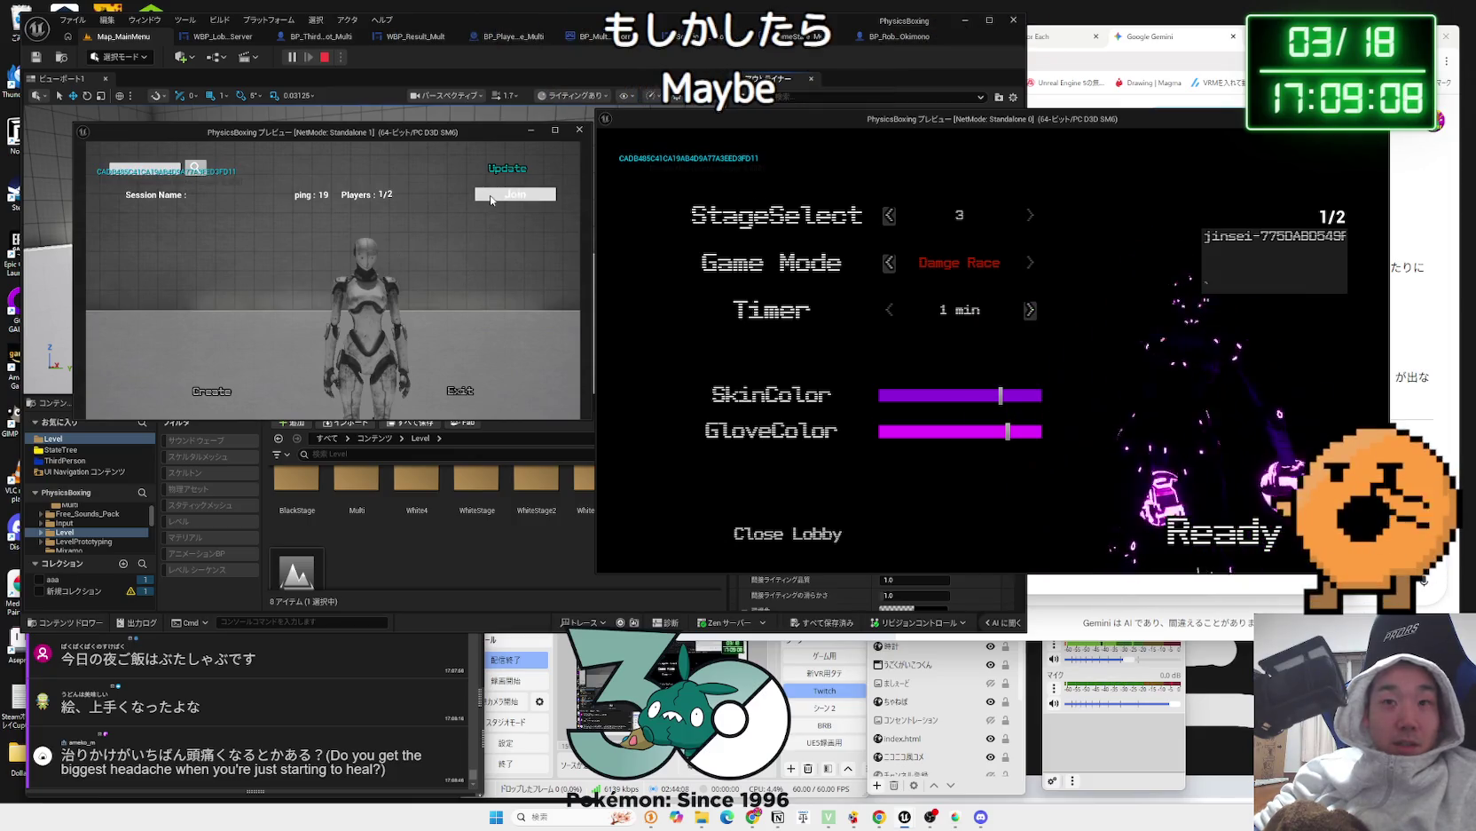
- Try joining the listed session twice from the second client, then quit from the main menu
{"action": "left_click", "coordinate": [765, 533]}
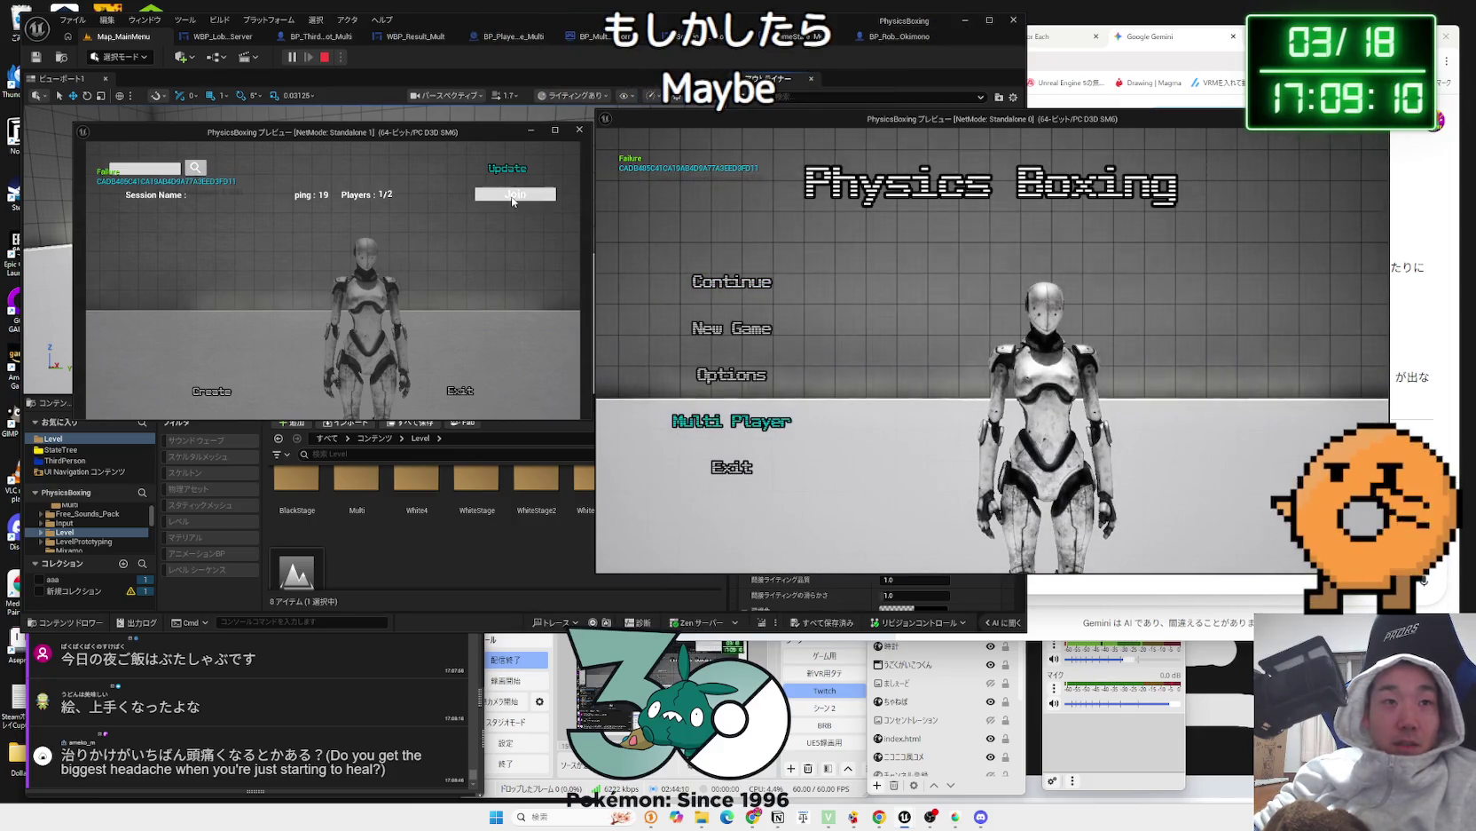
{"action": "left_click", "coordinate": [512, 197]}
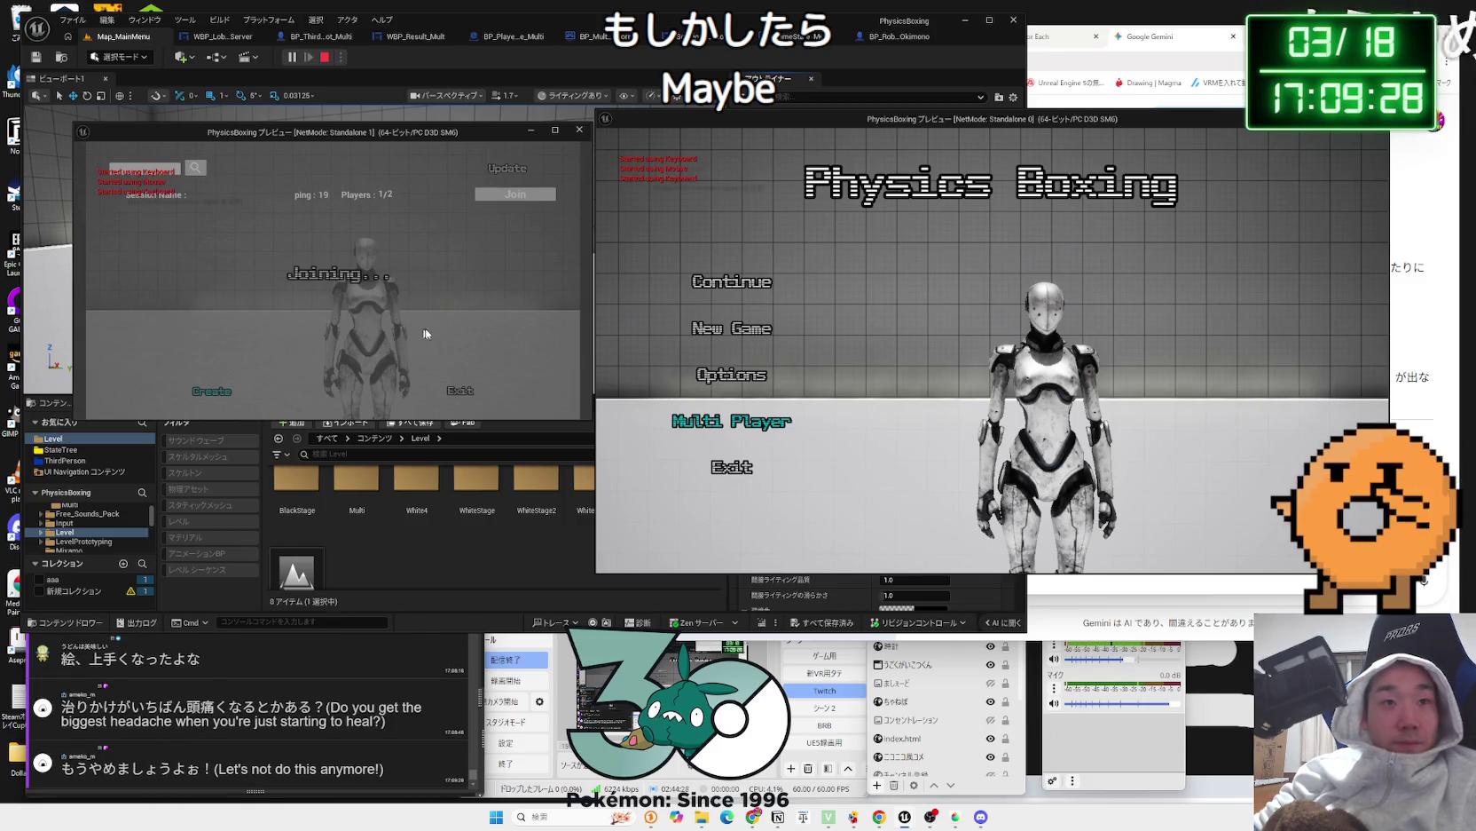
{"action": "left_click", "coordinate": [733, 466]}
- Close both game clients and flip through the open multiplayer blueprint tabs
{"action": "left_click", "coordinate": [933, 380]}
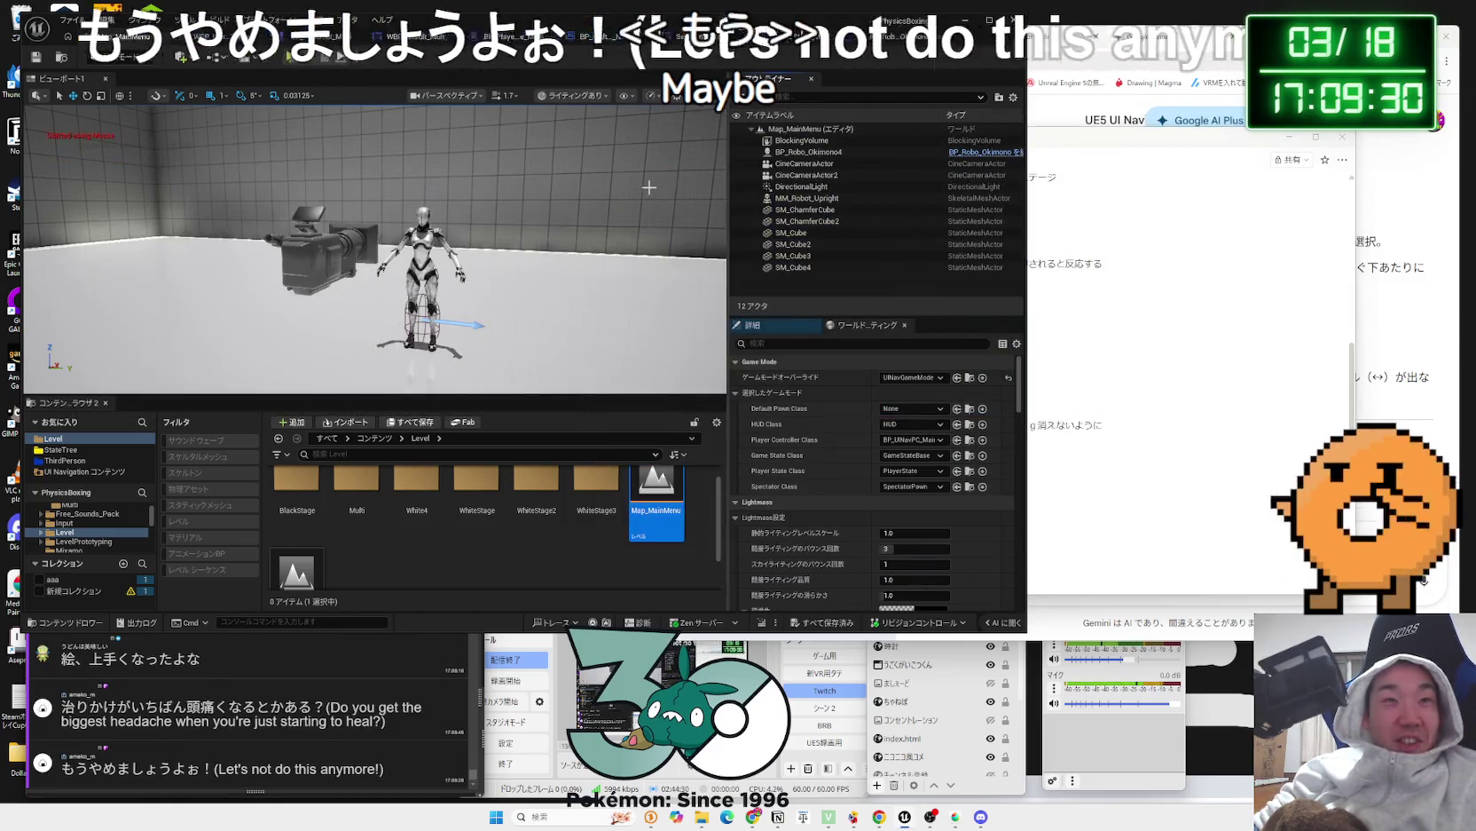
{"action": "left_click", "coordinate": [629, 37]}
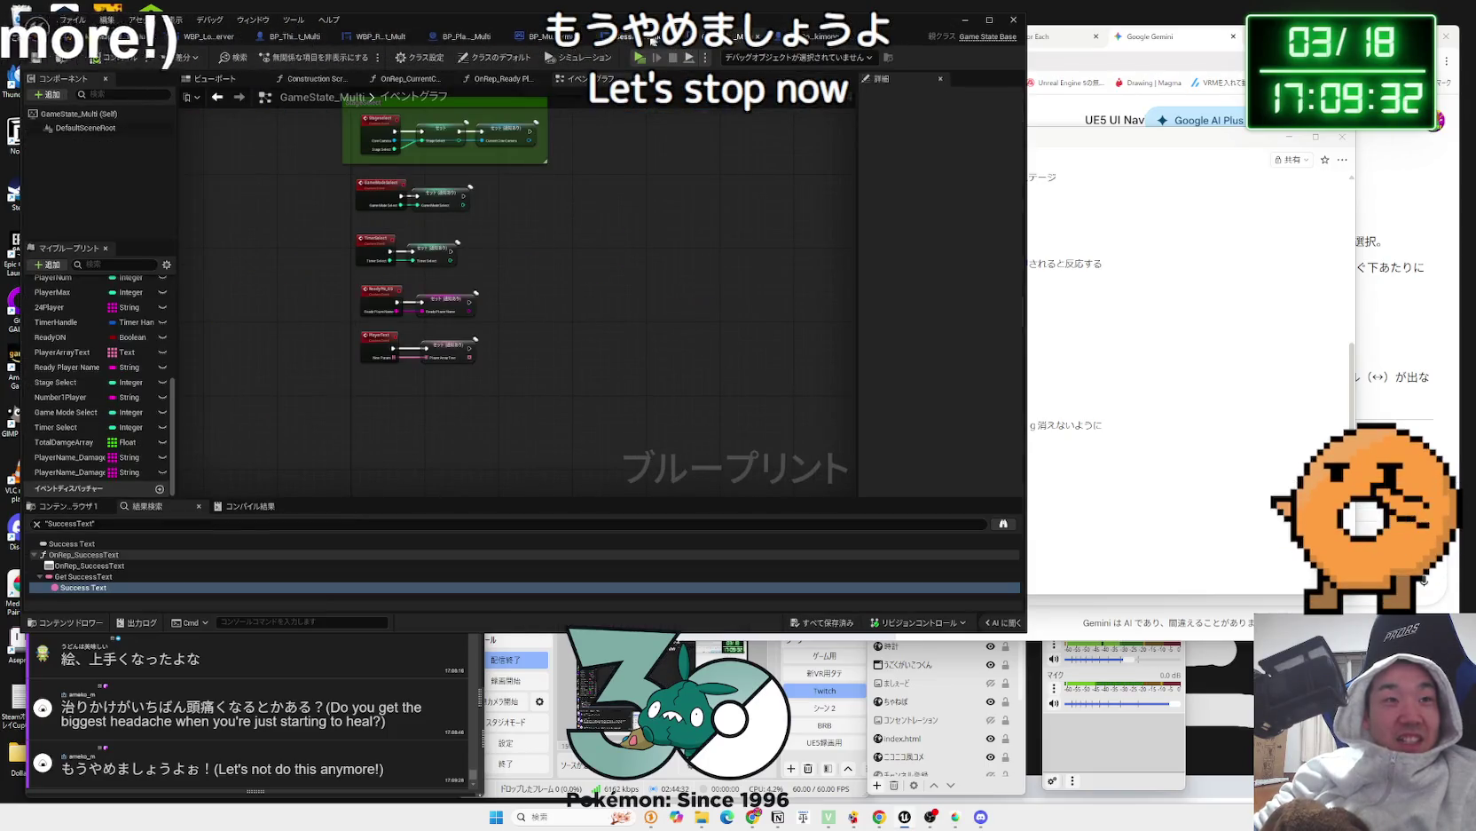
{"action": "left_click", "coordinate": [549, 39]}
{"action": "left_click", "coordinate": [459, 39]}
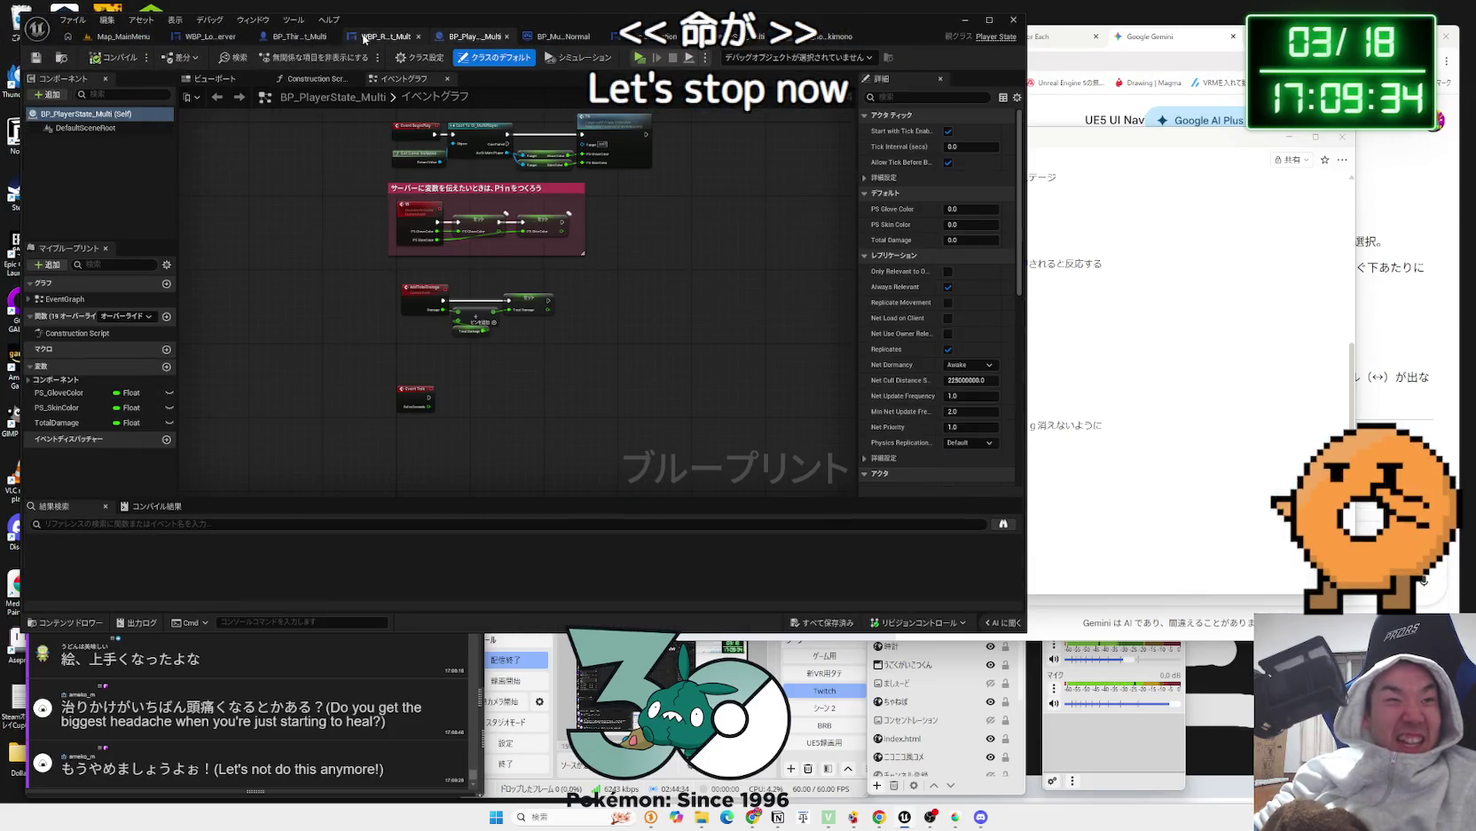
{"action": "left_click", "coordinate": [369, 37]}
{"action": "left_click", "coordinate": [251, 39]}
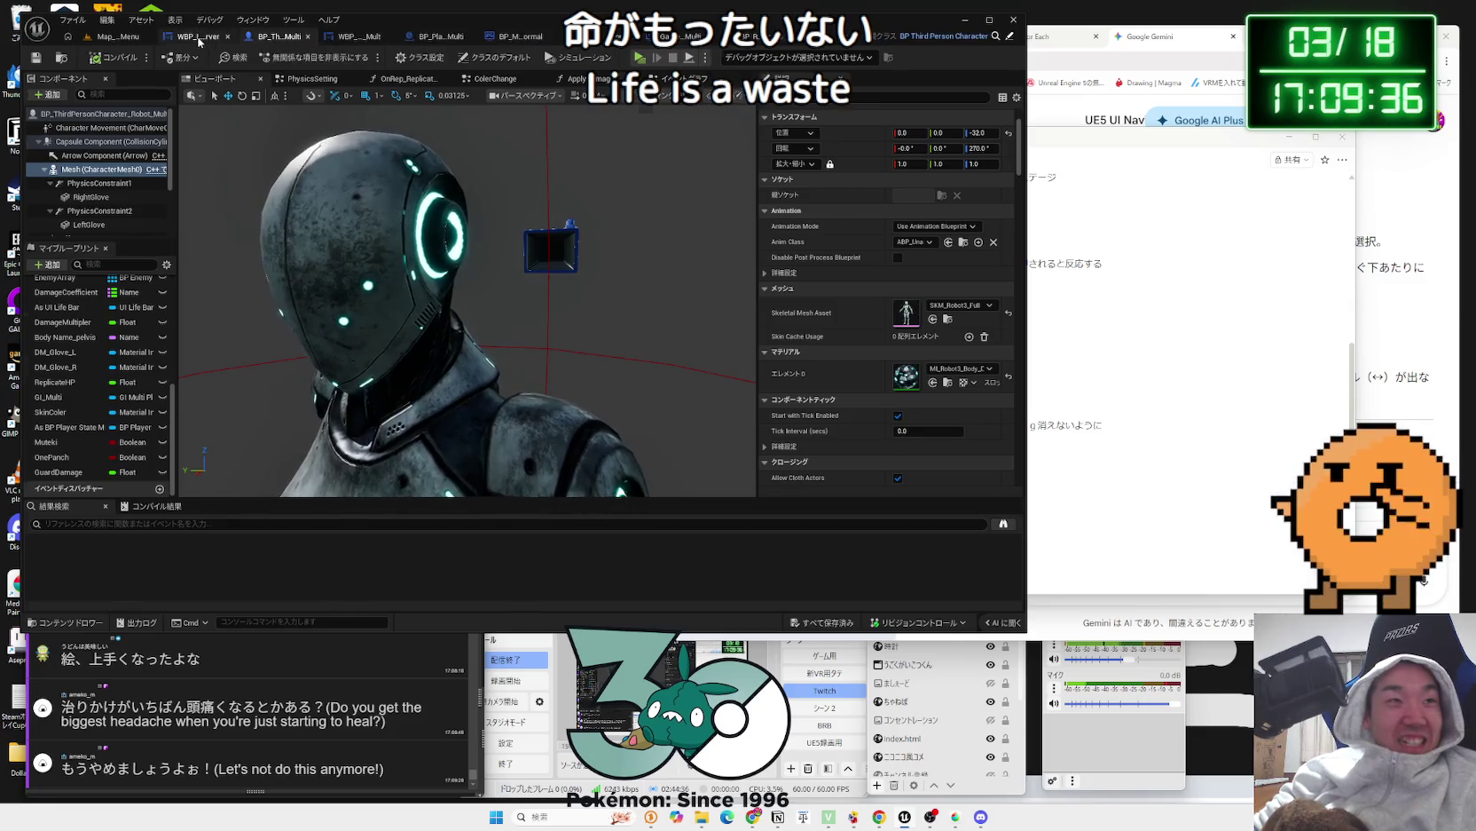
- Review the lobby server, robot character, Result, player state and game mode blueprints, ending on SessionSection
{"action": "left_click", "coordinate": [198, 38]}
{"action": "left_click", "coordinate": [289, 36]}
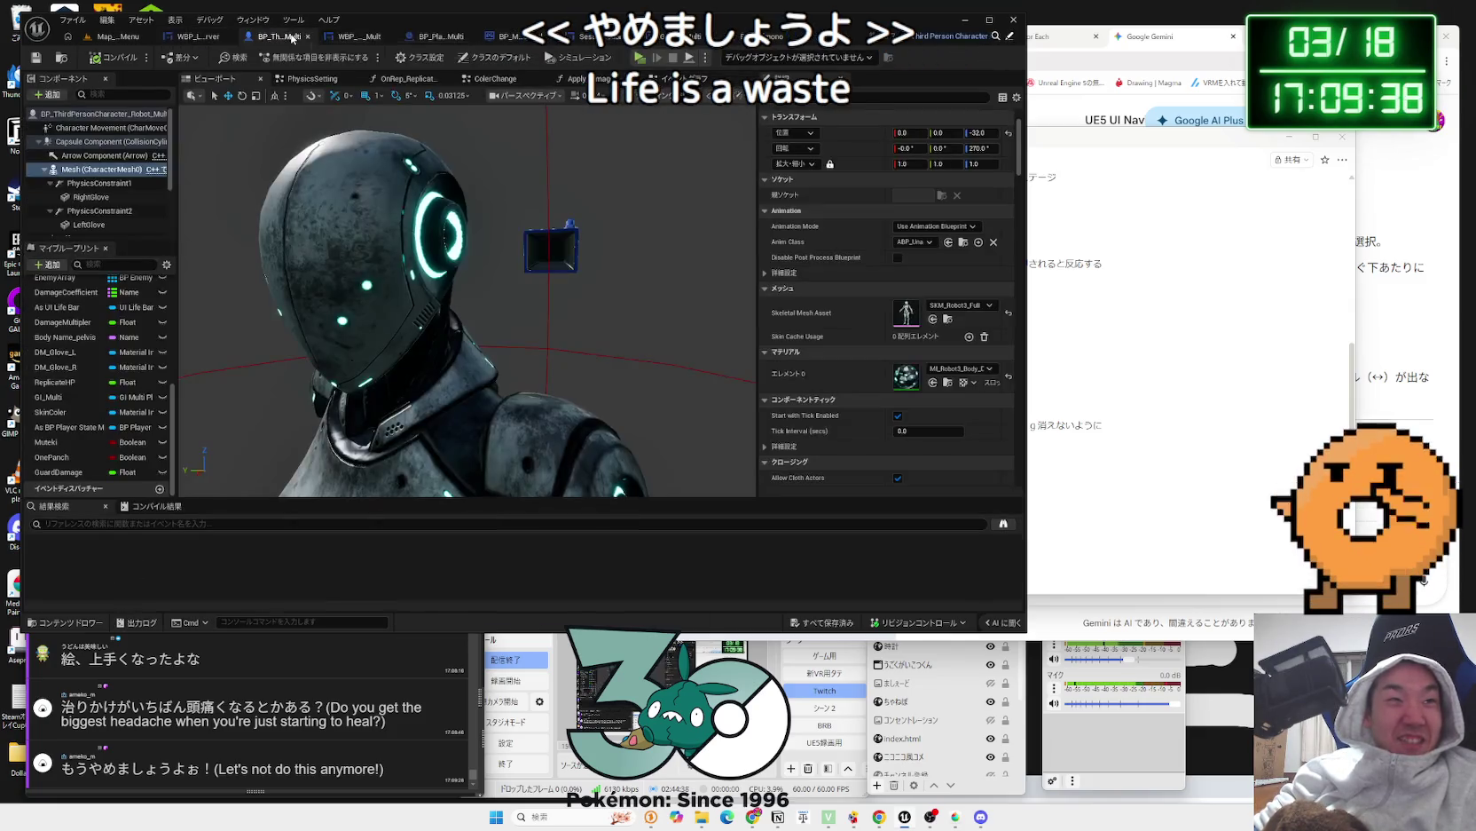
{"action": "left_click", "coordinate": [712, 77]}
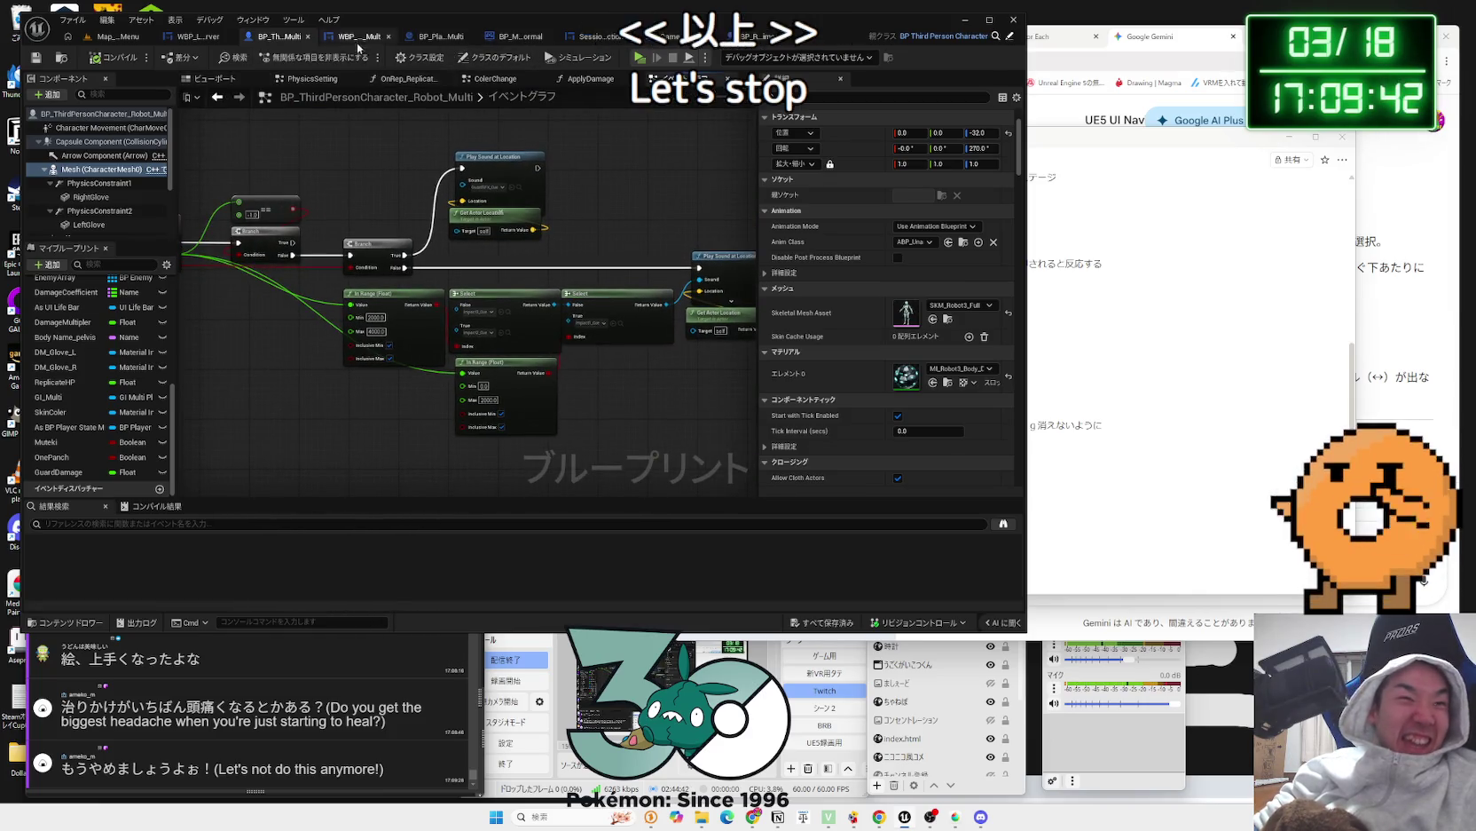
{"action": "left_click", "coordinate": [359, 36]}
{"action": "left_click", "coordinate": [479, 38]}
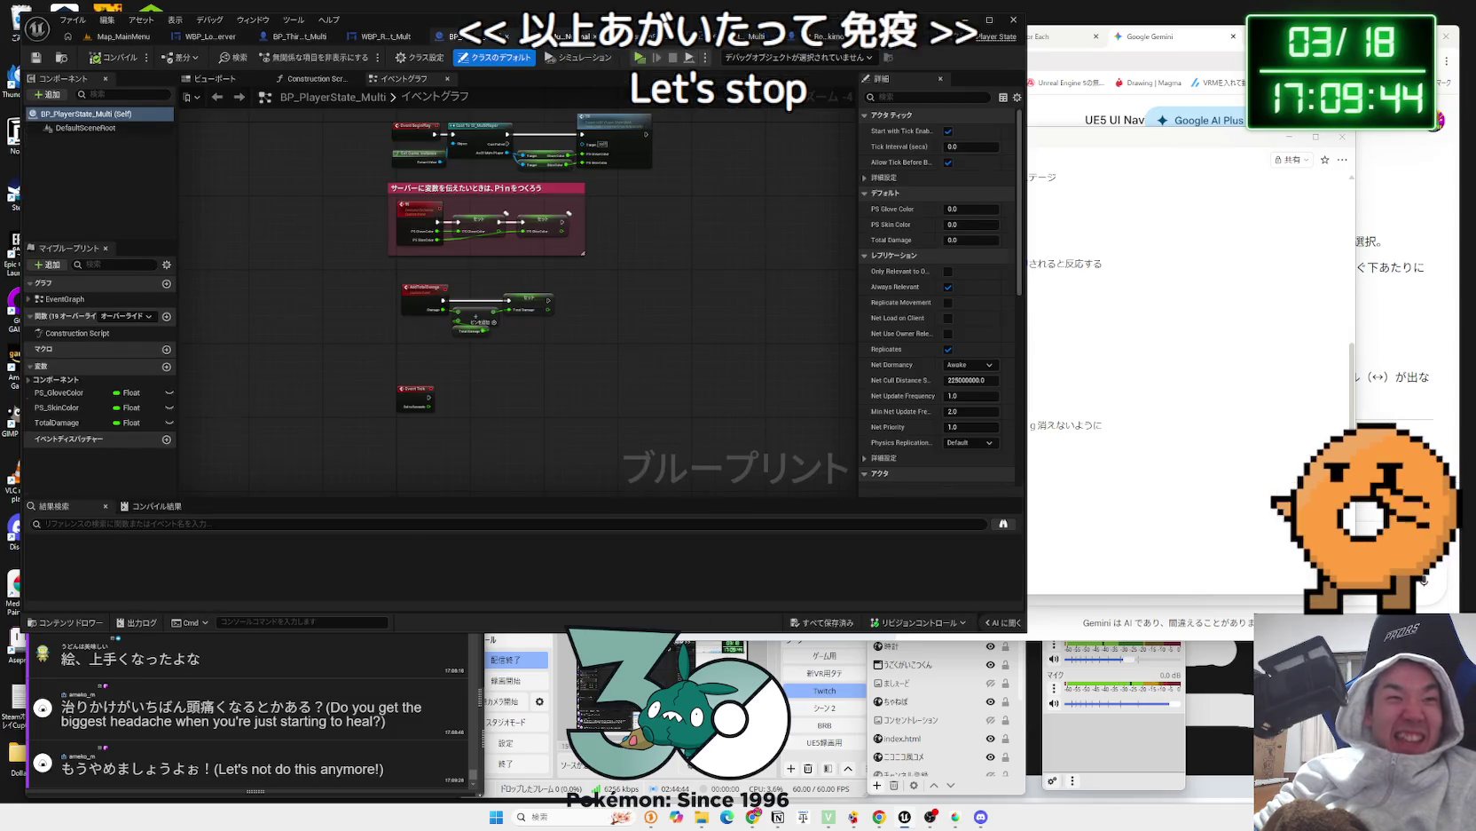
{"action": "left_click", "coordinate": [568, 36]}
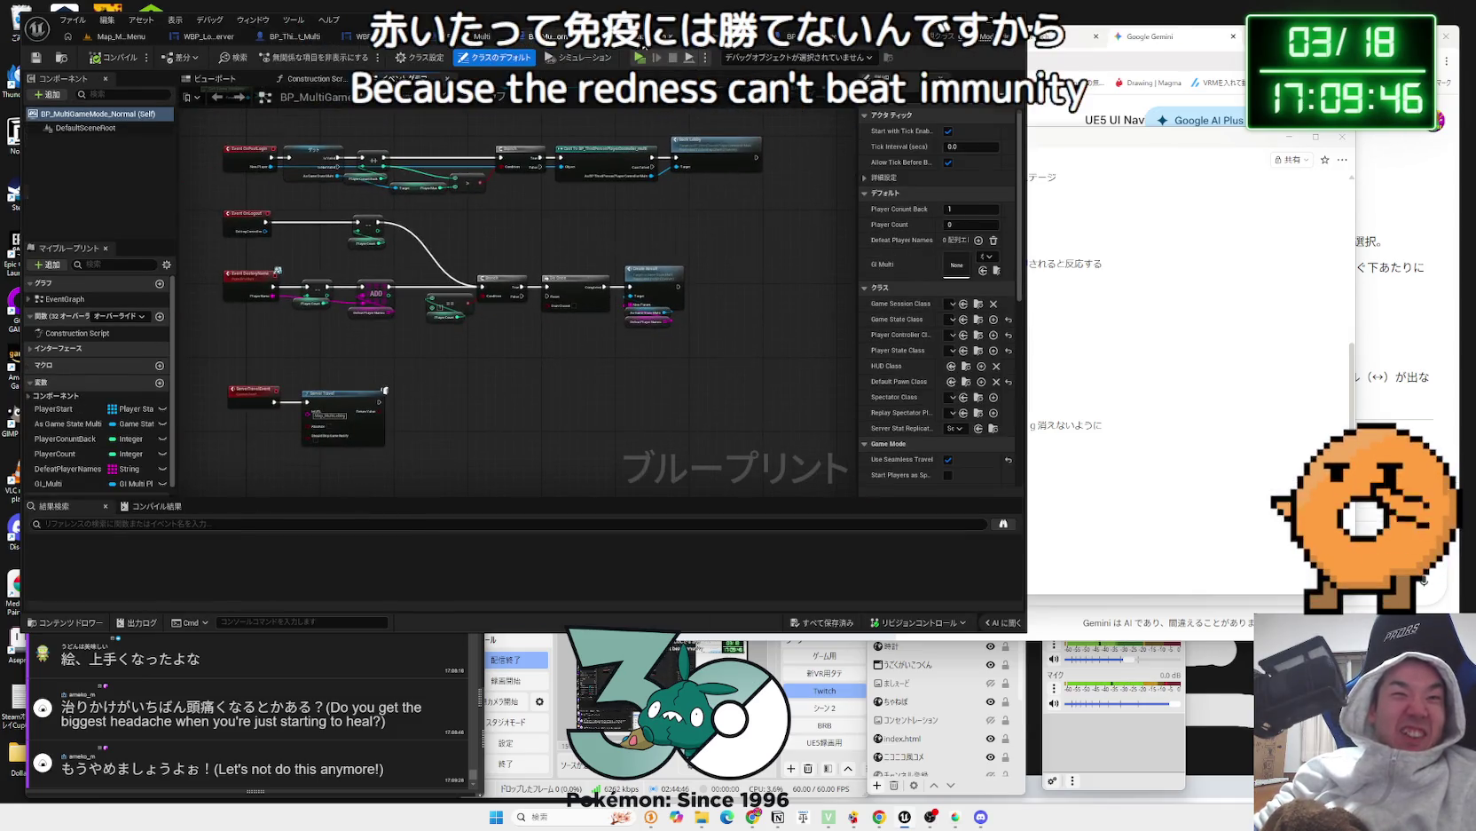
{"action": "left_click", "coordinate": [638, 37]}
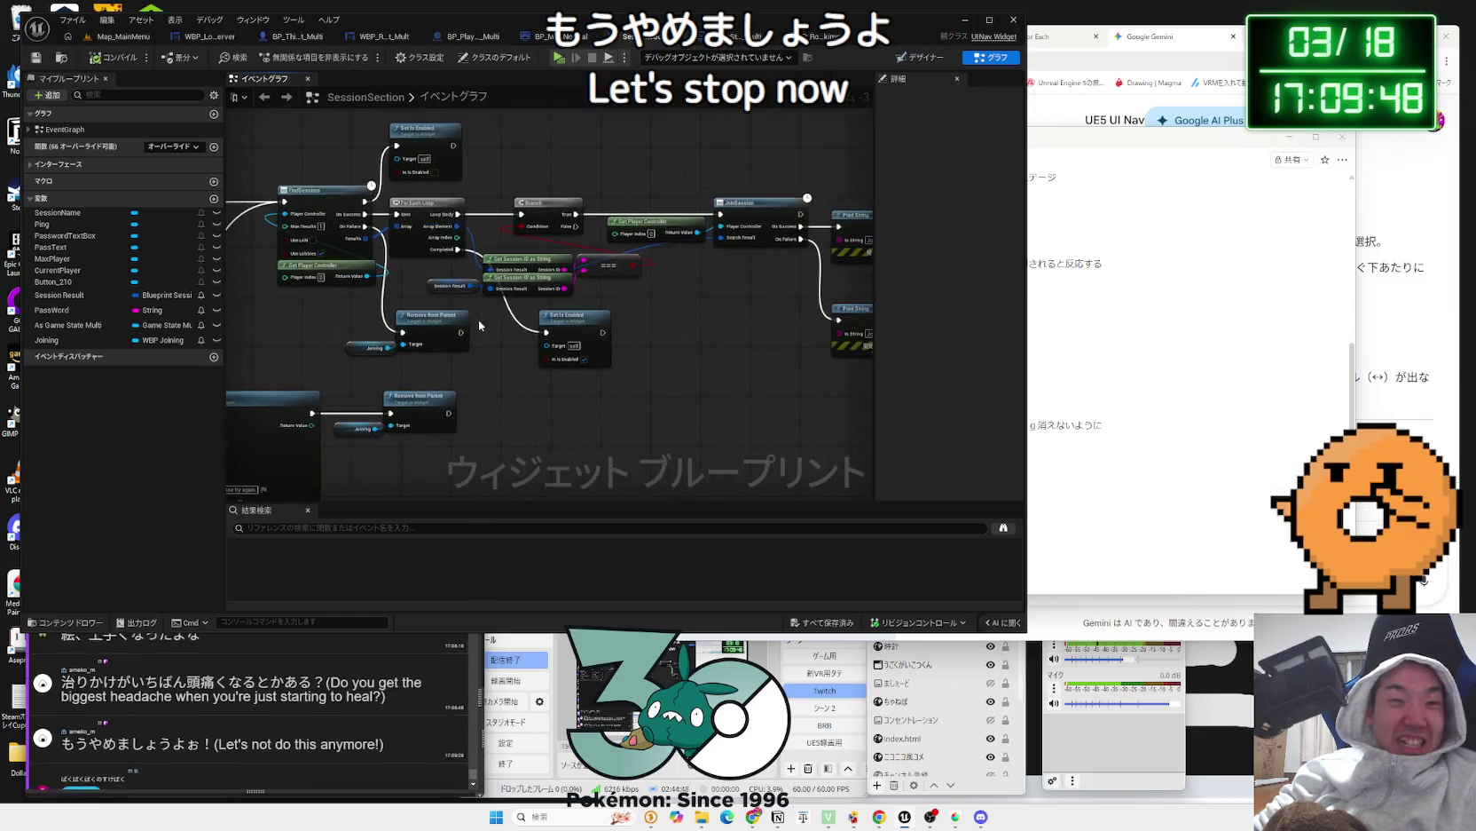
- Connect Remove from Parent's execution output to Set Is Enabled, keeping the Joining nodes
{"action": "scroll", "coordinate": [479, 325], "scroll_direction": "up", "scroll_amount": 2}
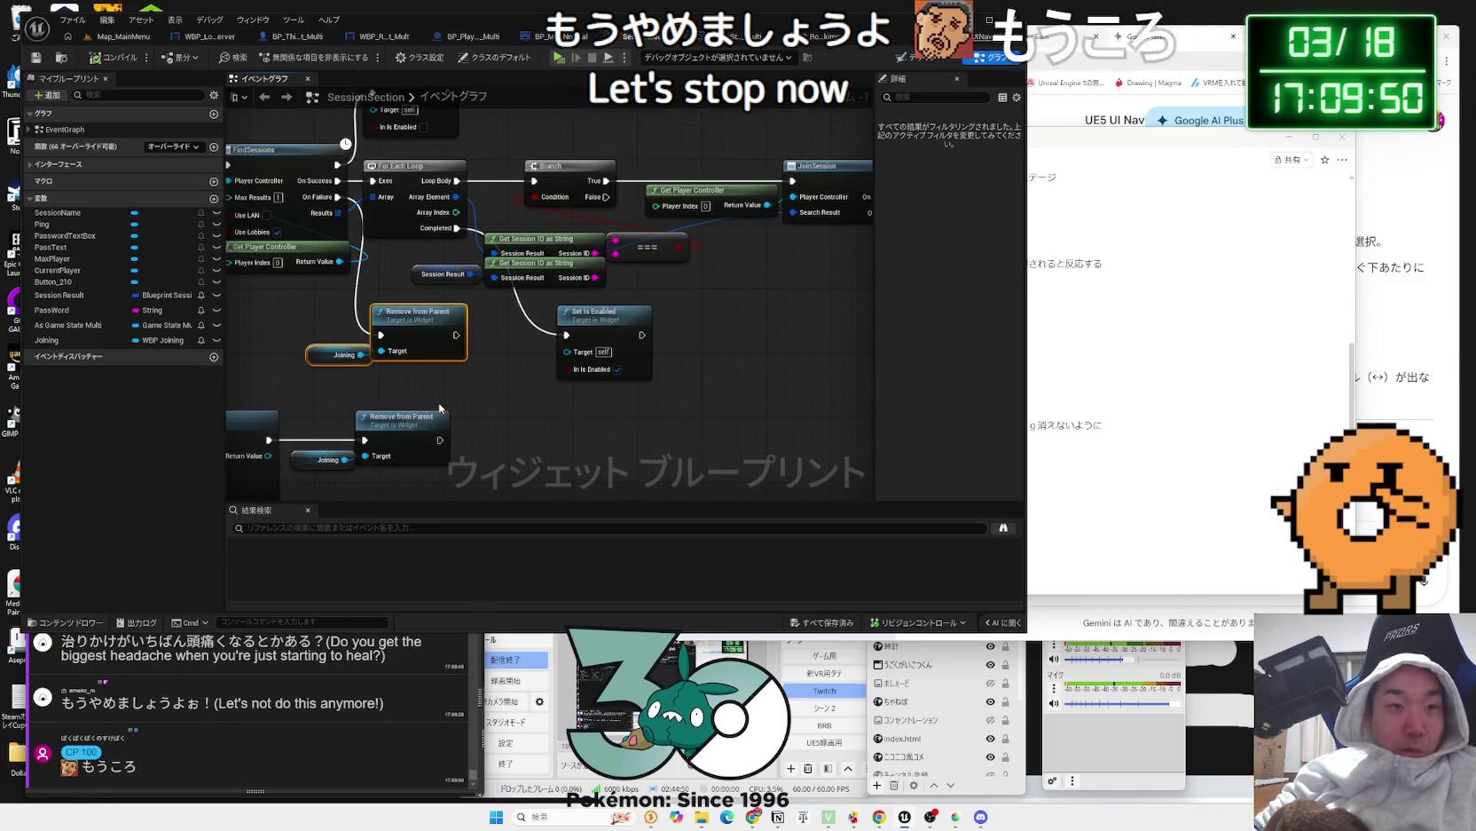
{"action": "left_click_drag", "start_coordinate": [595, 311], "coordinate": [721, 320]}
{"action": "left_click_drag", "start_coordinate": [582, 353], "coordinate": [550, 338]}
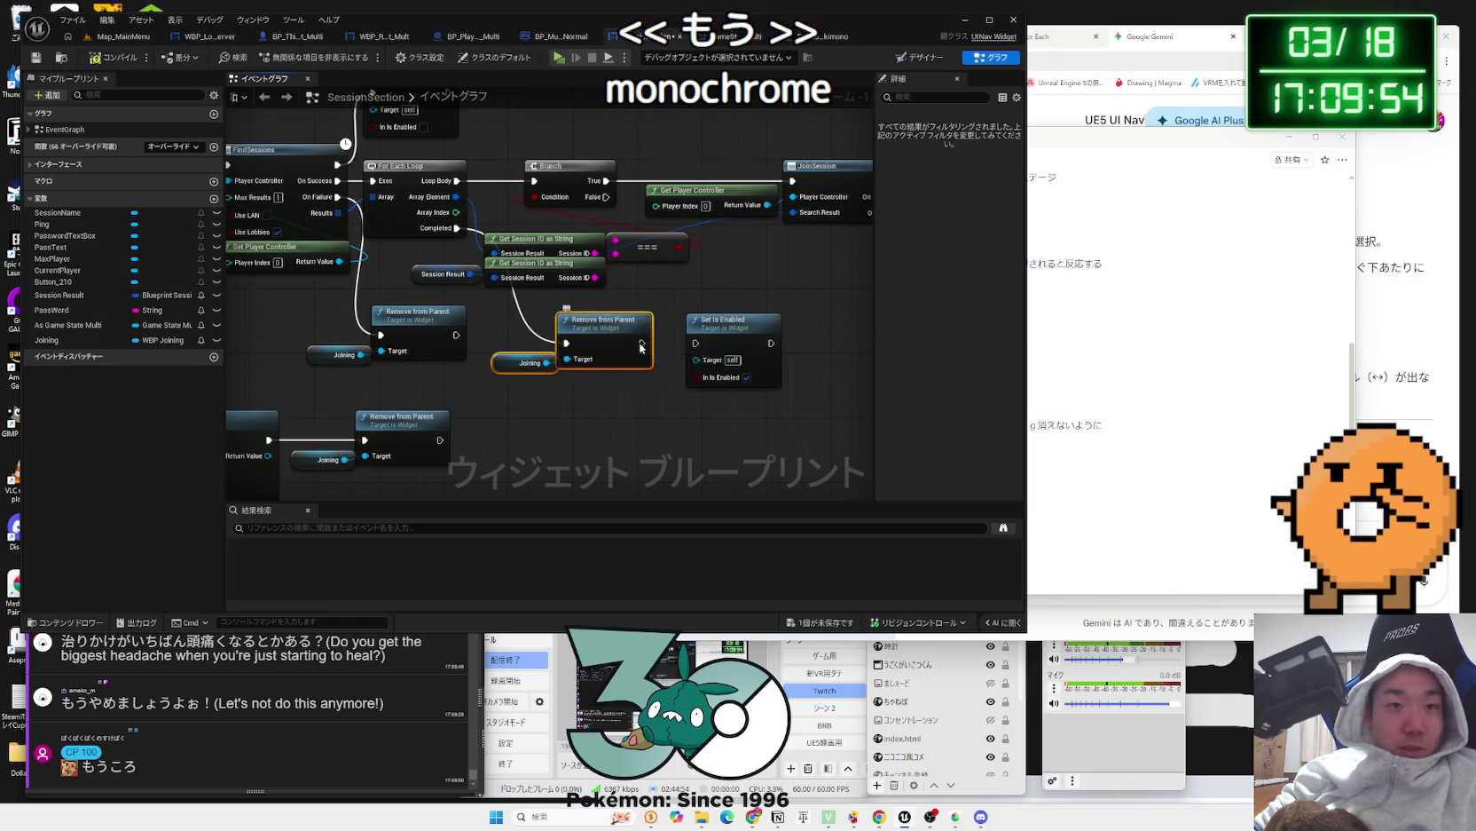
{"action": "left_click_drag", "start_coordinate": [692, 348], "coordinate": [695, 343]}
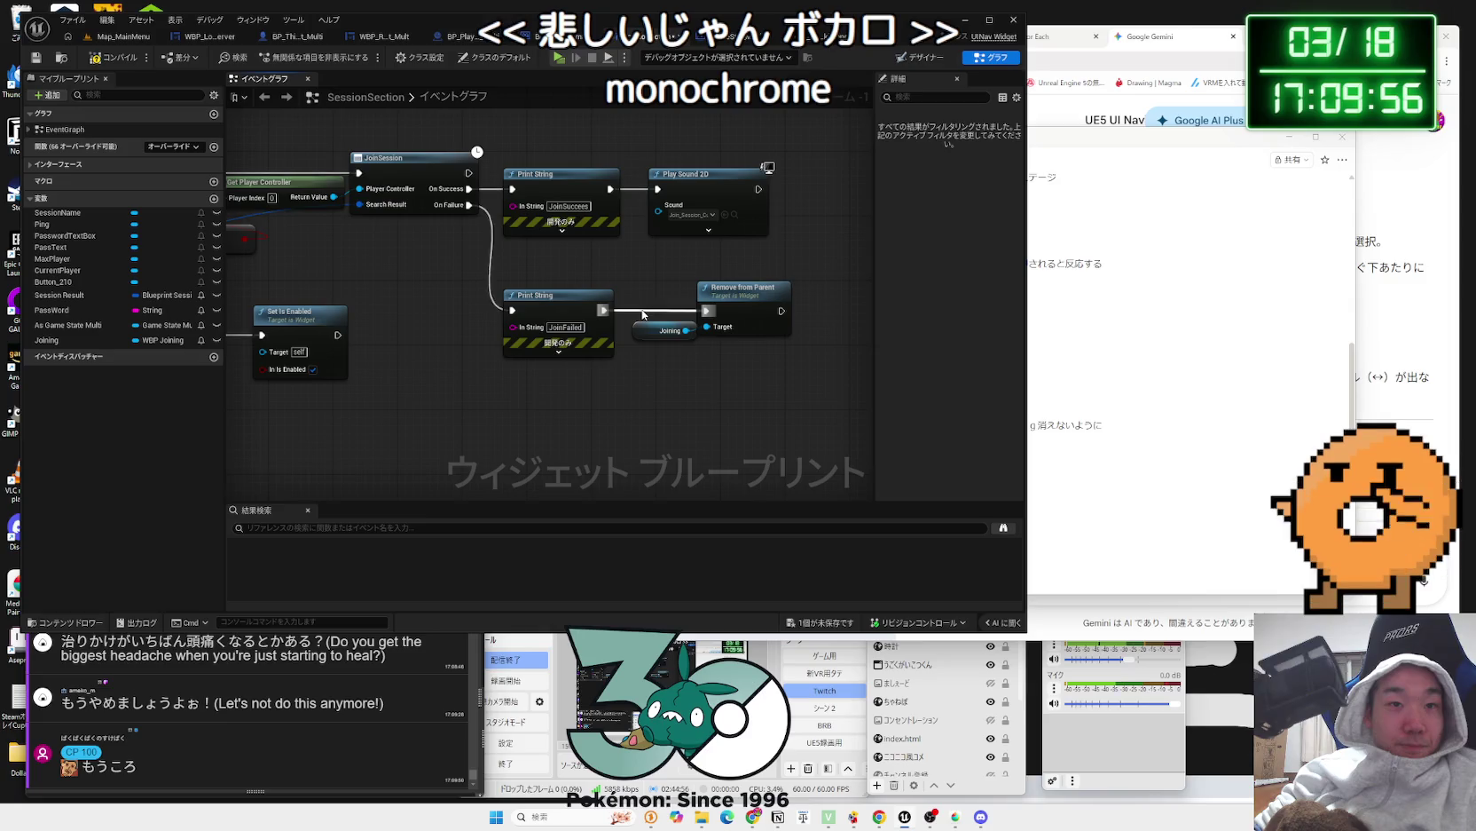
{"action": "left_click", "coordinate": [676, 306]}
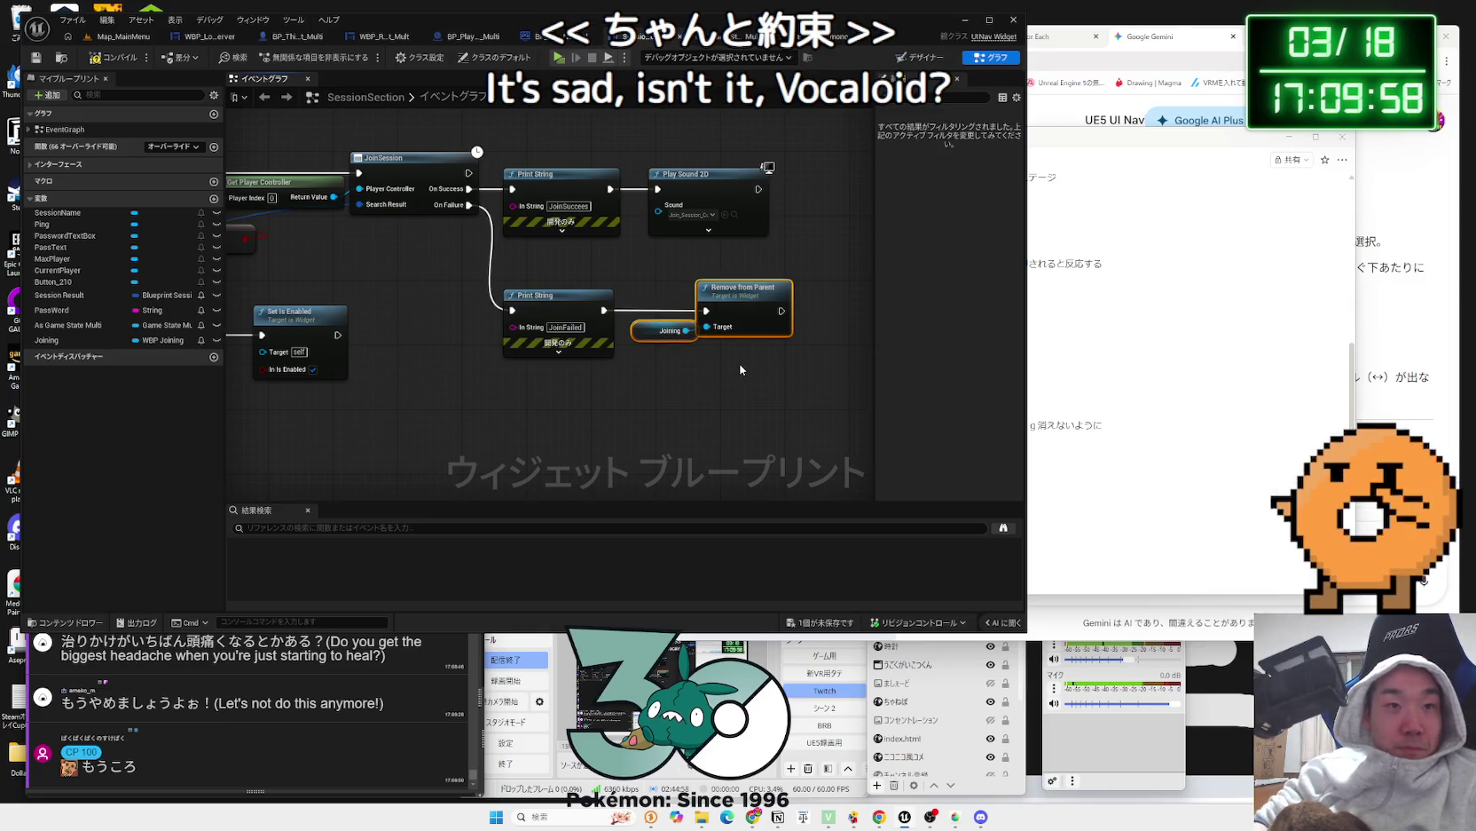
{"action": "key", "text": "Delete"}
{"action": "key", "text": "ctrl+z"}
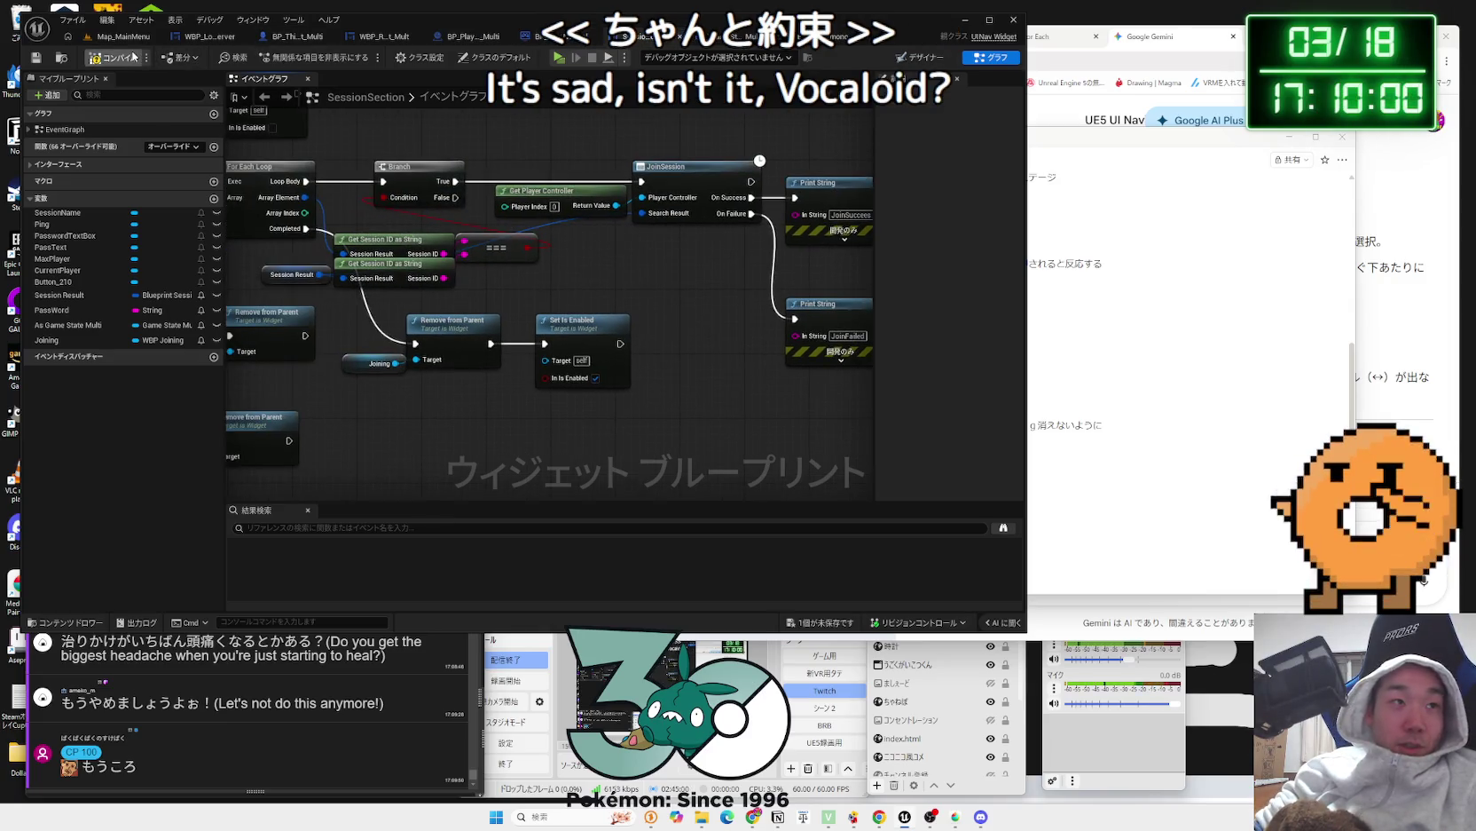
- Compile and save SessionSection, then launch two clients and start a session search in one
{"action": "left_click", "coordinate": [133, 56]}
{"action": "left_click", "coordinate": [821, 622]}
{"action": "left_click", "coordinate": [803, 537]}
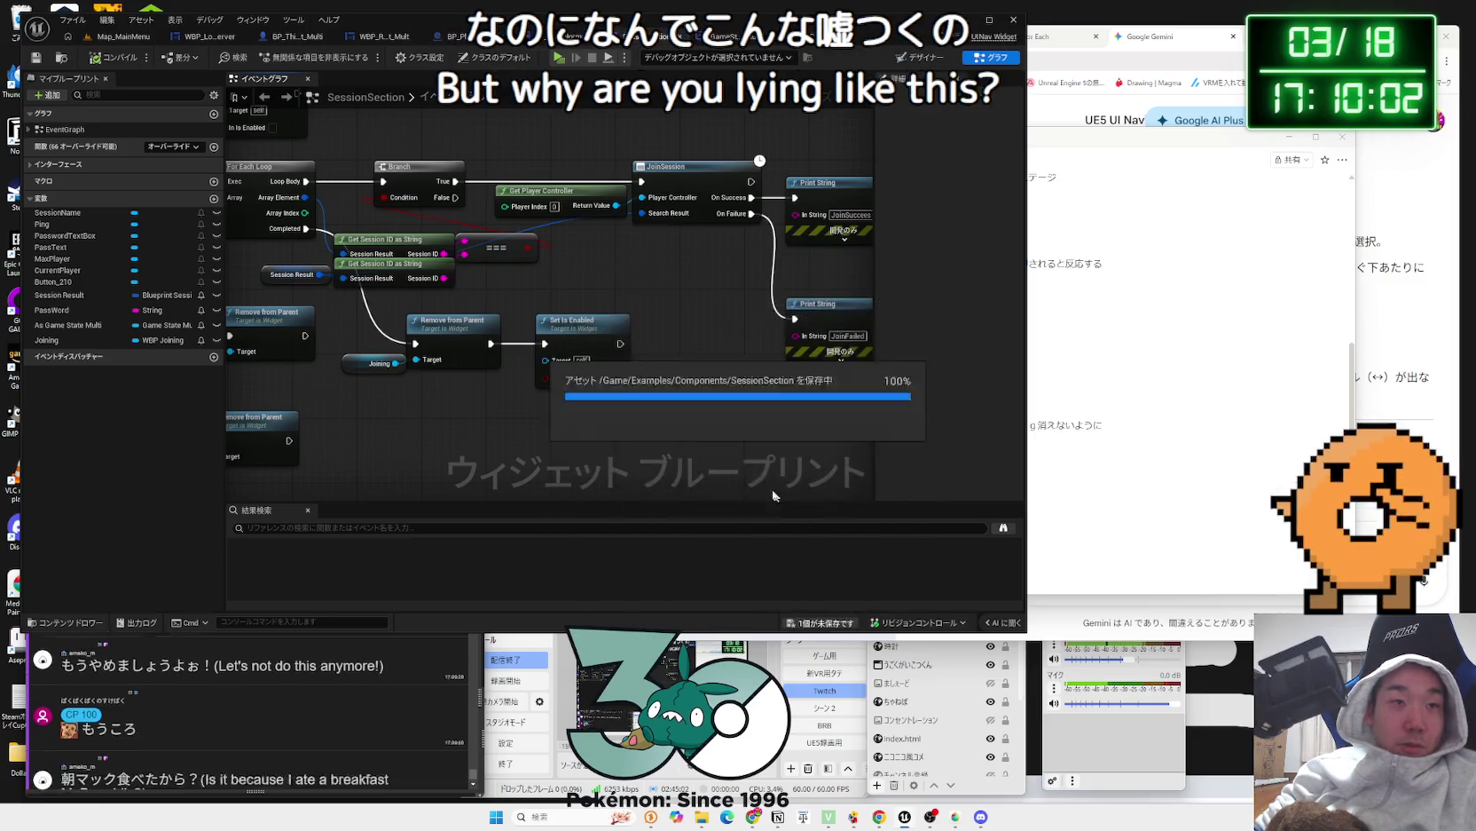
{"action": "left_click", "coordinate": [557, 58]}
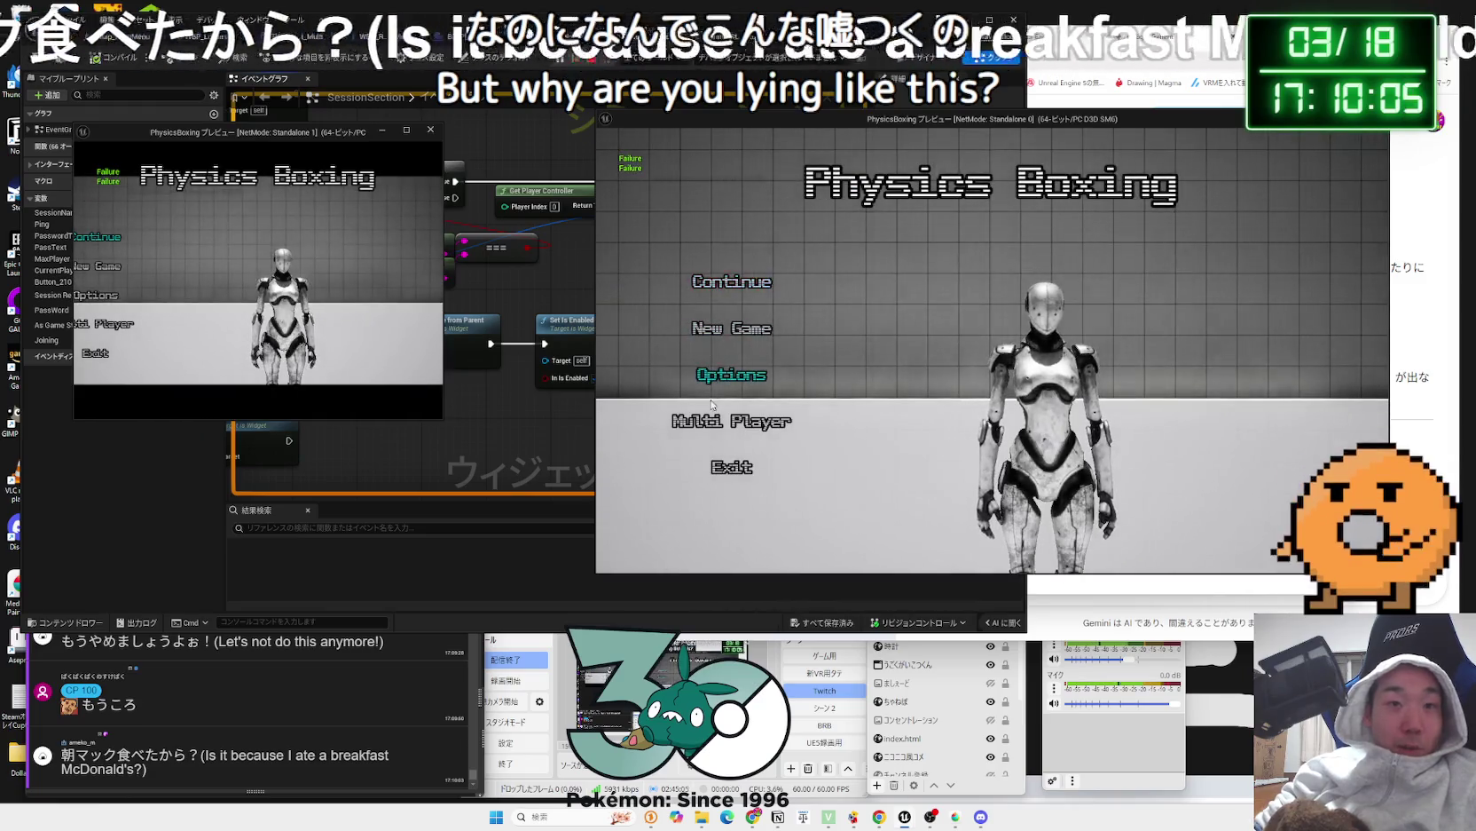
{"action": "left_click", "coordinate": [715, 419]}
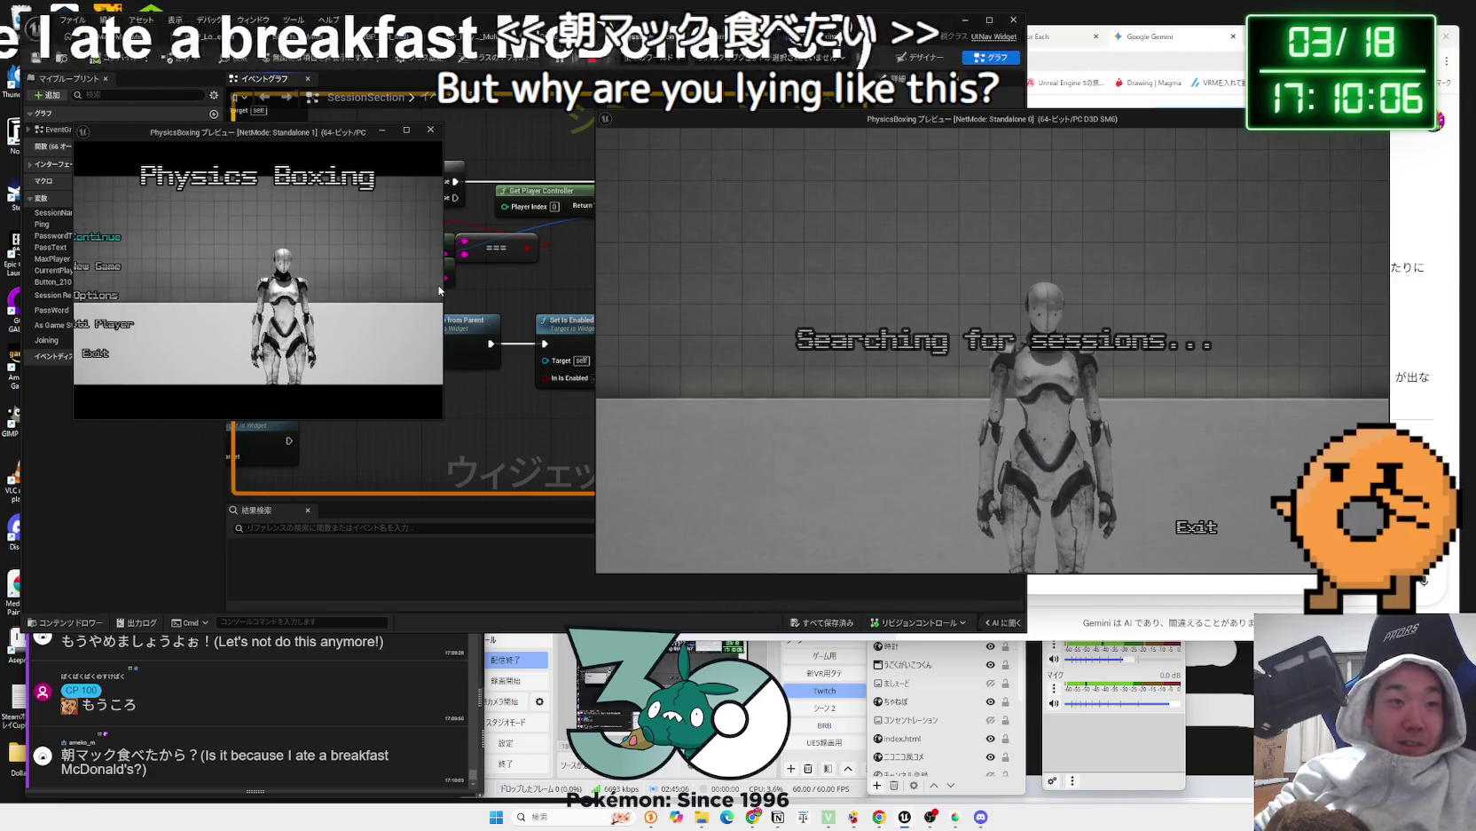
- Resize and move the left preview and start its session search
{"action": "left_click_drag", "start_coordinate": [443, 294], "coordinate": [541, 294]}
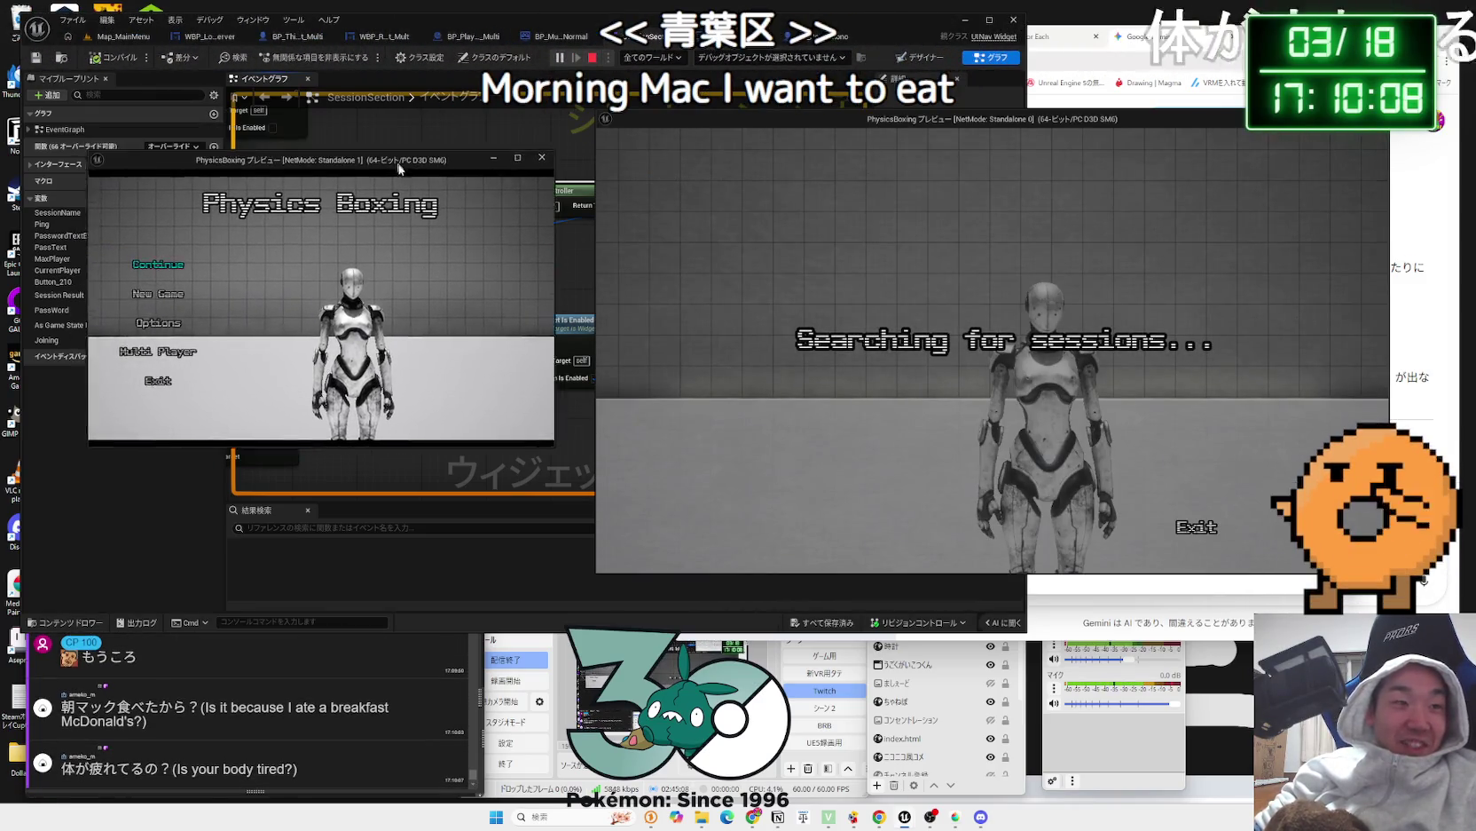
{"action": "left_click_drag", "start_coordinate": [301, 130], "coordinate": [362, 246]}
{"action": "left_click", "coordinate": [202, 441]}
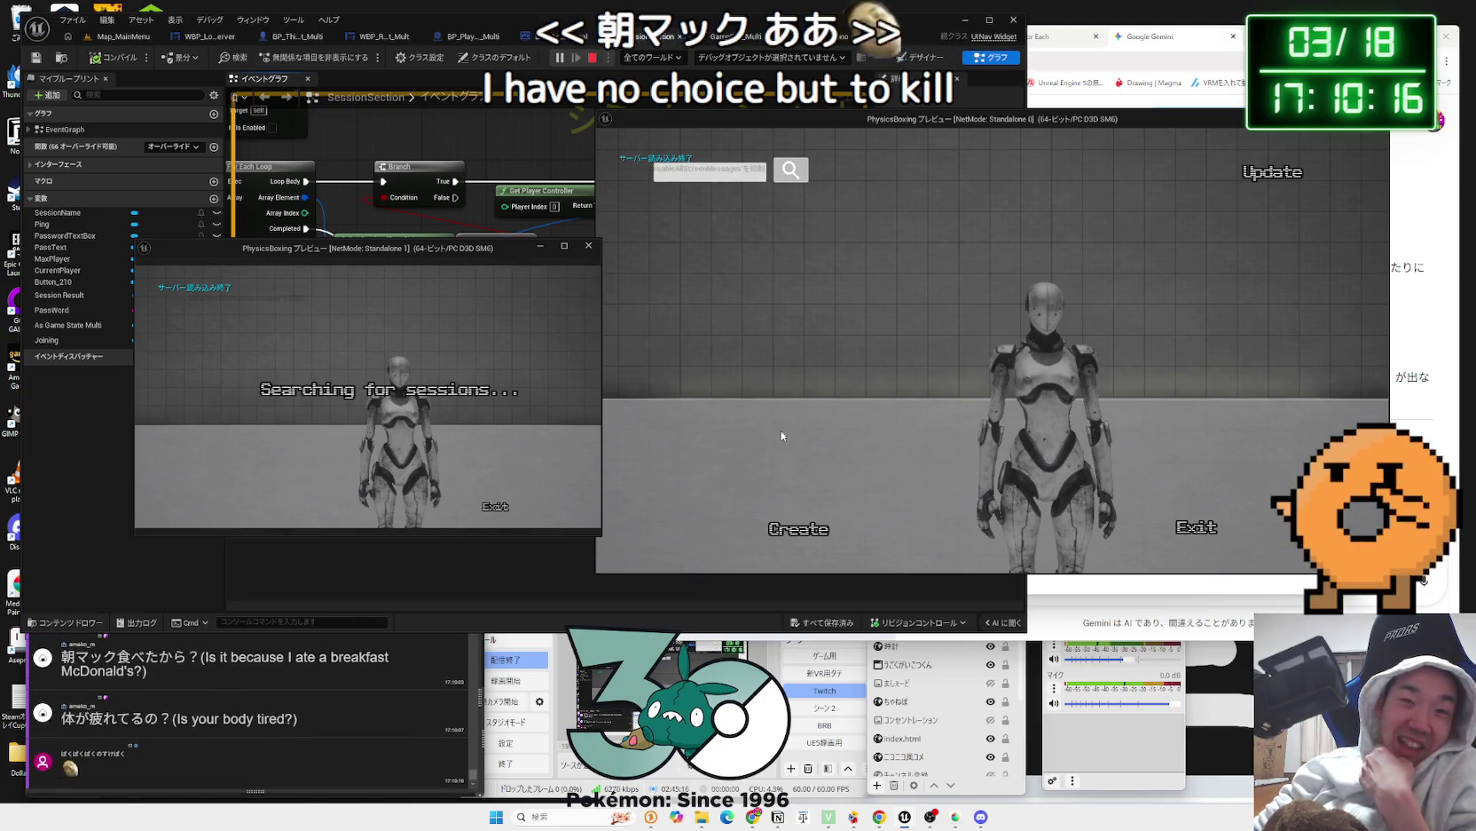
{"action": "left_click", "coordinate": [797, 530]}
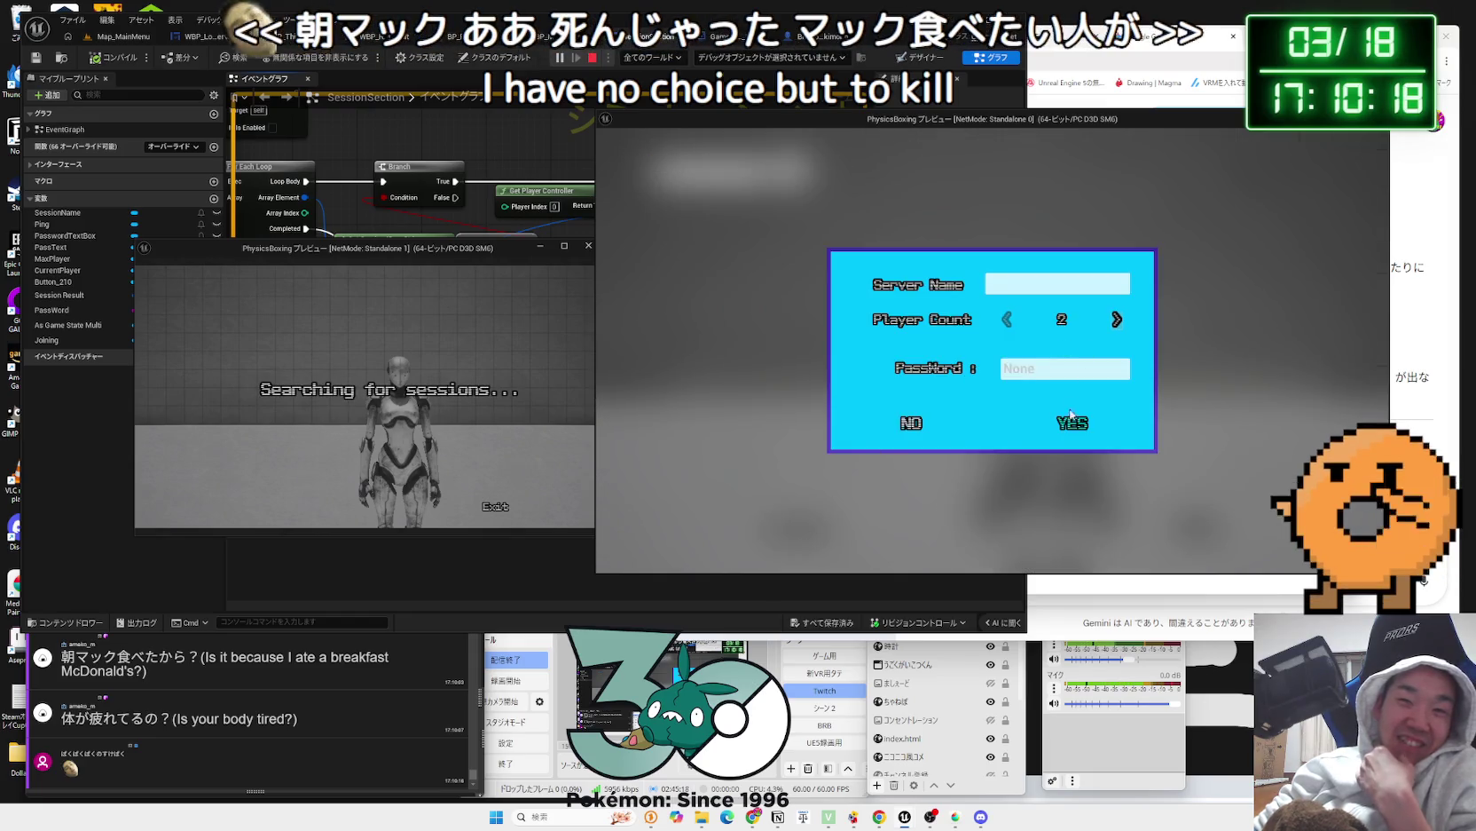
{"action": "type", "text": "1111"}
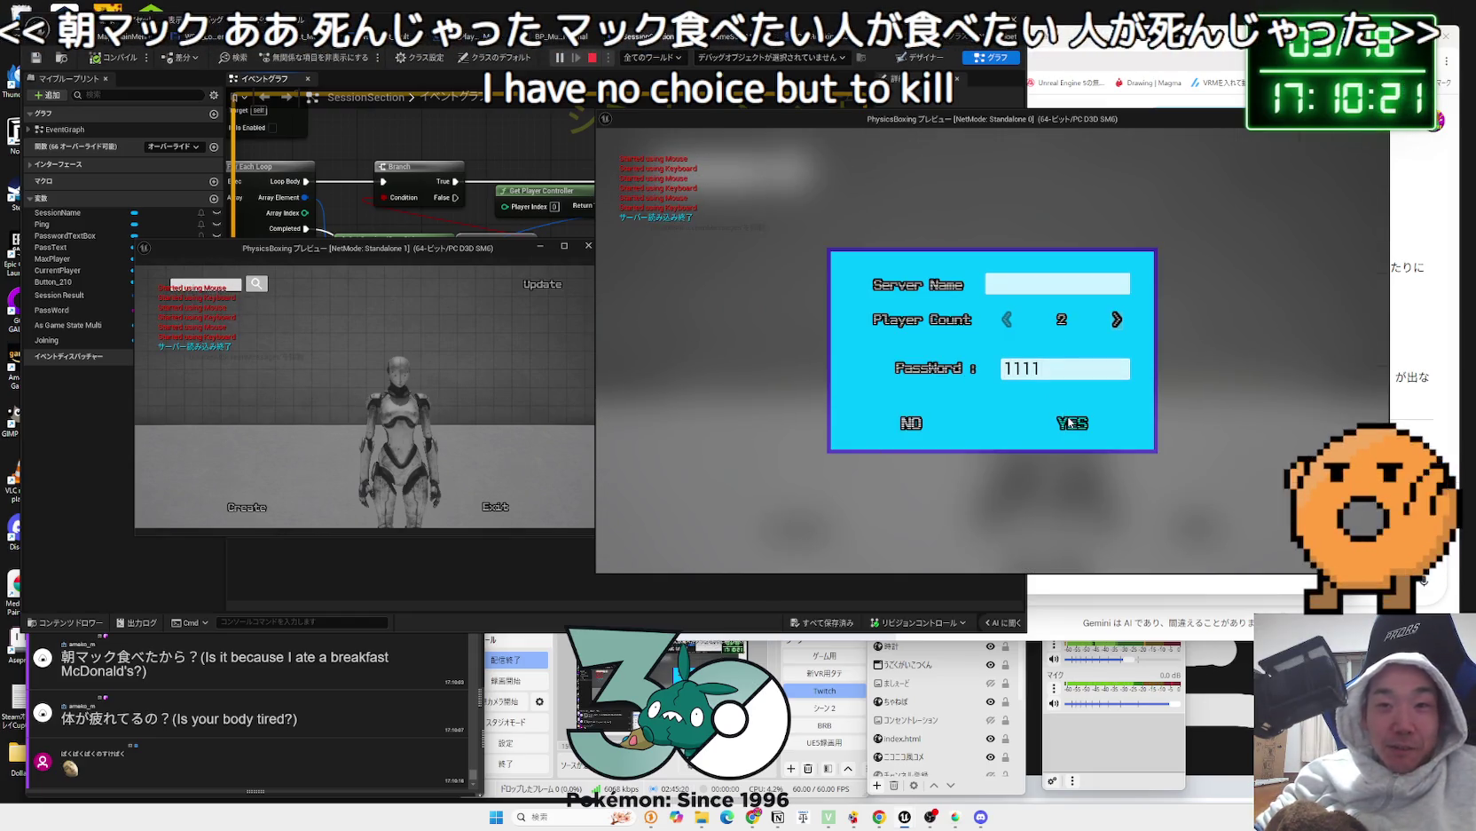
{"action": "left_click", "coordinate": [1071, 422]}
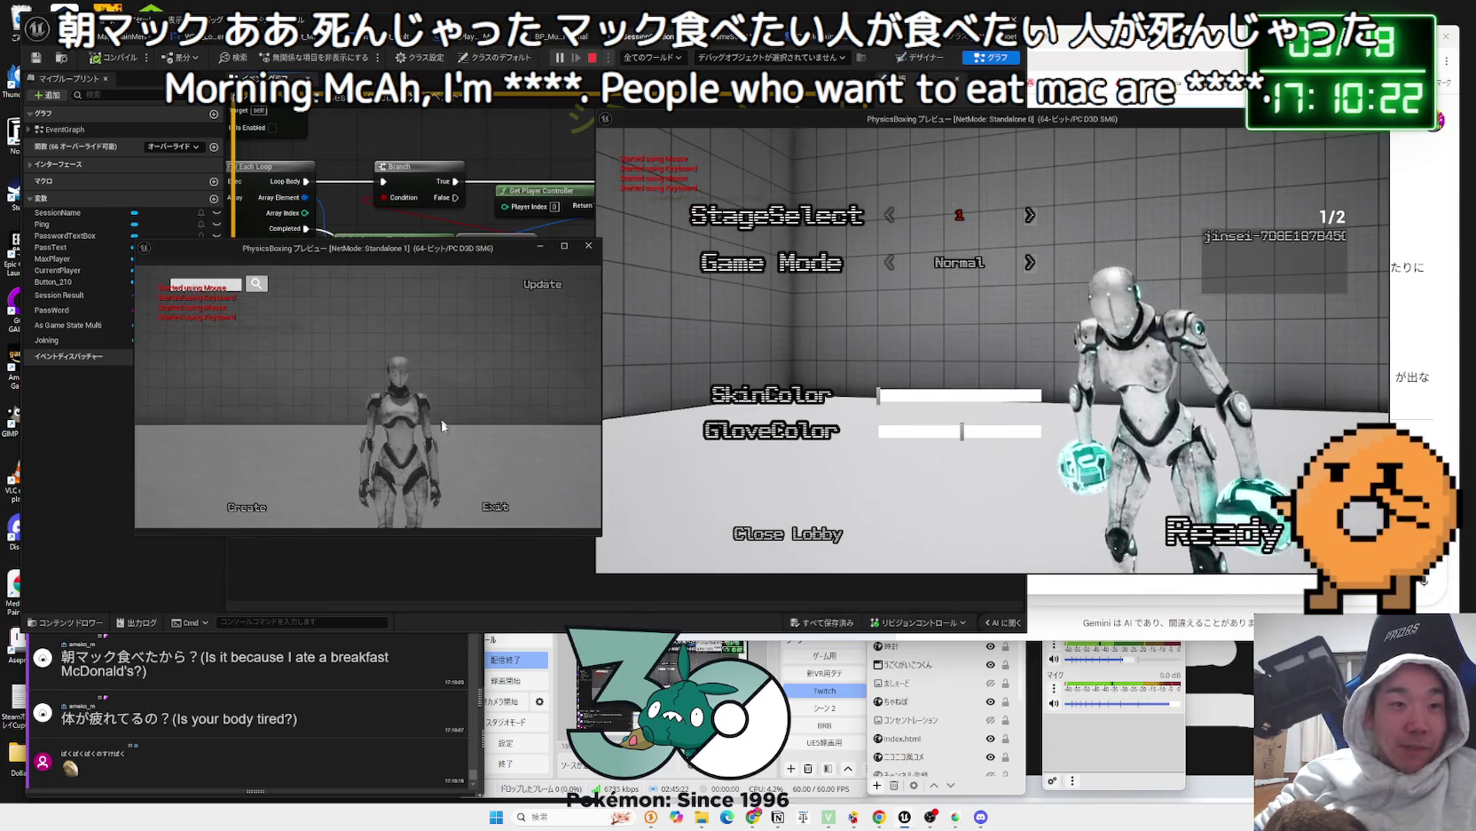
{"action": "left_click", "coordinate": [547, 288]}
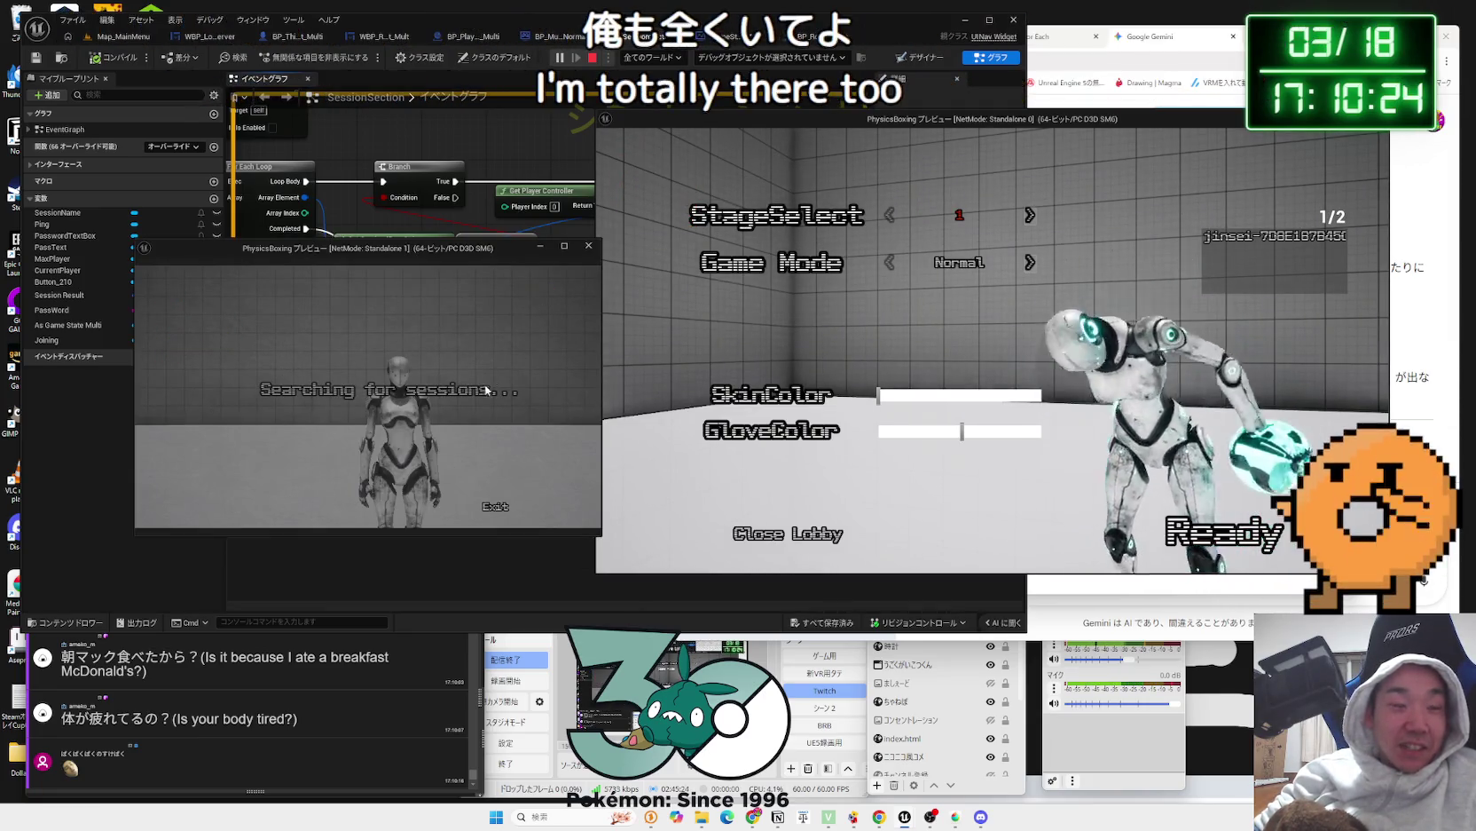
- Set the lobby's game mode to One-Punch and cycle StageSelect back to 1
{"action": "left_click", "coordinate": [1030, 263]}
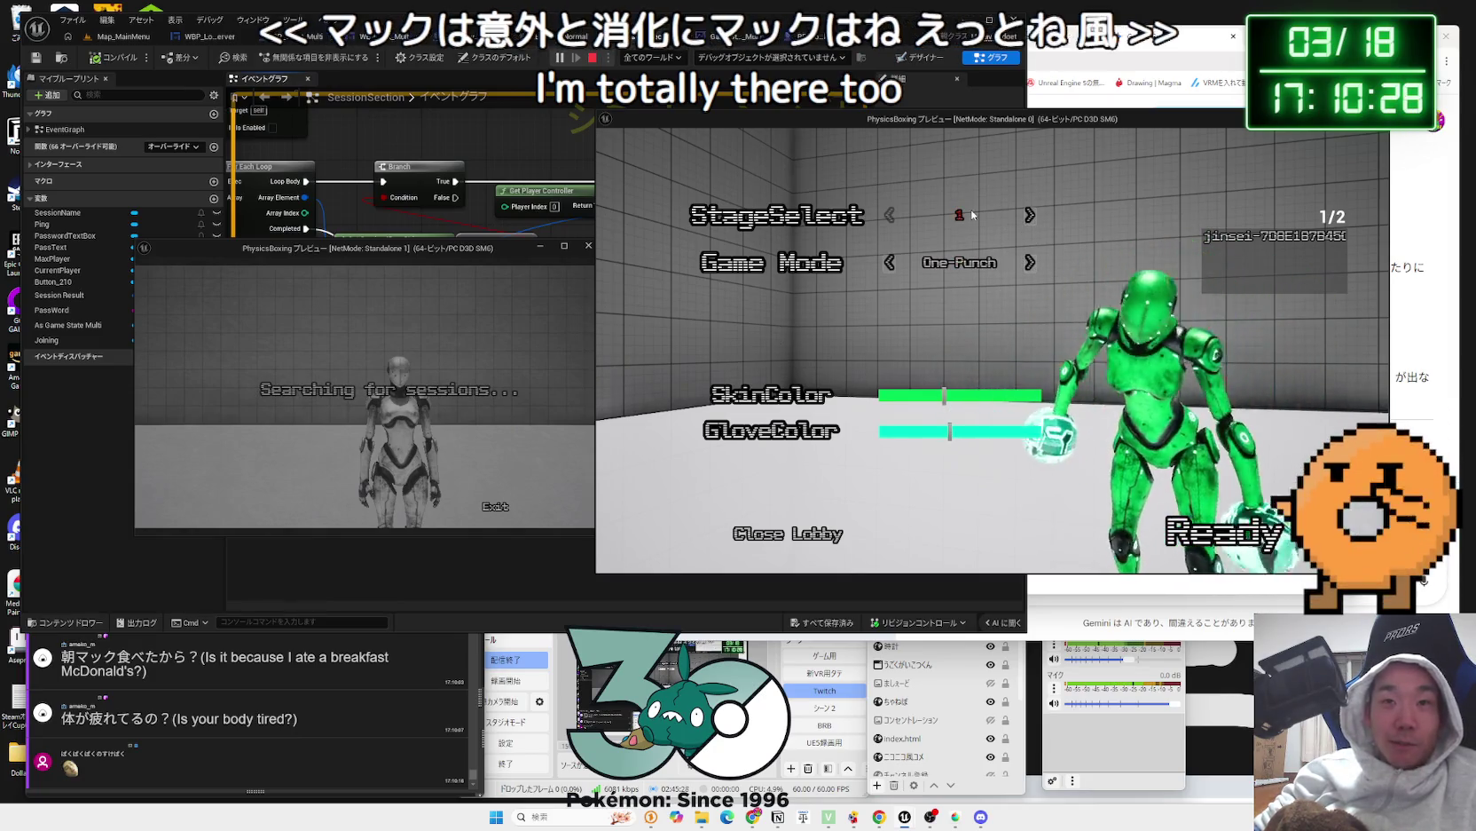
{"action": "left_click", "coordinate": [1029, 215]}
{"action": "left_click", "coordinate": [1029, 215]}
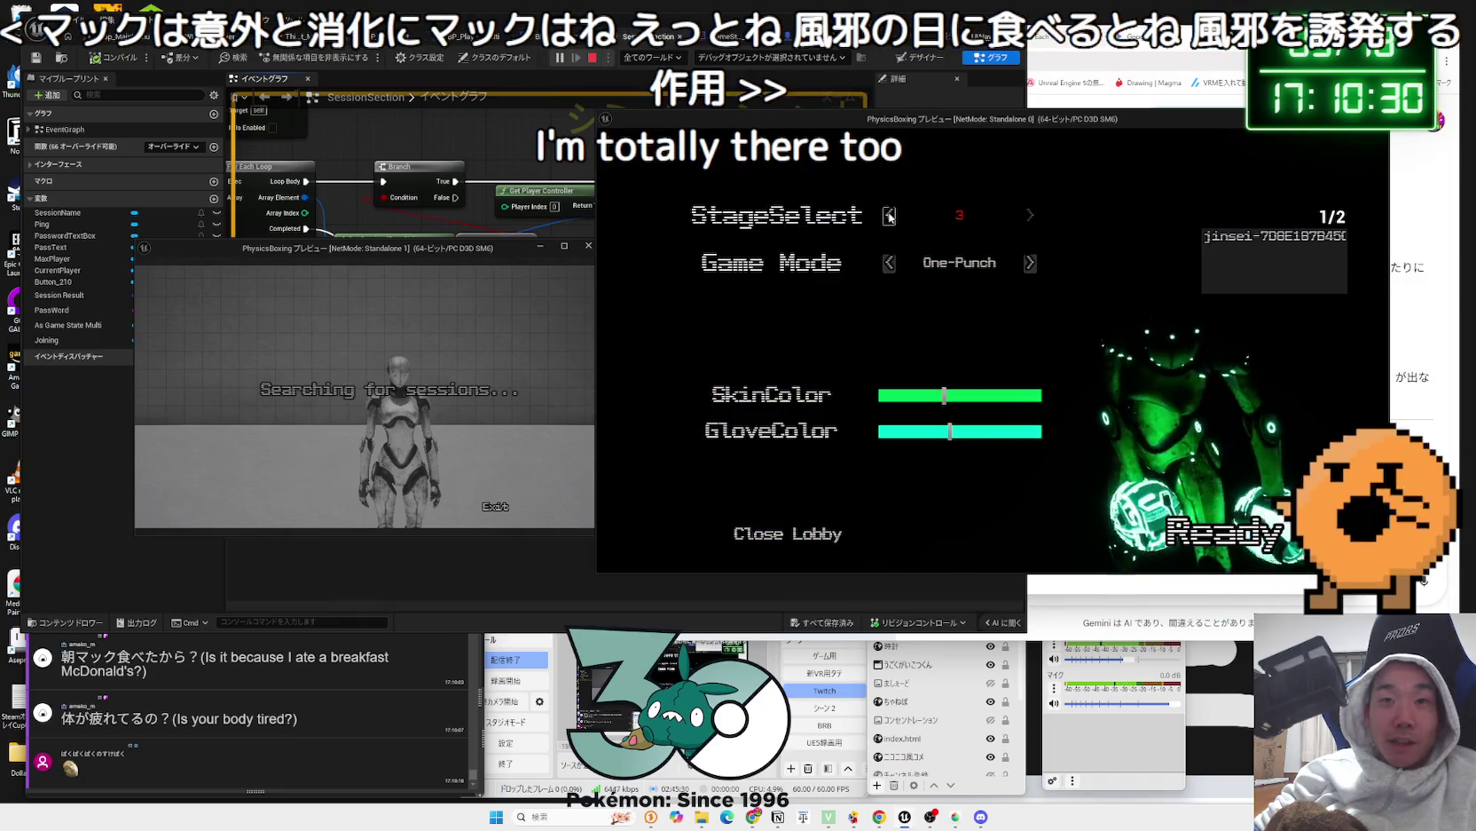
{"action": "left_click", "coordinate": [890, 215]}
{"action": "left_click", "coordinate": [890, 216]}
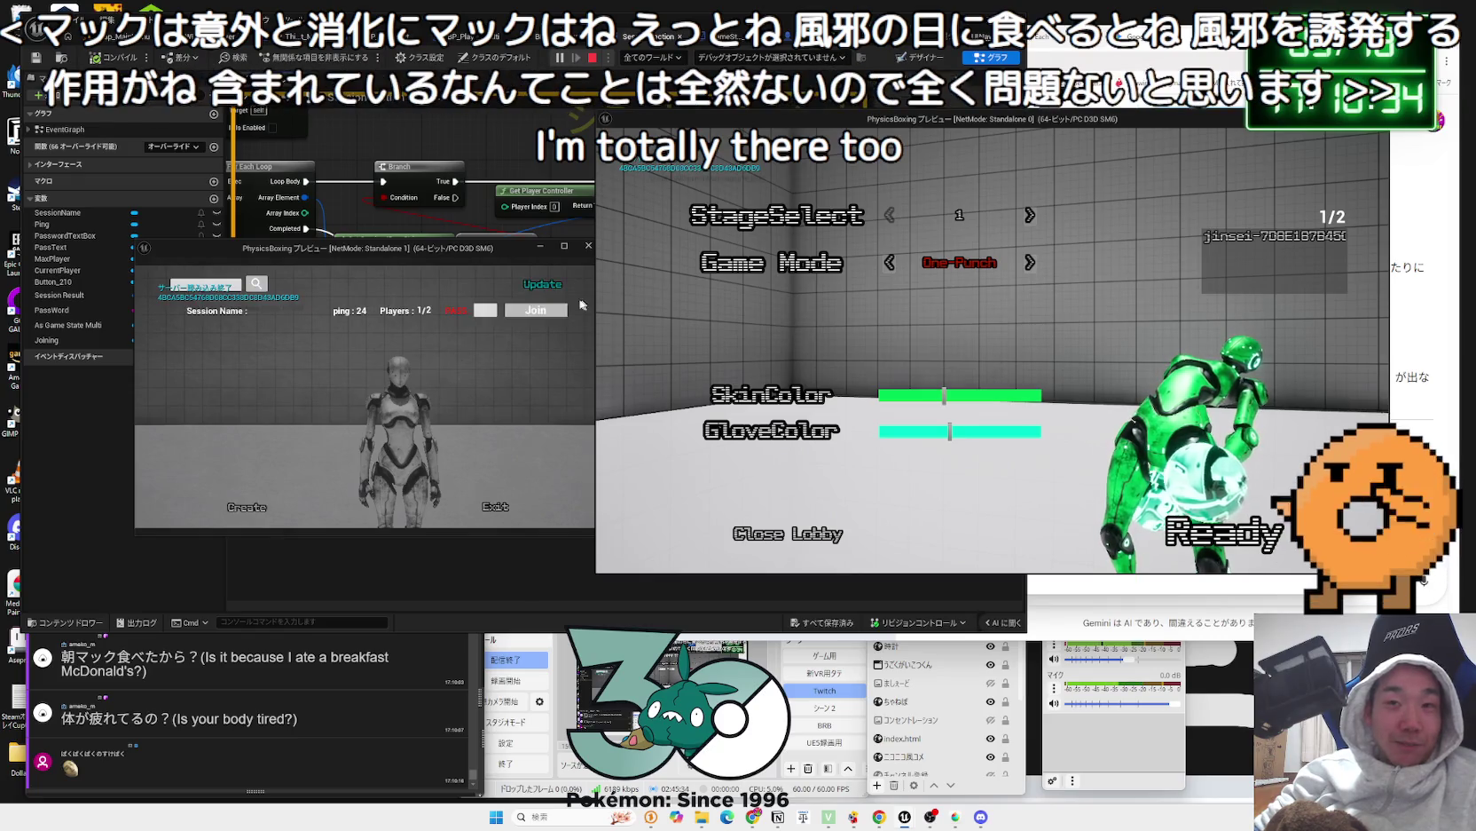
{"action": "left_click", "coordinate": [518, 310]}
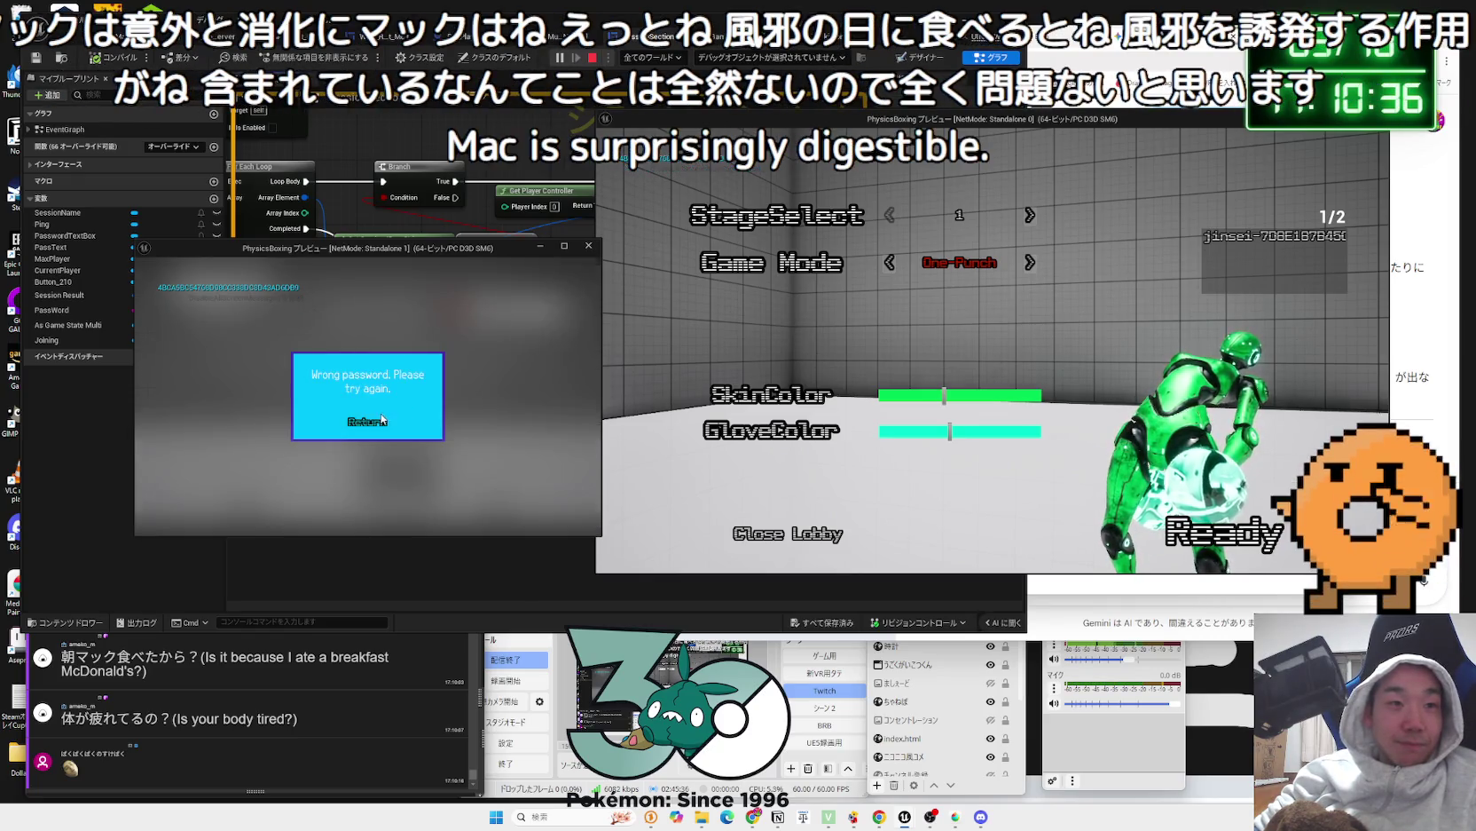
{"action": "left_click", "coordinate": [383, 420]}
{"action": "left_click", "coordinate": [527, 310]}
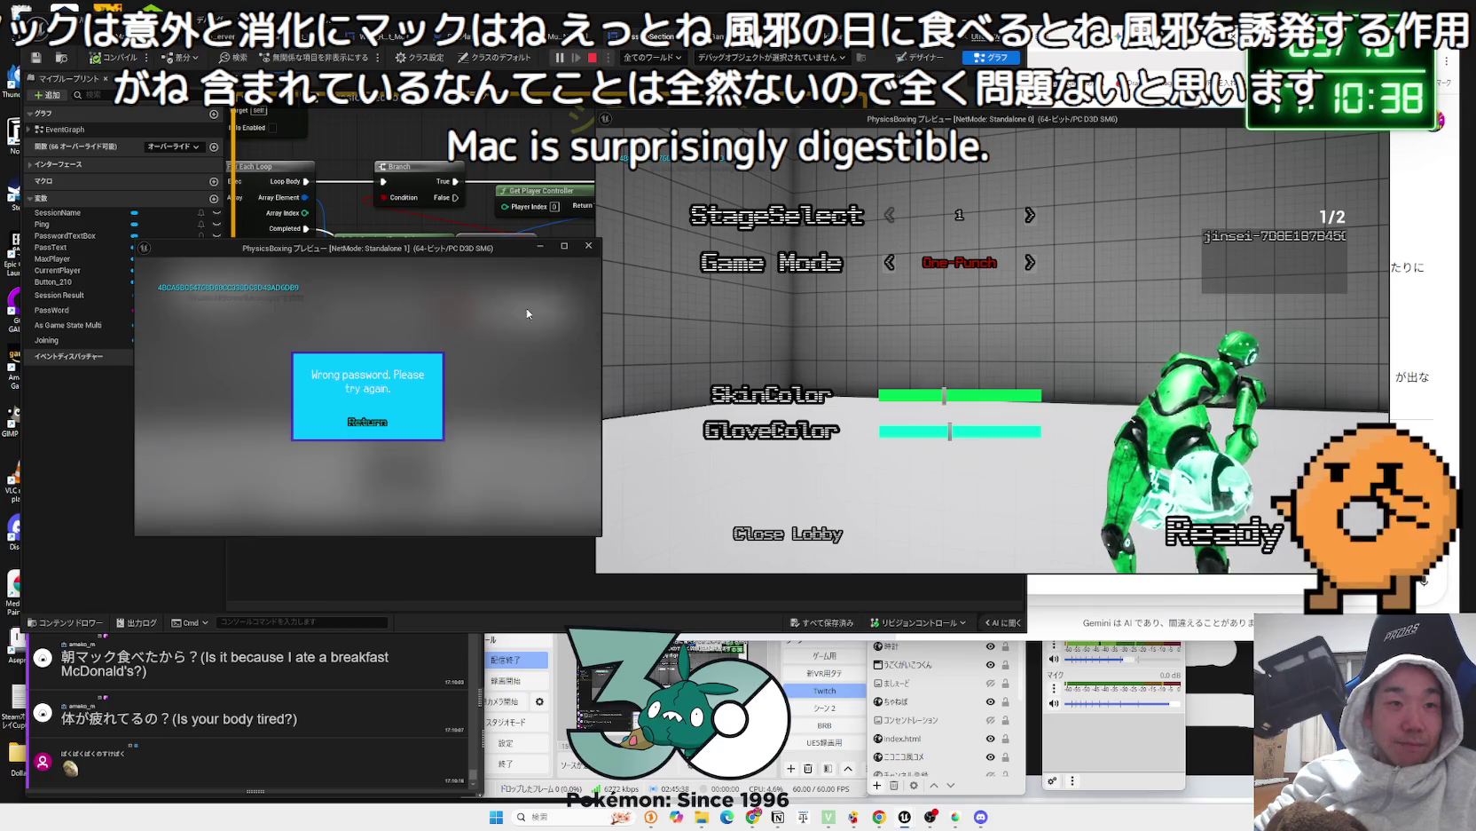
{"action": "left_click", "coordinate": [377, 424]}
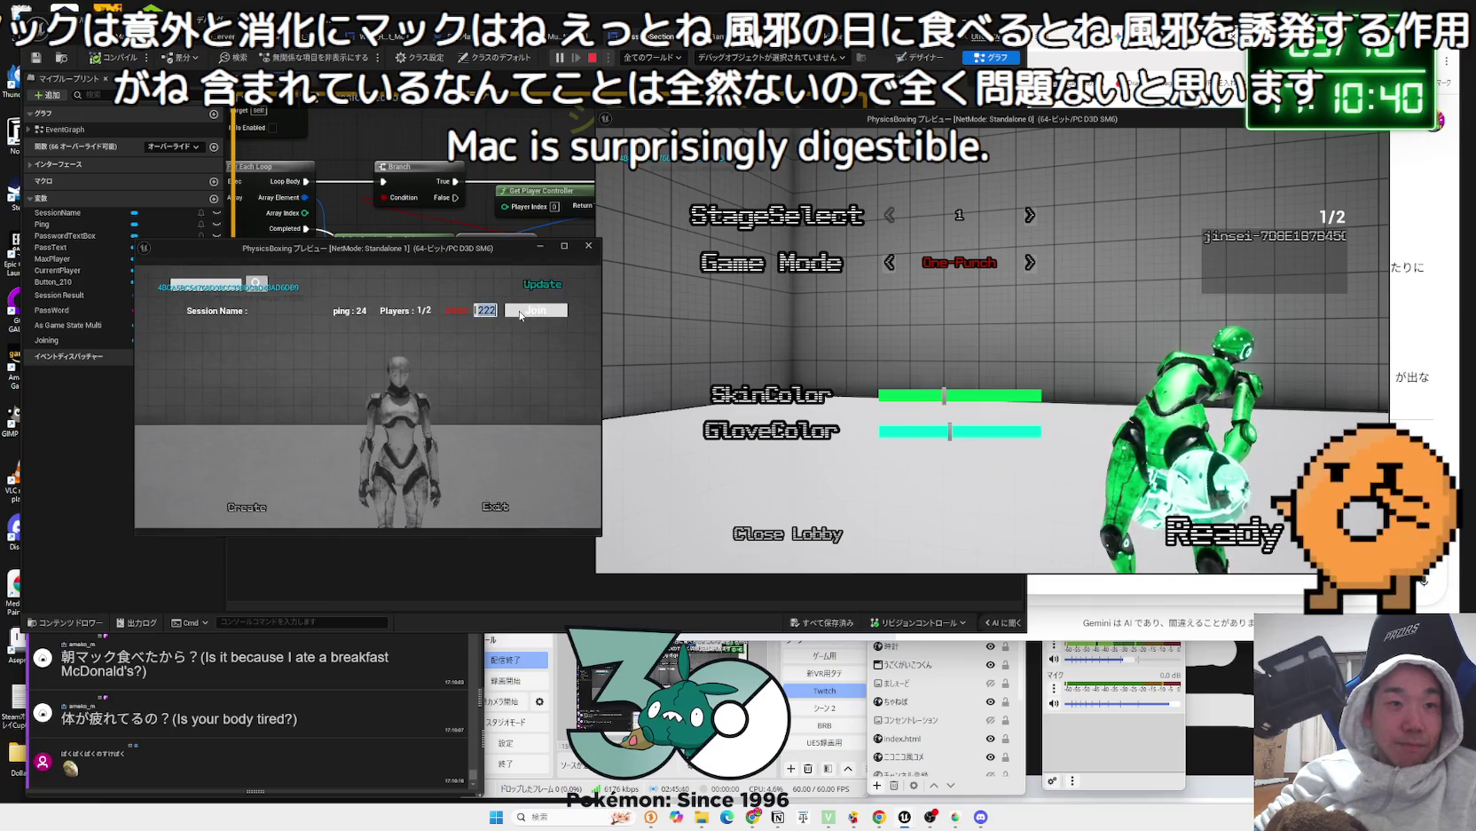
{"action": "type", "text": "111"}
{"action": "left_click", "coordinate": [520, 313]}
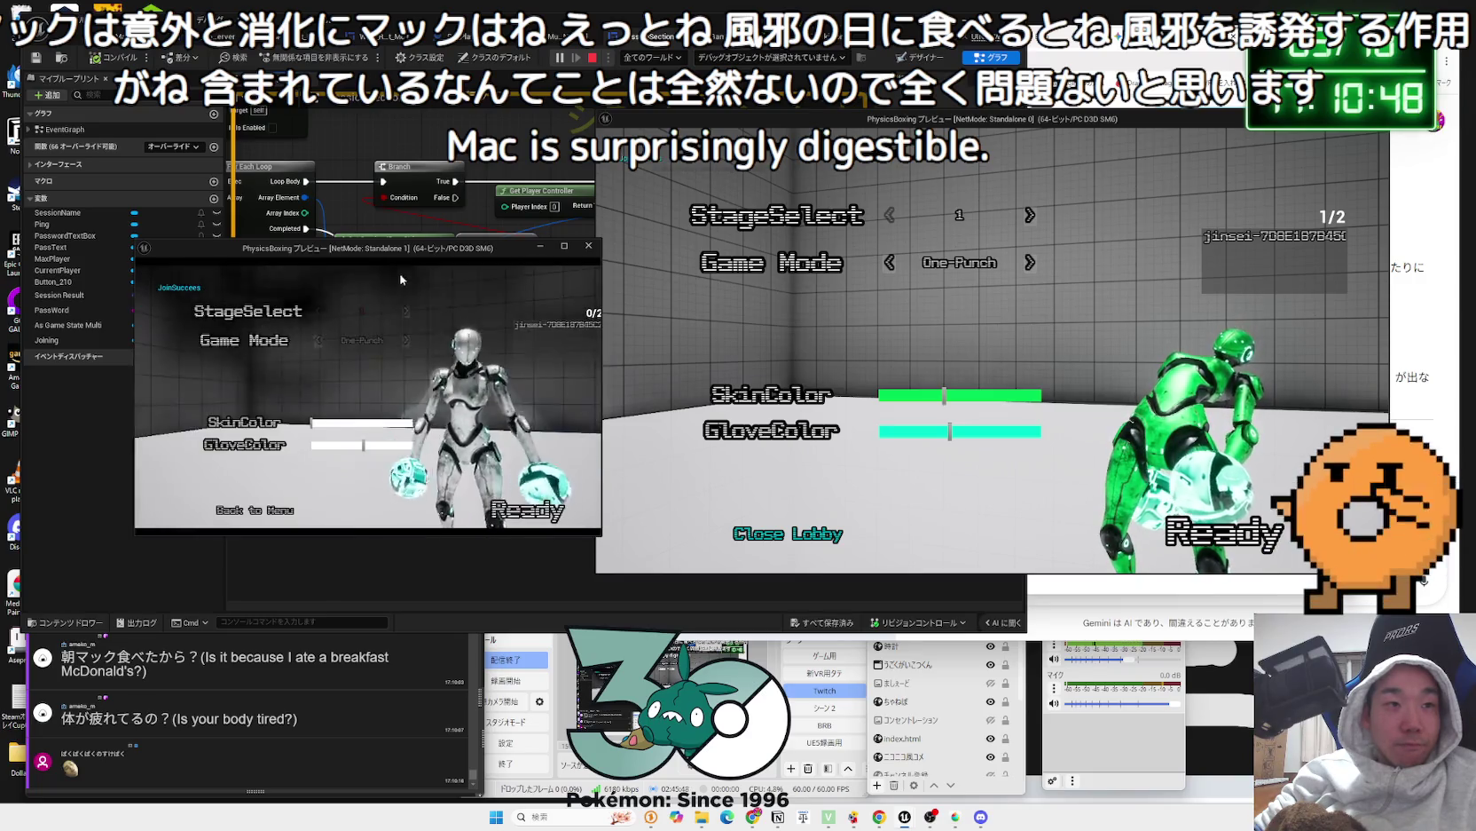
- Mark both the joining and host players Ready, then exit from the main menu
{"action": "left_click", "coordinate": [540, 510]}
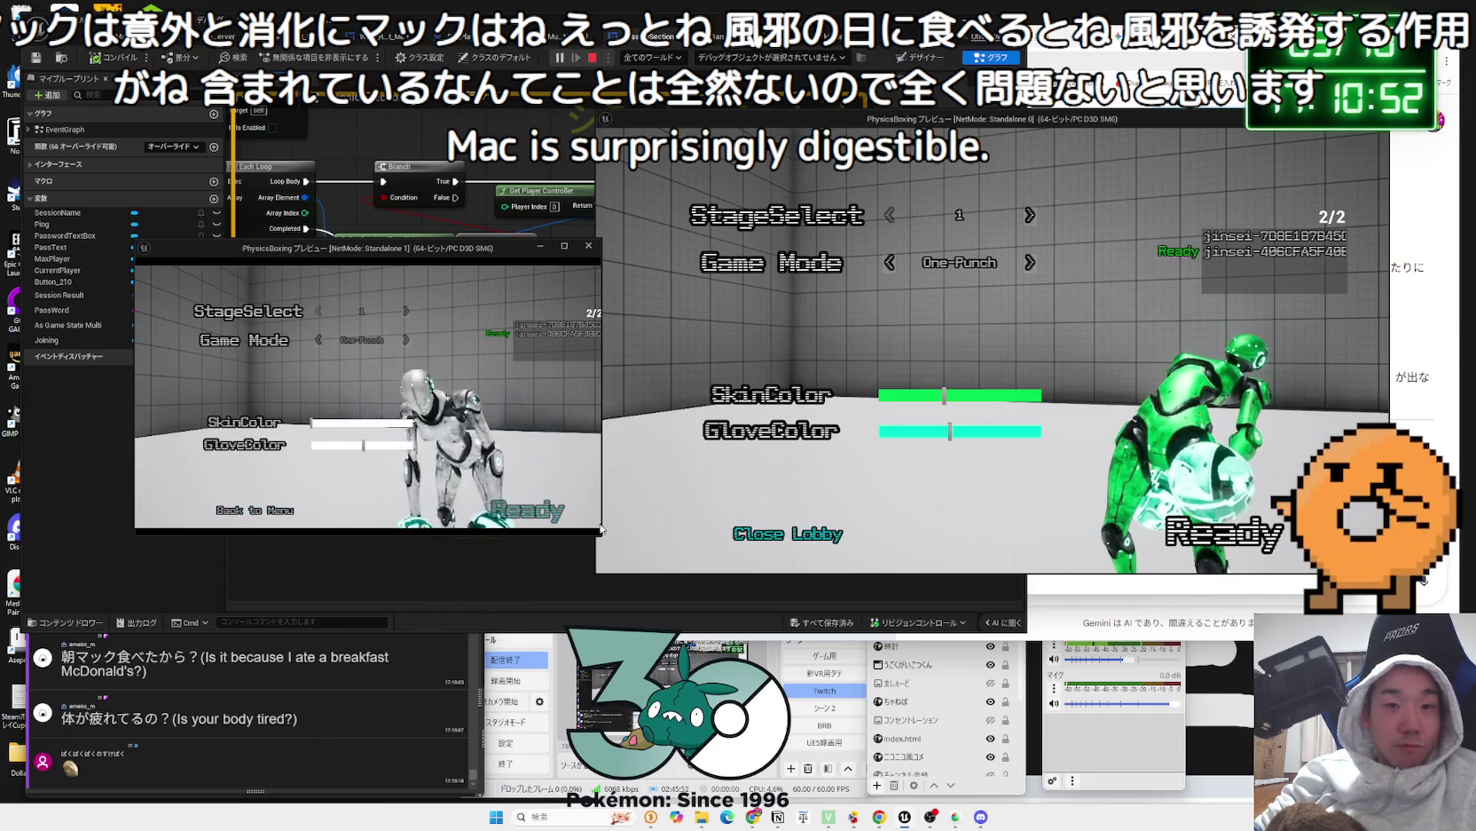
{"action": "key", "text": "alt+Tab"}
{"action": "left_click", "coordinate": [1221, 531]}
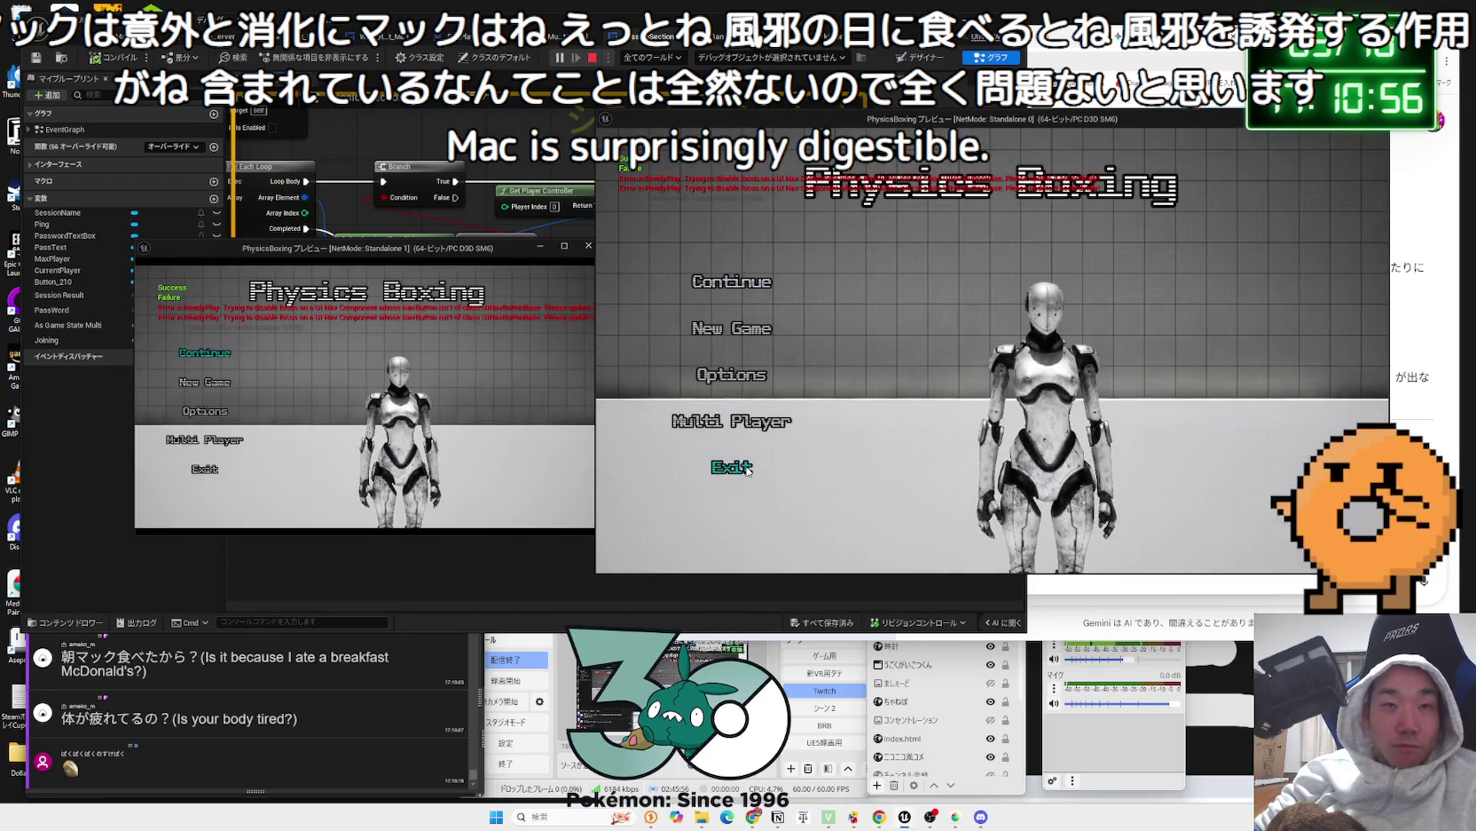
{"action": "left_click", "coordinate": [732, 467]}
- Quit the previews and browse the blueprint tabs to the WBP_Lobby_Server event graph
{"action": "left_click", "coordinate": [1052, 382]}
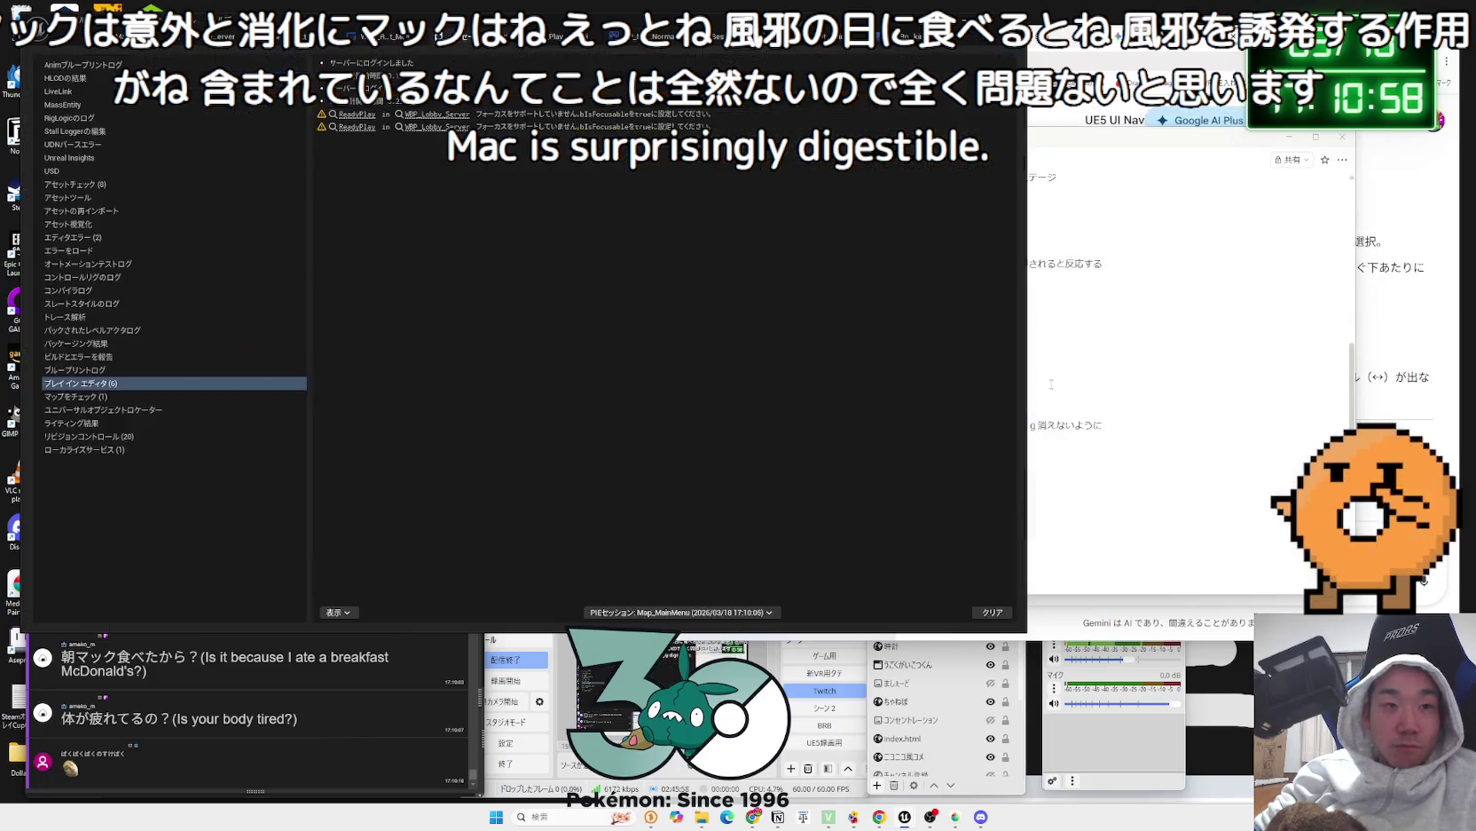
{"action": "left_click", "coordinate": [559, 46]}
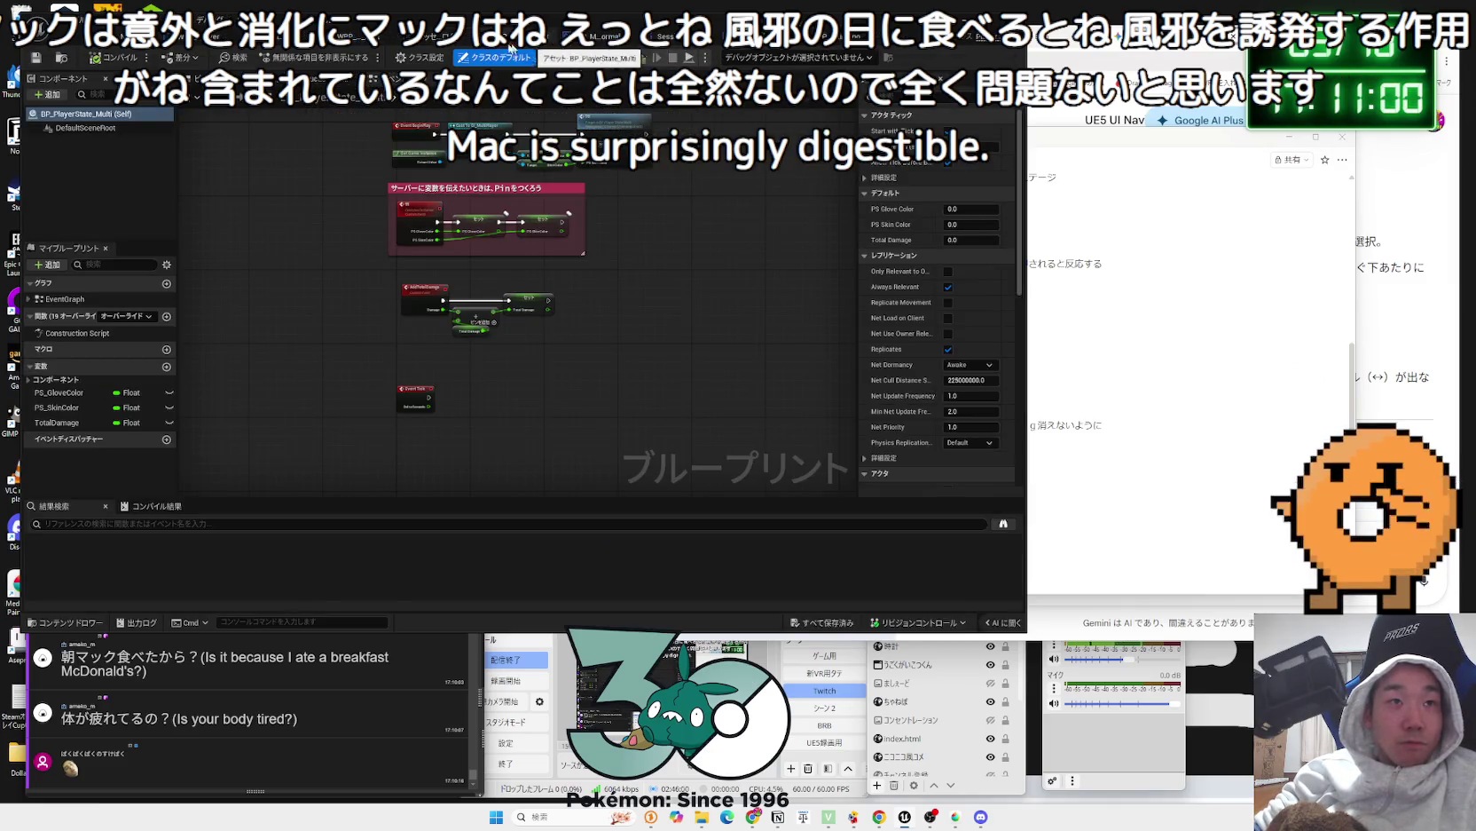
{"action": "left_click", "coordinate": [431, 48]}
{"action": "left_click", "coordinate": [369, 44]}
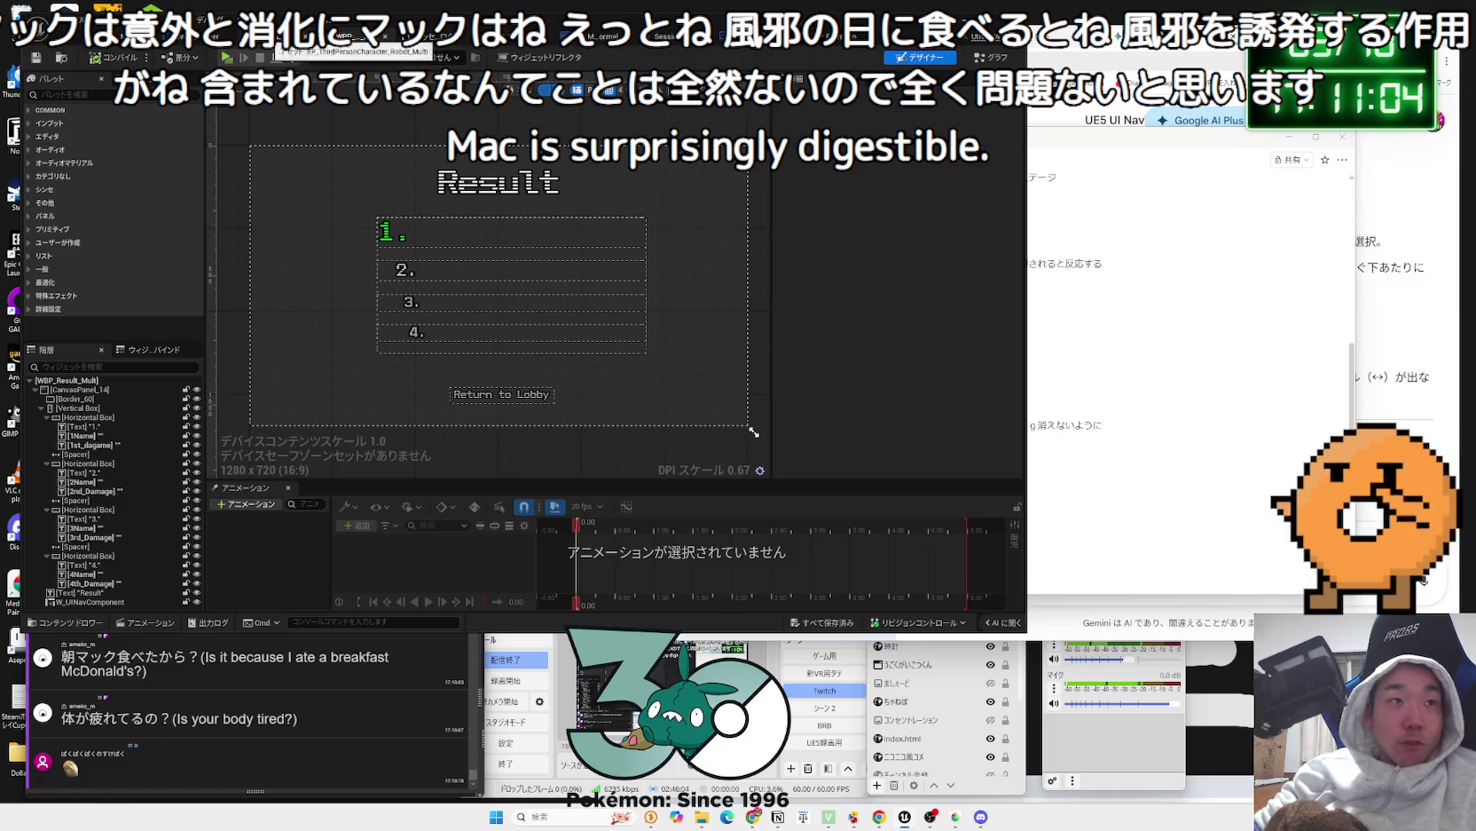
{"action": "left_click", "coordinate": [211, 37]}
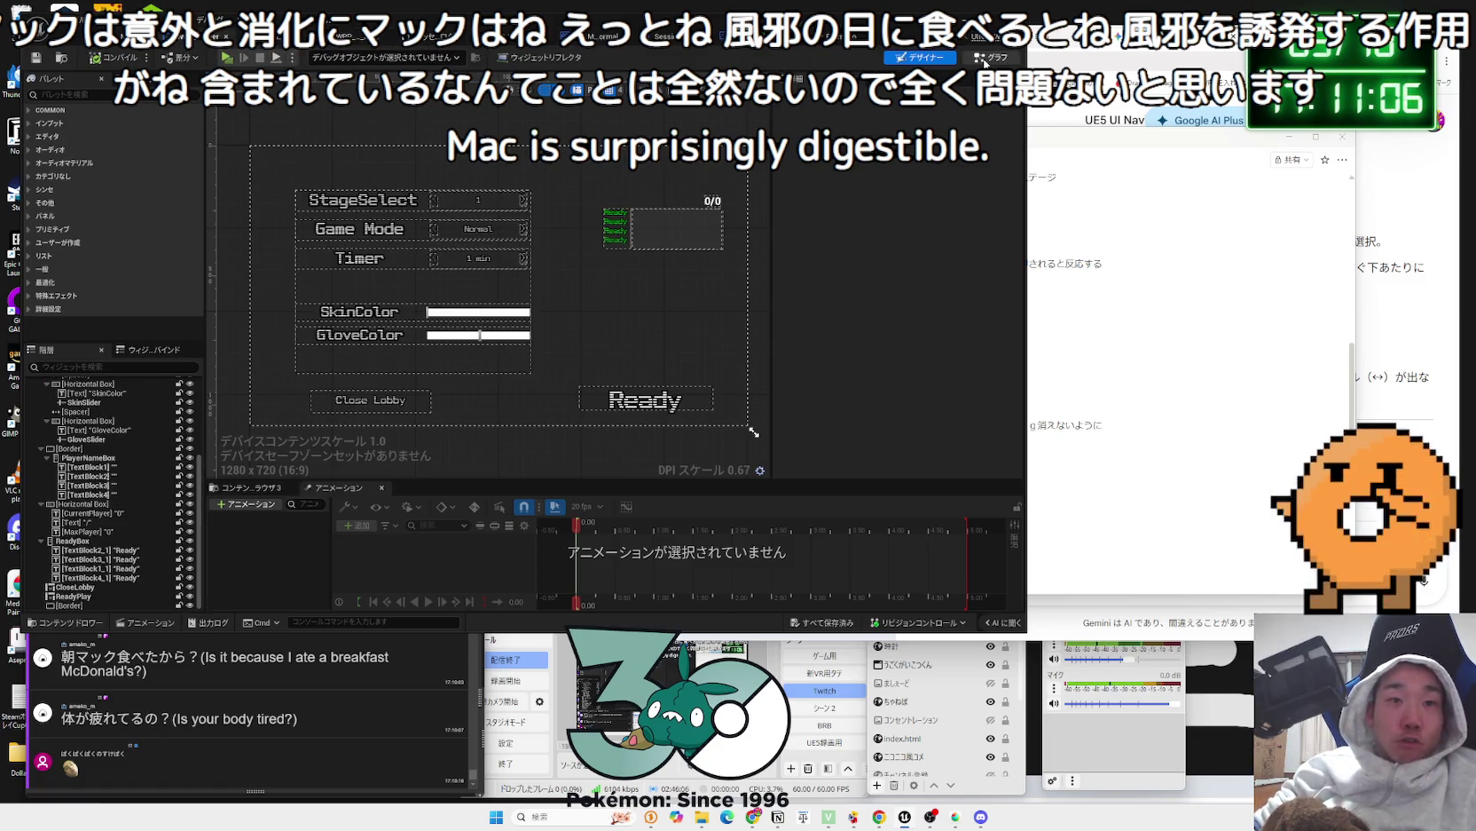
{"action": "left_click", "coordinate": [985, 58]}
- Inspect the lobby graph, close the Message Log, and open SessionSection's event graph
{"action": "scroll", "coordinate": [475, 293], "scroll_direction": "up", "scroll_amount": 4}
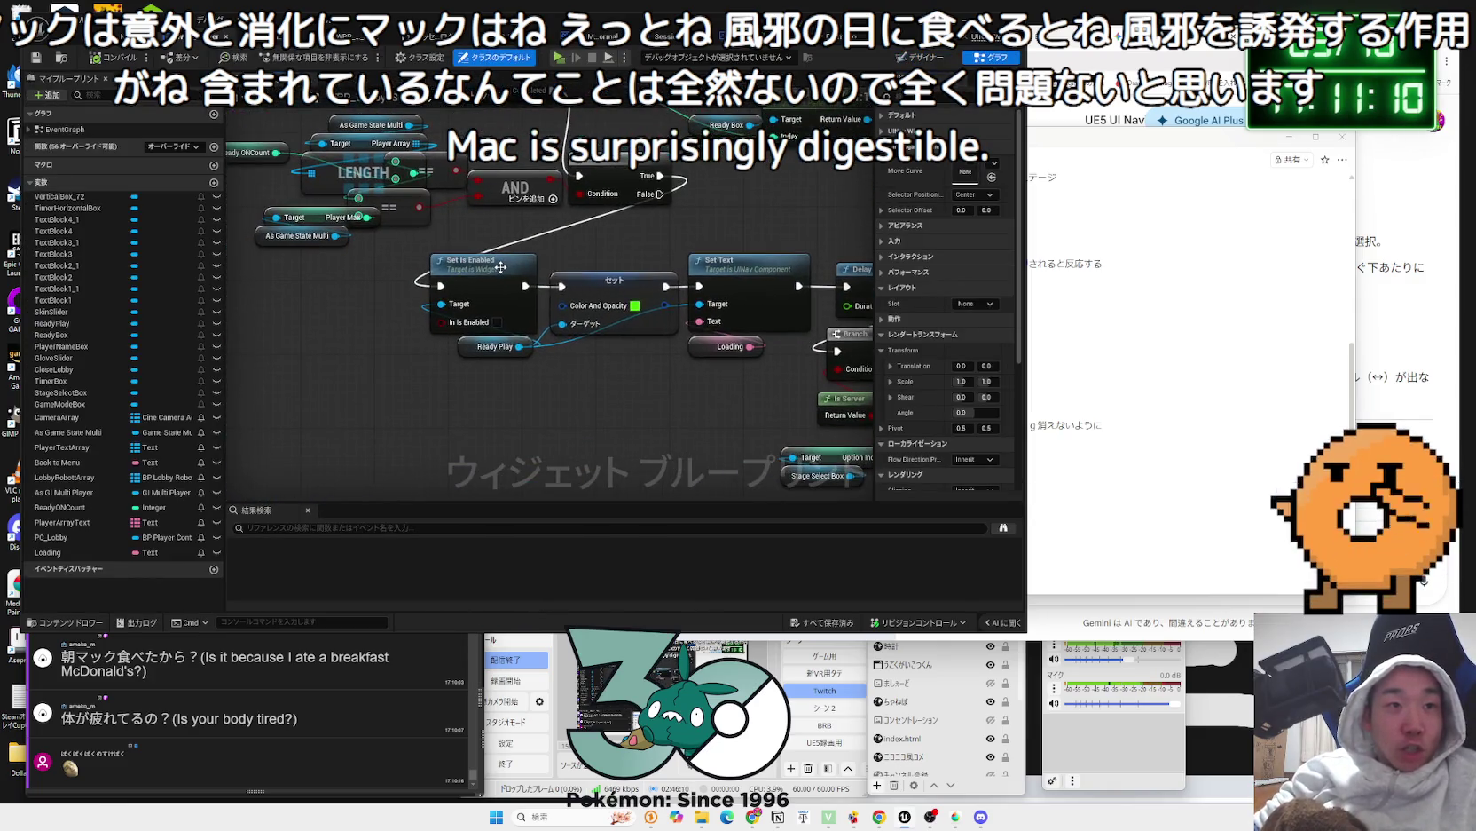
{"action": "scroll", "coordinate": [449, 336], "scroll_direction": "down", "scroll_amount": 3}
{"action": "left_click_drag", "start_coordinate": [449, 336], "coordinate": [600, 327]}
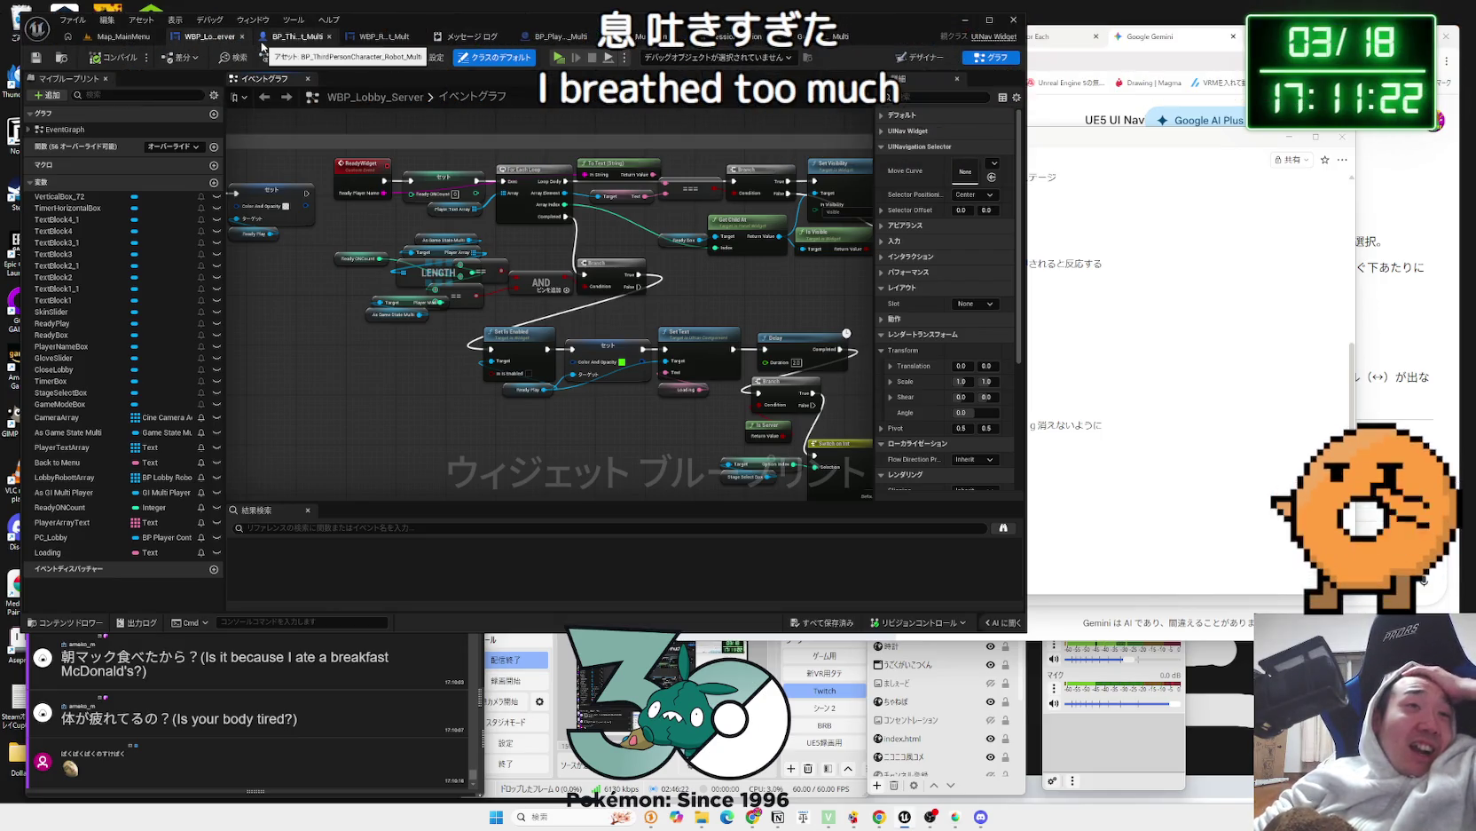
{"action": "left_click", "coordinate": [504, 40]}
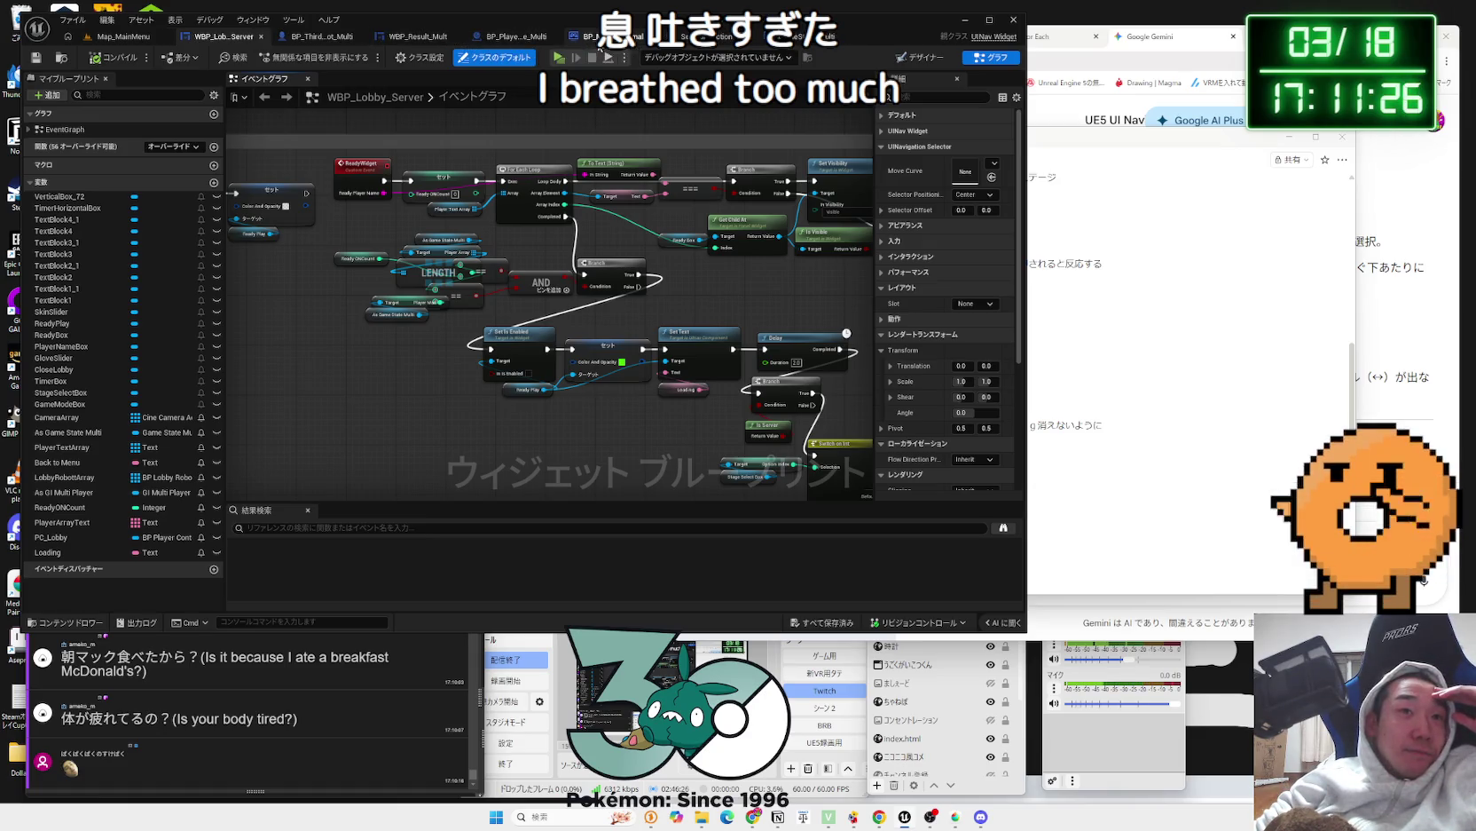
{"action": "left_click", "coordinate": [687, 42]}
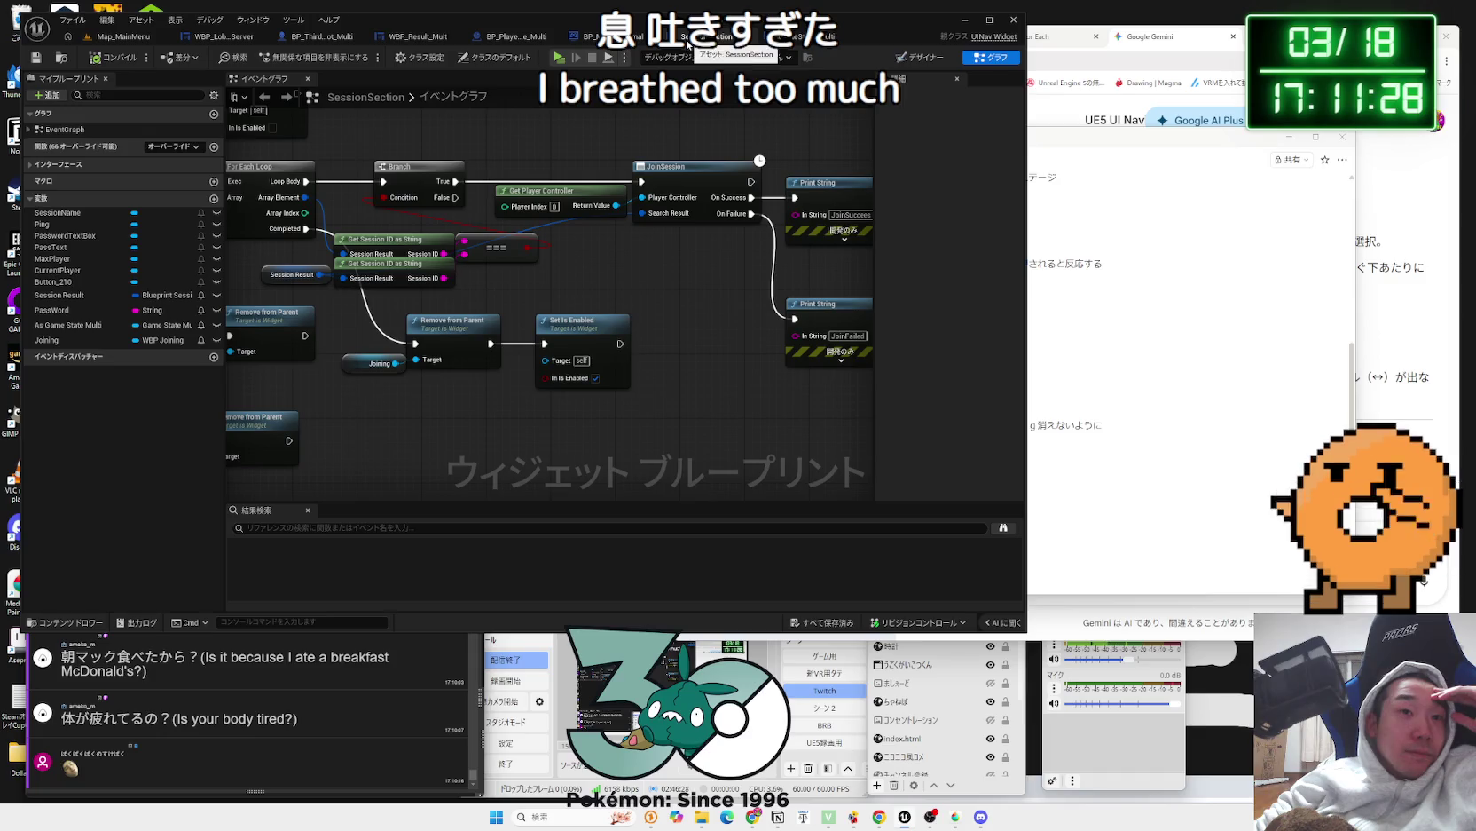
- Go from SessionSection back to WBP_Lobby_Server's event graph, closing the third-person character blueprint
{"action": "scroll", "coordinate": [516, 384], "scroll_direction": "down", "scroll_amount": 3}
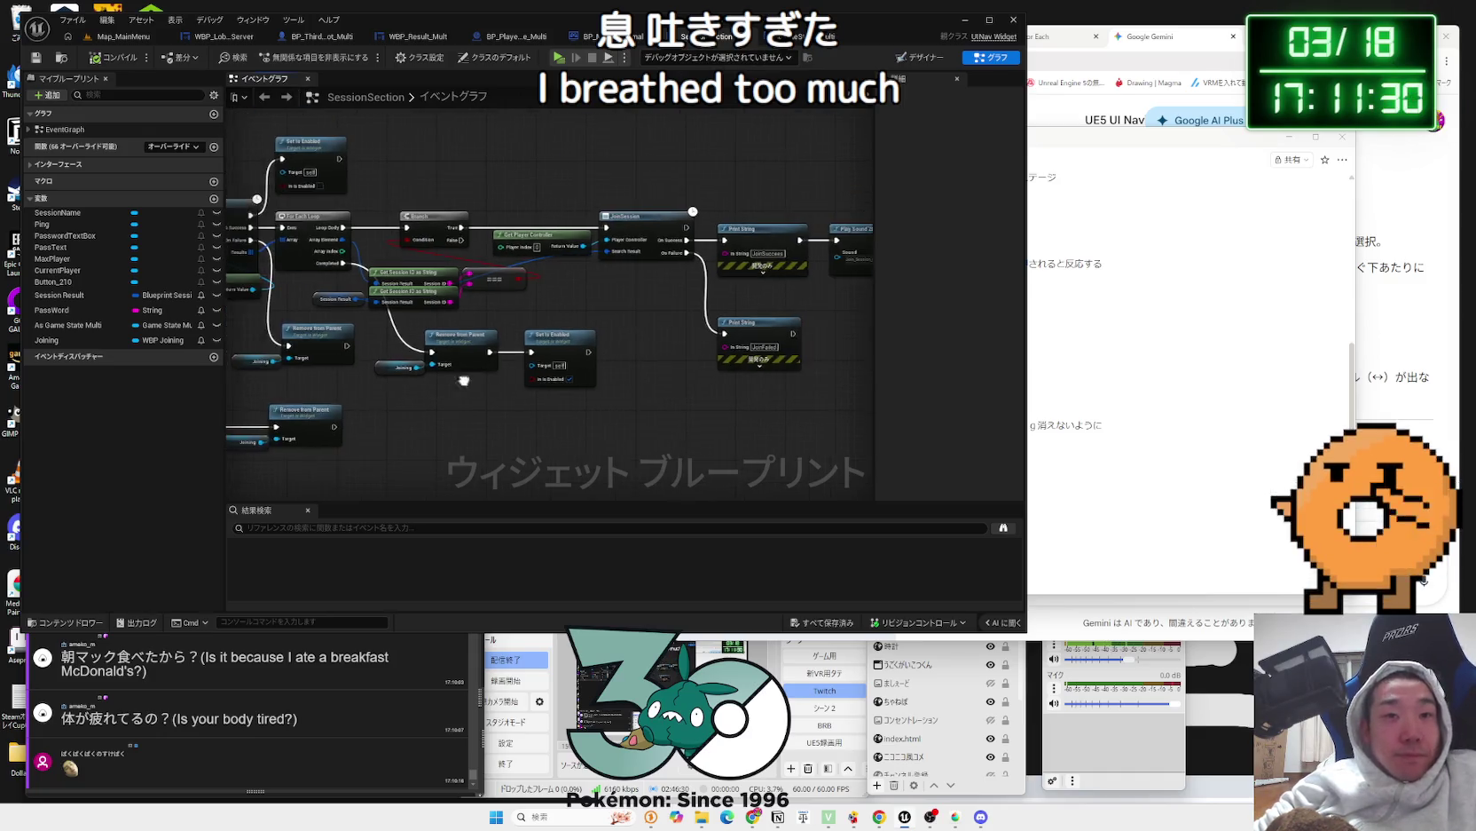
{"action": "scroll", "coordinate": [712, 335], "scroll_direction": "up", "scroll_amount": 3}
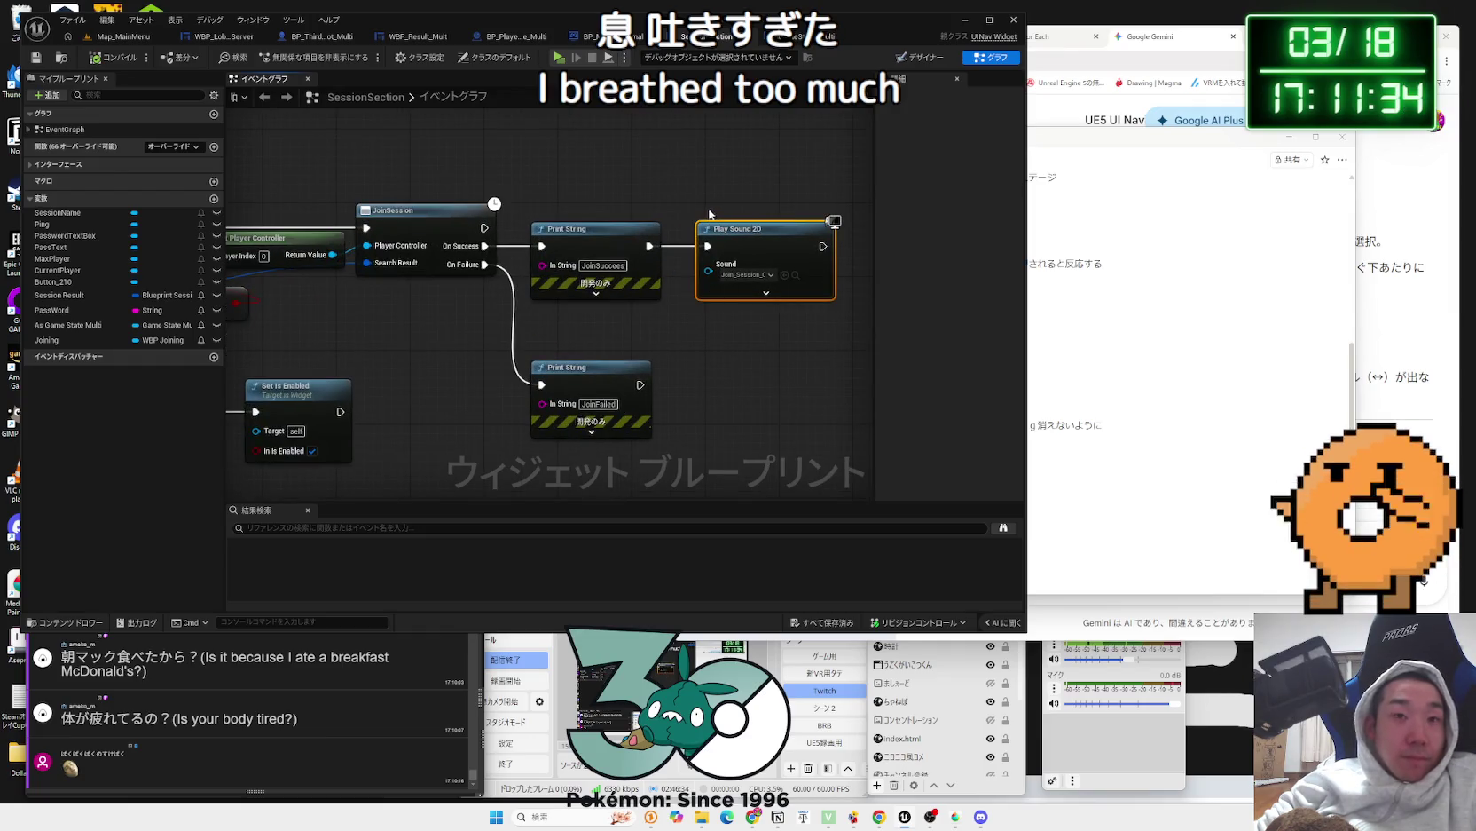
{"action": "left_click", "coordinate": [506, 40]}
{"action": "left_click", "coordinate": [414, 38]}
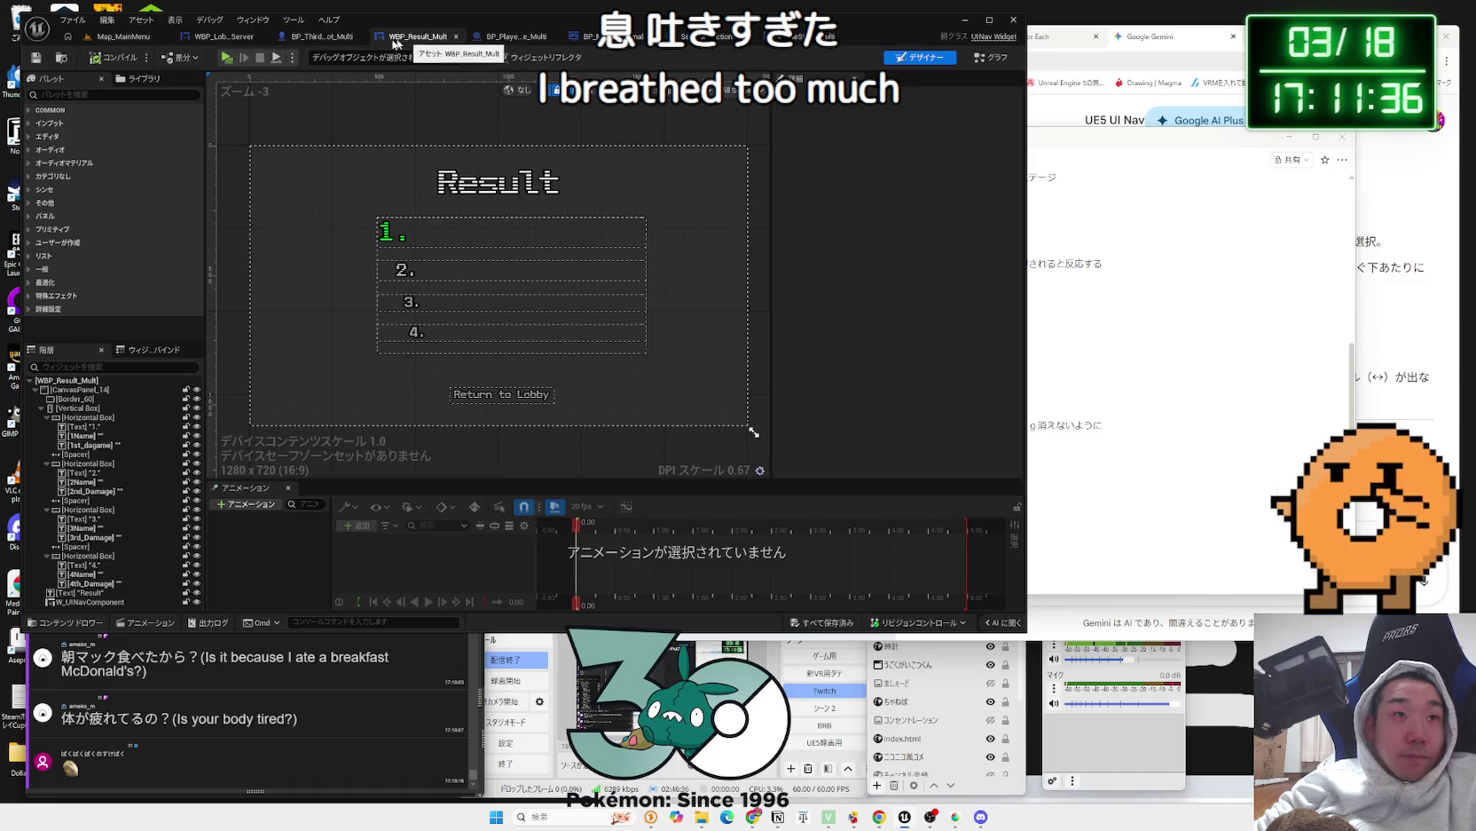
{"action": "left_click", "coordinate": [356, 37]}
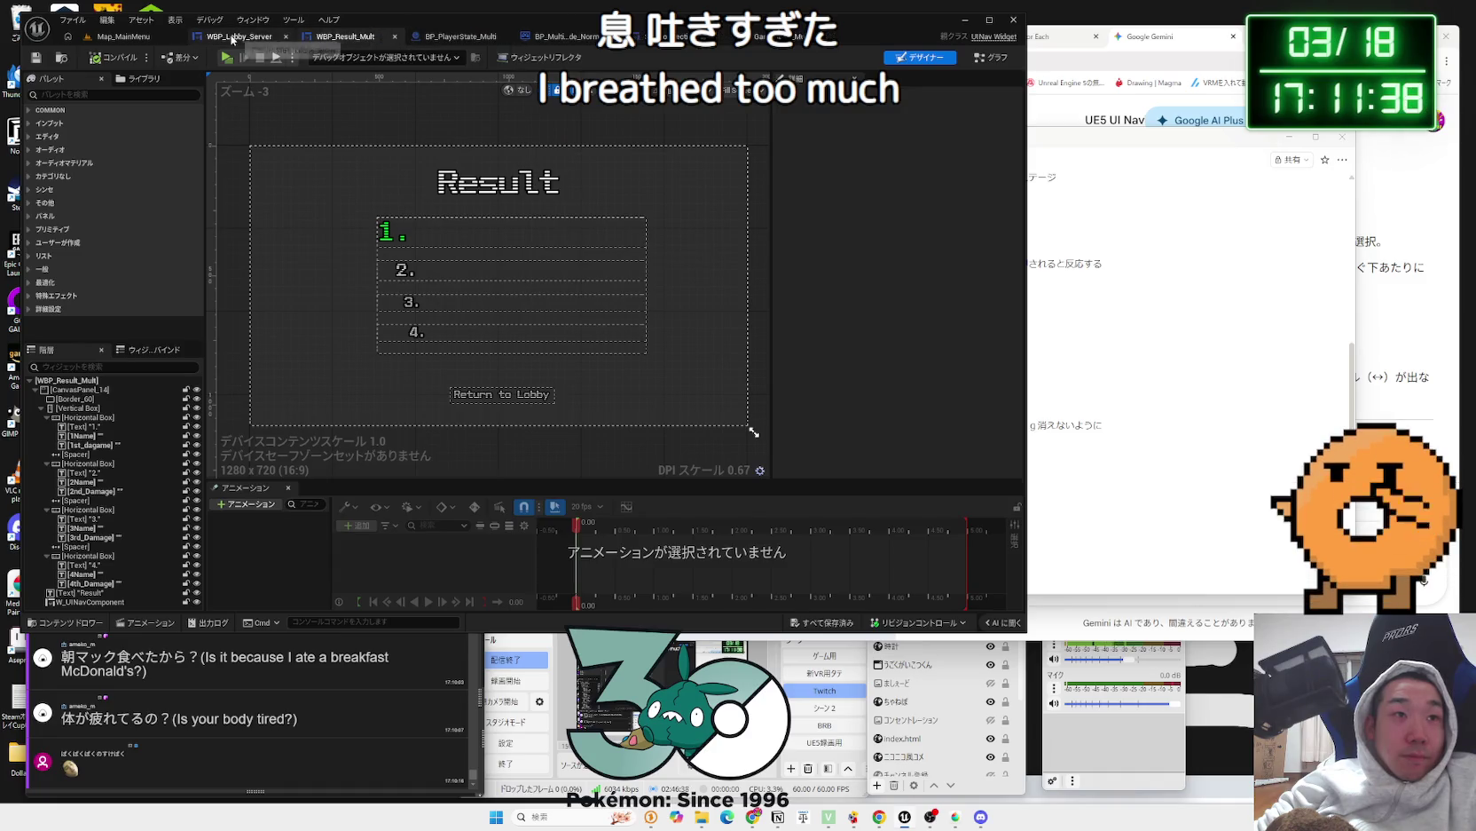
{"action": "left_click", "coordinate": [234, 38]}
- Paste the Play Sound 2D node, wire Branch True into it, and launch the previews
{"action": "mouse_move", "coordinate": [641, 341]}
{"action": "left_mouse_down"}
{"action": "mouse_move", "coordinate": [526, 324]}
{"action": "mouse_move", "coordinate": [504, 297]}
{"action": "left_mouse_up"}
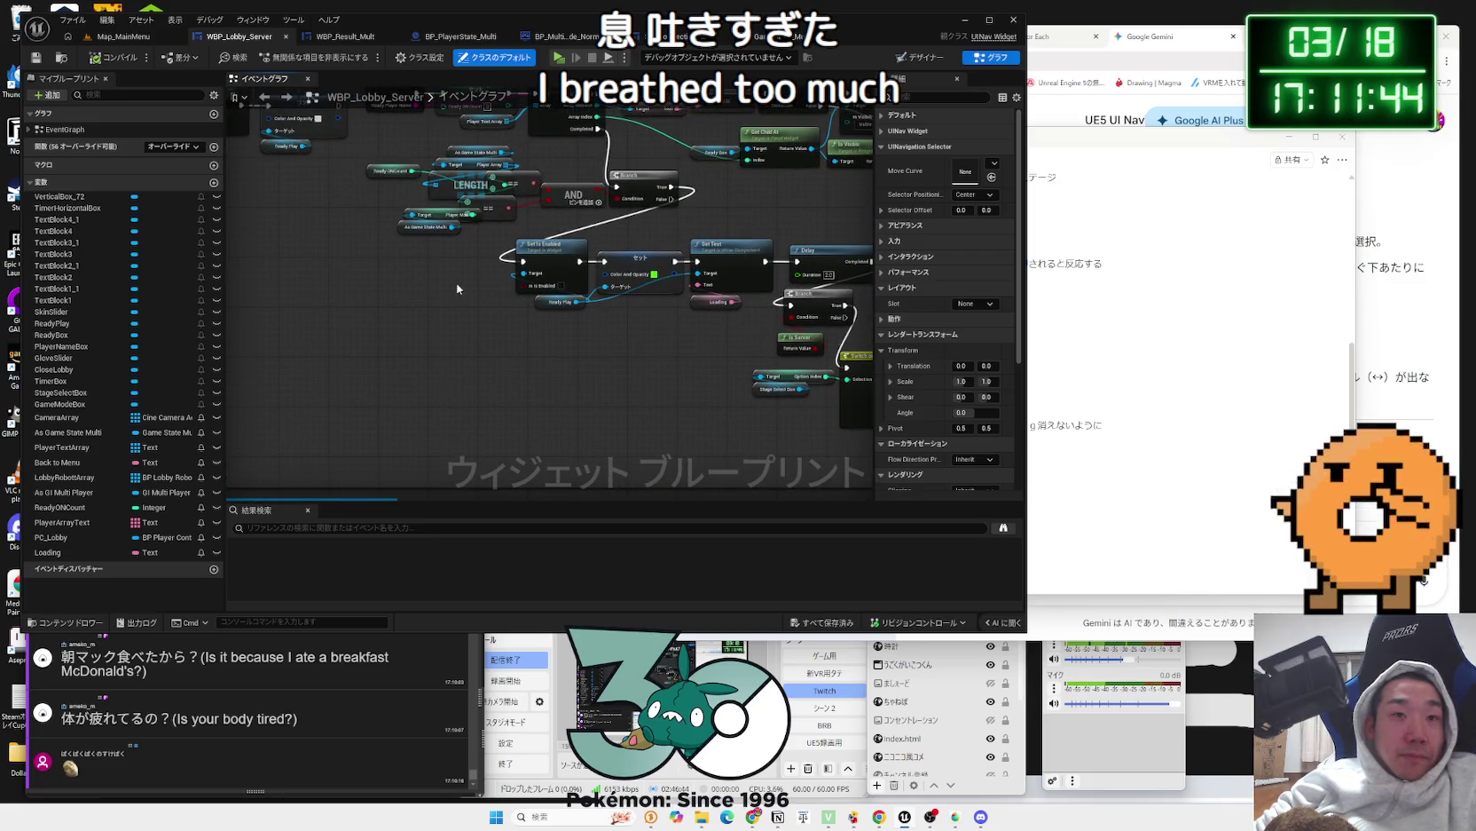
{"action": "key", "text": "ctrl+v"}
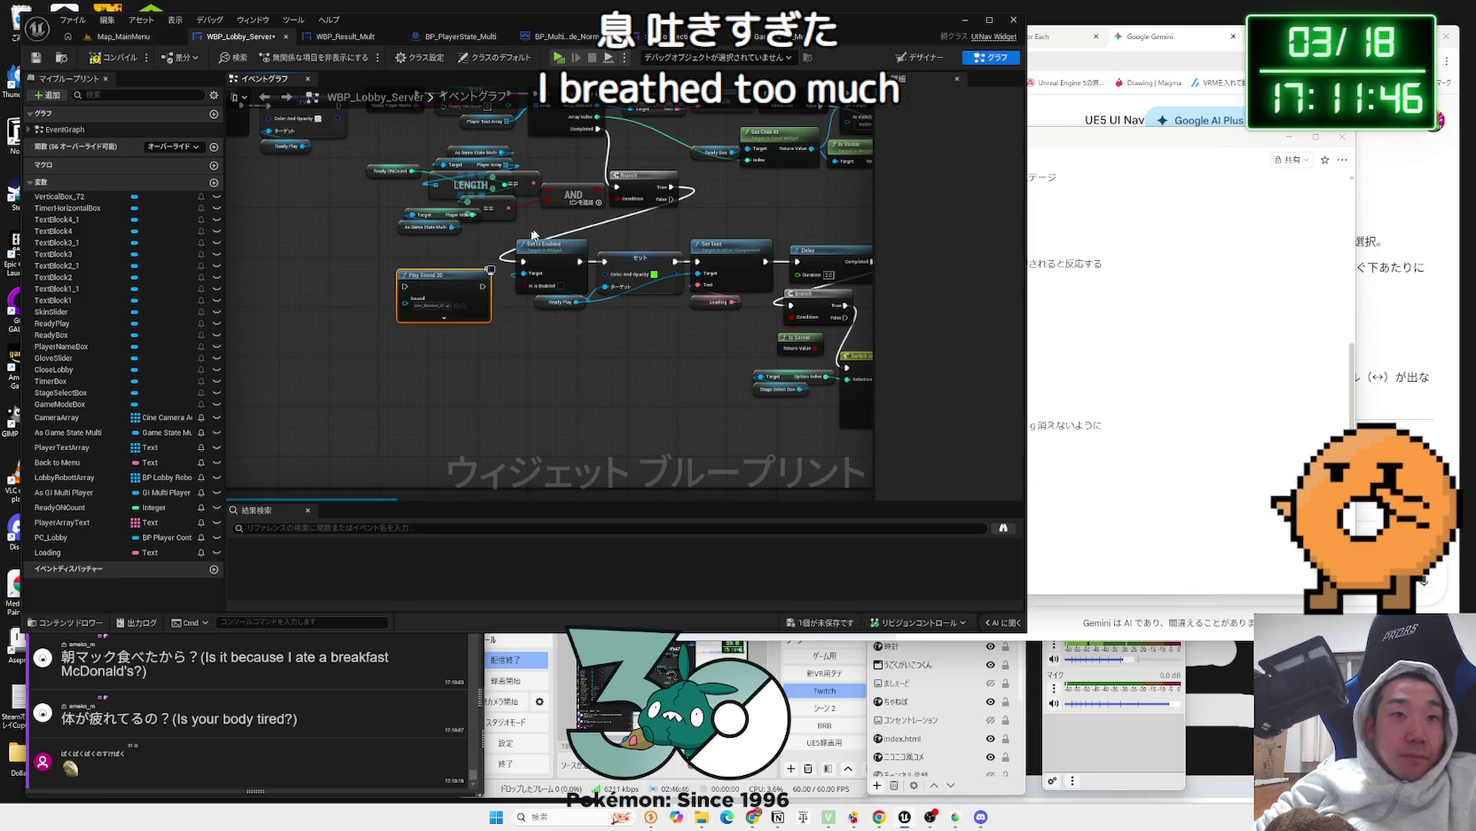
{"action": "mouse_move", "coordinate": [691, 200]}
{"action": "left_mouse_down"}
{"action": "mouse_move", "coordinate": [405, 286]}
{"action": "mouse_move", "coordinate": [528, 274]}
{"action": "mouse_move", "coordinate": [469, 270]}
{"action": "left_mouse_up"}
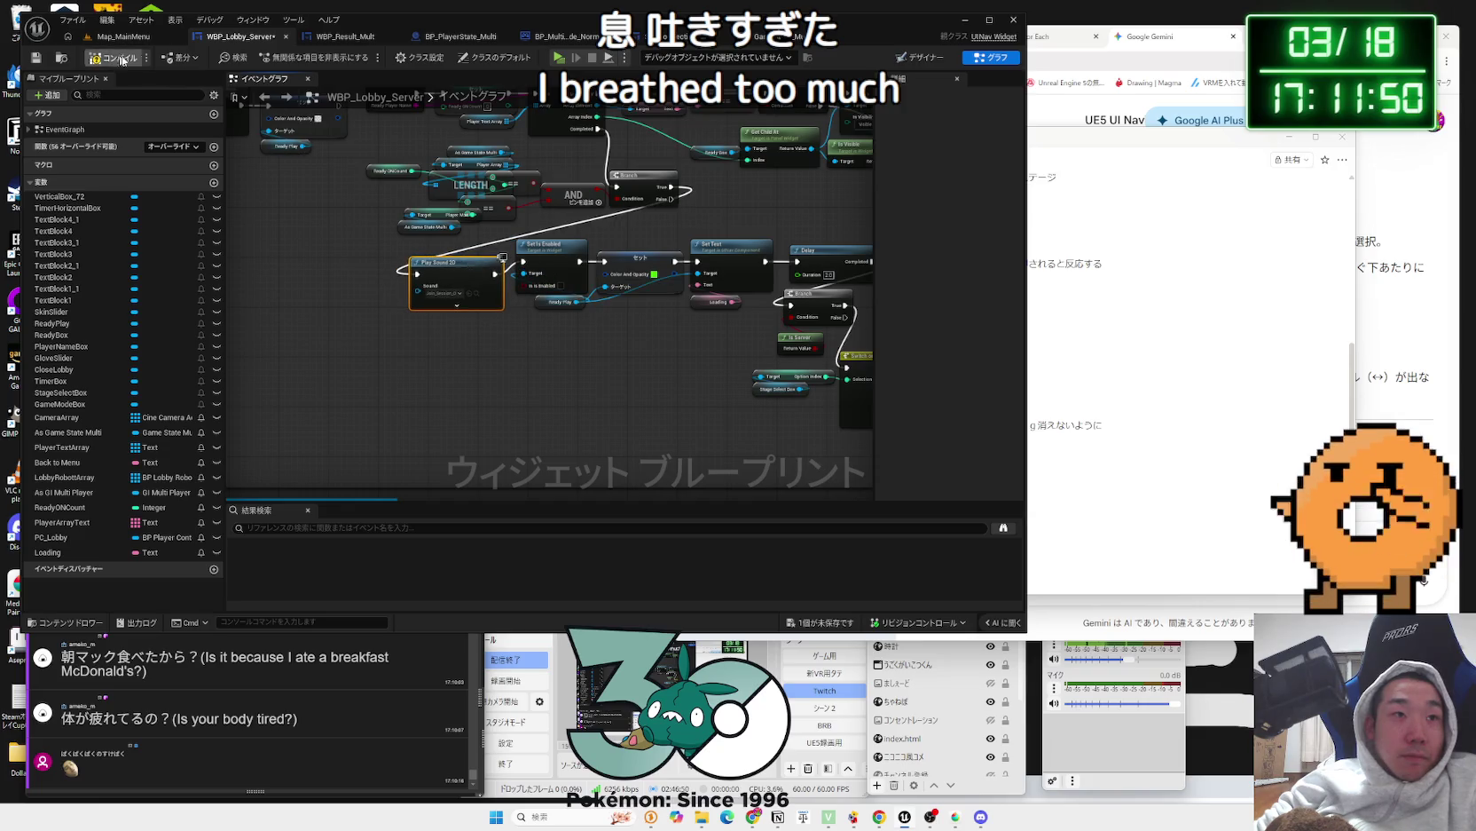
{"action": "left_click", "coordinate": [558, 57]}
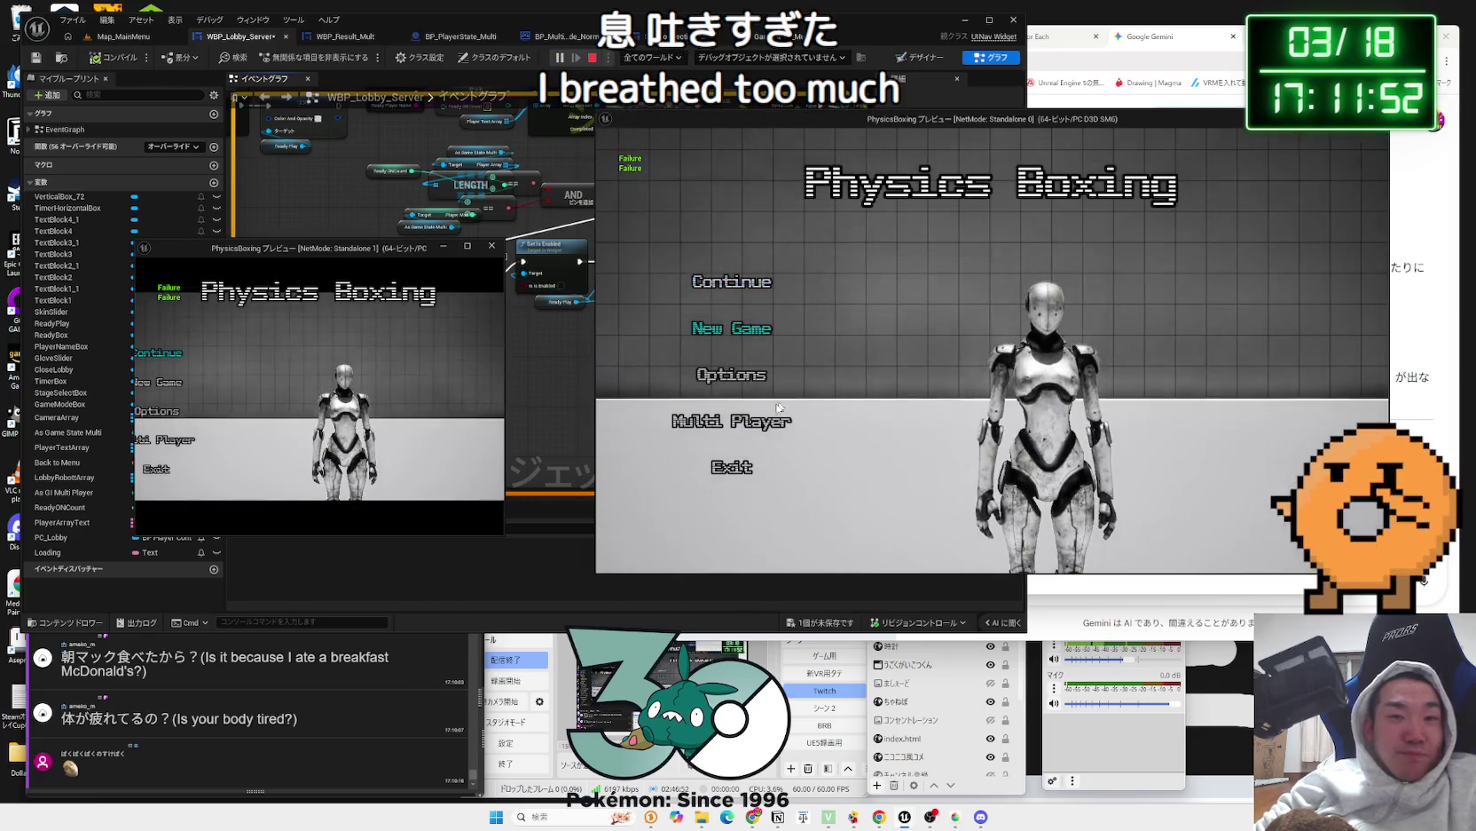
- Put both clients into multiplayer session search, widen the left window, and open the create-server form
{"action": "left_click", "coordinate": [751, 425]}
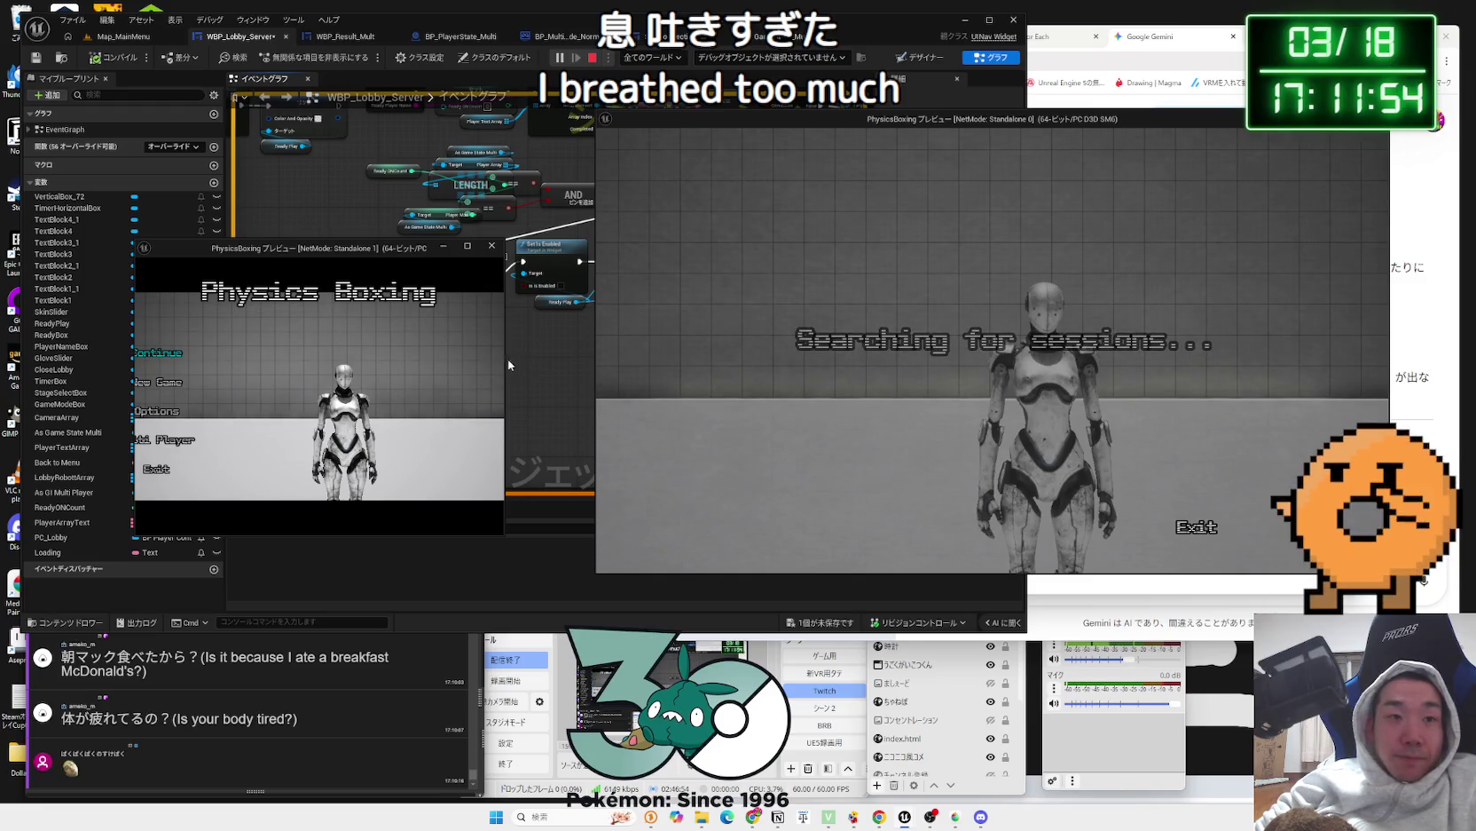
{"action": "left_click_drag", "start_coordinate": [505, 366], "coordinate": [596, 364]}
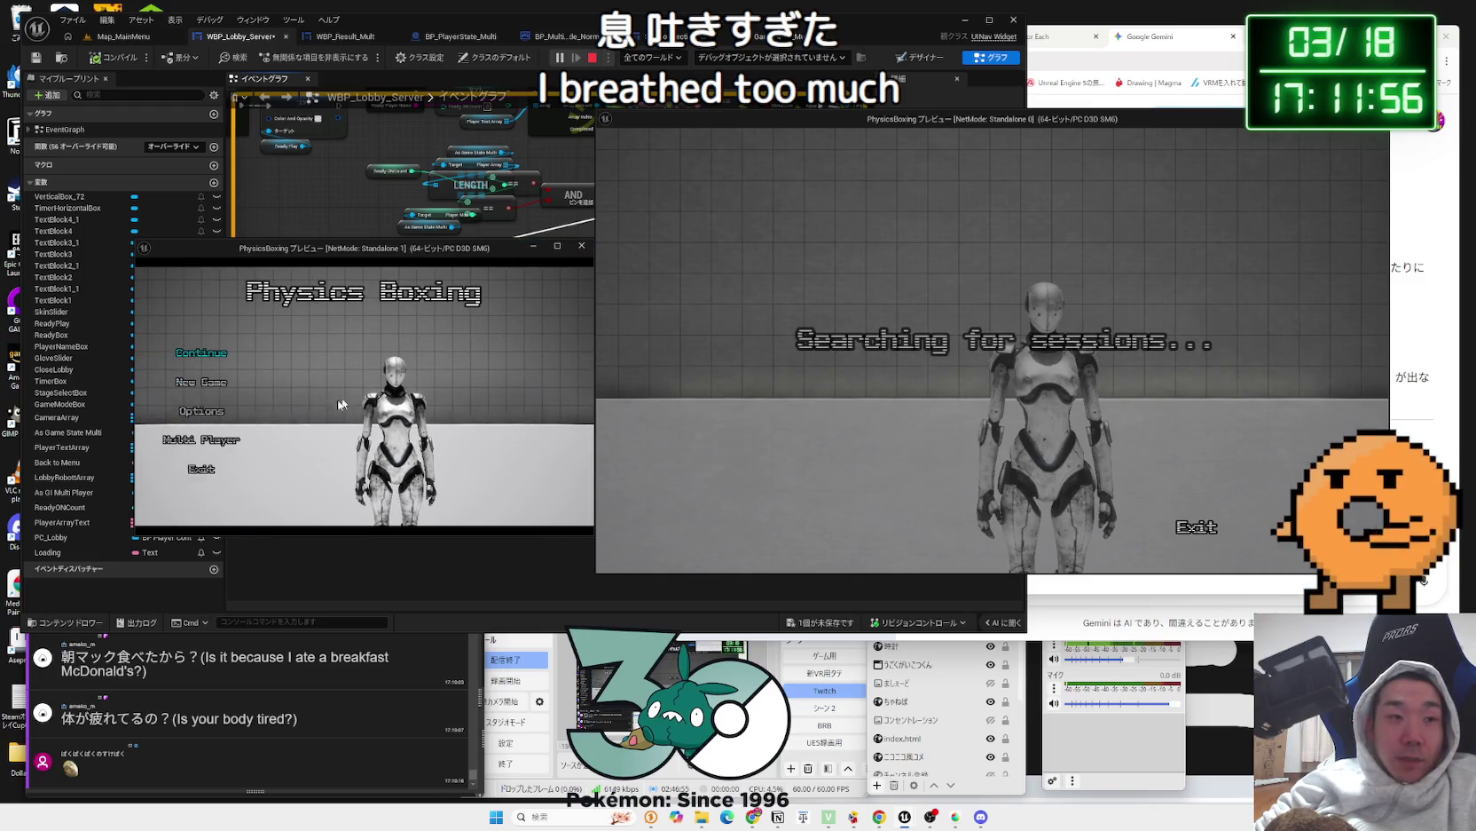
{"action": "left_click", "coordinate": [234, 431]}
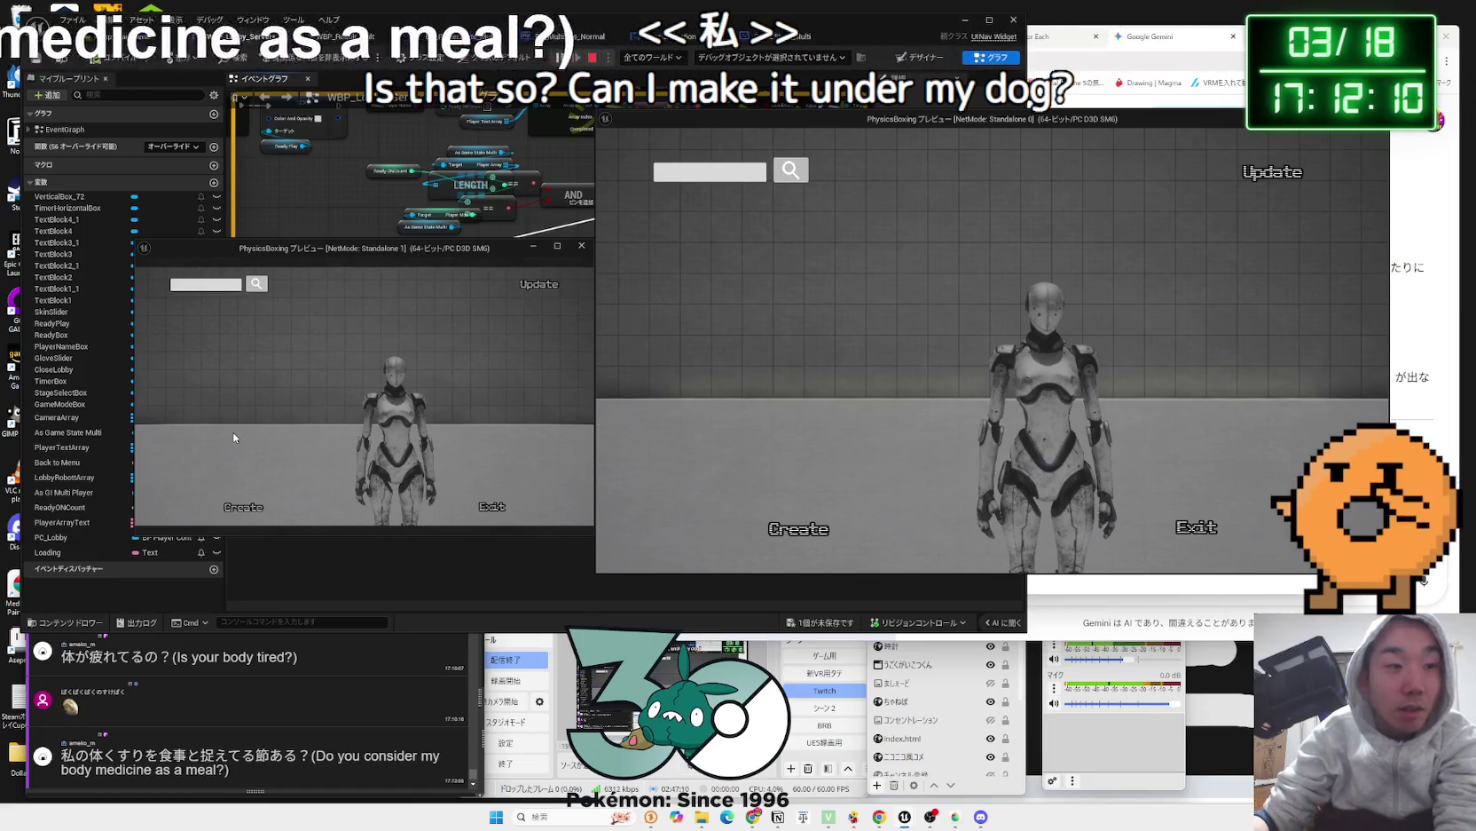
{"action": "left_click", "coordinate": [823, 530]}
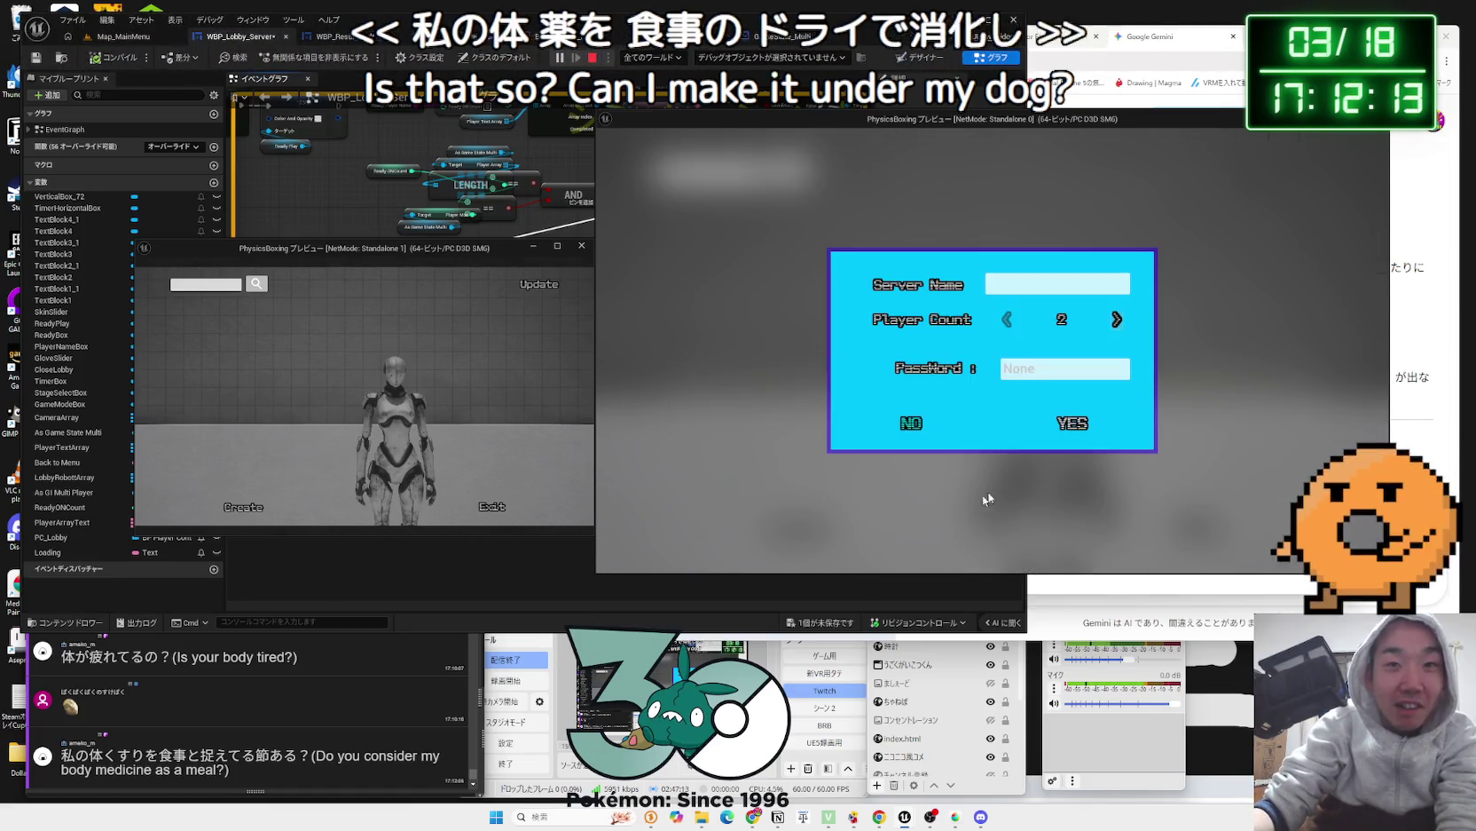
- Create the server, refresh the other client's session list, and tint the boxer's skin and gloves yellow
{"action": "left_click", "coordinate": [1088, 426]}
{"action": "key", "text": "alt+Tab"}
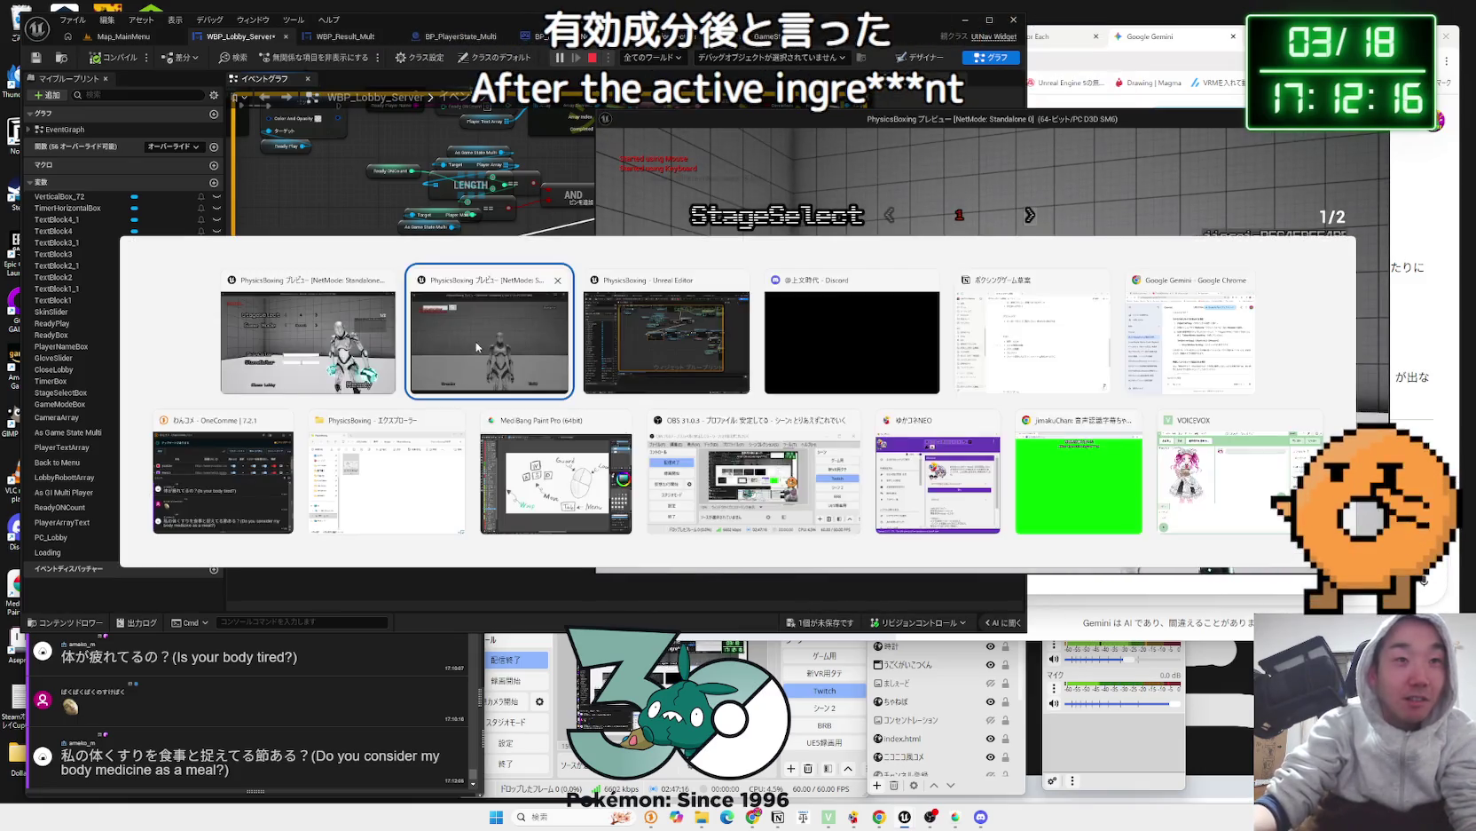
{"action": "left_click", "coordinate": [477, 346]}
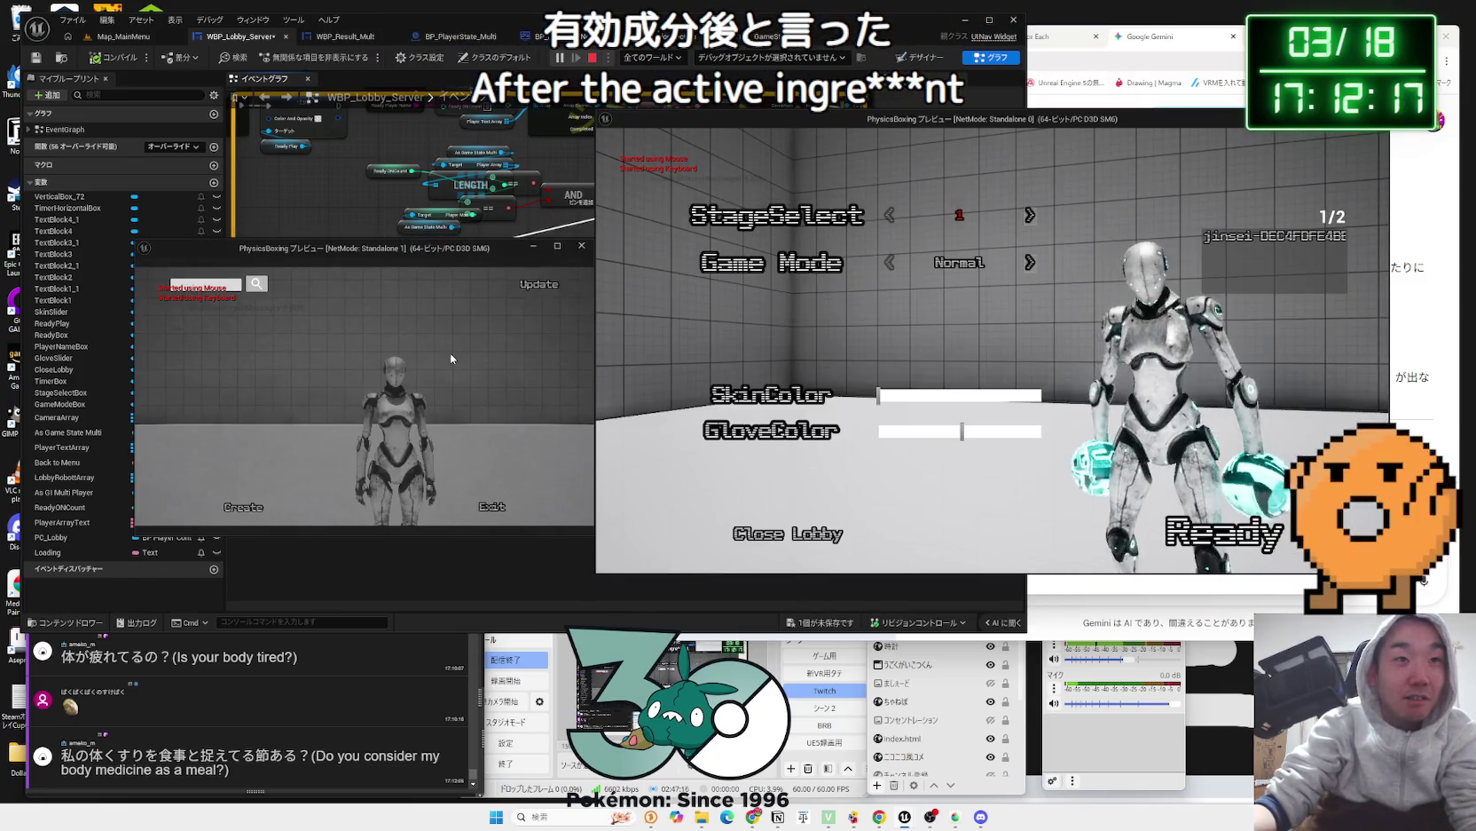
{"action": "left_click", "coordinate": [535, 285]}
{"action": "left_click_drag", "start_coordinate": [497, 248], "coordinate": [451, 232]}
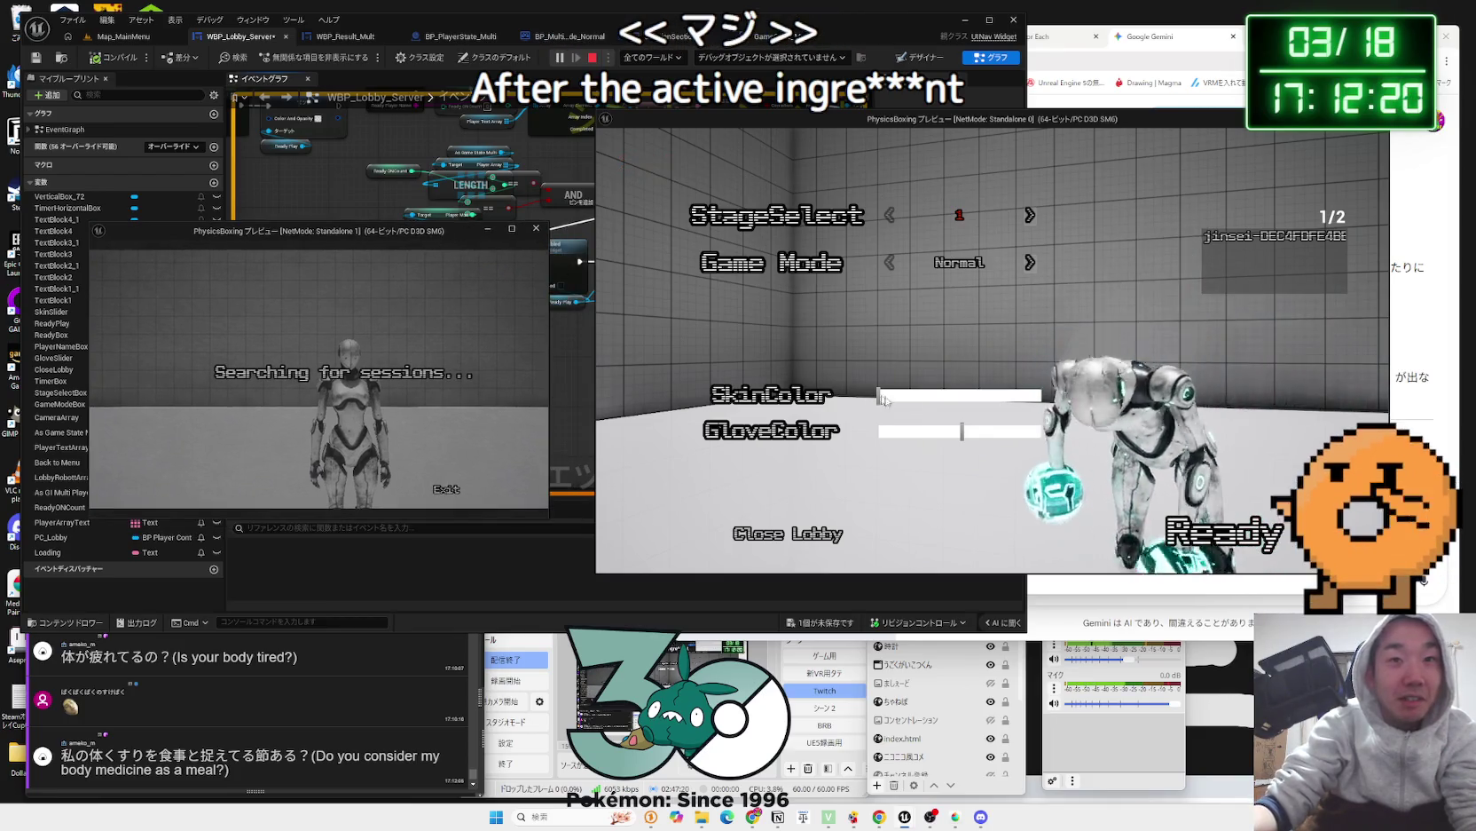
{"action": "left_click", "coordinate": [920, 395]}
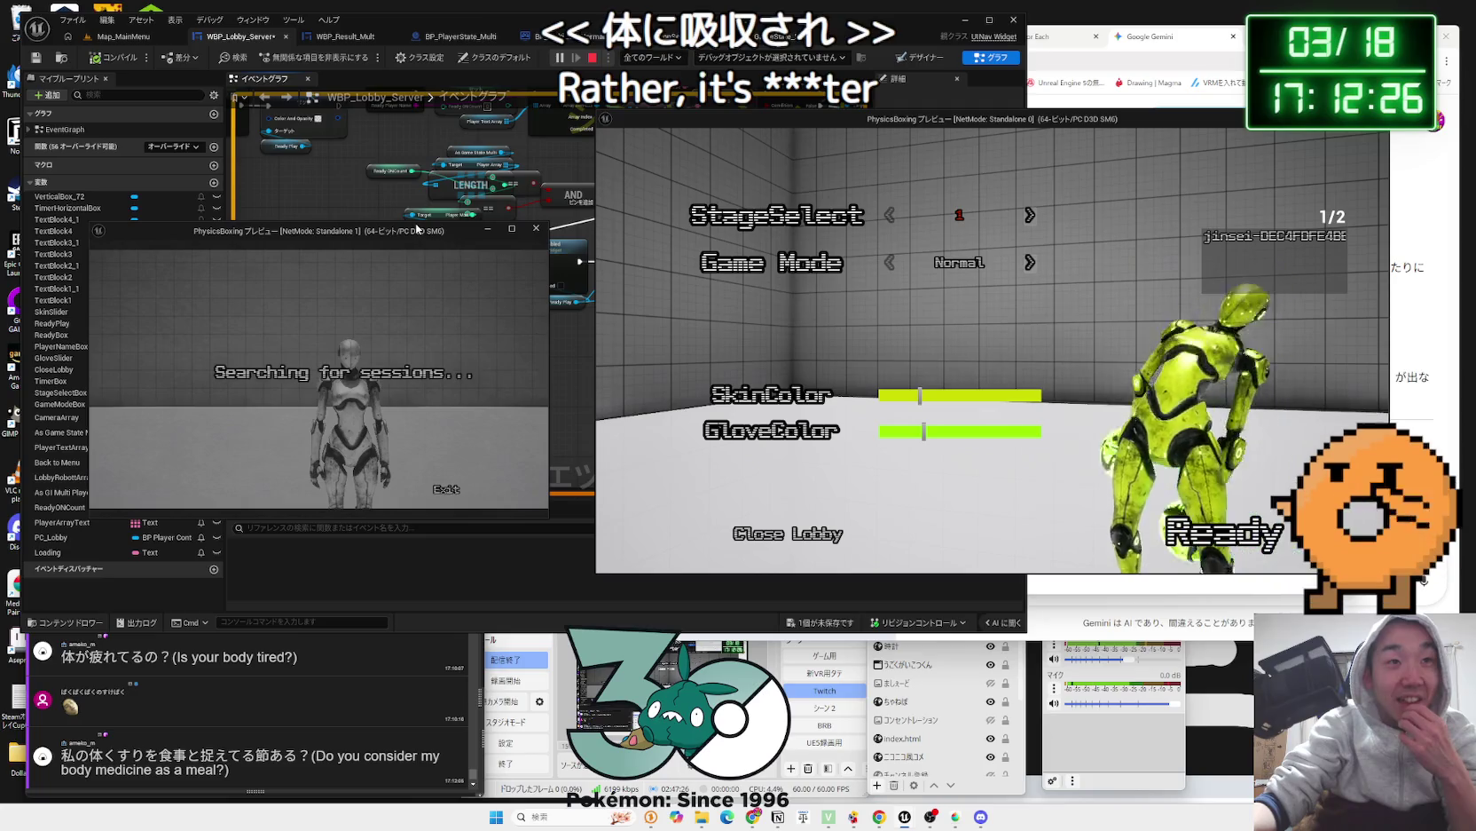
- Enlarge and reposition the other client's game window, then try joining the listed session
{"action": "left_click_drag", "start_coordinate": [416, 223], "coordinate": [416, 153]}
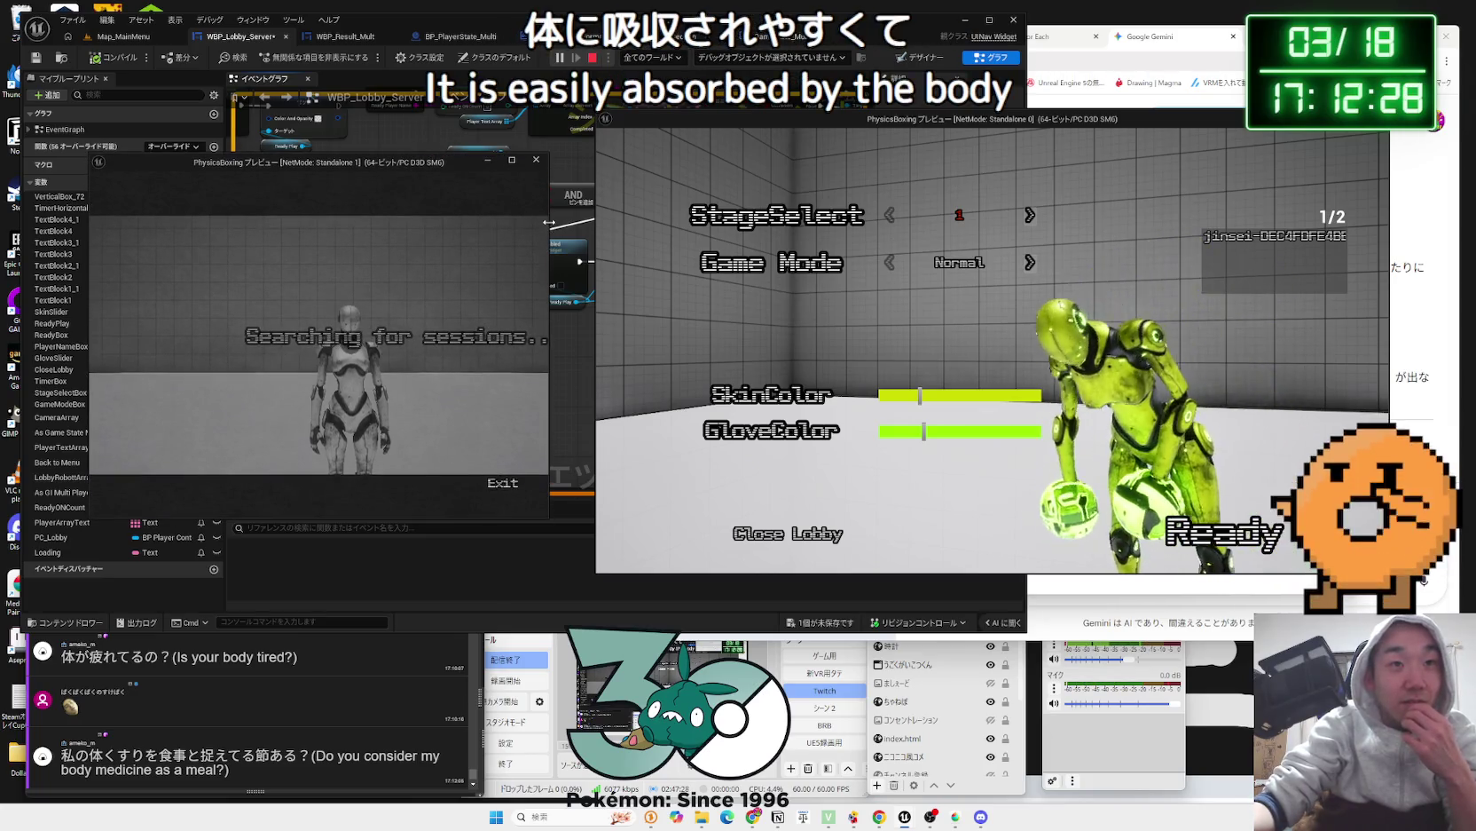
{"action": "left_click_drag", "start_coordinate": [550, 224], "coordinate": [653, 223]}
{"action": "mouse_move", "coordinate": [533, 162]}
{"action": "left_mouse_down"}
{"action": "mouse_move", "coordinate": [461, 165]}
{"action": "mouse_move", "coordinate": [465, 181]}
{"action": "left_mouse_up"}
{"action": "left_click", "coordinate": [519, 257]}
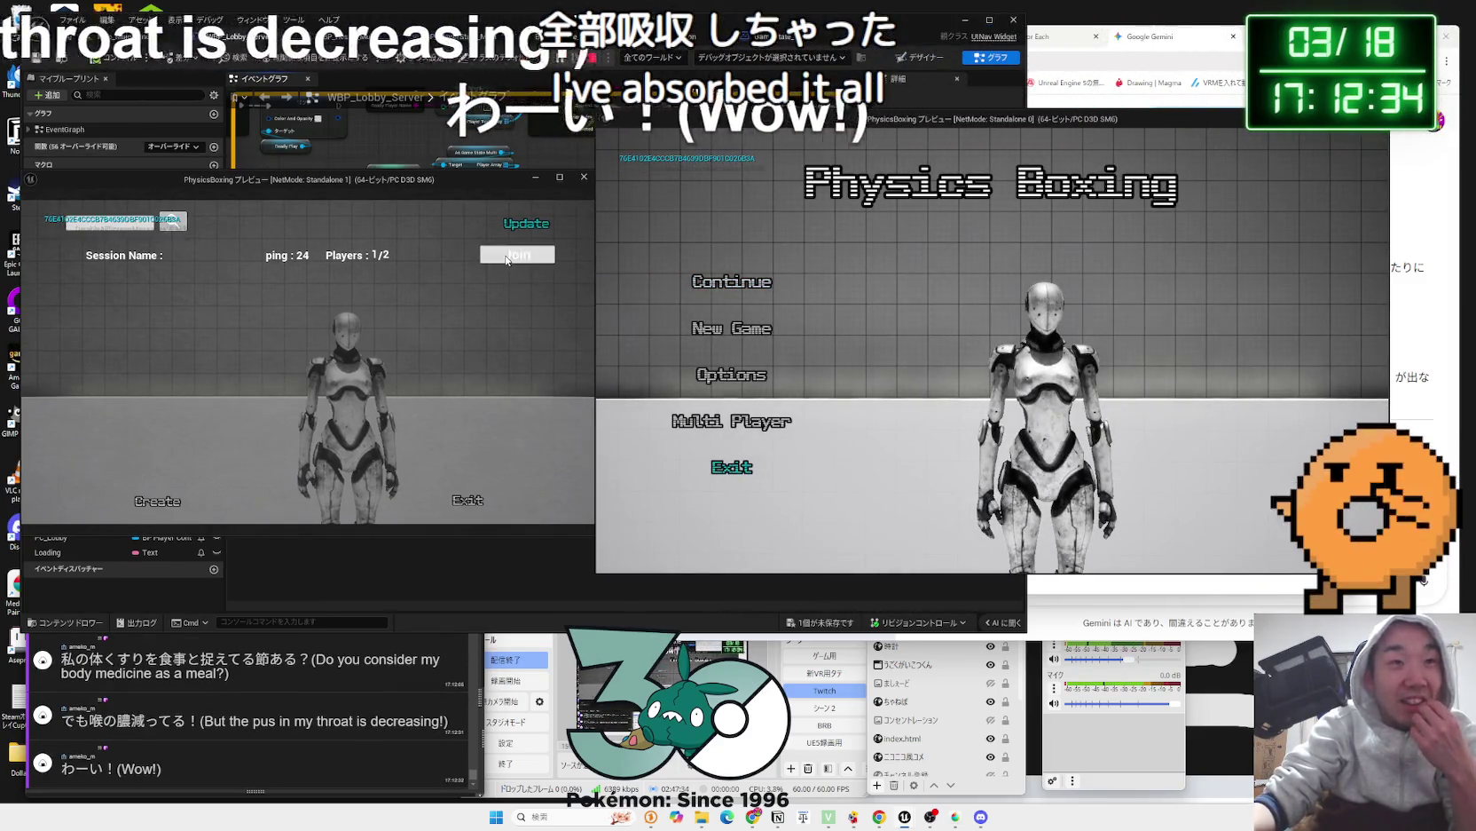
- Retry the join, then recreate the host's lobby through Multi Player, Create and YES
{"action": "left_click", "coordinate": [506, 258]}
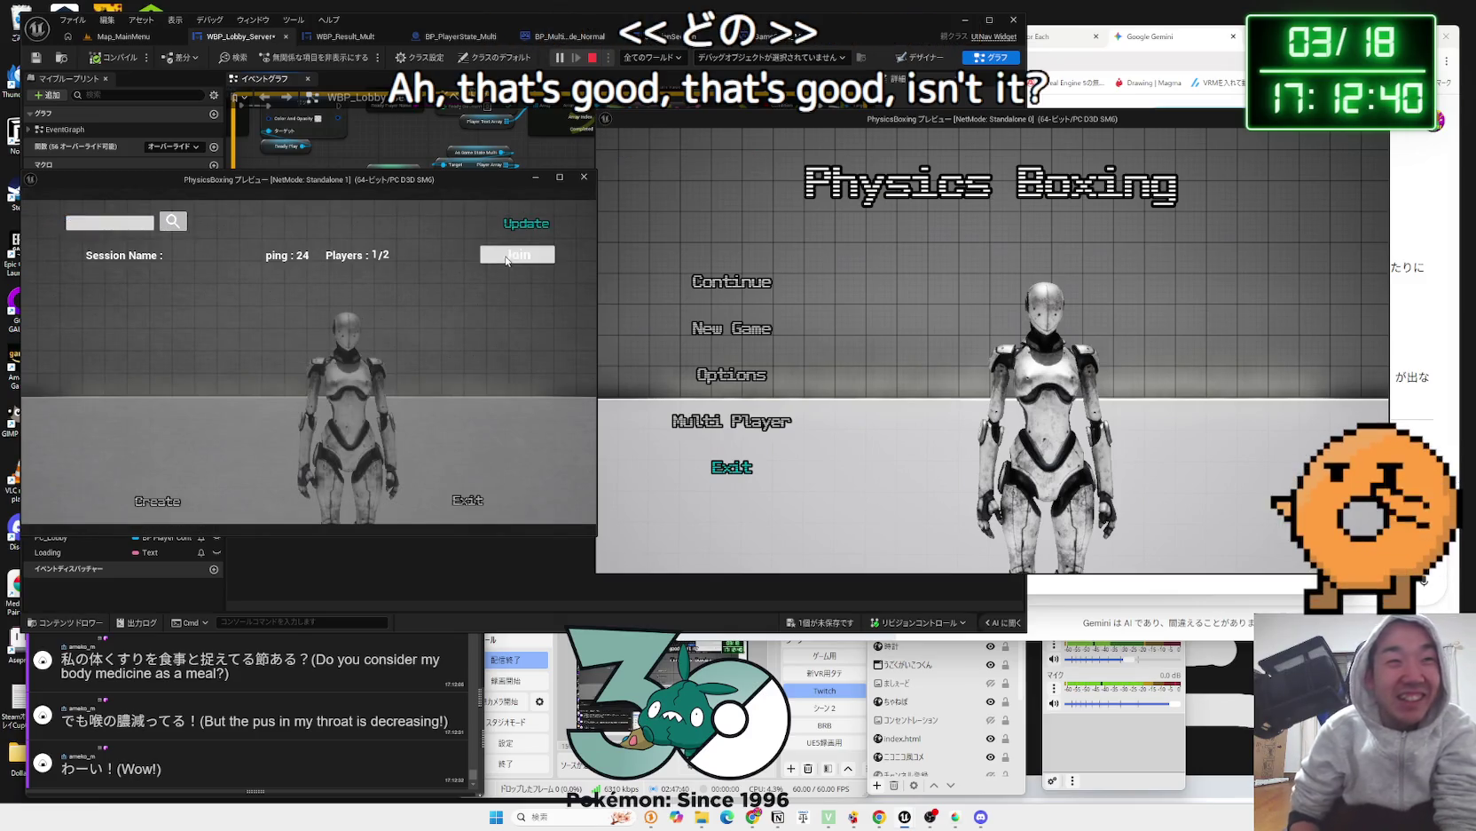
{"action": "left_click", "coordinate": [513, 252]}
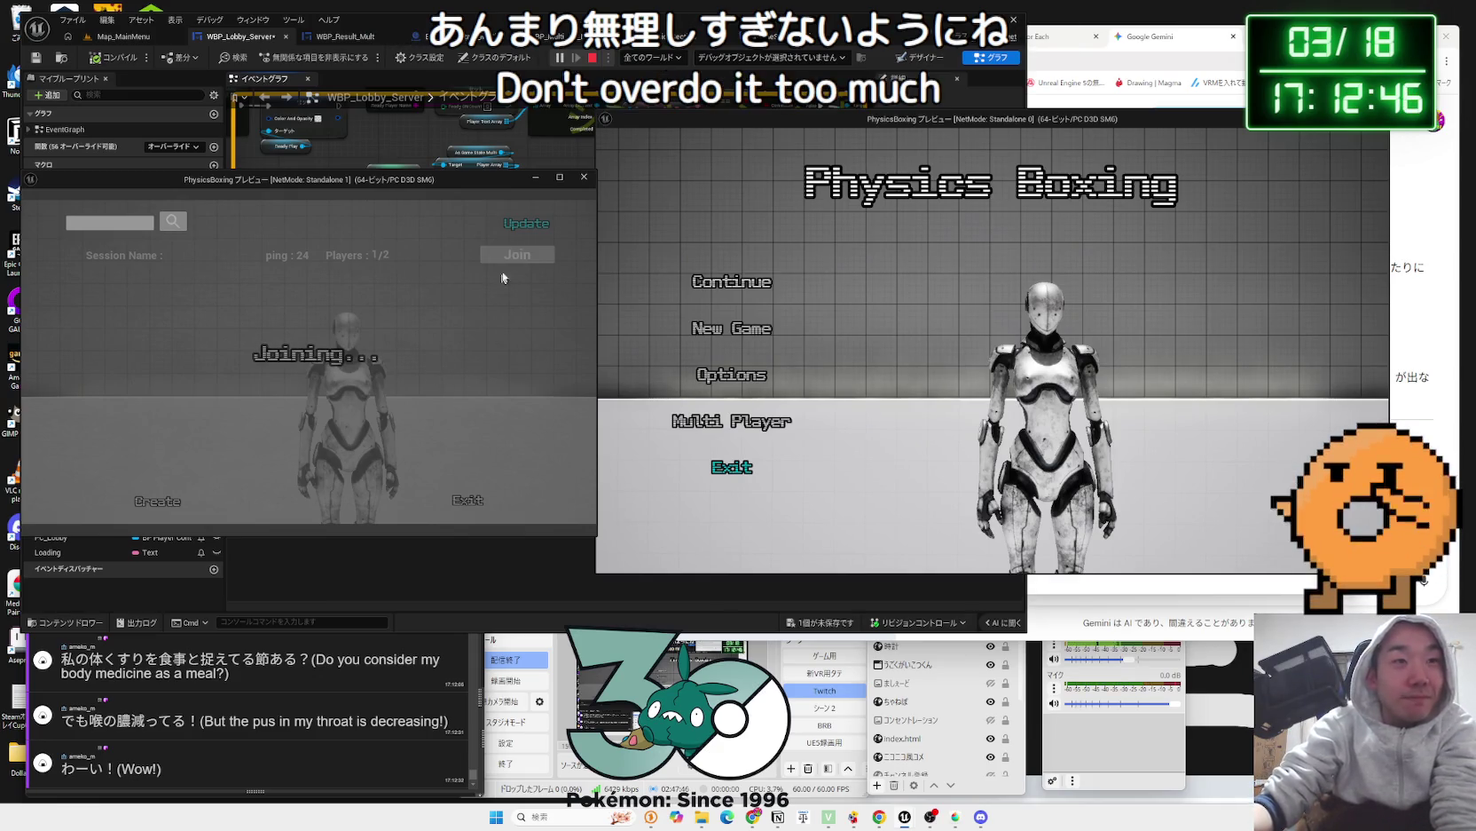
{"action": "left_click", "coordinate": [733, 425]}
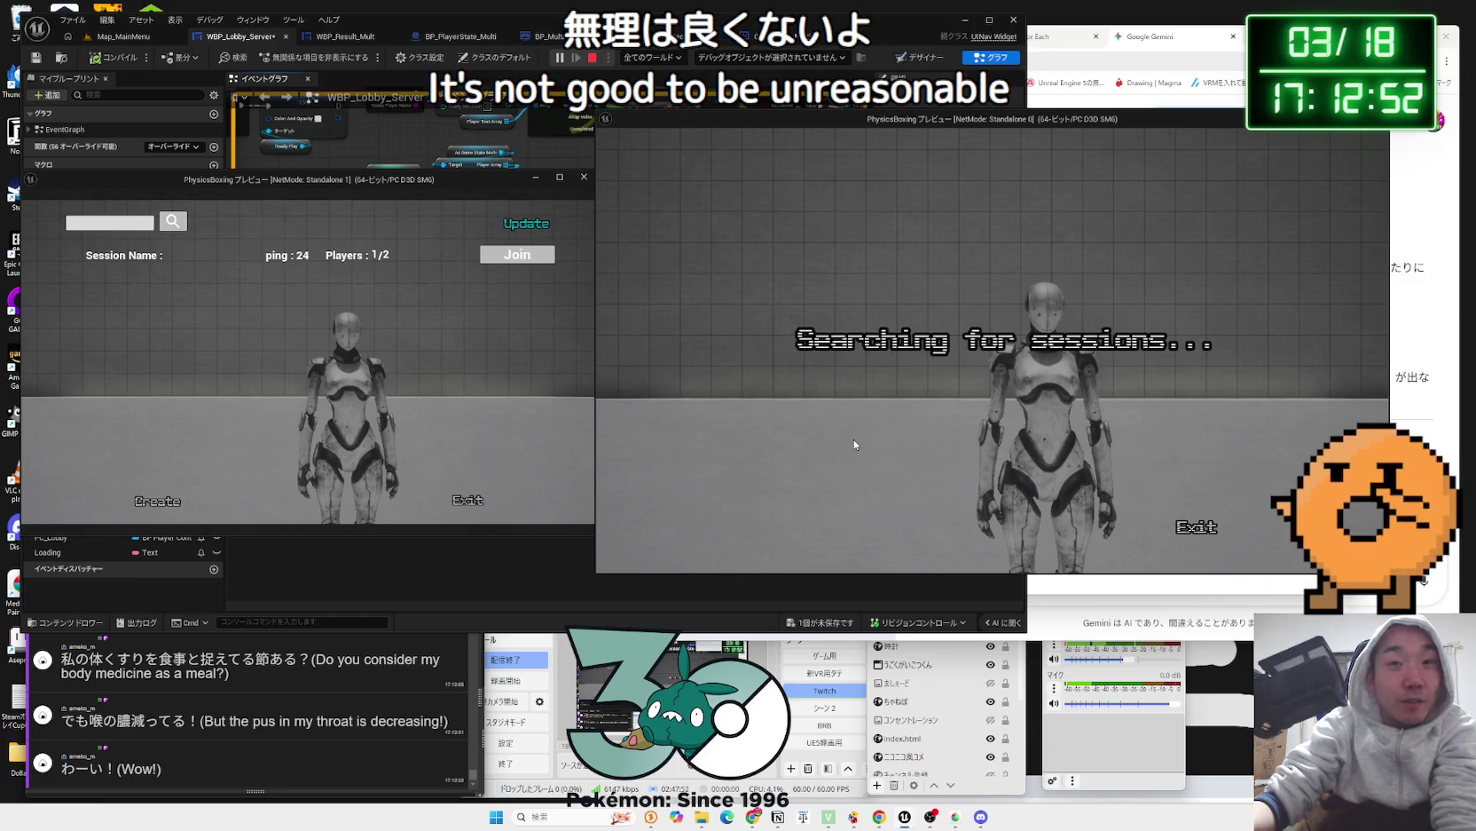
{"action": "left_click", "coordinate": [849, 519]}
{"action": "left_click", "coordinate": [842, 526]}
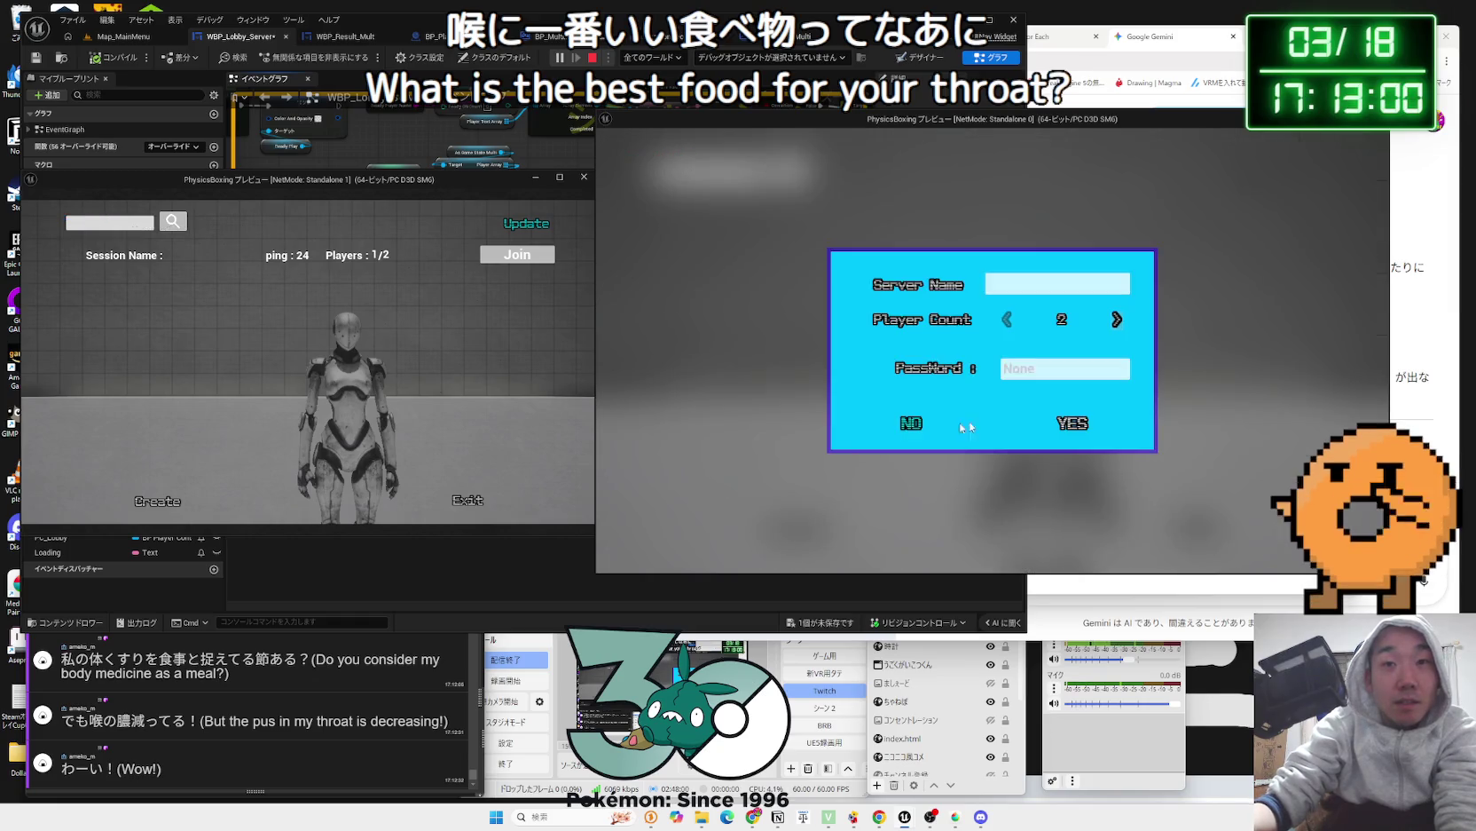
{"action": "left_click", "coordinate": [1095, 419]}
- Join and refresh sessions in the other client, then start a browser search typing のどもの
{"action": "key", "text": "alt+Tab"}
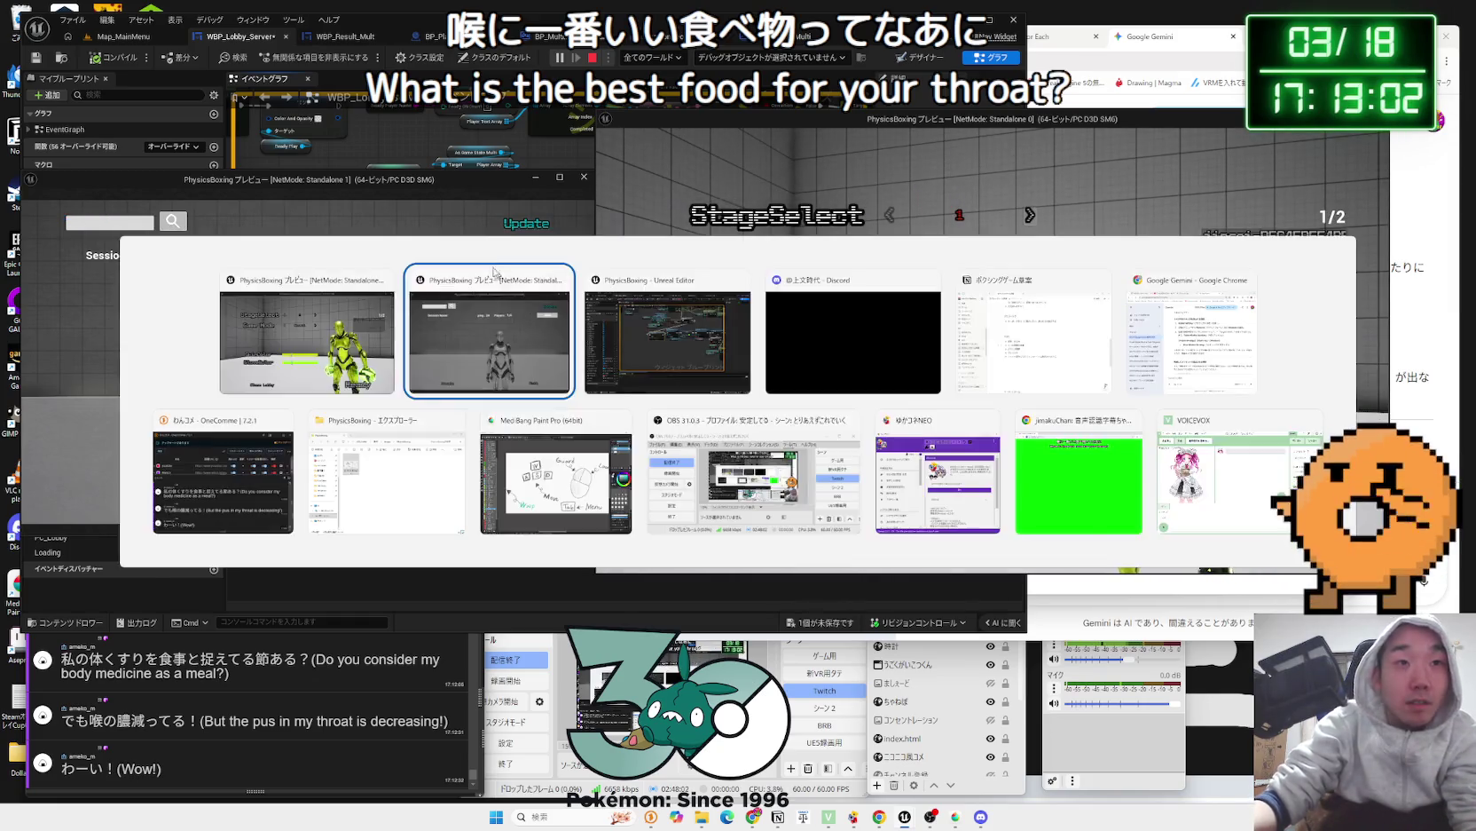
{"action": "left_click", "coordinate": [518, 254]}
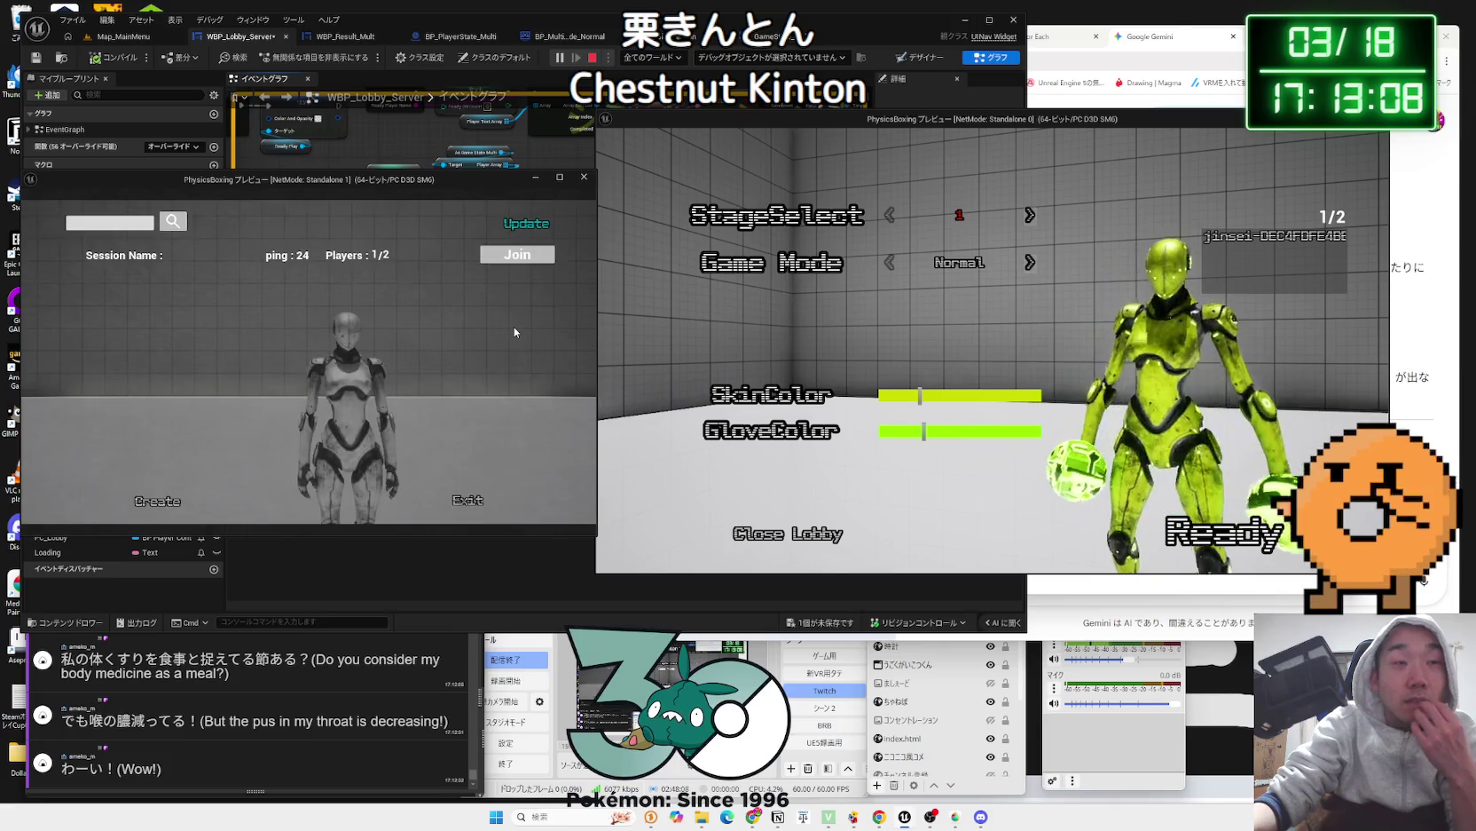
{"action": "left_click", "coordinate": [532, 223]}
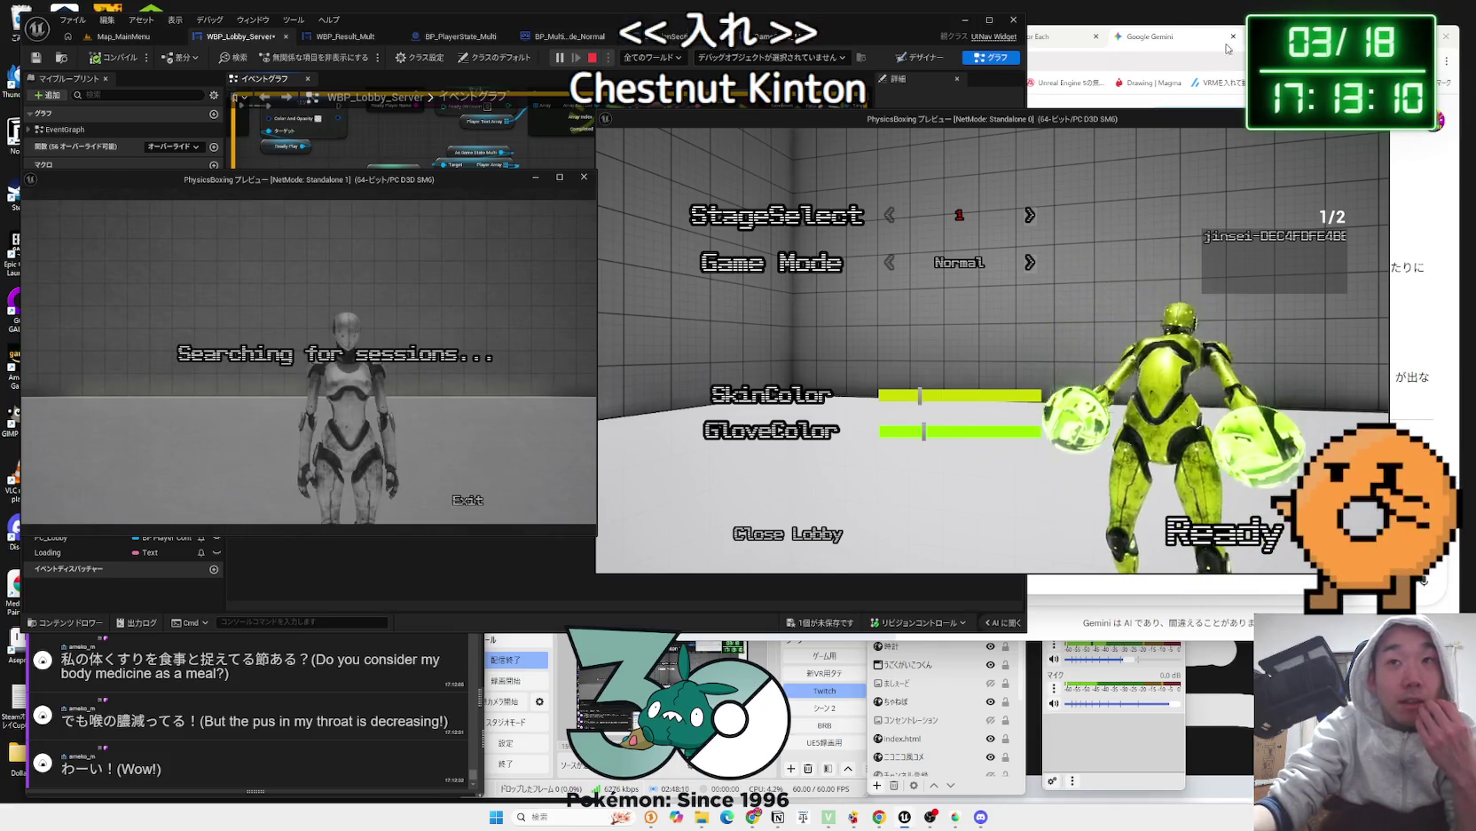
{"action": "key", "text": "alt+Tab"}
{"action": "type", "text": "のど"}
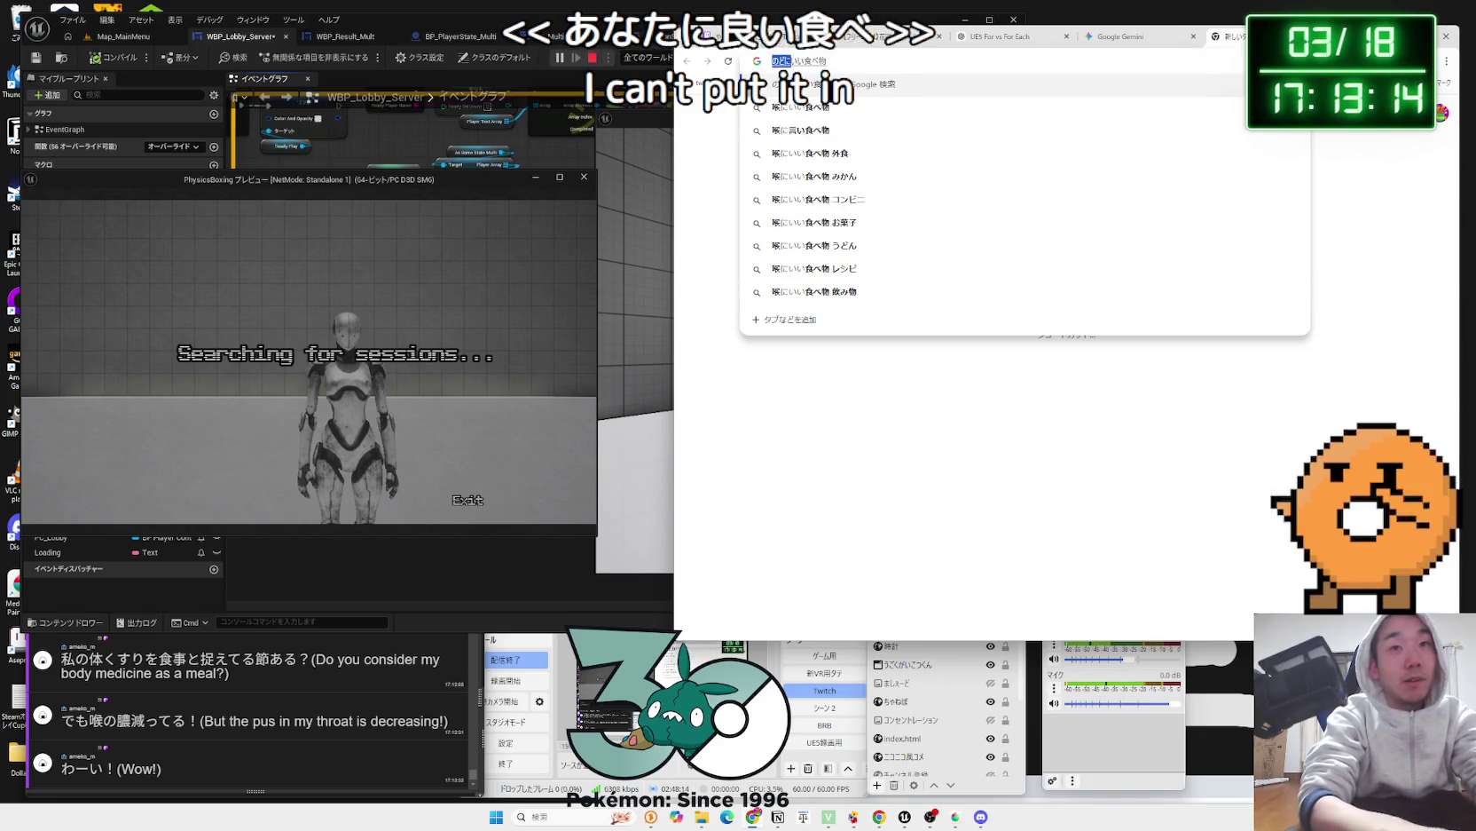
{"action": "type", "text": "もの"}
- Search Google for 喉にいい食べ物 みかん and join the found session in the game client
{"action": "key", "text": "space"}
{"action": "left_click", "coordinate": [1020, 182]}
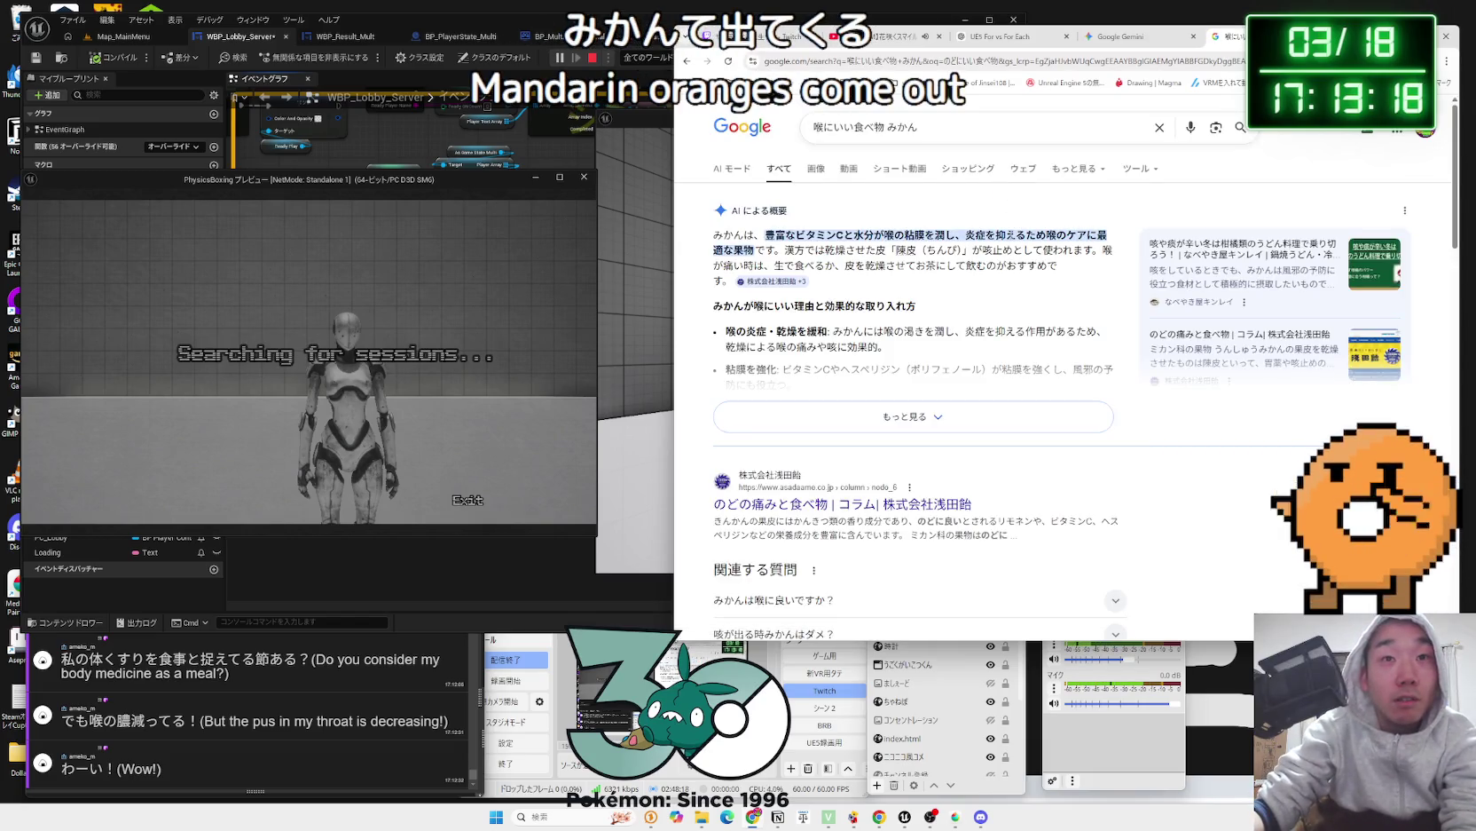
{"action": "scroll", "coordinate": [1011, 239], "scroll_direction": "down", "scroll_amount": 2}
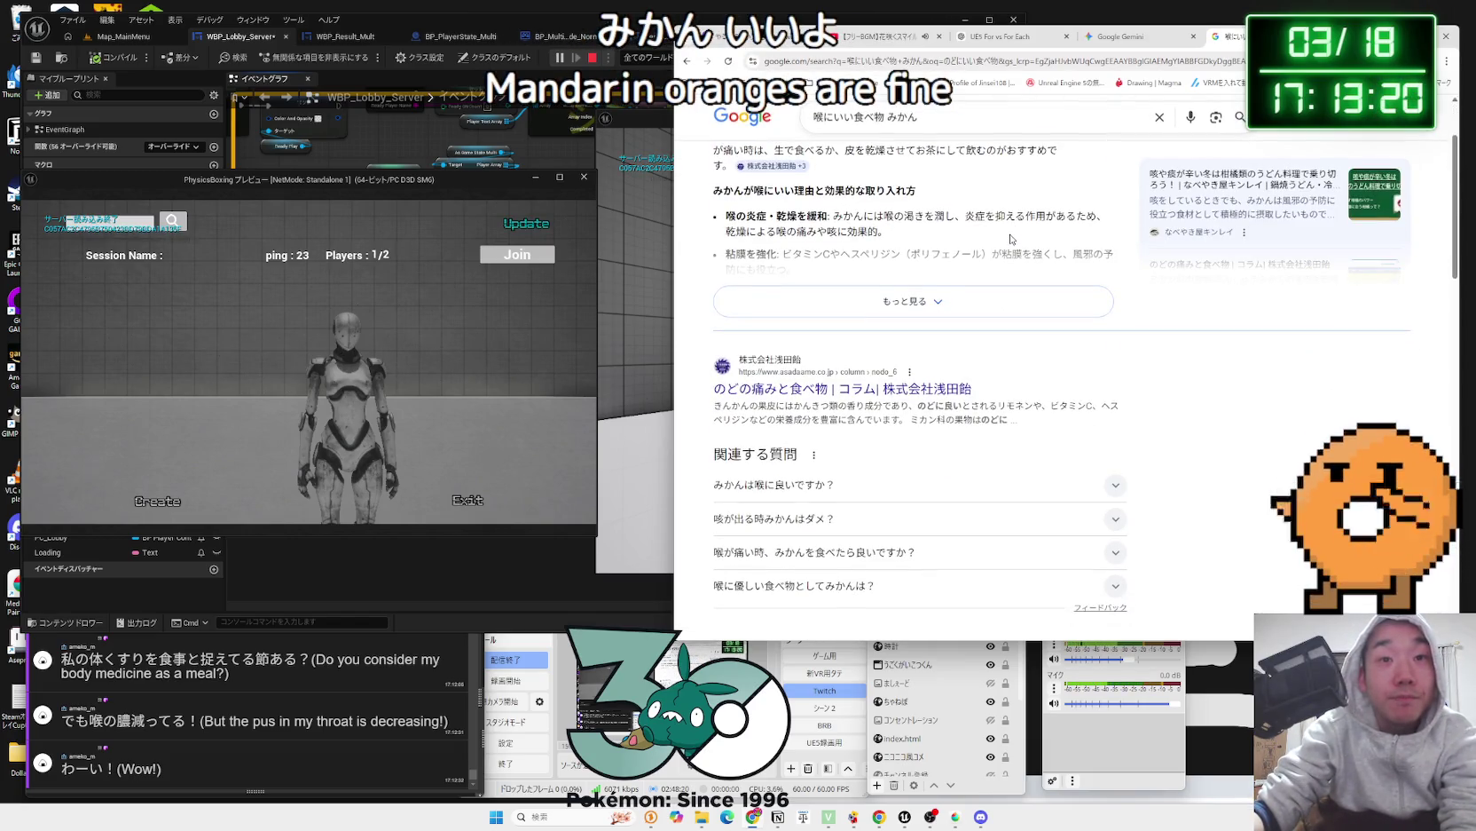
{"action": "left_click", "coordinate": [517, 254]}
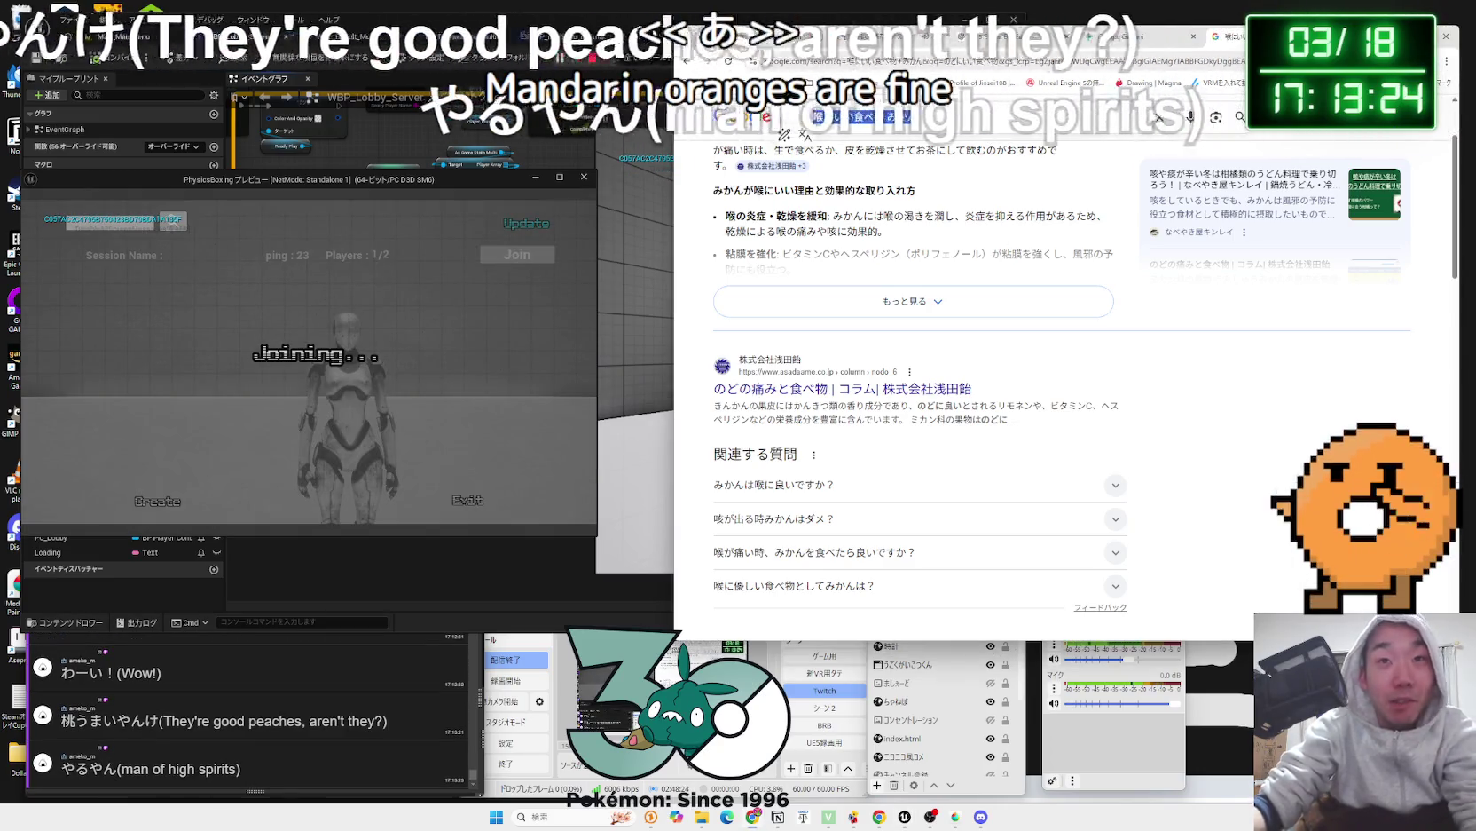
- Replace the query with 桃, then refine the search to 桃 缶詰
{"action": "left_click", "coordinate": [783, 133]}
{"action": "key", "text": "BackSpace"}
{"action": "type", "text": "桃"}
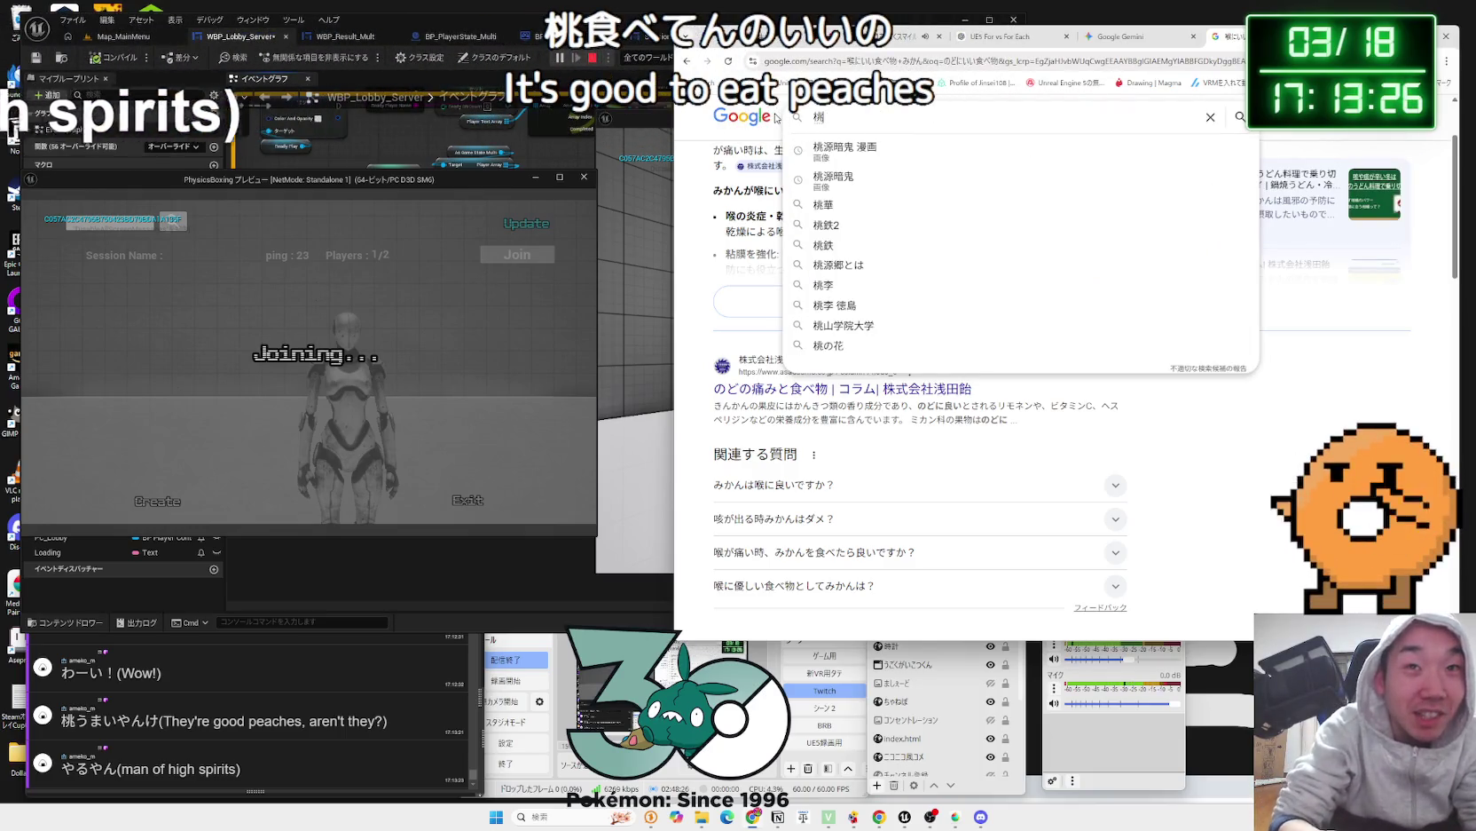
{"action": "key", "text": "Return"}
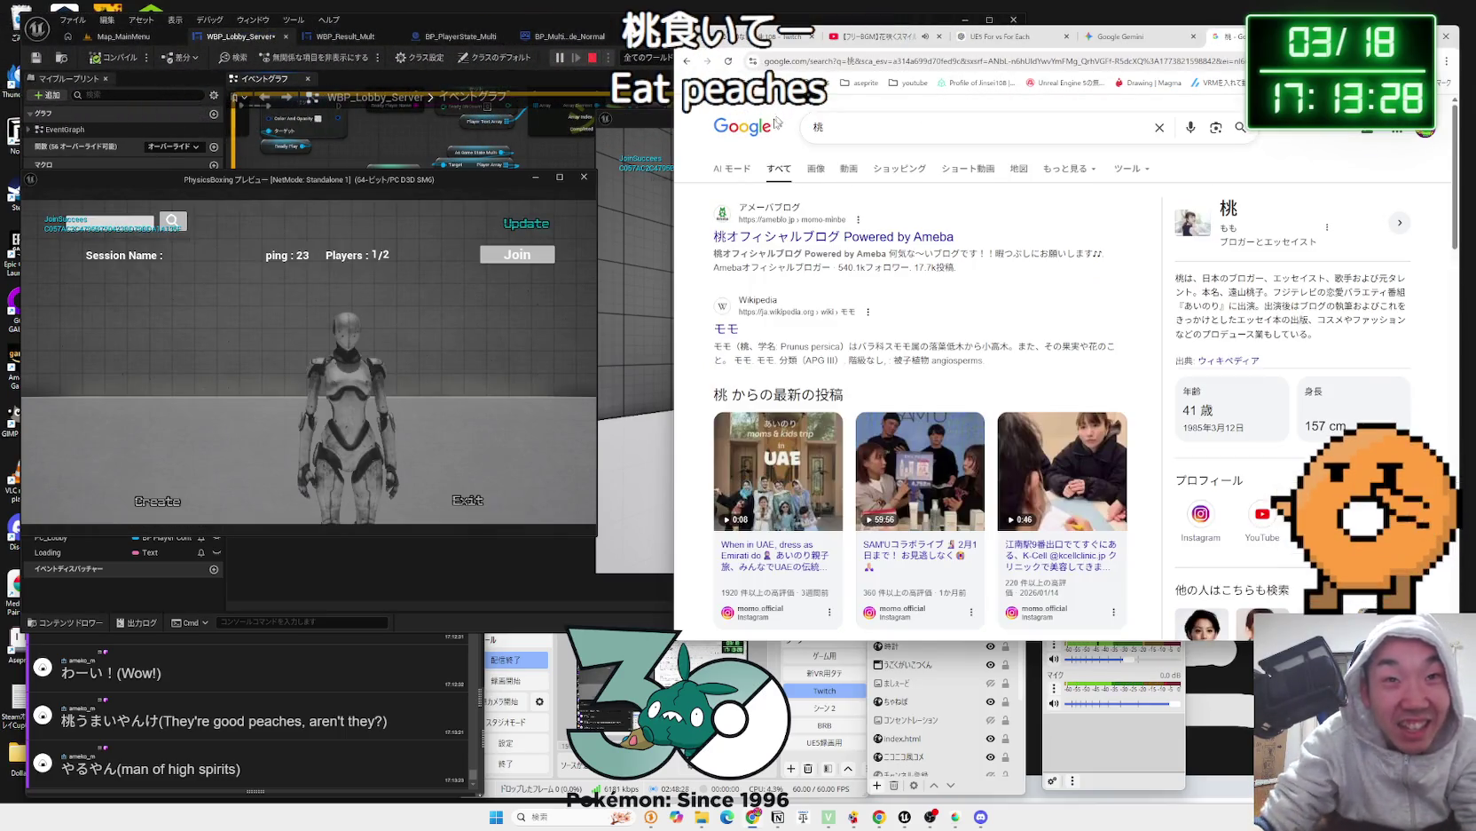
{"action": "left_click", "coordinate": [859, 132]}
{"action": "type", "text": "kand"}
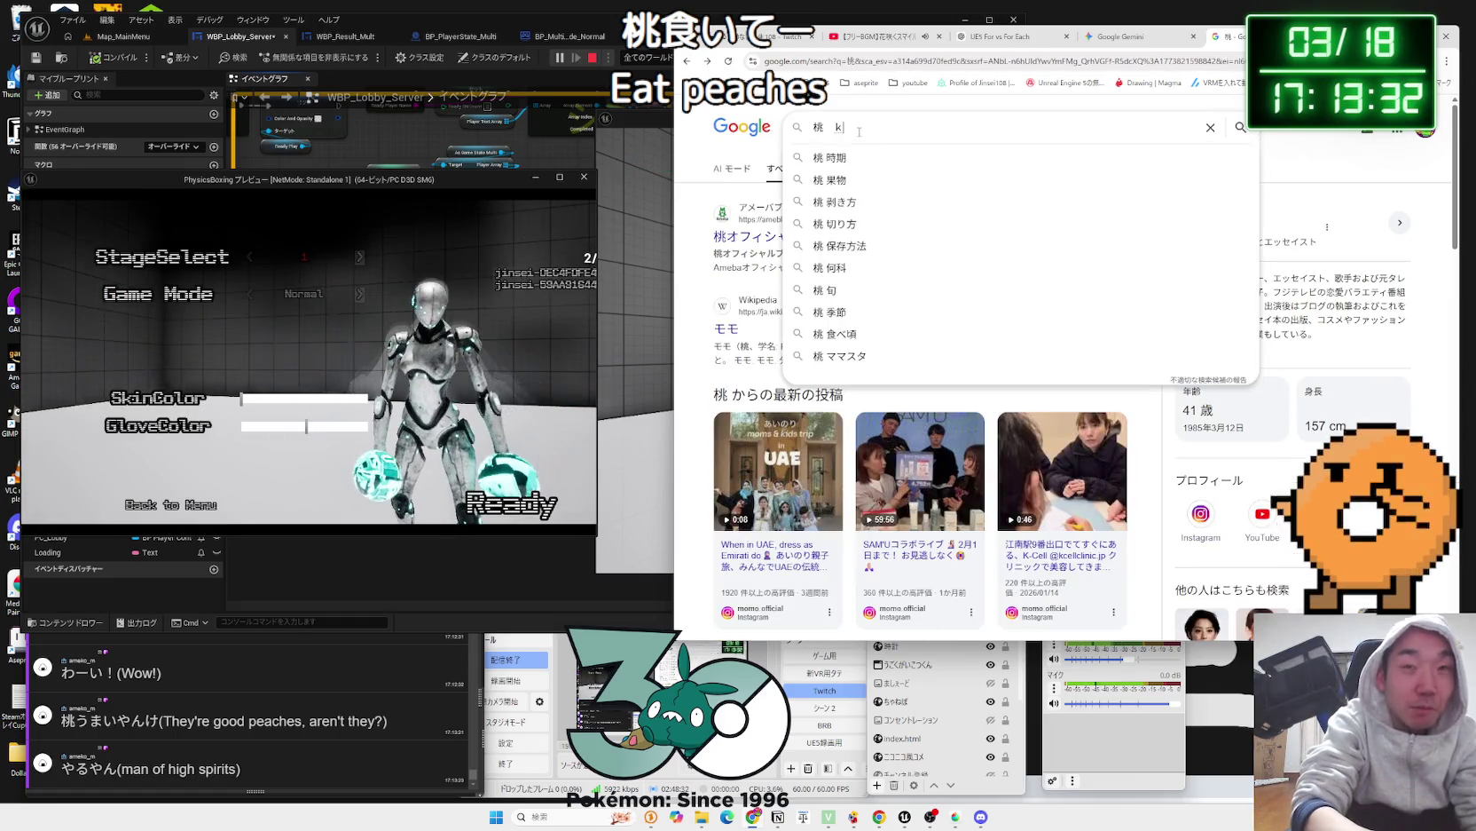
{"action": "type", "text": "ume"}
{"action": "key", "text": "Return"}
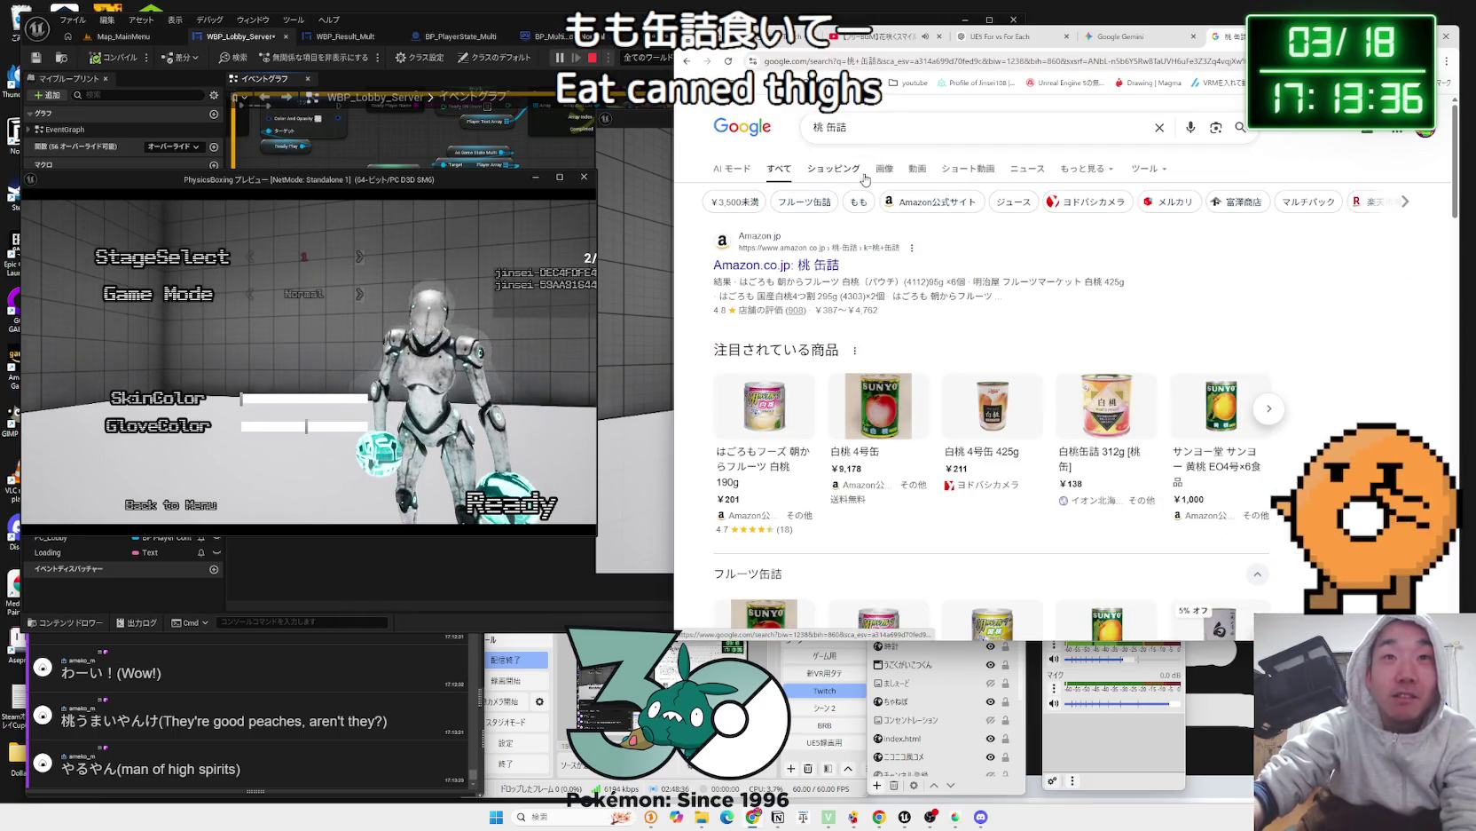
- Open shopping results and a canned peach product page, close it, and return to the host client
{"action": "left_click", "coordinate": [865, 177]}
{"action": "left_click", "coordinate": [946, 334]}
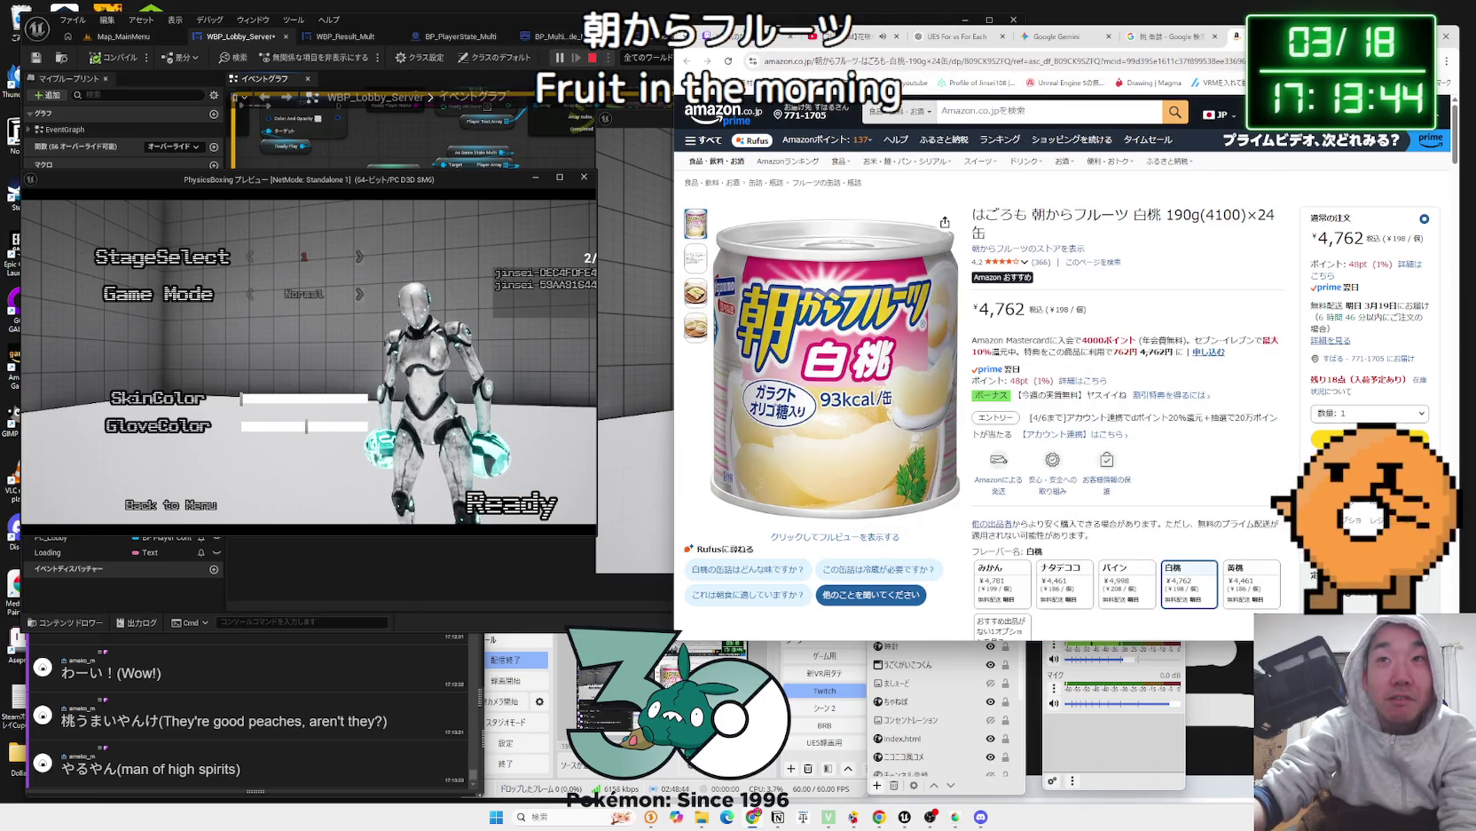
{"action": "key", "text": "ctrl+w"}
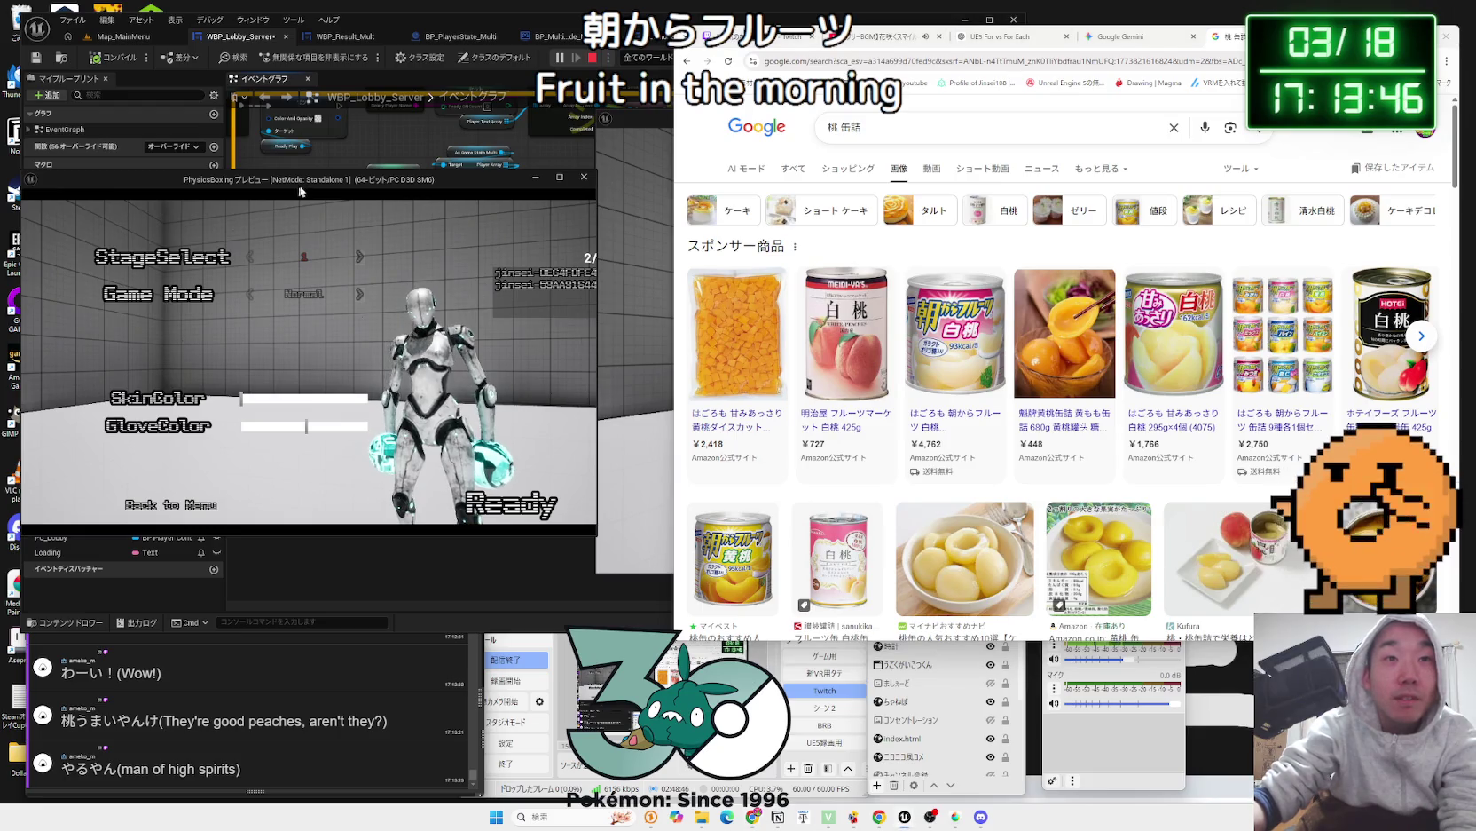
{"action": "left_click", "coordinate": [604, 222]}
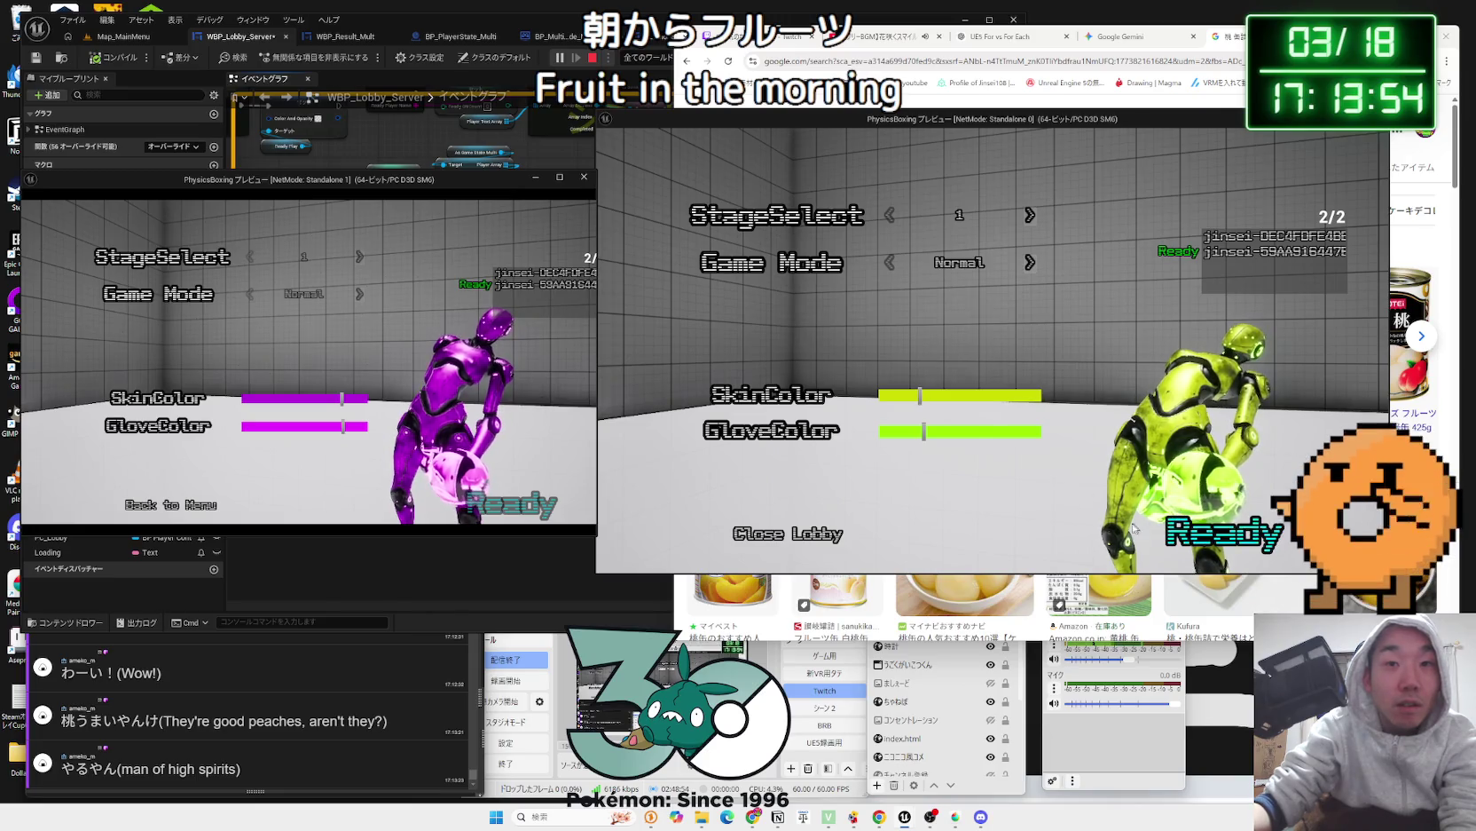
- Ready the host to start the match, then have the yellow-green boxer throw a punch
{"action": "left_click", "coordinate": [1166, 531]}
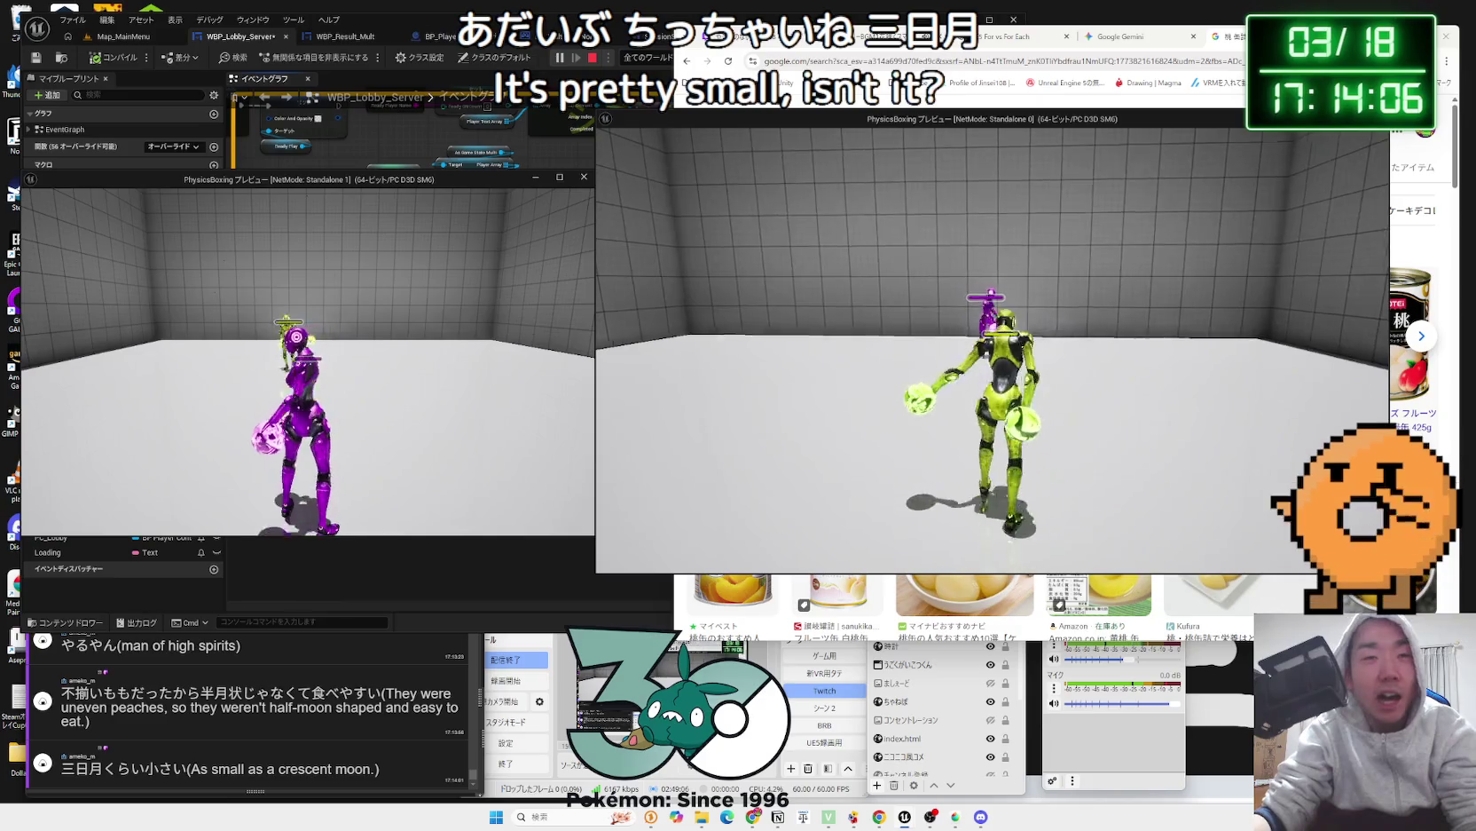
{"action": "key", "text": "alt+Tab"}
{"action": "key", "text": "a"}
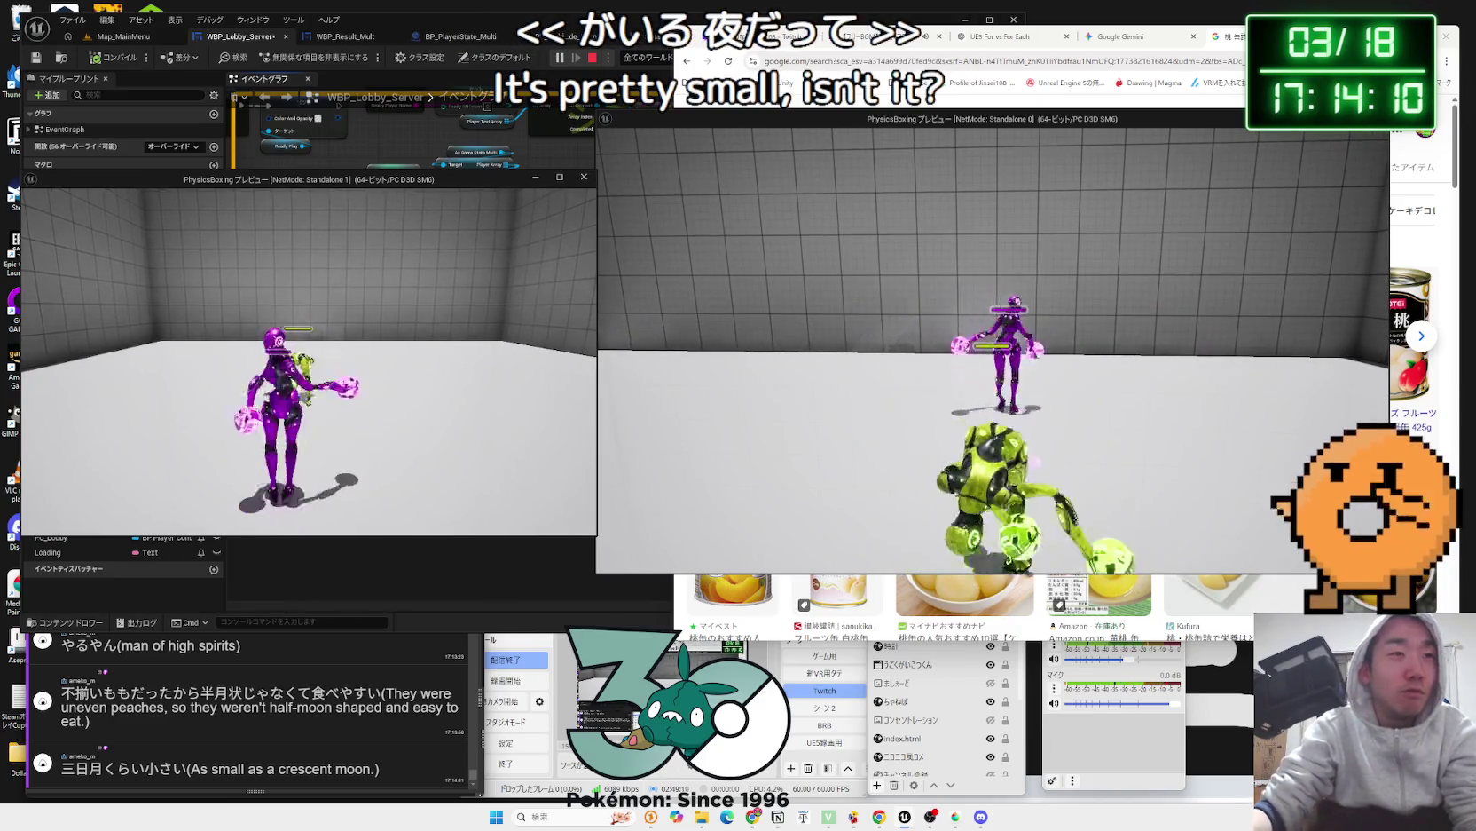
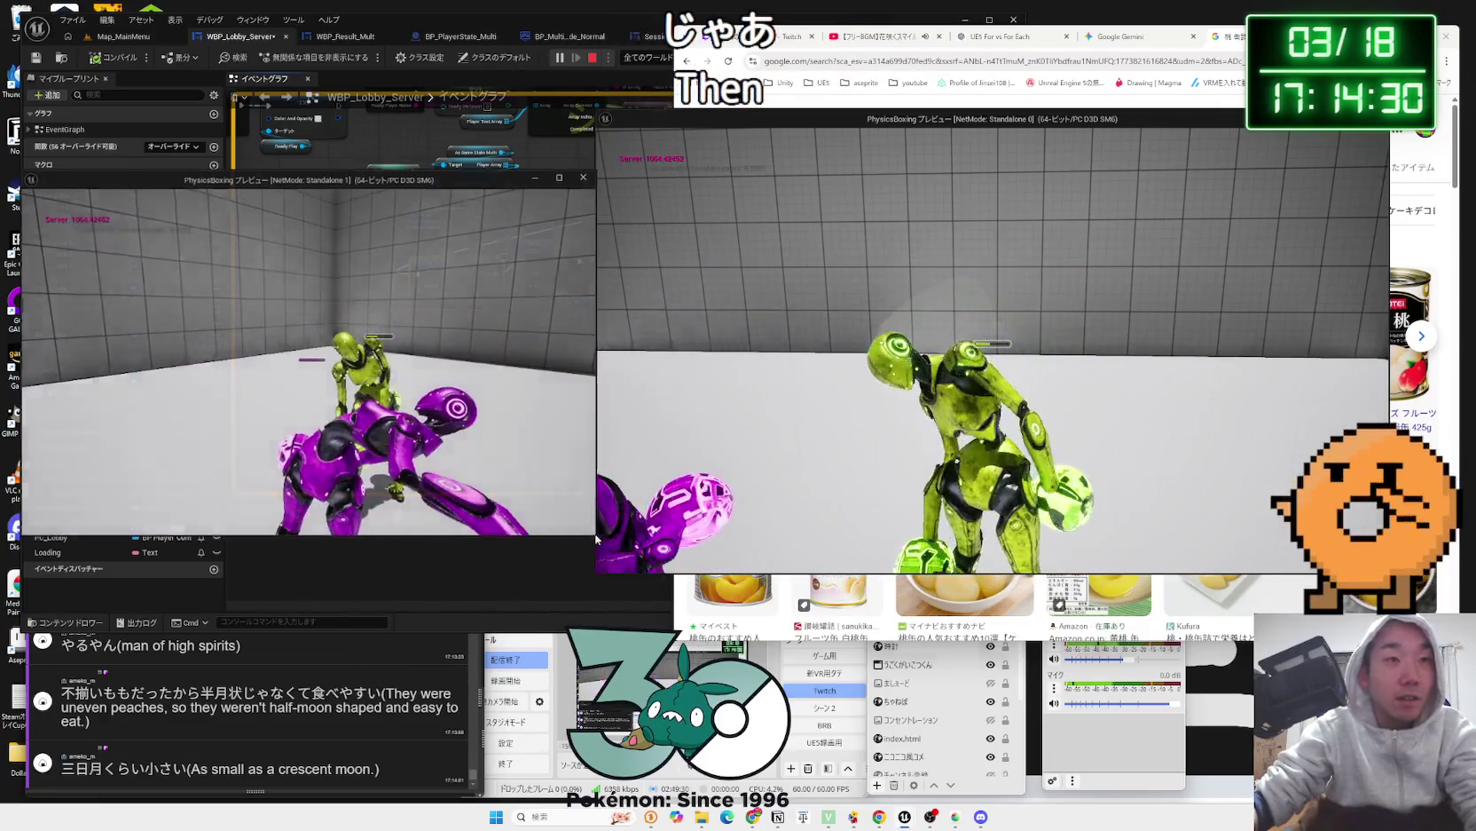
- Stop the play session and return to the Map_MainMenu level editor's Content Browser
{"action": "key", "text": "Escape"}
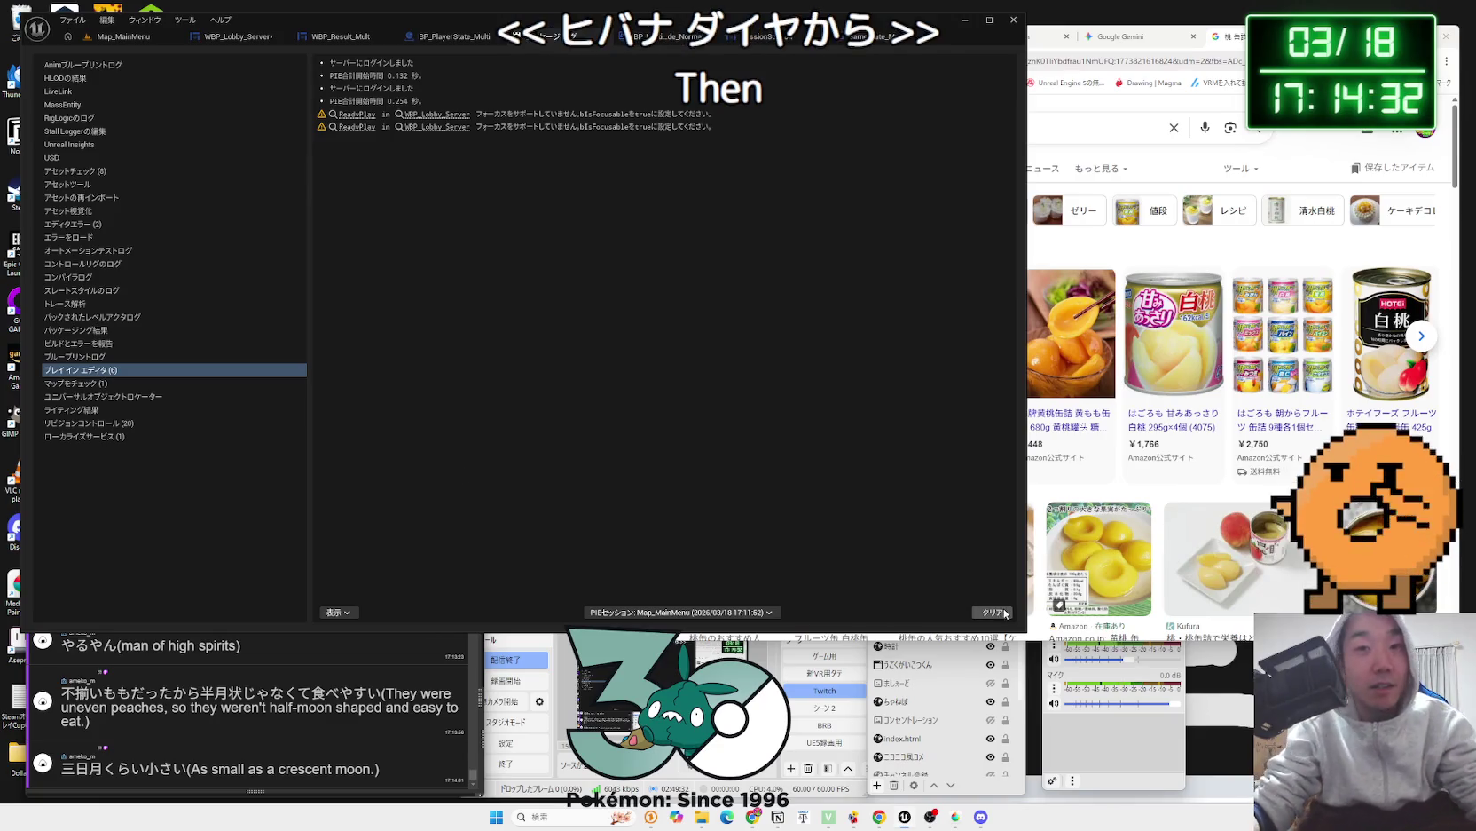
{"action": "left_click", "coordinate": [124, 36]}
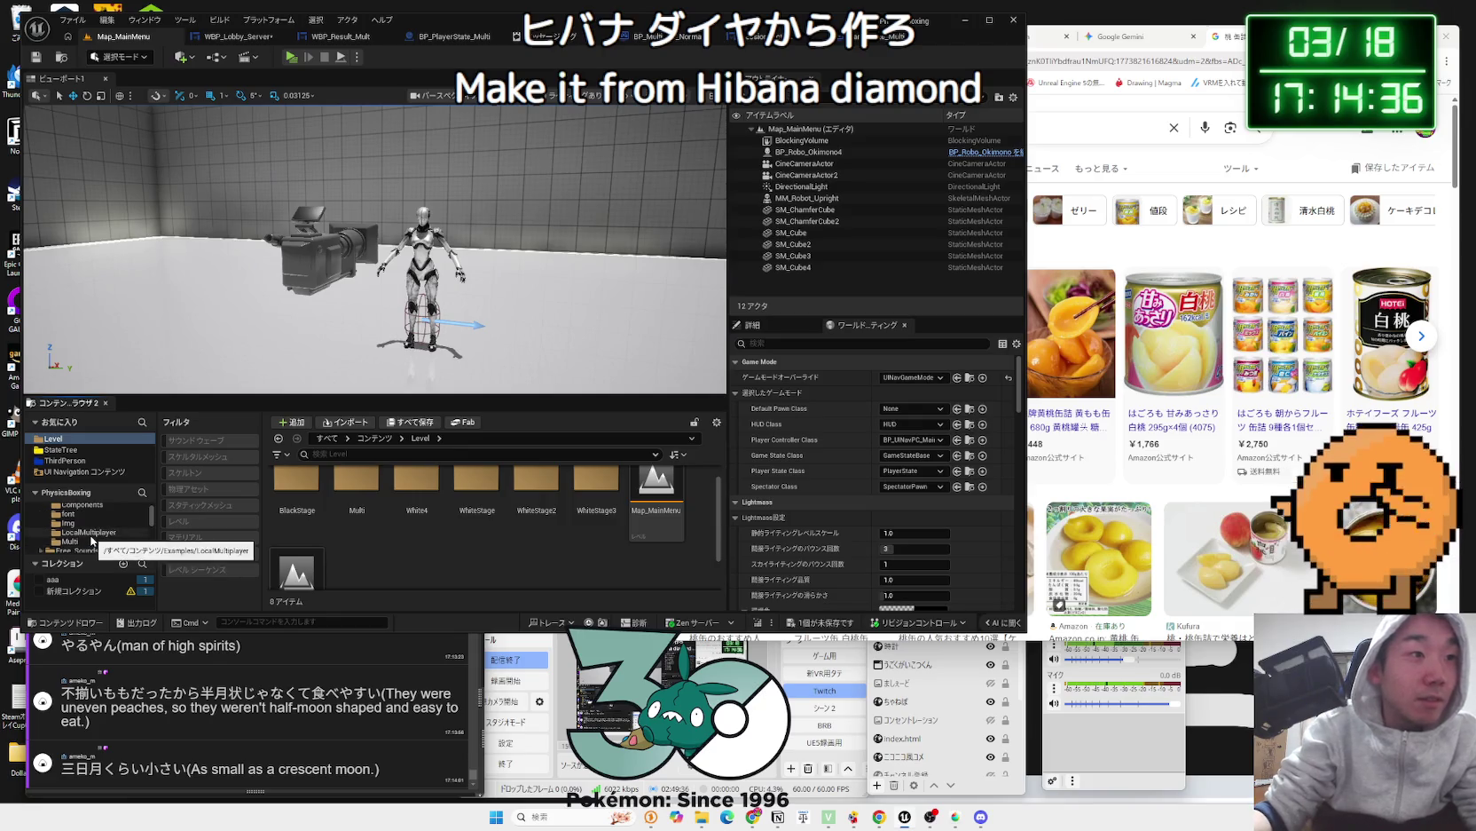
{"action": "scroll", "coordinate": [91, 539], "scroll_direction": "up", "scroll_amount": 3}
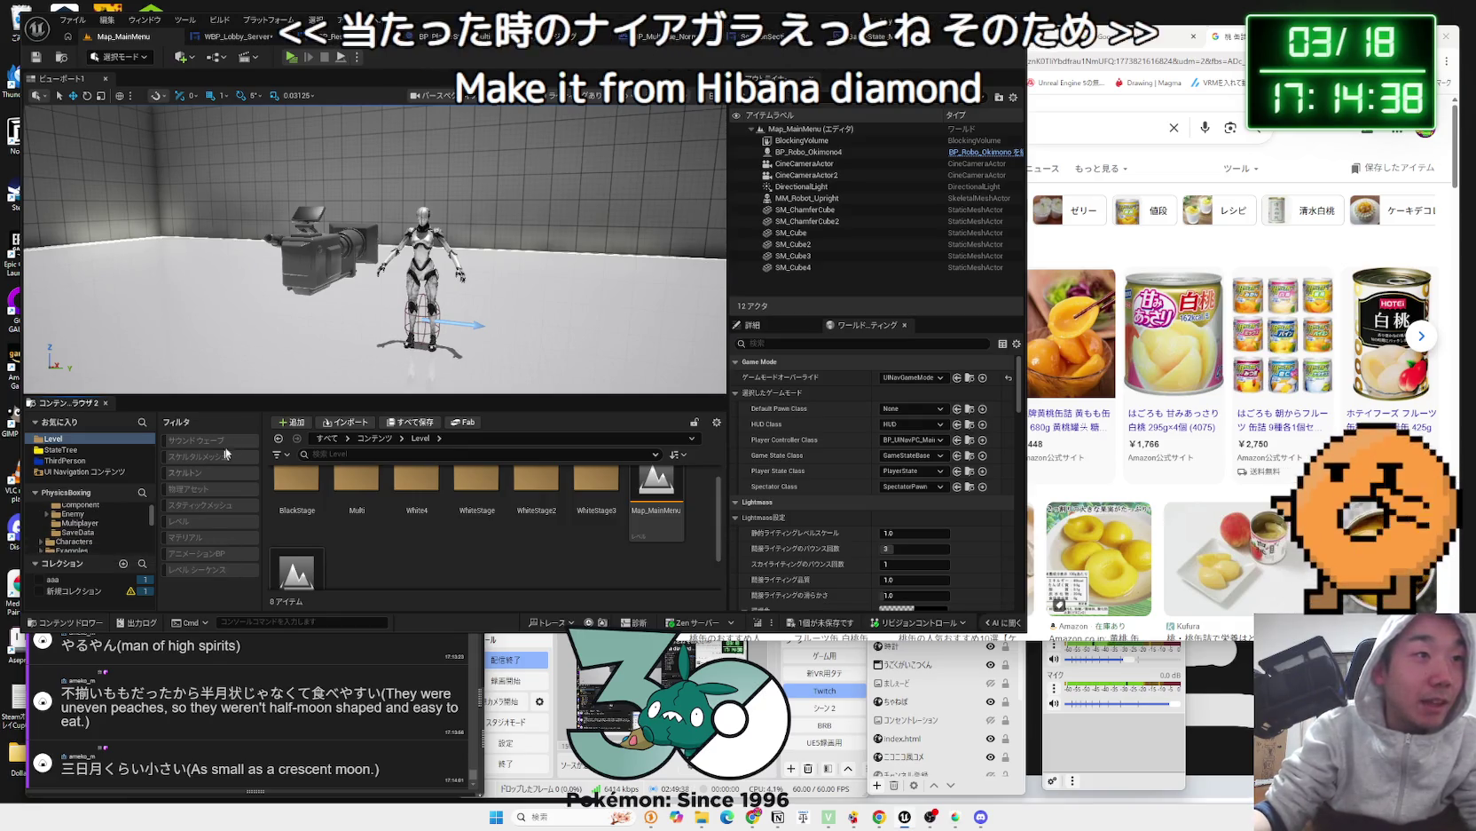
{"action": "left_click_drag", "start_coordinate": [239, 396], "coordinate": [239, 289]}
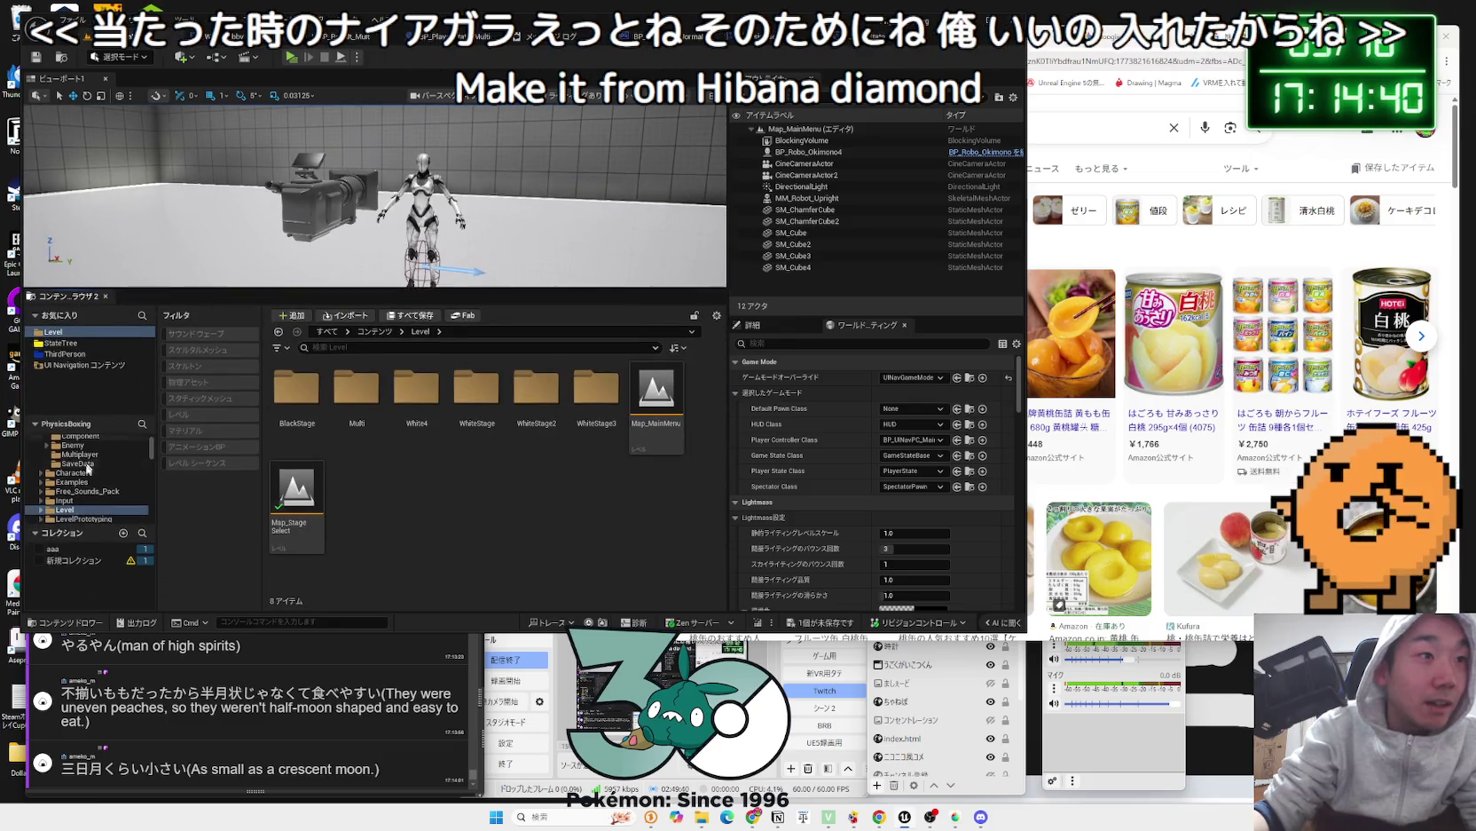
{"action": "scroll", "coordinate": [88, 488], "scroll_direction": "down", "scroll_amount": 2}
{"action": "scroll", "coordinate": [87, 494], "scroll_direction": "down", "scroll_amount": 3}
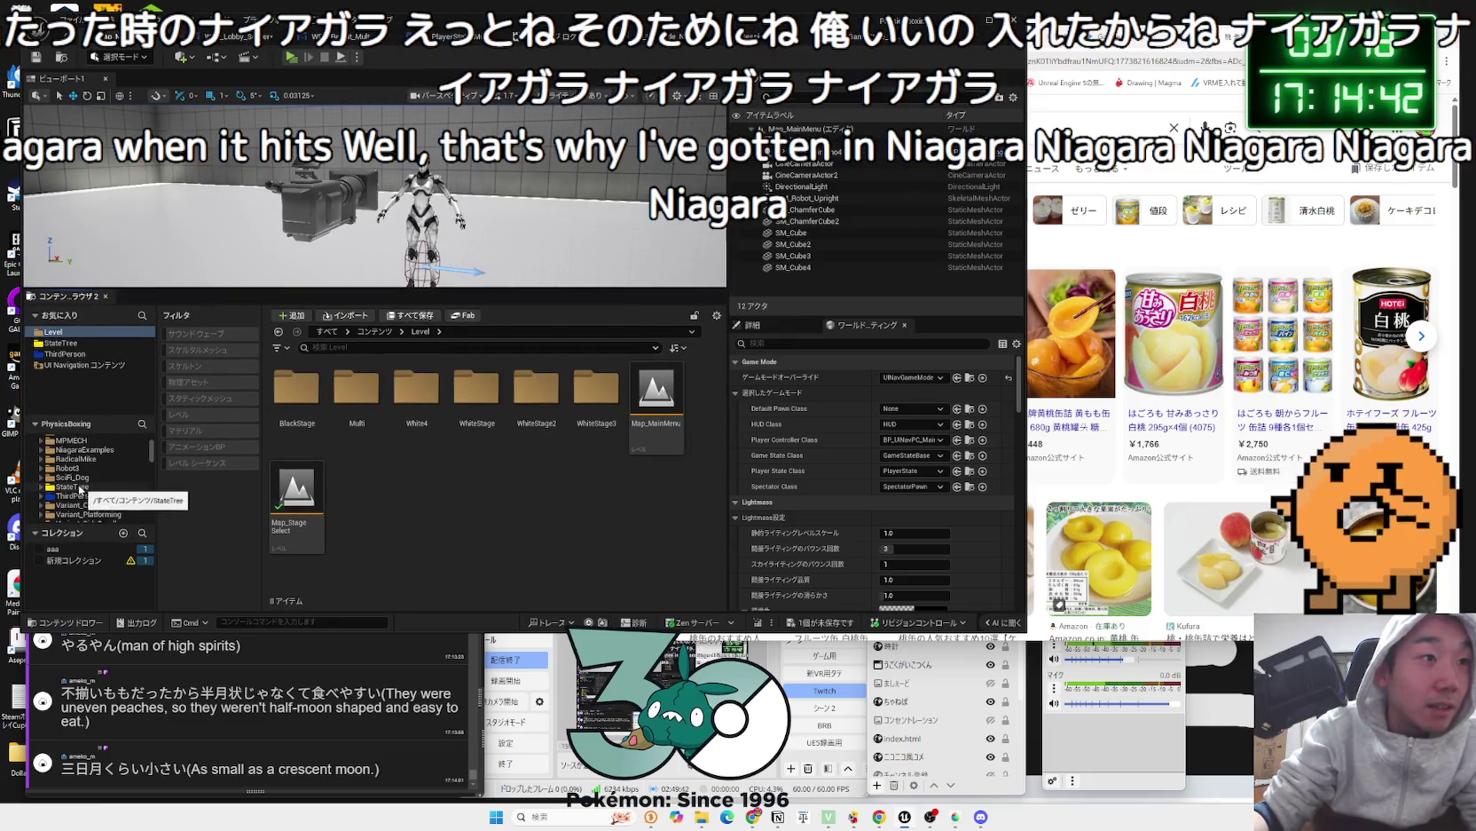
- Browse through the project folders to NiagaraExamples and open the GalleryLevel map
{"action": "left_click", "coordinate": [93, 501]}
{"action": "scroll", "coordinate": [96, 504], "scroll_direction": "down", "scroll_amount": 2}
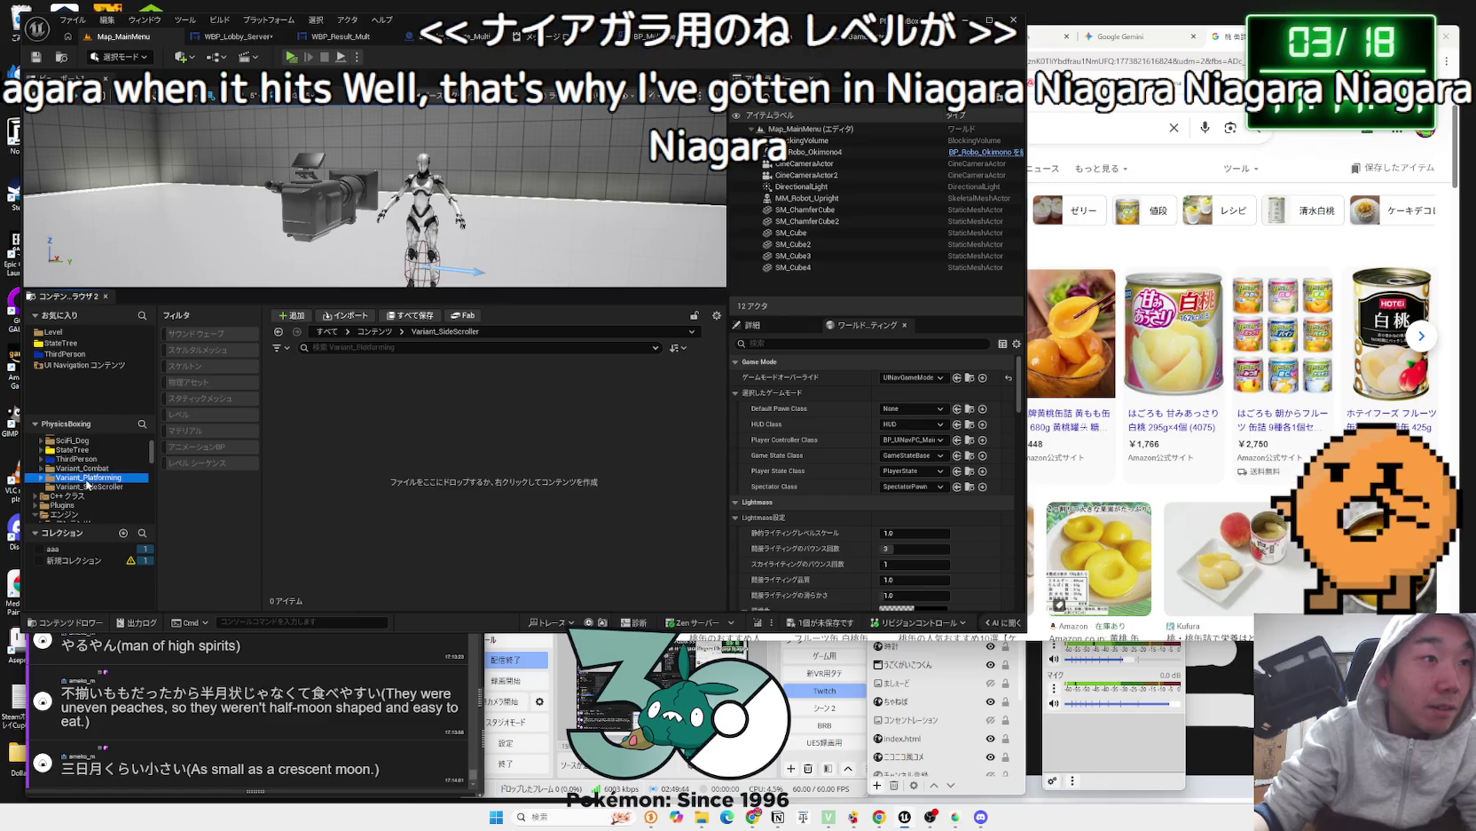
{"action": "left_click", "coordinate": [85, 469]}
{"action": "left_click", "coordinate": [82, 477]}
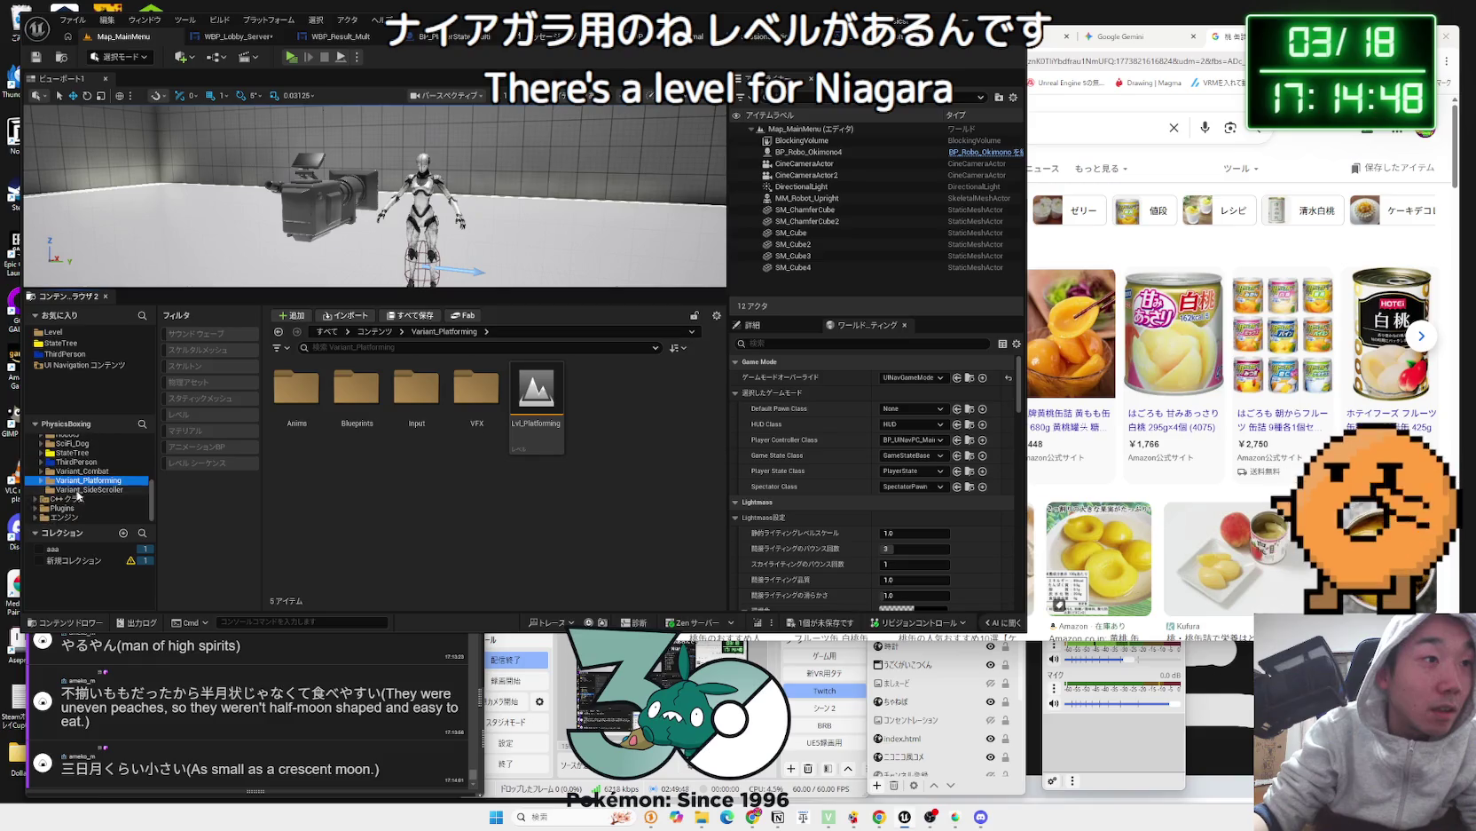
{"action": "left_click", "coordinate": [87, 471]}
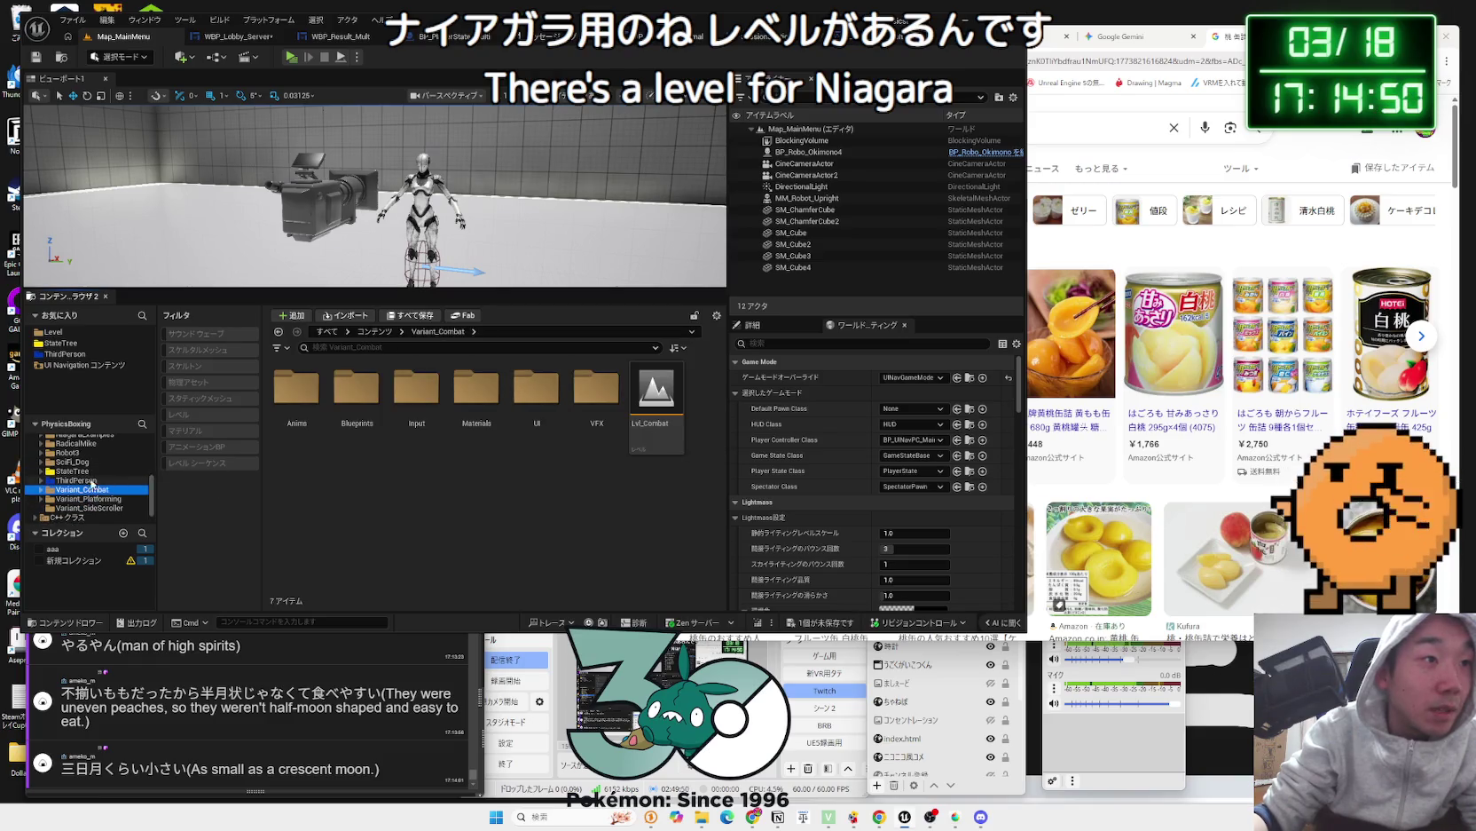
{"action": "left_click", "coordinate": [86, 482]}
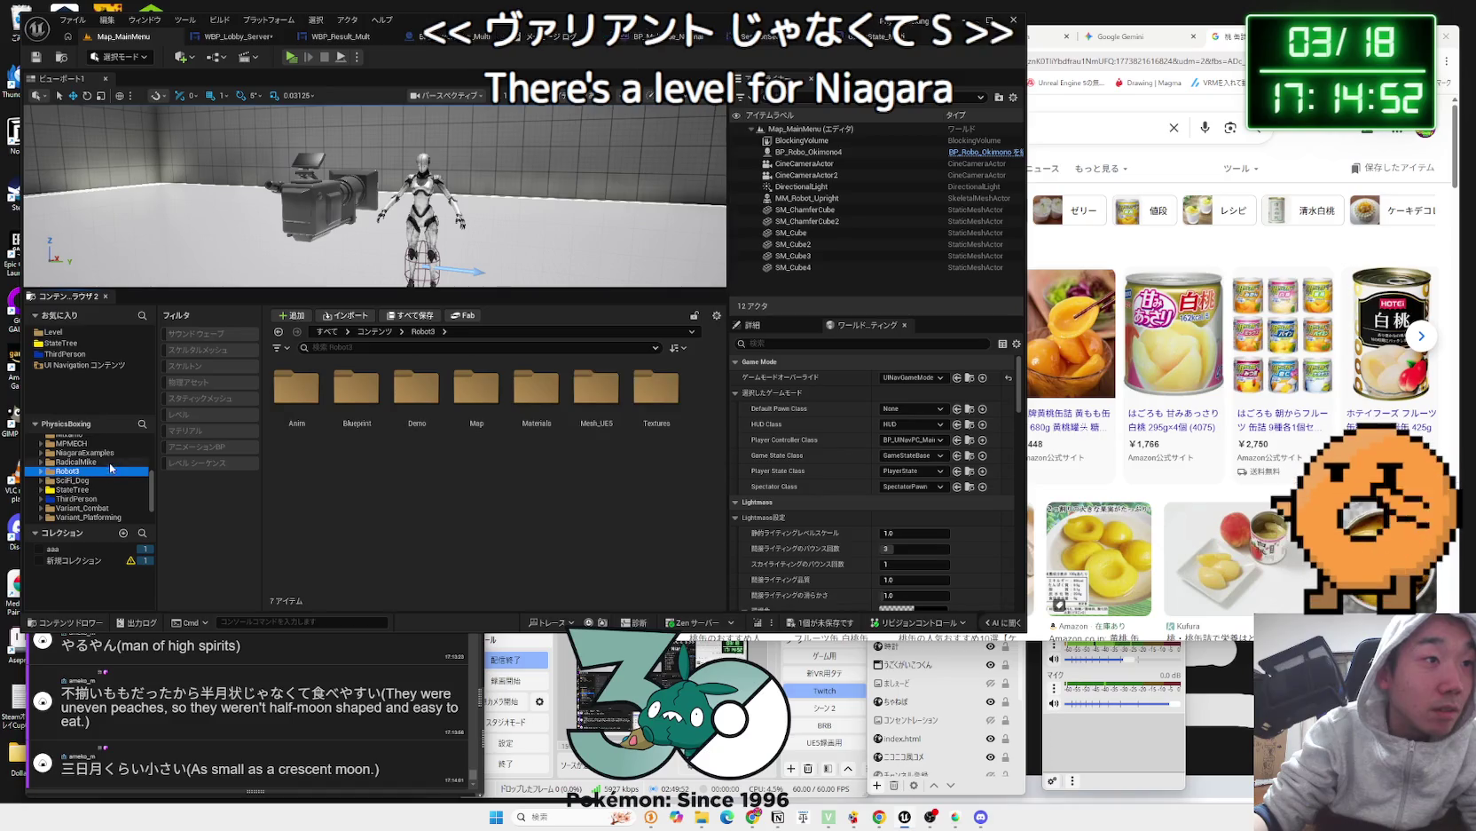
{"action": "left_click", "coordinate": [88, 452]}
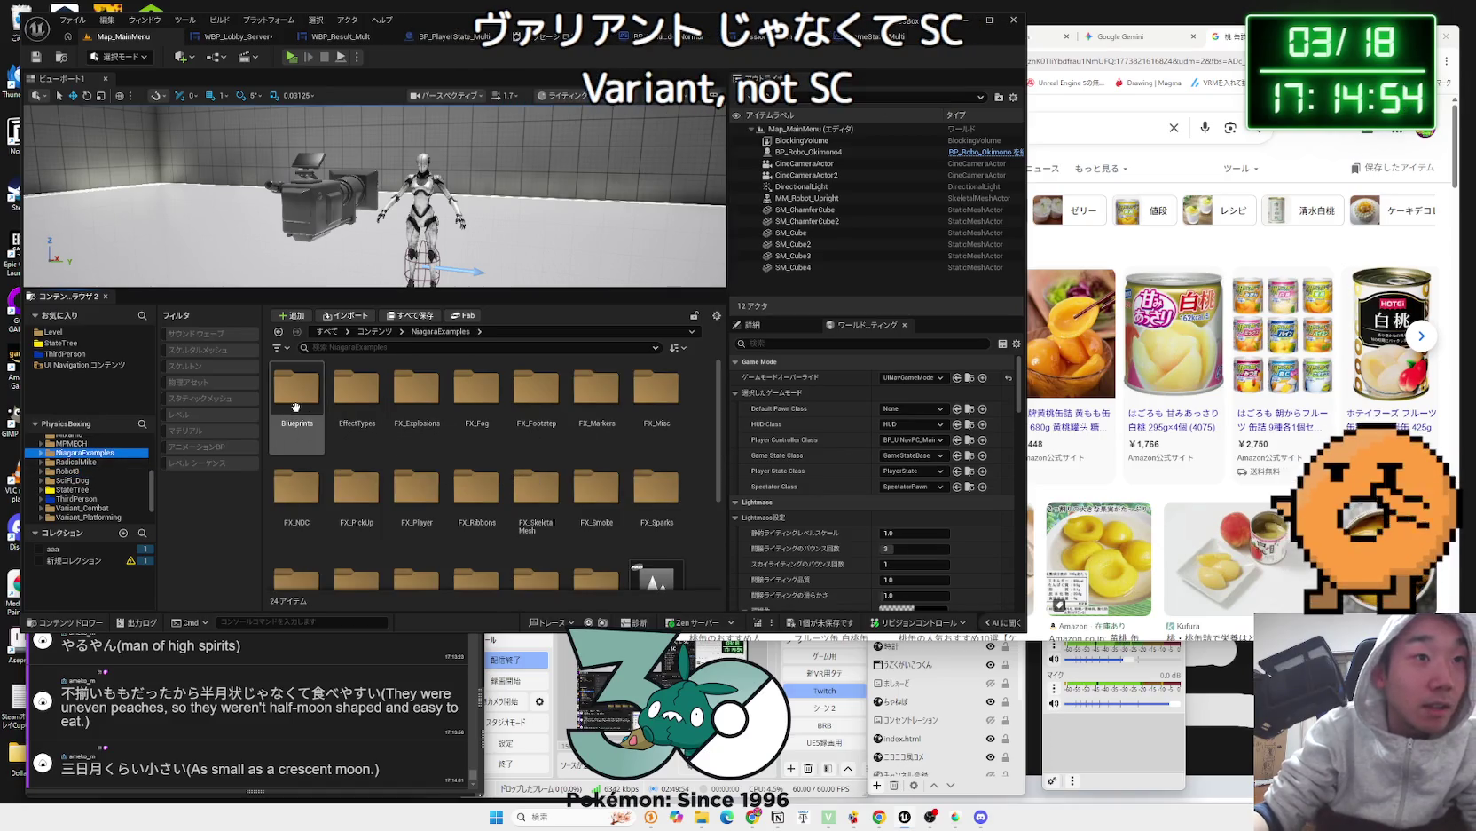
{"action": "scroll", "coordinate": [507, 485], "scroll_direction": "down", "scroll_amount": 2}
{"action": "double_click", "coordinate": [658, 508]}
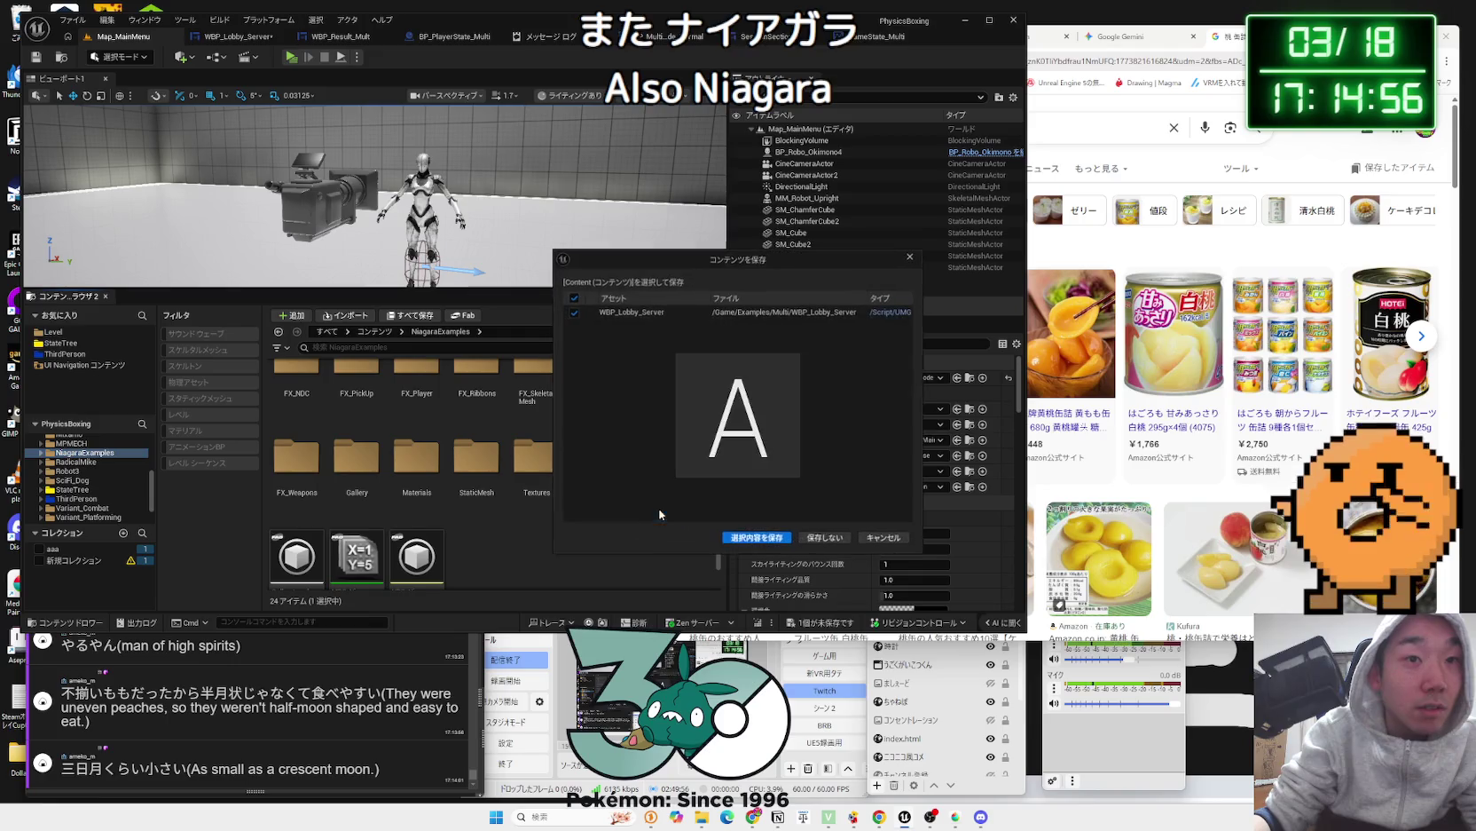
- Save the unsaved WBP_Lobby_Server so GalleryLevel loads, and check the Gemini chat meanwhile
{"action": "left_click", "coordinate": [758, 541]}
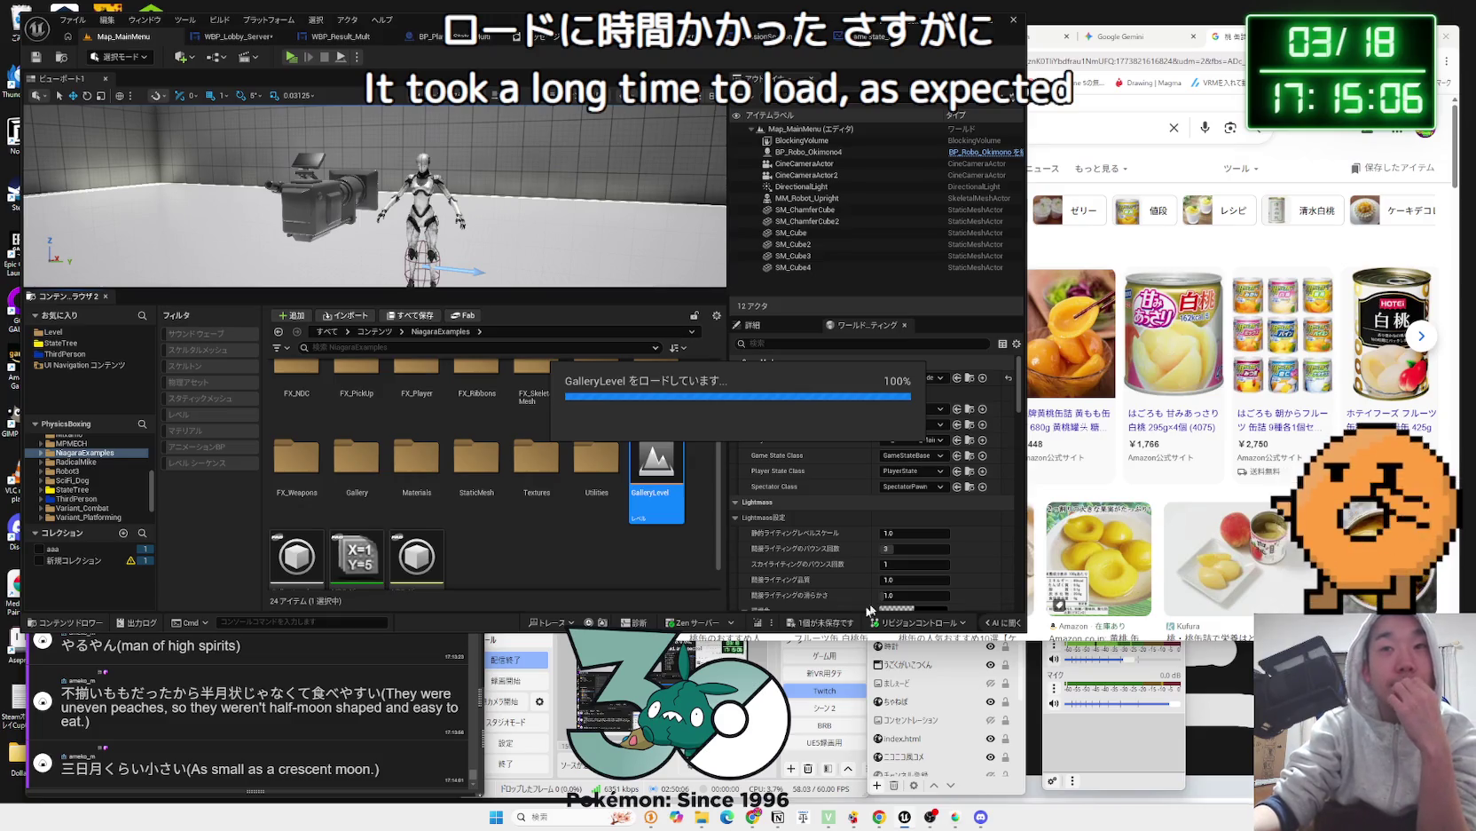
{"action": "left_click", "coordinate": [1056, 40]}
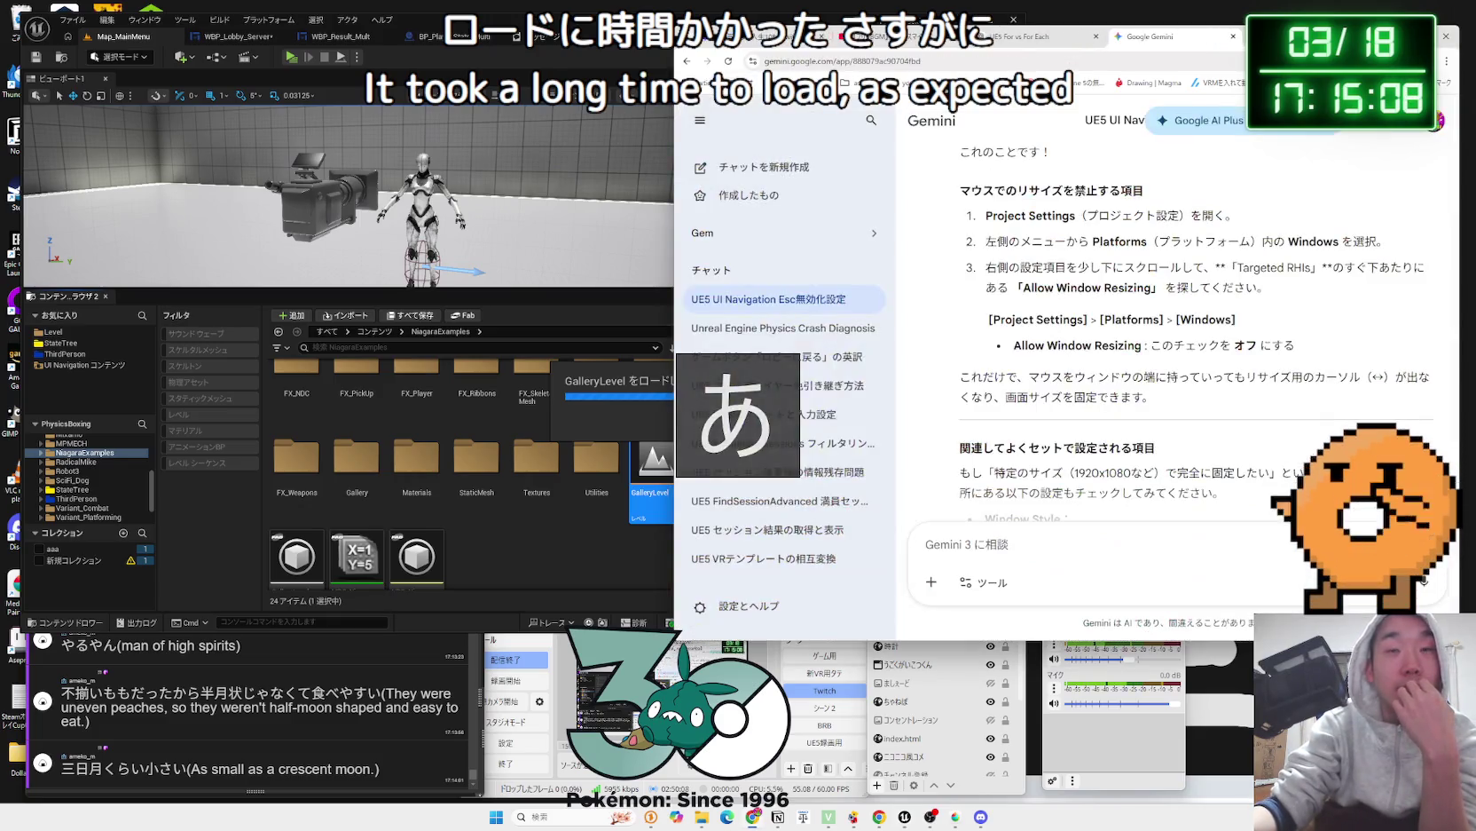
{"action": "left_click", "coordinate": [1139, 38]}
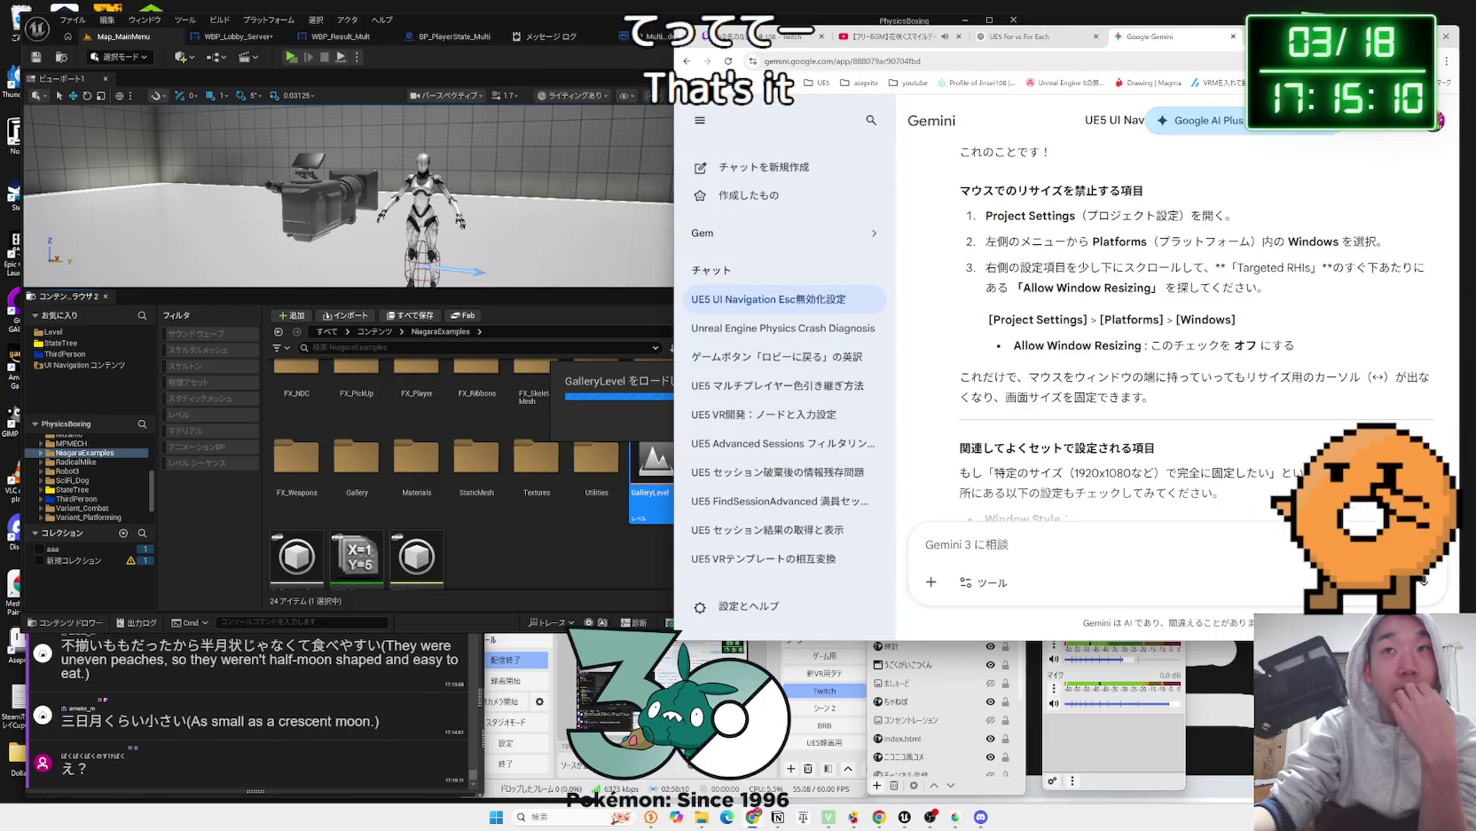
- Return to the editor, then clear the old Message Log entries and close it
{"action": "key", "text": "super+Down"}
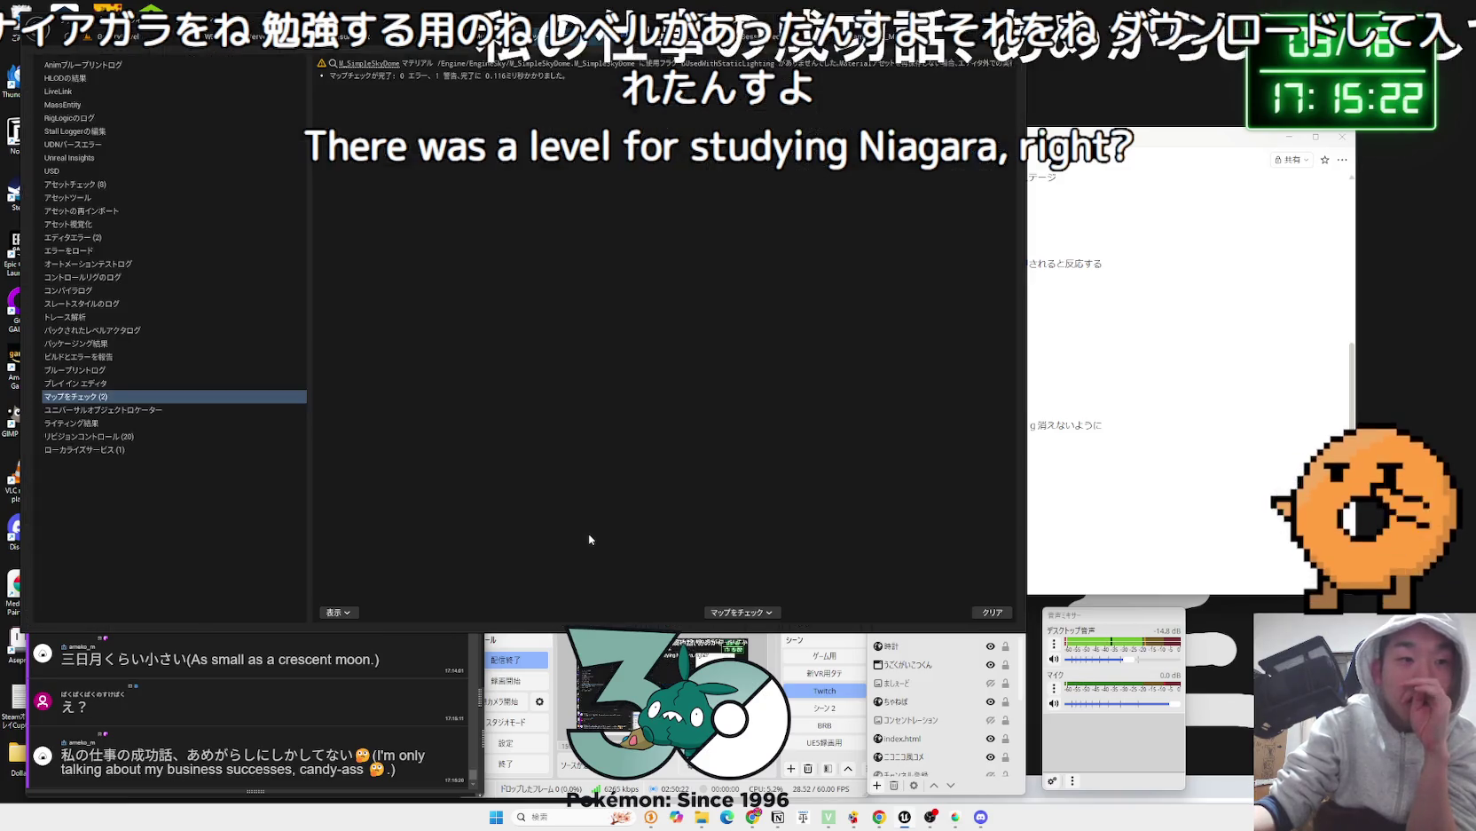
{"action": "left_click", "coordinate": [986, 612]}
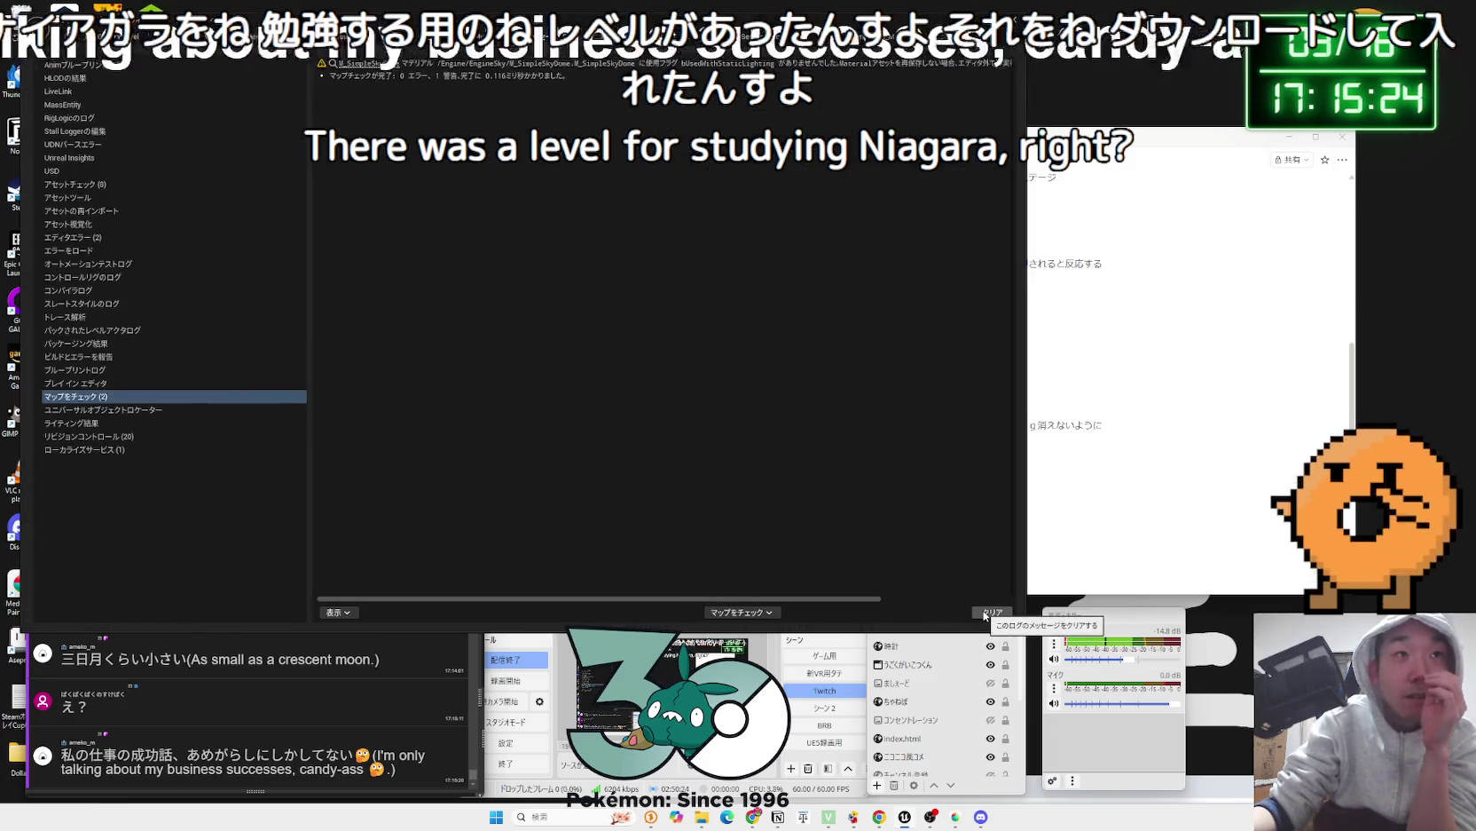
{"action": "left_click", "coordinate": [603, 36]}
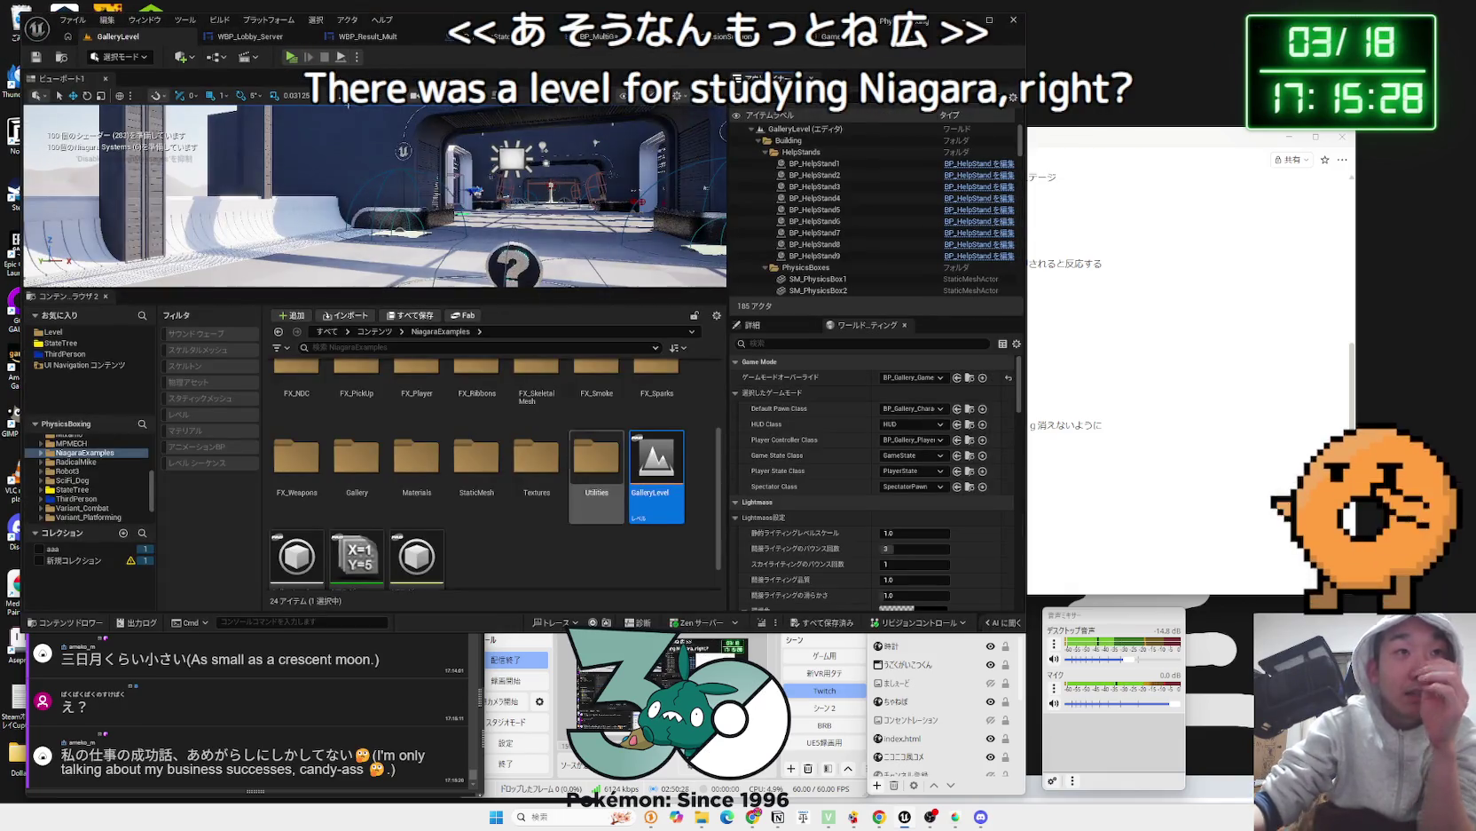
- Change the Play net mode from two networked players to Play Standalone and launch GalleryLevel
{"action": "left_click", "coordinate": [354, 58]}
{"action": "left_click", "coordinate": [290, 62]}
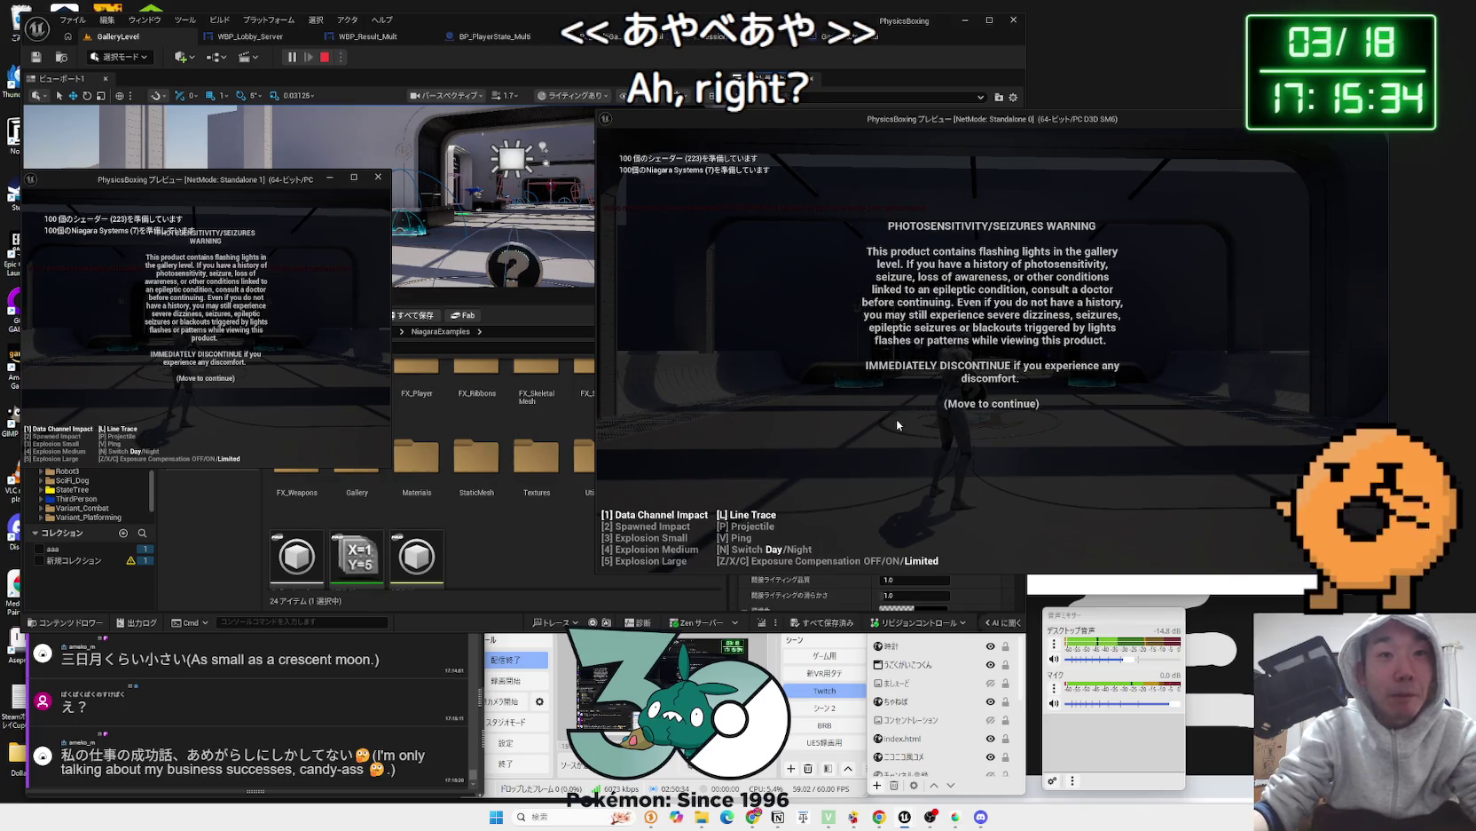
{"action": "key", "text": "Escape"}
{"action": "left_click", "coordinate": [358, 58]}
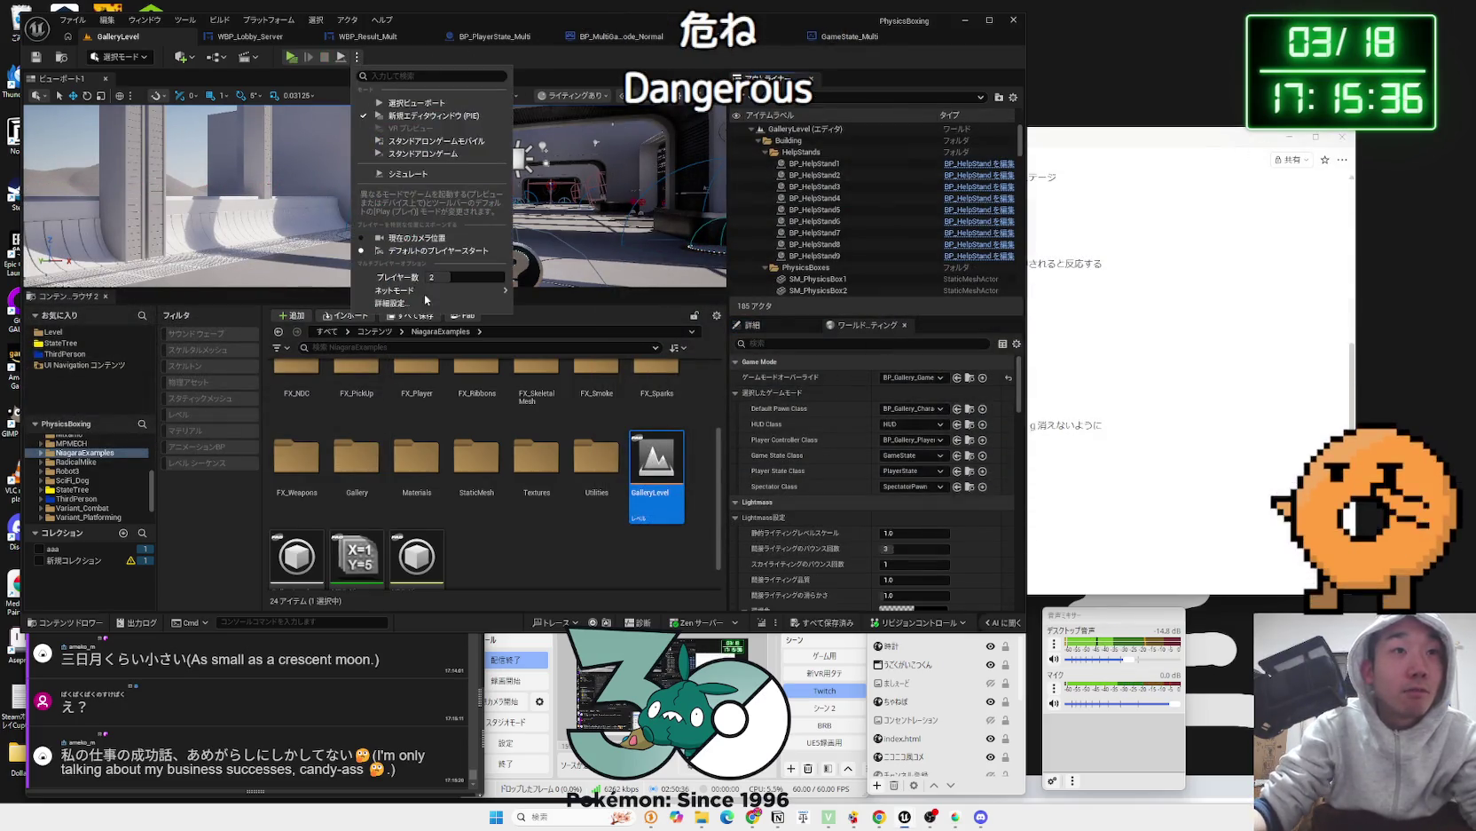
{"action": "mouse_move", "coordinate": [508, 295]}
{"action": "left_click", "coordinate": [413, 116]}
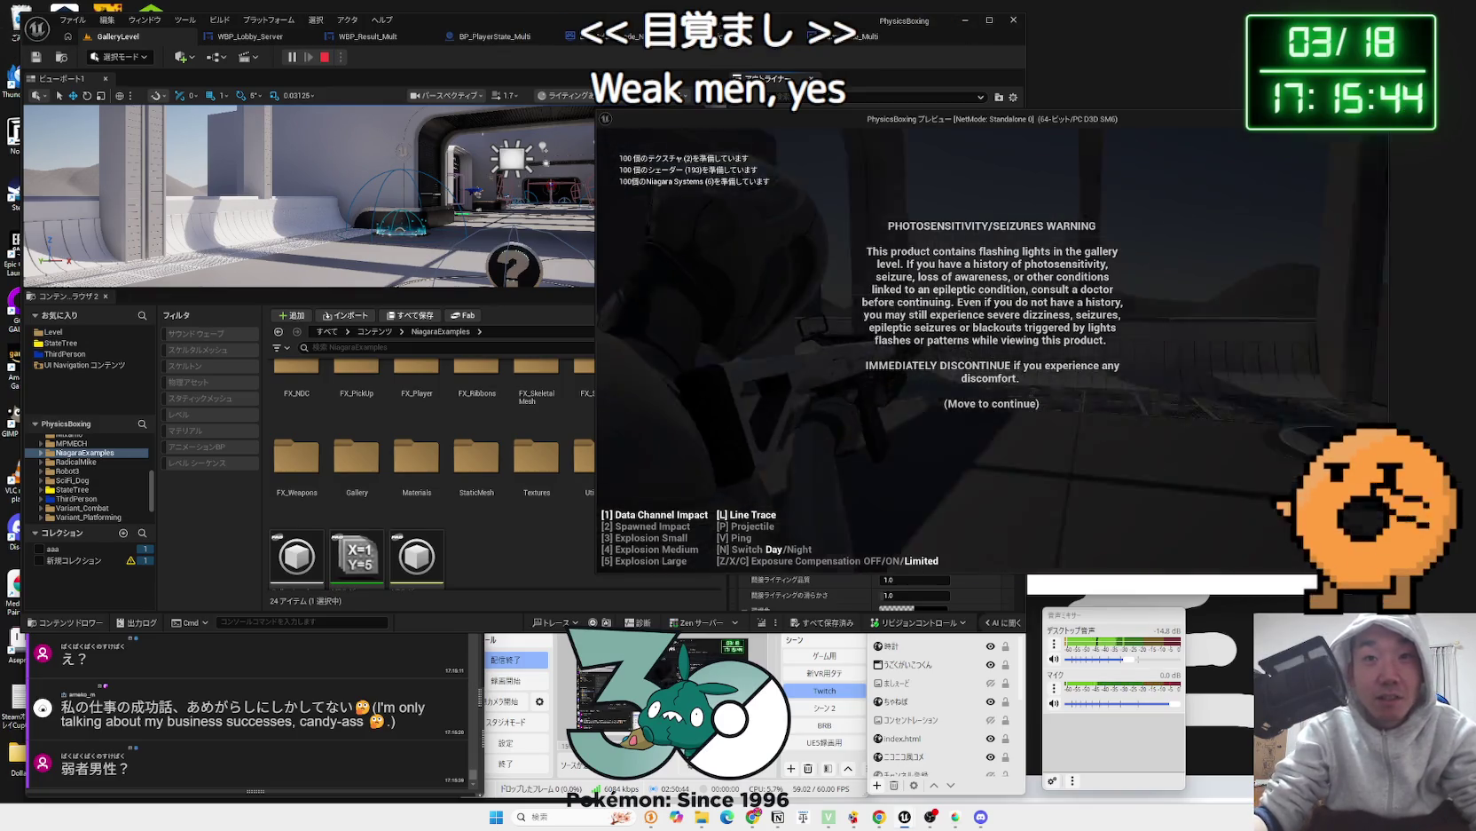
- Run the character through the gallery past the platform, firing one shot at a wall
{"action": "key", "text": "w"}
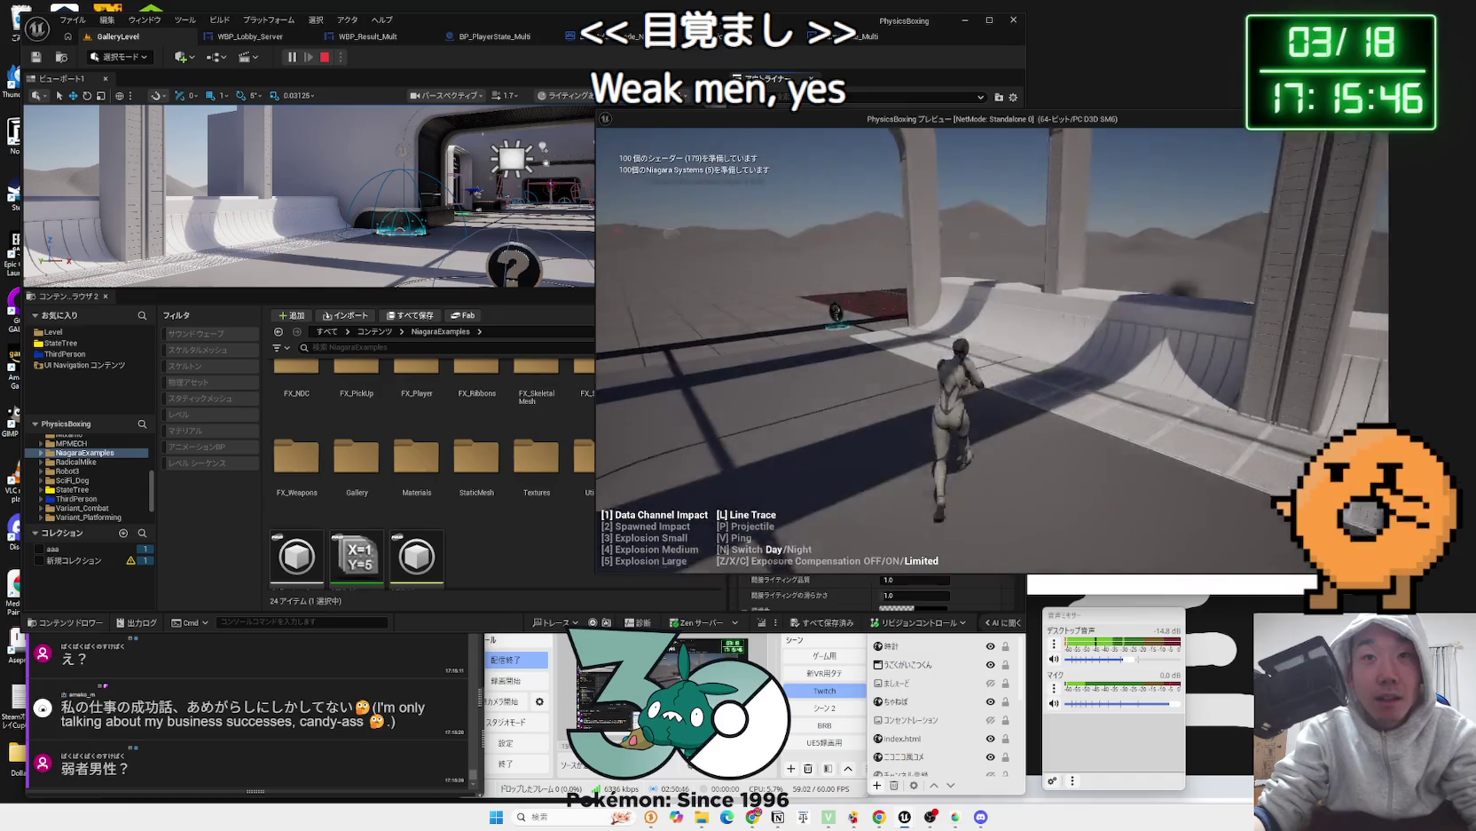
{"action": "key", "text": "w"}
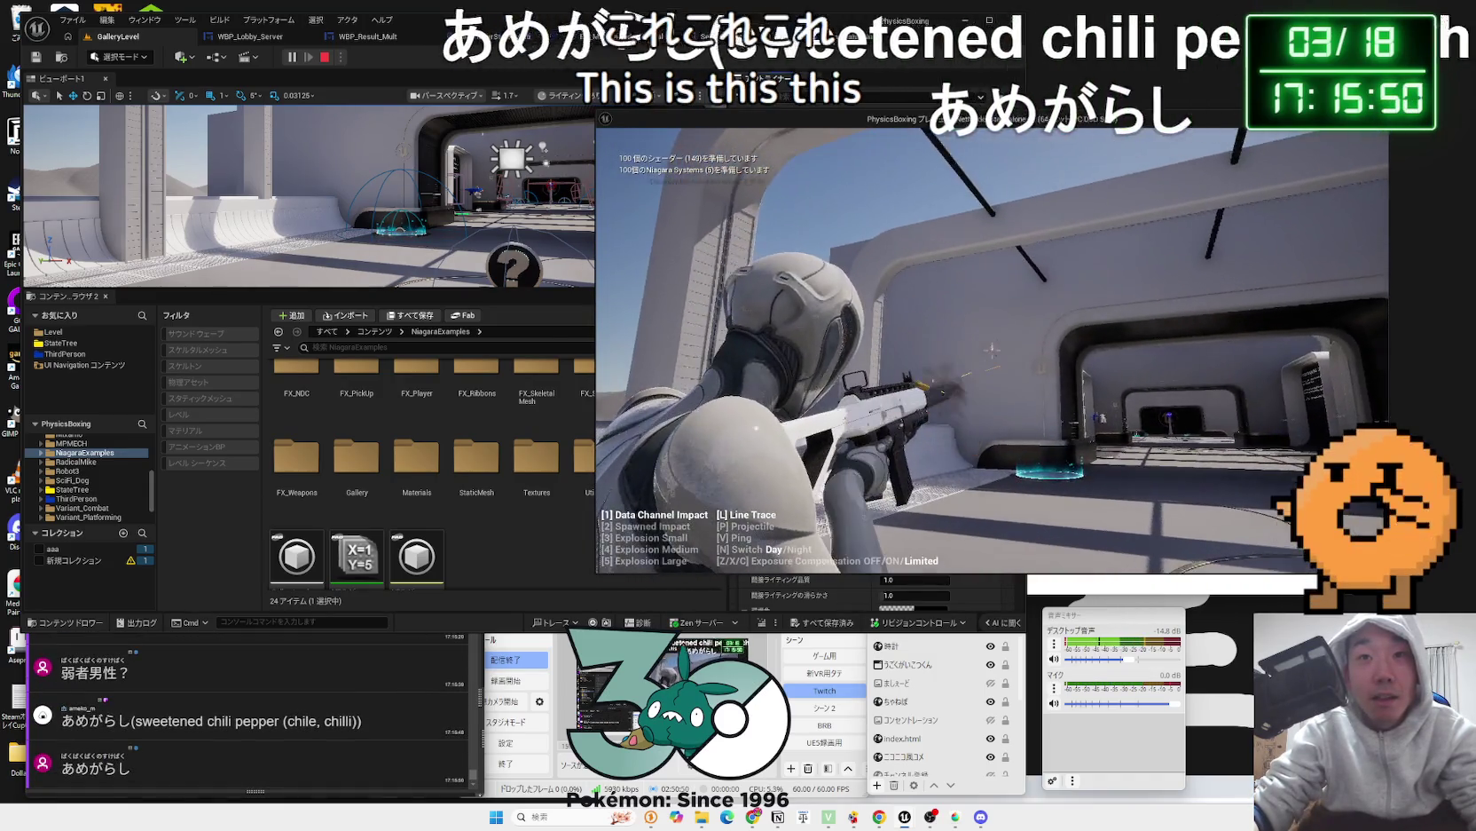
{"action": "left_click", "coordinate": [990, 349]}
{"action": "key", "text": "w"}
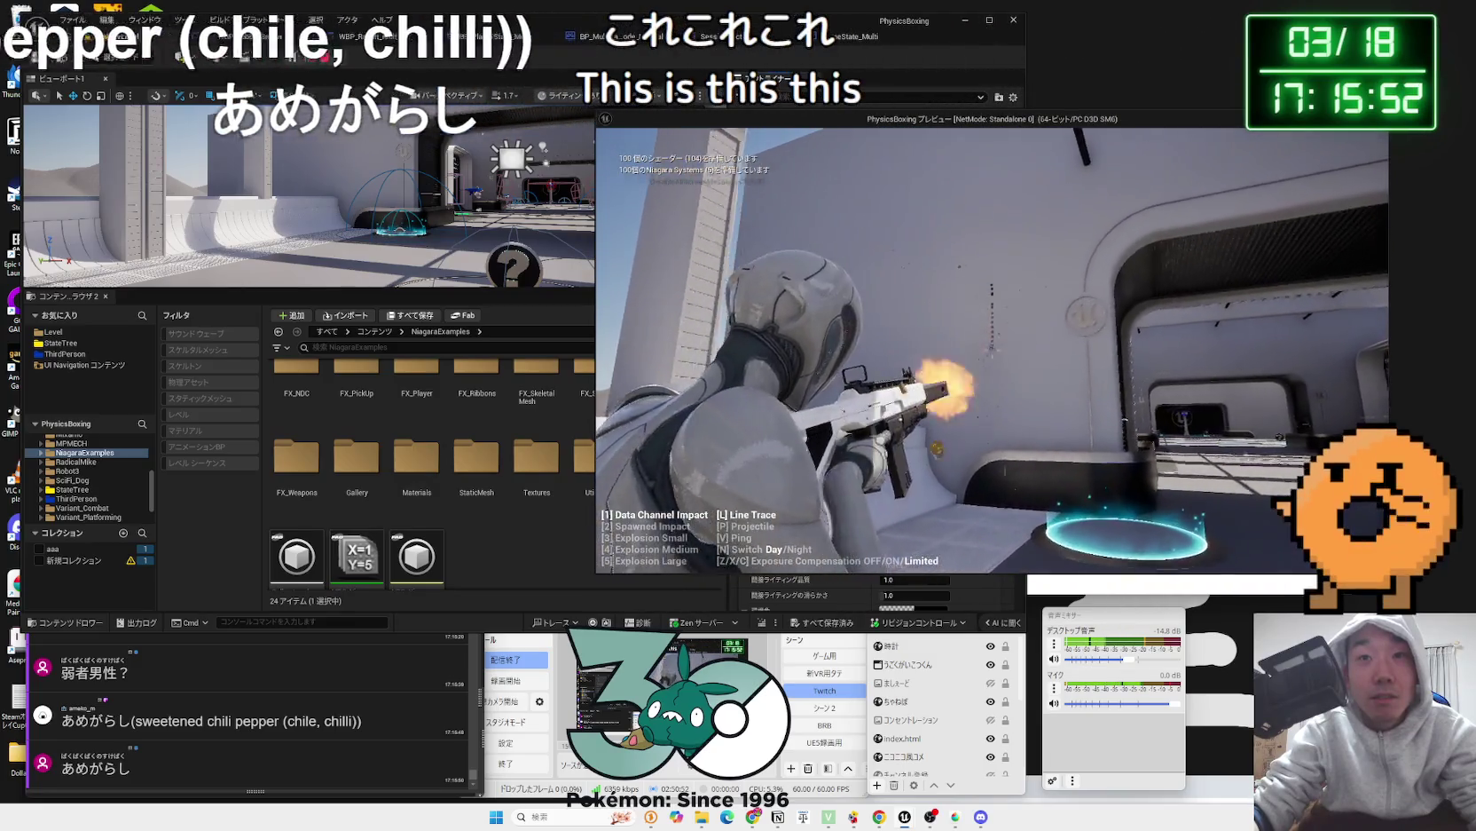
{"action": "key", "text": "w"}
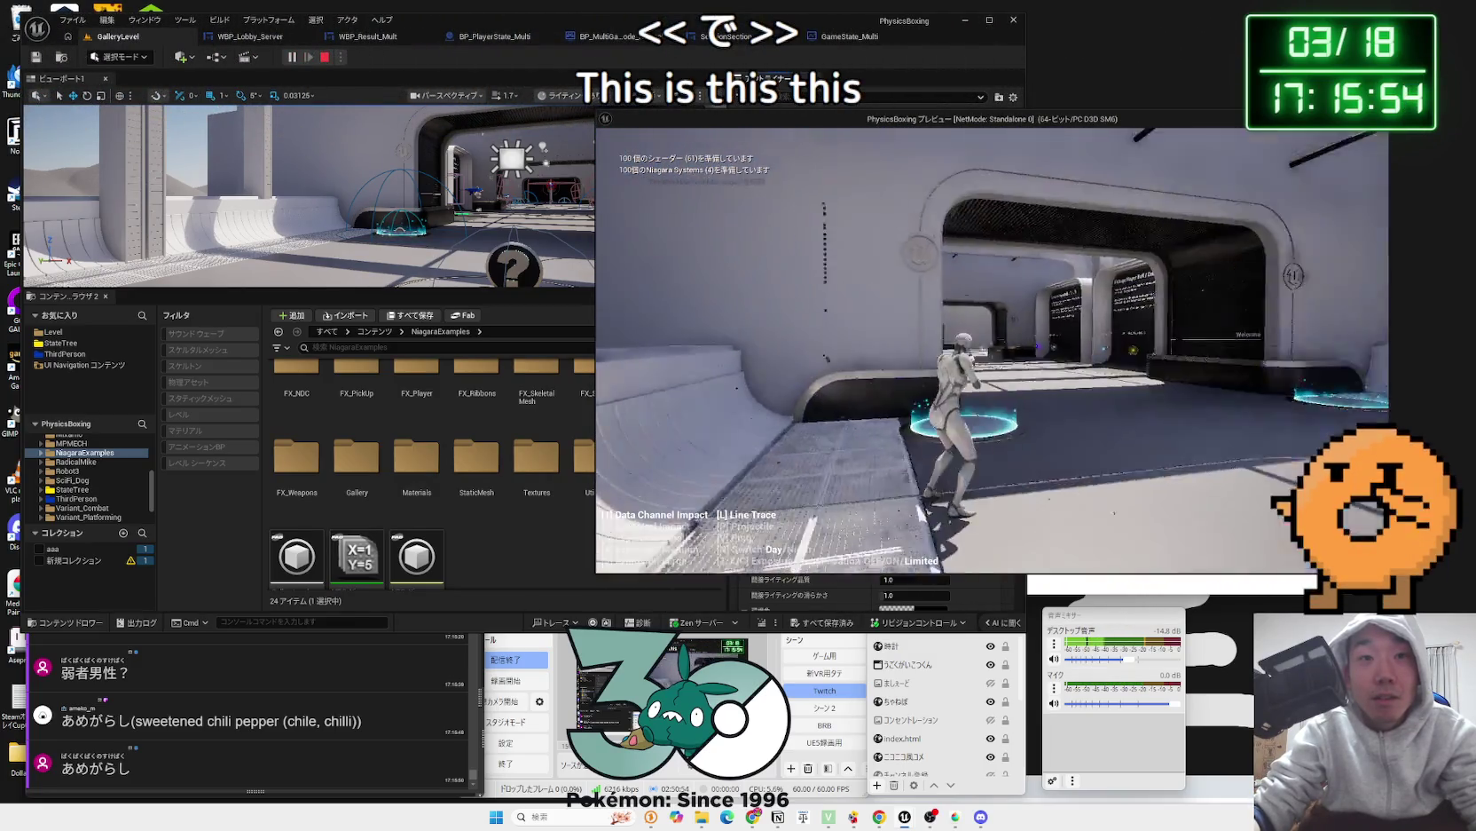
{"action": "key", "text": "w"}
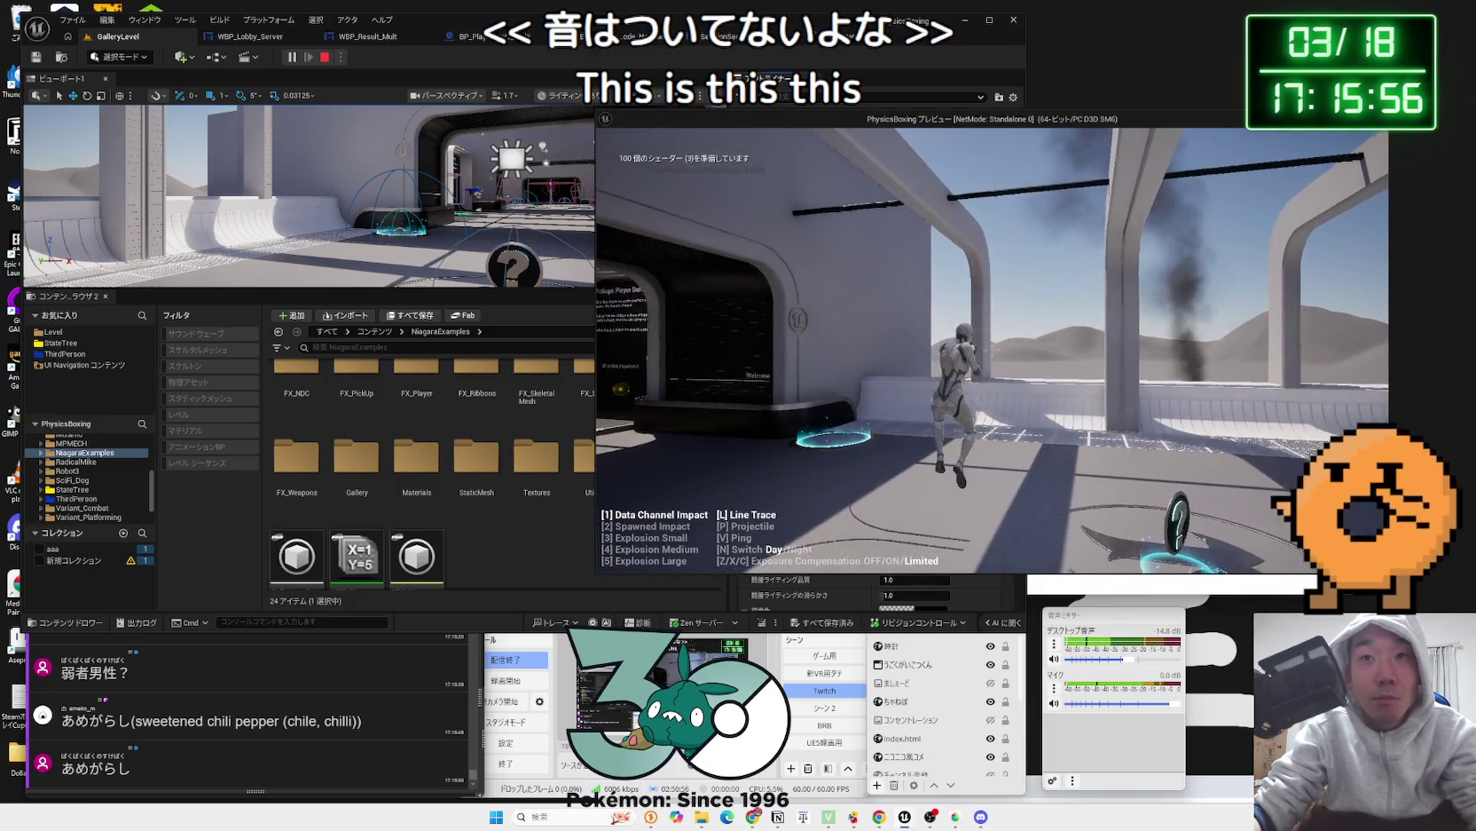
{"action": "key", "text": "w"}
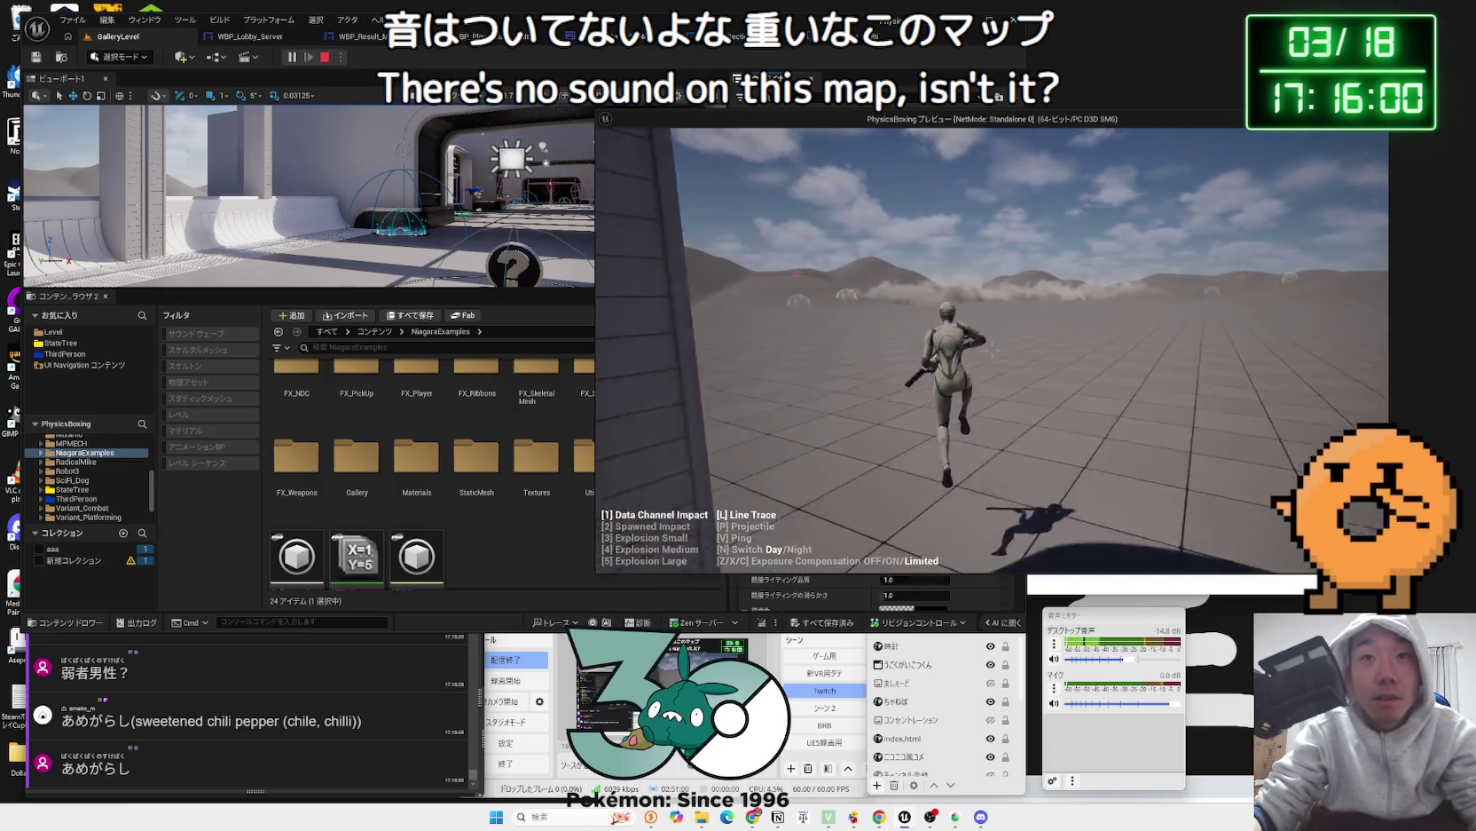
{"action": "key", "text": "w"}
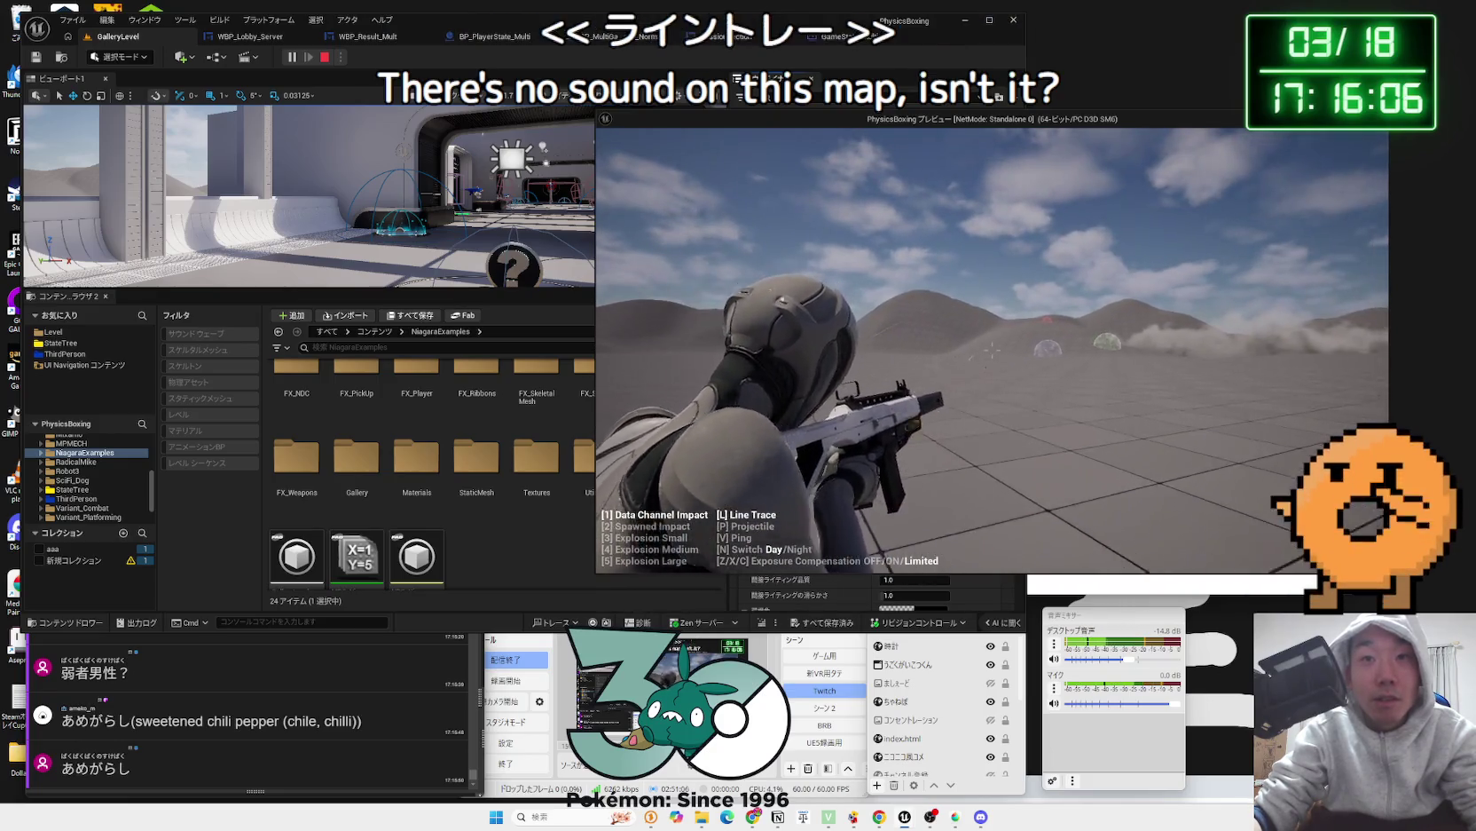
- Aim down the rifle sights and fire several test shots
{"action": "right_click", "coordinate": [992, 350]}
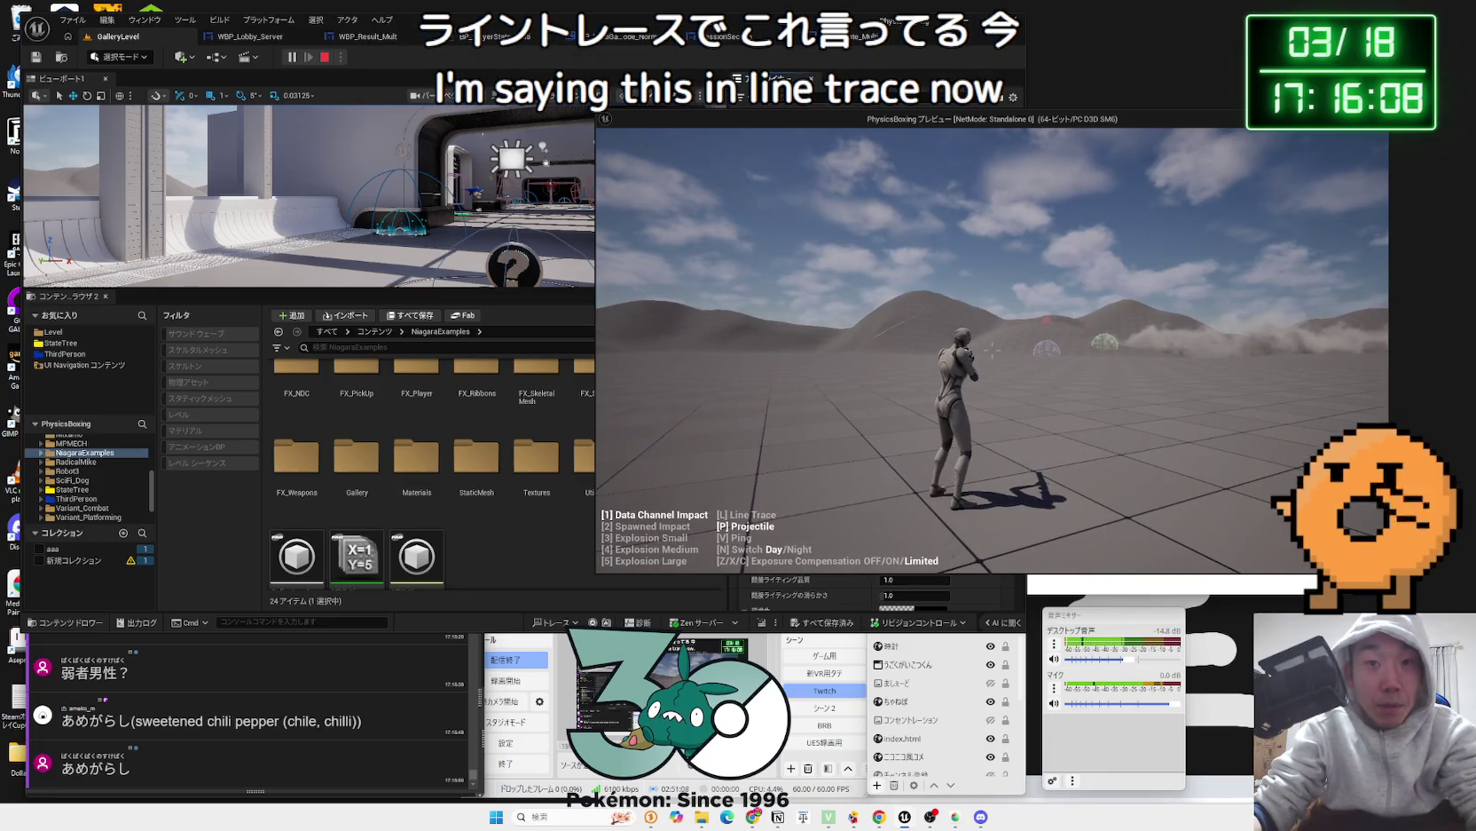
{"action": "right_click", "coordinate": [992, 350]}
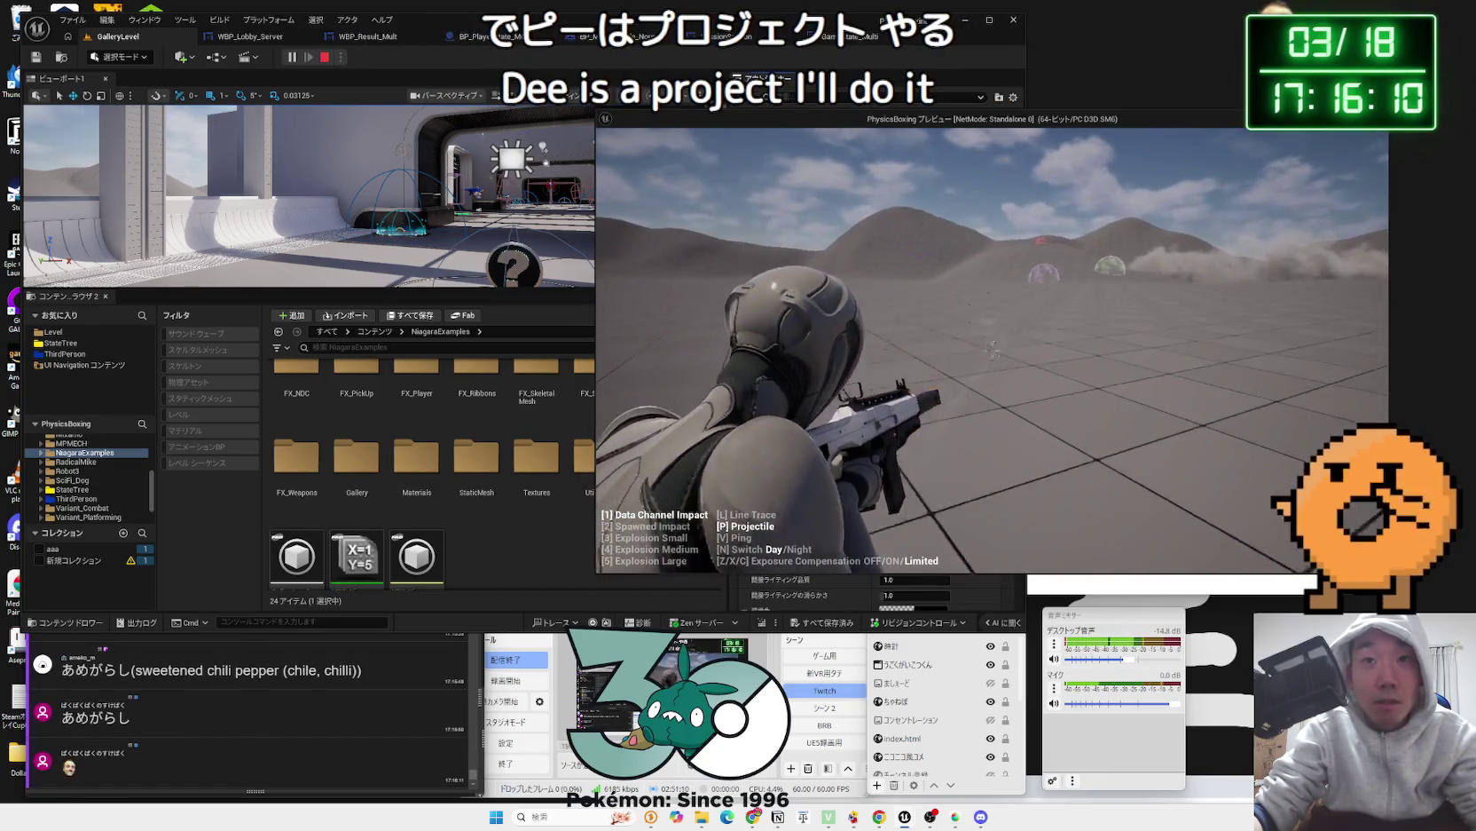
{"action": "left_click", "coordinate": [992, 350]}
{"action": "right_click", "coordinate": [992, 350]}
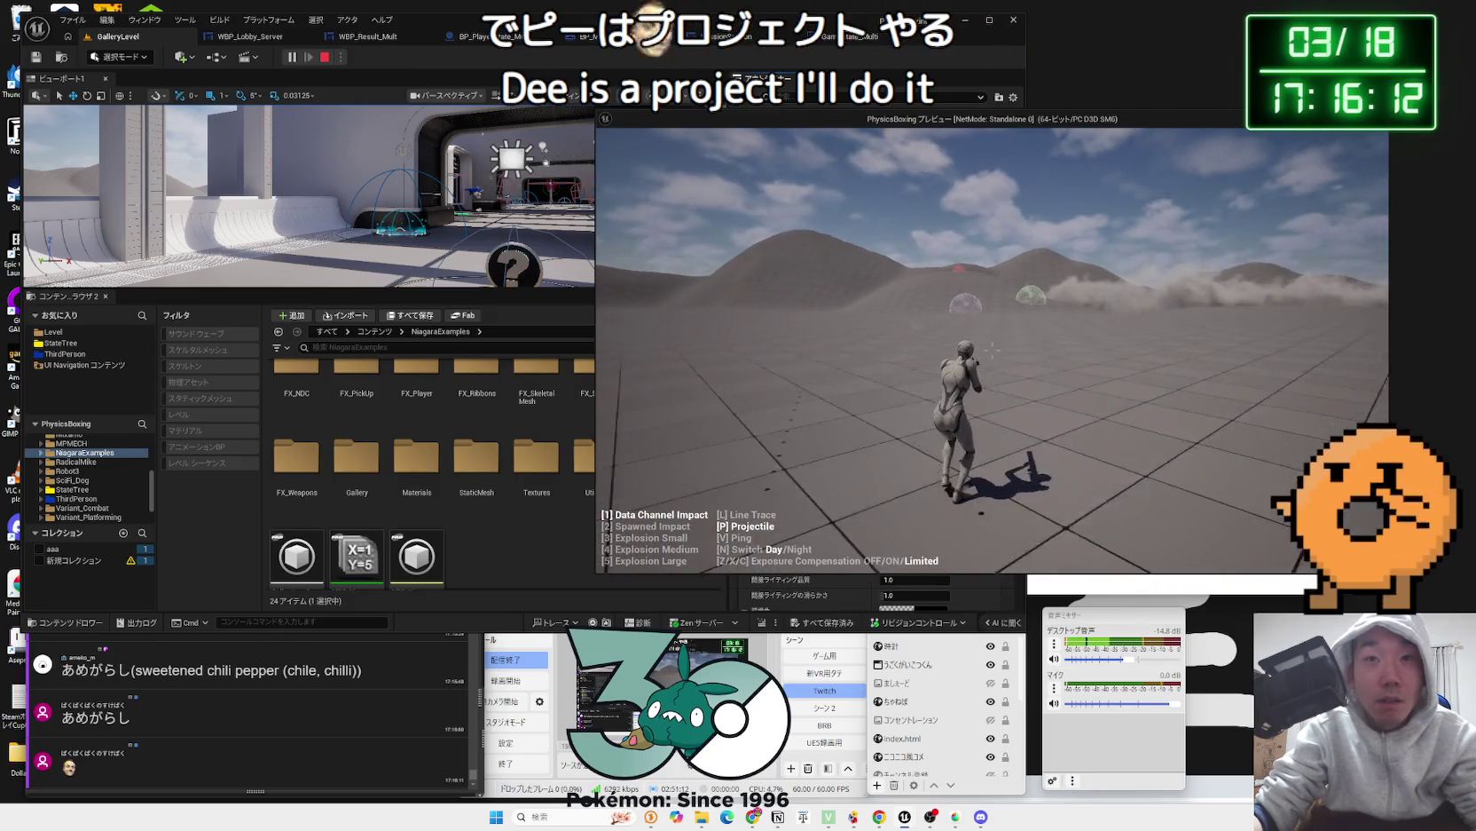
{"action": "right_click", "coordinate": [992, 349]}
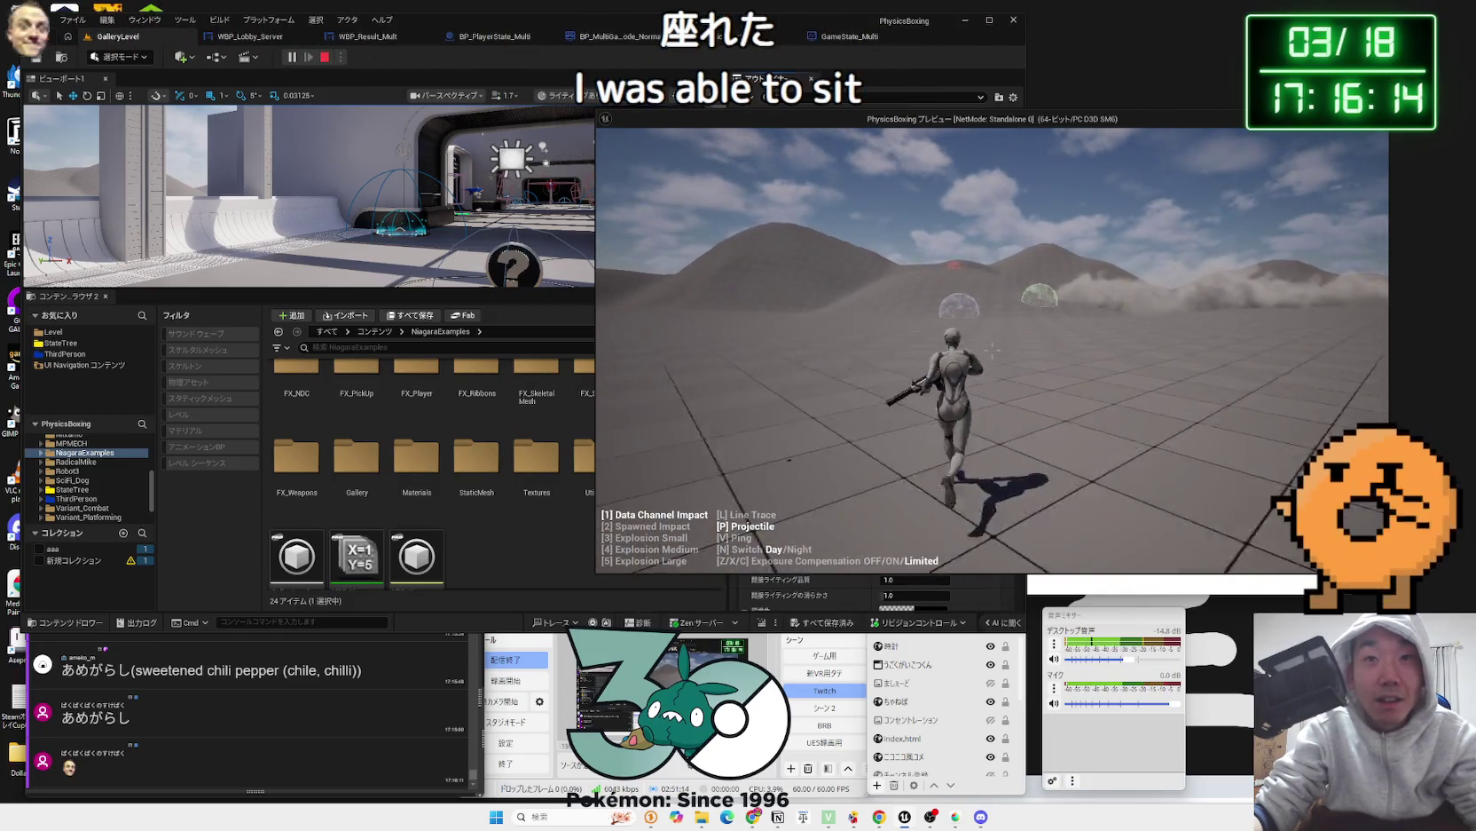
{"action": "key", "text": "w"}
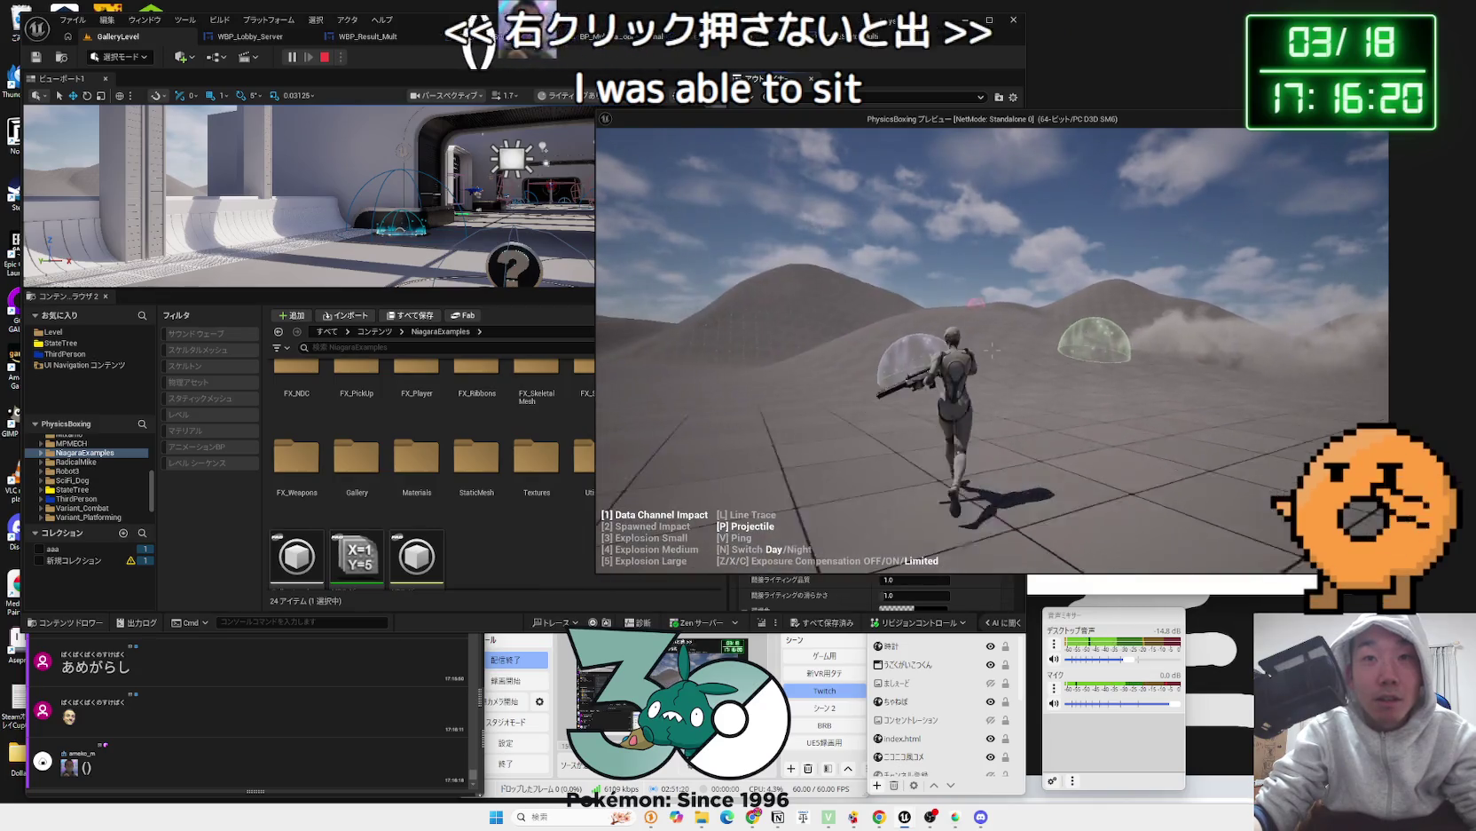
{"action": "right_click", "coordinate": [992, 349]}
{"action": "left_click", "coordinate": [992, 350]}
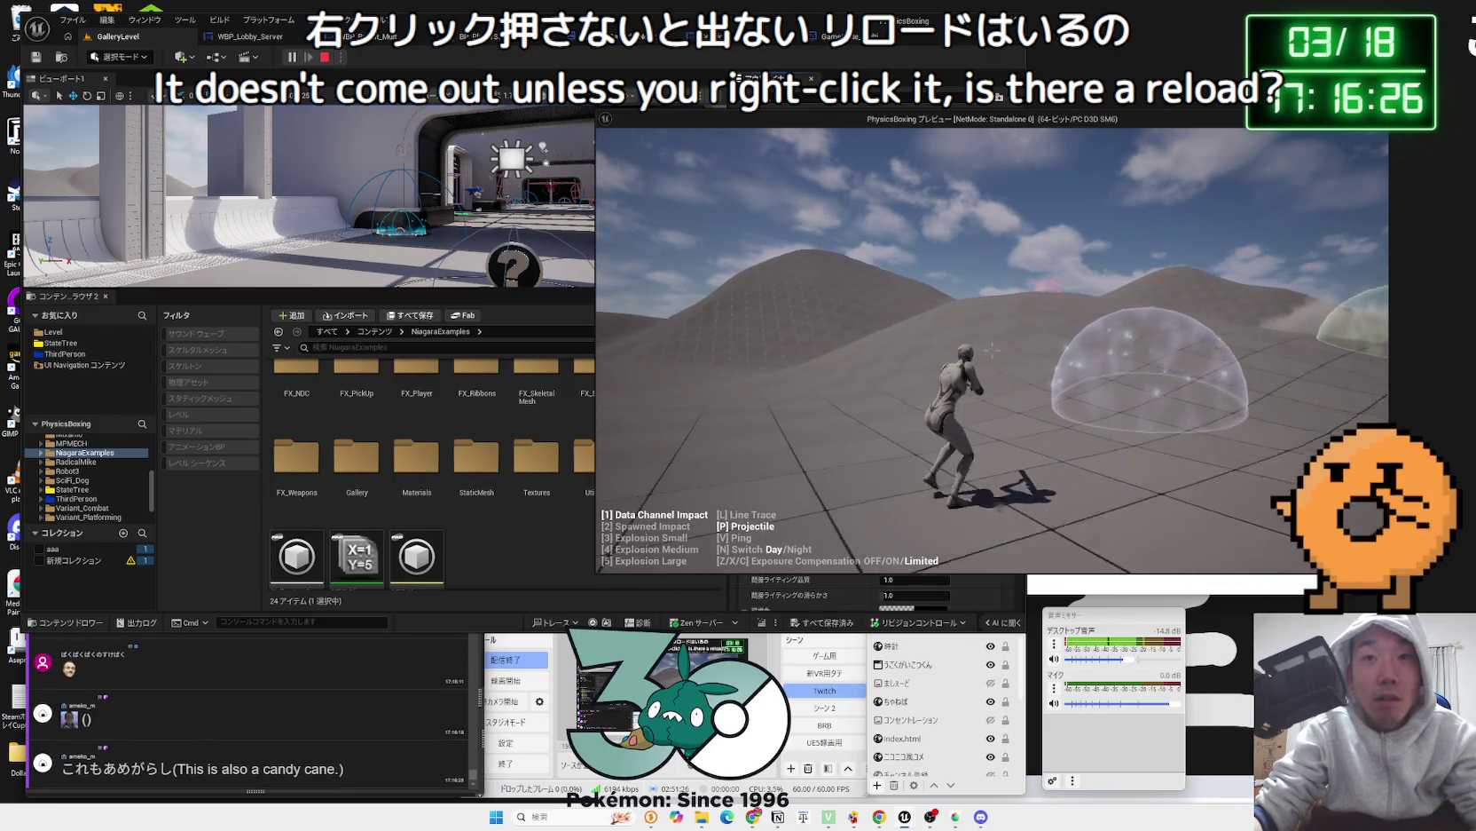
{"action": "right_click", "coordinate": [992, 350]}
{"action": "left_click", "coordinate": [992, 349]}
{"action": "right_click", "coordinate": [992, 350]}
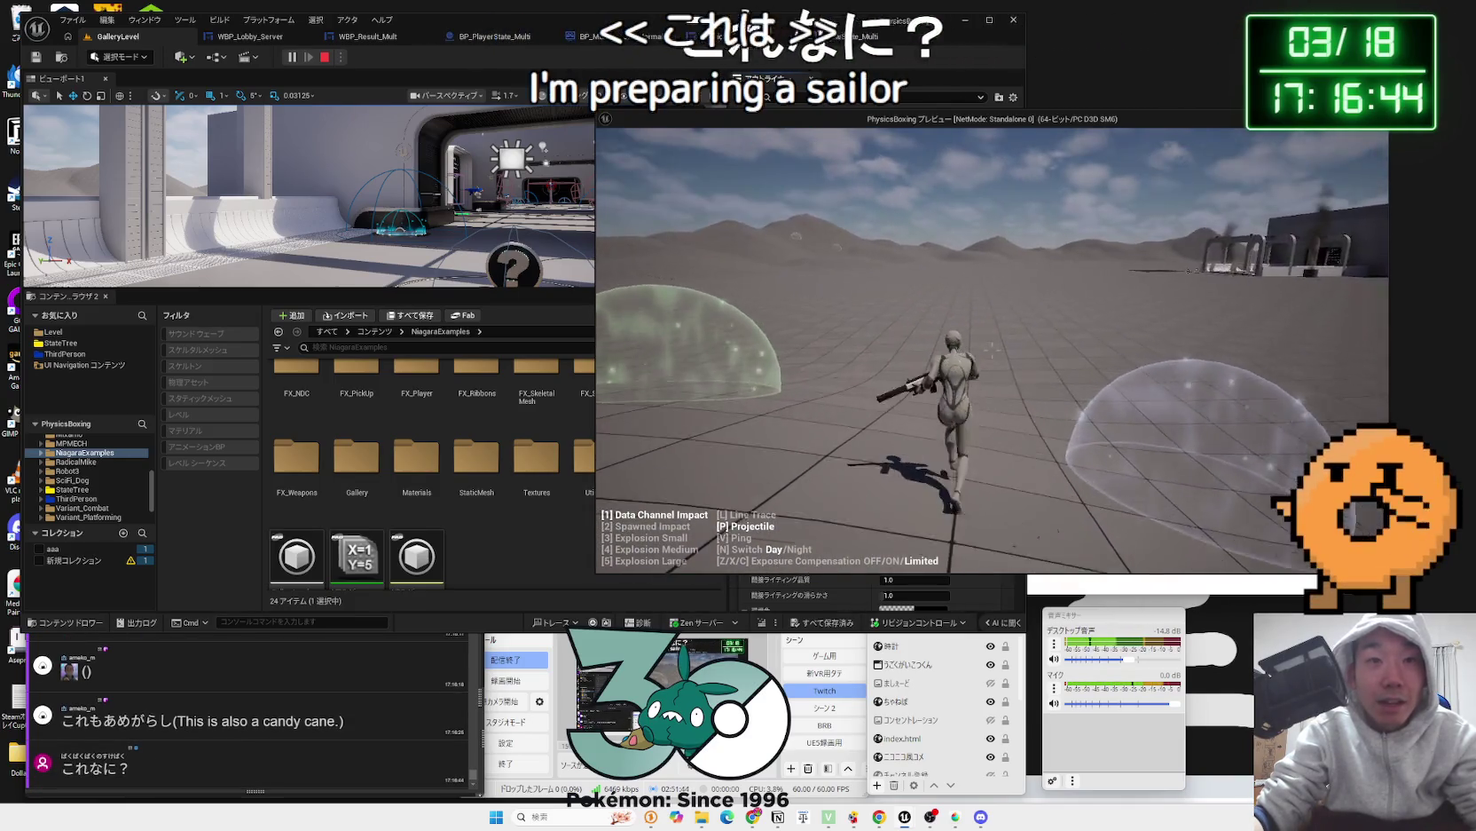
- Cycle the impact type from Spawned Impact to Explosion Medium, then fire once
{"action": "key", "text": "2"}
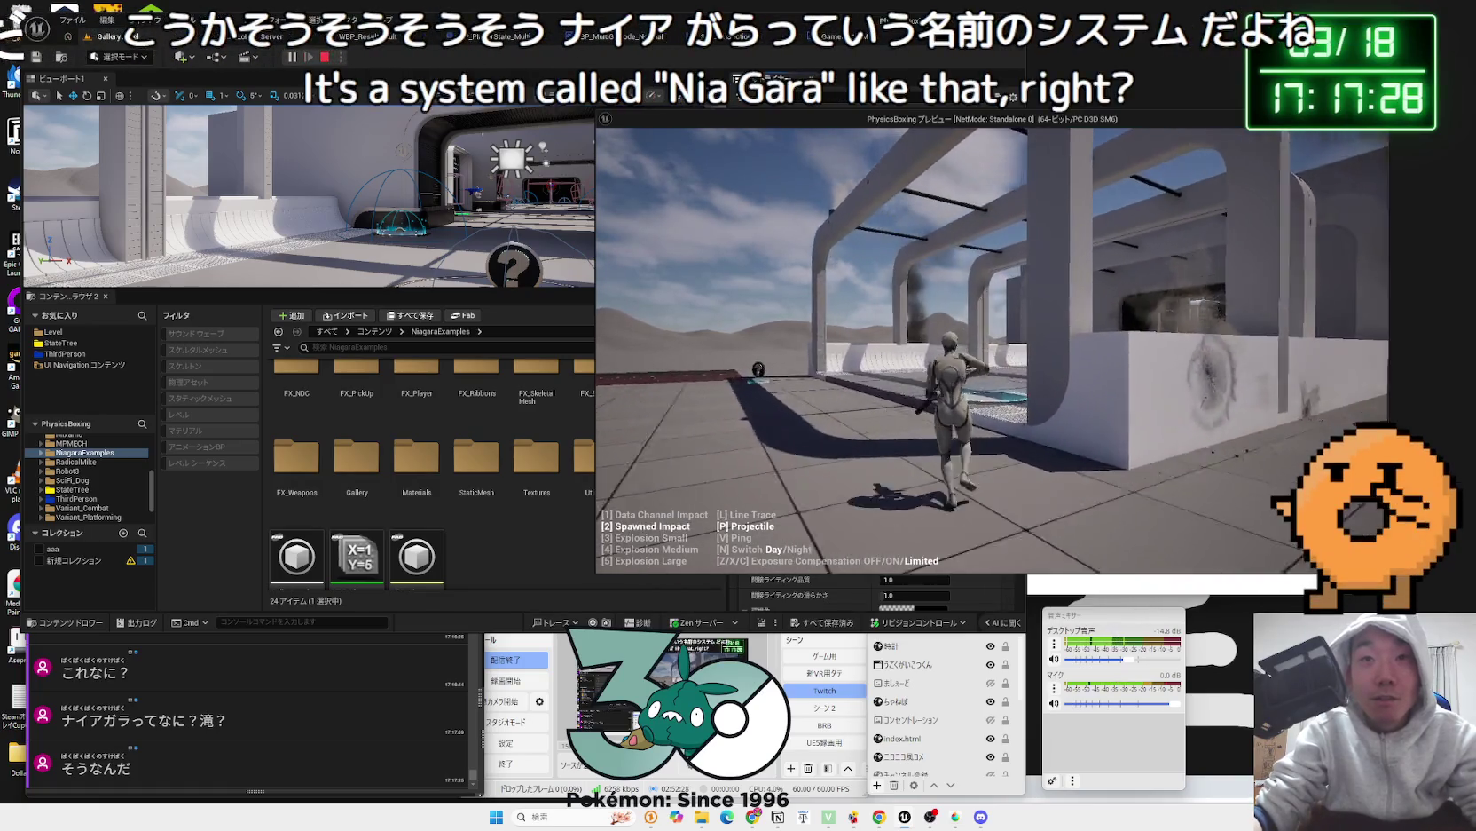
{"action": "key", "text": "4"}
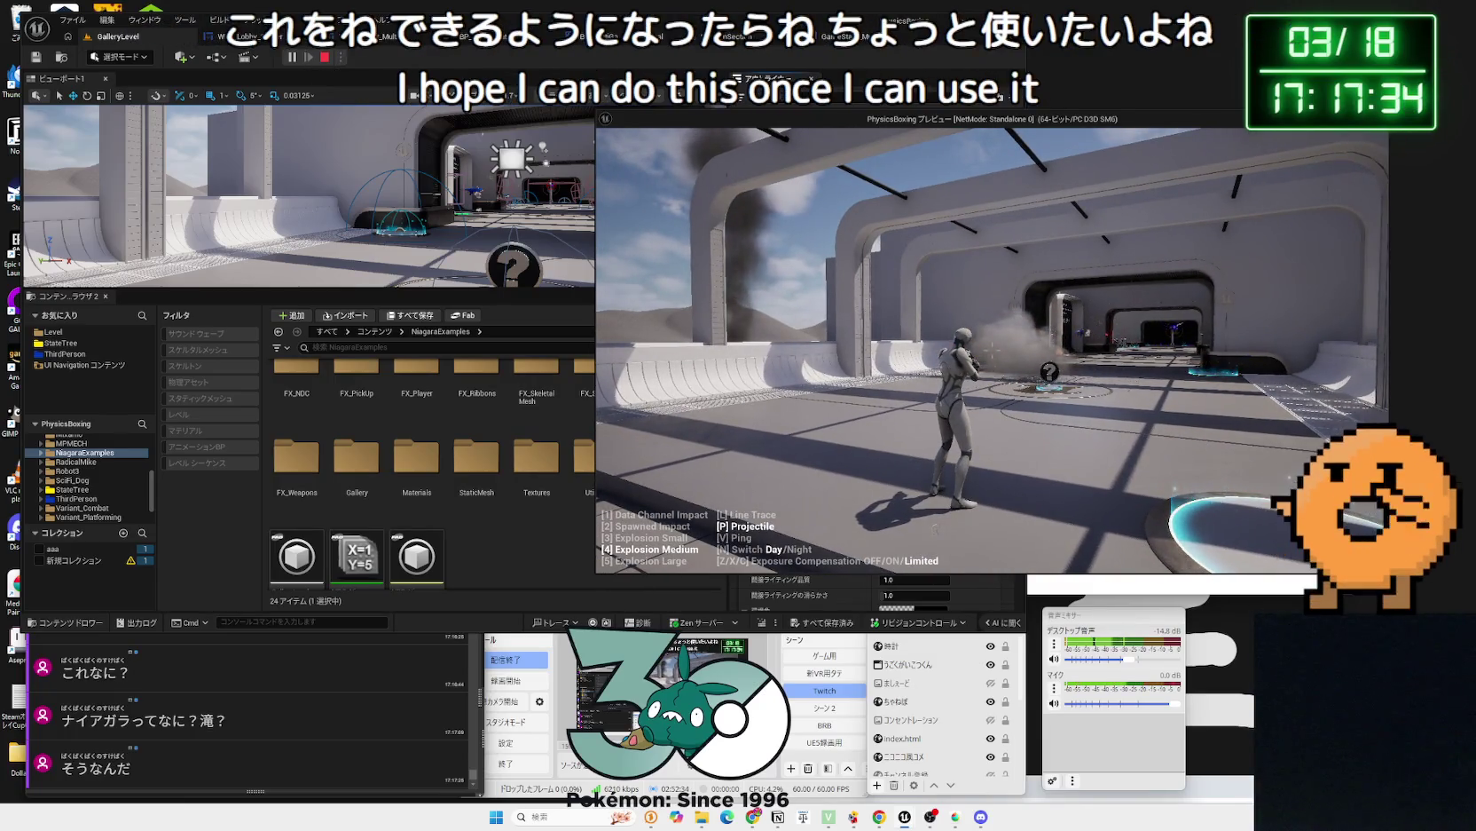
{"action": "left_click", "coordinate": [992, 349]}
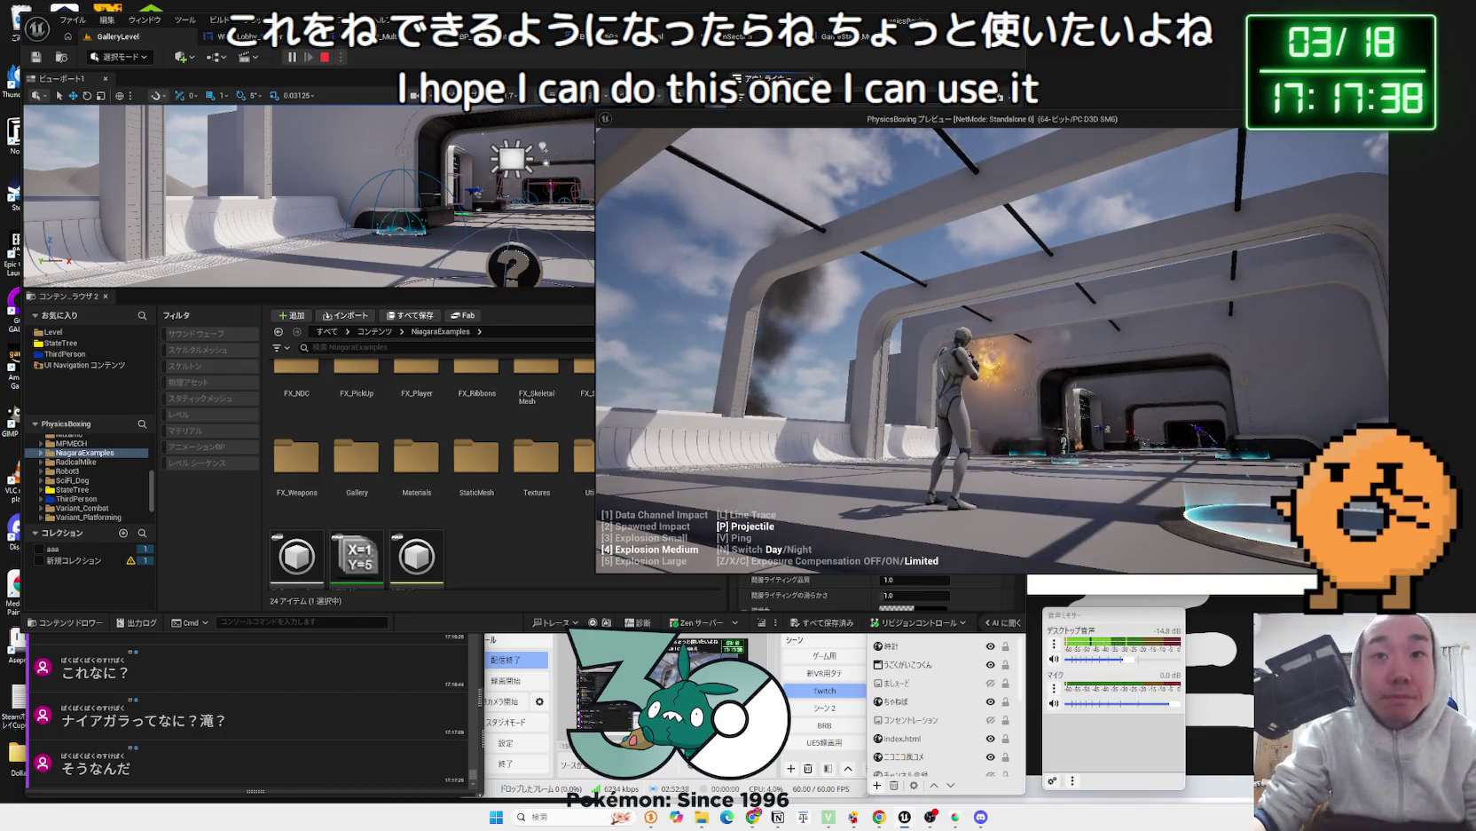
- Run toward the hall and fire four shots to set off medium explosions
{"action": "key", "text": "w"}
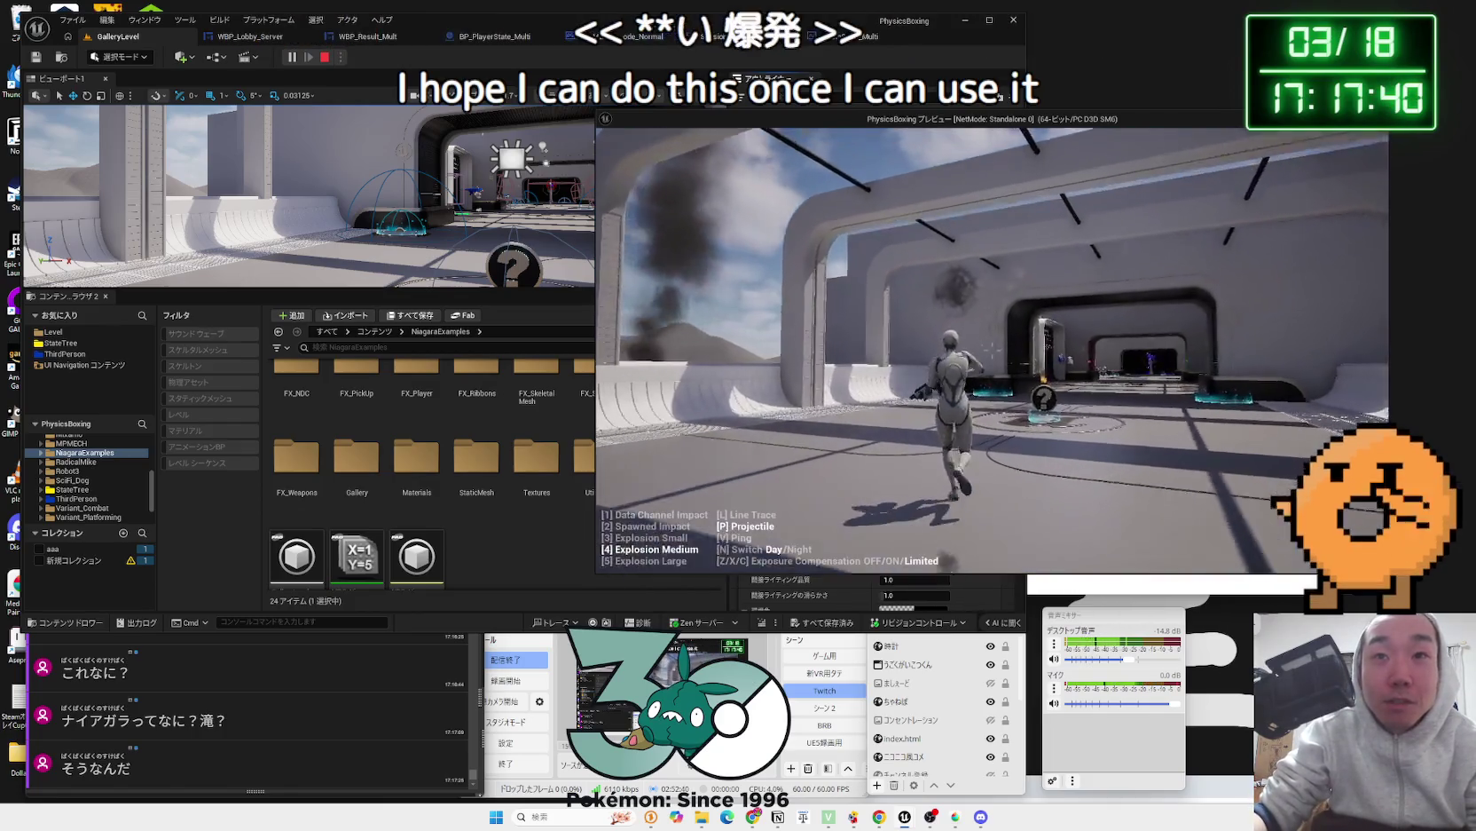
{"action": "left_click", "coordinate": [992, 349]}
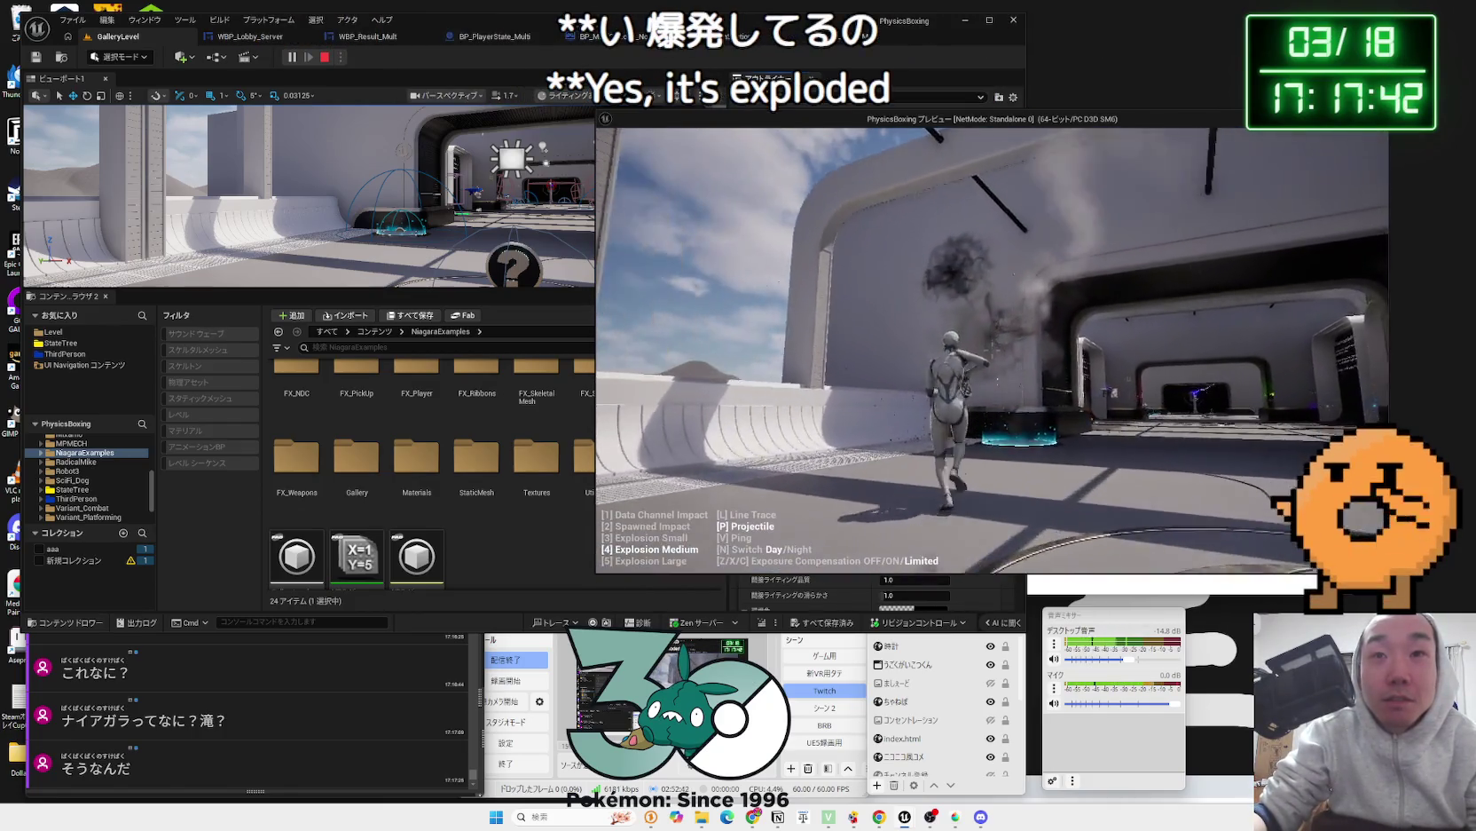
{"action": "left_click", "coordinate": [992, 348]}
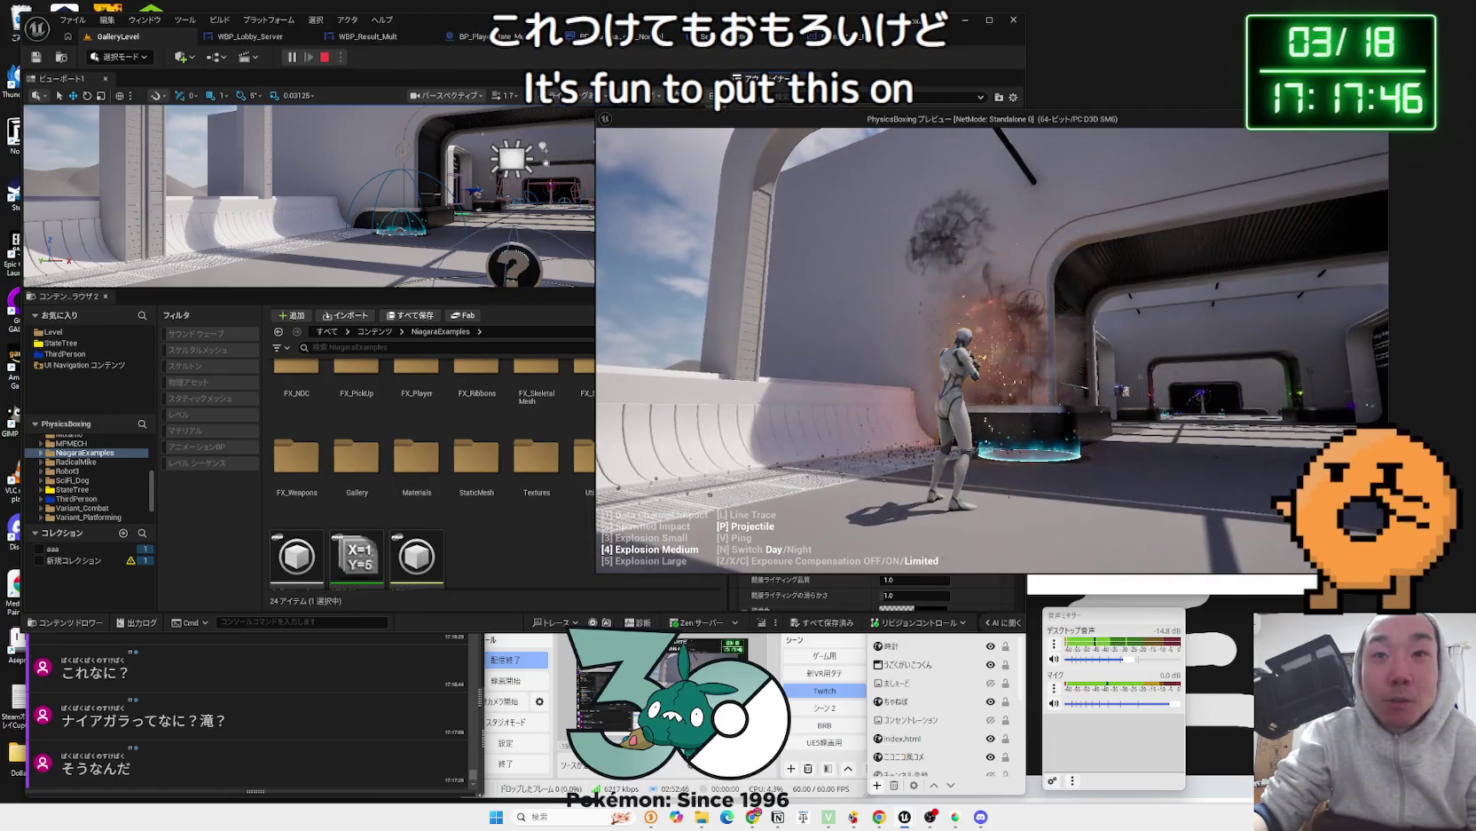
{"action": "left_click", "coordinate": [992, 348]}
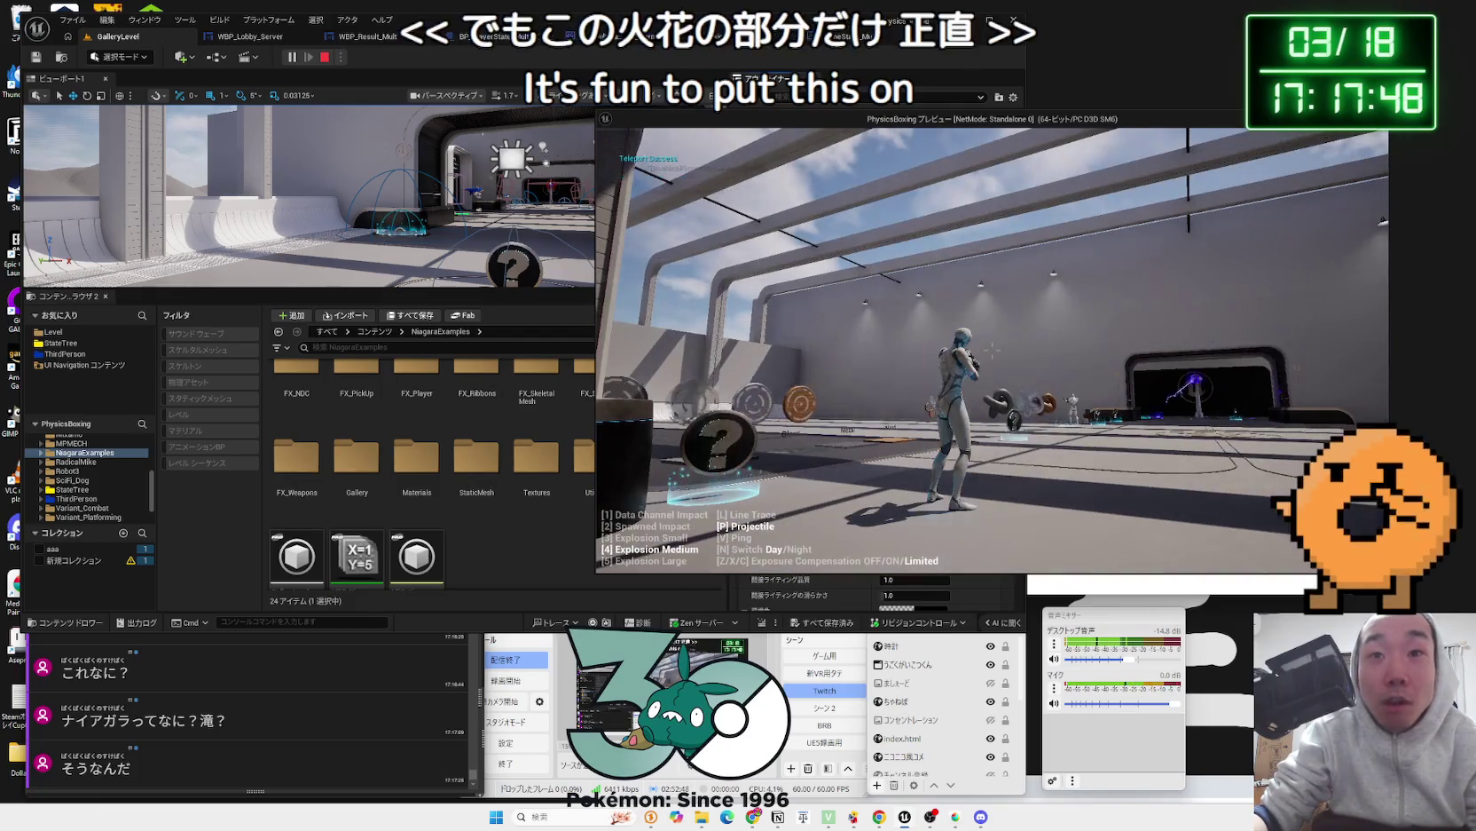
{"action": "left_click", "coordinate": [992, 349]}
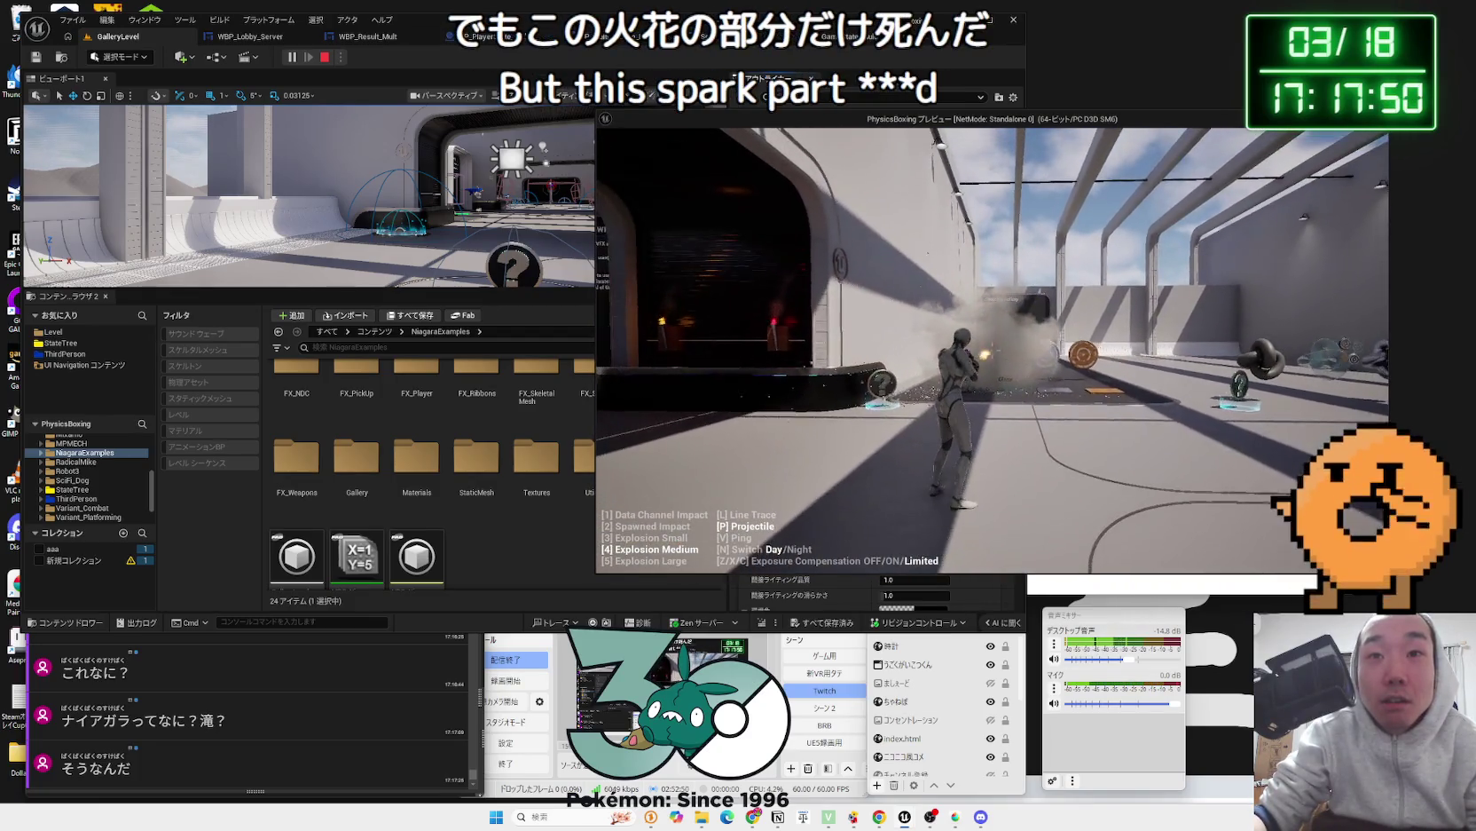
{"action": "key", "text": "w"}
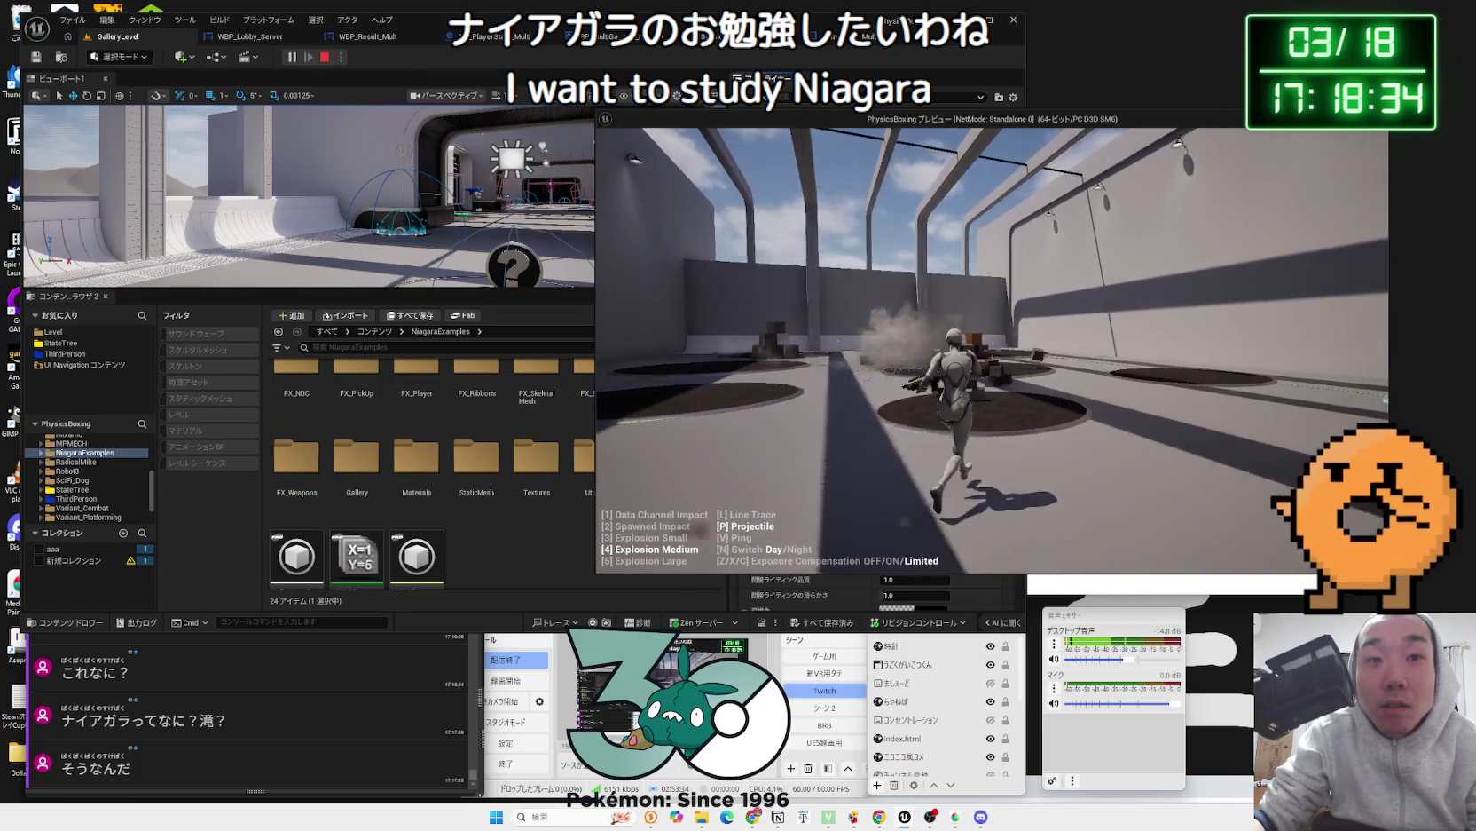
- Try the Explosion Large and Explosion Small impact types, then stop the play session
{"action": "key", "text": "5"}
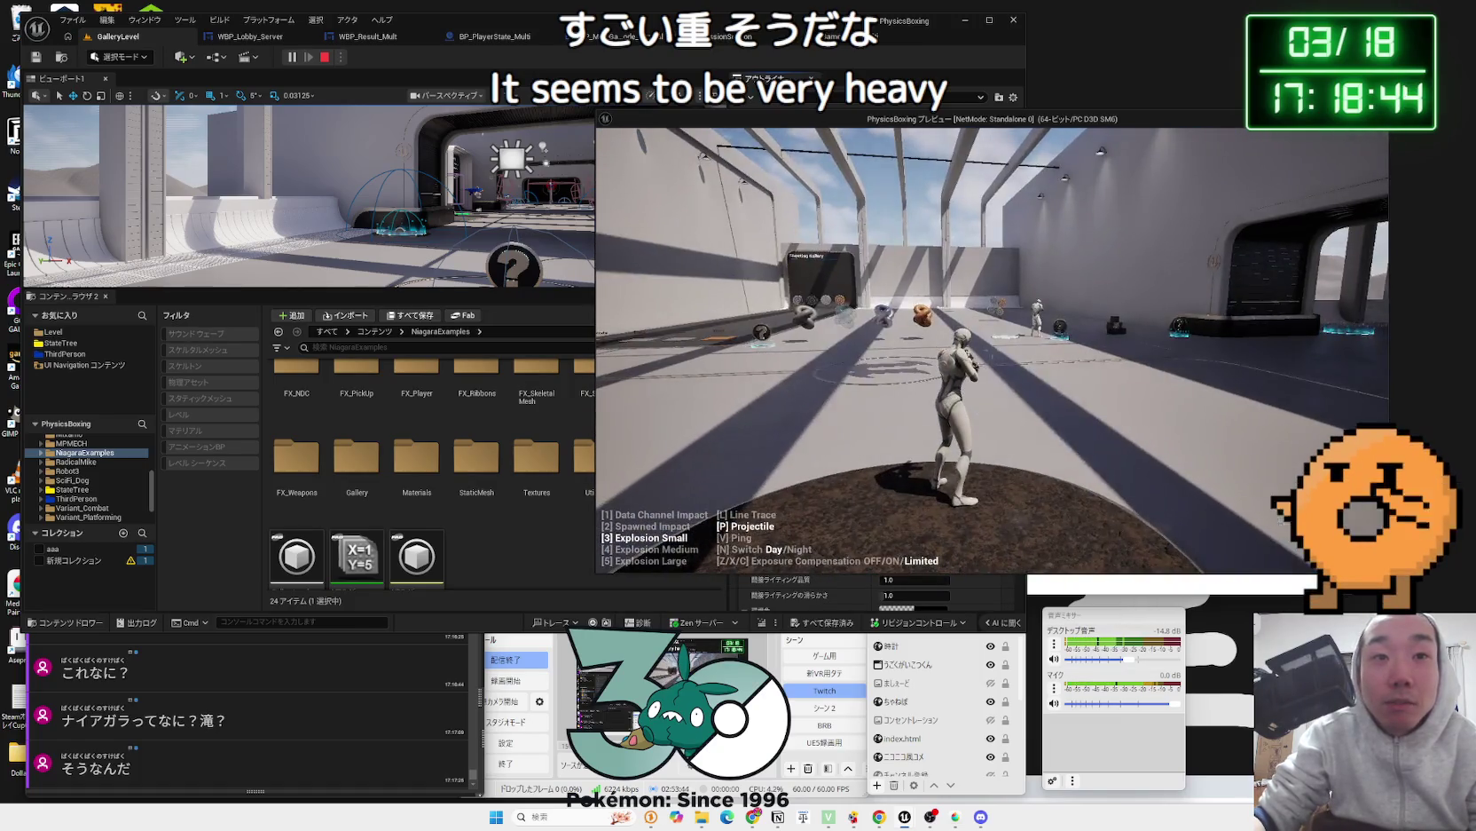
{"action": "key", "text": "3"}
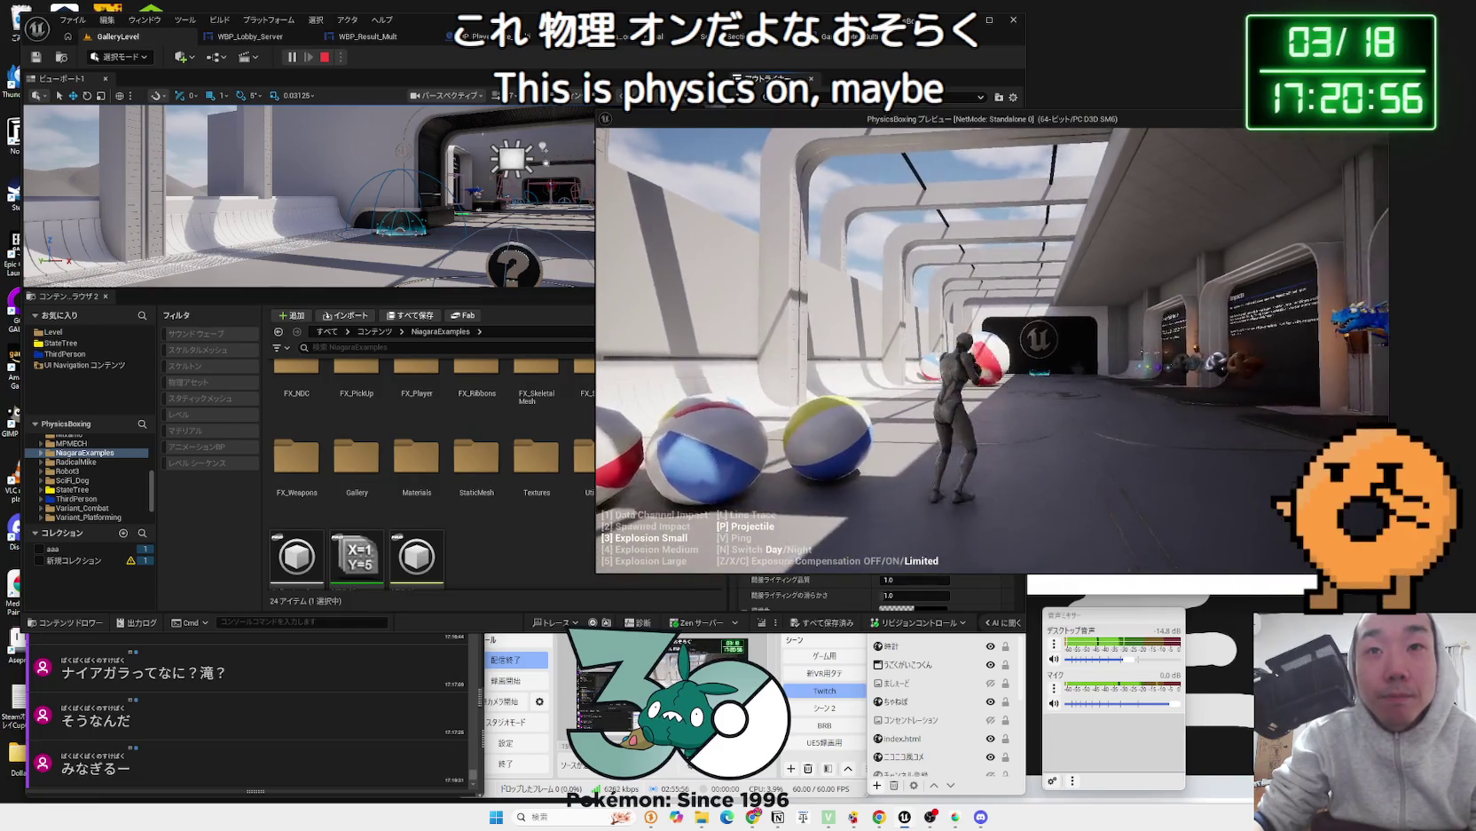
{"action": "key", "text": "Escape"}
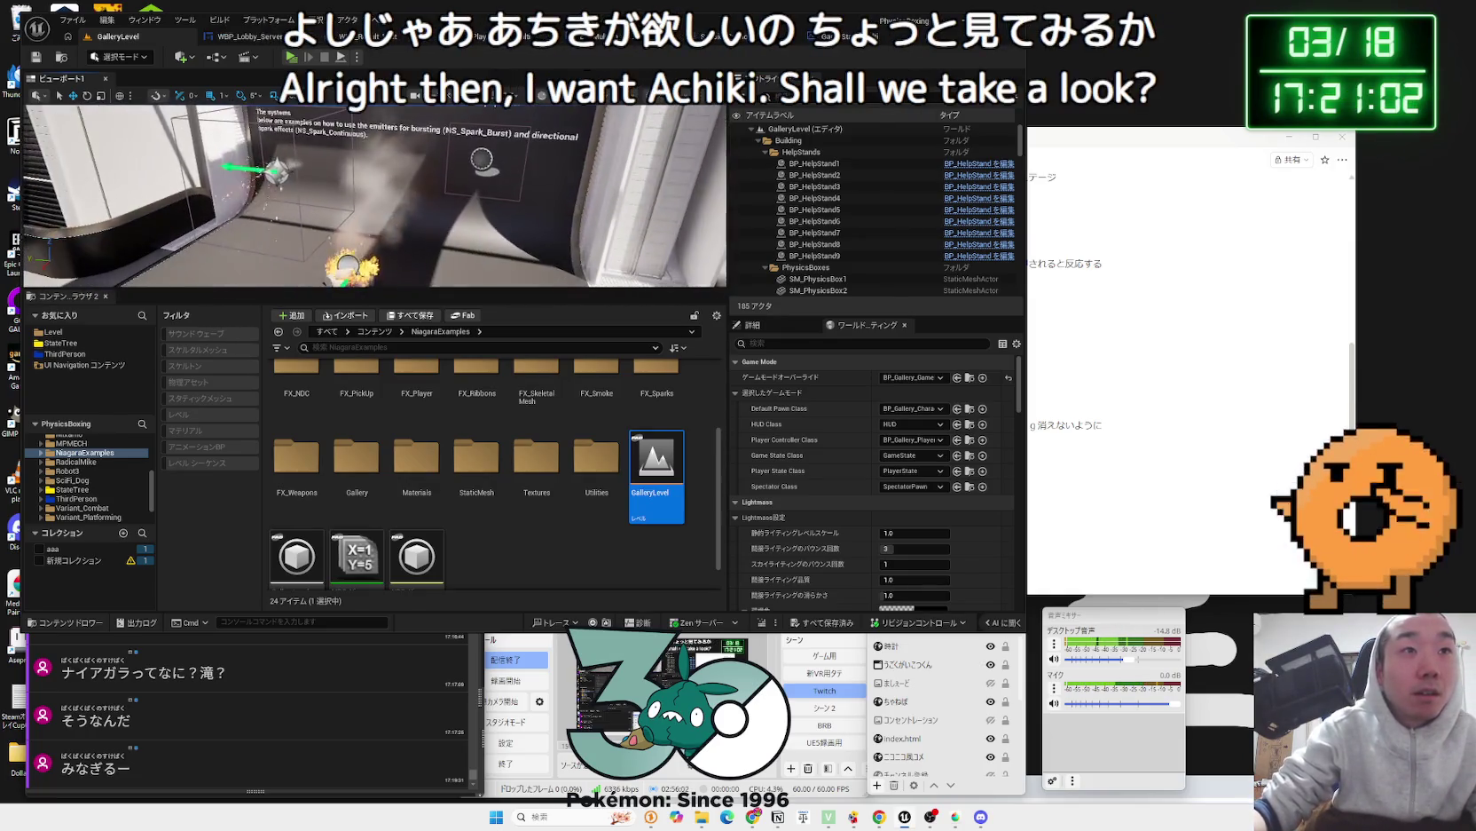
- Select NS_Spark_Continuous, then BP_SpawnSparksInVolume in the Outliner, and frame the viewport on it
{"action": "left_click", "coordinate": [274, 168]}
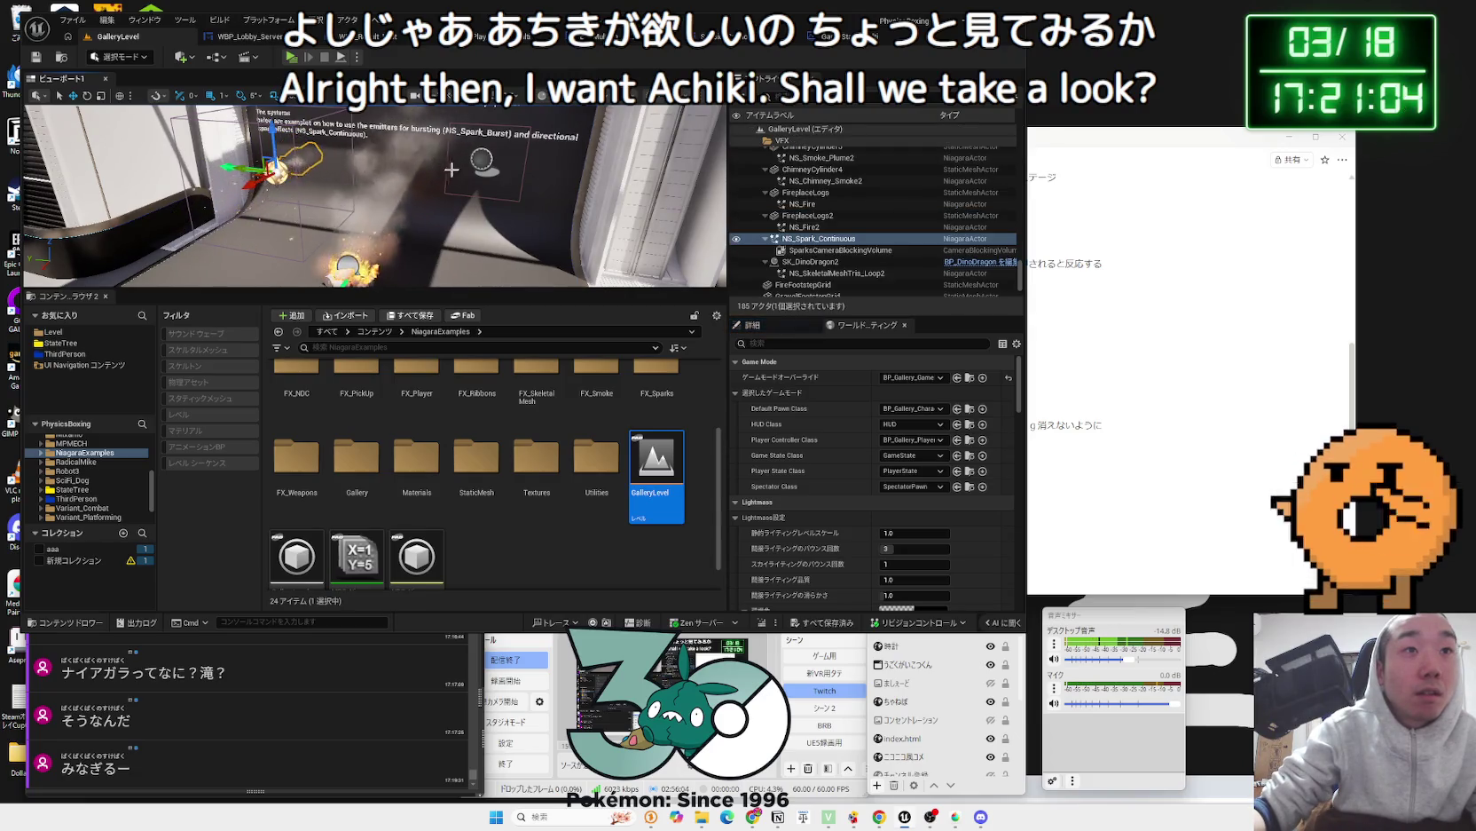
{"action": "left_click", "coordinate": [481, 160]}
{"action": "double_click", "coordinate": [825, 227]}
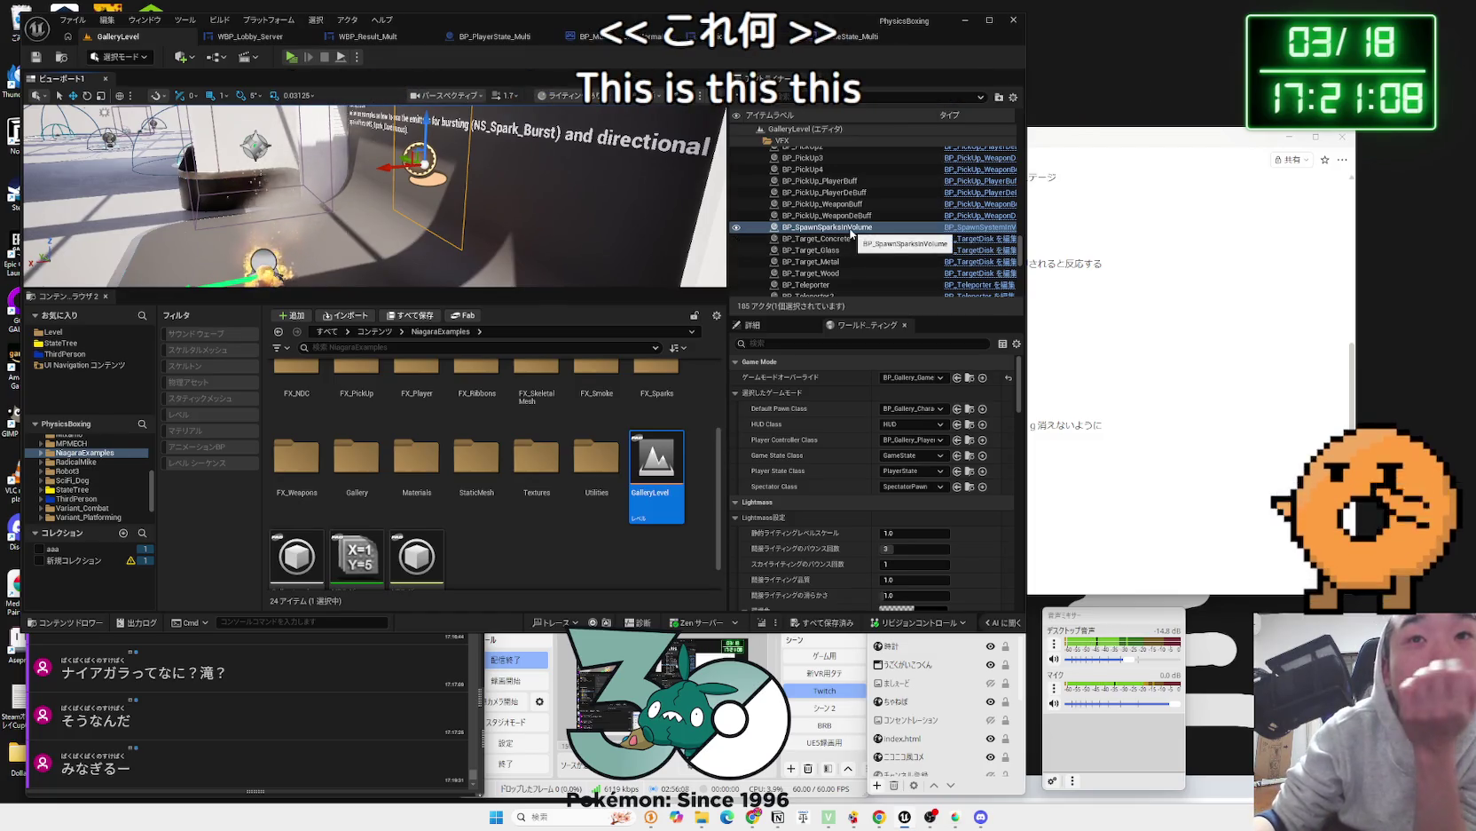
- Open the spark-volume Blueprint and rearrange its spawn, bounds and interval nodes in the event graph
{"action": "left_click", "coordinate": [972, 228]}
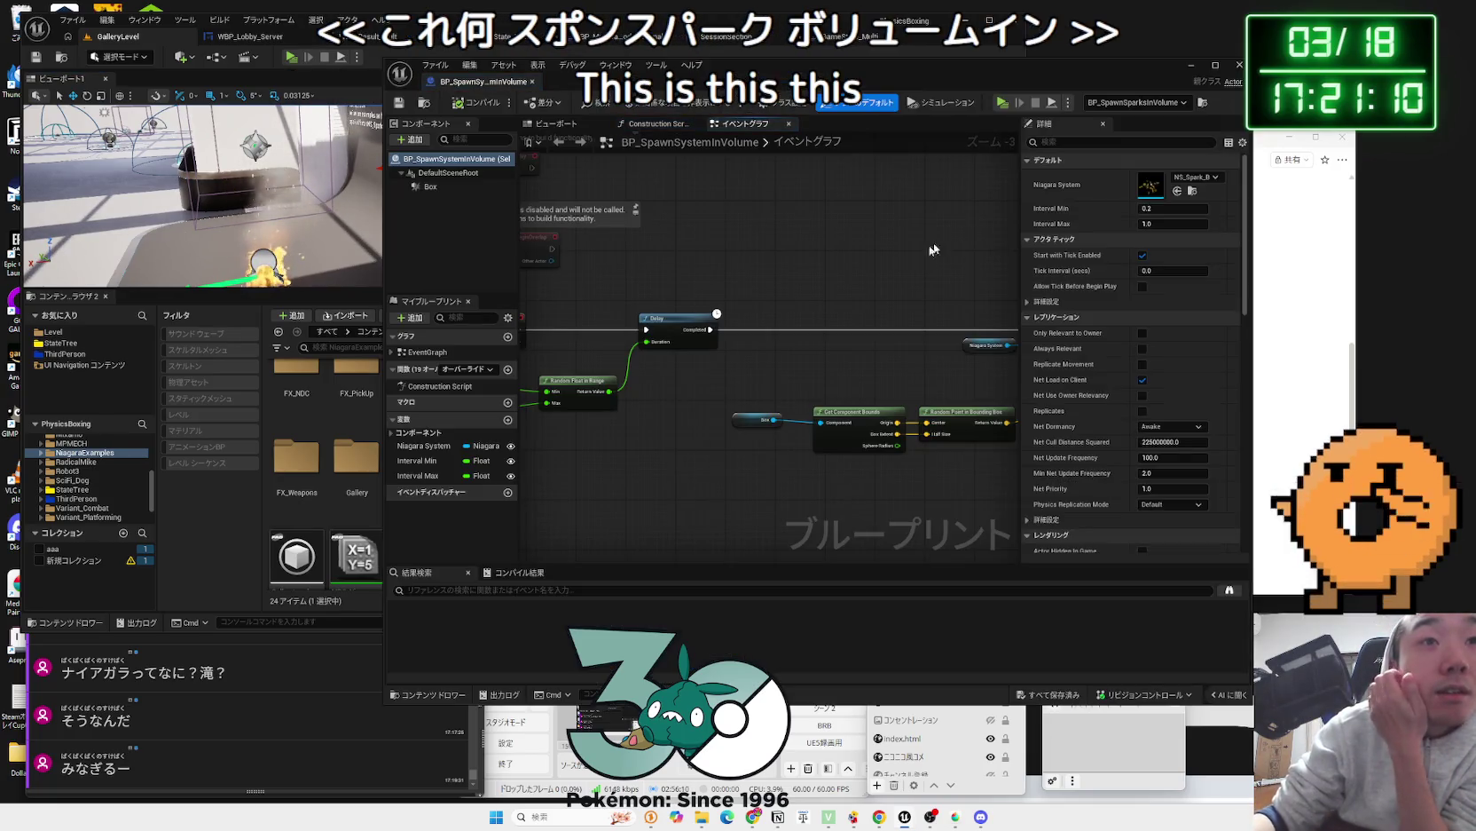
{"action": "left_click_drag", "start_coordinate": [781, 372], "coordinate": [677, 335]}
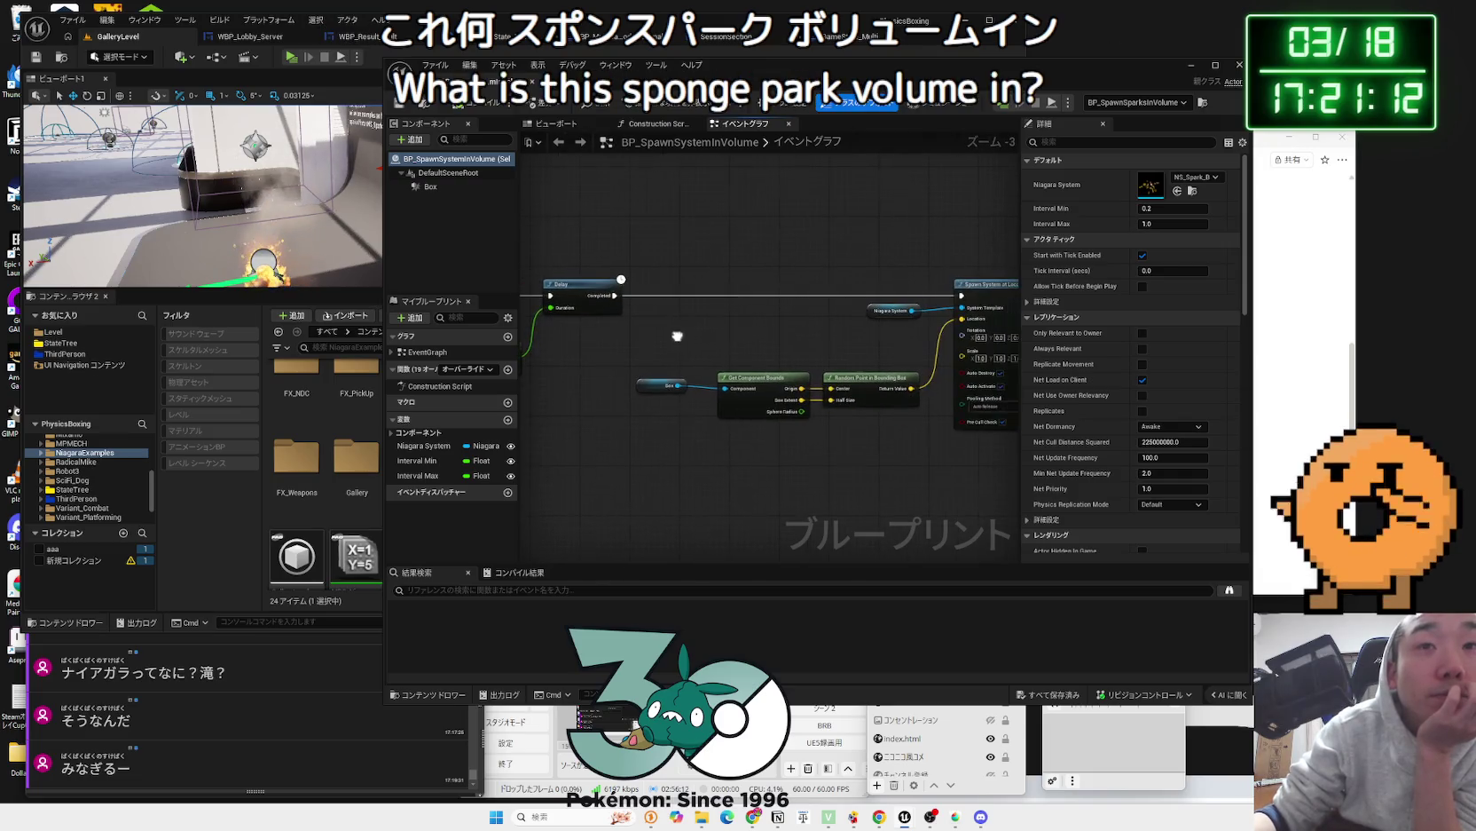
{"action": "left_click_drag", "start_coordinate": [544, 232], "coordinate": [937, 433]}
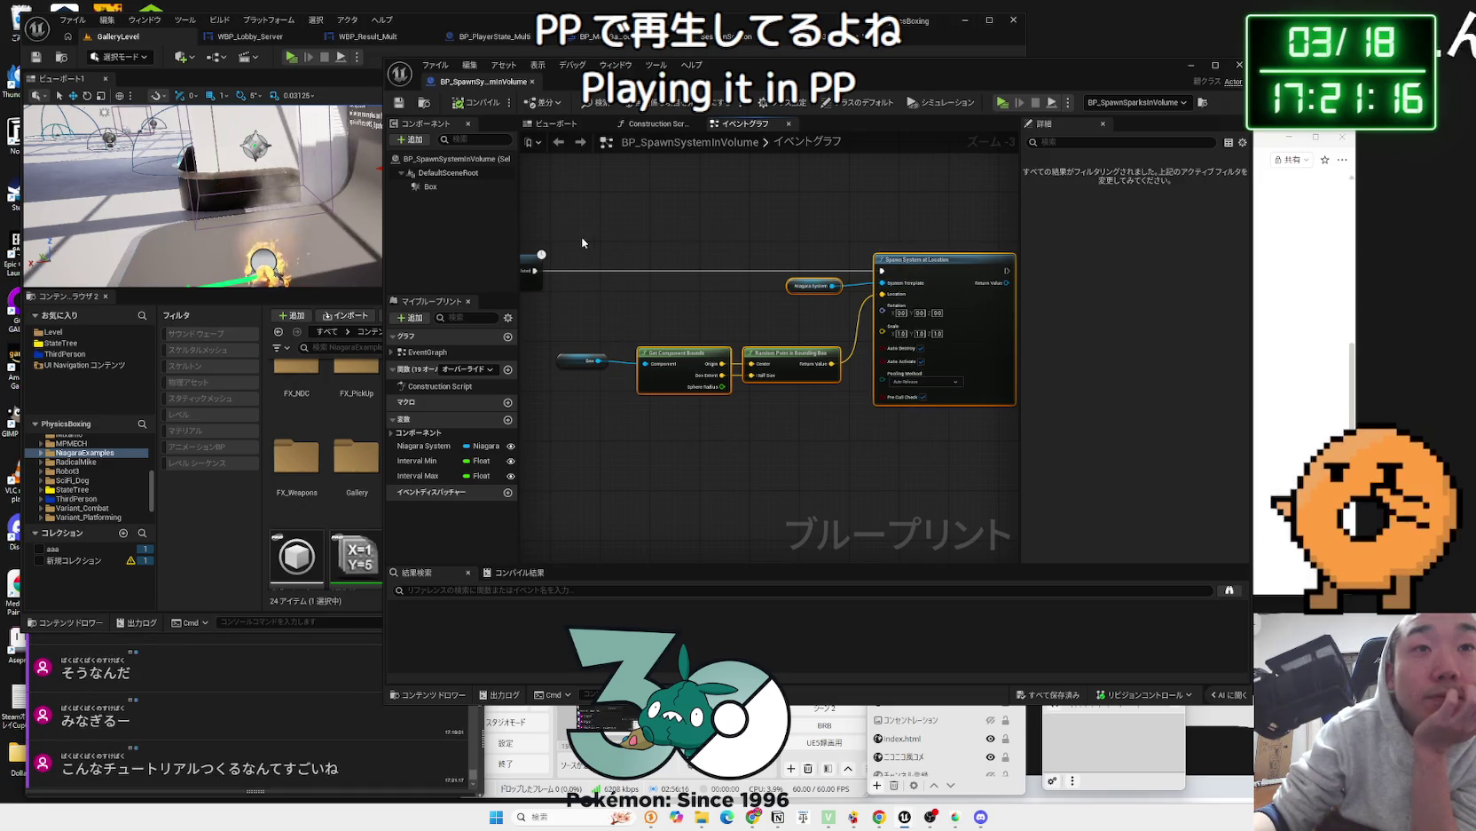
{"action": "left_click_drag", "start_coordinate": [828, 293], "coordinate": [735, 293]}
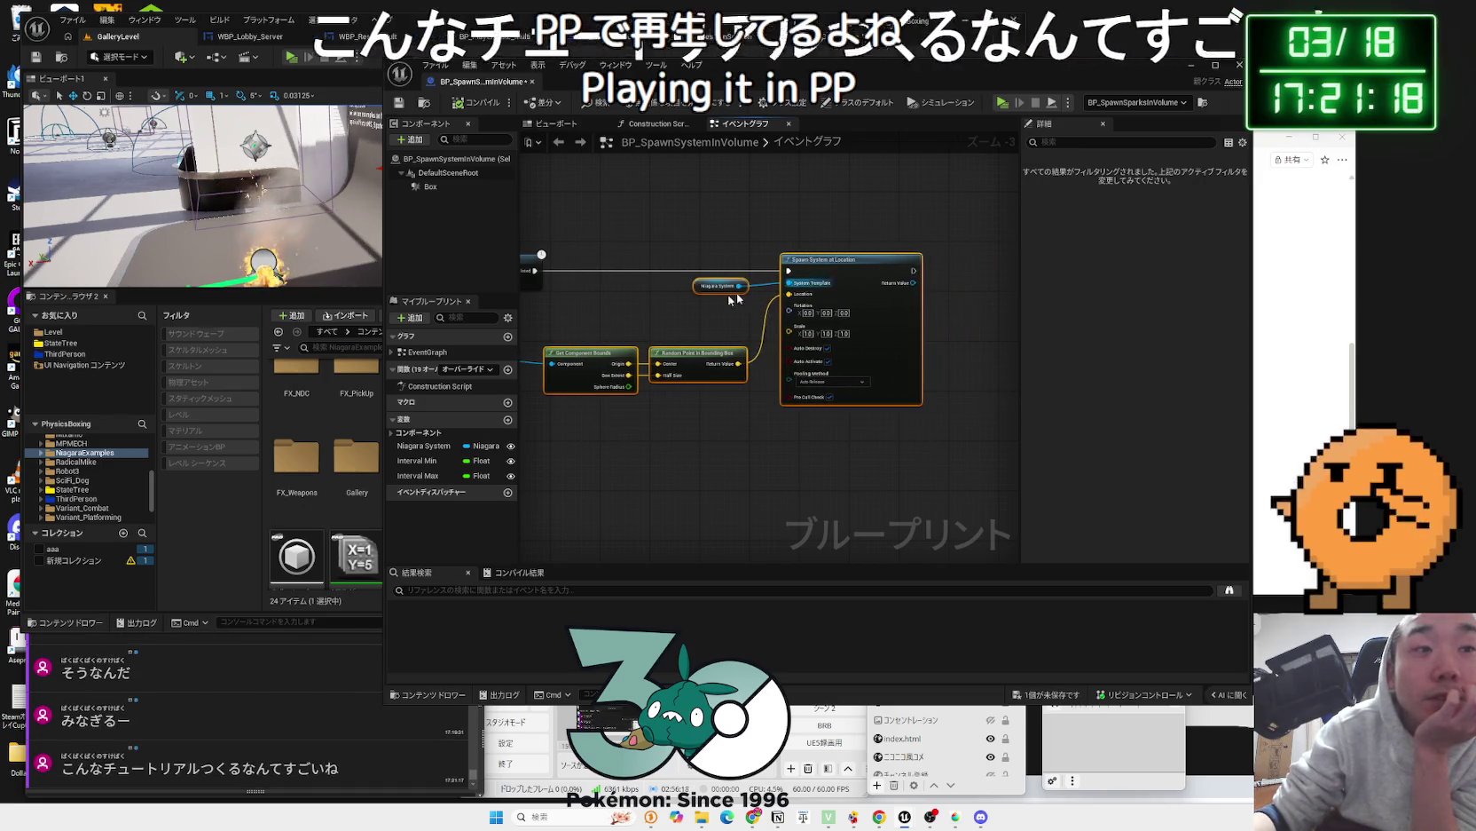
{"action": "scroll", "coordinate": [735, 293], "scroll_direction": "up", "scroll_amount": 2}
{"action": "left_click", "coordinate": [674, 337]}
{"action": "mouse_move", "coordinate": [647, 301]}
{"action": "left_mouse_down"}
{"action": "mouse_move", "coordinate": [793, 378]}
{"action": "mouse_move", "coordinate": [887, 373]}
{"action": "left_mouse_up"}
{"action": "scroll", "coordinate": [887, 372], "scroll_direction": "down", "scroll_amount": 1}
{"action": "left_click_drag", "start_coordinate": [800, 337], "coordinate": [821, 317]}
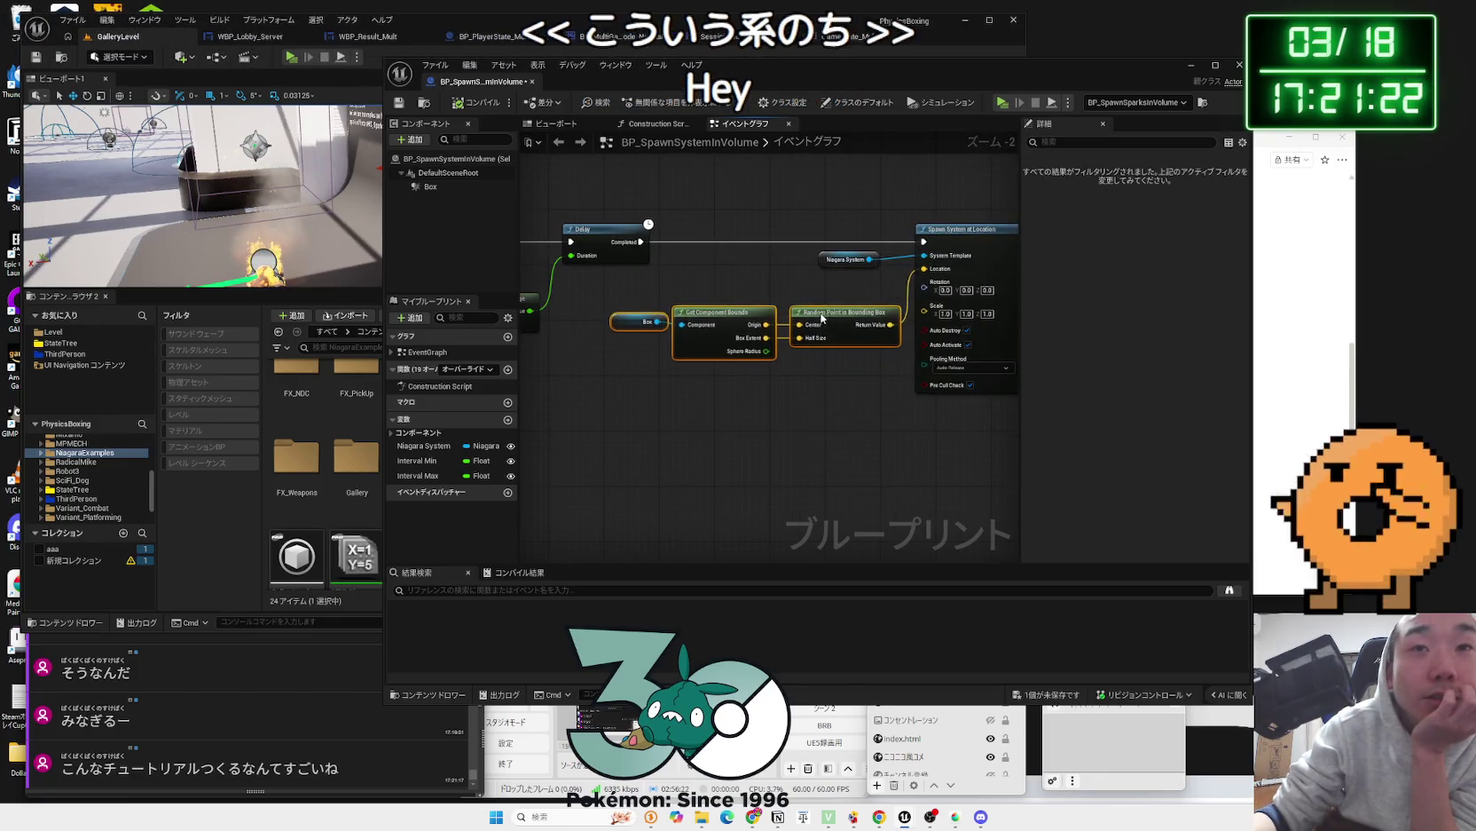
{"action": "left_click_drag", "start_coordinate": [710, 370], "coordinate": [914, 365]}
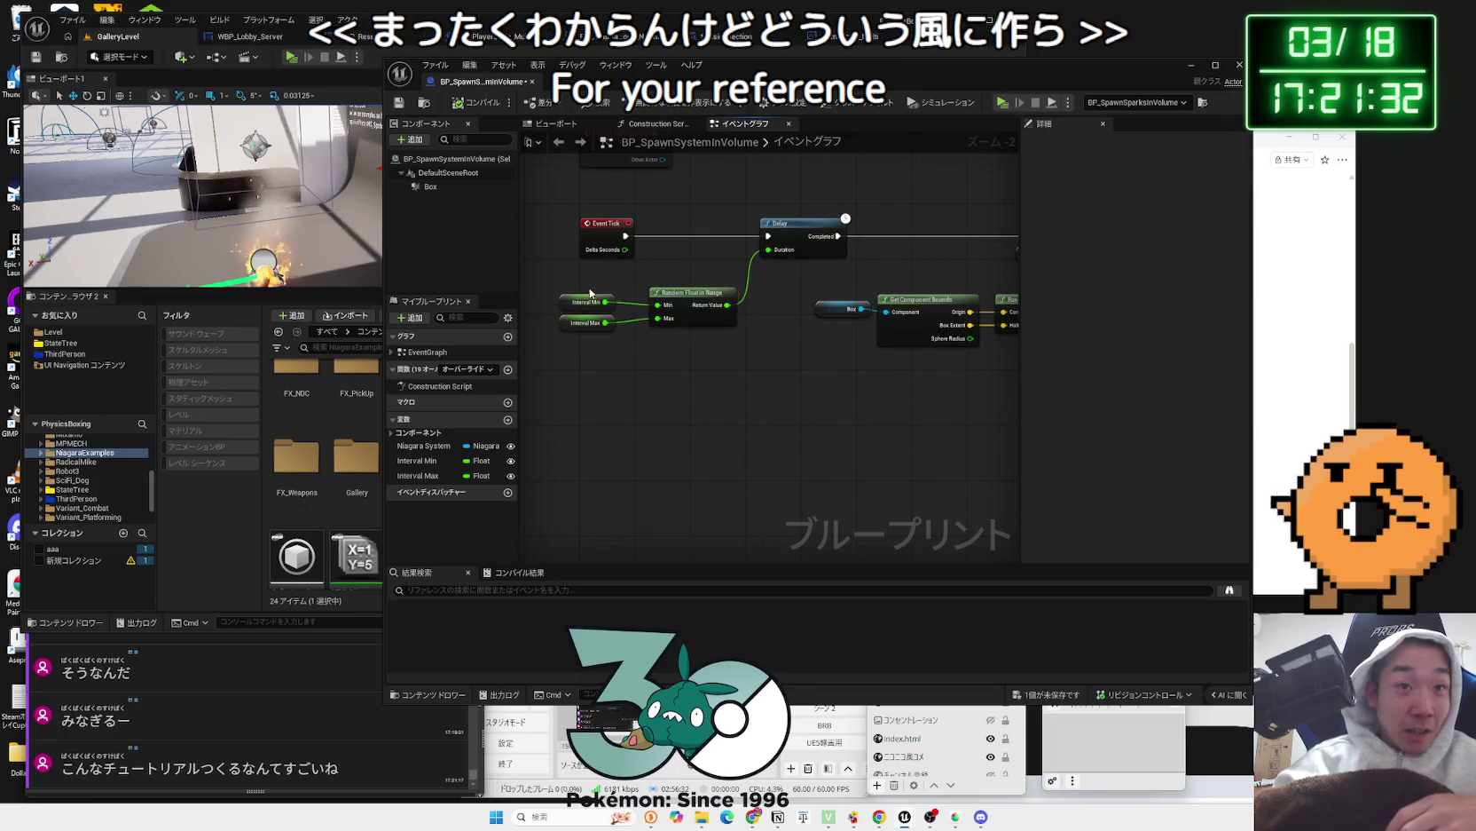
{"action": "scroll", "coordinate": [746, 358], "scroll_direction": "up", "scroll_amount": 2}
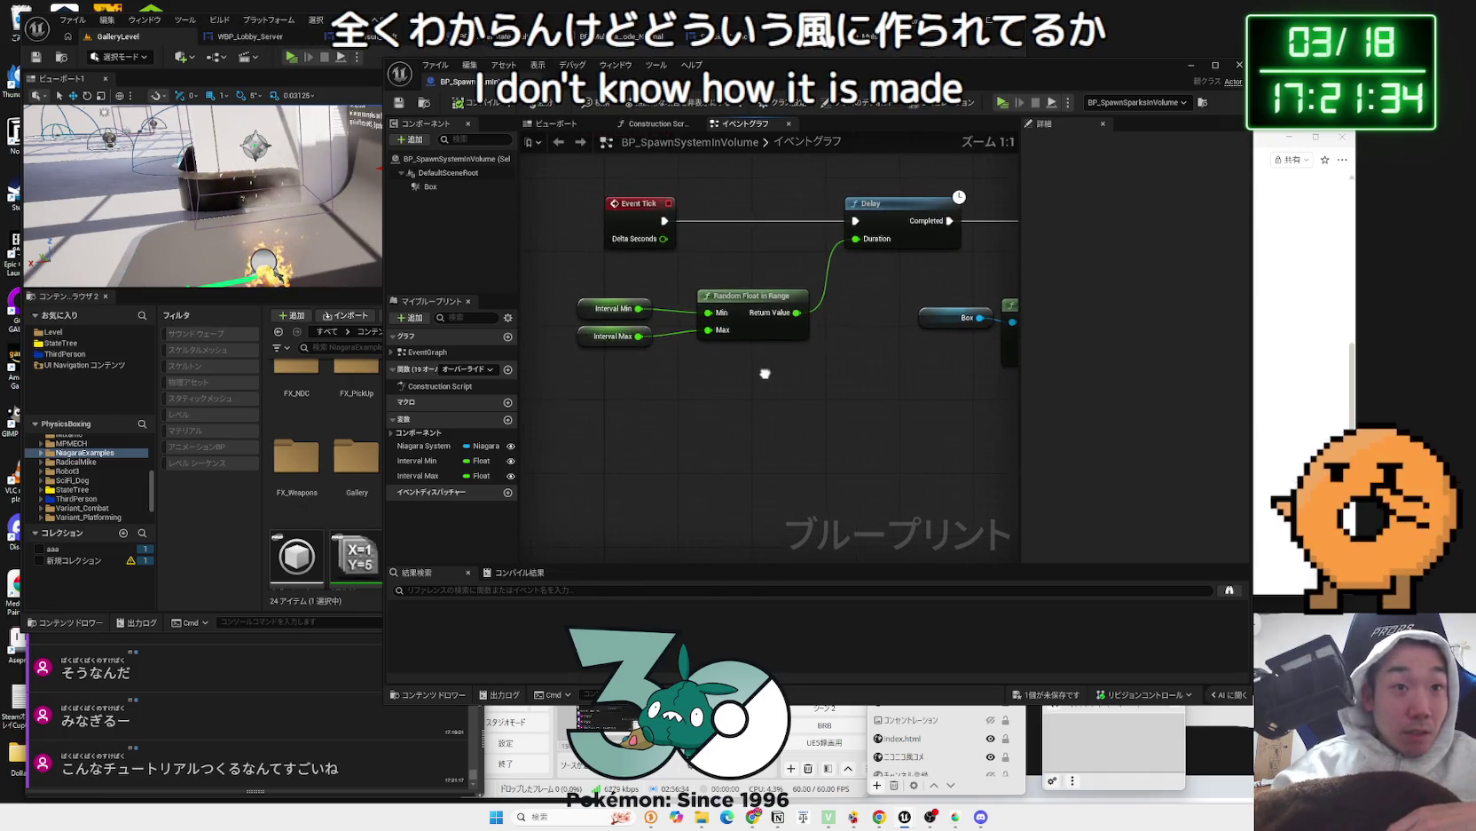
{"action": "mouse_move", "coordinate": [591, 290]}
{"action": "left_mouse_down"}
{"action": "mouse_move", "coordinate": [621, 347]}
{"action": "mouse_move", "coordinate": [650, 337]}
{"action": "left_mouse_up"}
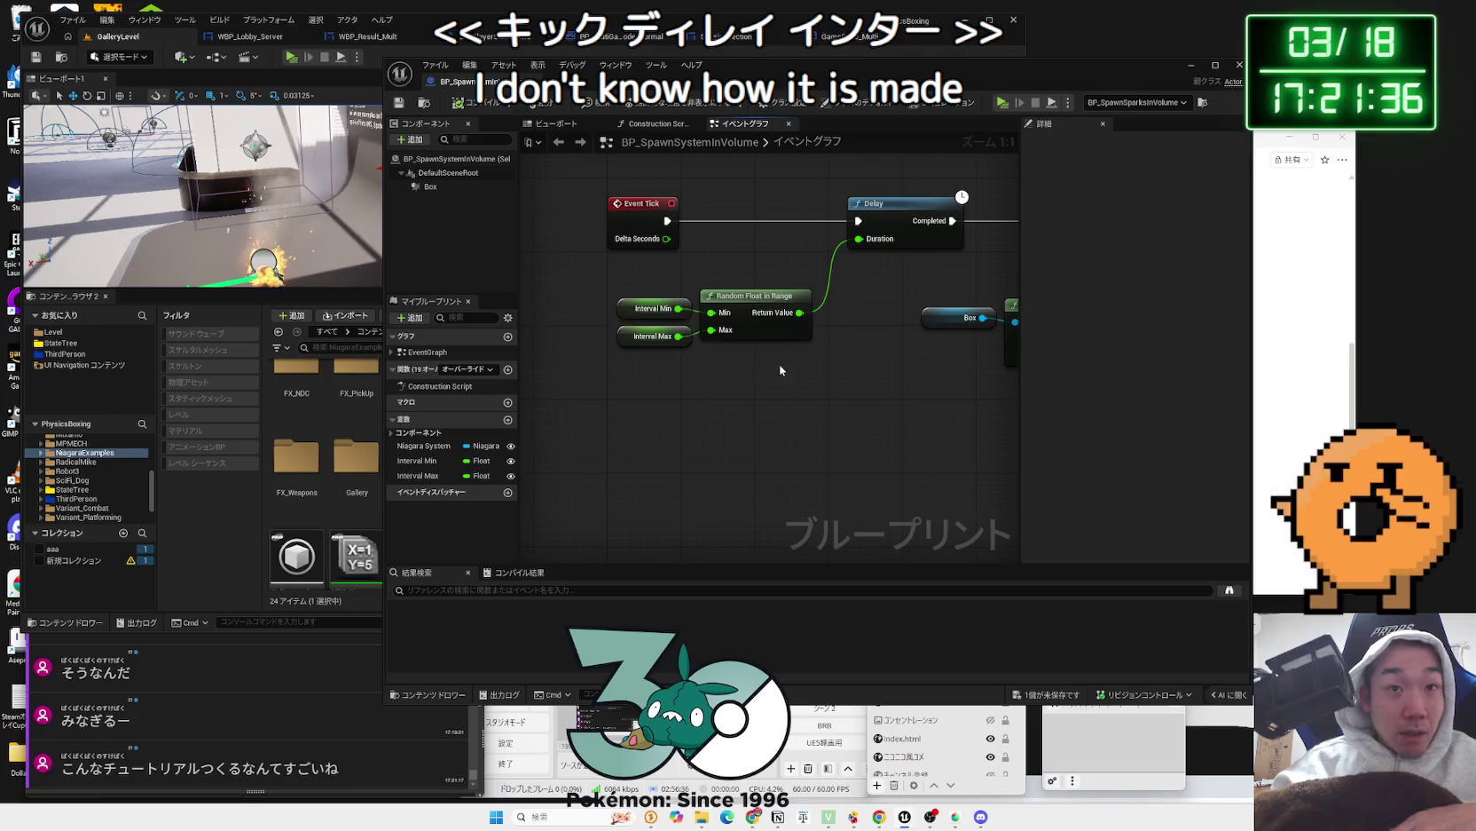
{"action": "mouse_move", "coordinate": [882, 330]}
{"action": "left_mouse_down"}
{"action": "mouse_move", "coordinate": [570, 435]}
{"action": "mouse_move", "coordinate": [561, 320]}
{"action": "left_mouse_up"}
- Locate the Niagara System variable's NS_Spark_Burst asset in the FX_Sparks folder
{"action": "left_click", "coordinate": [733, 276]}
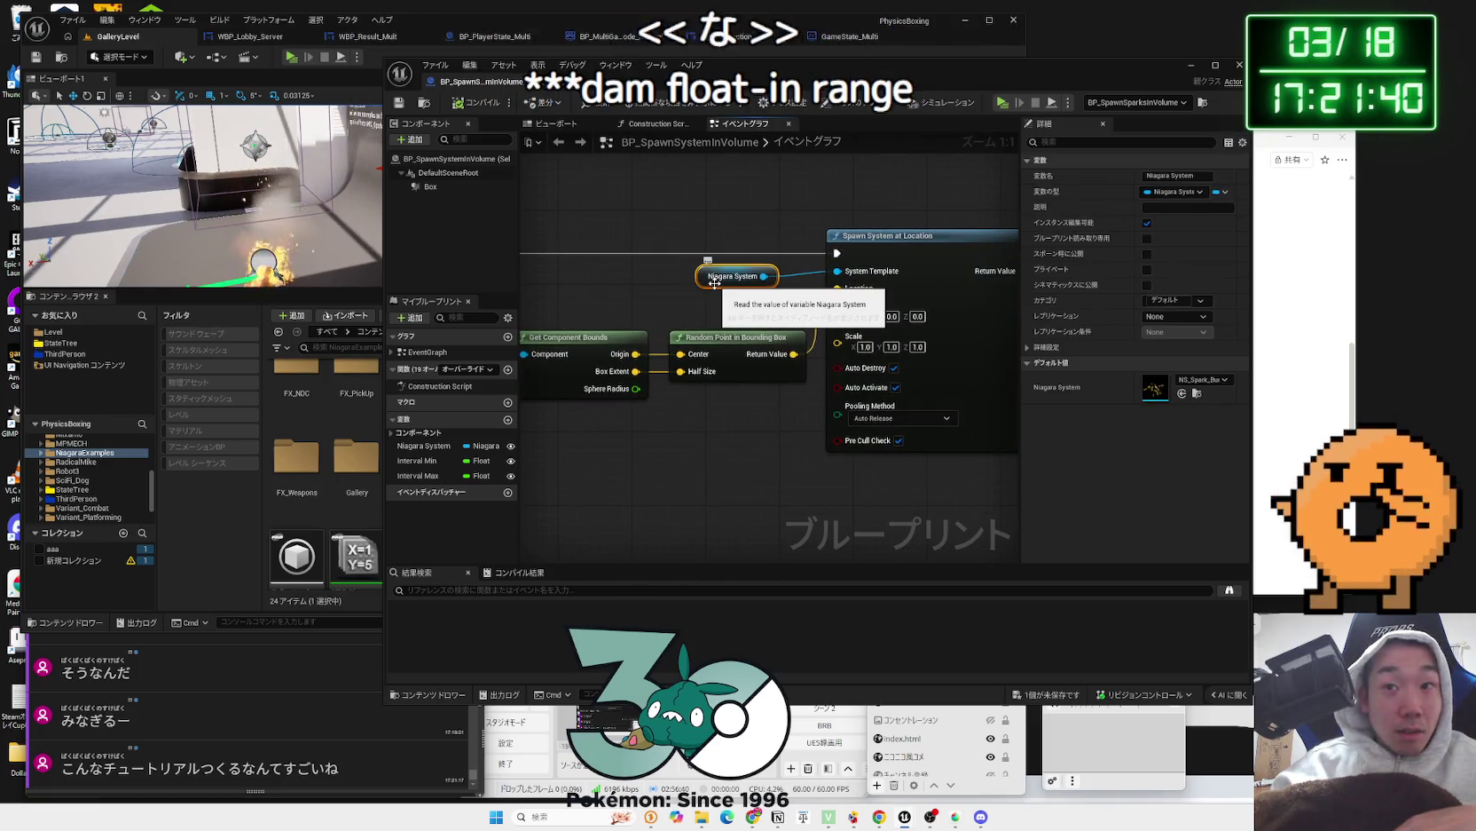
{"action": "left_click", "coordinate": [1197, 393]}
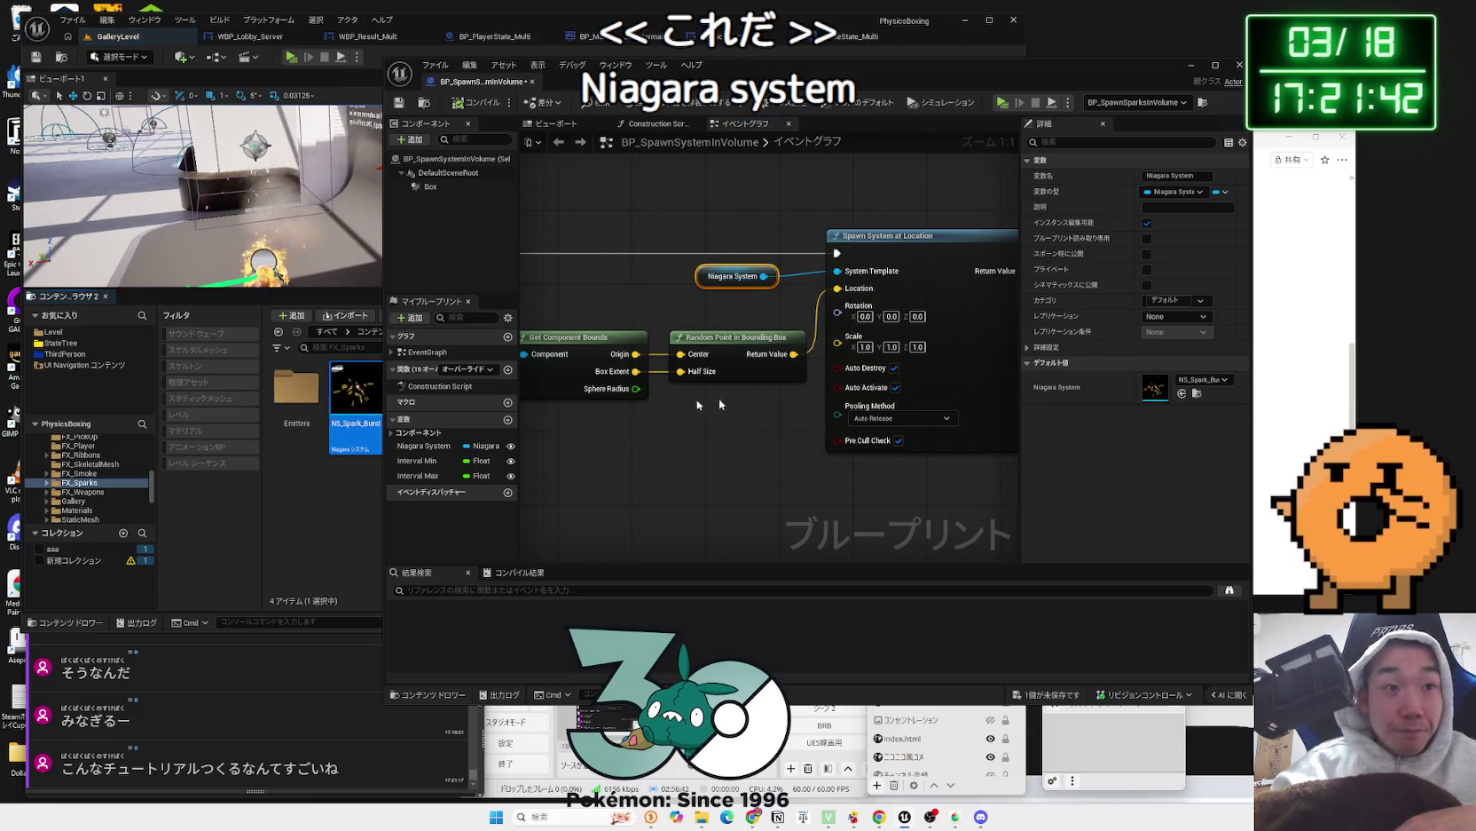
{"action": "left_click", "coordinate": [389, 471]}
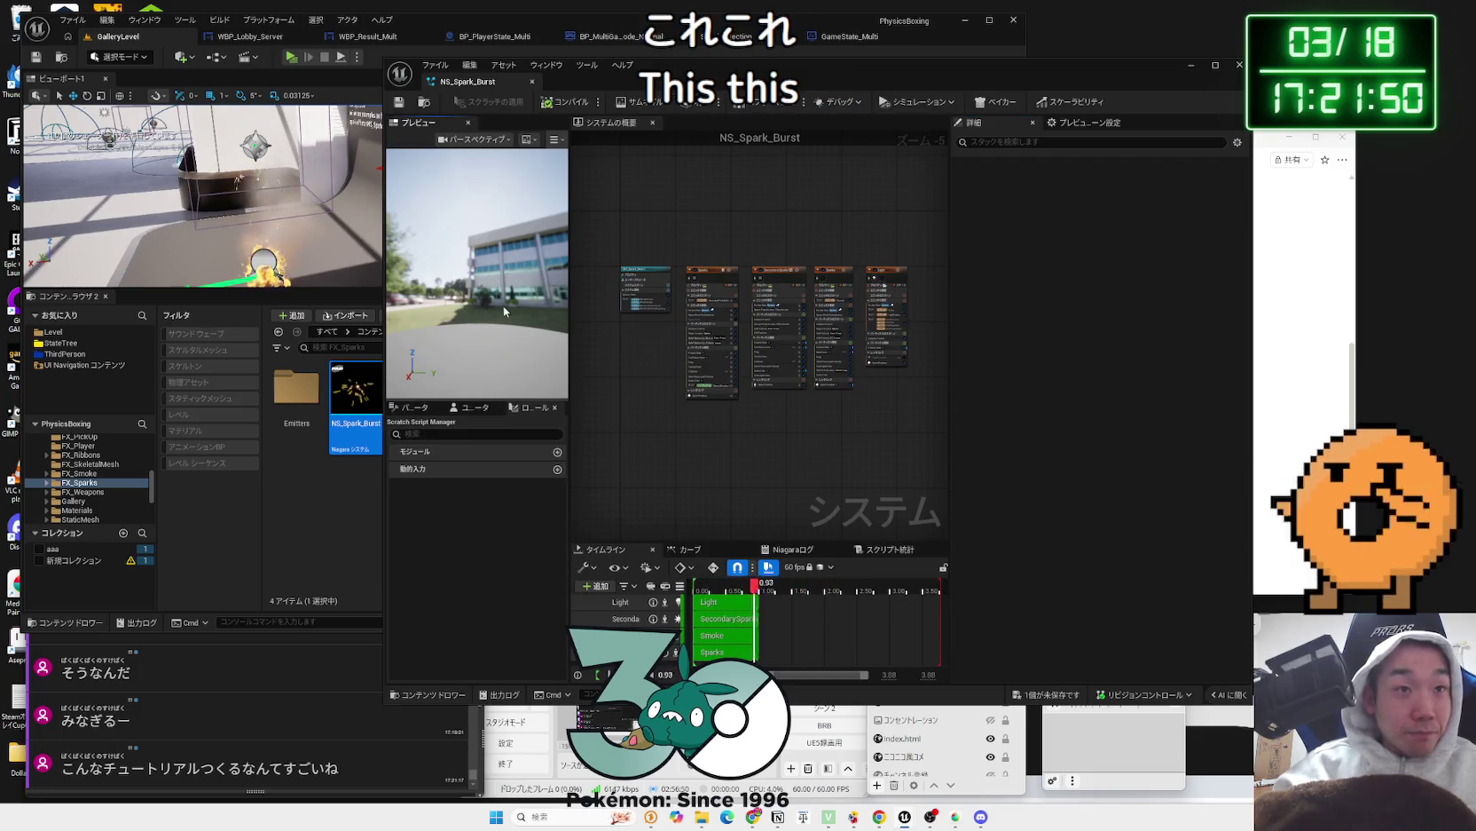
- Orbit the NS_Spark_Burst preview, close its editor, and bring up the asset's context menu
{"action": "left_click_drag", "start_coordinate": [500, 306], "coordinate": [479, 303]}
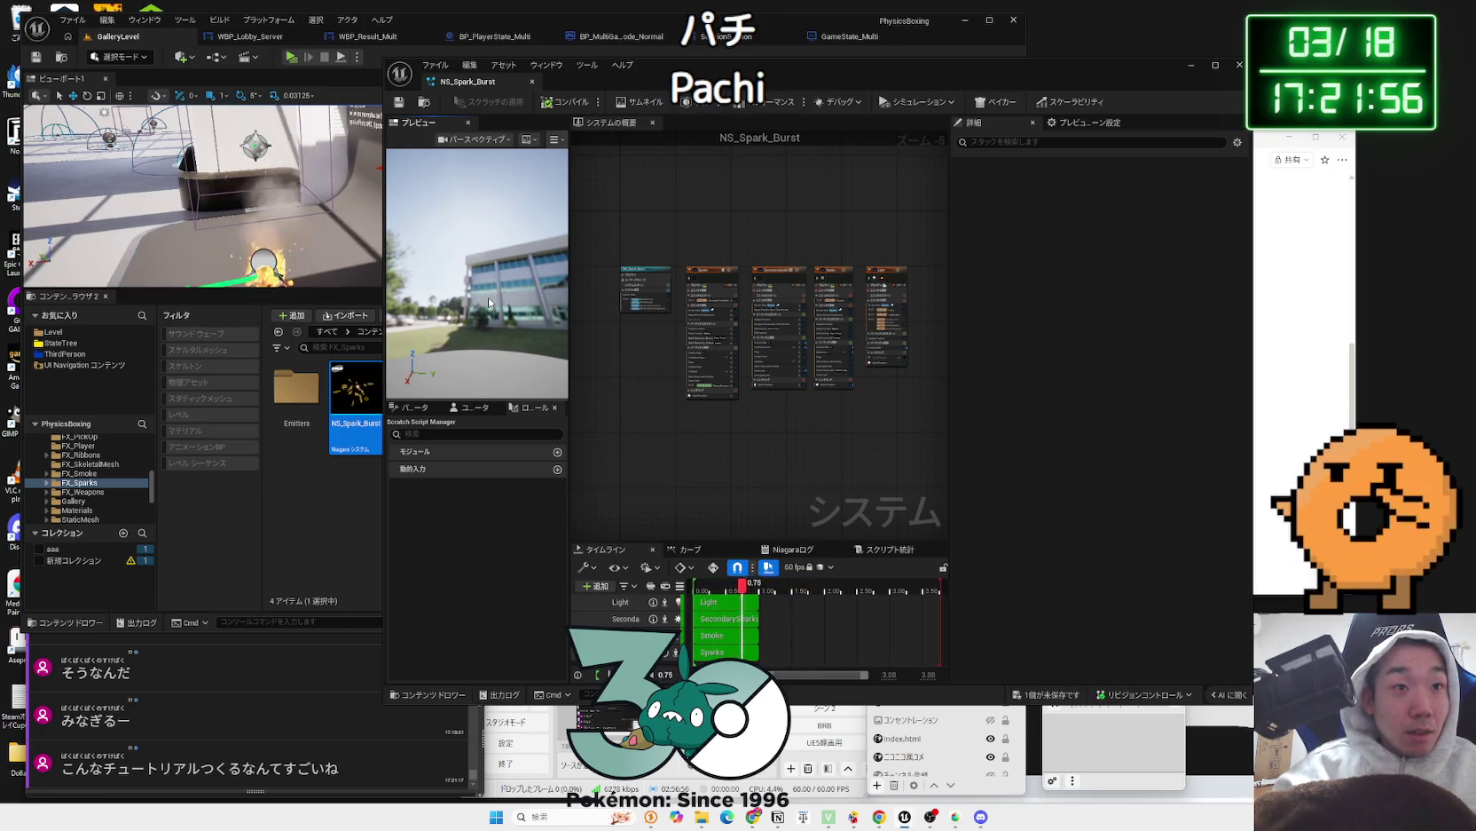
{"action": "left_click", "coordinate": [532, 82]}
{"action": "right_click", "coordinate": [376, 428]}
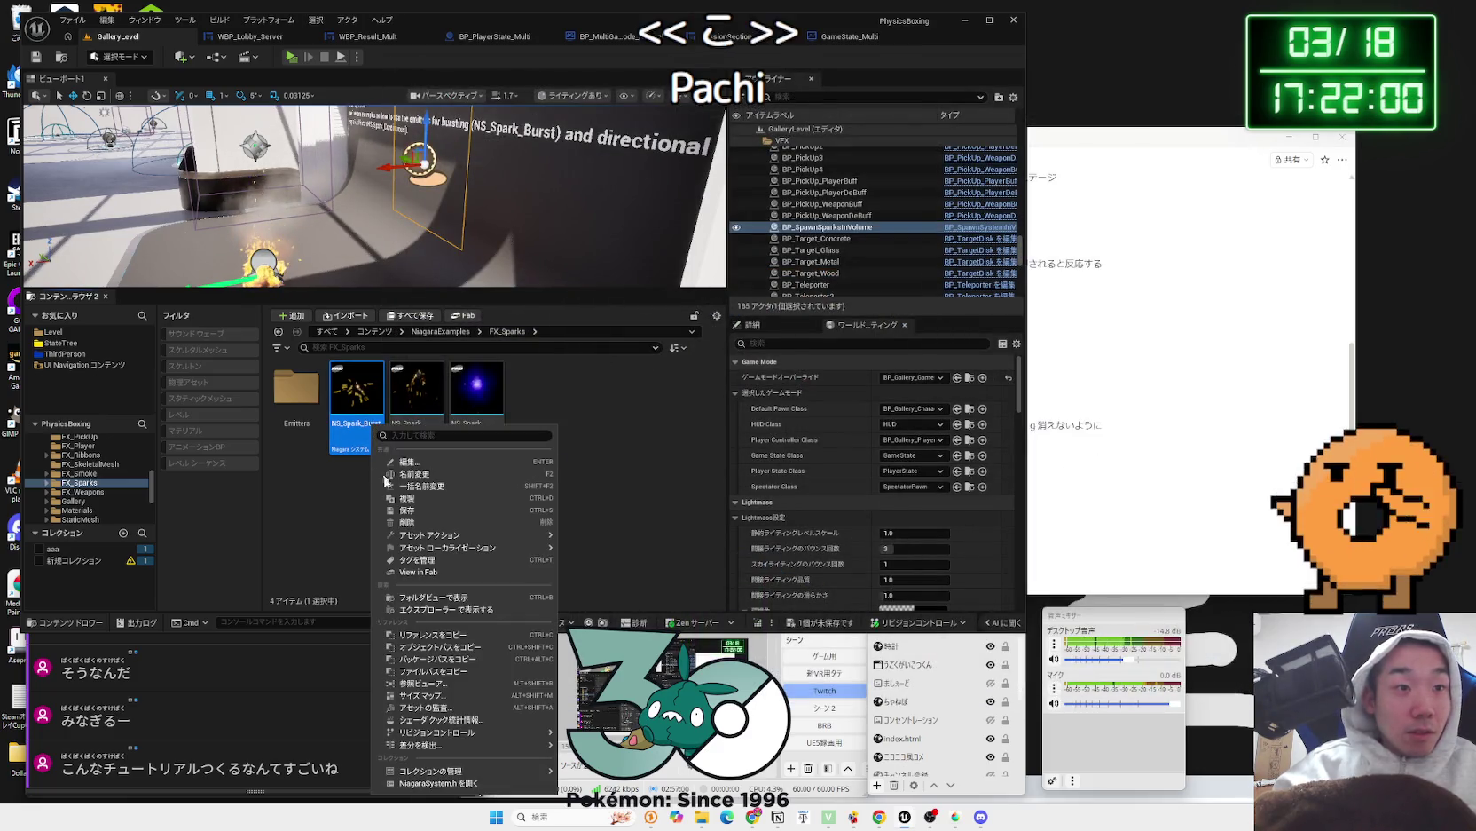
- Duplicate NS_Spark_Burst as NS_Spark_Burst1, open and close it, then scroll the folder tree up
{"action": "left_click", "coordinate": [396, 497]}
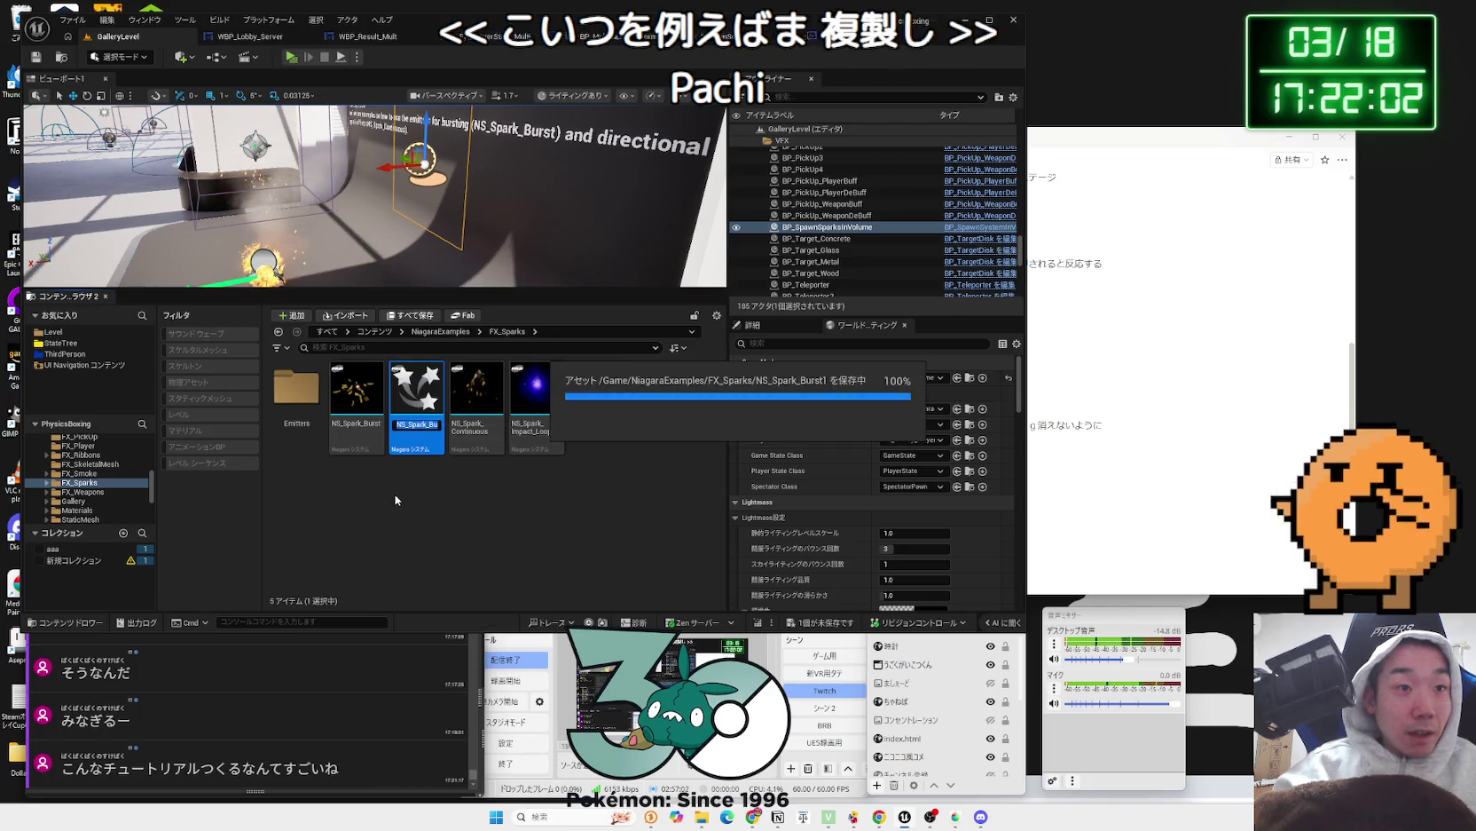
{"action": "double_click", "coordinate": [425, 451]}
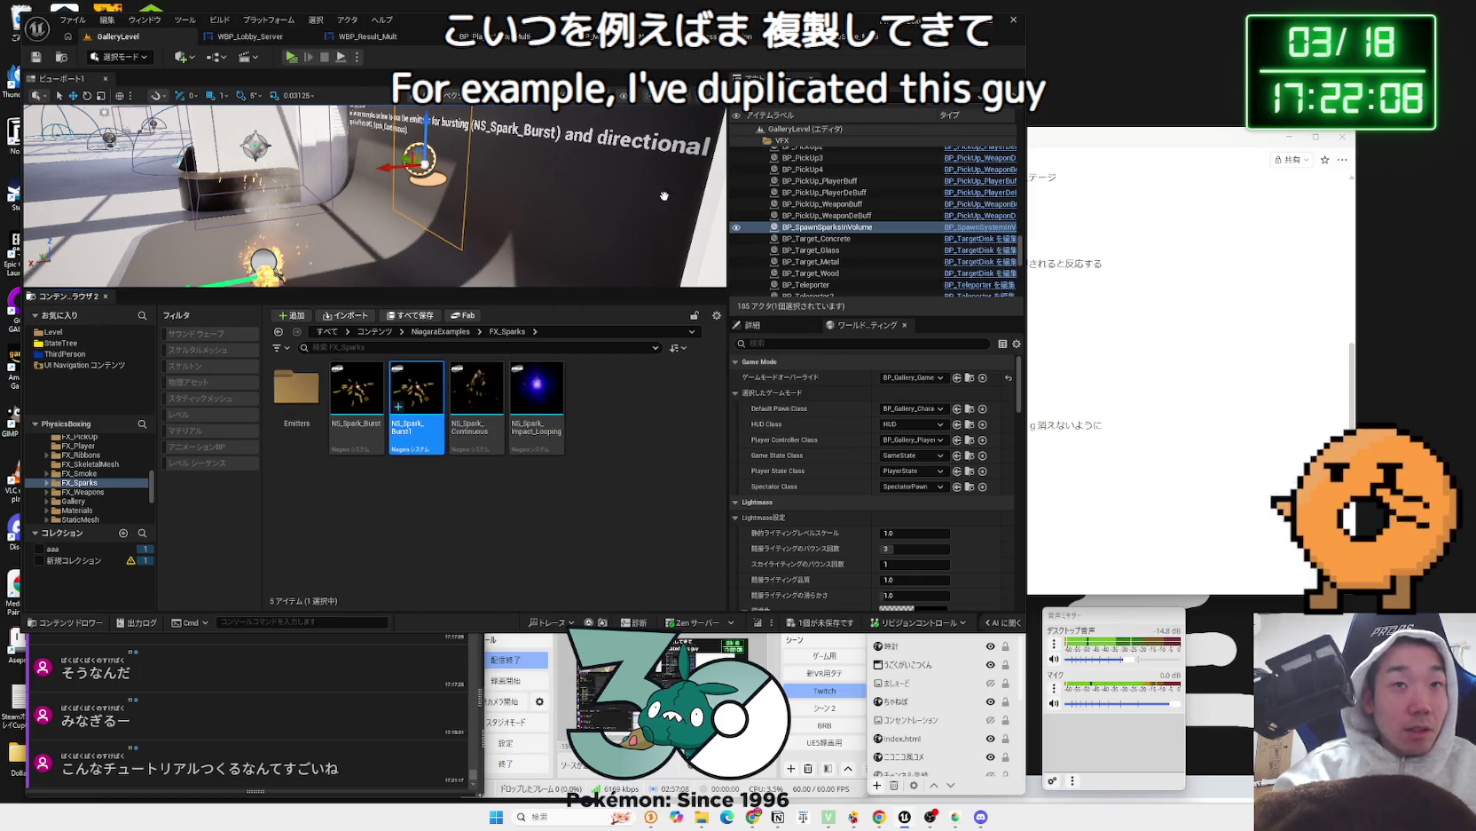
{"action": "left_click", "coordinate": [1240, 66]}
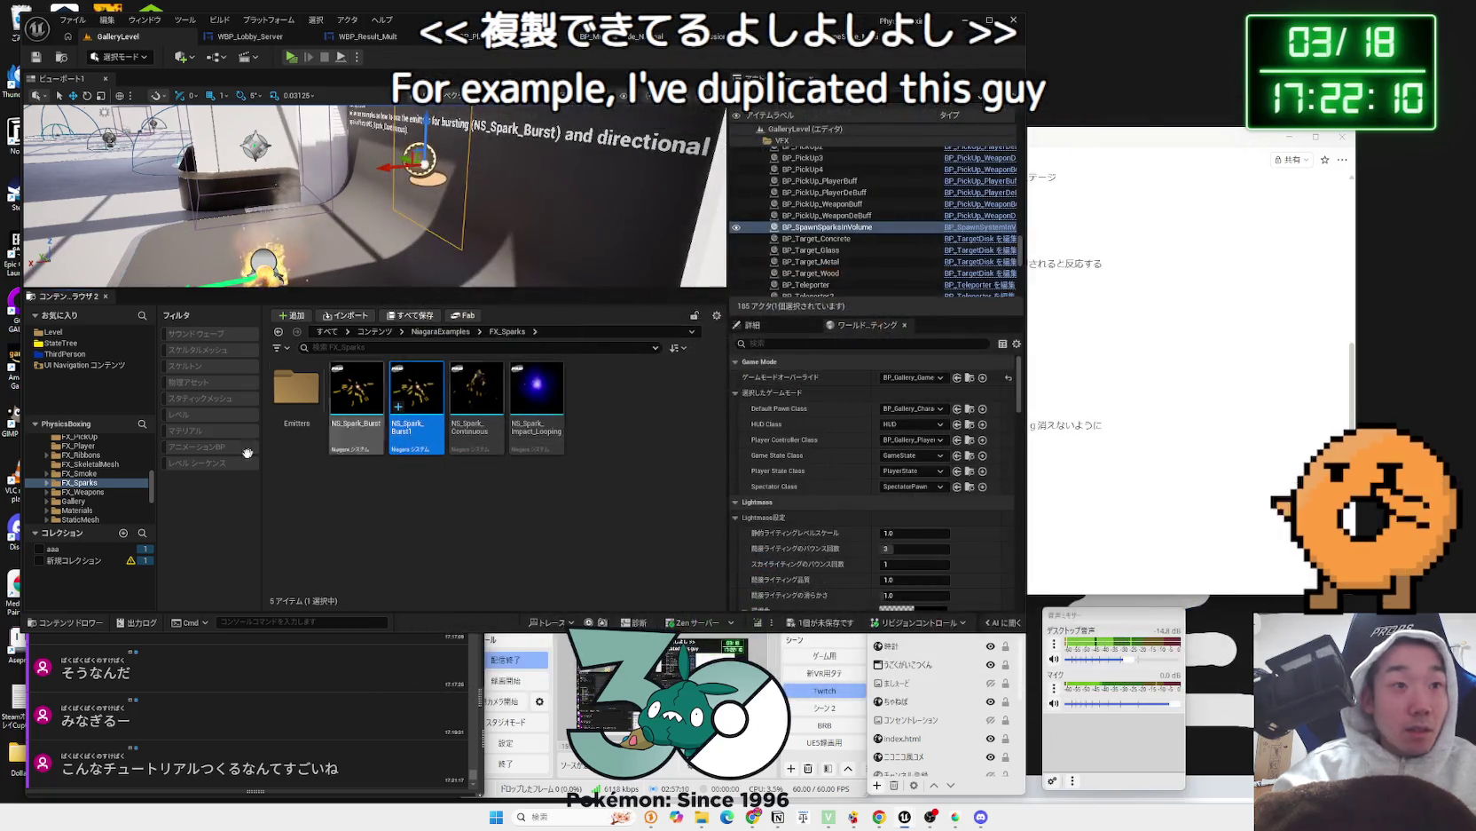
{"action": "scroll", "coordinate": [81, 506], "scroll_direction": "up", "scroll_amount": 3}
{"action": "scroll", "coordinate": [80, 498], "scroll_direction": "up", "scroll_amount": 3}
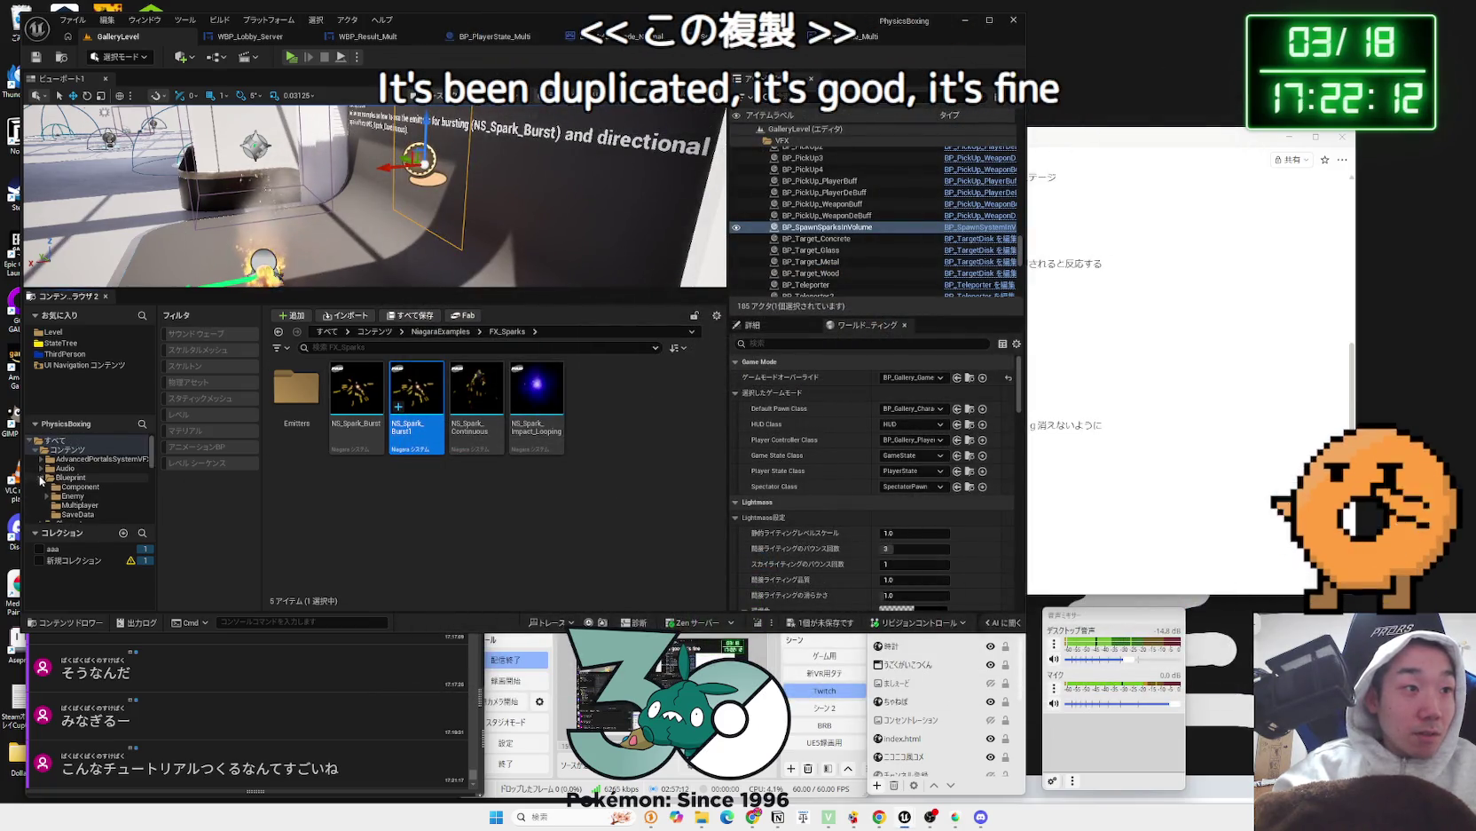
- Look inside the Blueprint folder, then return to the root Content folder and its 20 project folders
{"action": "left_click", "coordinate": [71, 477]}
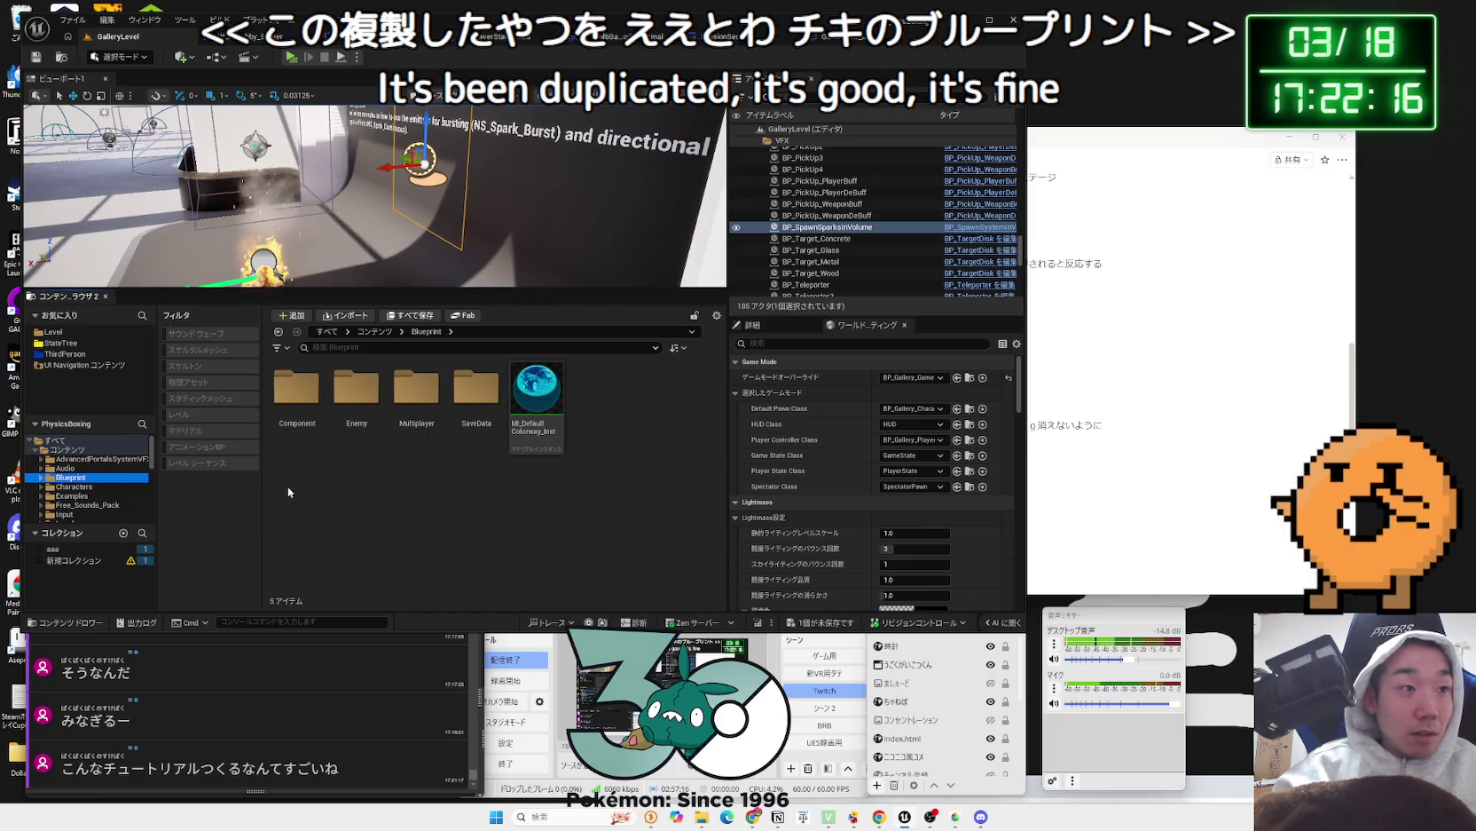
{"action": "scroll", "coordinate": [91, 499], "scroll_direction": "down", "scroll_amount": 5}
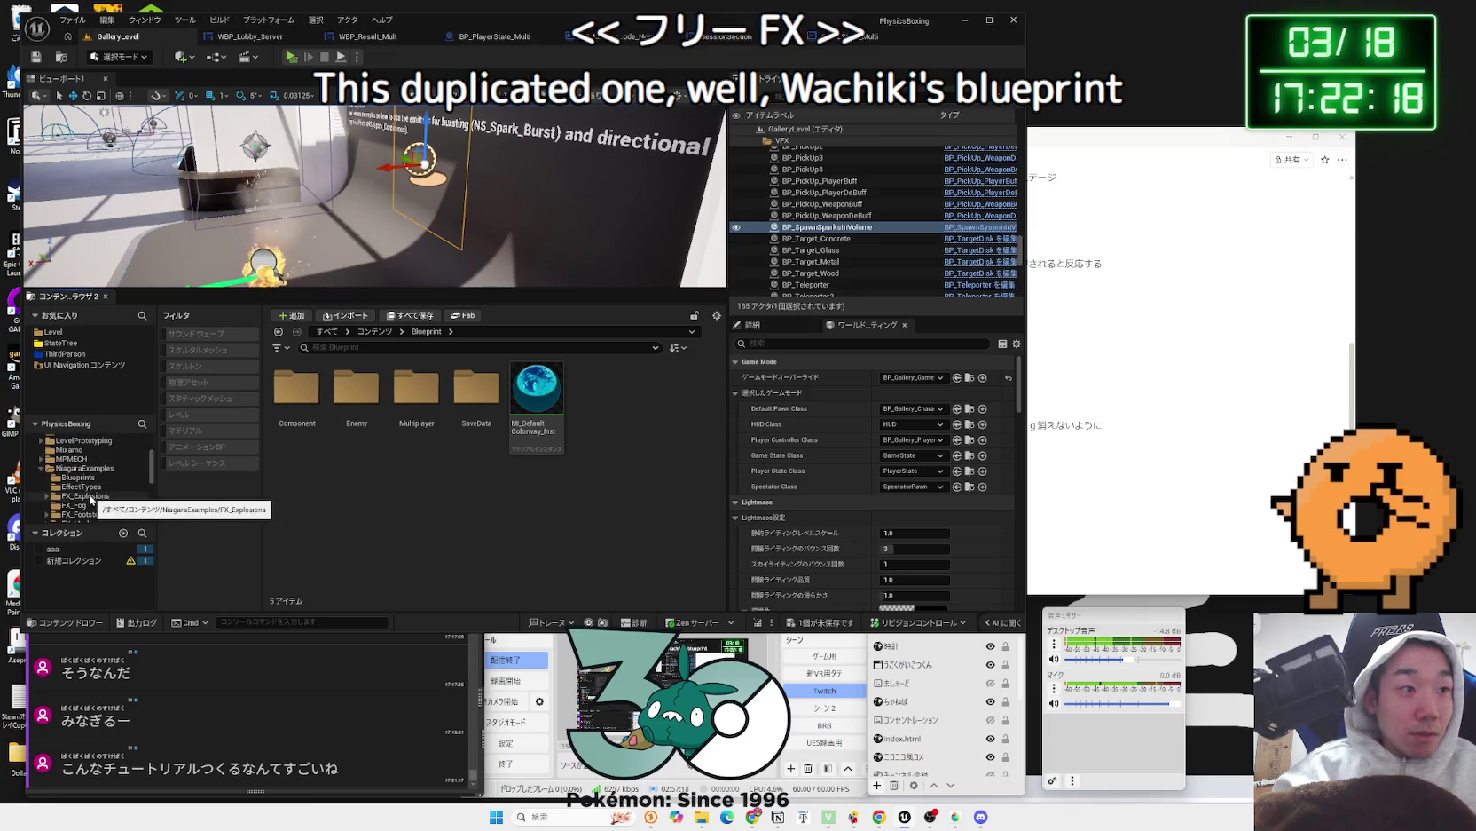
{"action": "scroll", "coordinate": [74, 479], "scroll_direction": "up", "scroll_amount": 5}
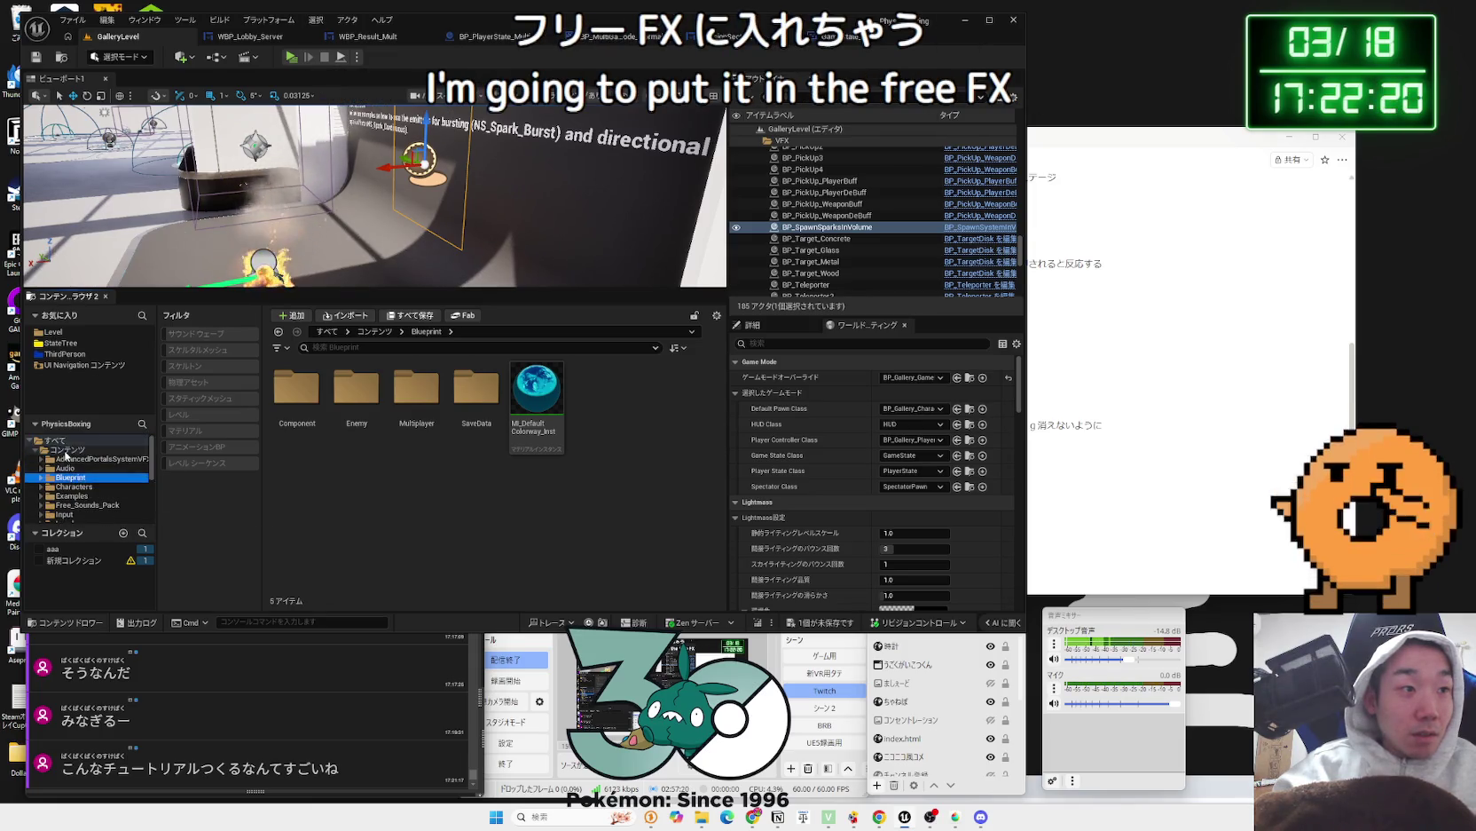
{"action": "left_click", "coordinate": [65, 451]}
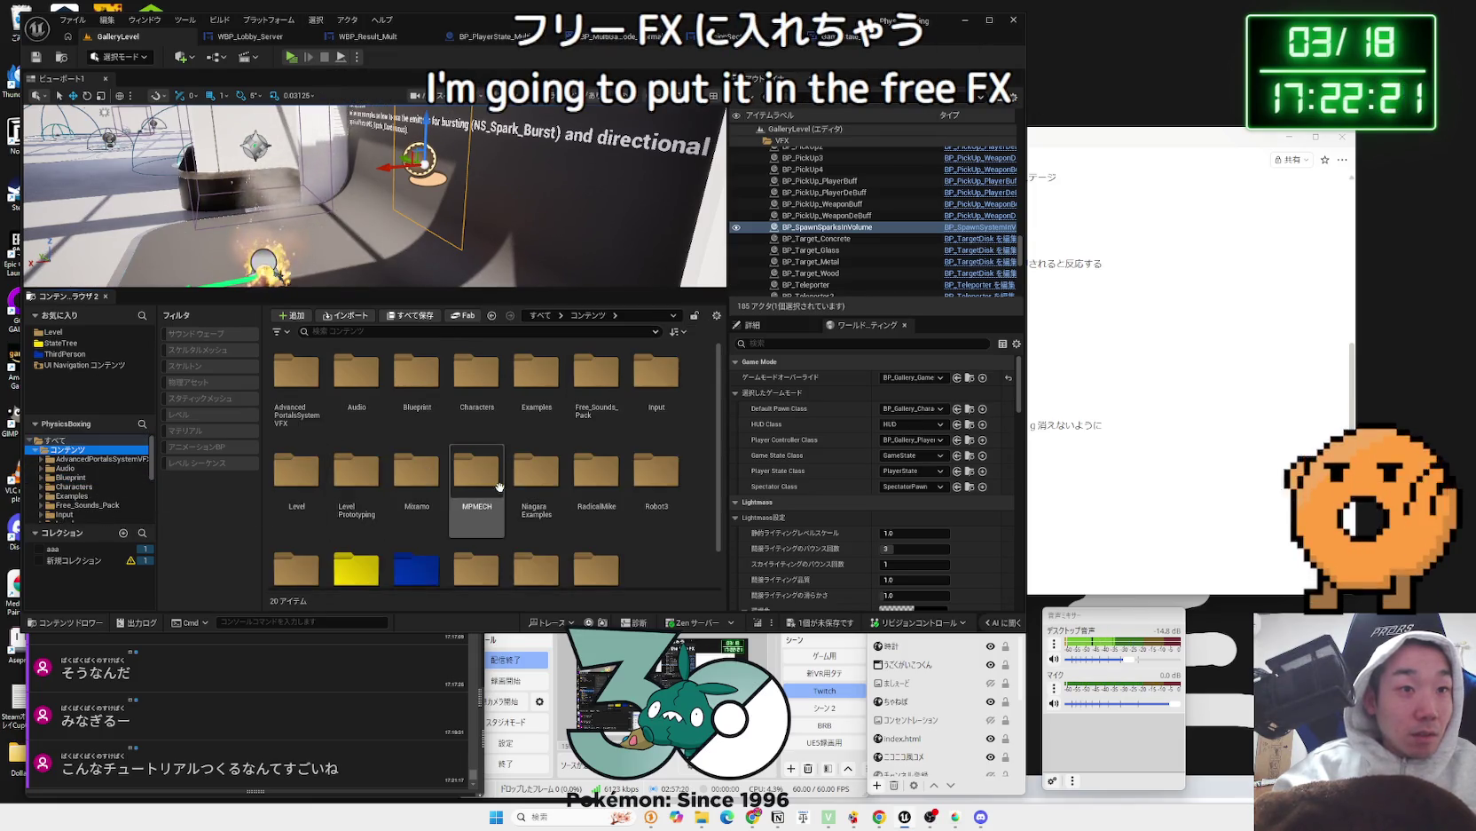
{"action": "double_click", "coordinate": [610, 390]}
{"action": "double_click", "coordinate": [358, 402]}
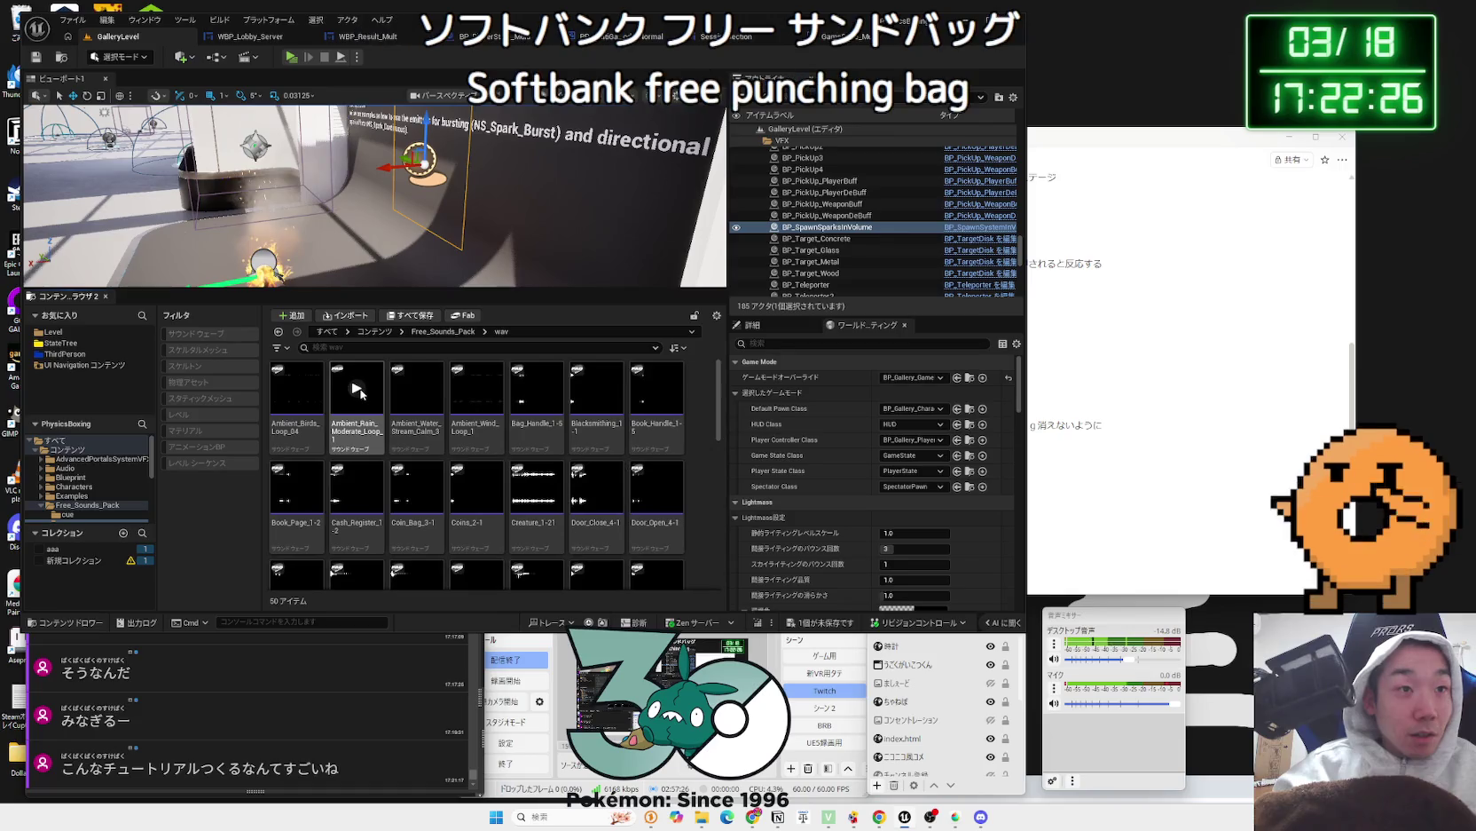
{"action": "mouse_move", "coordinate": [476, 391]}
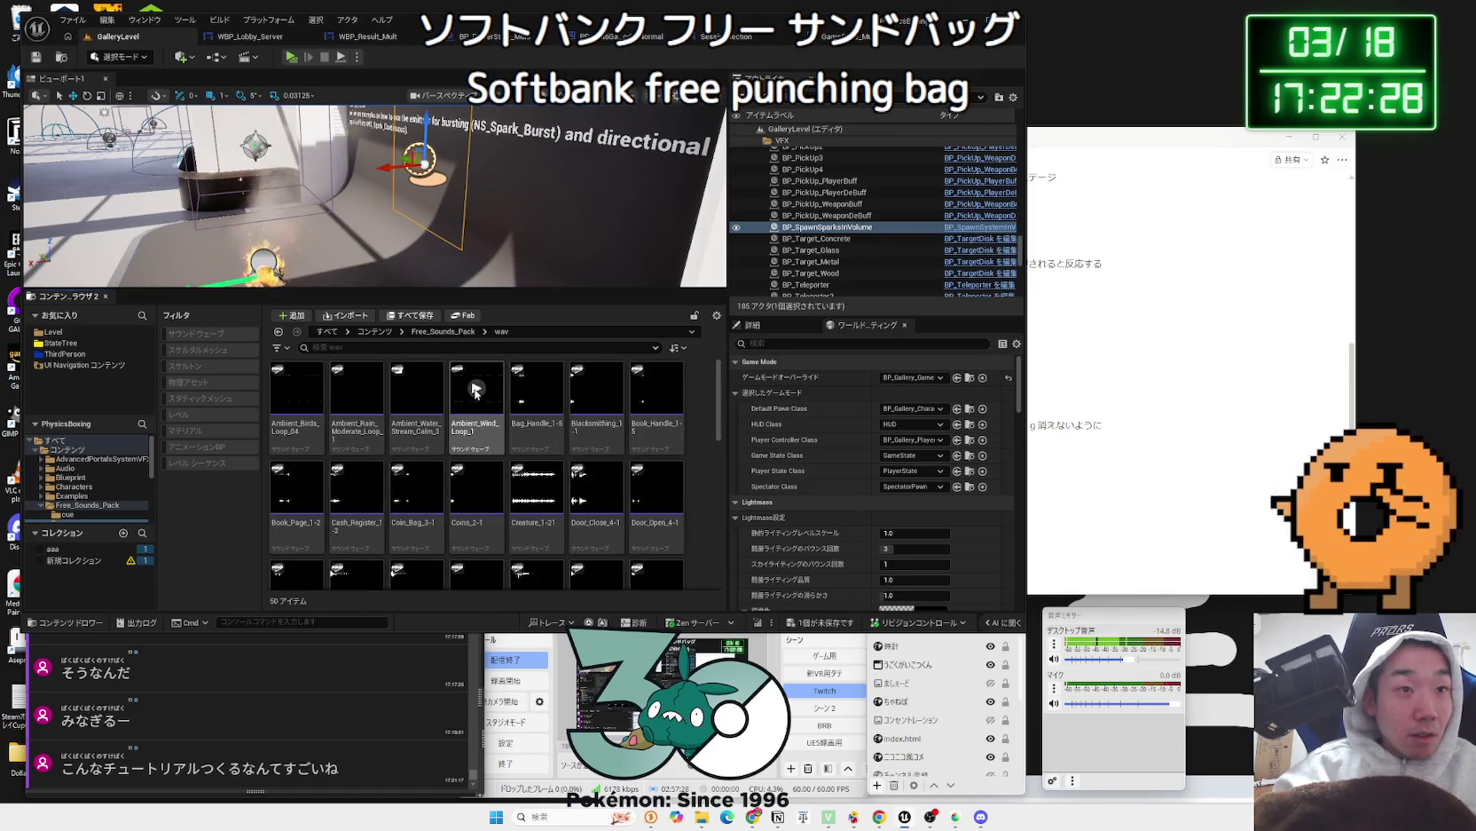
{"action": "mouse_move", "coordinate": [583, 388]}
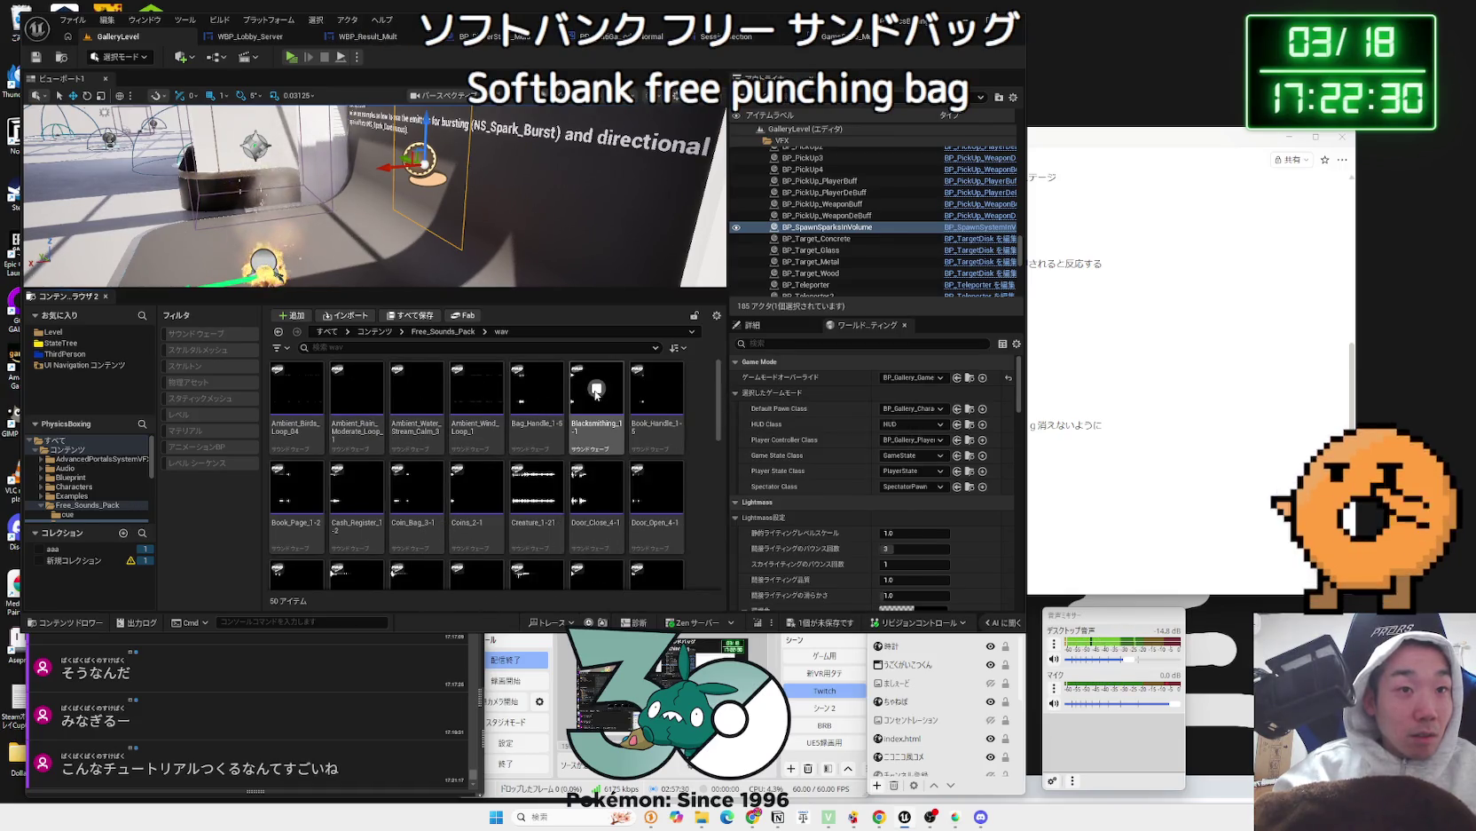
{"action": "scroll", "coordinate": [655, 417], "scroll_direction": "down", "scroll_amount": 1}
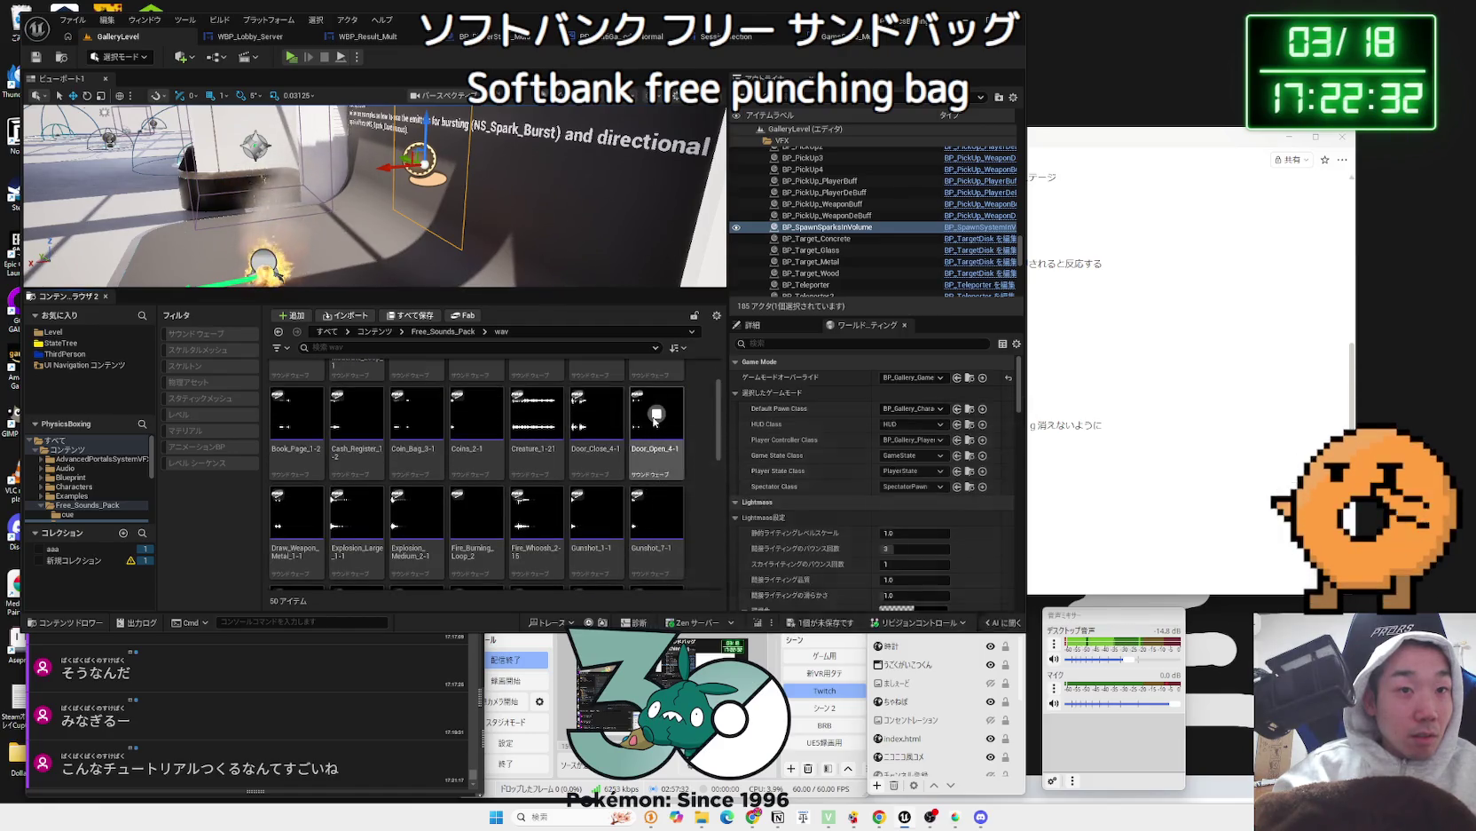
{"action": "scroll", "coordinate": [528, 443], "scroll_direction": "down", "scroll_amount": 2}
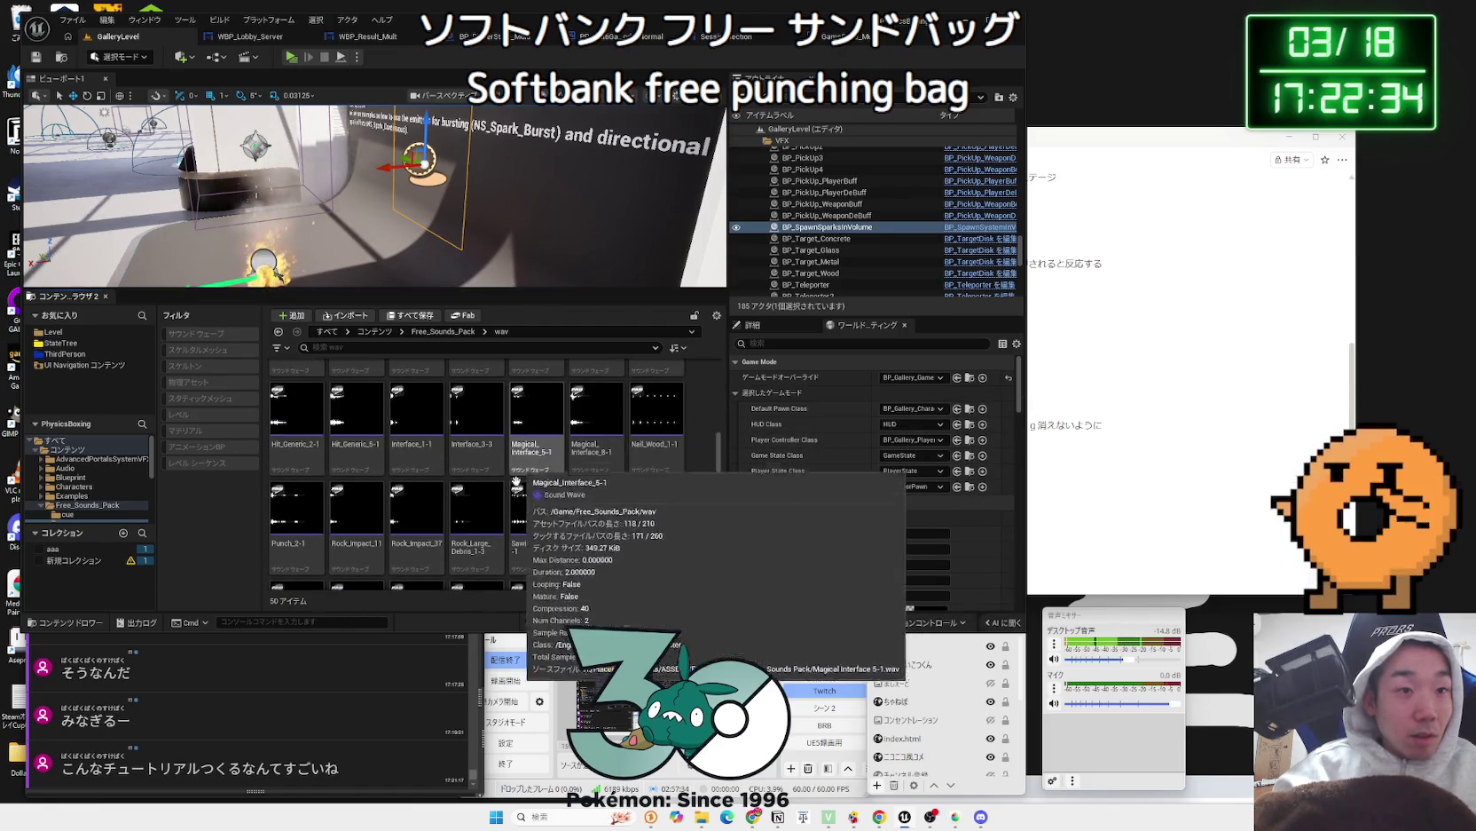
{"action": "mouse_move", "coordinate": [475, 513]}
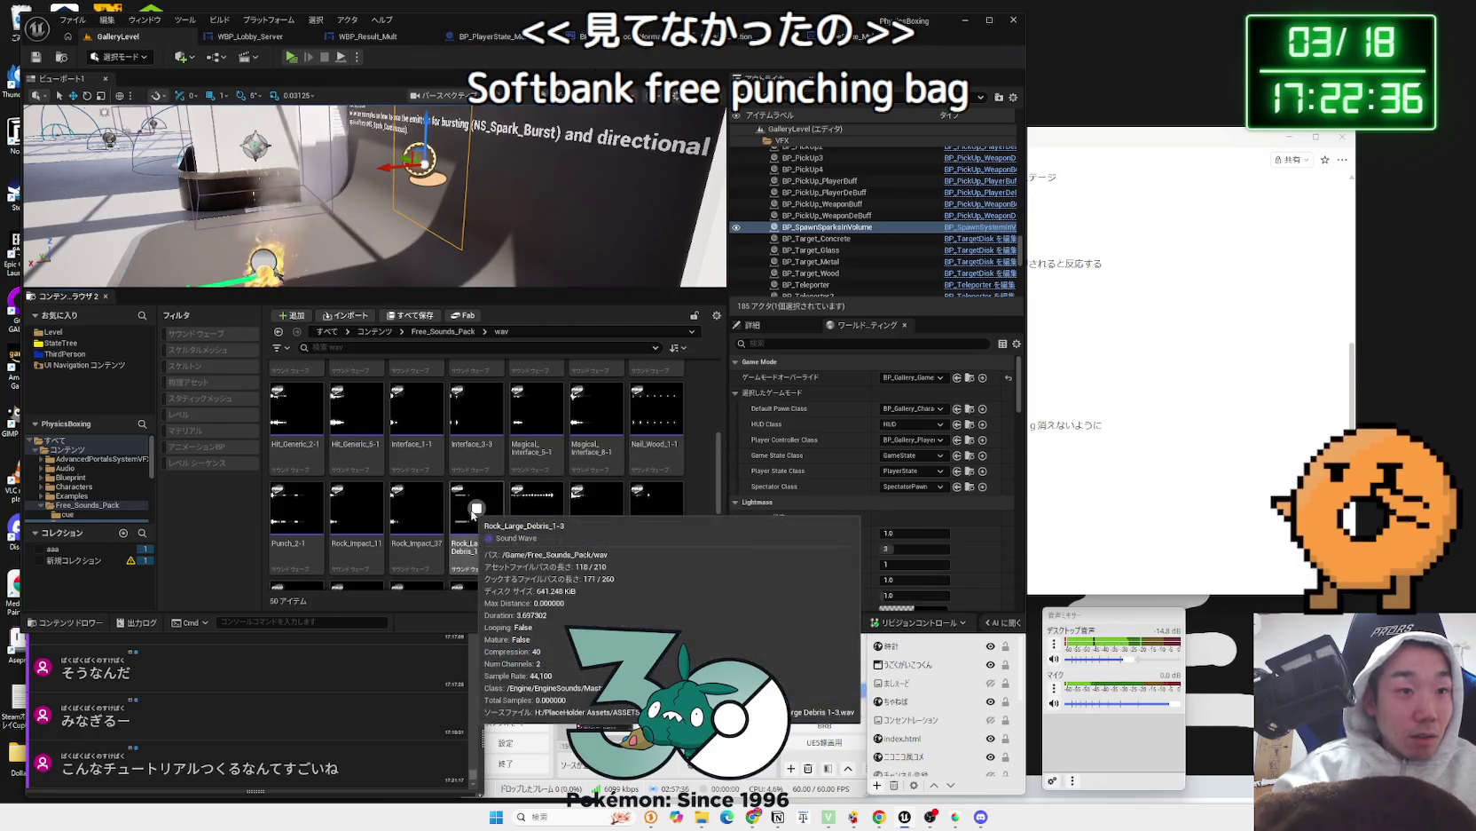
{"action": "key", "text": "alt+Left"}
{"action": "double_click", "coordinate": [287, 402]}
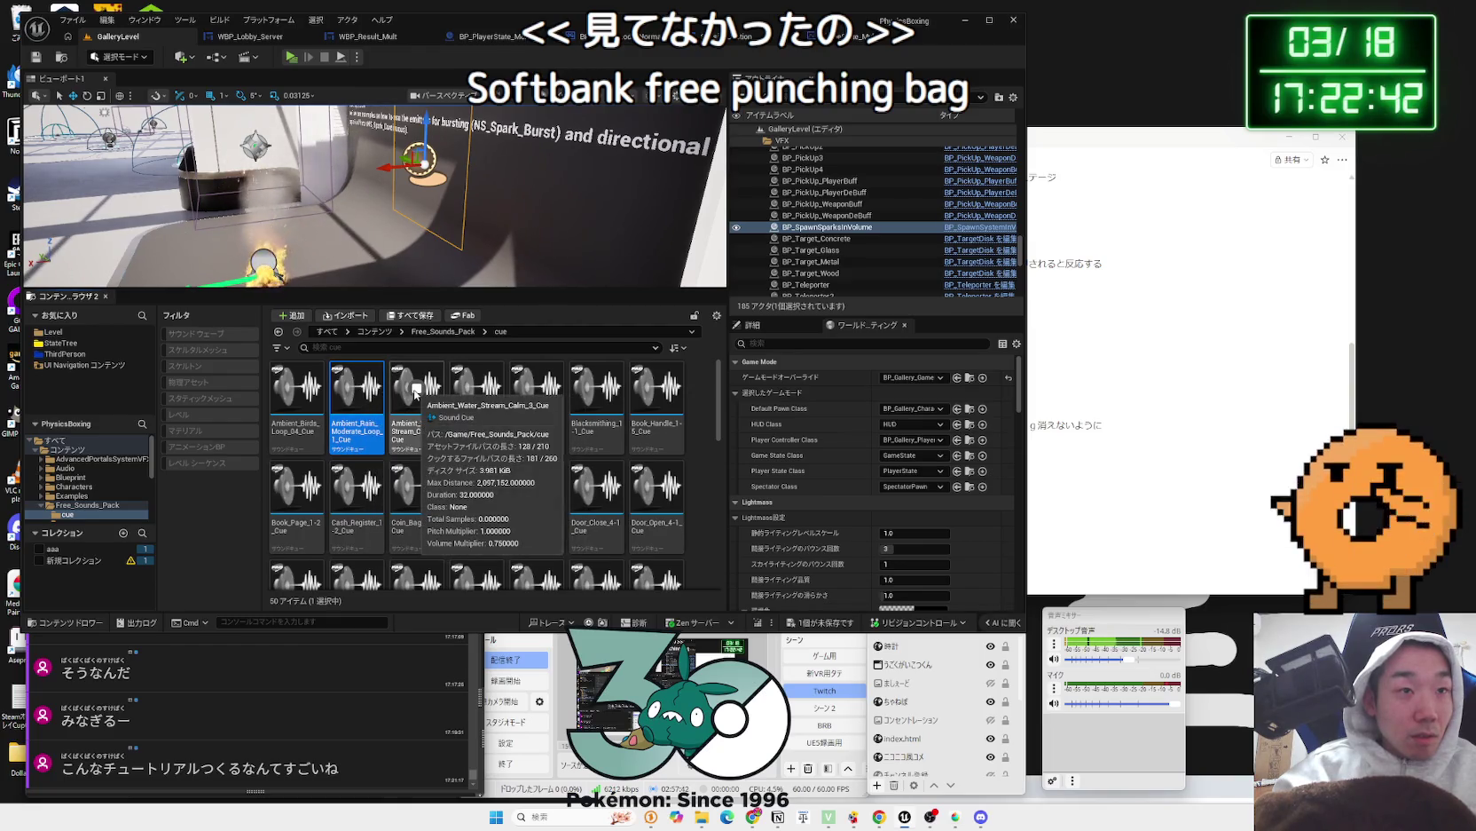
{"action": "key", "text": "alt+Left"}
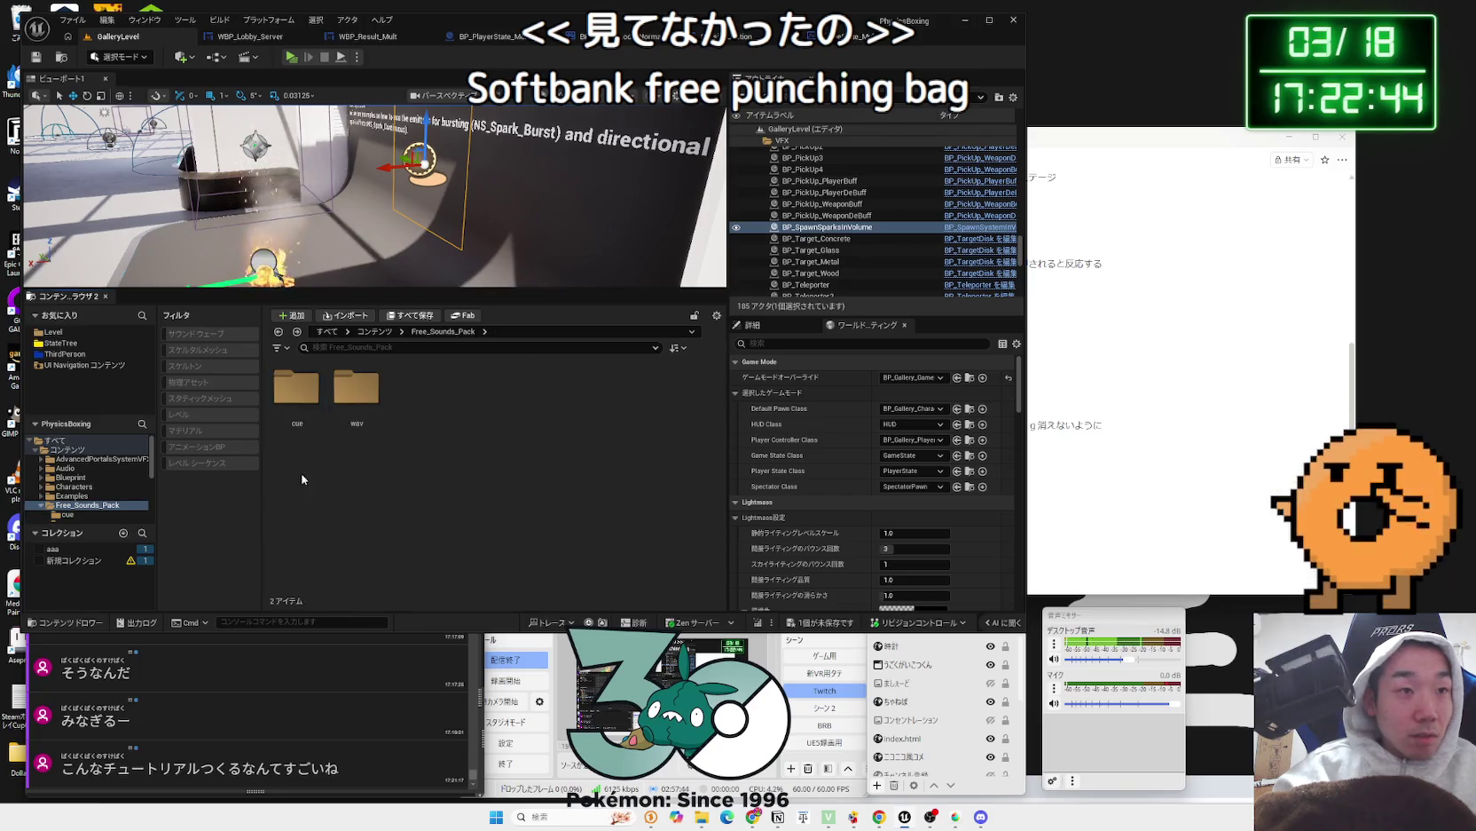
{"action": "double_click", "coordinate": [298, 426]}
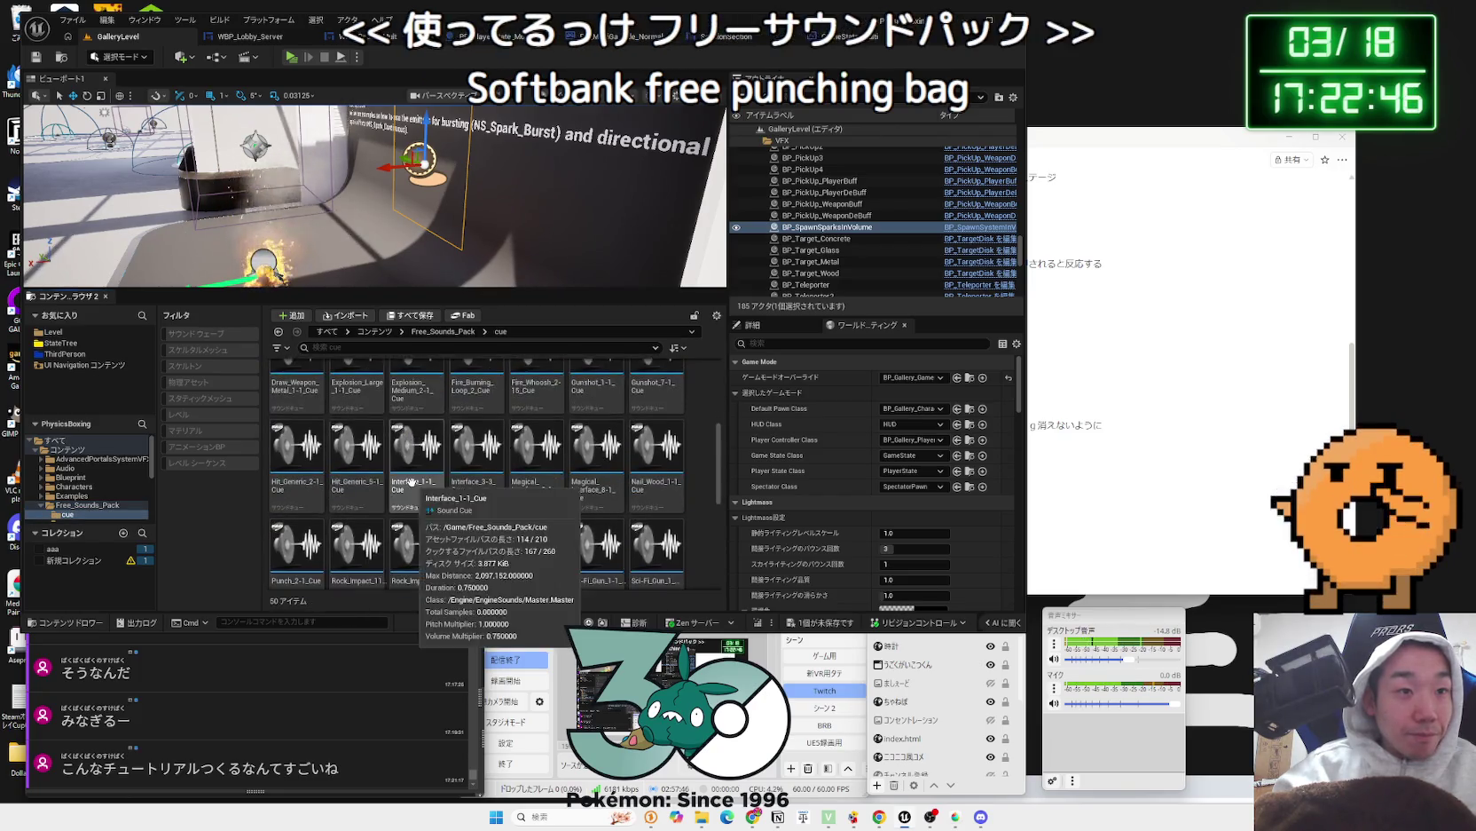
{"action": "scroll", "coordinate": [417, 479], "scroll_direction": "down", "scroll_amount": 2}
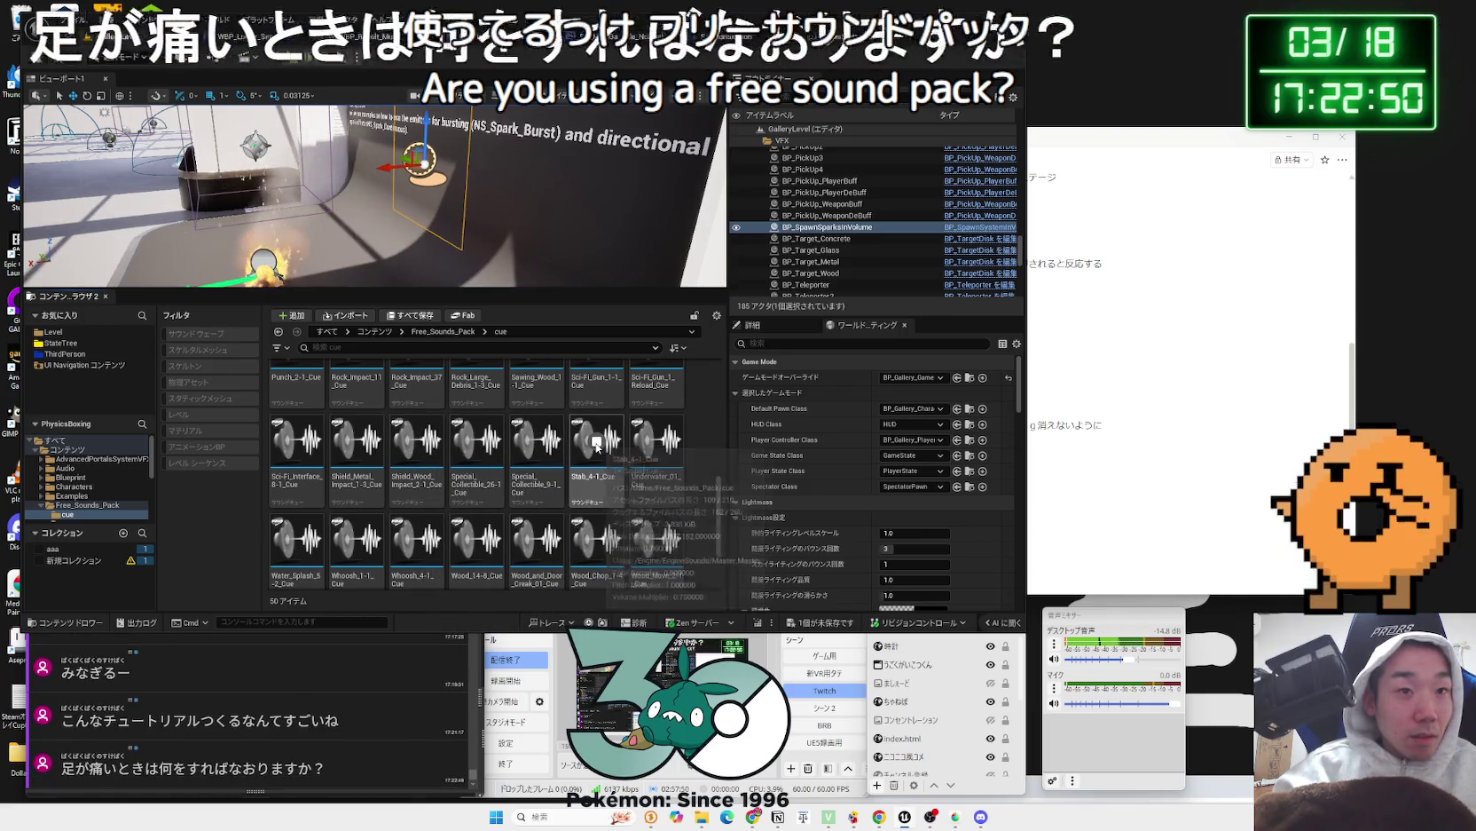
{"action": "key", "text": "alt+Left"}
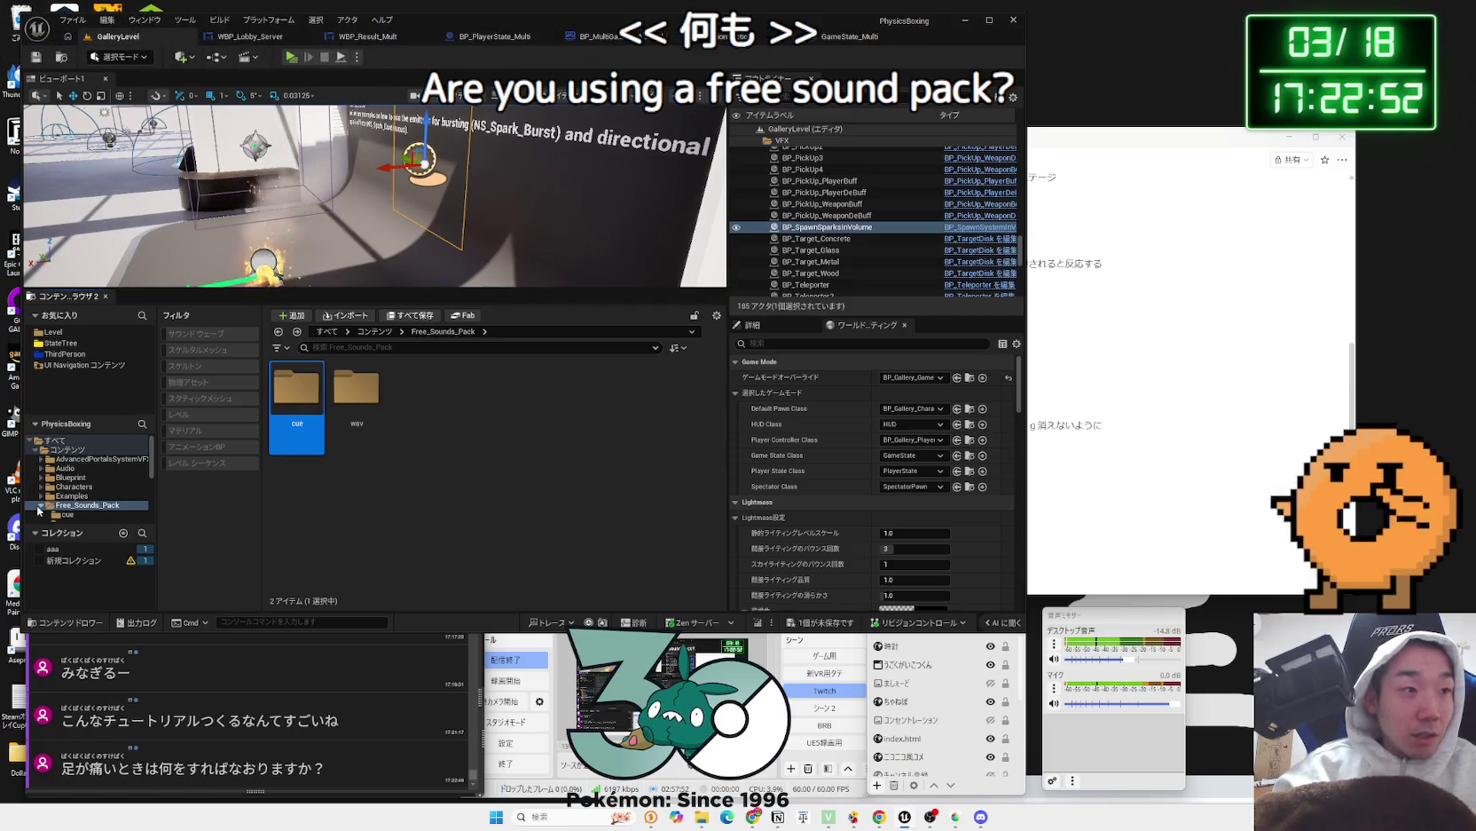
{"action": "double_click", "coordinate": [58, 506]}
{"action": "right_click", "coordinate": [59, 507]}
{"action": "left_click", "coordinate": [297, 395]}
{"action": "double_click", "coordinate": [297, 395]}
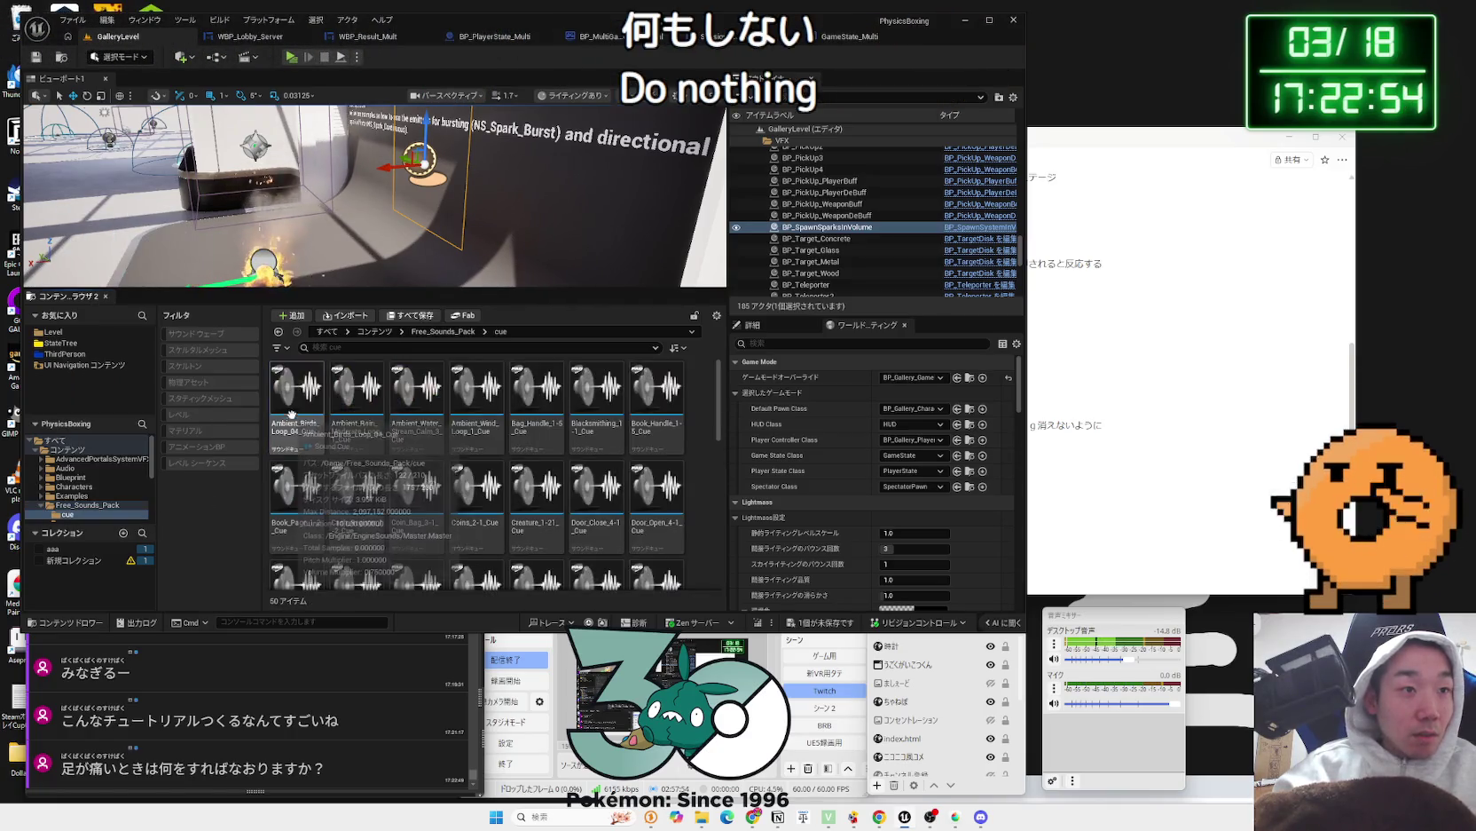
{"action": "right_click", "coordinate": [301, 487]}
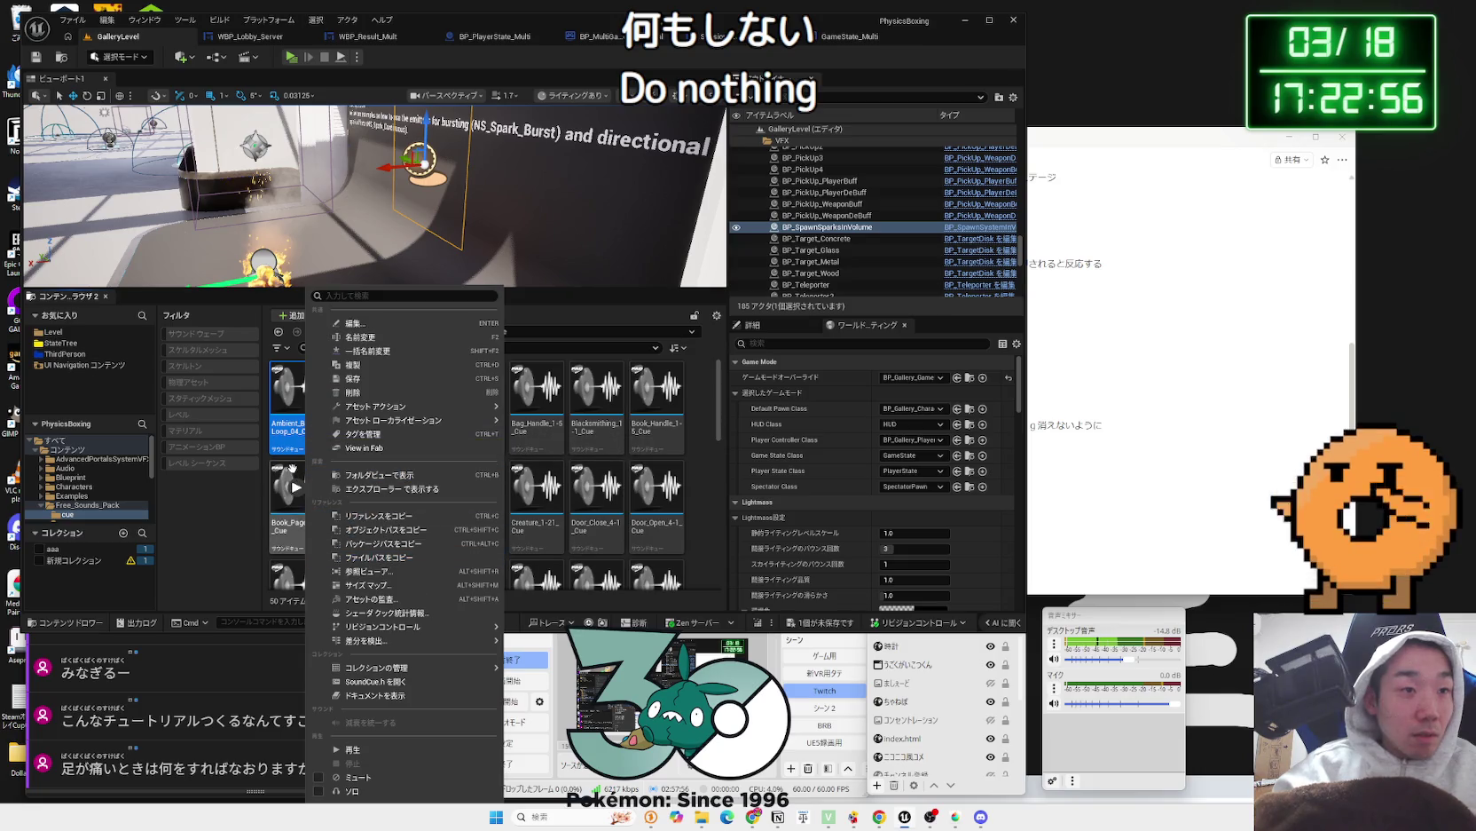
{"action": "left_click", "coordinate": [296, 486]}
{"action": "scroll", "coordinate": [331, 464], "scroll_direction": "down", "scroll_amount": 10}
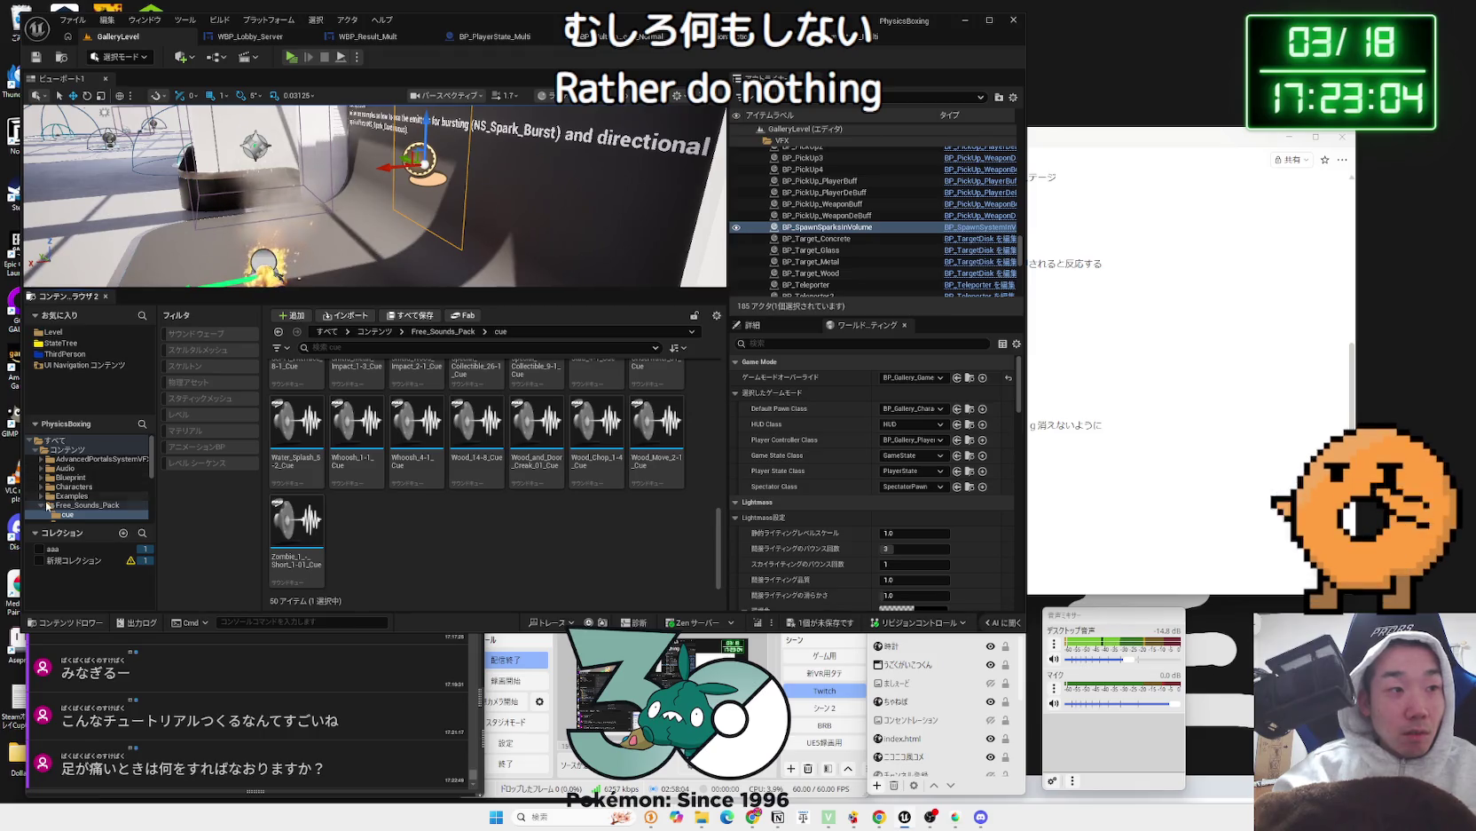
{"action": "left_click", "coordinate": [48, 505], "text": "ctrl"}
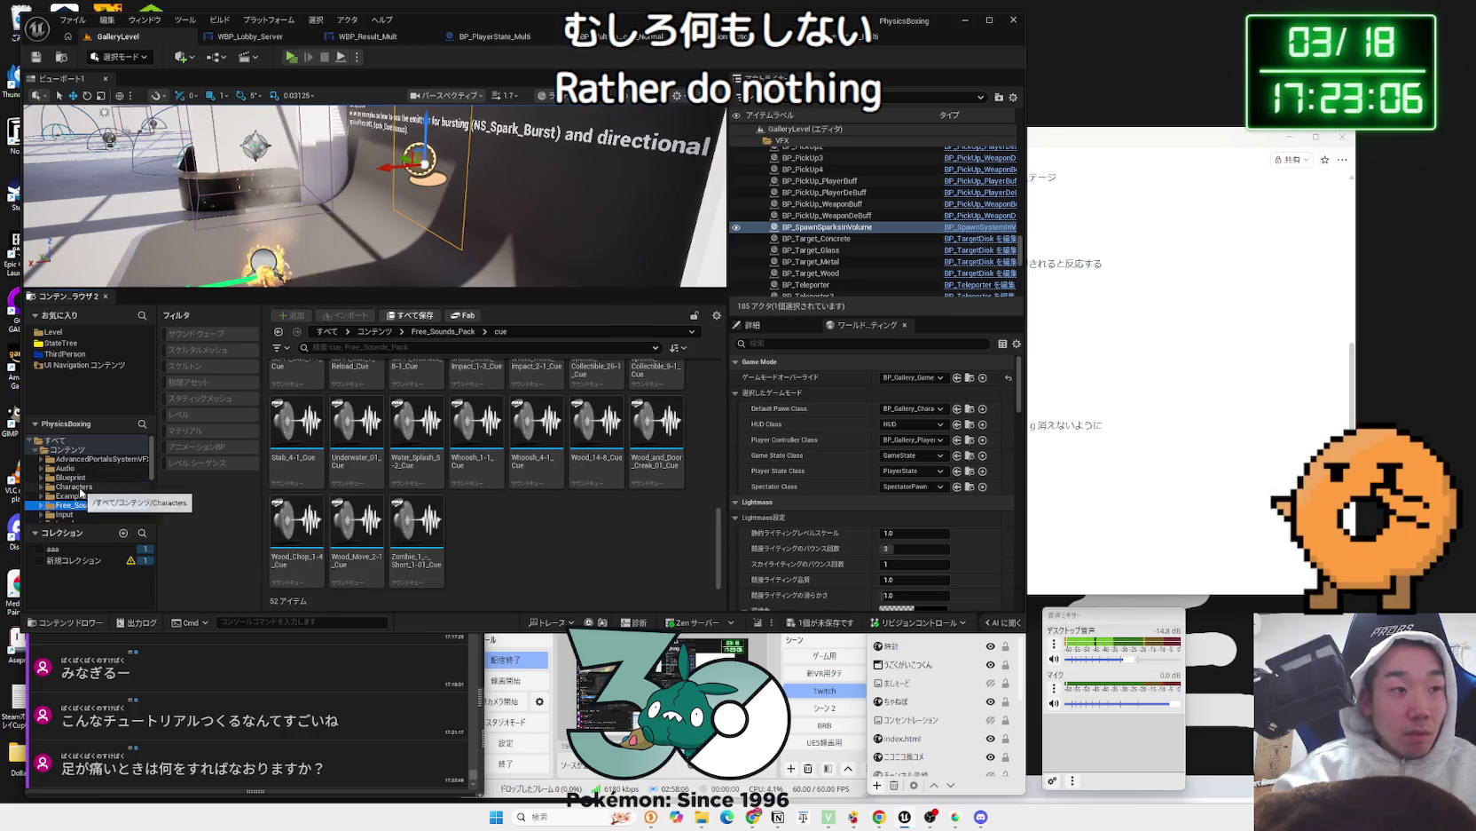
{"action": "left_click", "coordinate": [66, 449]}
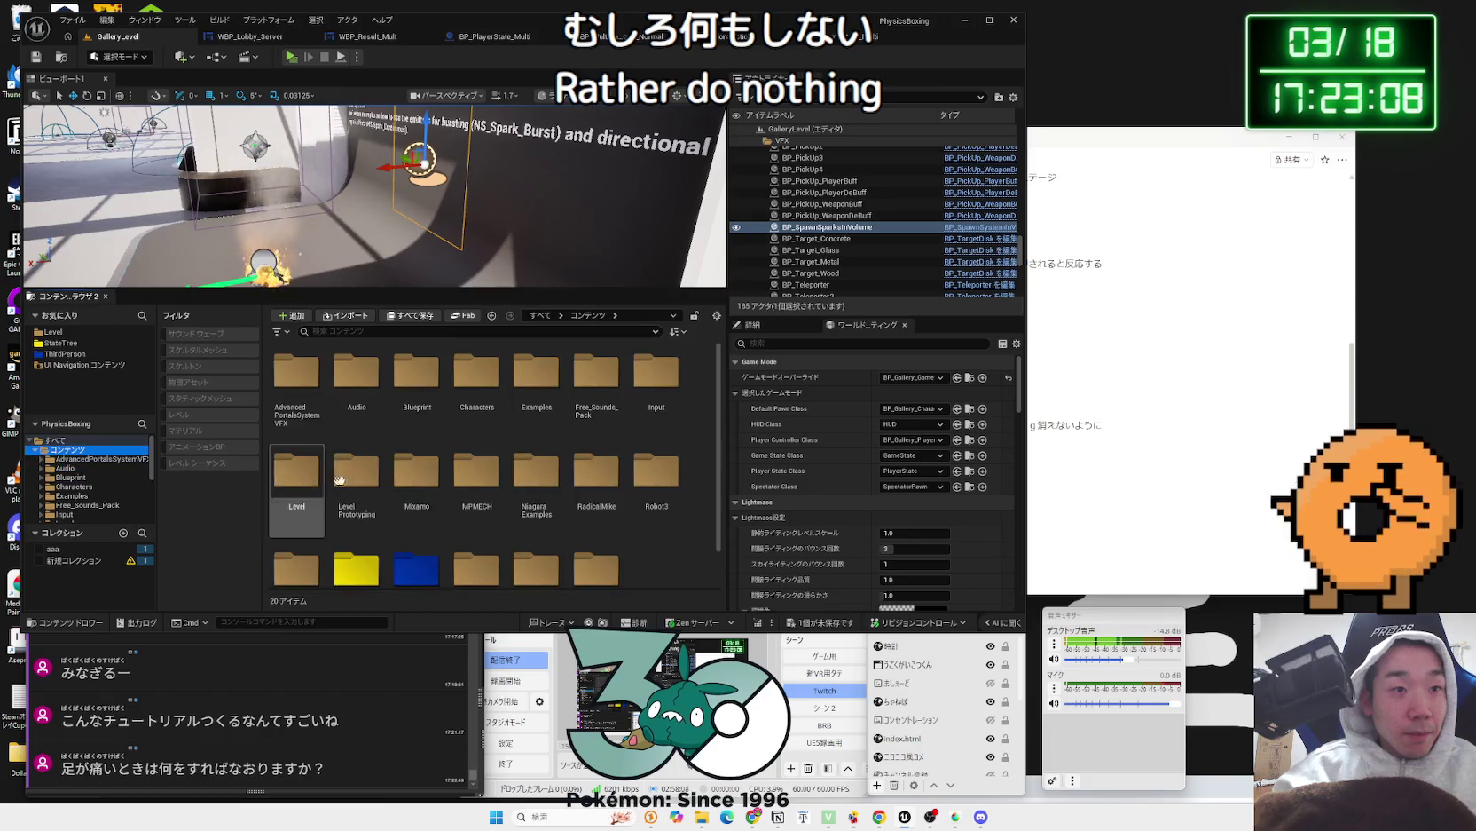
- Create a new folder named VFX in the top-level Content folder
{"action": "scroll", "coordinate": [417, 550], "scroll_direction": "down", "scroll_amount": 1}
{"action": "left_click", "coordinate": [417, 539]}
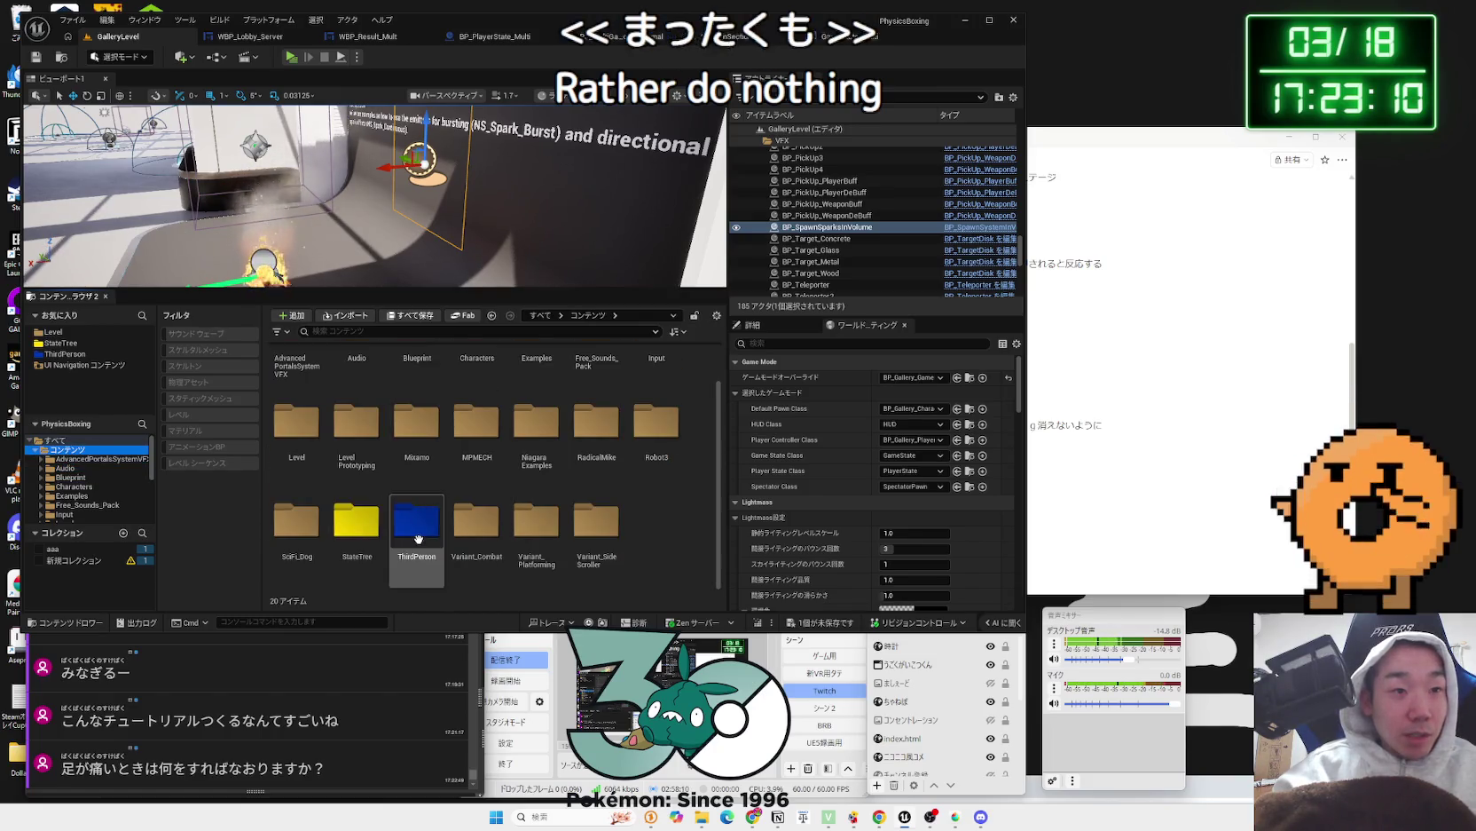
{"action": "scroll", "coordinate": [637, 464], "scroll_direction": "up", "scroll_amount": 1}
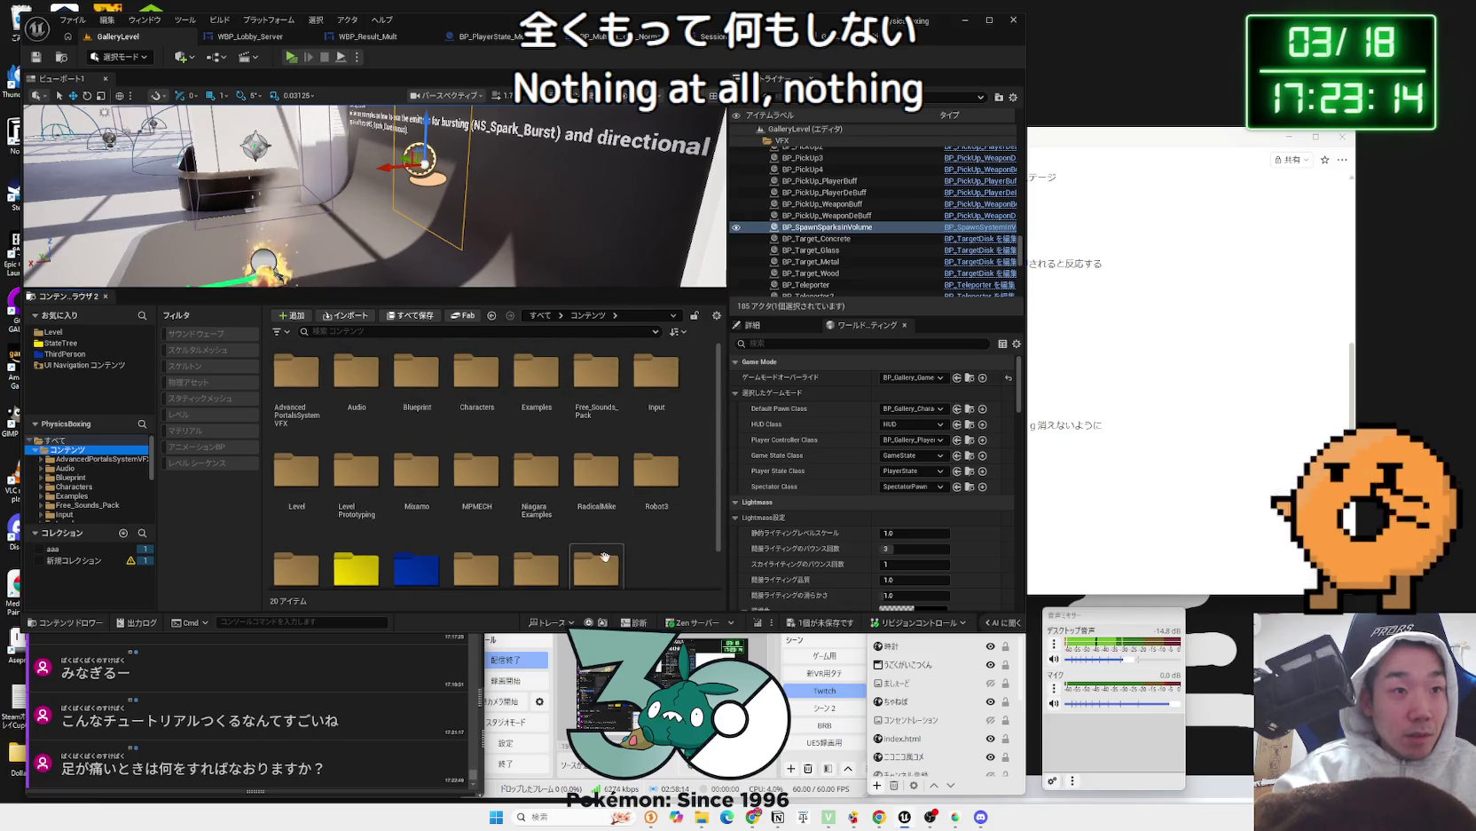
{"action": "right_click", "coordinate": [643, 572]}
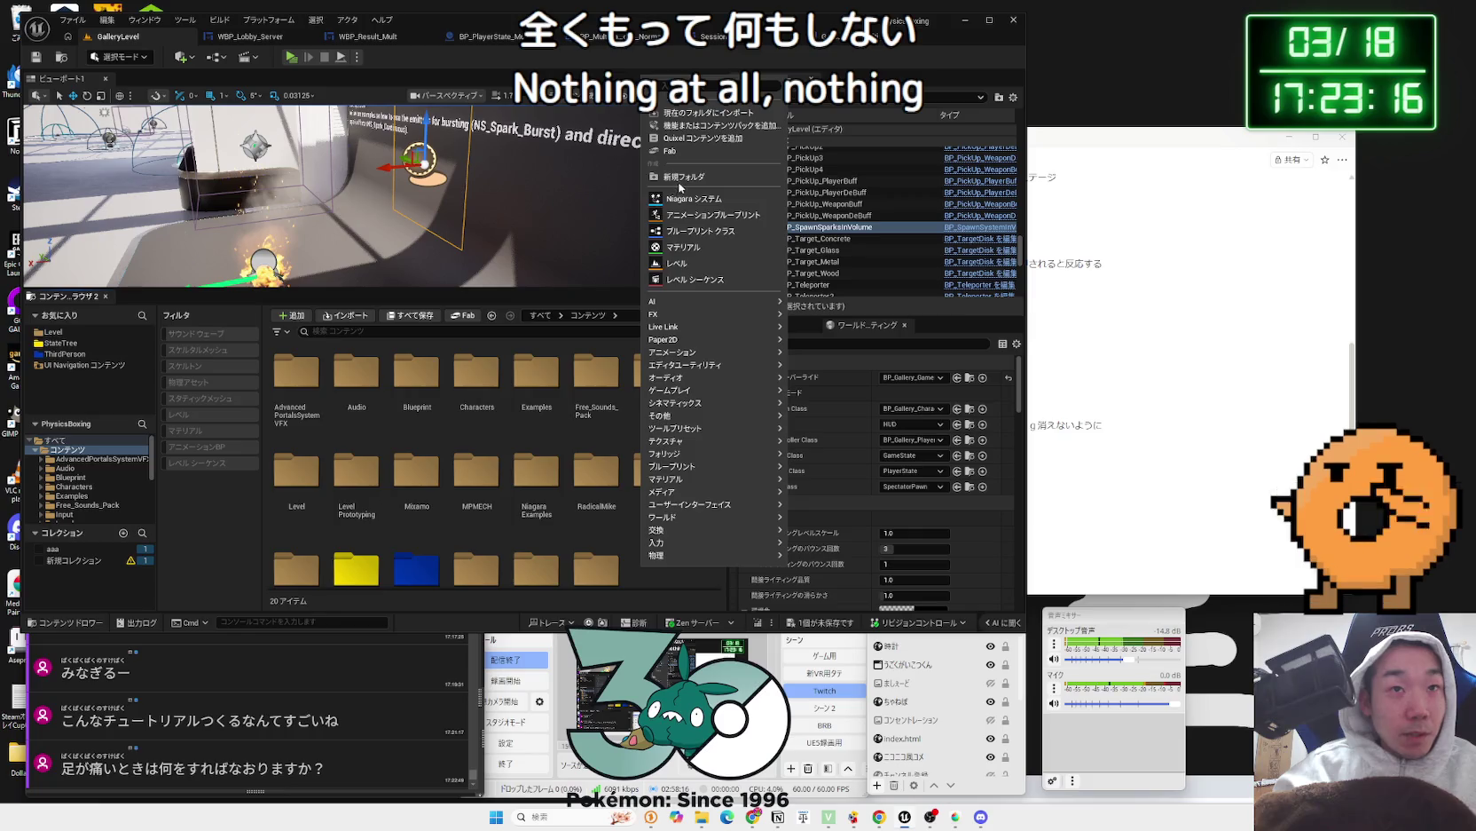
{"action": "left_click", "coordinate": [679, 177]}
{"action": "type", "text": "V"}
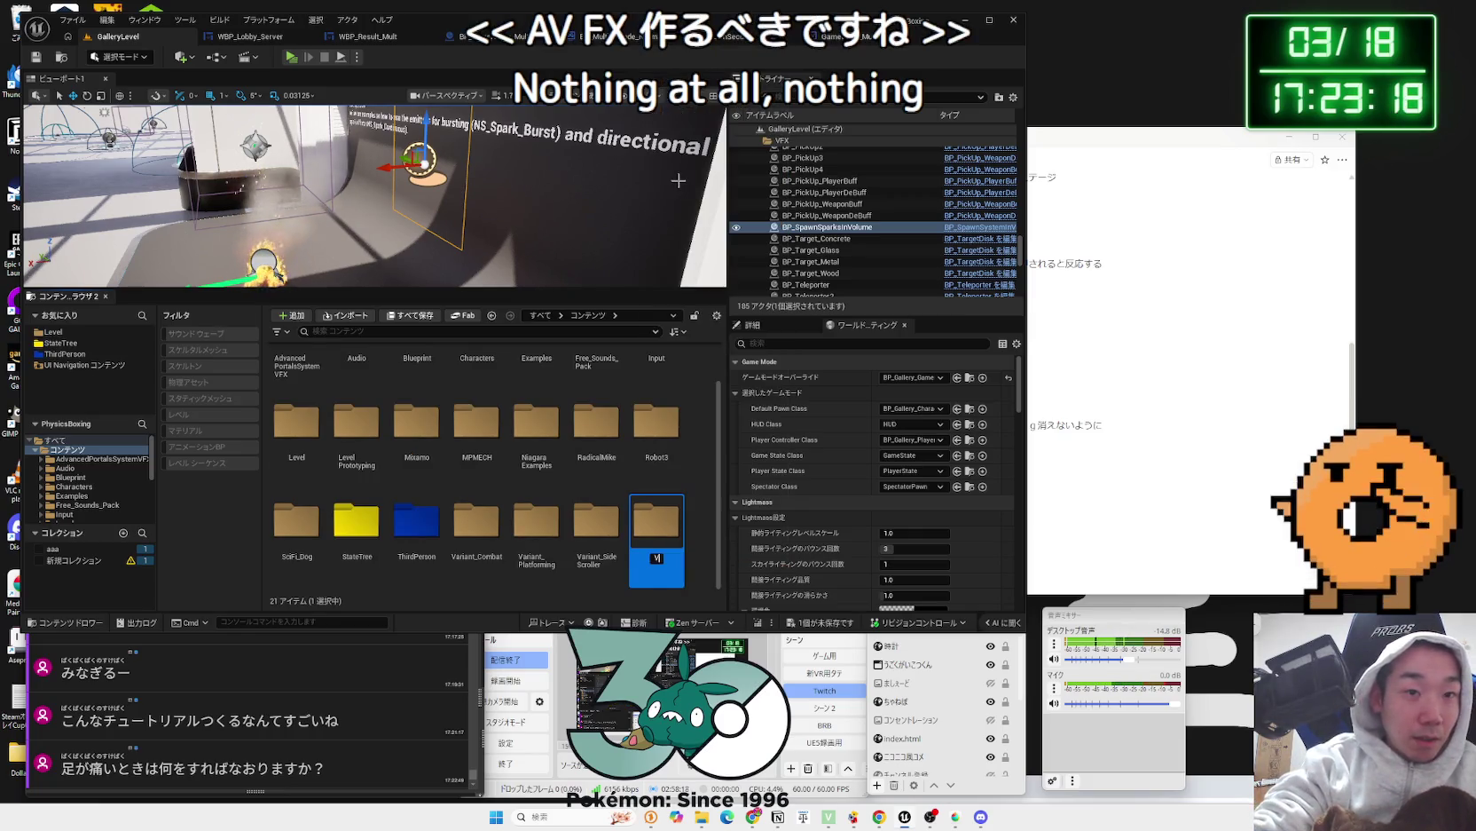
{"action": "type", "text": "FX"}
{"action": "key", "text": "Return"}
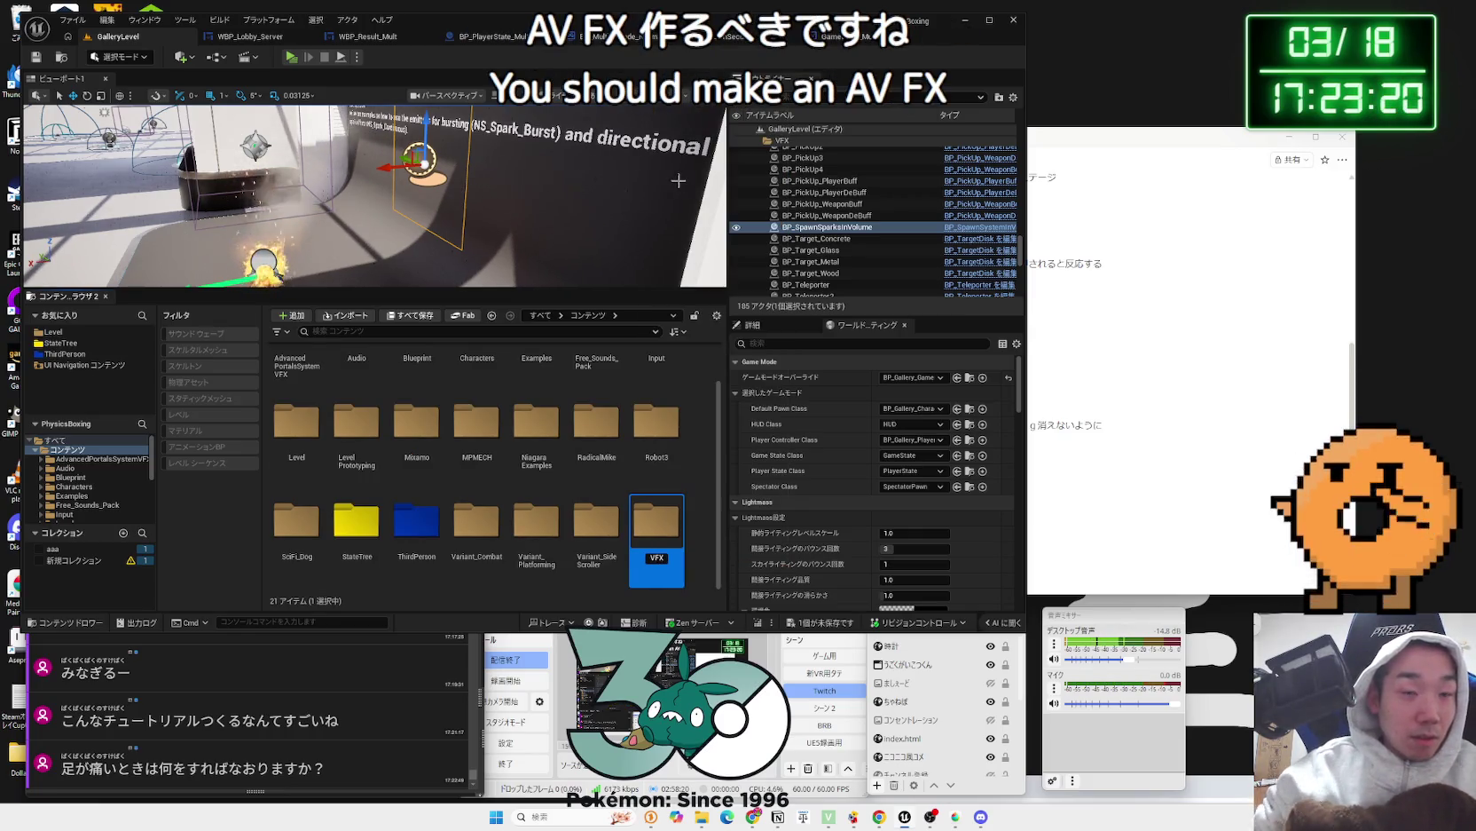
{"action": "key", "text": "Return"}
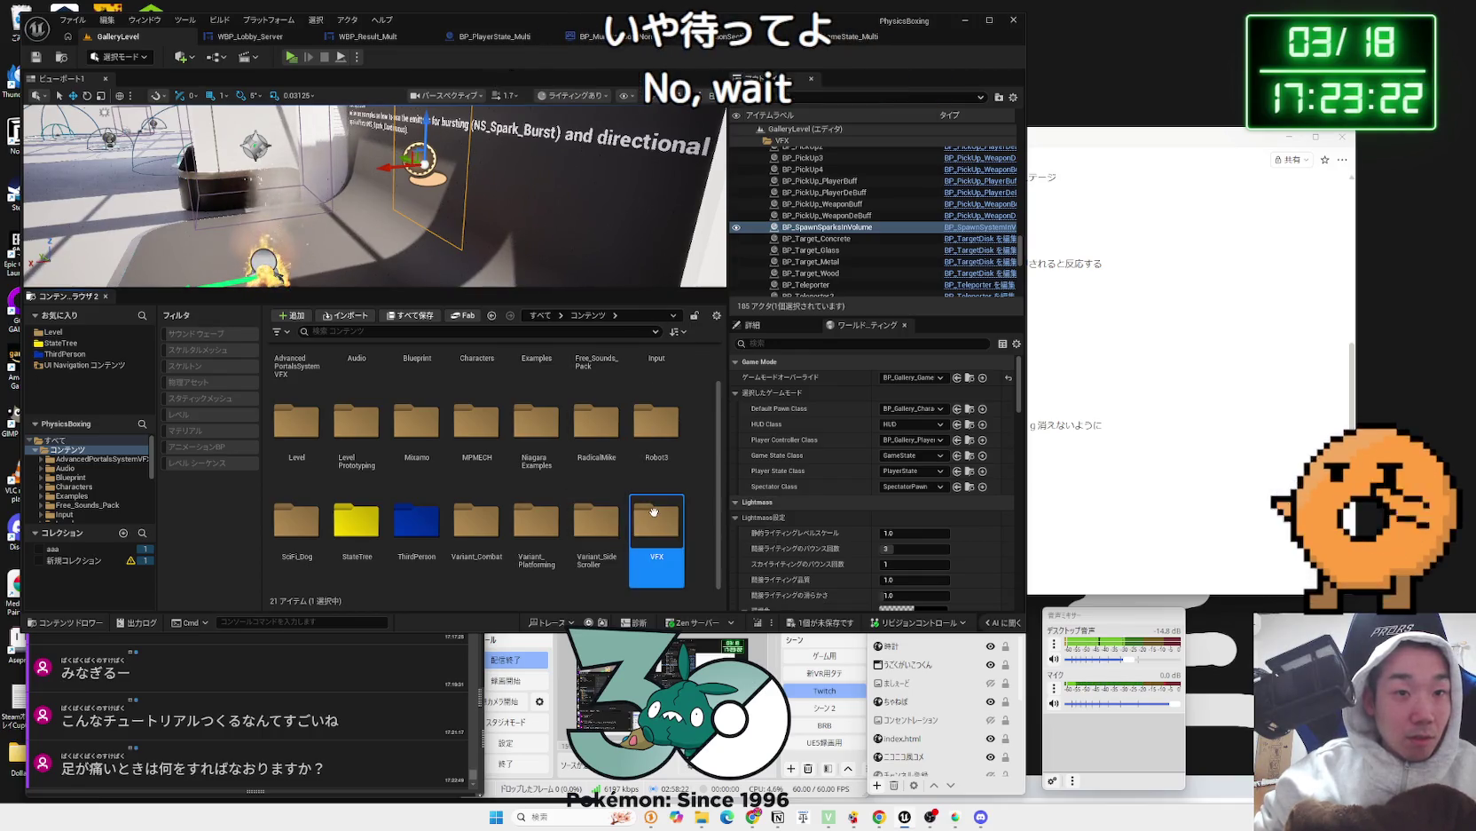
- Look into the Variant_SideScroller folder and its options, then return to Content unchanged
{"action": "left_click", "coordinate": [607, 540]}
{"action": "double_click", "coordinate": [604, 539]}
{"action": "key", "text": "alt+Left"}
{"action": "right_click", "coordinate": [597, 539]}
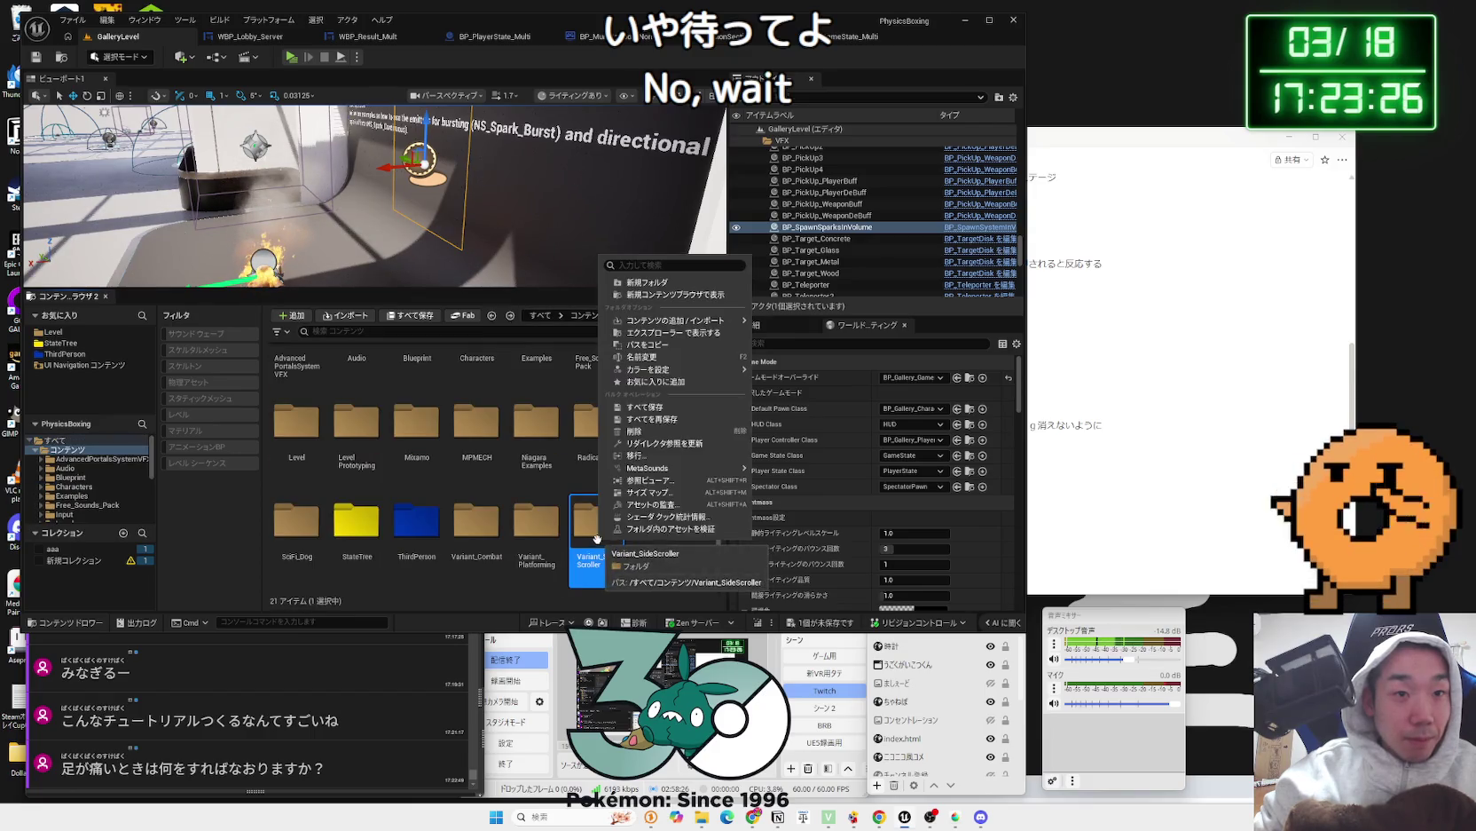
{"action": "key", "text": "Escape"}
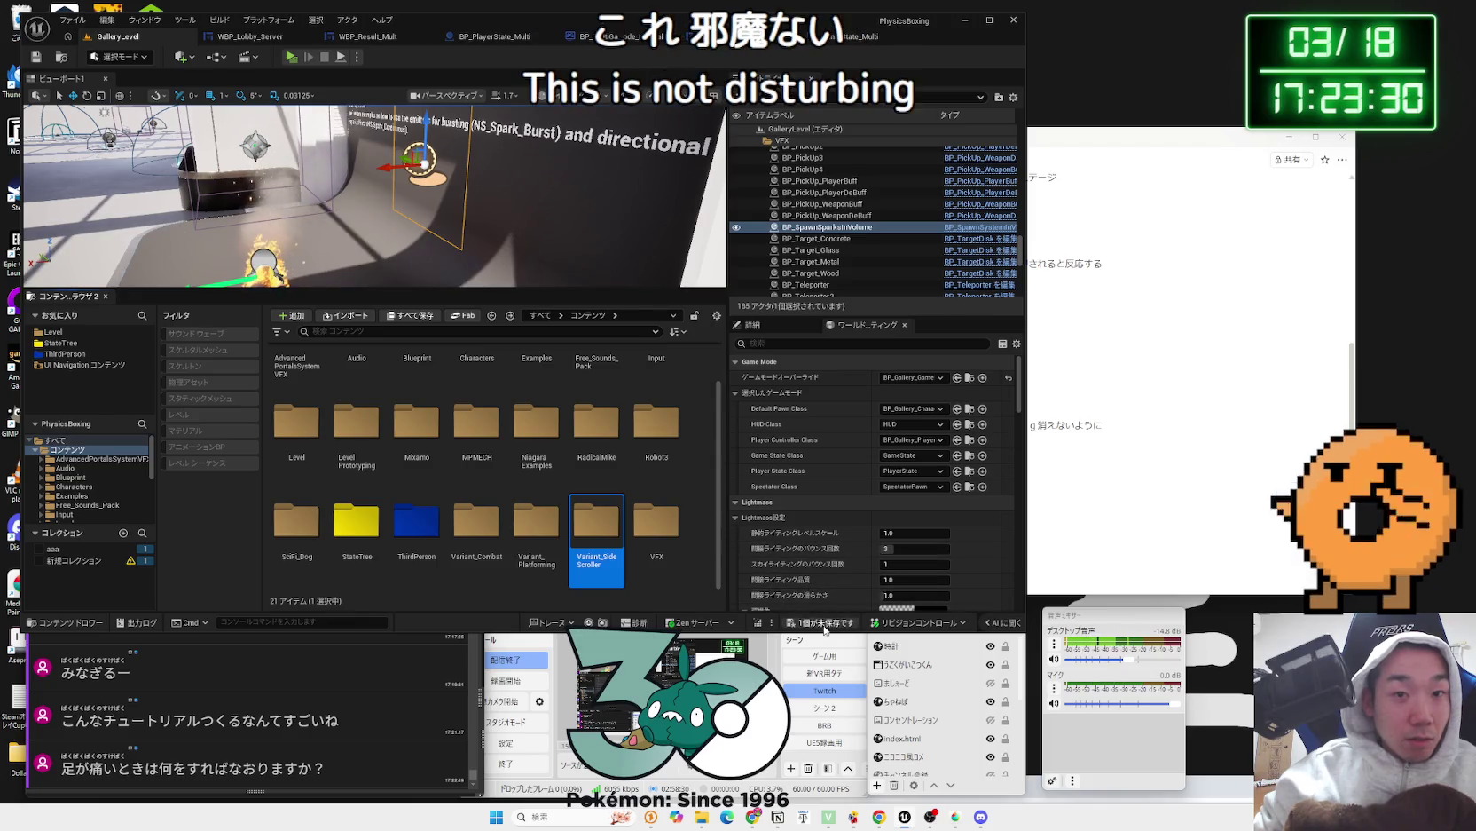
- Save all unsaved assets, then open the new, empty VFX folder
{"action": "left_click", "coordinate": [825, 629]}
{"action": "left_click", "coordinate": [793, 550]}
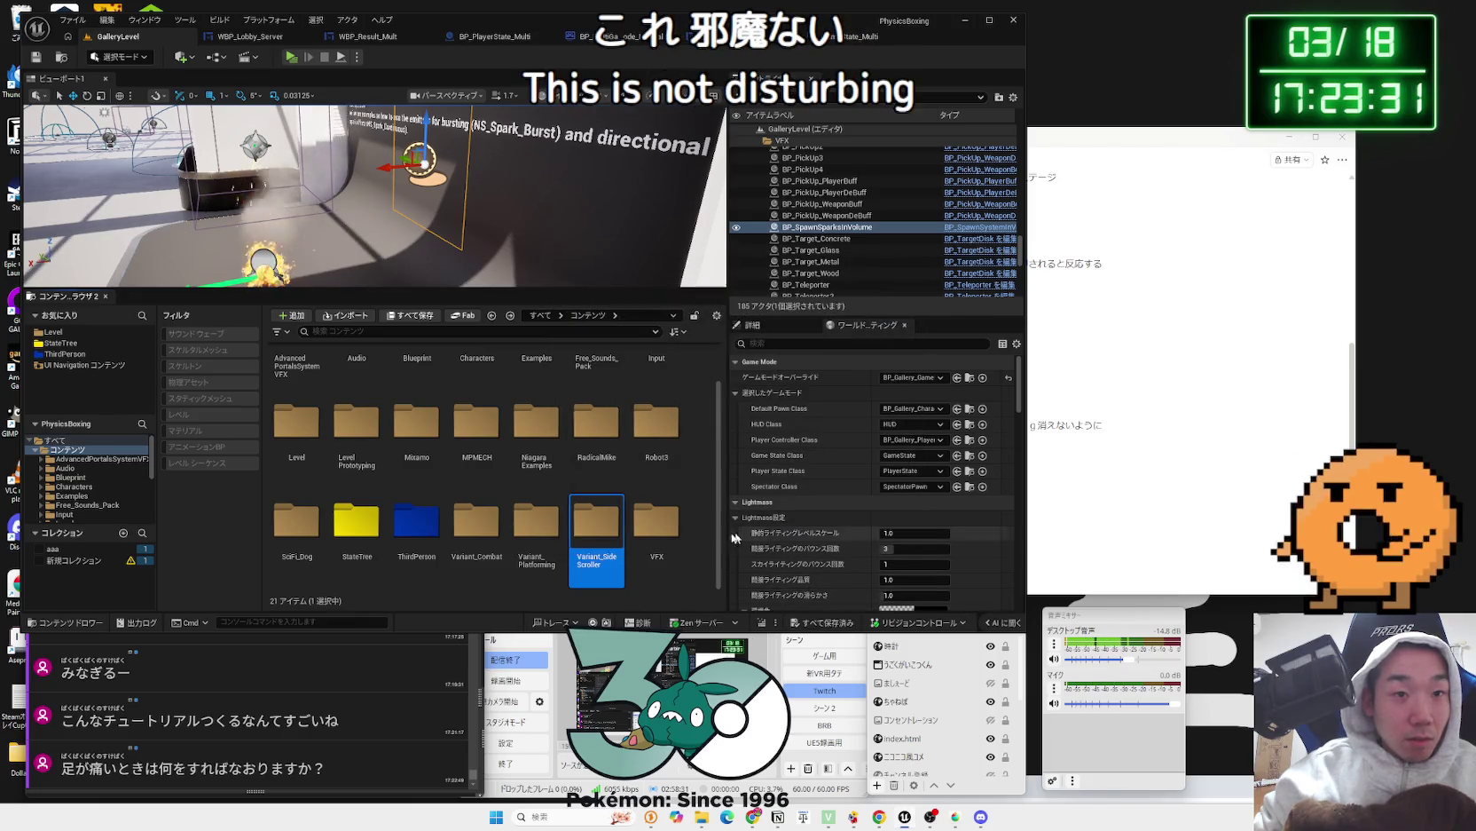
{"action": "double_click", "coordinate": [524, 548]}
{"action": "key", "text": "alt+Left"}
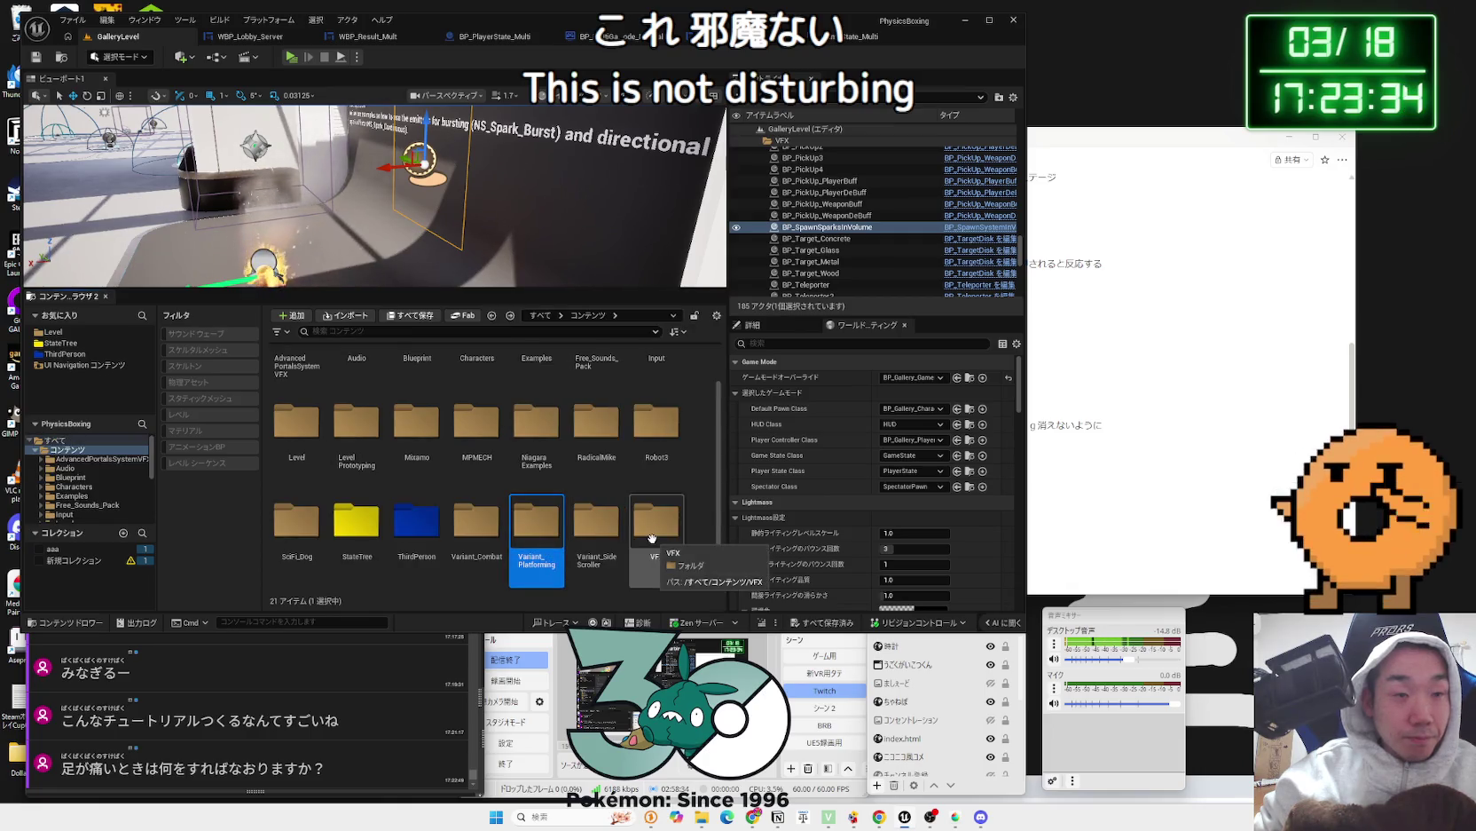
{"action": "double_click", "coordinate": [651, 533]}
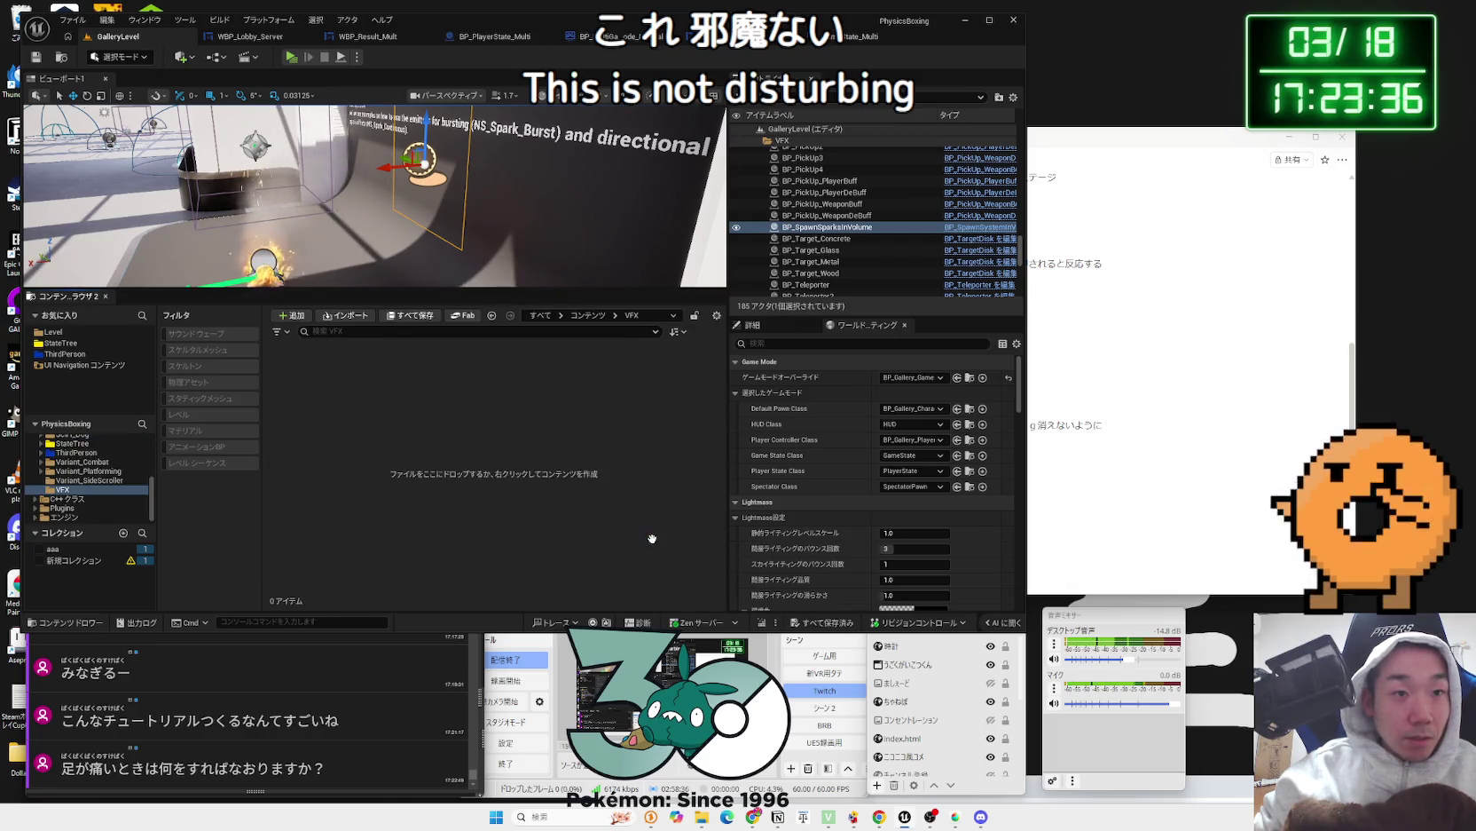
- Browse Variant_Platforming and the Blueprints folder inside ThirdPerson
{"action": "scroll", "coordinate": [80, 492], "scroll_direction": "up", "scroll_amount": 1}
{"action": "left_click", "coordinate": [71, 490]}
{"action": "left_click", "coordinate": [76, 470]}
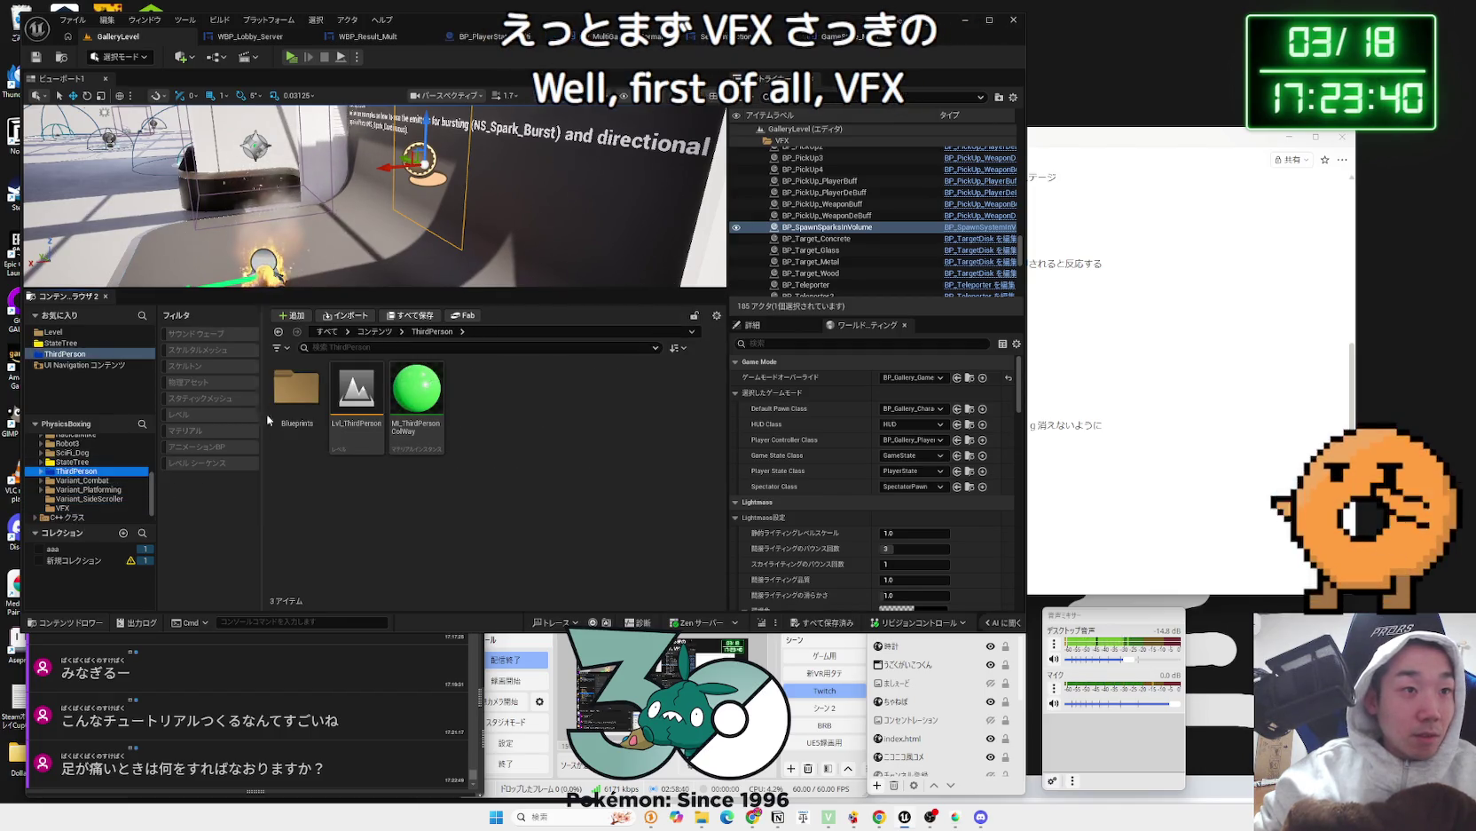
{"action": "double_click", "coordinate": [295, 391]}
{"action": "key", "text": "alt+Left"}
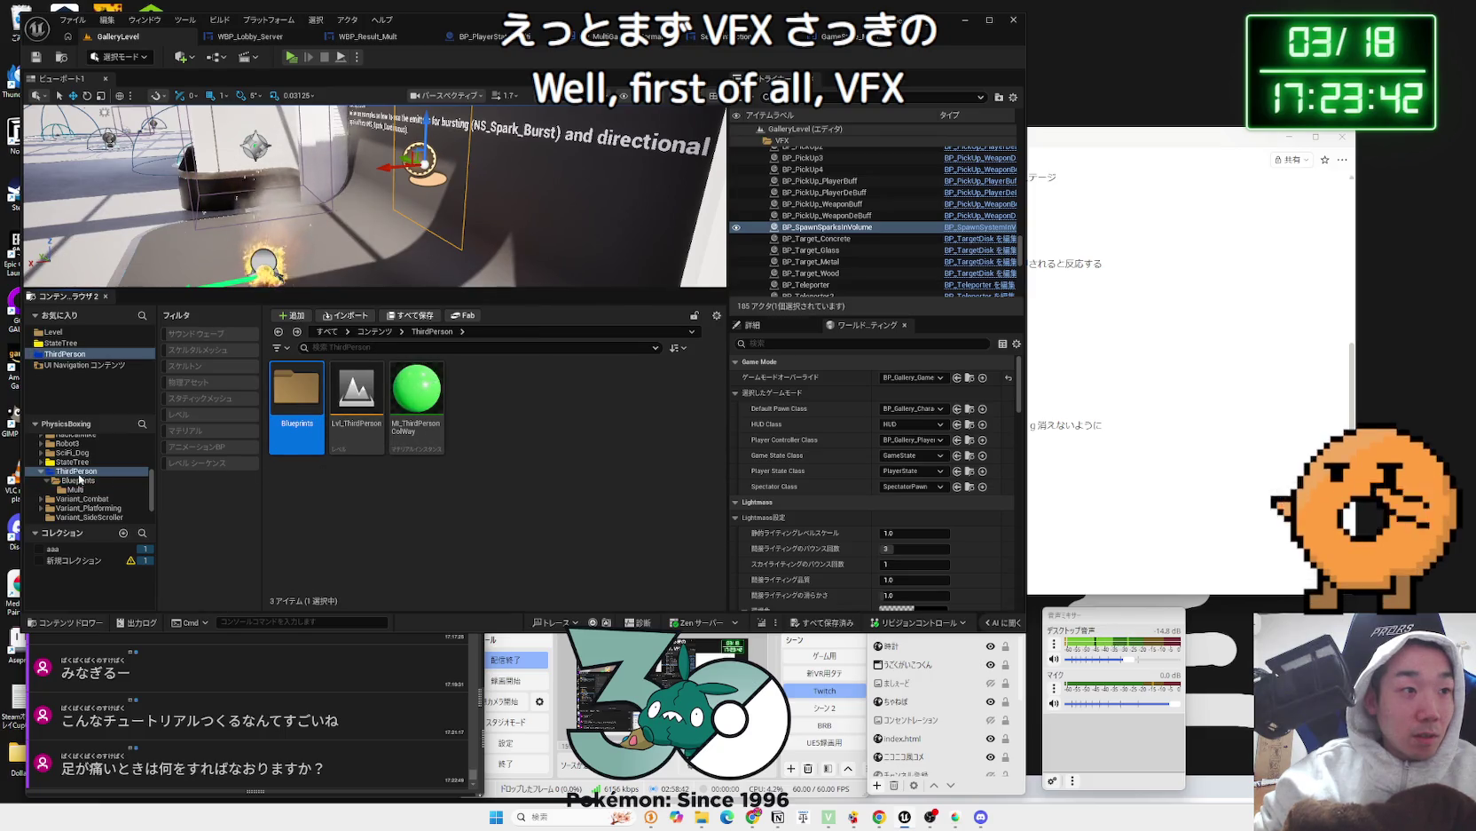
{"action": "scroll", "coordinate": [75, 488], "scroll_direction": "down", "scroll_amount": 2}
- Check the VFX, Variant_Combat and NiagaraExamples folders, then open BP_SpawnSystemInVolume's event graph
{"action": "left_click", "coordinate": [75, 491]}
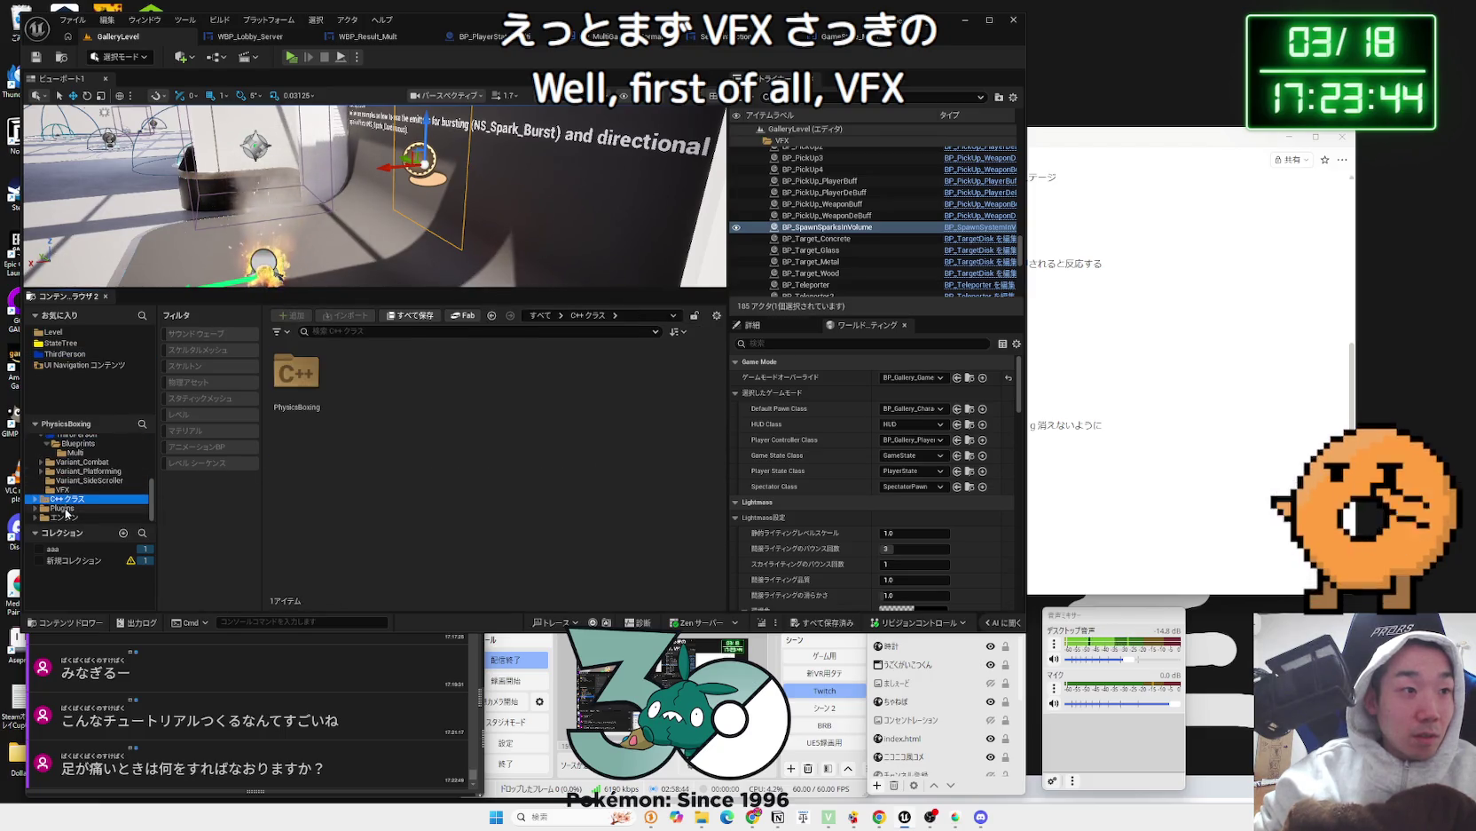
{"action": "left_click", "coordinate": [84, 461]}
{"action": "scroll", "coordinate": [93, 467], "scroll_direction": "up", "scroll_amount": 3}
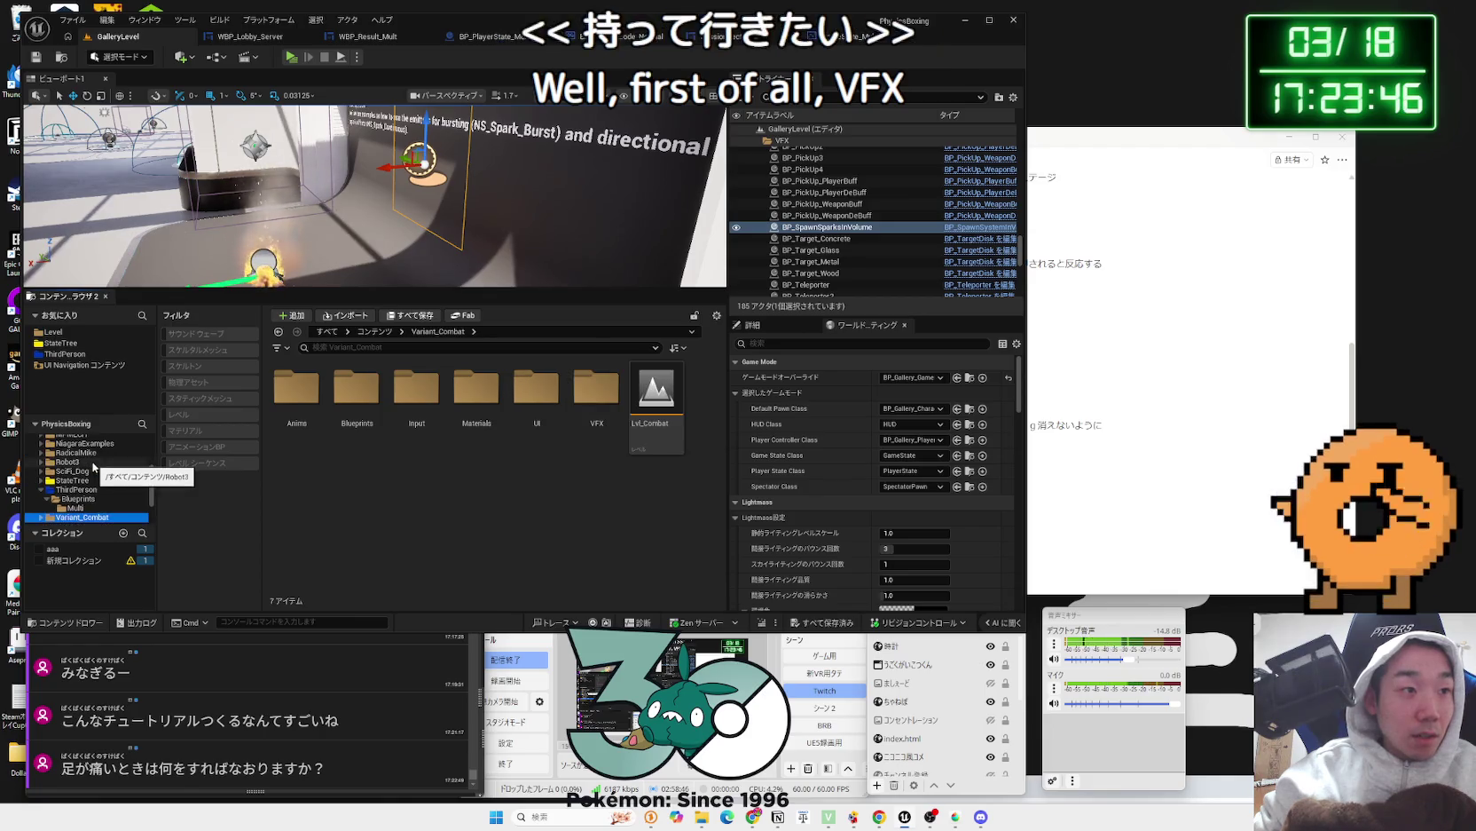
{"action": "left_click", "coordinate": [85, 444]}
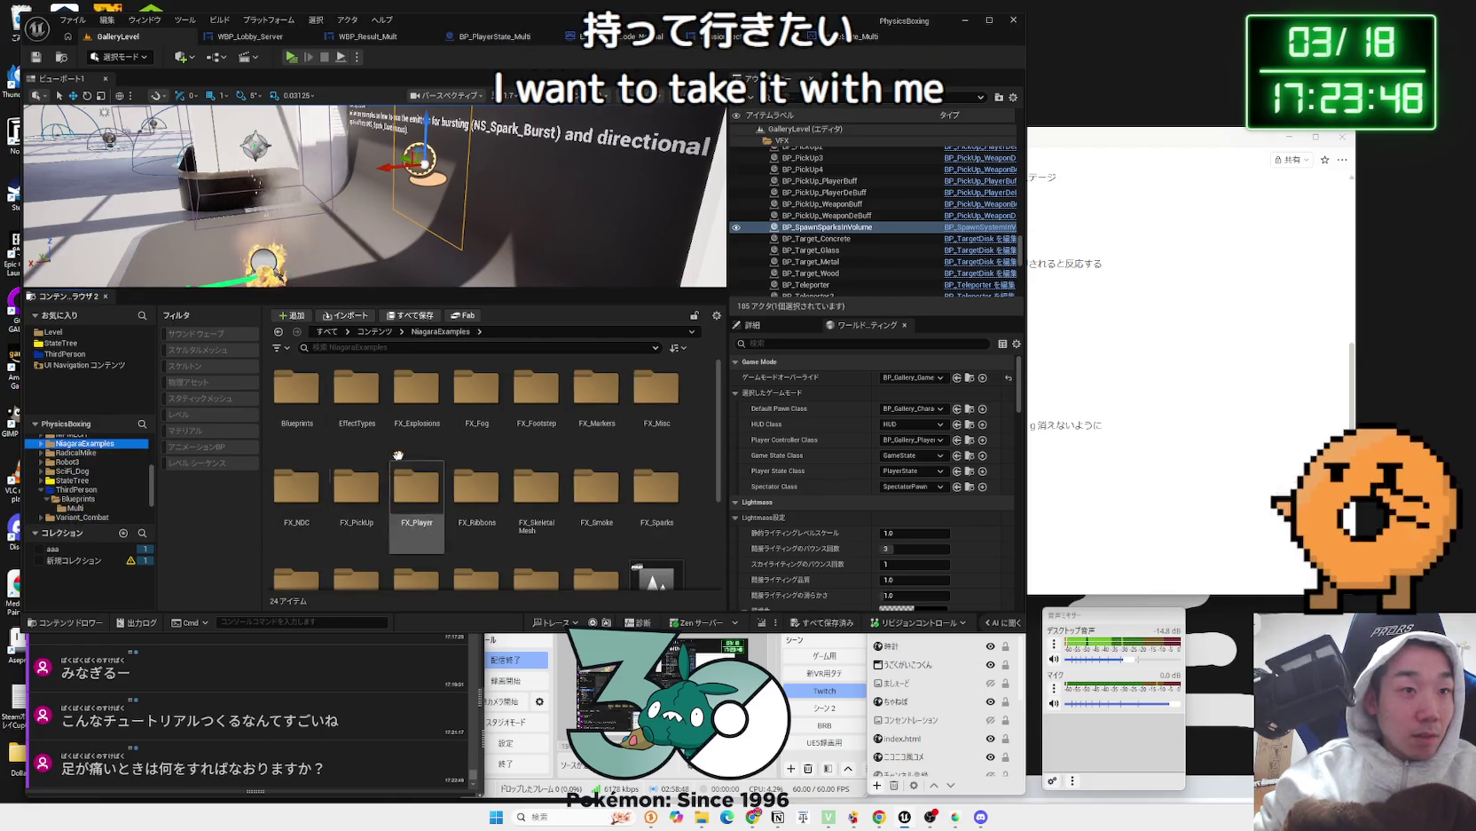
{"action": "scroll", "coordinate": [546, 494], "scroll_direction": "down", "scroll_amount": 1}
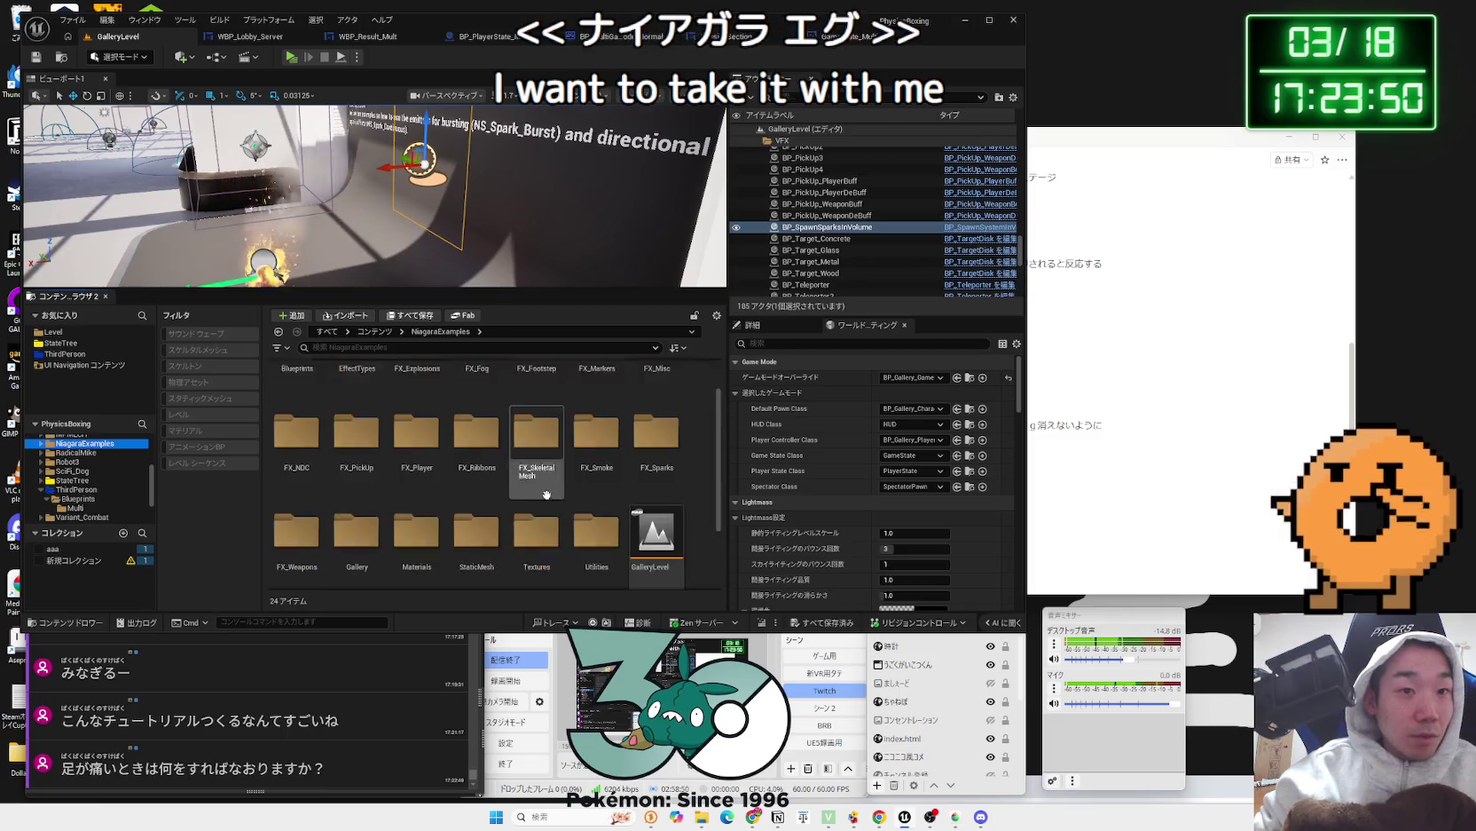
{"action": "scroll", "coordinate": [541, 492], "scroll_direction": "up", "scroll_amount": 1}
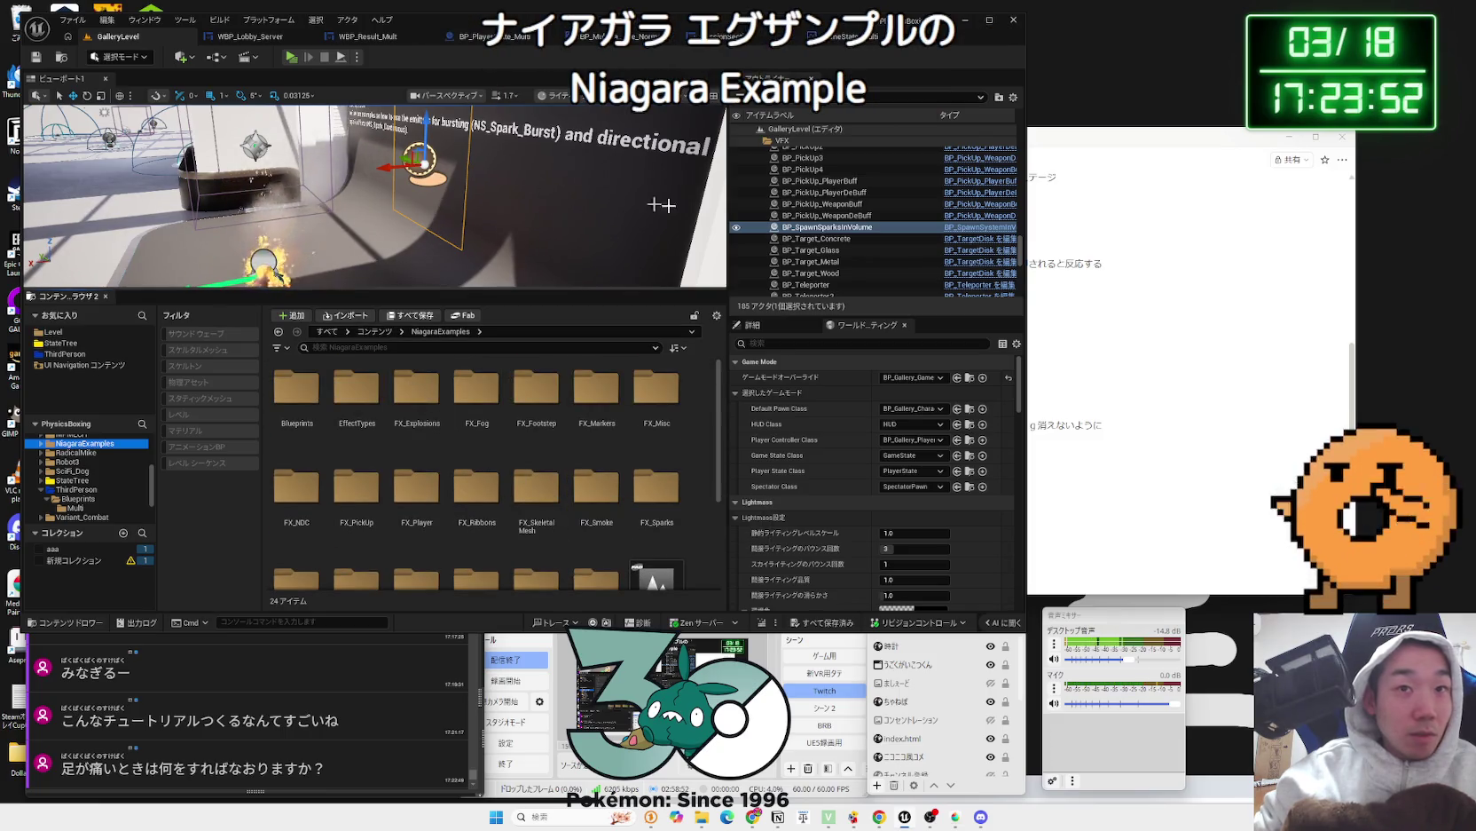
{"action": "left_click", "coordinate": [999, 229]}
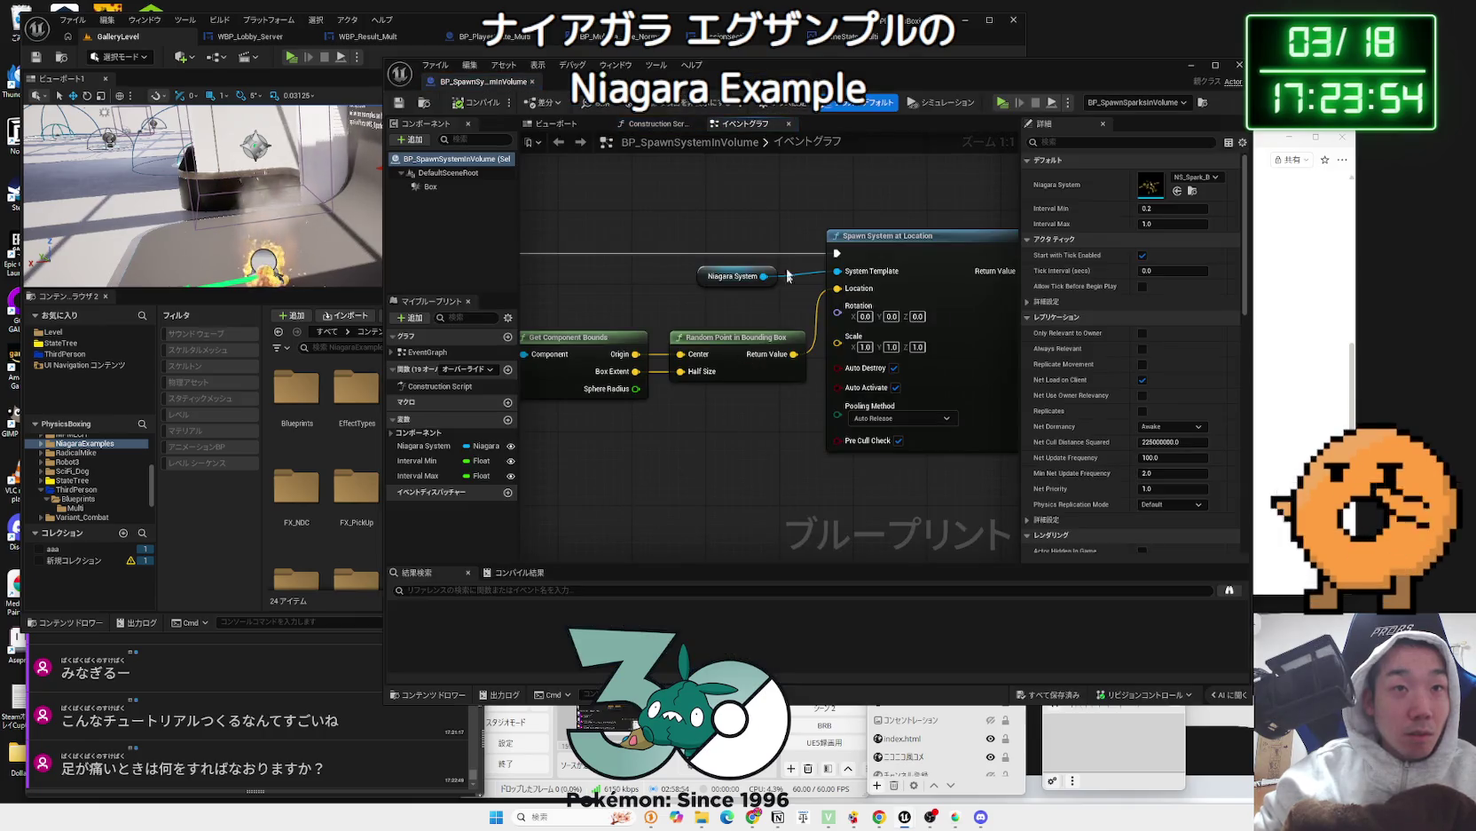
- Locate NS_Spark_Burst in the Content Browser, then reopen BP_SpawnSystemInVolume
{"action": "left_click", "coordinate": [1191, 191]}
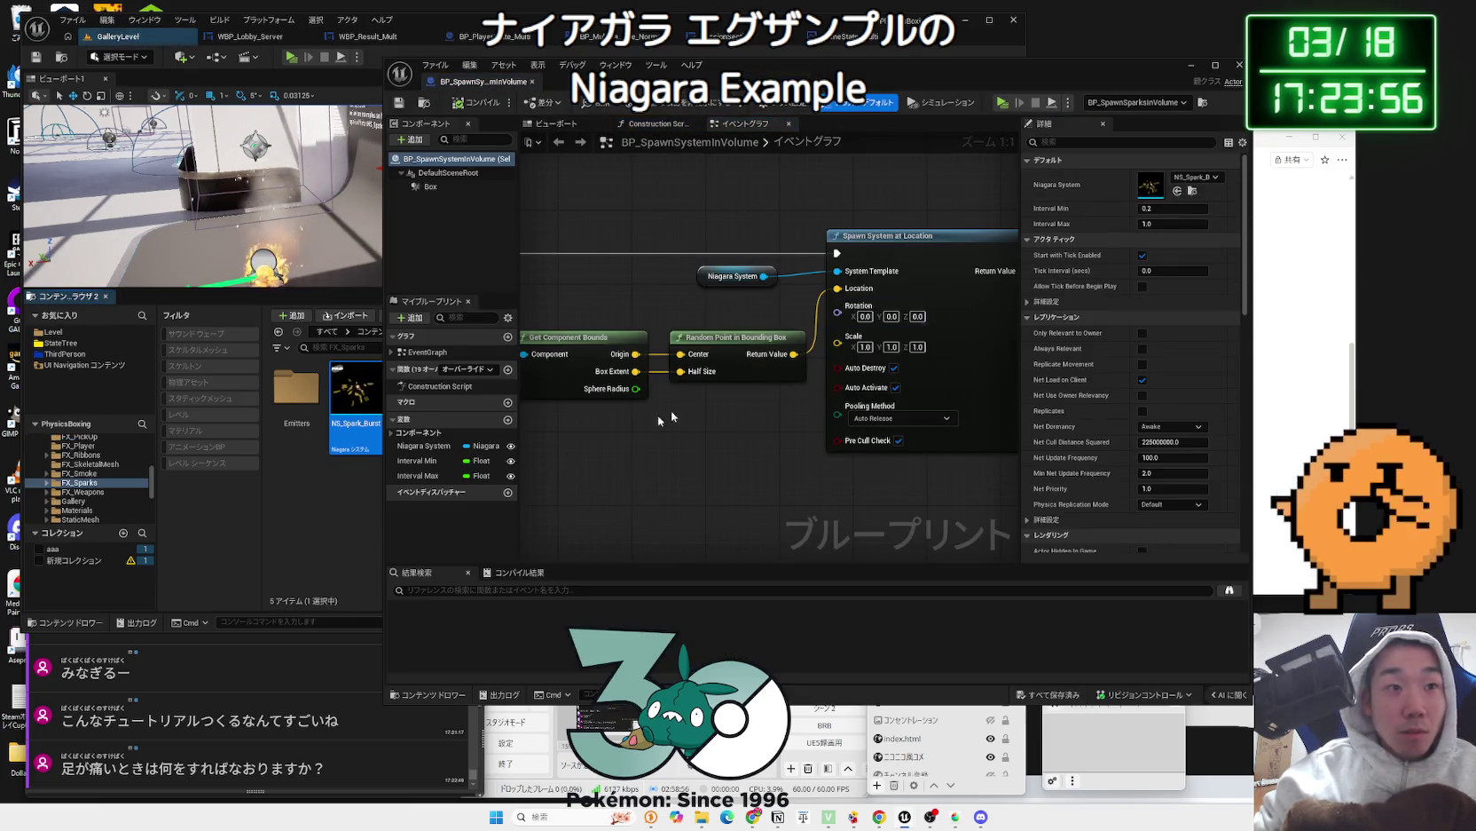
{"action": "left_click", "coordinate": [535, 83]}
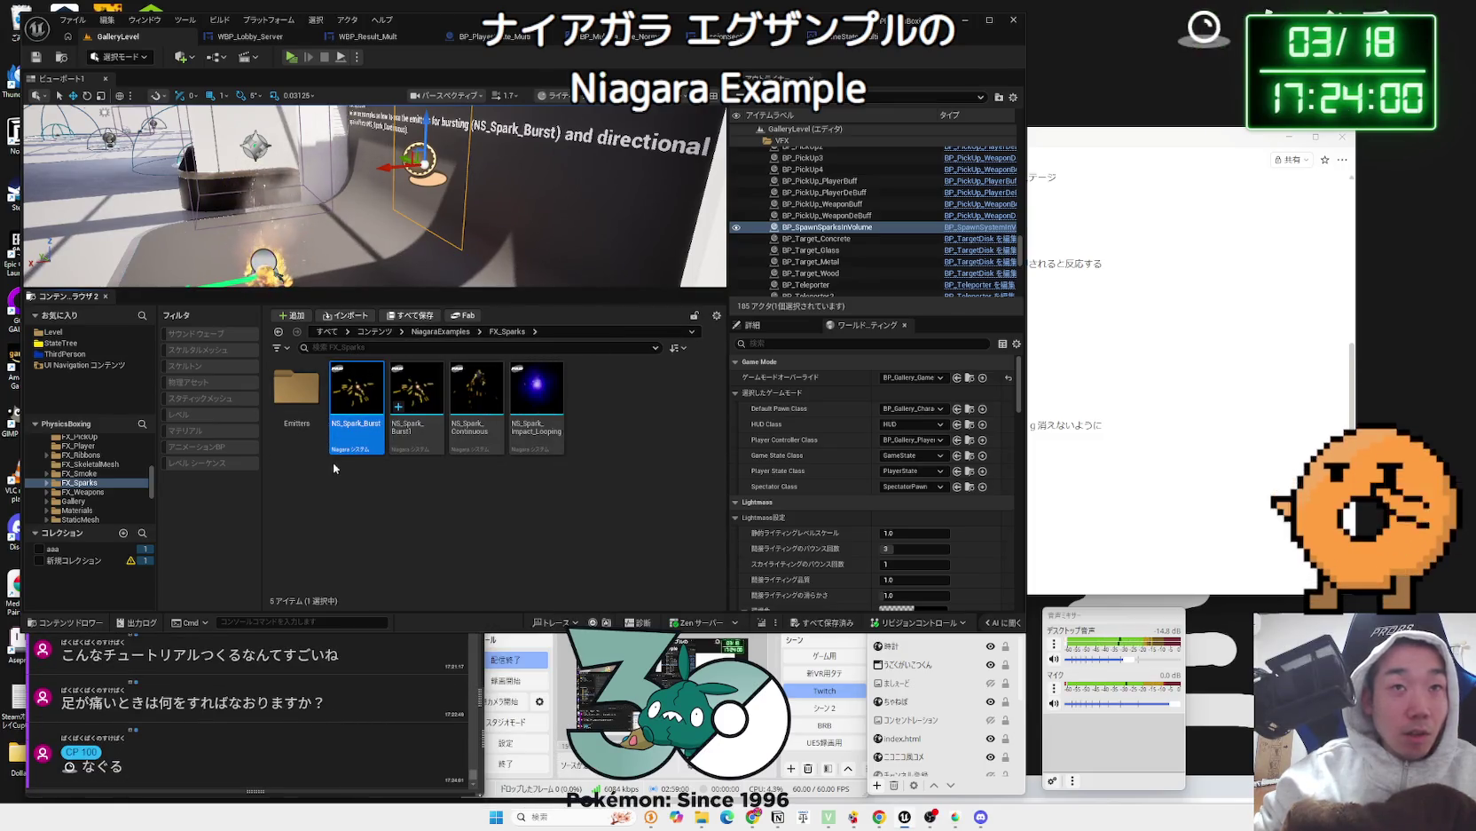
{"action": "left_click", "coordinate": [986, 229]}
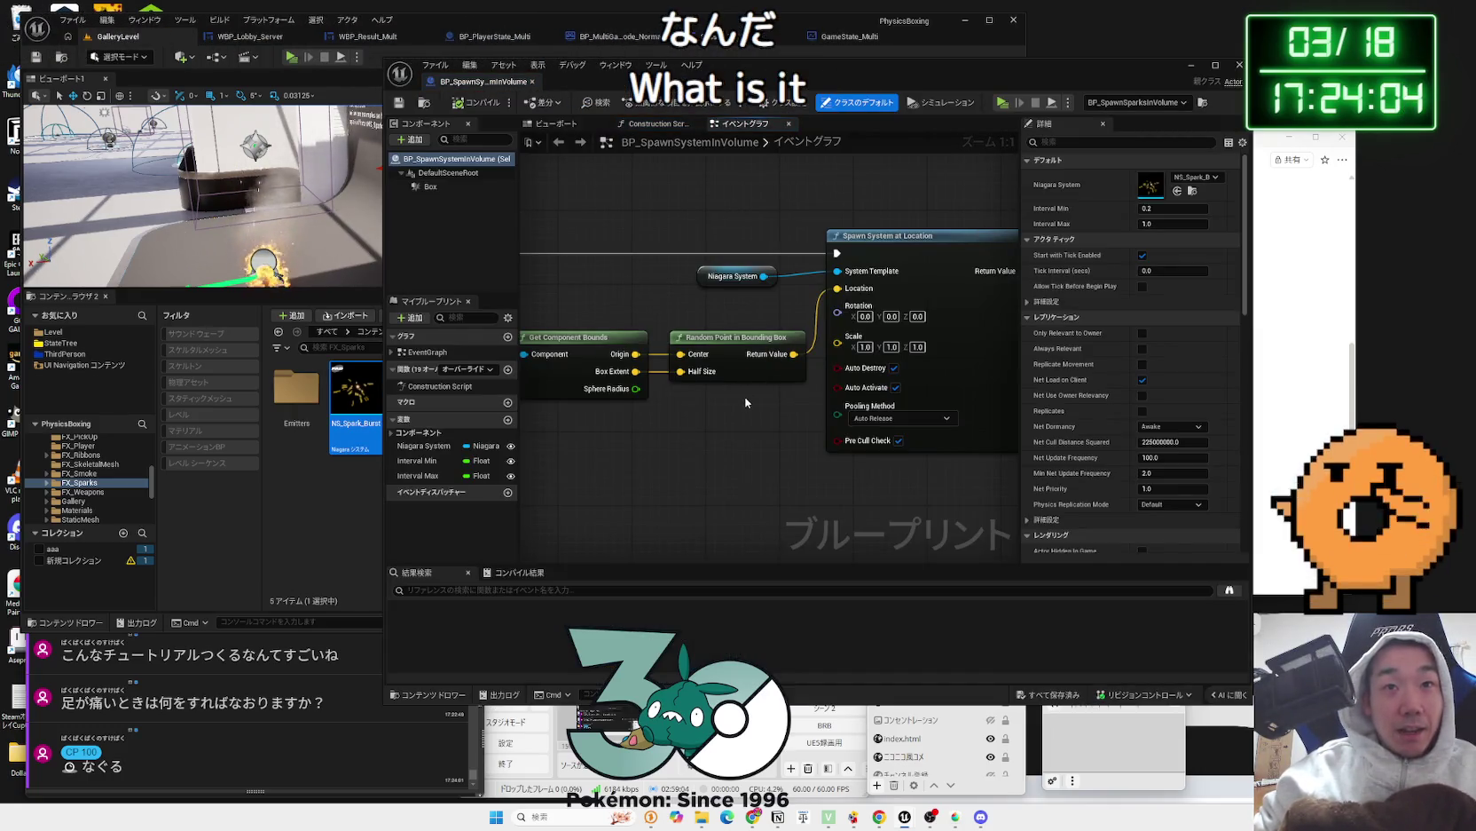
- Inspect the Box, Get Component Bounds, random point and Spawn System at Location nodes
{"action": "left_click", "coordinate": [799, 241]}
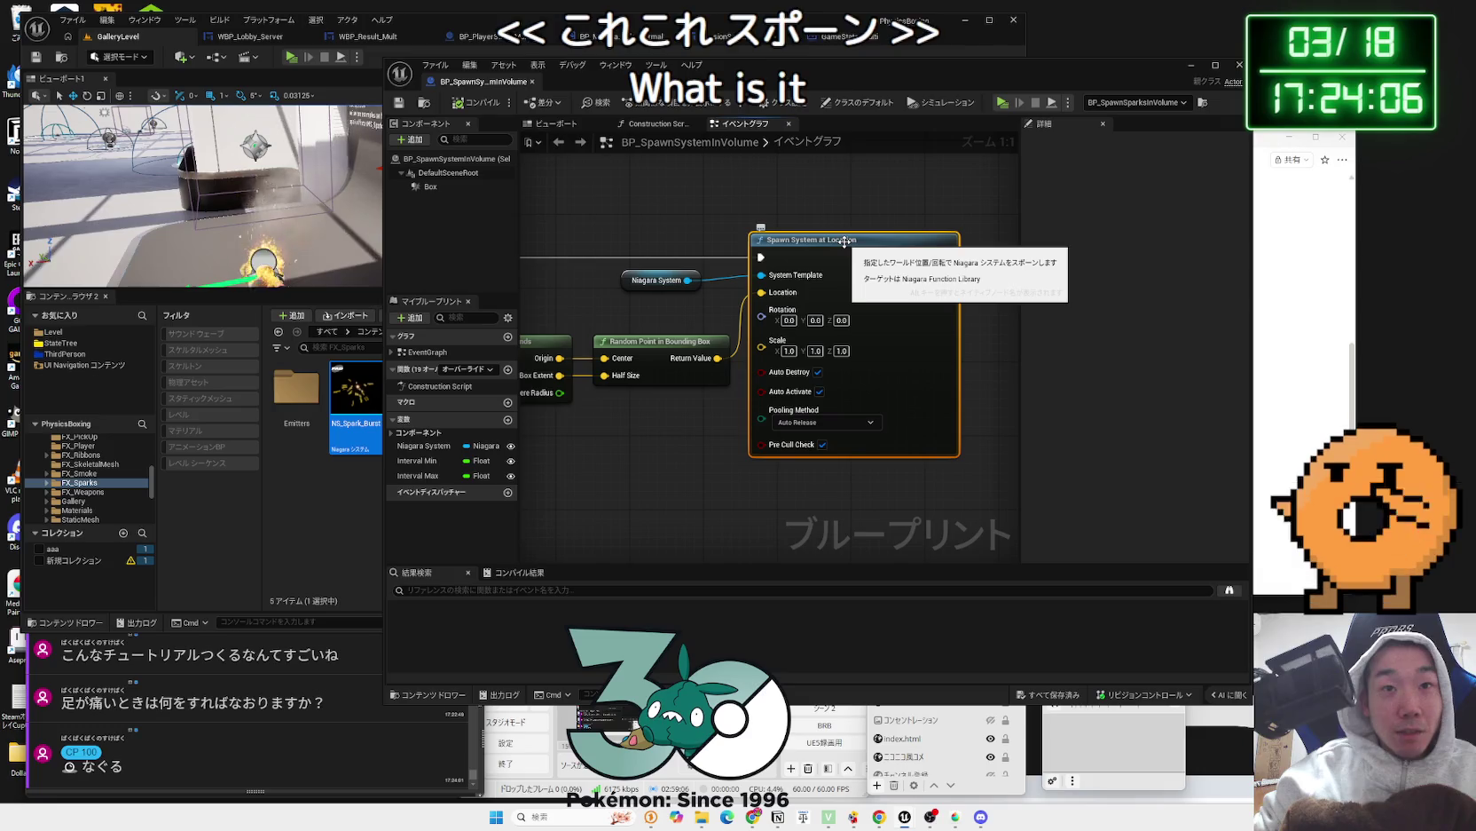
{"action": "left_click_drag", "start_coordinate": [646, 282], "coordinate": [912, 271]}
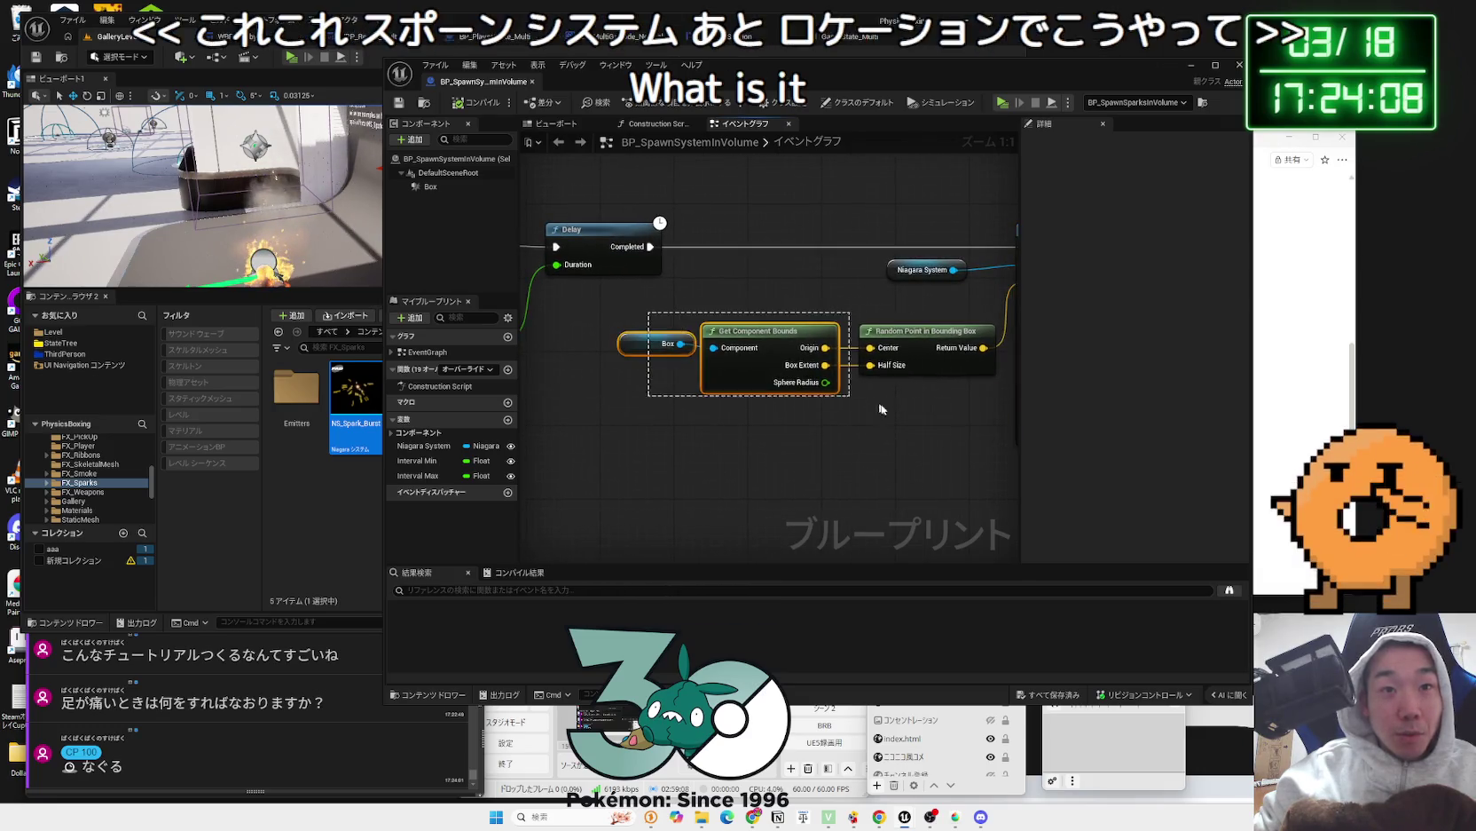
{"action": "left_click", "coordinate": [652, 343]}
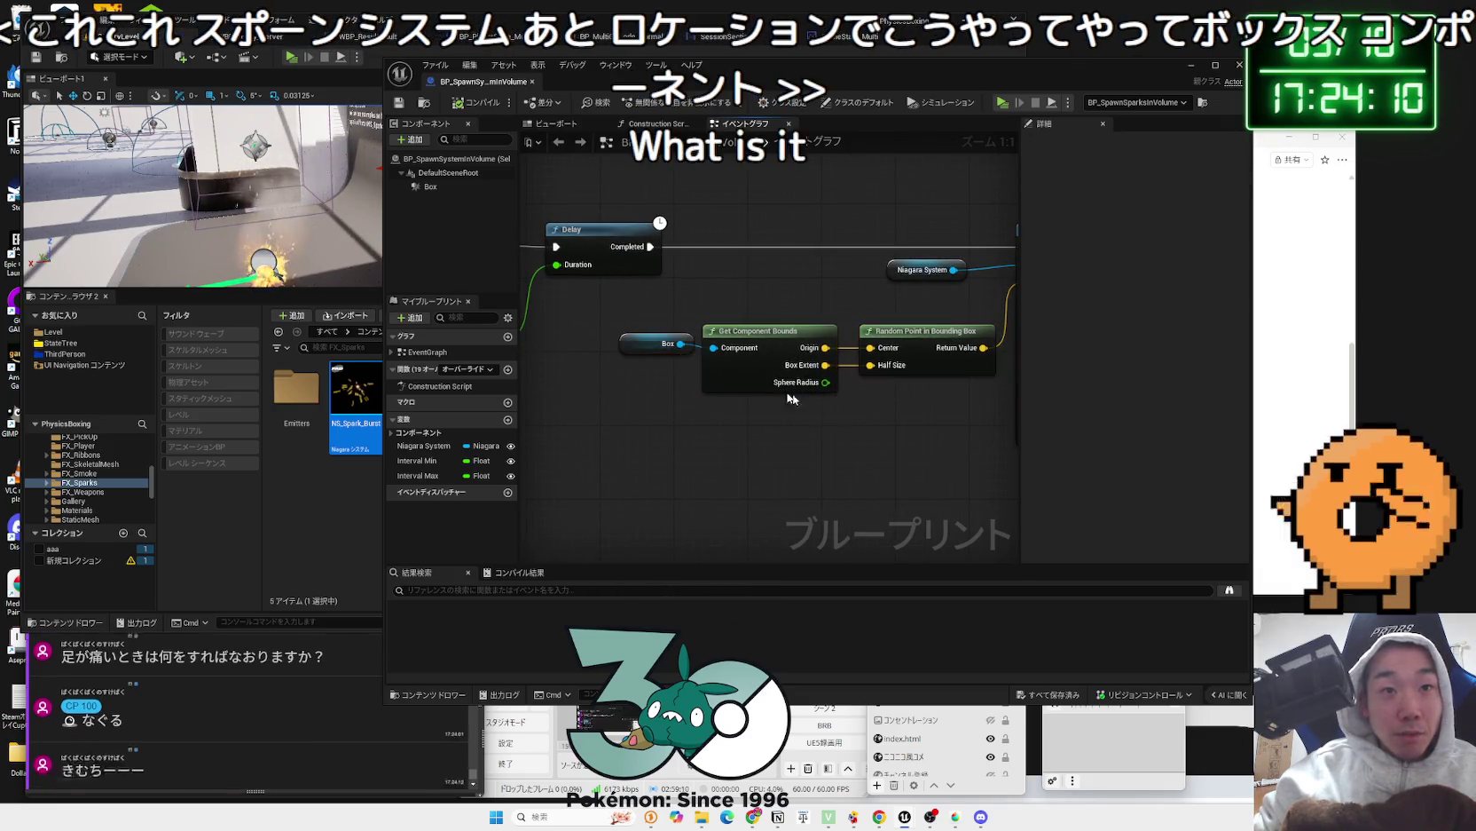
{"action": "mouse_move", "coordinate": [652, 372]}
{"action": "left_mouse_down"}
{"action": "mouse_move", "coordinate": [914, 411]}
{"action": "mouse_move", "coordinate": [752, 411]}
{"action": "left_mouse_up"}
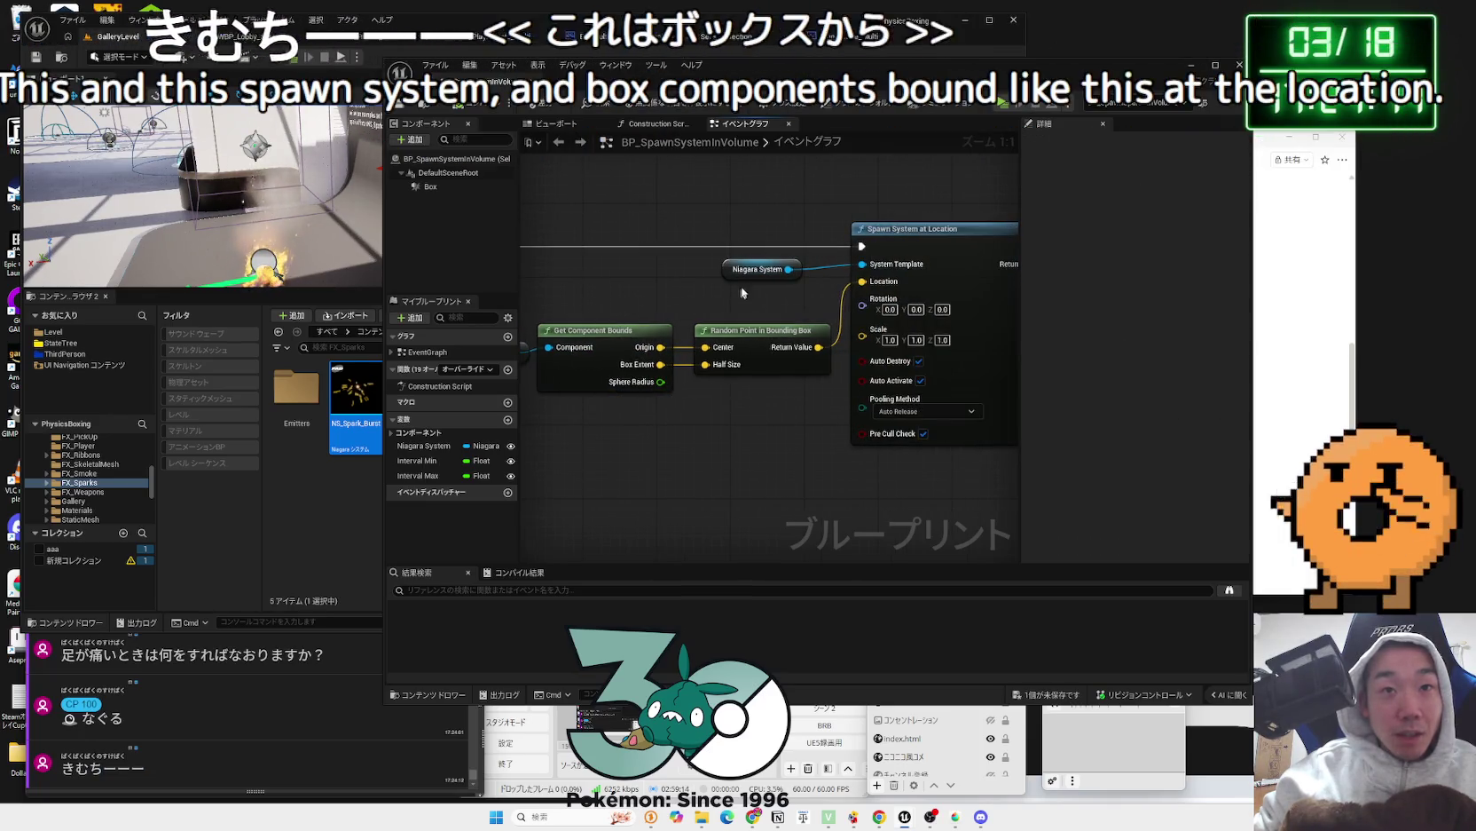
{"action": "left_click", "coordinate": [749, 271]}
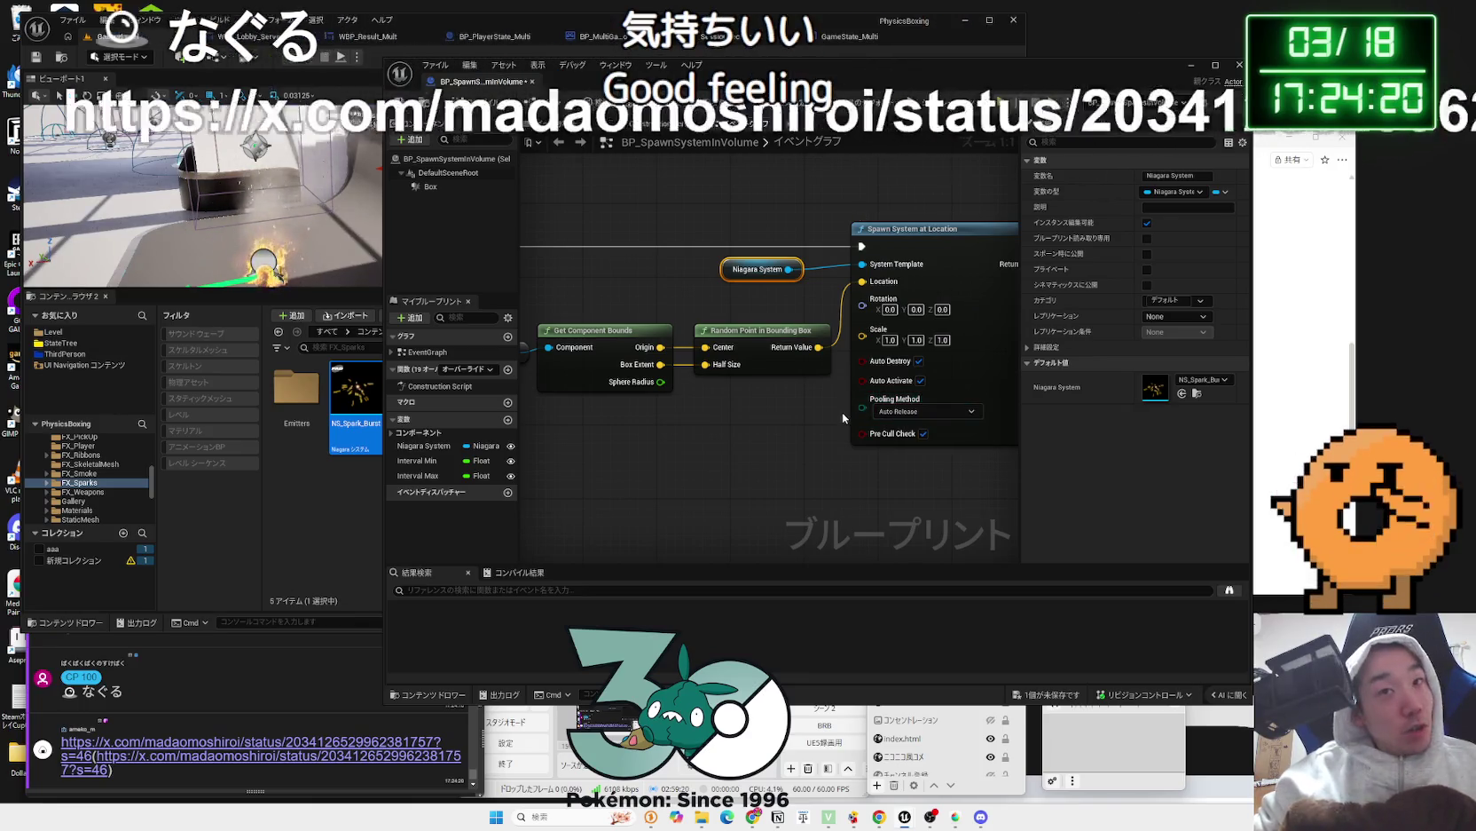
{"action": "scroll", "coordinate": [801, 415], "scroll_direction": "down", "scroll_amount": 2}
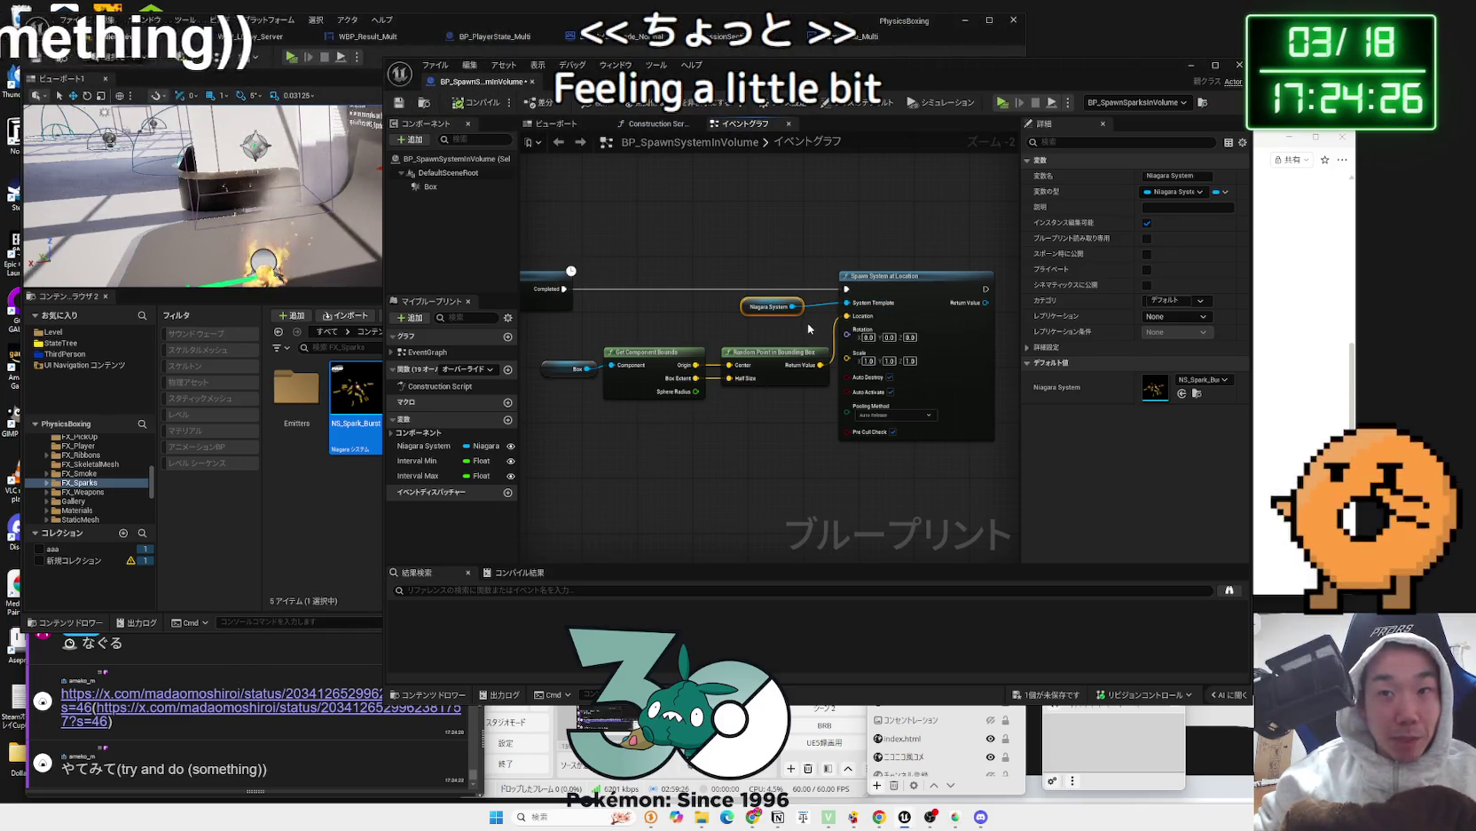
- Move NS_Spark_Burst1 into the VFX folder and open VFX to confirm it arrived
{"action": "left_click_drag", "start_coordinate": [765, 84], "coordinate": [1069, 97]}
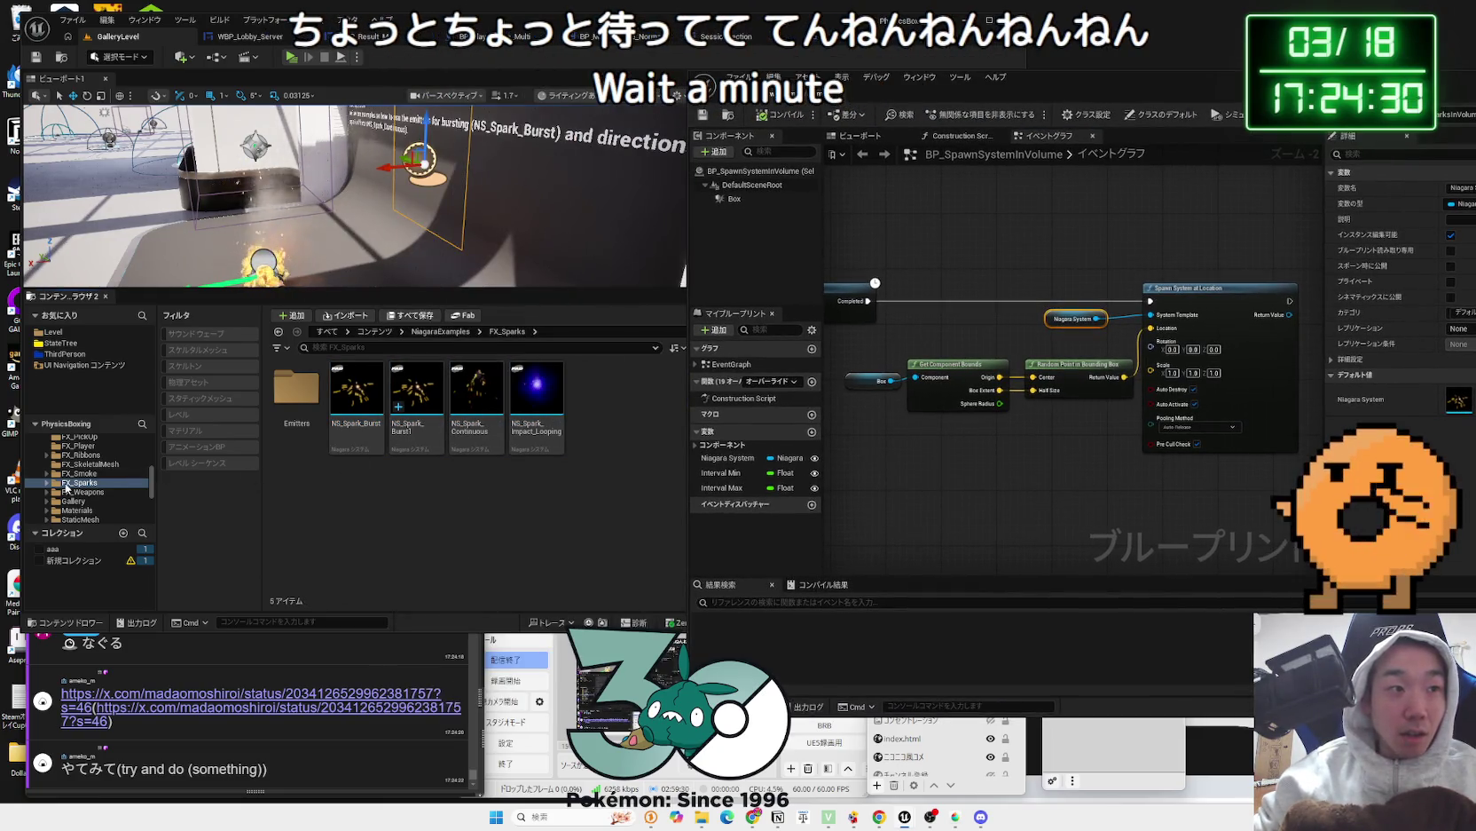
{"action": "scroll", "coordinate": [65, 487], "scroll_direction": "down", "scroll_amount": 5}
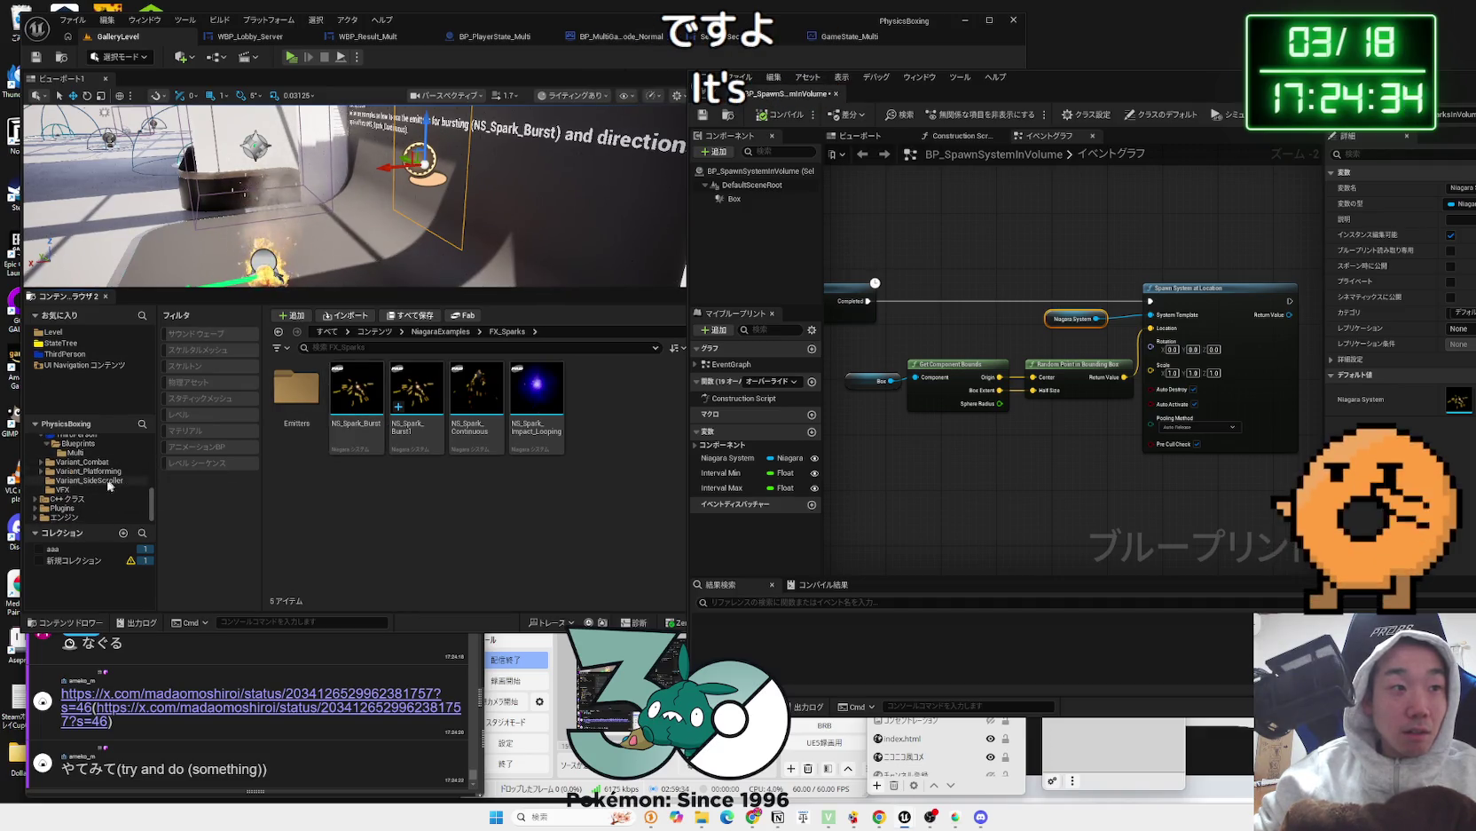
{"action": "left_click_drag", "start_coordinate": [416, 398], "coordinate": [64, 489]}
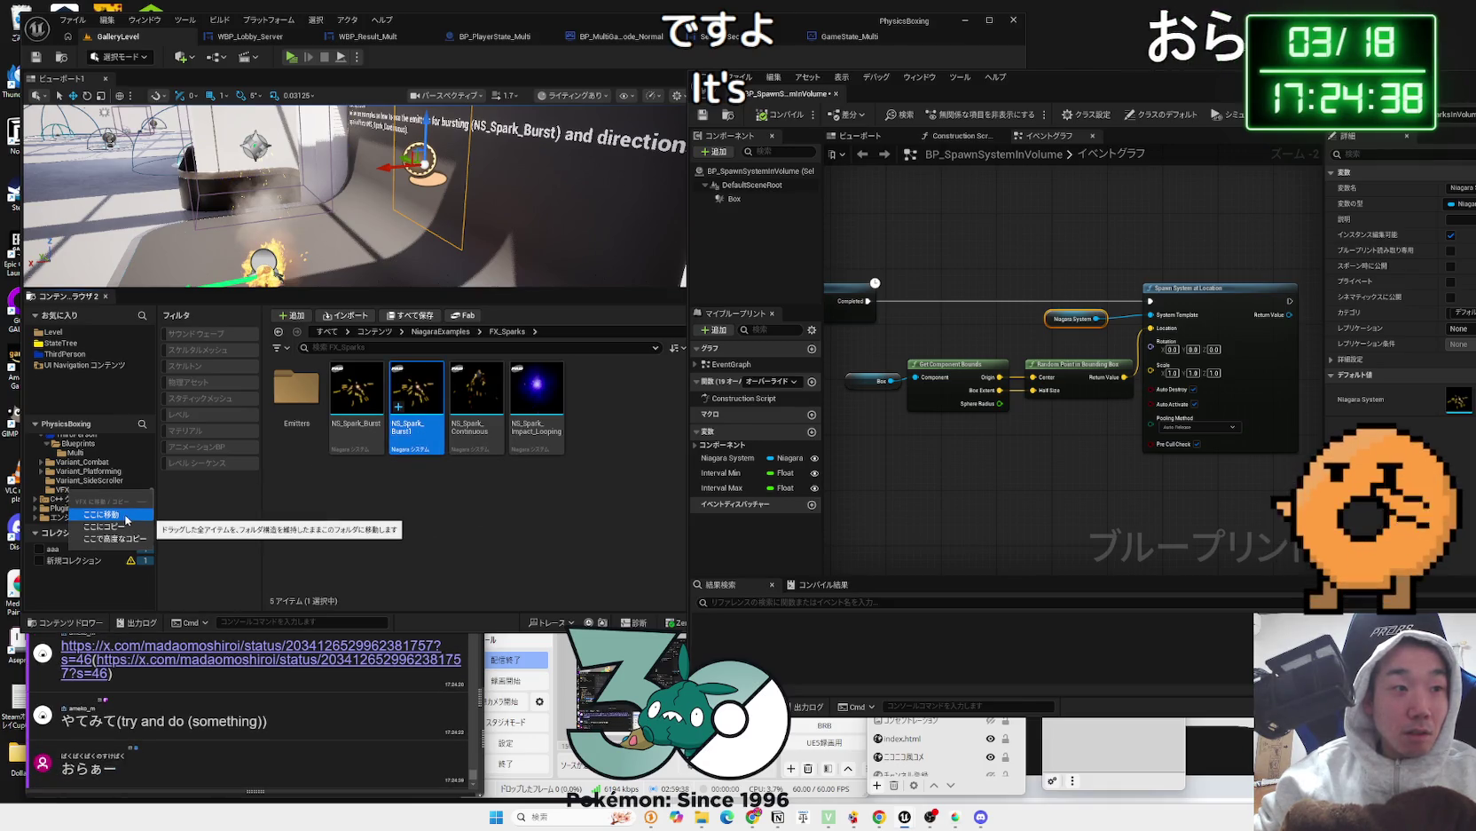
{"action": "left_click", "coordinate": [127, 515]}
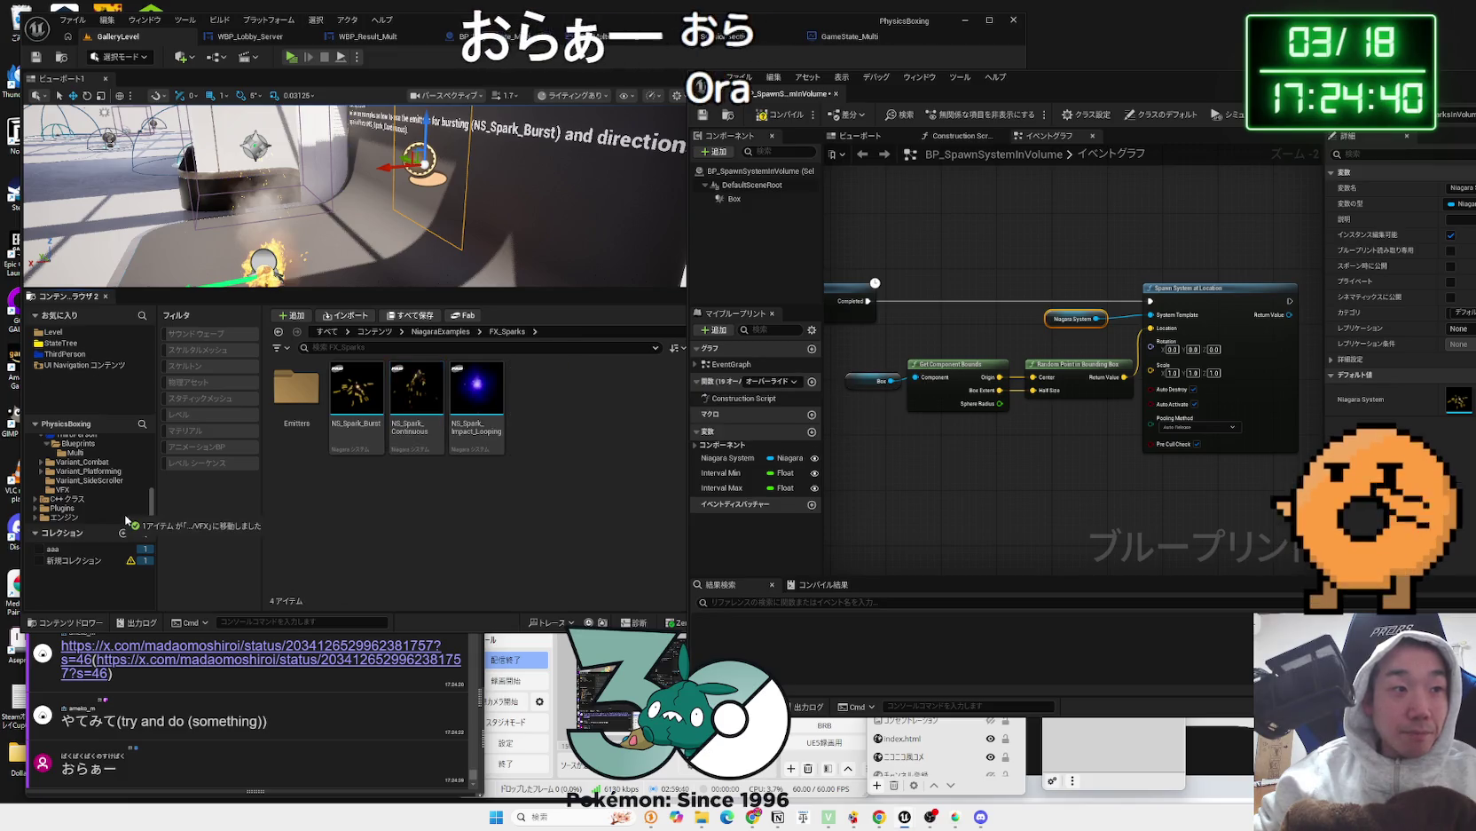
{"action": "left_click", "coordinate": [75, 490]}
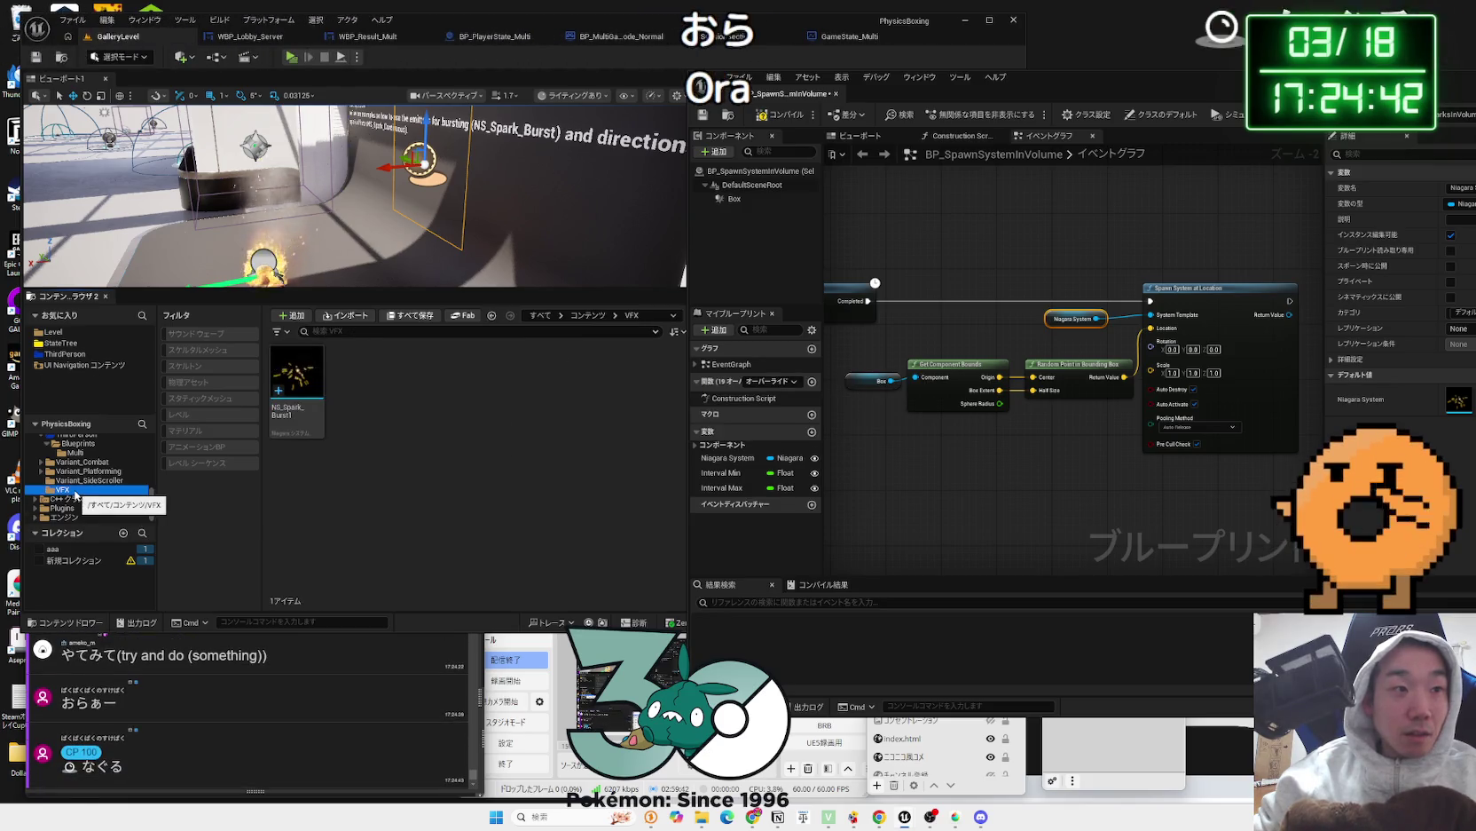
- Select and then clear a group of graph nodes, and return to the level editor
{"action": "left_click_drag", "start_coordinate": [1046, 268], "coordinate": [1194, 334]}
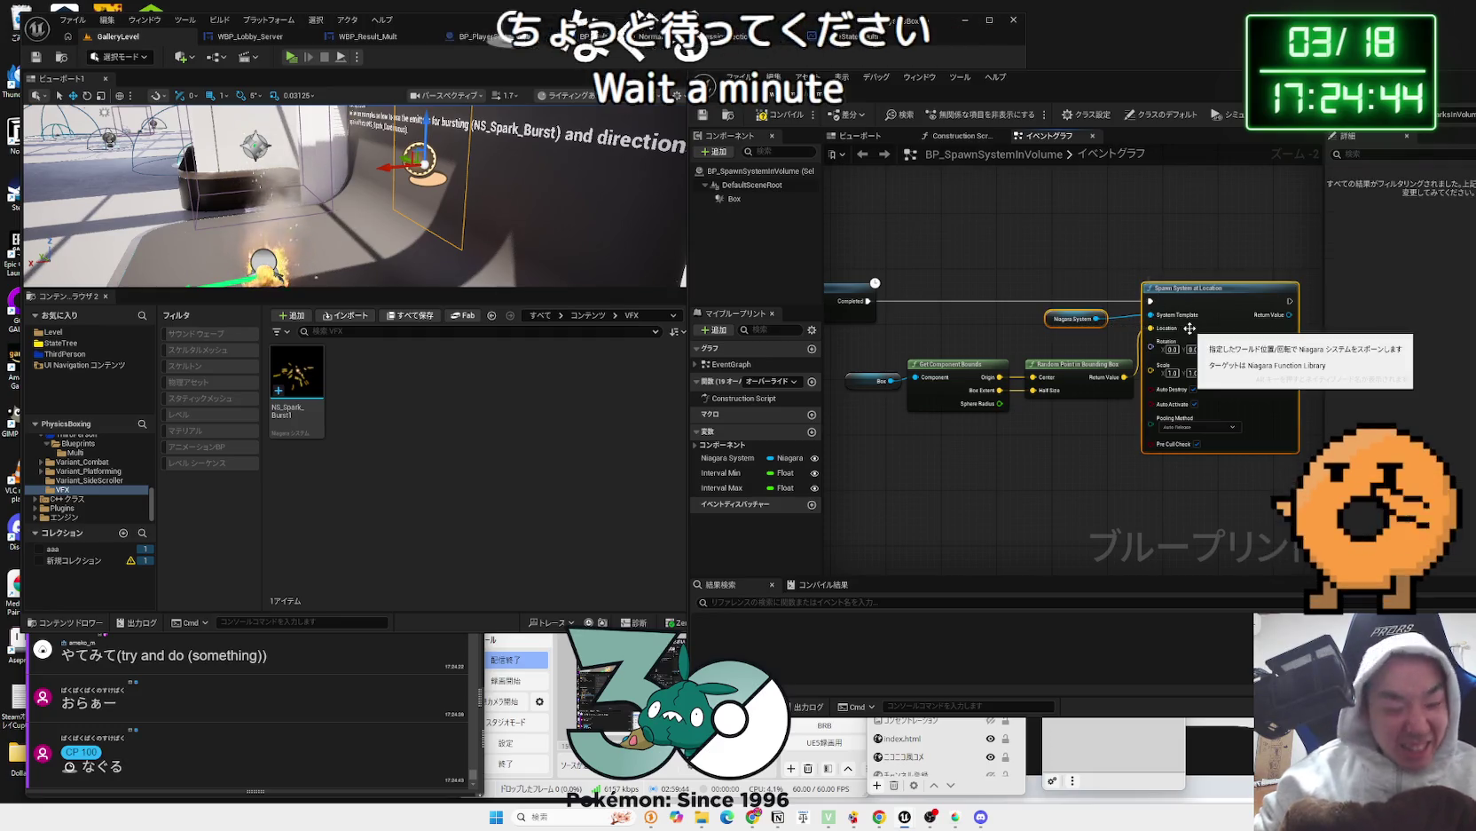
{"action": "left_click", "coordinate": [1048, 248]}
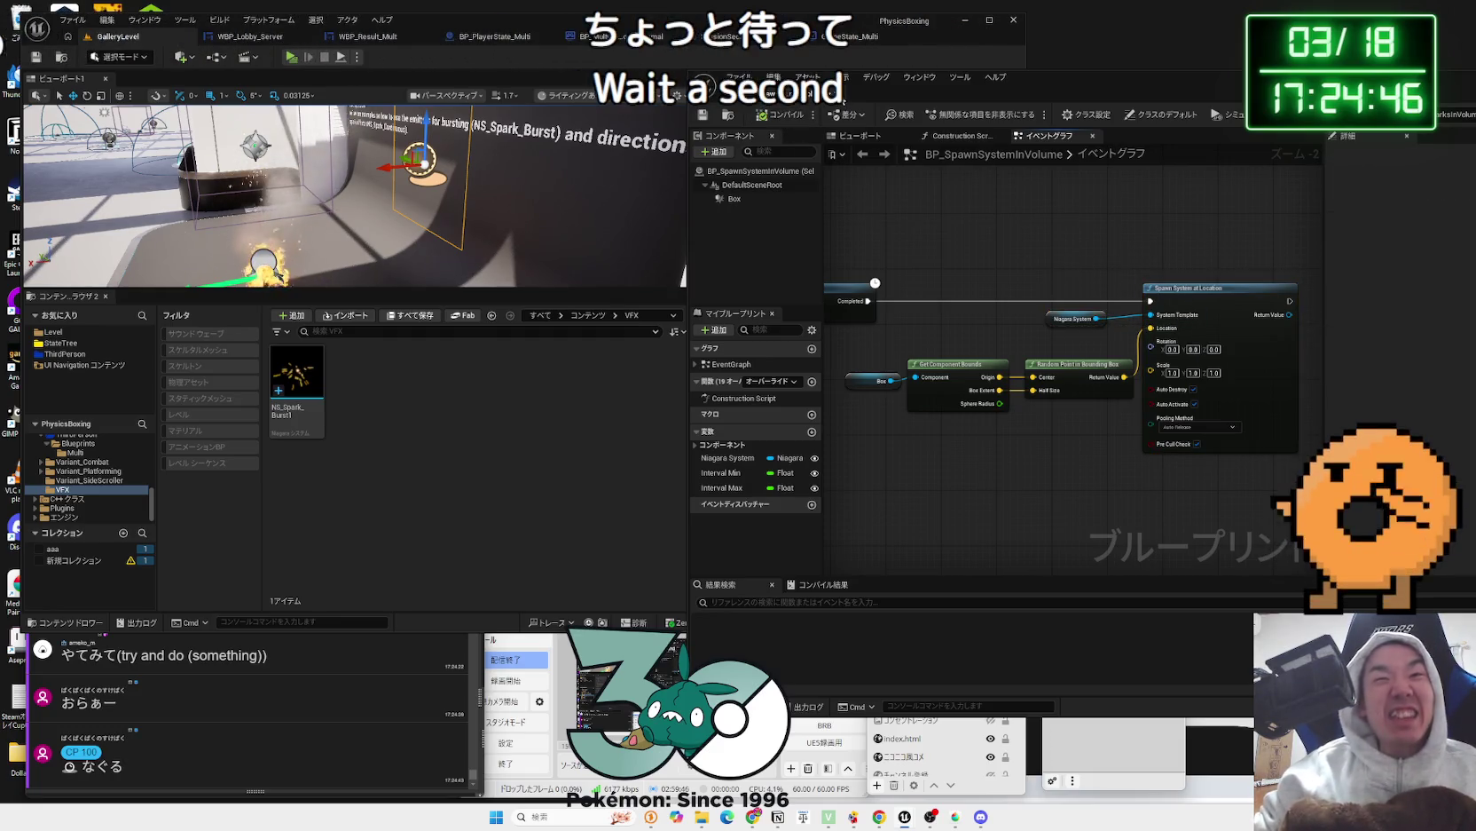
{"action": "left_click", "coordinate": [600, 396]}
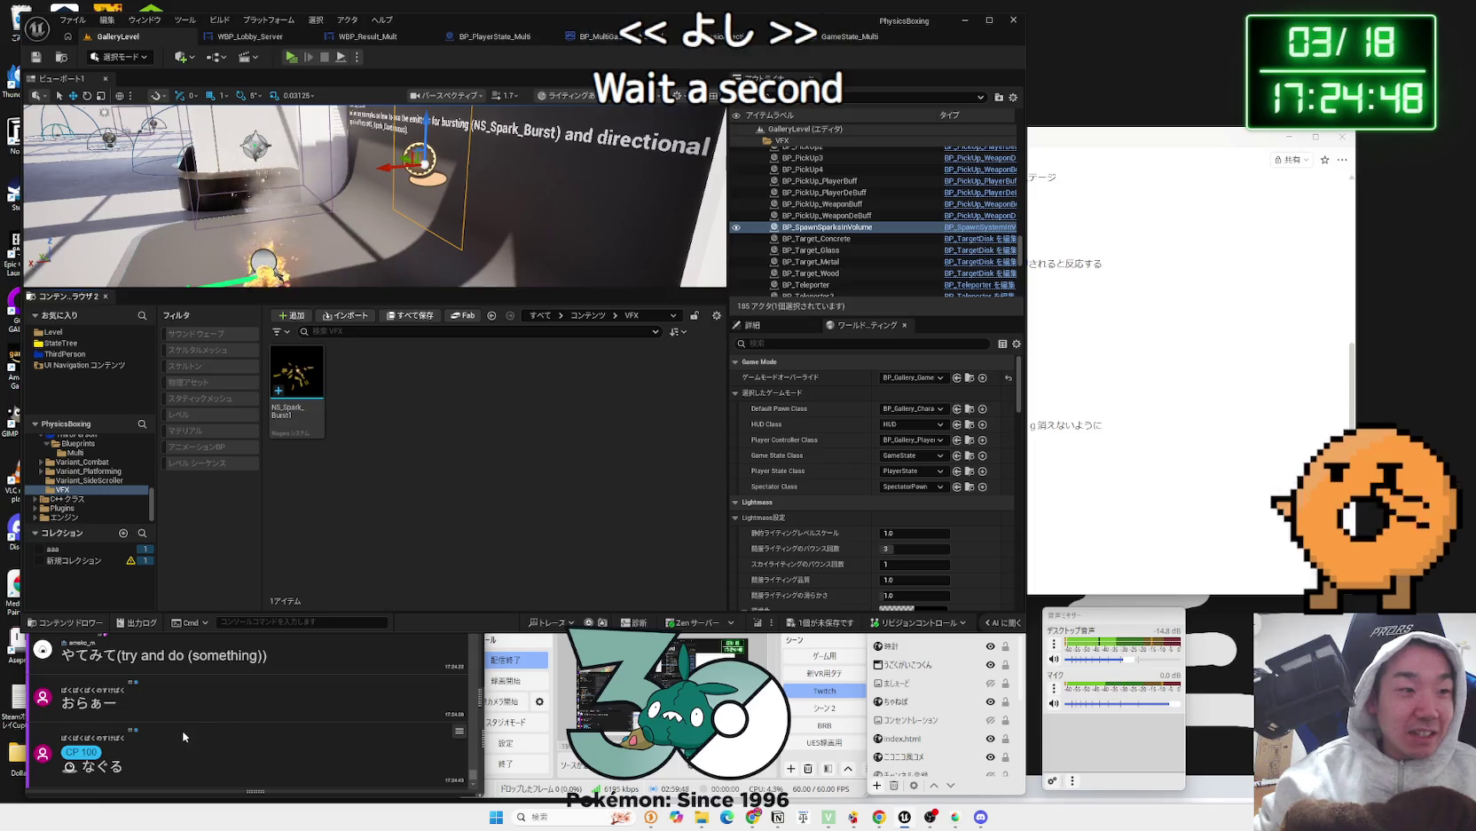
- Open the X post shared in chat and restart its video from the beginning
{"action": "left_click", "coordinate": [328, 708]}
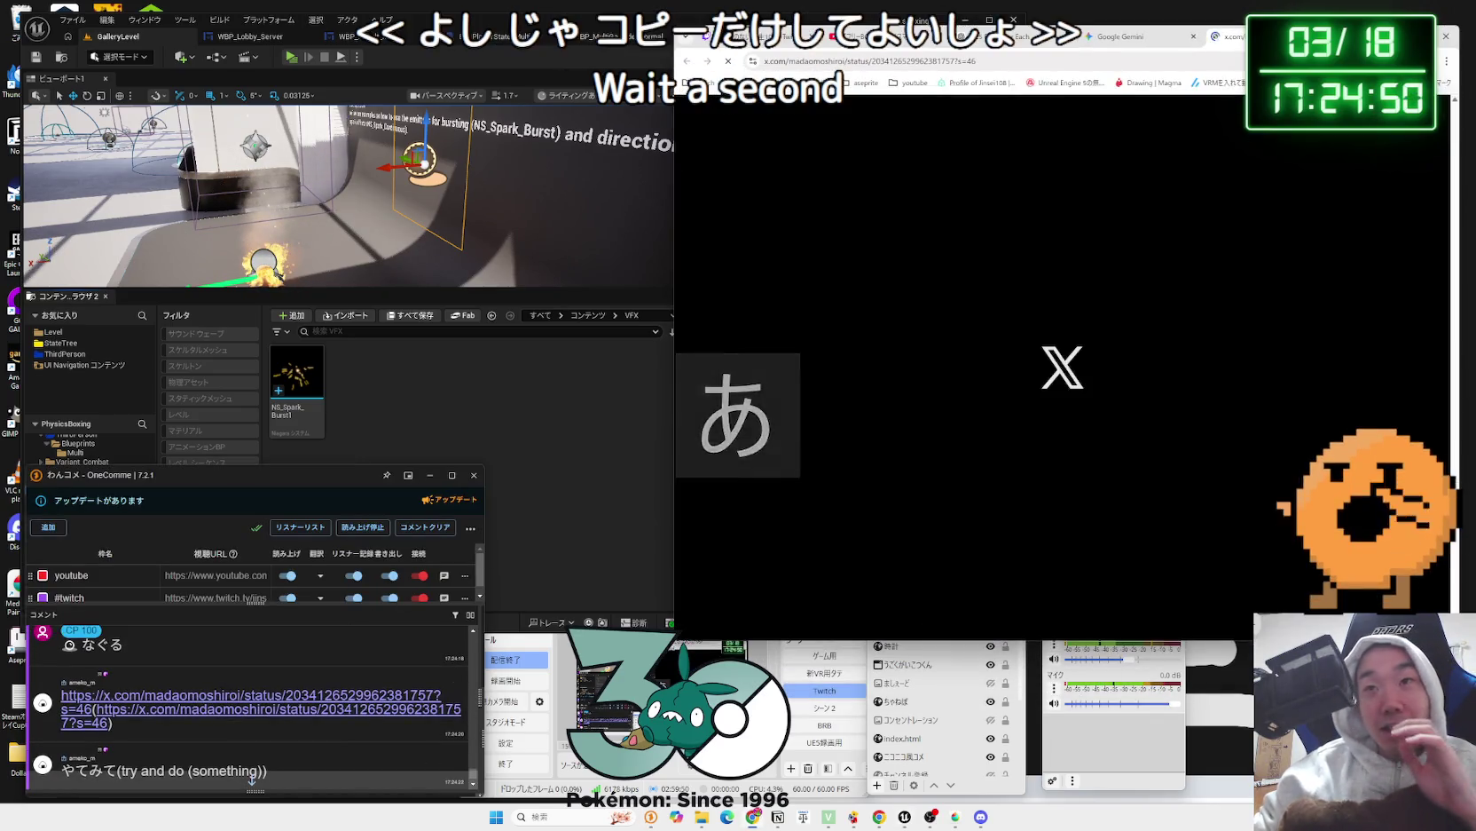
{"action": "left_click_drag", "start_coordinate": [1167, 29], "coordinate": [1115, 29]}
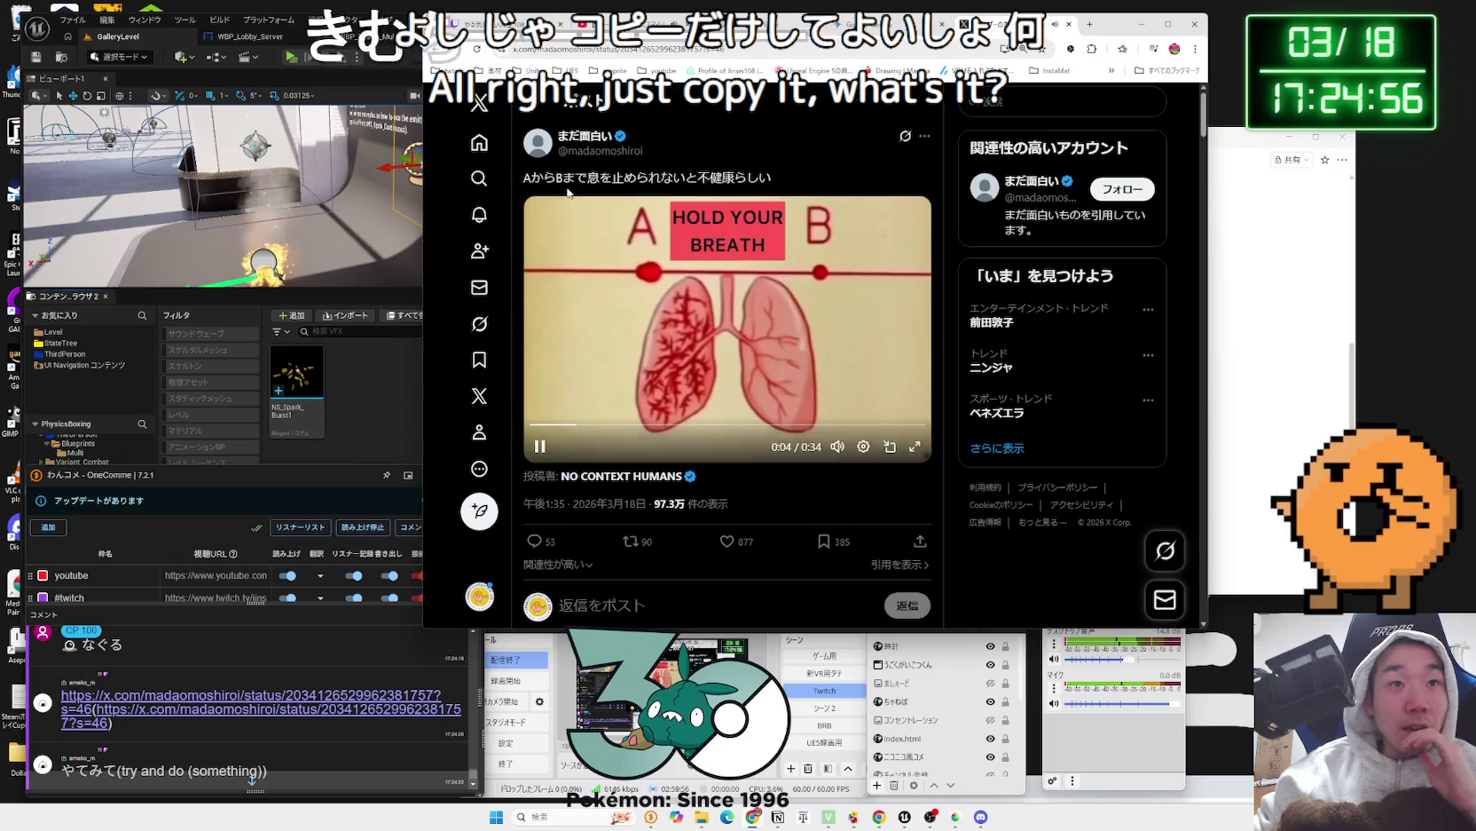
{"action": "left_click", "coordinate": [536, 431]}
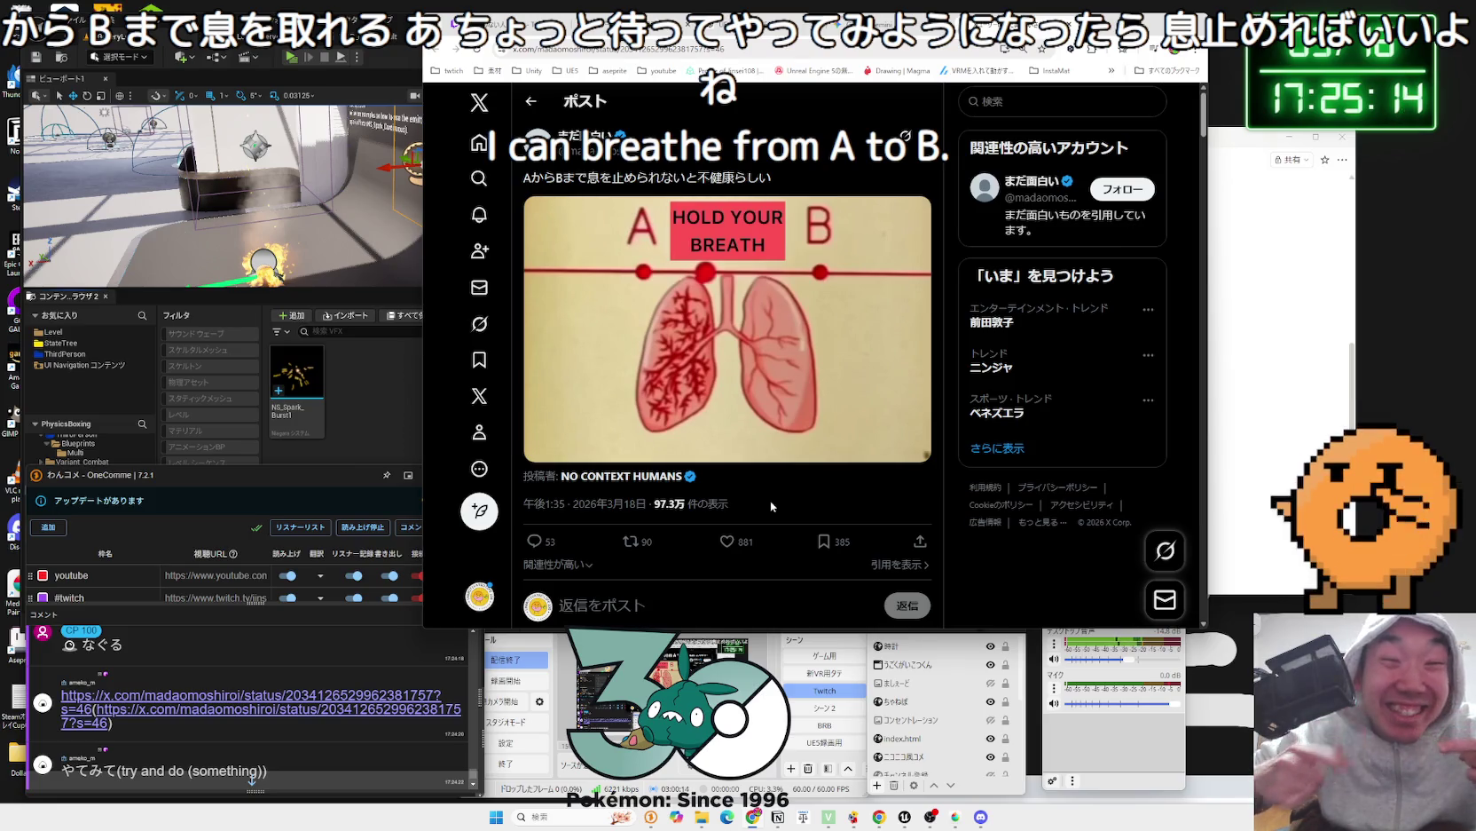
{"action": "left_click", "coordinate": [362, 781]}
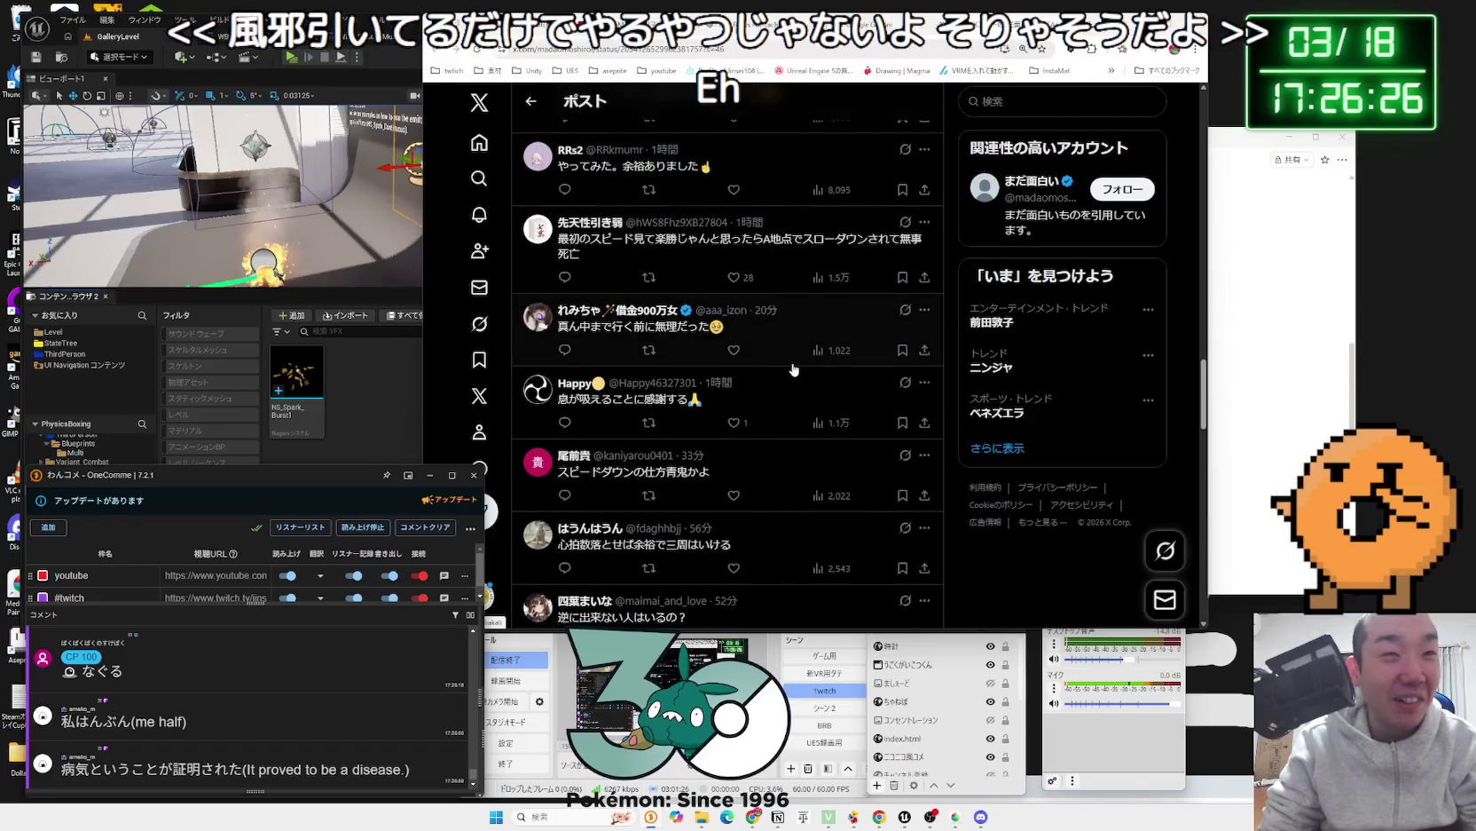
- Scroll through the post's replies, then pause the lung video
{"action": "scroll", "coordinate": [822, 373], "scroll_direction": "up", "scroll_amount": 3}
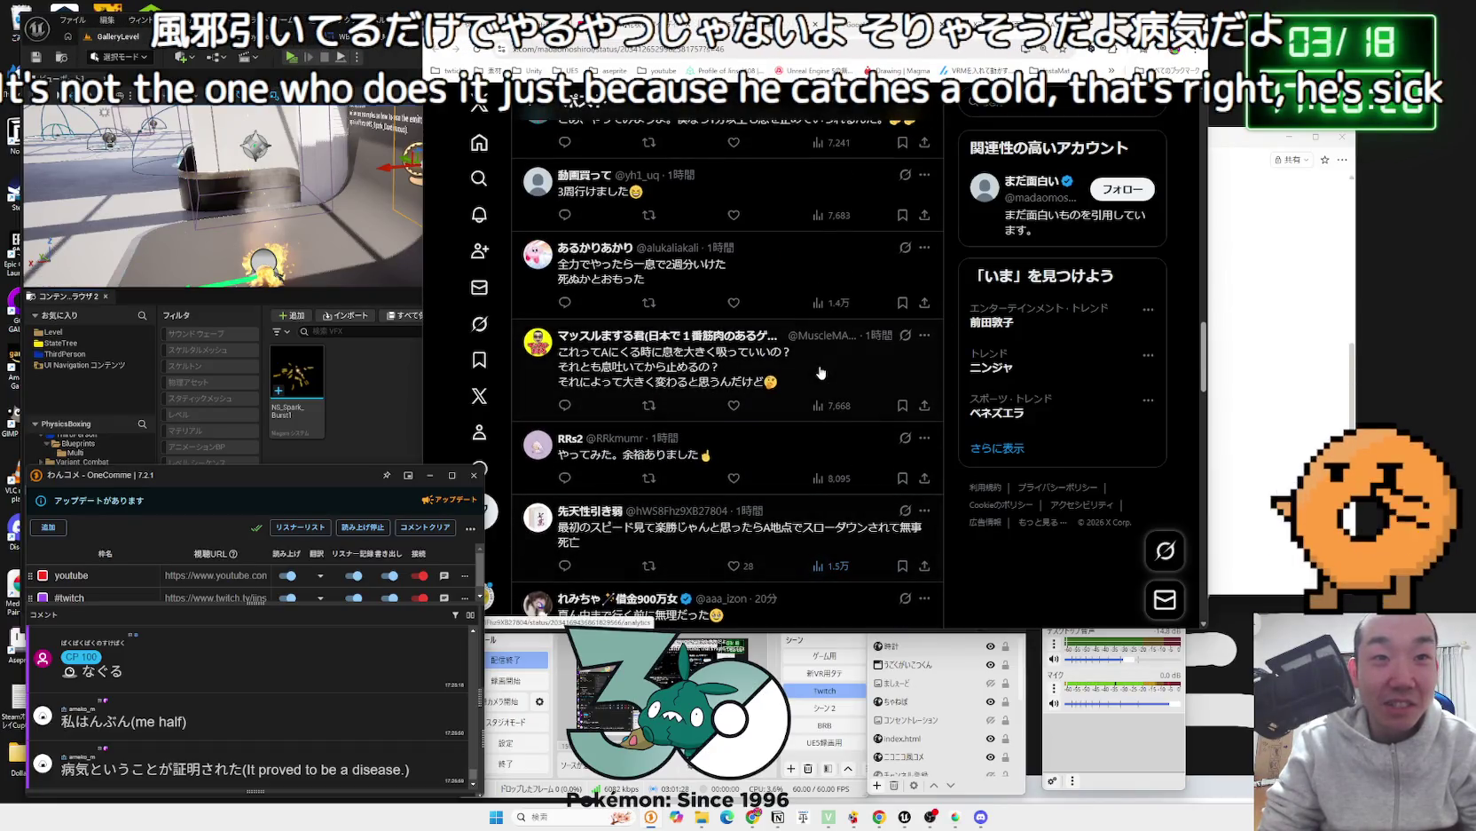
{"action": "scroll", "coordinate": [819, 373], "scroll_direction": "down", "scroll_amount": 2}
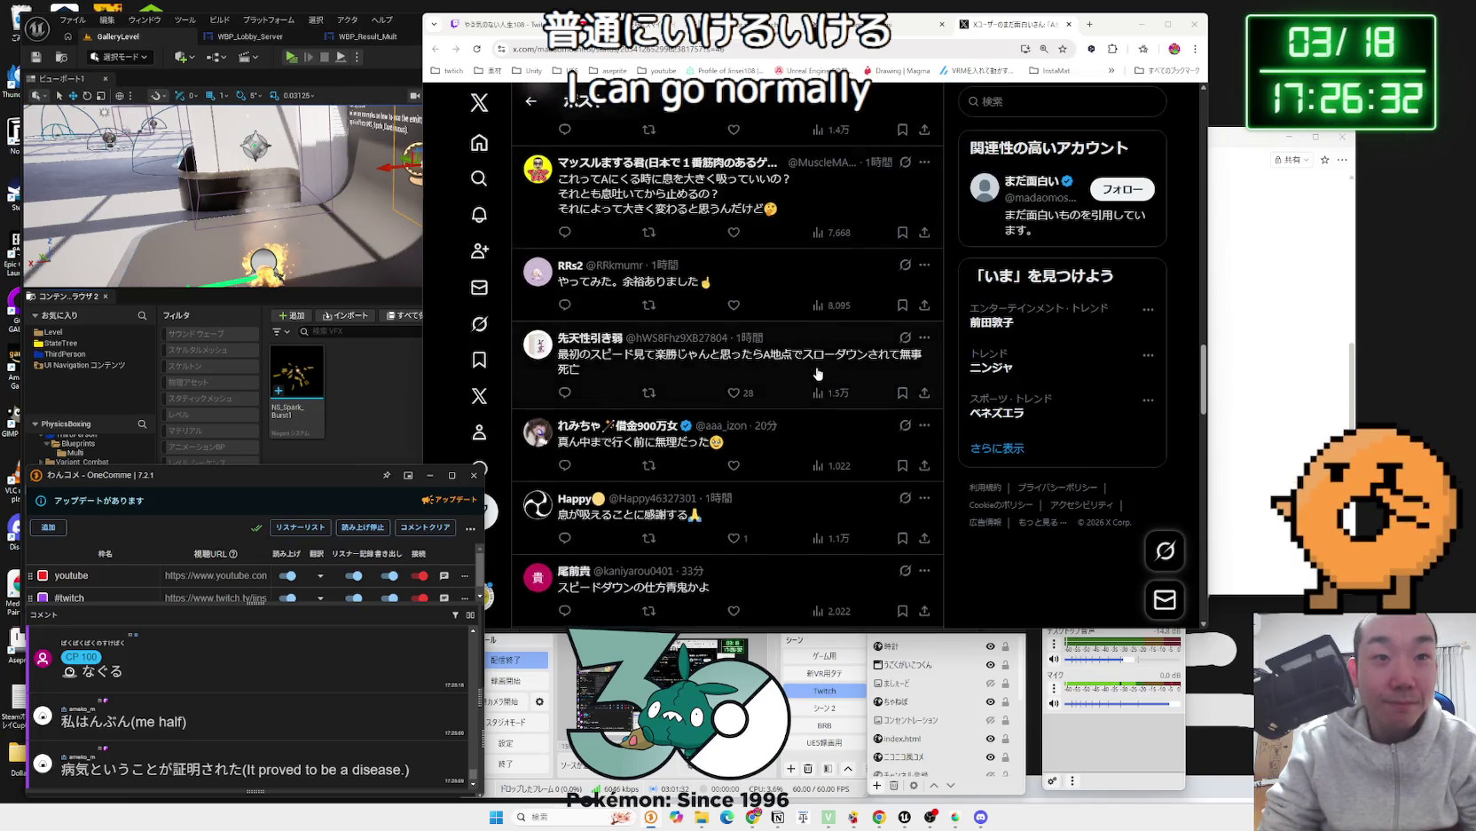
{"action": "scroll", "coordinate": [818, 373], "scroll_direction": "down", "scroll_amount": 3}
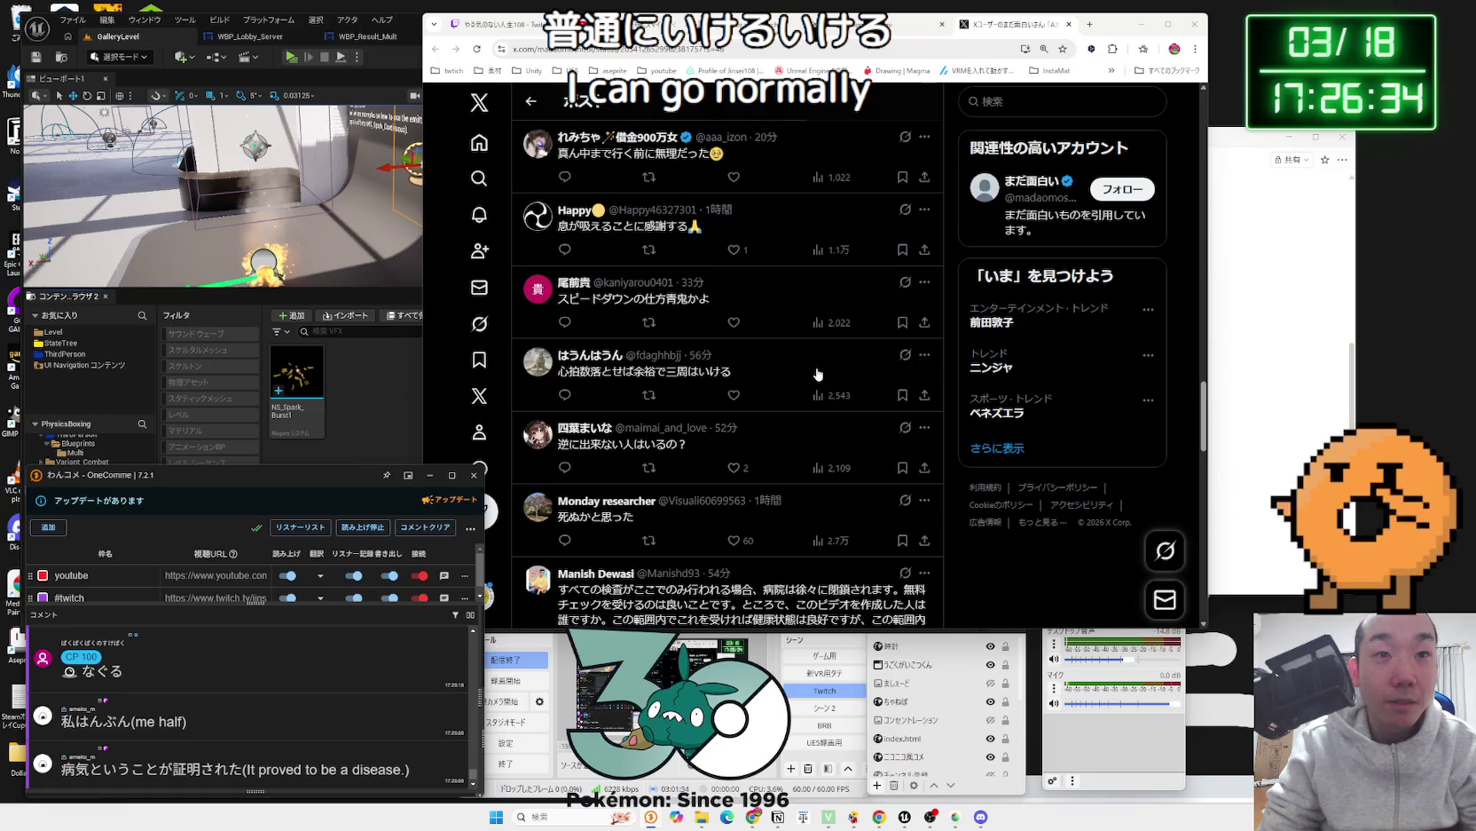
{"action": "scroll", "coordinate": [818, 374], "scroll_direction": "down", "scroll_amount": 2}
{"action": "scroll", "coordinate": [818, 373], "scroll_direction": "down", "scroll_amount": 1}
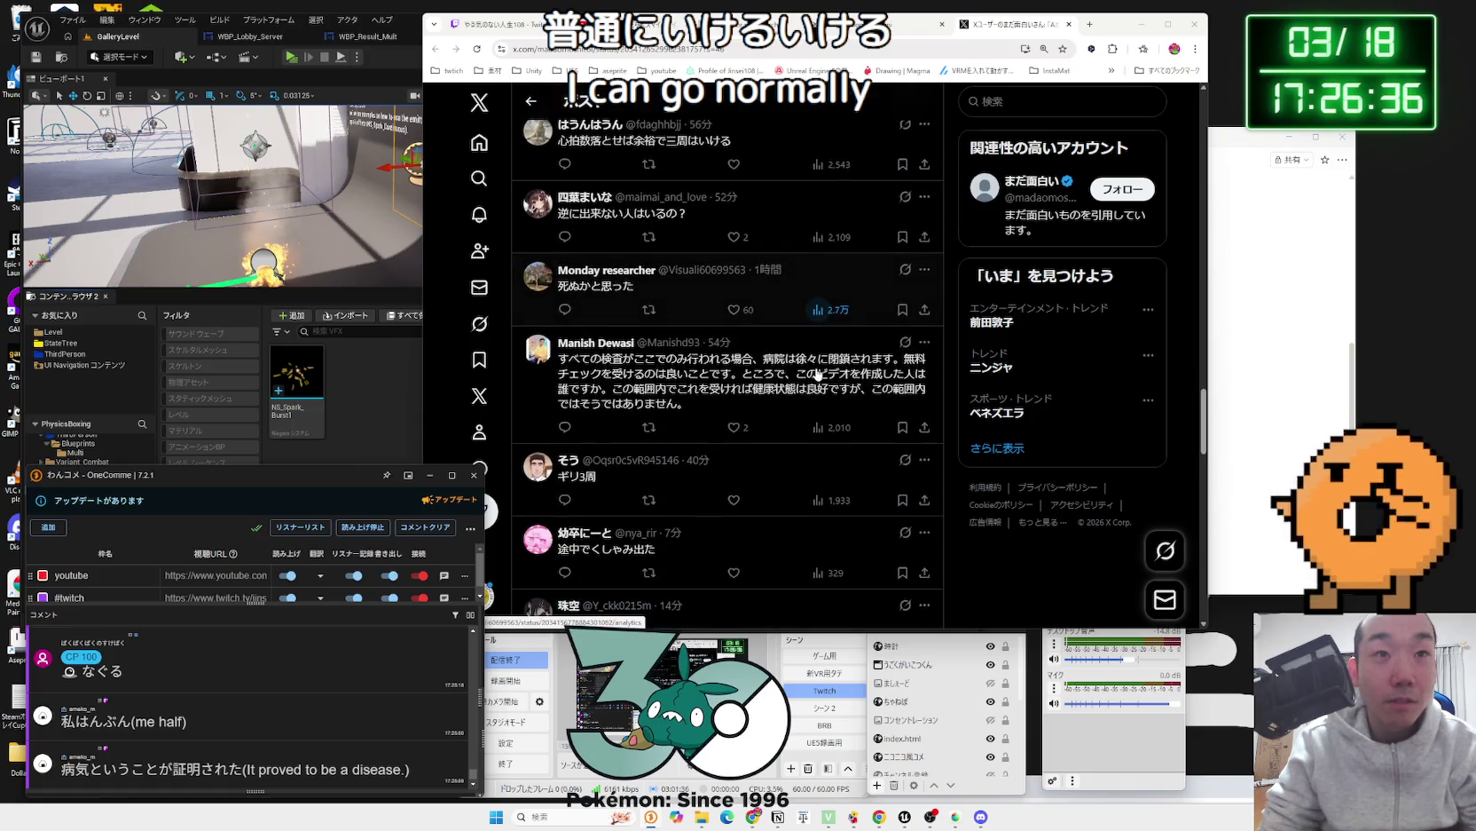
{"action": "scroll", "coordinate": [818, 374], "scroll_direction": "down", "scroll_amount": 15}
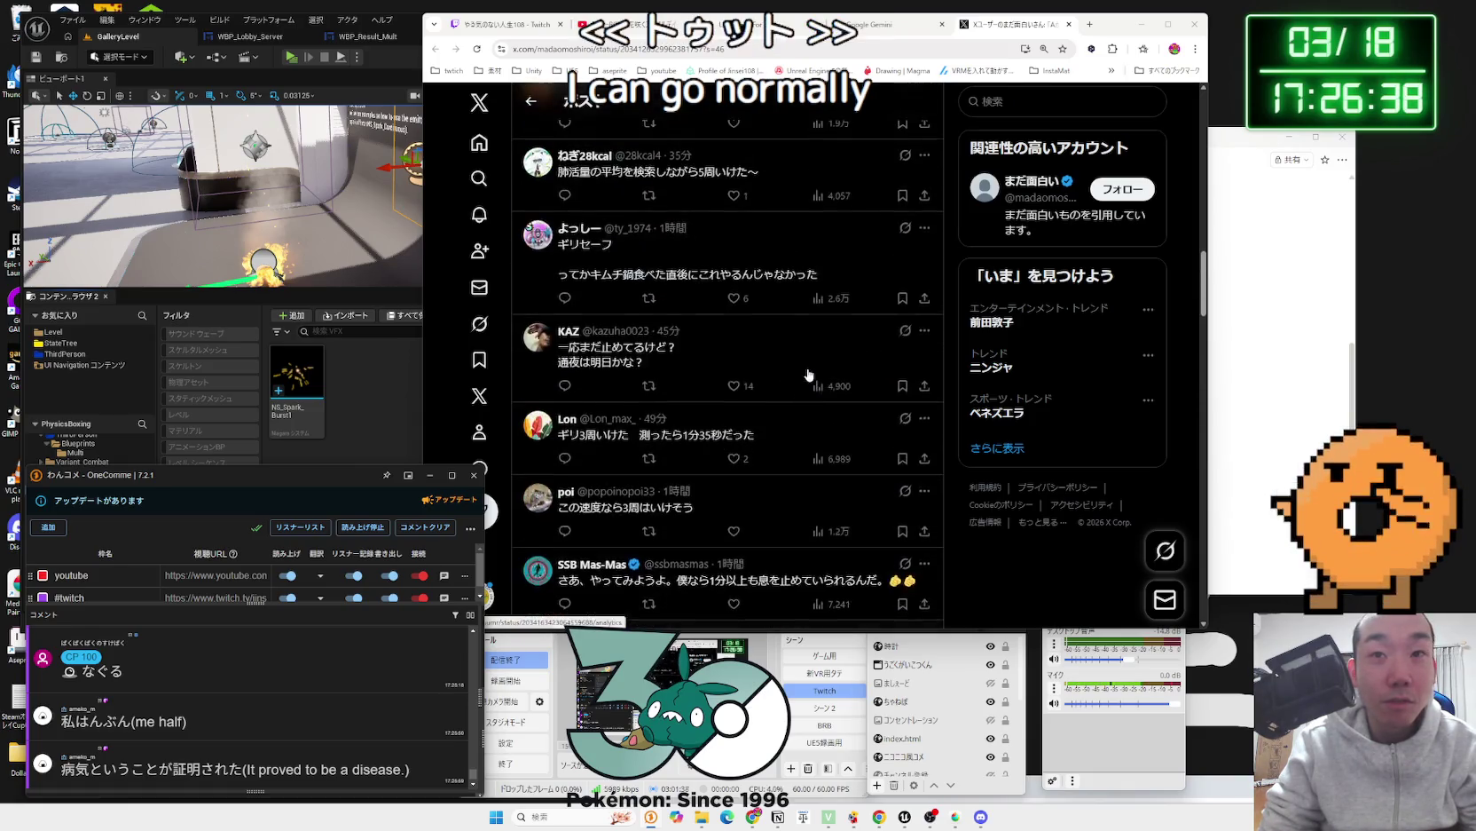
{"action": "scroll", "coordinate": [805, 375], "scroll_direction": "up", "scroll_amount": 15}
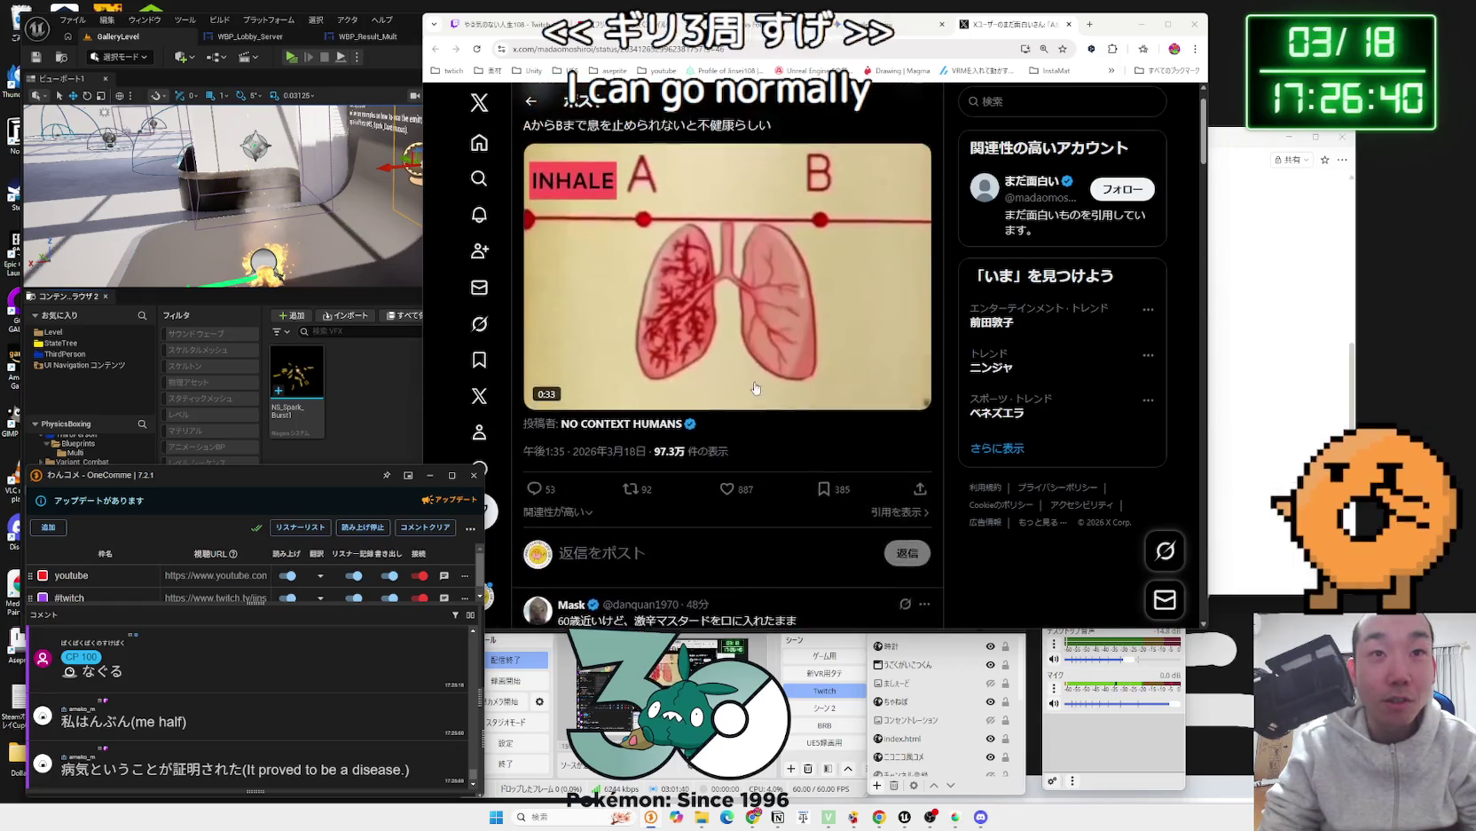
{"action": "left_click", "coordinate": [540, 445]}
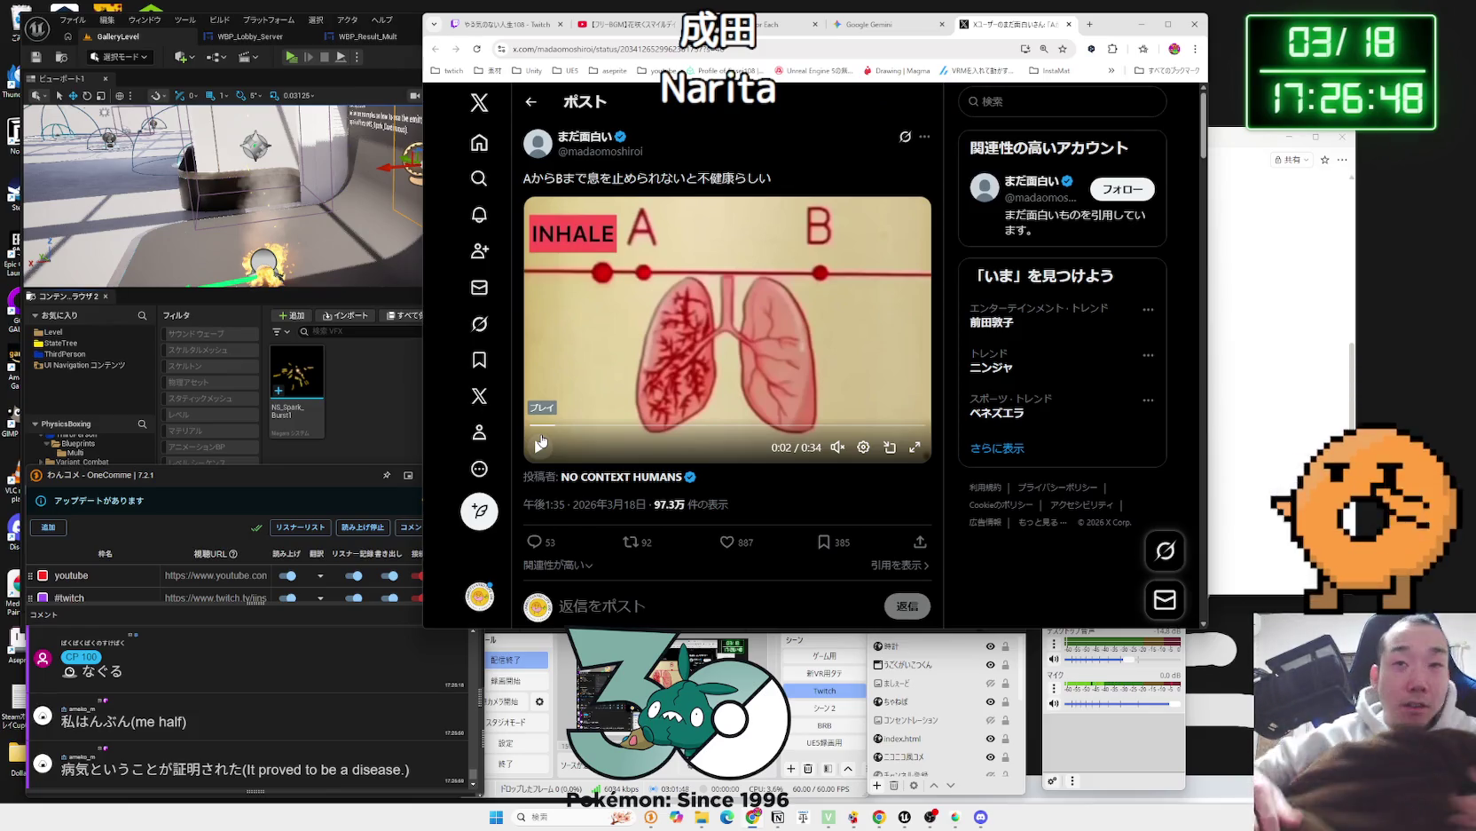
- Open the search results for a trending name from the right sidebar
{"action": "left_click", "coordinate": [990, 324]}
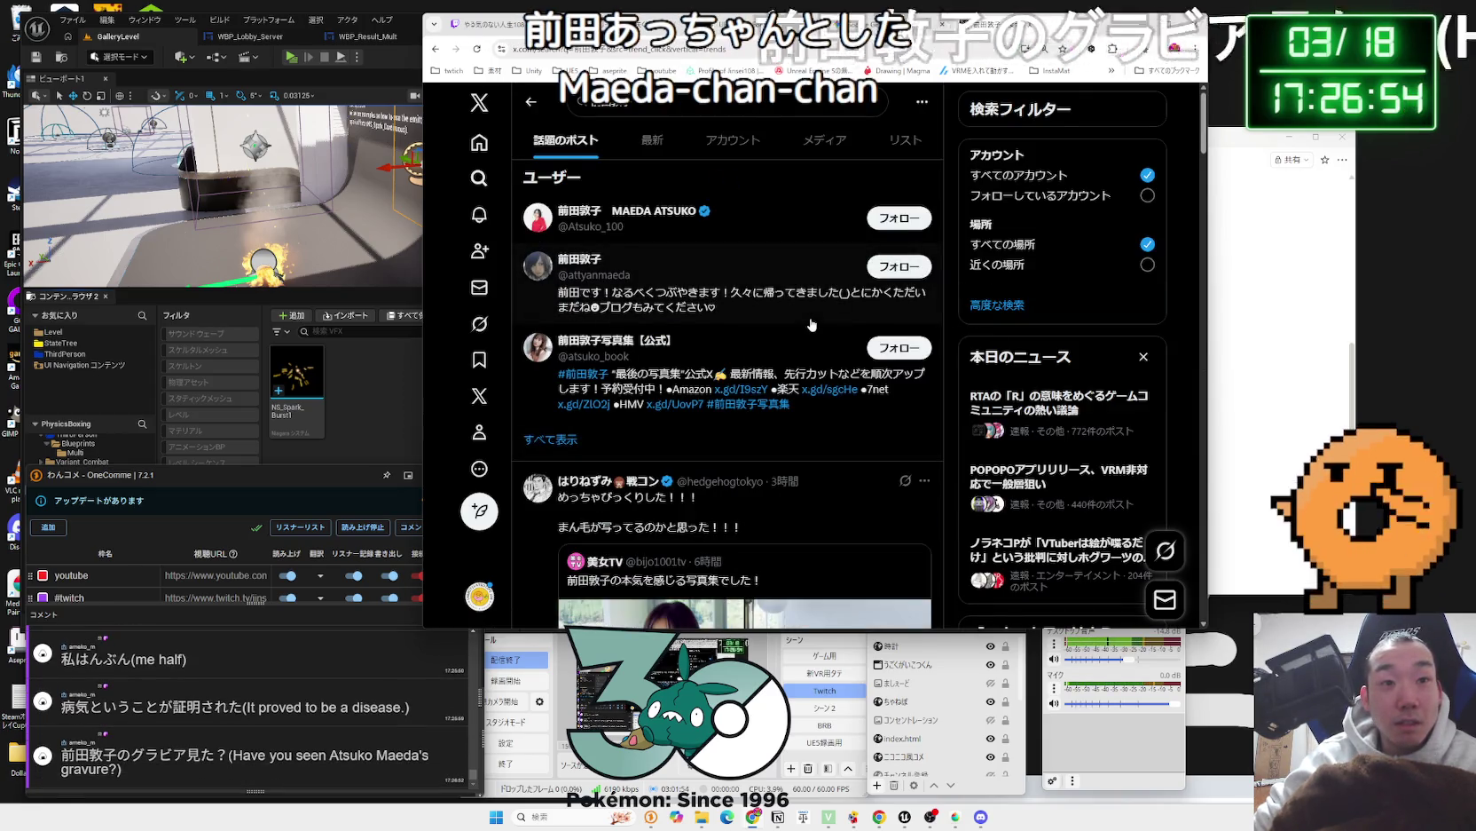
{"action": "scroll", "coordinate": [605, 512], "scroll_direction": "down", "scroll_amount": 2}
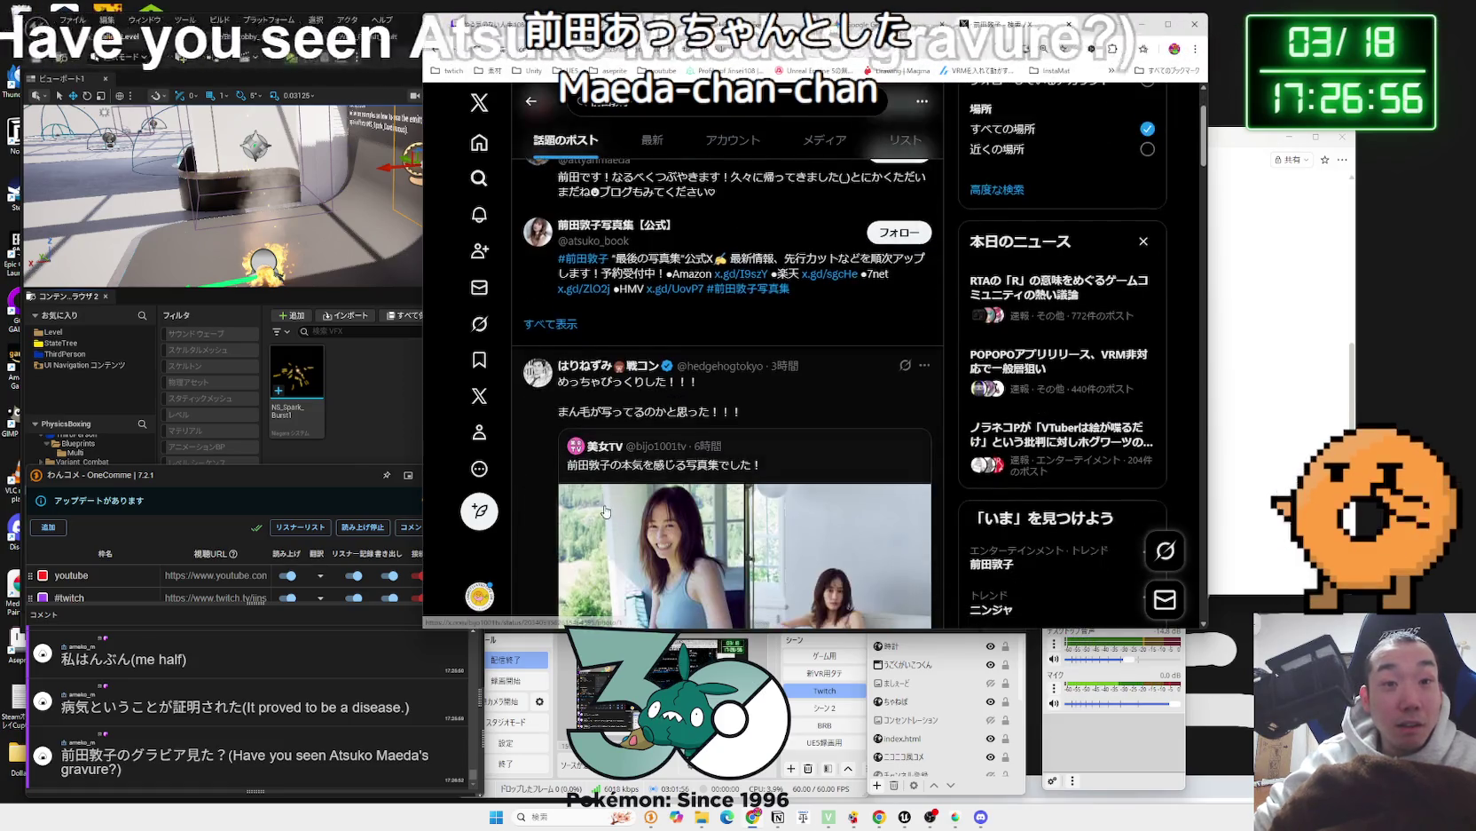
{"action": "scroll", "coordinate": [605, 512], "scroll_direction": "up", "scroll_amount": 2}
{"action": "scroll", "coordinate": [931, 698], "scroll_direction": "down", "scroll_amount": 3}
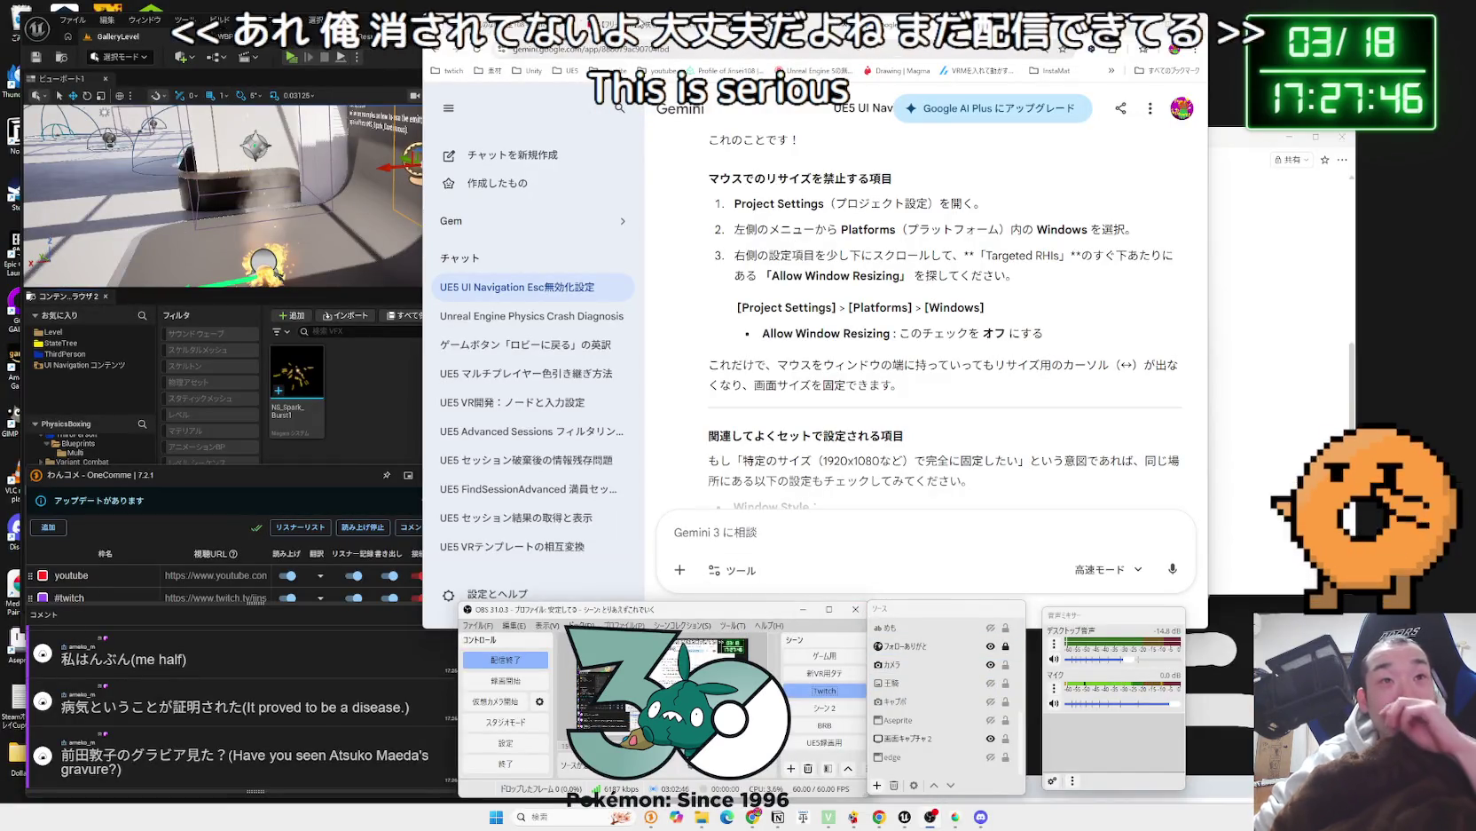
- Switch from Gemini to YouTube, play a suggested end-screen video, and refocus the Unreal editor
{"action": "key", "text": "ctrl+Tab"}
{"action": "left_click", "coordinate": [817, 225]}
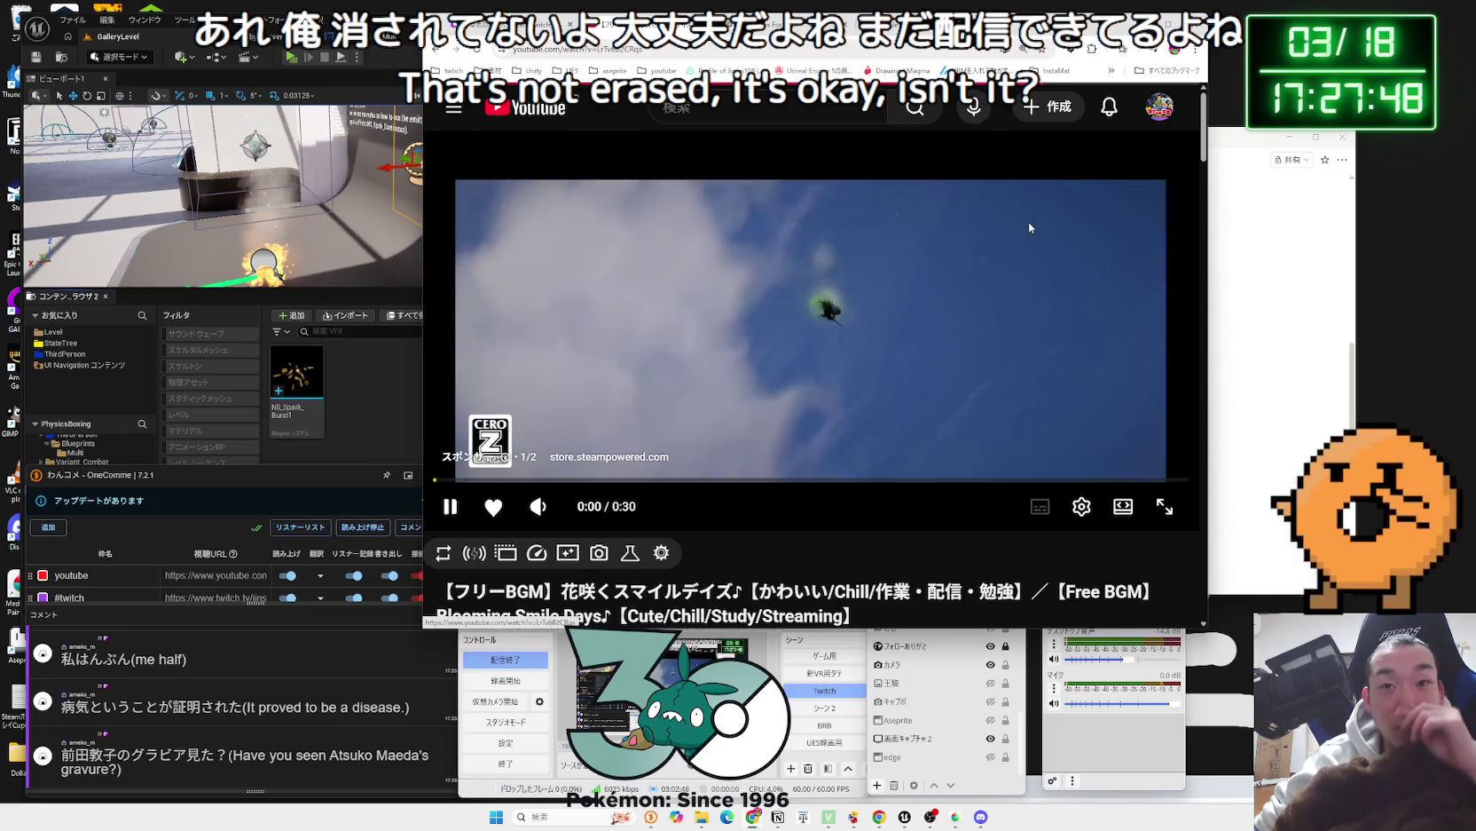
{"action": "left_click", "coordinate": [411, 416]}
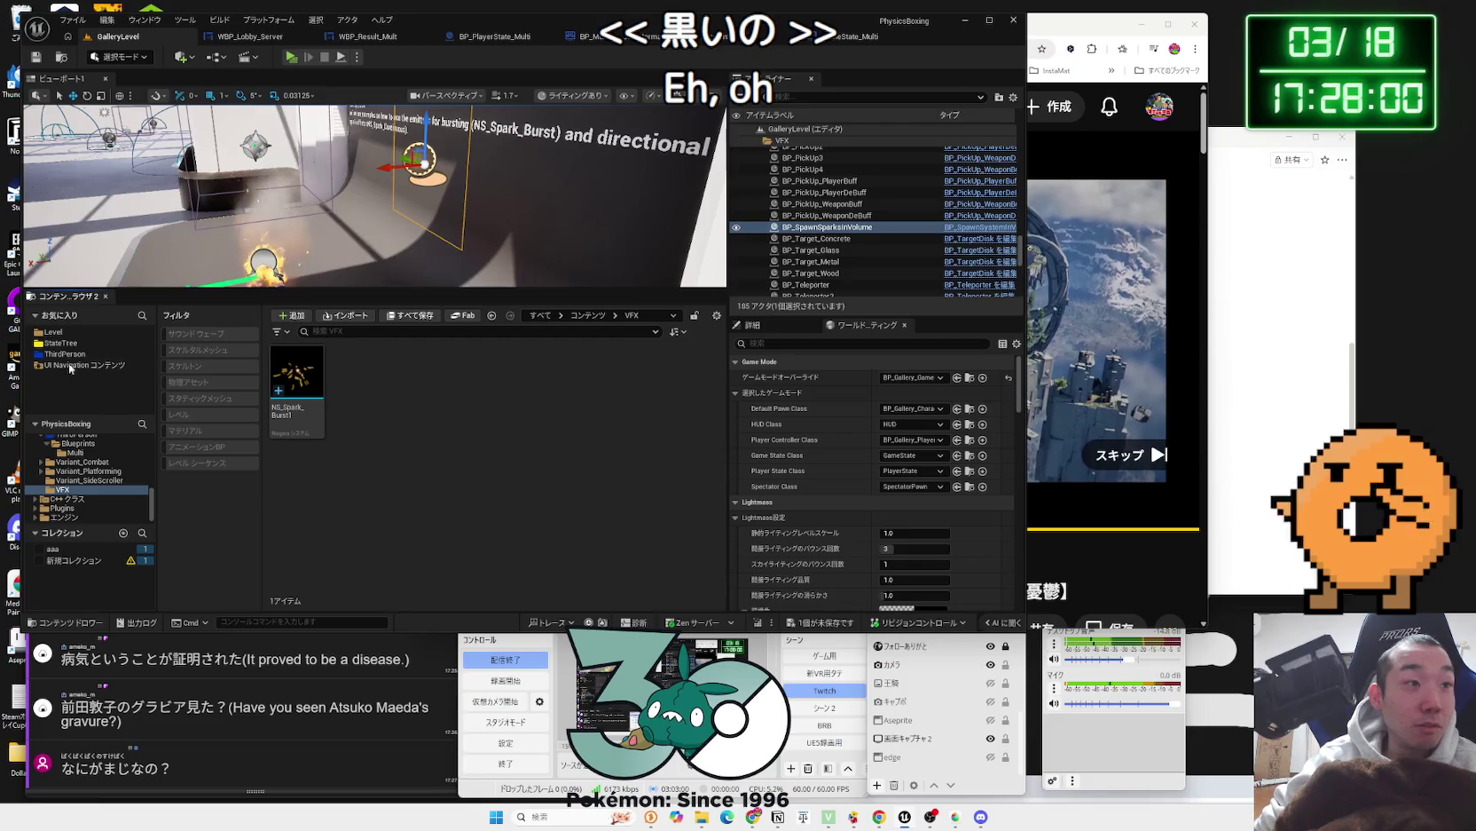
- Expand Robot3 > Characters > Examples > Blueprint in the Content Browser folder tree
{"action": "scroll", "coordinate": [53, 480], "scroll_direction": "up", "scroll_amount": 2}
{"action": "left_click", "coordinate": [41, 489]}
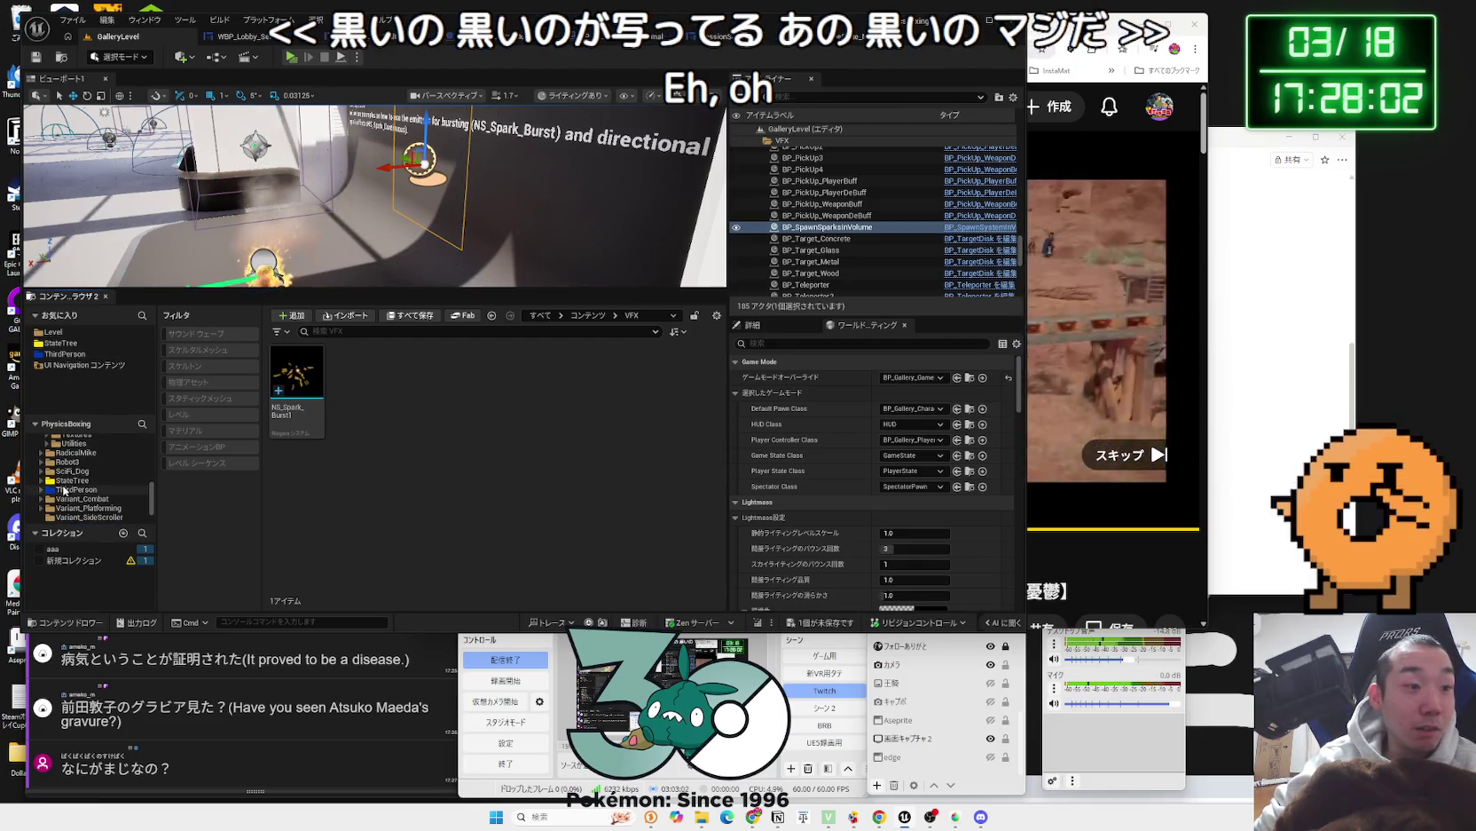
{"action": "left_click", "coordinate": [69, 481]}
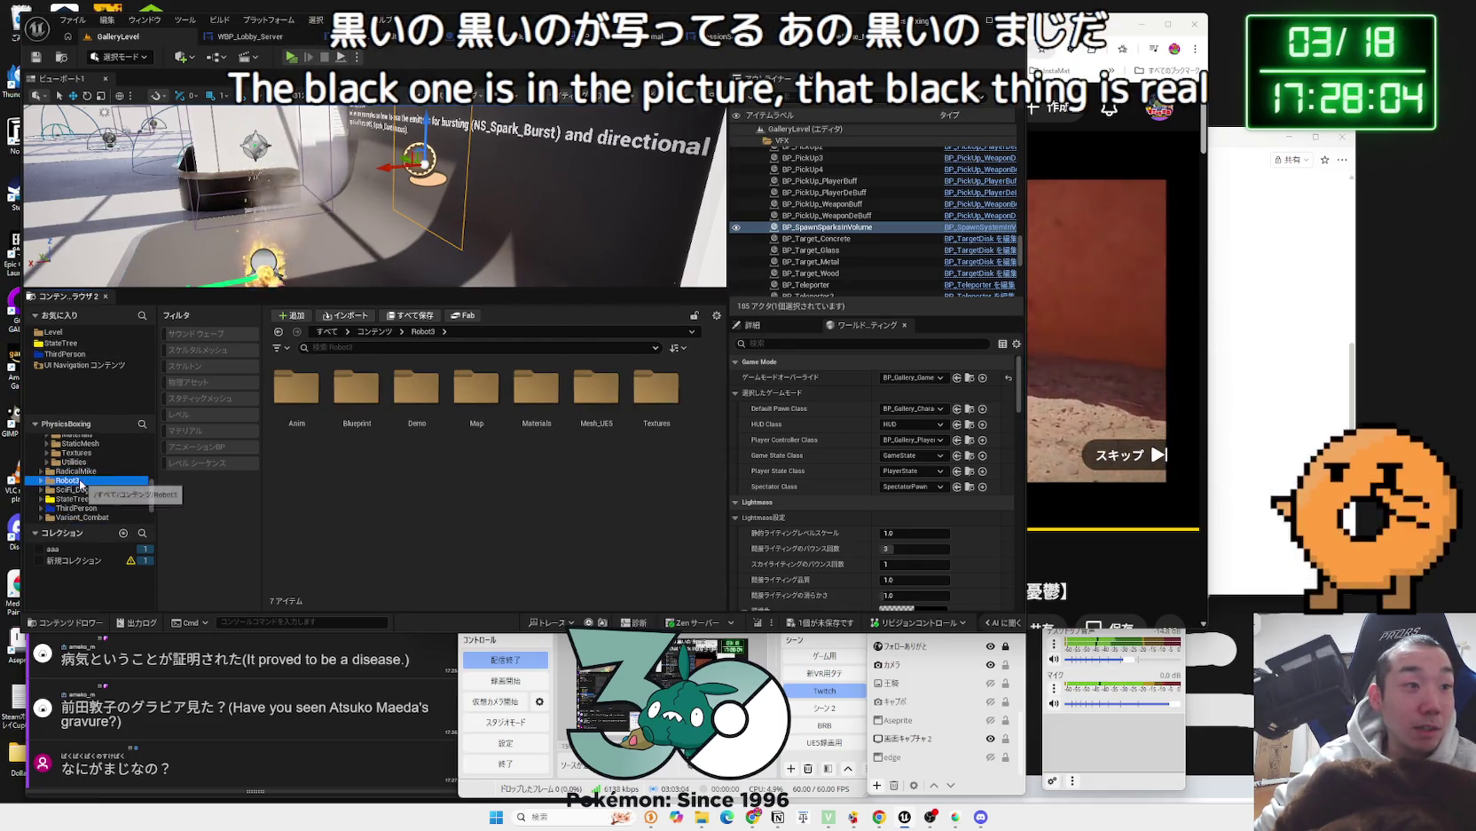
{"action": "scroll", "coordinate": [82, 484], "scroll_direction": "up", "scroll_amount": 1}
{"action": "scroll", "coordinate": [78, 486], "scroll_direction": "up", "scroll_amount": 4}
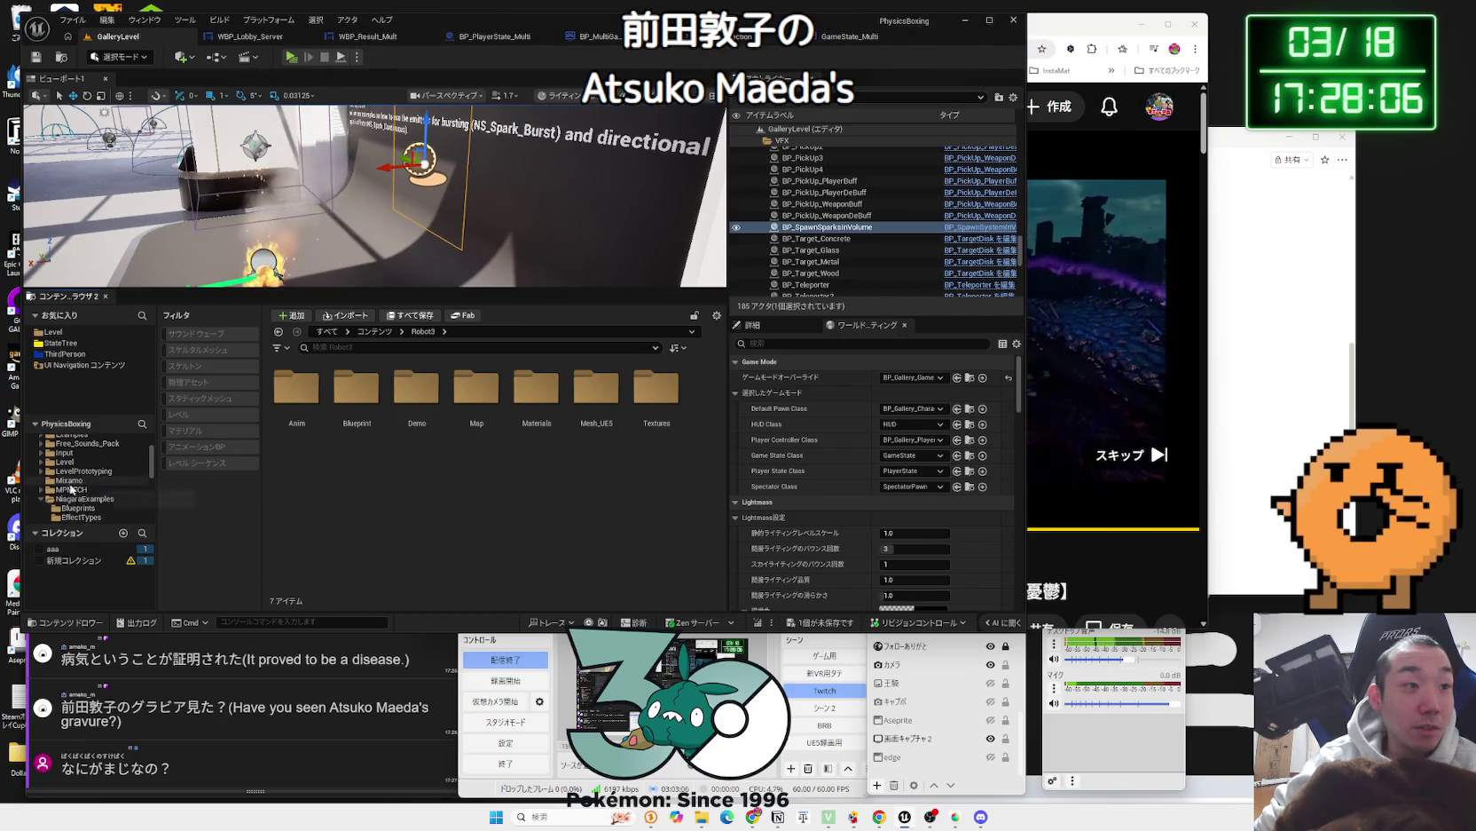
{"action": "scroll", "coordinate": [63, 492], "scroll_direction": "up", "scroll_amount": 2}
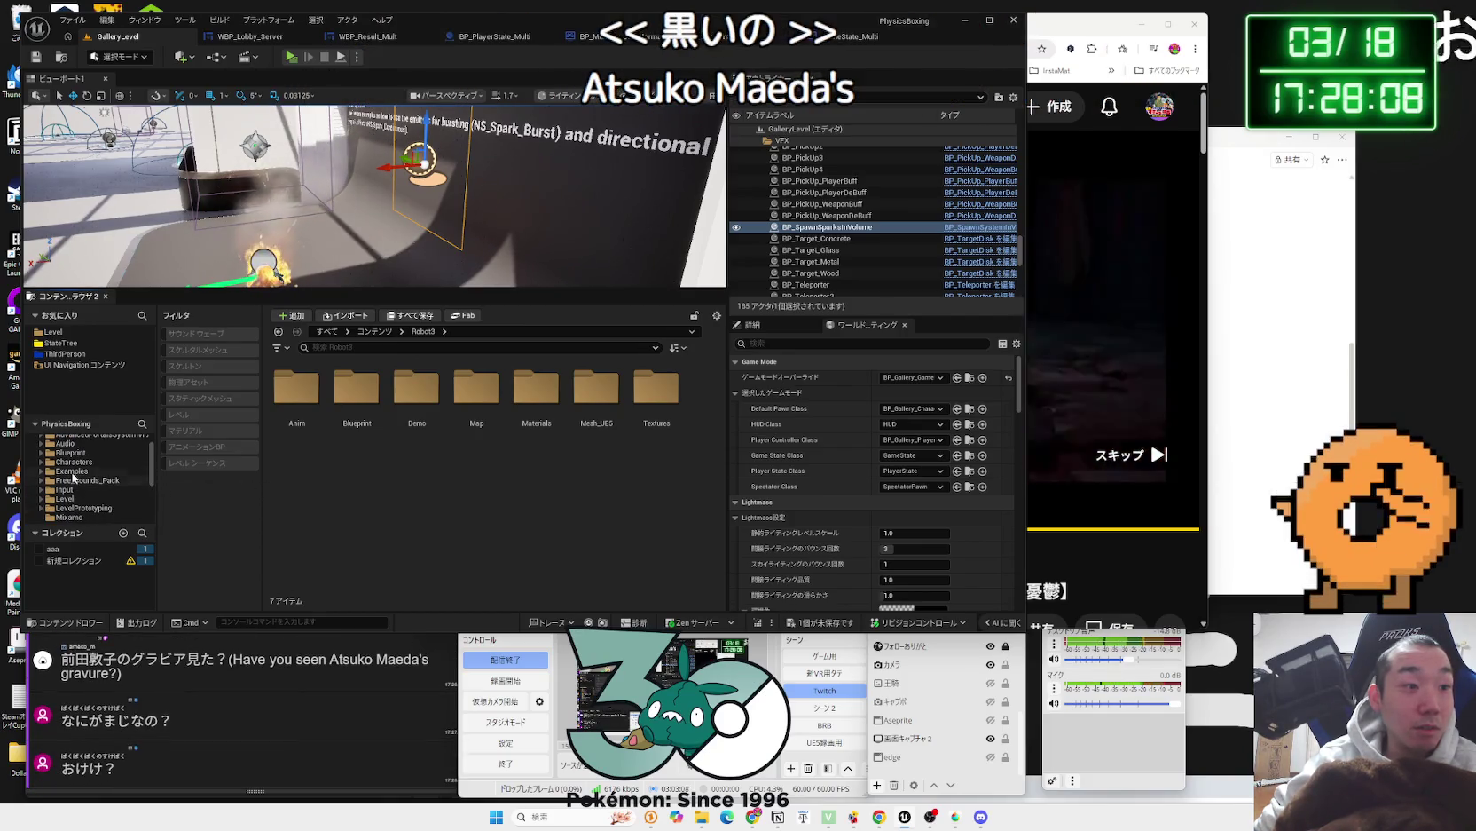
{"action": "left_click", "coordinate": [75, 462]}
{"action": "left_click", "coordinate": [78, 471]}
{"action": "scroll", "coordinate": [78, 475], "scroll_direction": "up", "scroll_amount": 1}
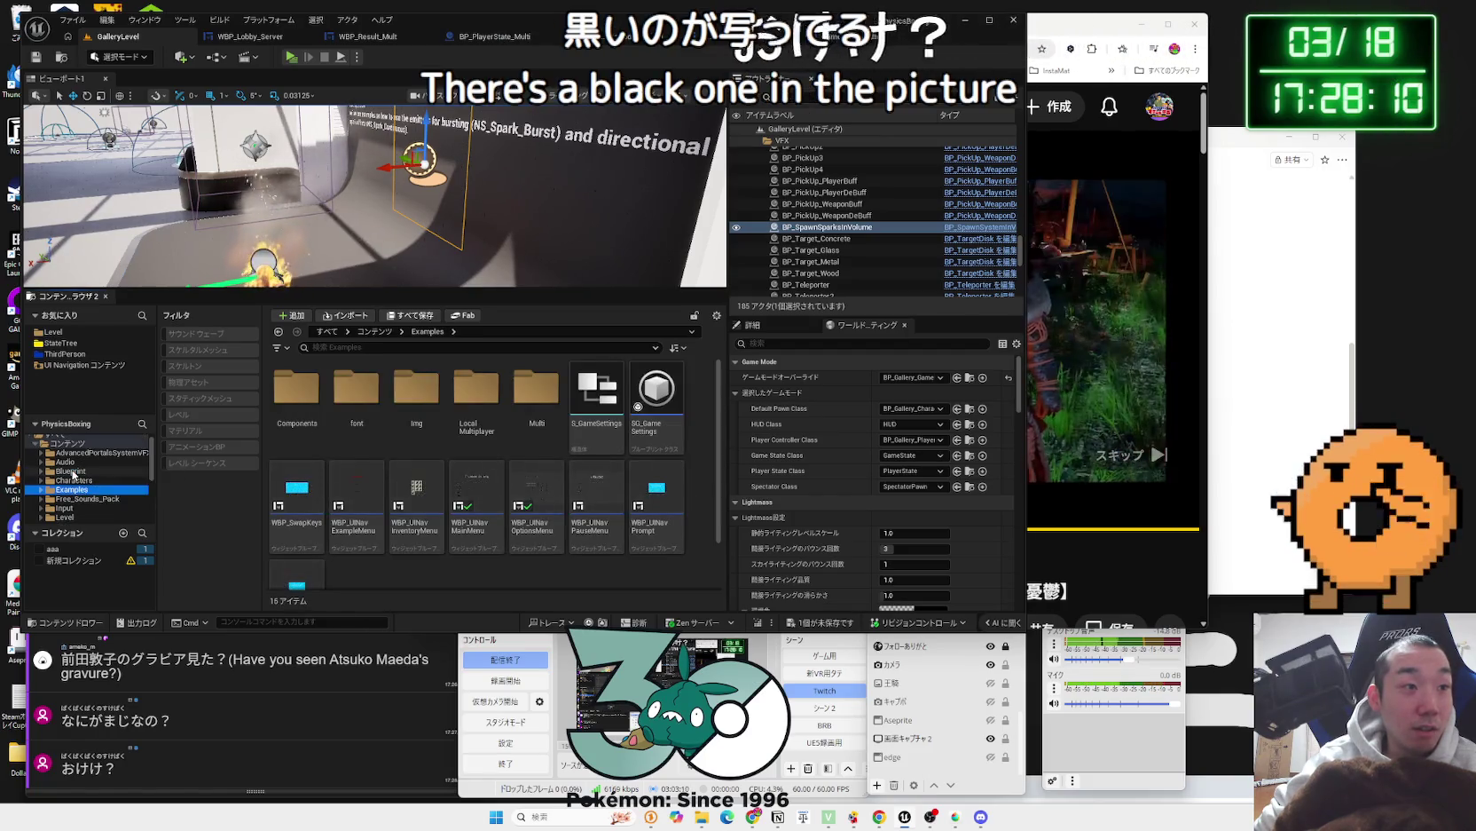
{"action": "left_click", "coordinate": [72, 471]}
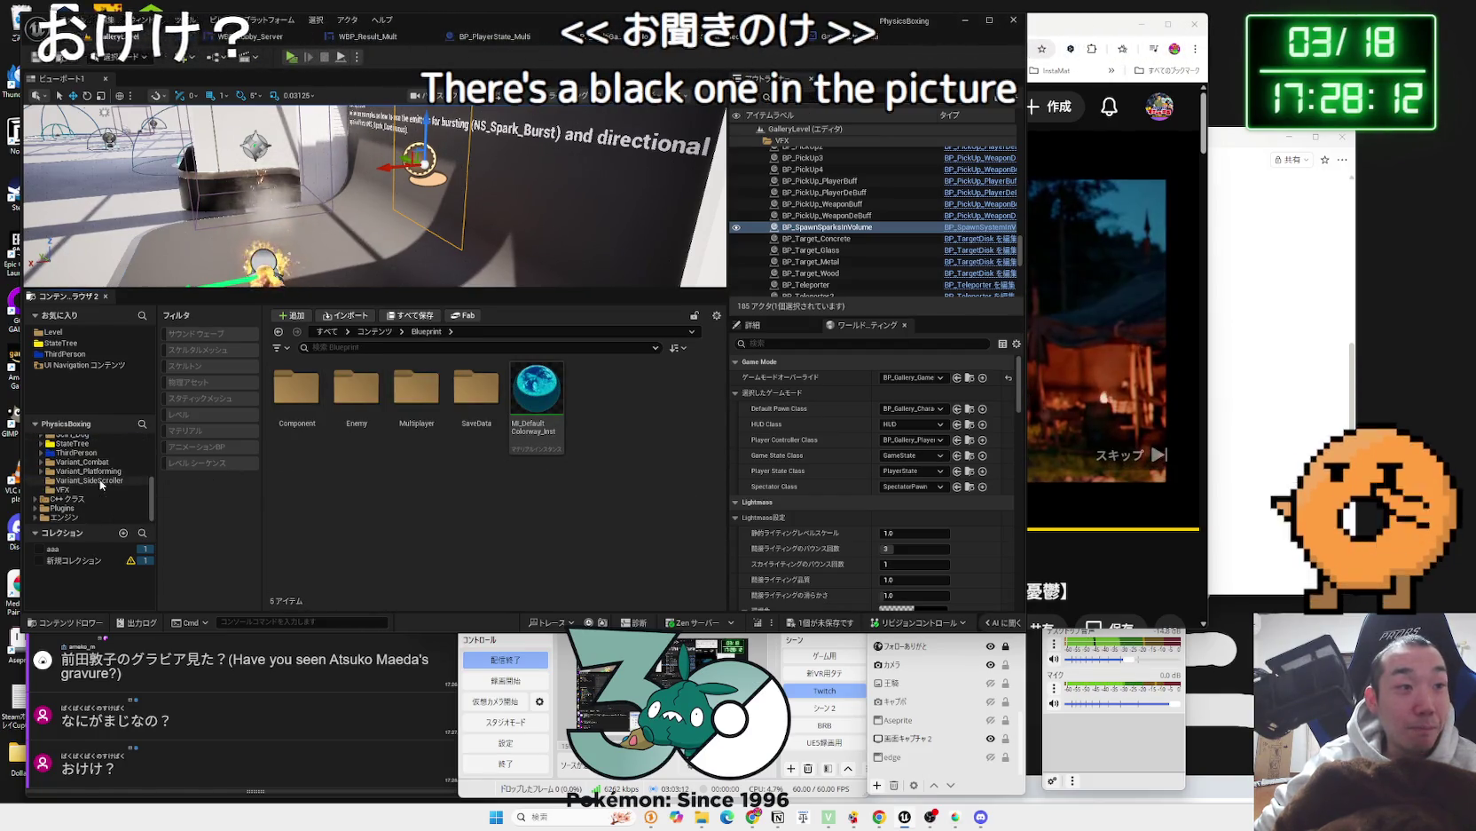
{"action": "scroll", "coordinate": [77, 489], "scroll_direction": "down", "scroll_amount": 3}
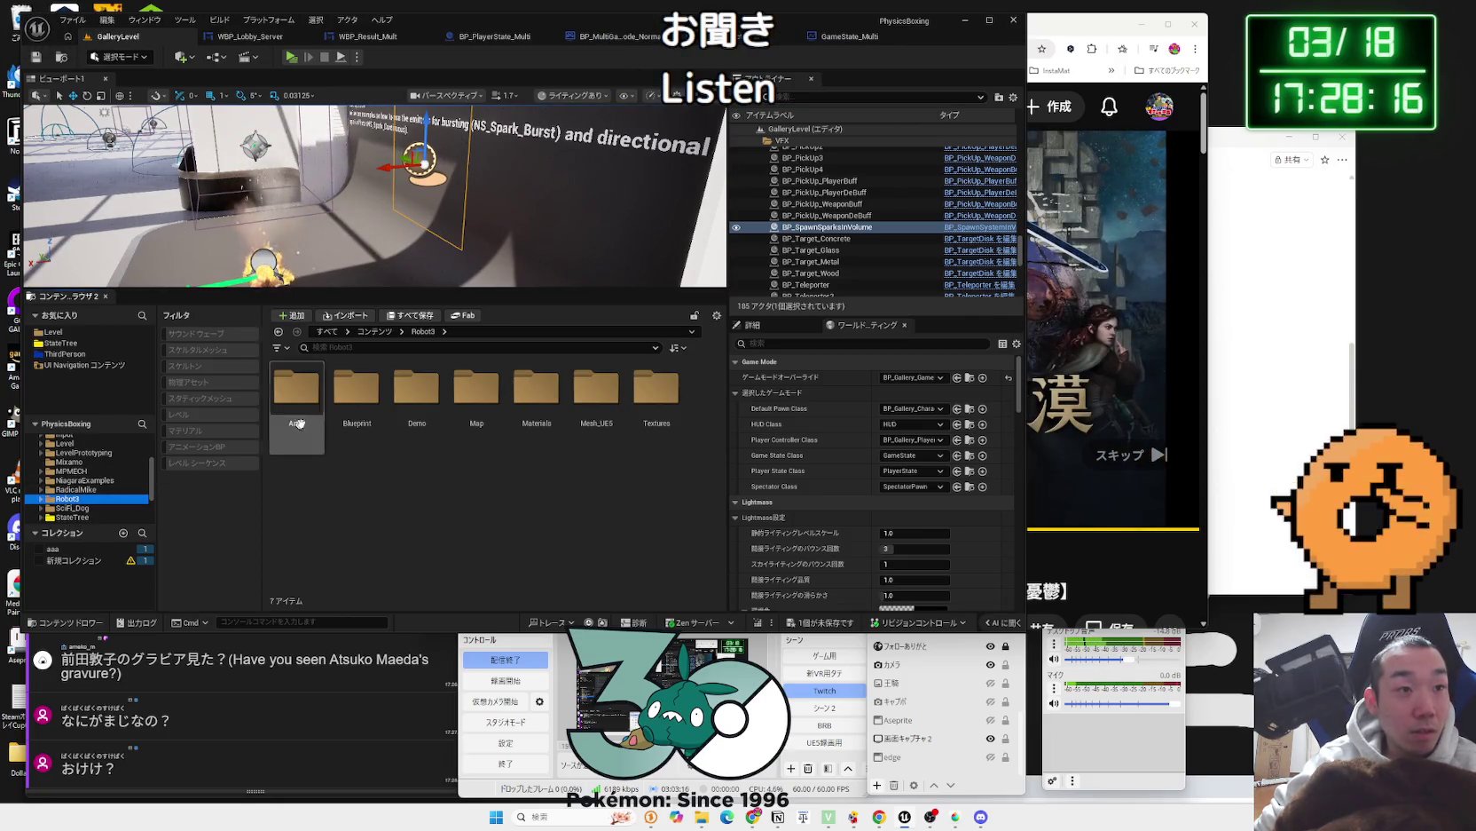
- Open BP_ThirdPersonCharacter_Robot_Multi from Robot3's Blueprint folder, and skip the YouTube ad
{"action": "double_click", "coordinate": [346, 389]}
{"action": "double_click", "coordinate": [415, 400]}
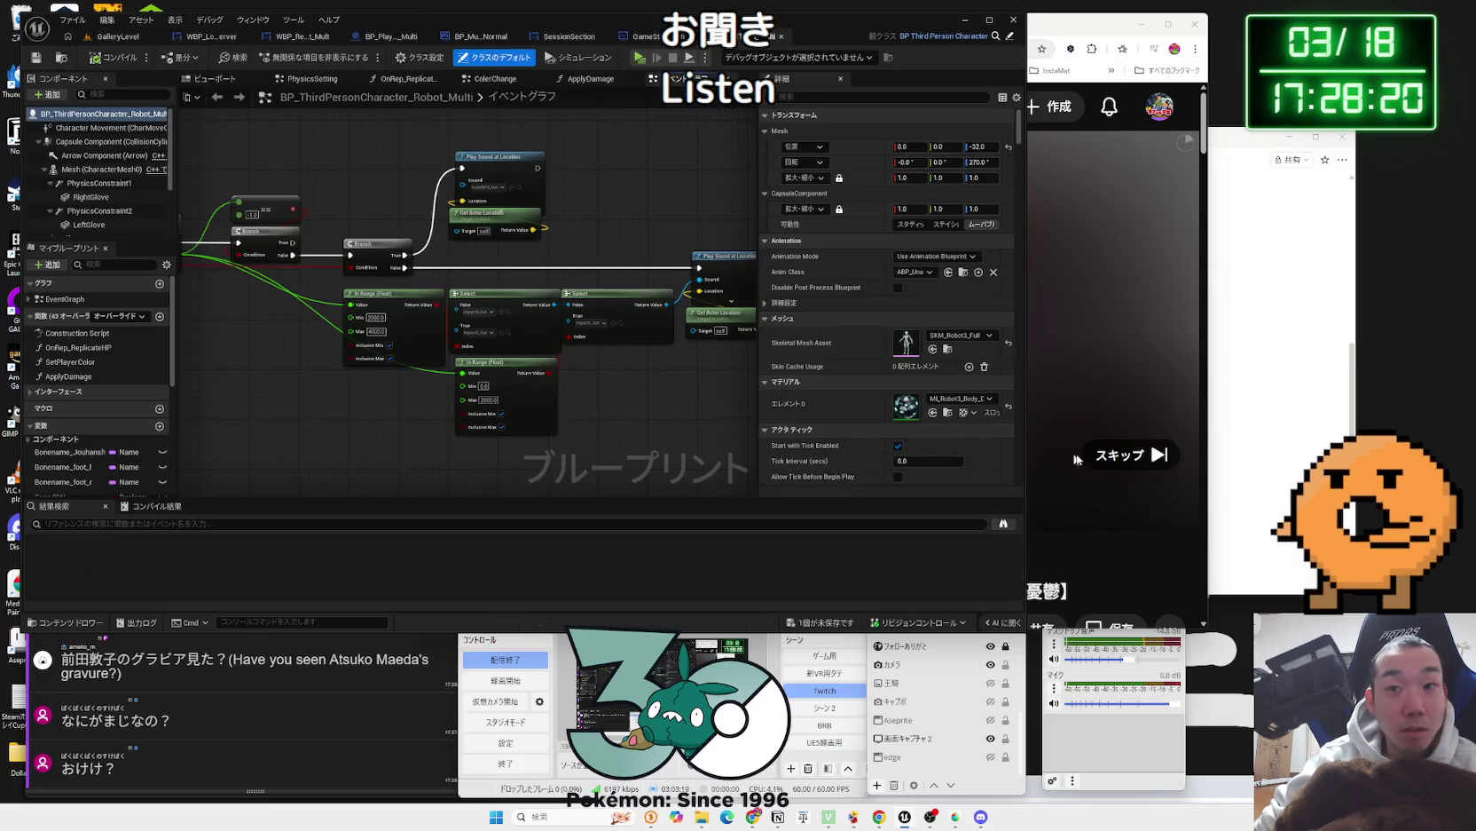
{"action": "left_click", "coordinate": [1078, 457]}
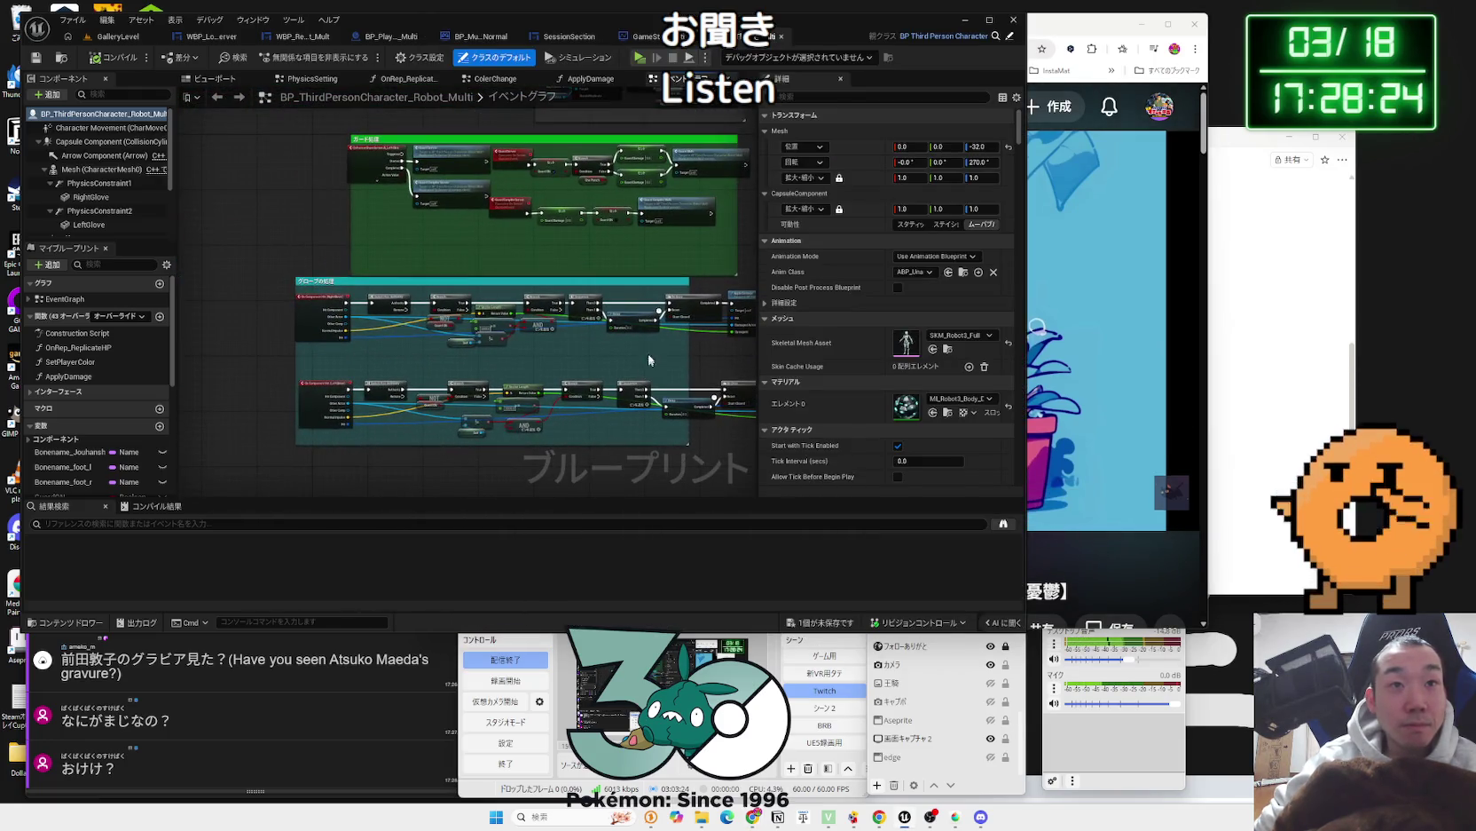
- Survey the Event Graph's red damage, green guard and received-damage comment groups
{"action": "scroll", "coordinate": [649, 360], "scroll_direction": "up", "scroll_amount": 5}
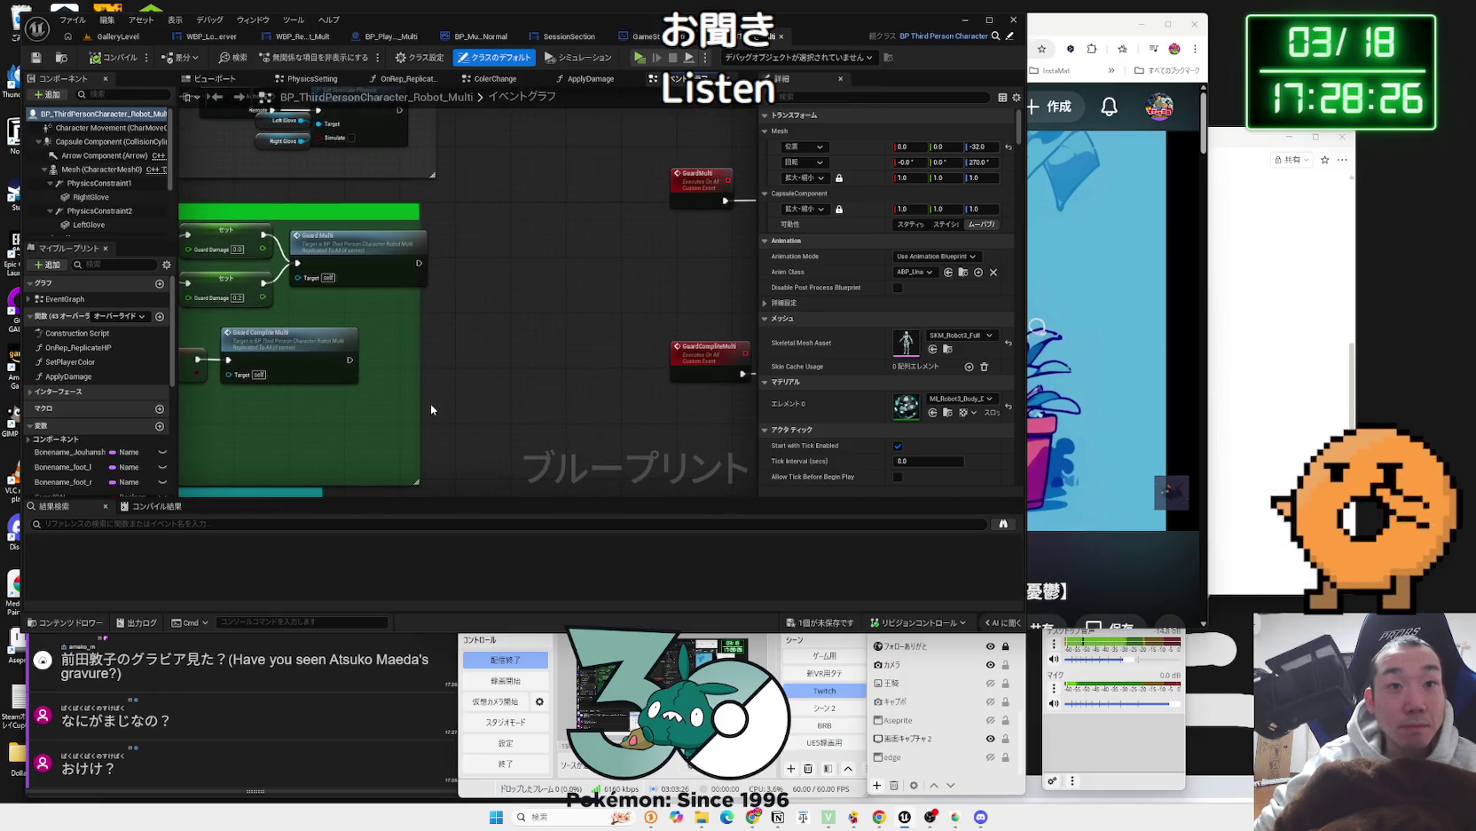
{"action": "scroll", "coordinate": [533, 403], "scroll_direction": "down", "scroll_amount": 3}
{"action": "scroll", "coordinate": [337, 390], "scroll_direction": "up", "scroll_amount": 4}
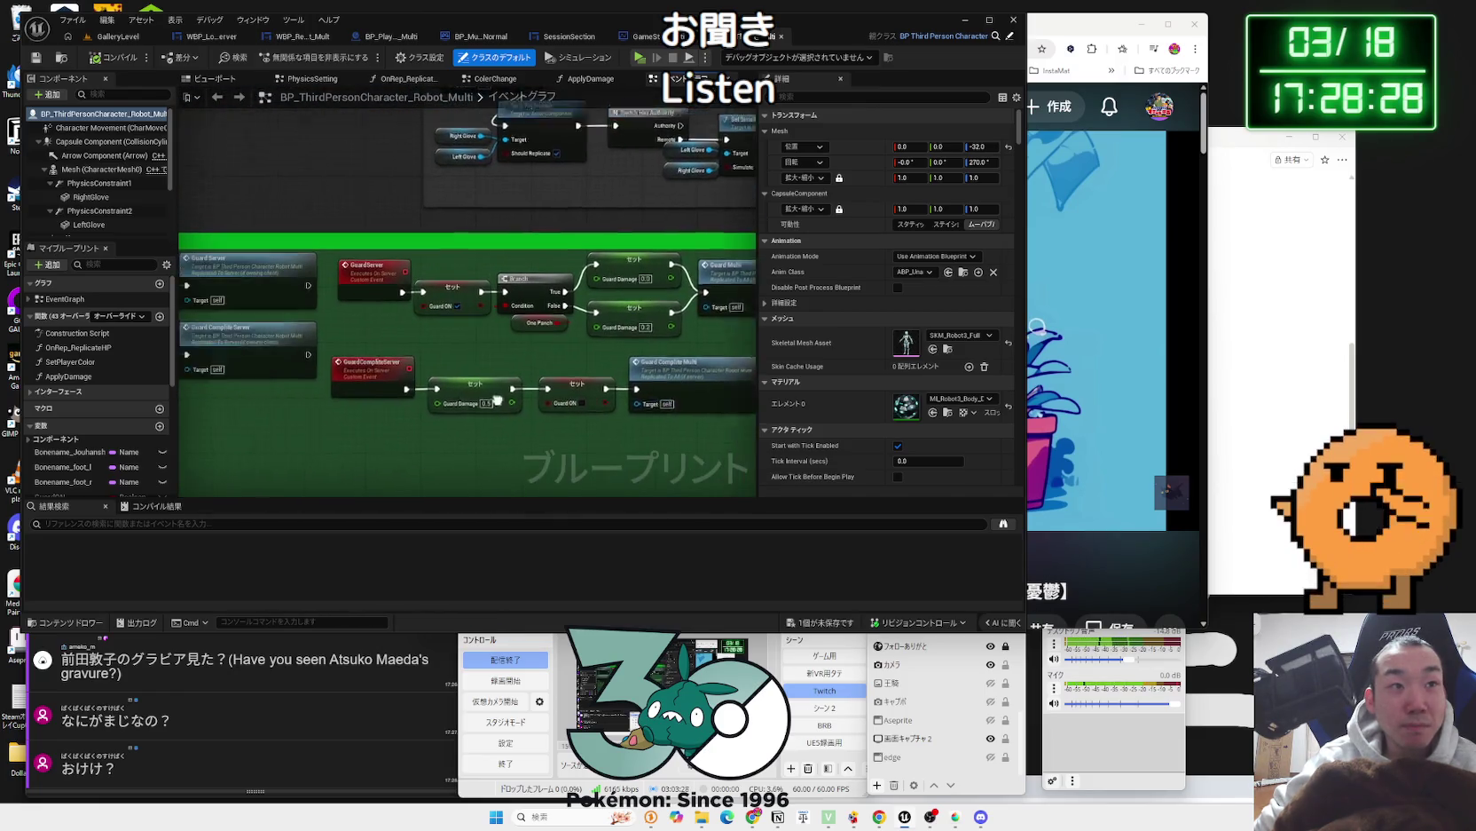
{"action": "scroll", "coordinate": [328, 384], "scroll_direction": "down", "scroll_amount": 5}
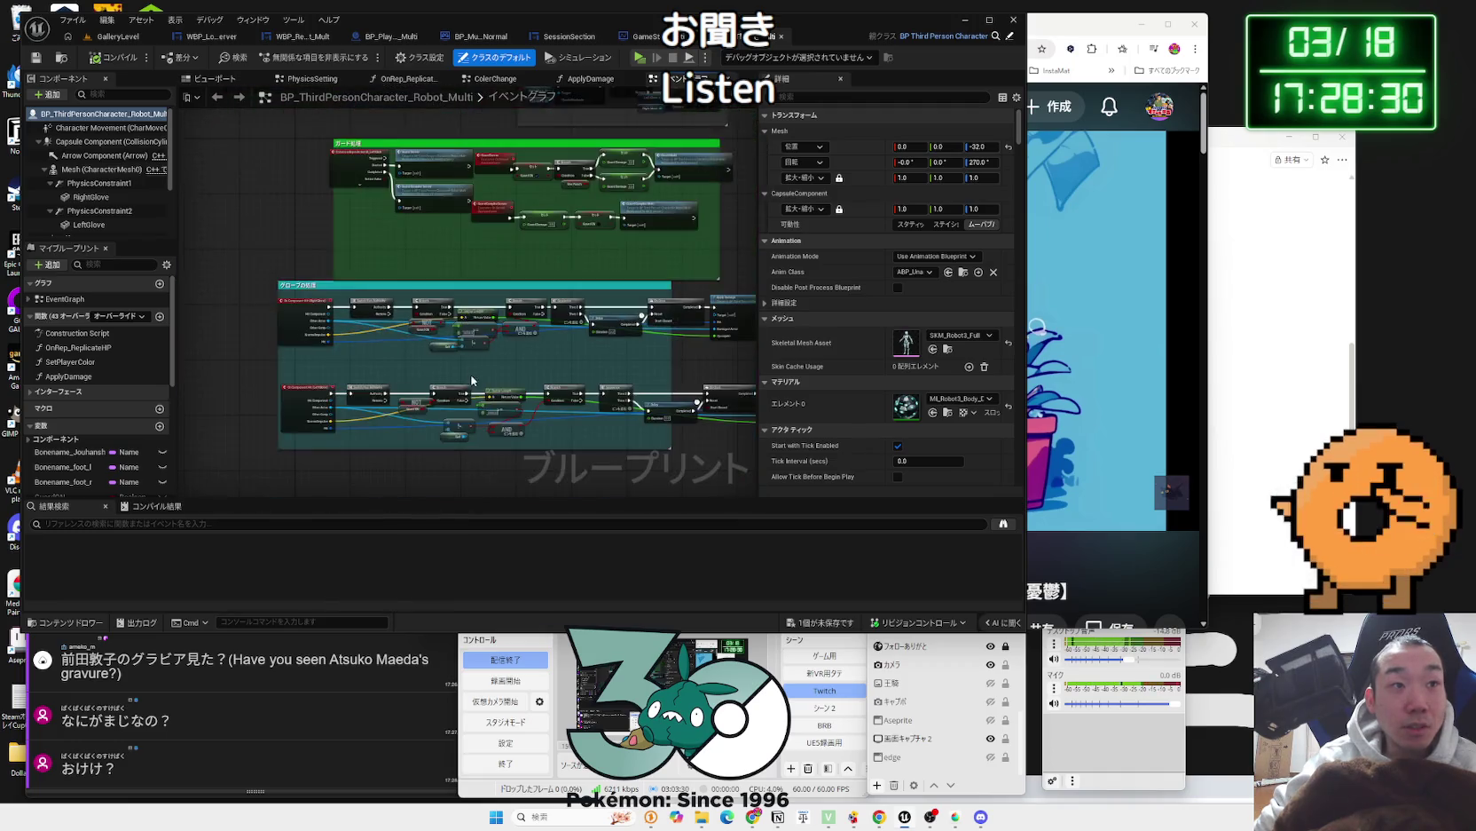
{"action": "scroll", "coordinate": [491, 307], "scroll_direction": "up", "scroll_amount": 2}
{"action": "scroll", "coordinate": [455, 445], "scroll_direction": "up", "scroll_amount": 2}
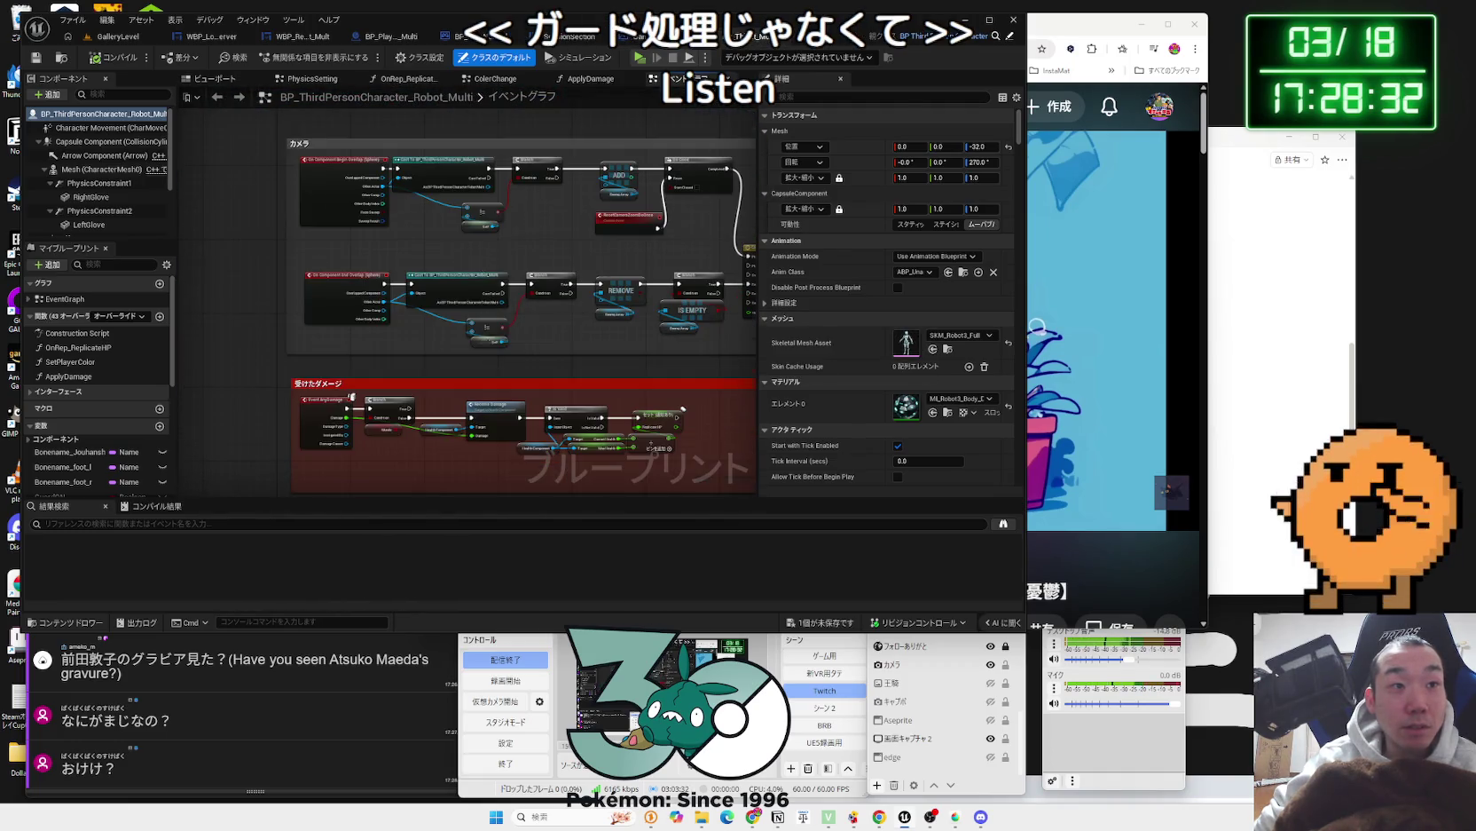
{"action": "mouse_move", "coordinate": [455, 444]}
{"action": "left_mouse_down"}
{"action": "mouse_move", "coordinate": [531, 187]}
{"action": "mouse_move", "coordinate": [401, 427]}
{"action": "left_mouse_up"}
{"action": "left_click_drag", "start_coordinate": [391, 265], "coordinate": [321, 335]}
{"action": "left_click_drag", "start_coordinate": [339, 418], "coordinate": [373, 260]}
{"action": "mouse_move", "coordinate": [401, 179]}
{"action": "left_mouse_down"}
{"action": "mouse_move", "coordinate": [404, 435]}
{"action": "mouse_move", "coordinate": [410, 201]}
{"action": "left_mouse_up"}
{"action": "mouse_move", "coordinate": [417, 351]}
{"action": "left_mouse_down"}
{"action": "mouse_move", "coordinate": [421, 252]}
{"action": "mouse_move", "coordinate": [360, 379]}
{"action": "left_mouse_up"}
- Open the ApplyDamage function graph and reveal its impulse, Break Hit Result and FIND nodes
{"action": "scroll", "coordinate": [328, 324], "scroll_direction": "up", "scroll_amount": 3}
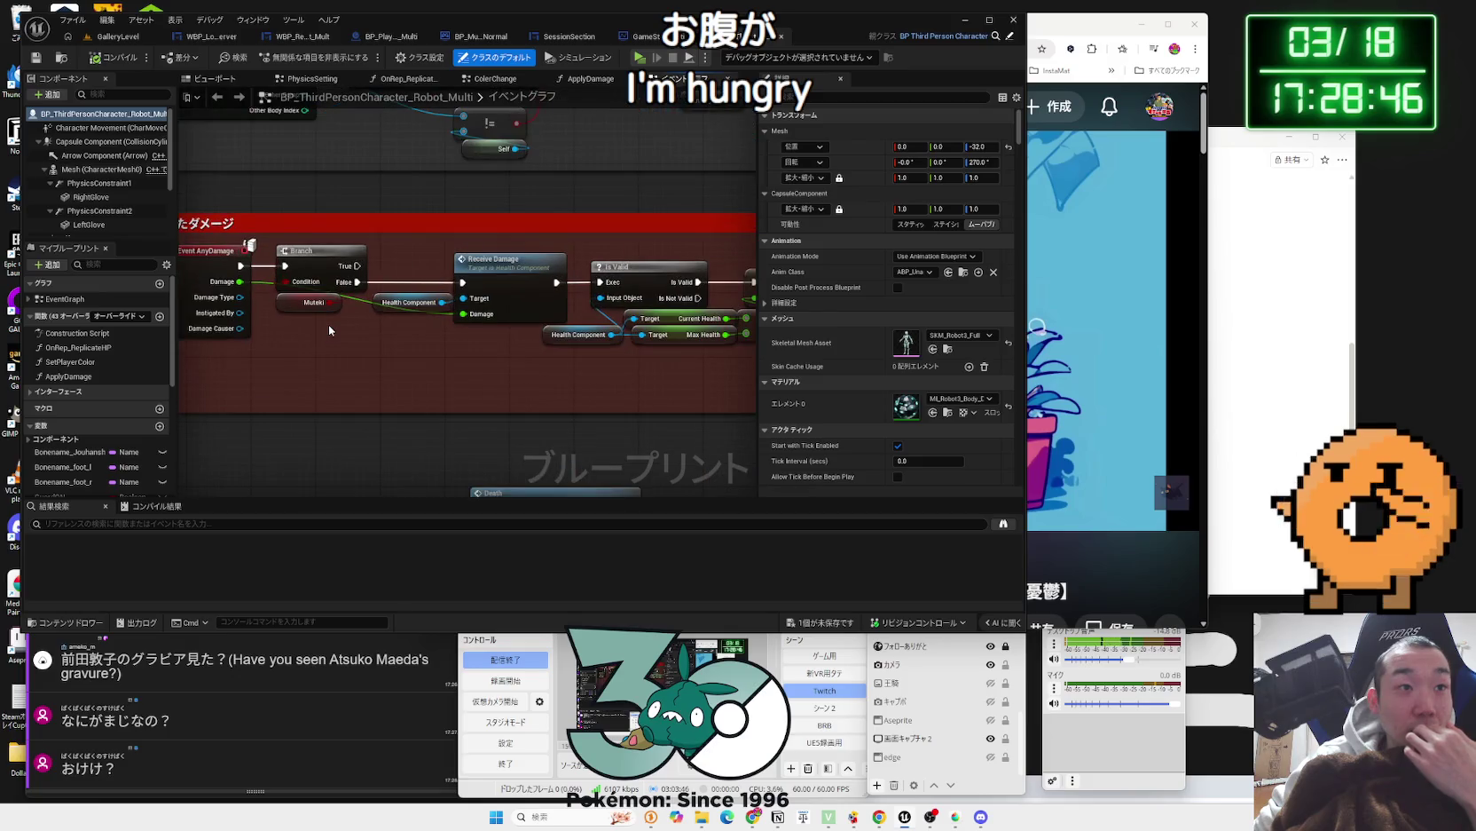
{"action": "scroll", "coordinate": [378, 418], "scroll_direction": "down", "scroll_amount": 3}
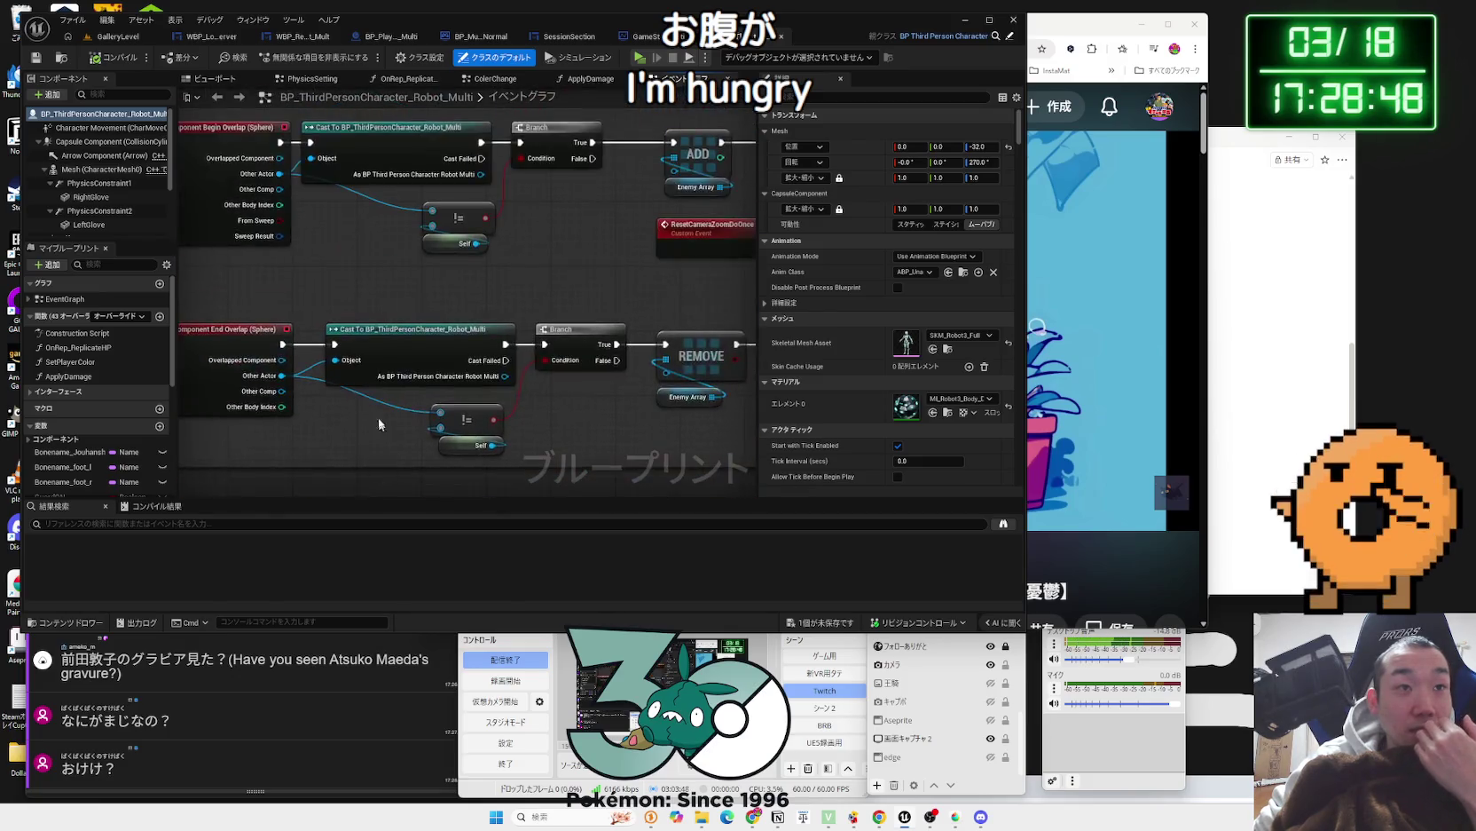
{"action": "scroll", "coordinate": [360, 439], "scroll_direction": "down", "scroll_amount": 2}
{"action": "left_click_drag", "start_coordinate": [387, 330], "coordinate": [498, 398]}
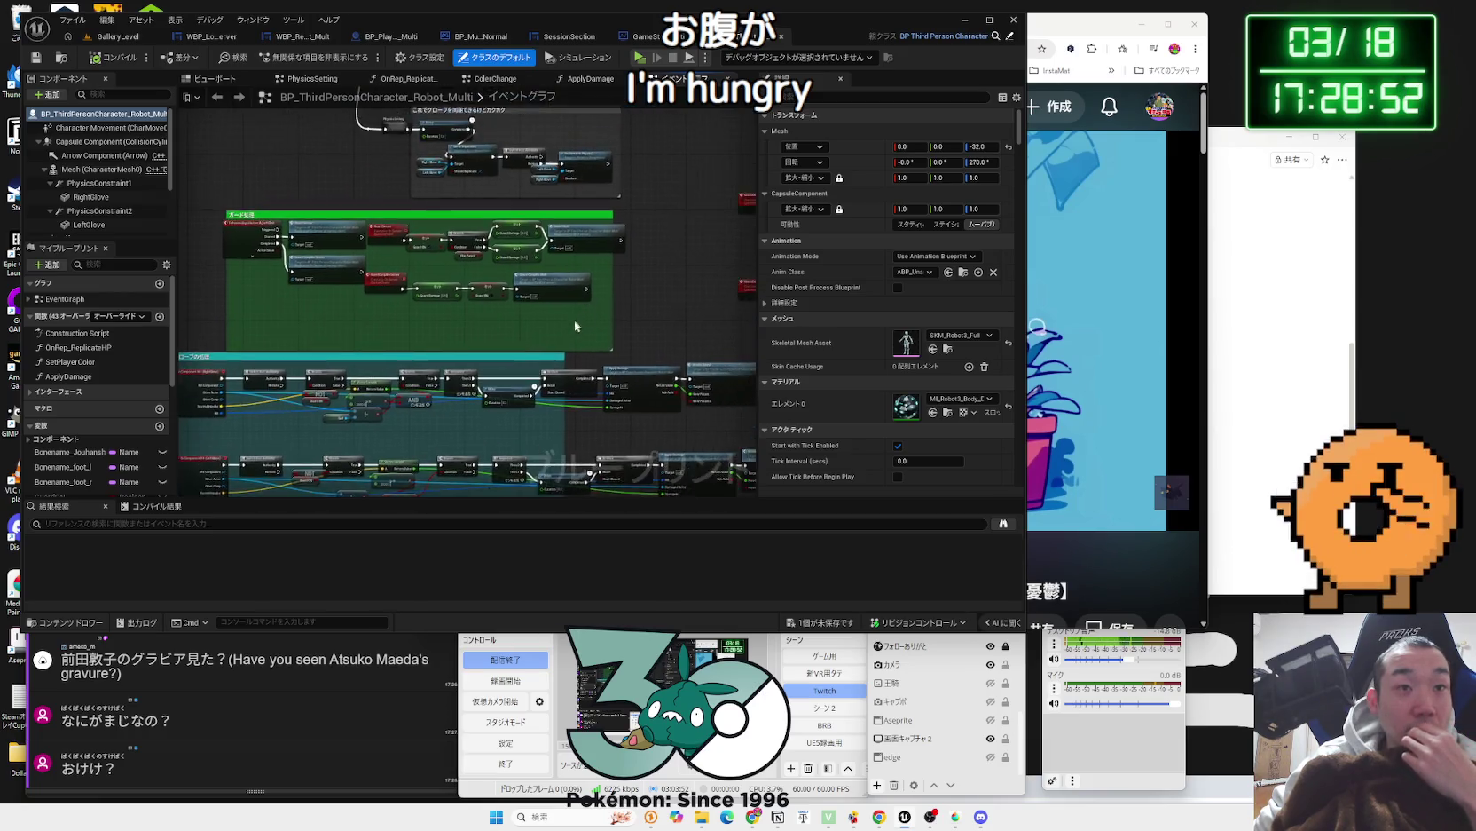
{"action": "scroll", "coordinate": [621, 377], "scroll_direction": "up", "scroll_amount": 3}
{"action": "scroll", "coordinate": [666, 387], "scroll_direction": "down", "scroll_amount": 4}
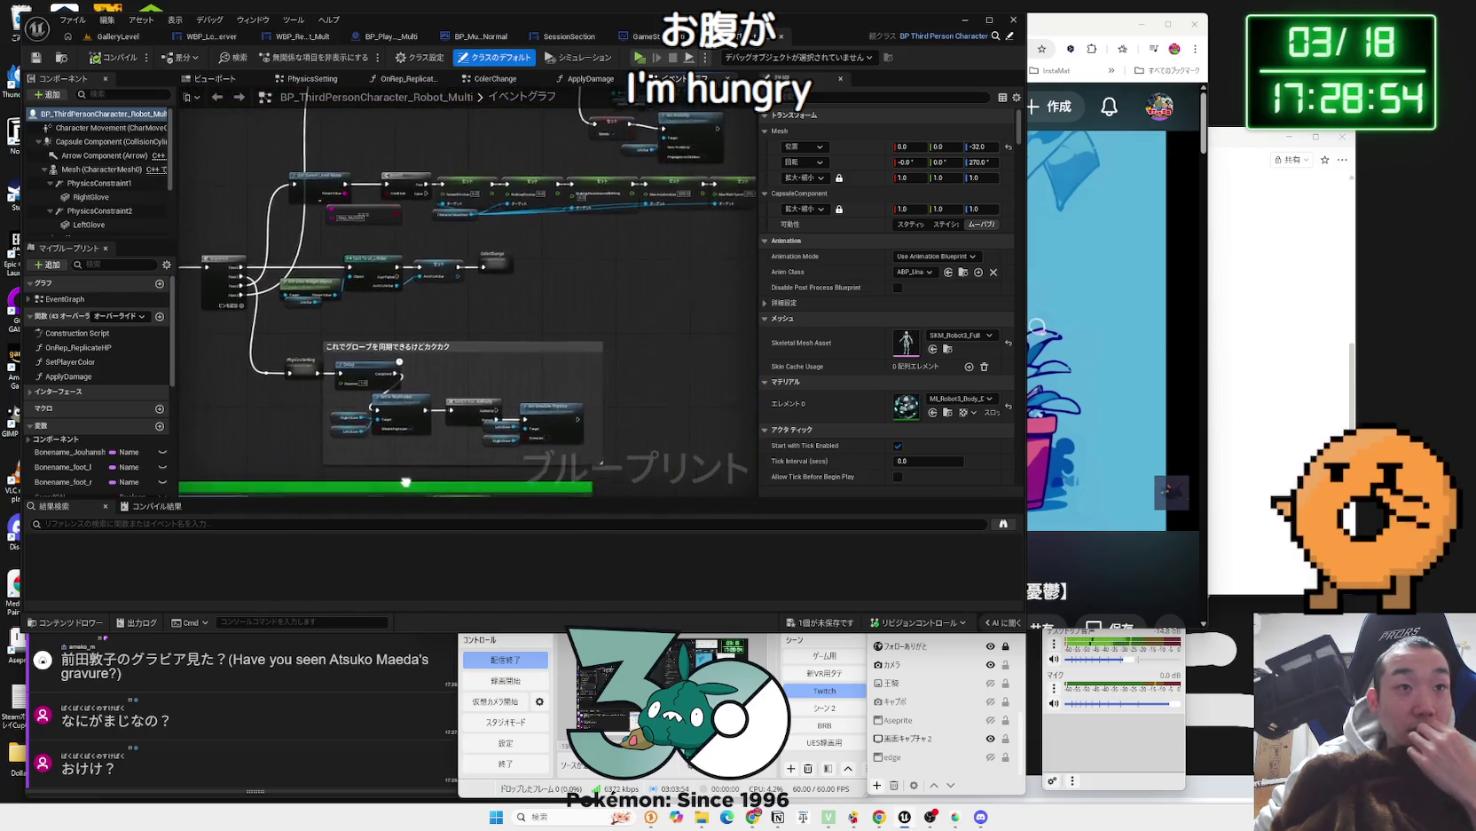
{"action": "scroll", "coordinate": [401, 164], "scroll_direction": "up", "scroll_amount": 3}
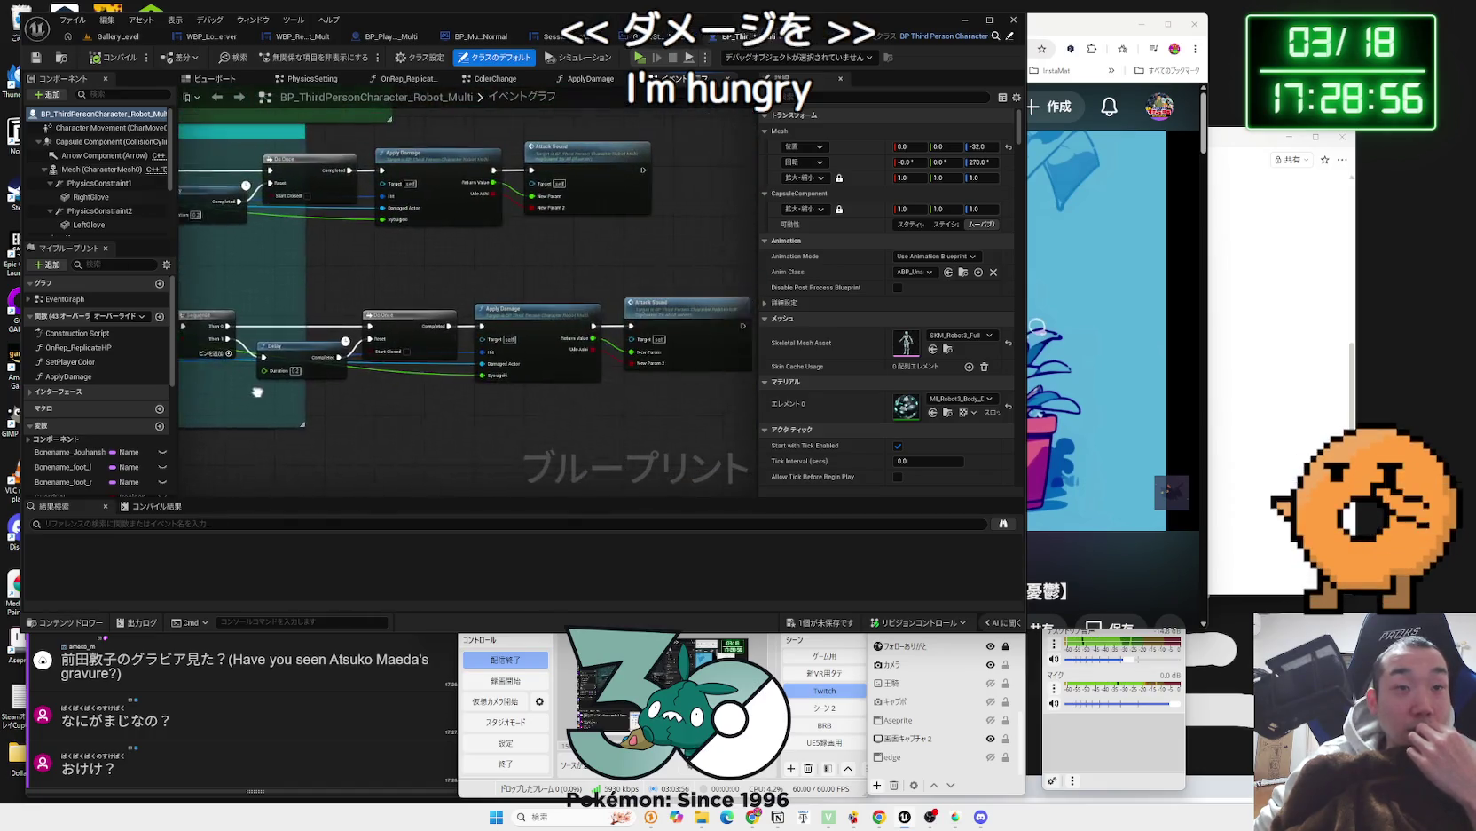
{"action": "double_click", "coordinate": [401, 164]}
{"action": "mouse_move", "coordinate": [401, 164]}
{"action": "left_mouse_down"}
{"action": "mouse_move", "coordinate": [433, 370]}
{"action": "mouse_move", "coordinate": [752, 397]}
{"action": "left_mouse_up"}
{"action": "left_click_drag", "start_coordinate": [502, 244], "coordinate": [534, 282]}
- Paste a Spawn System at Location node and convert its Niagara System node to a local variable
{"action": "left_click_drag", "start_coordinate": [301, 283], "coordinate": [234, 227]}
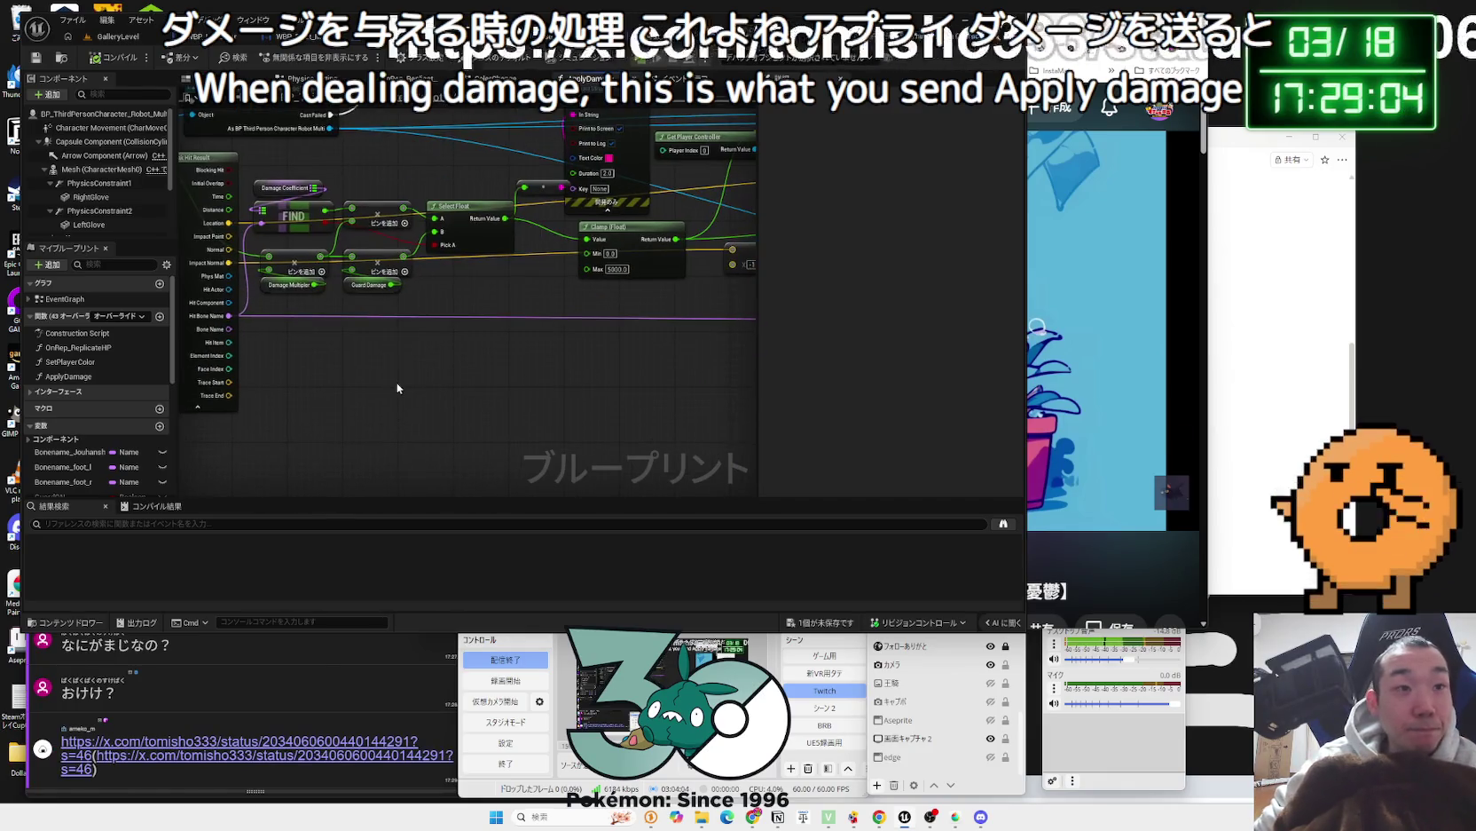
{"action": "key", "text": "ctrl+v"}
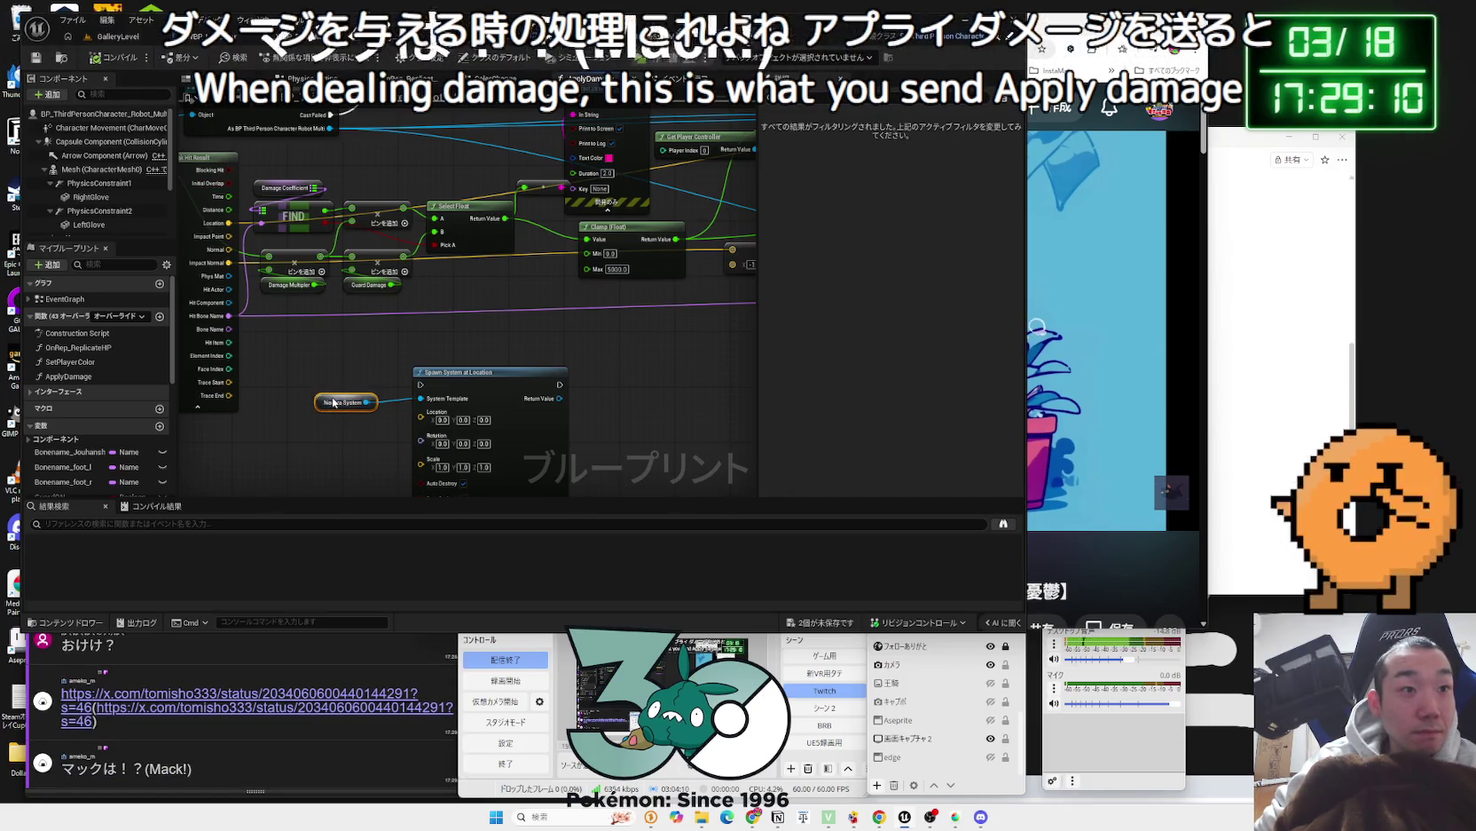
{"action": "right_click", "coordinate": [325, 396]}
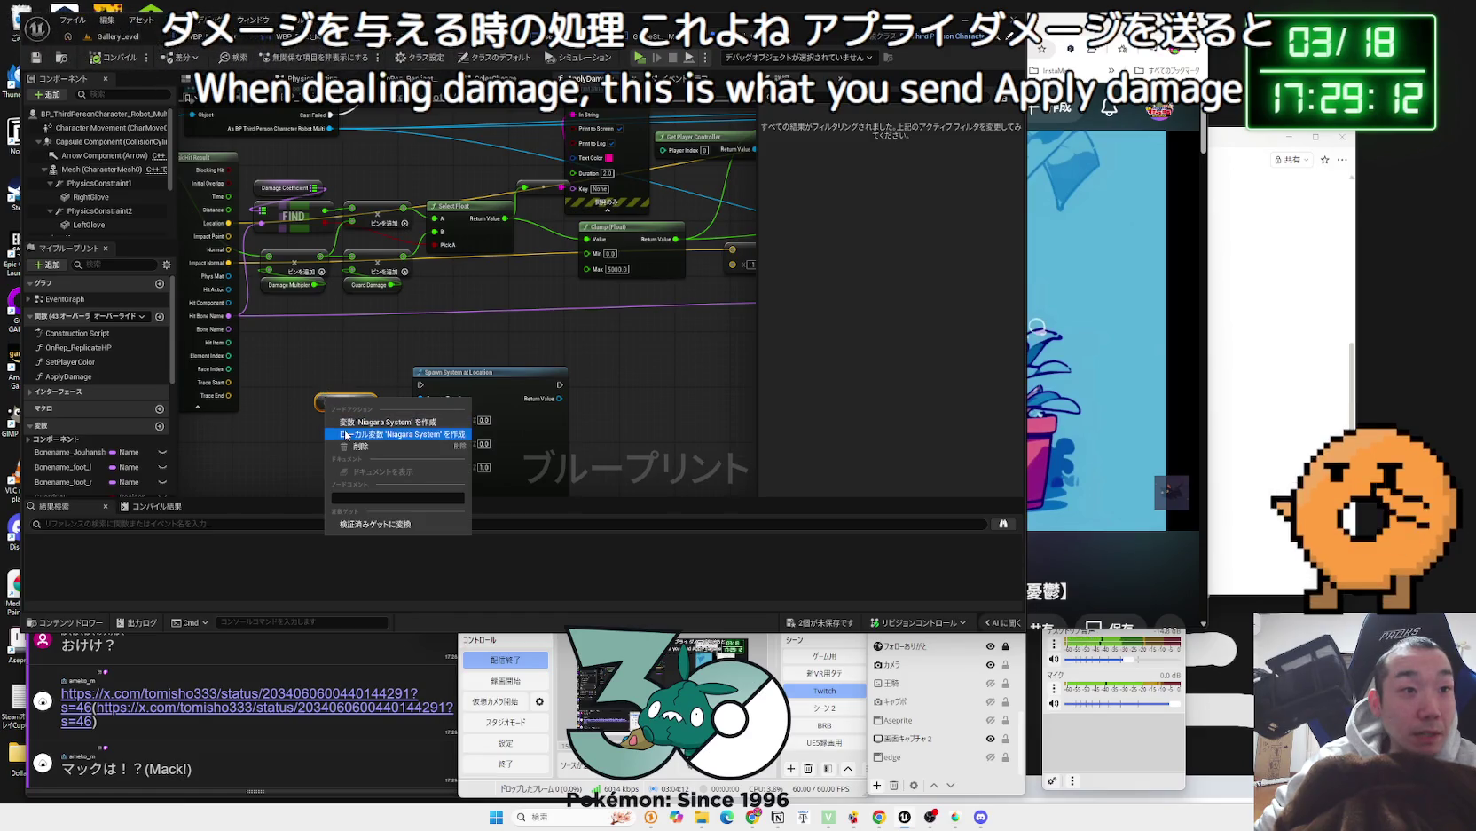
{"action": "left_click", "coordinate": [356, 423]}
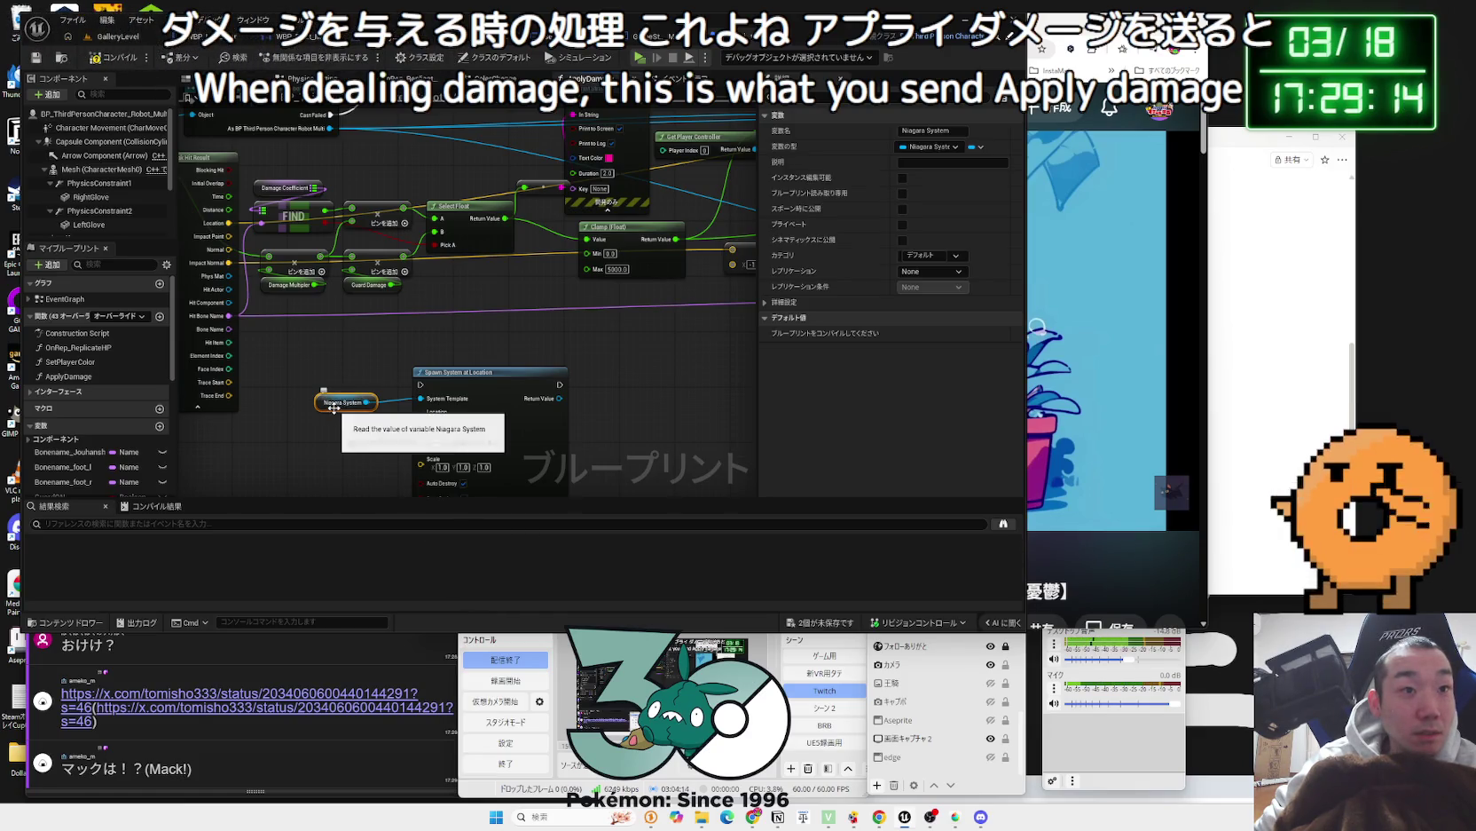
- Disconnect and delete the Niagara System node and variable, leaving System Template unset
{"action": "left_click_drag", "start_coordinate": [391, 401], "coordinate": [393, 405]}
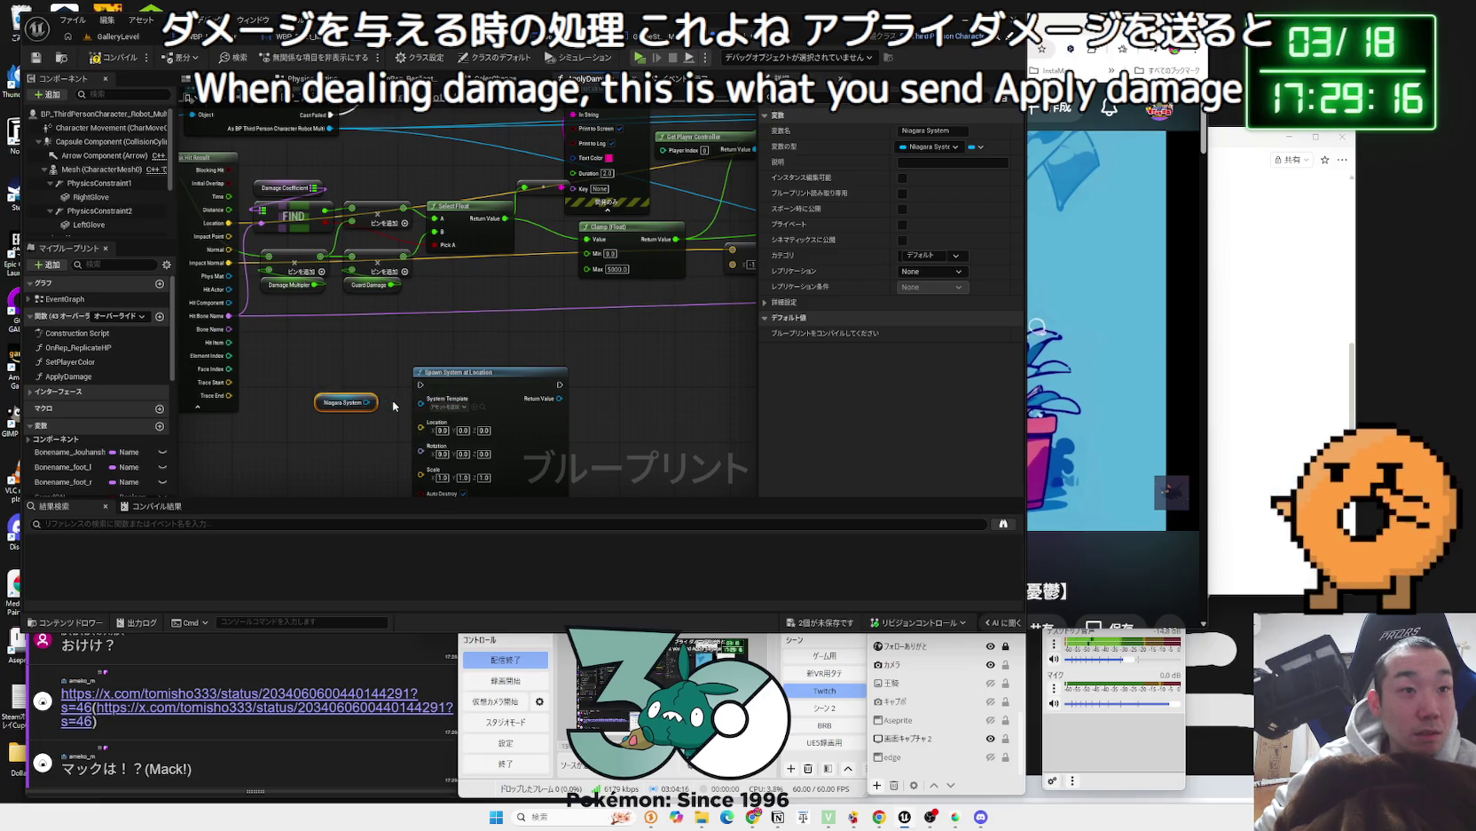
{"action": "key", "text": "Delete"}
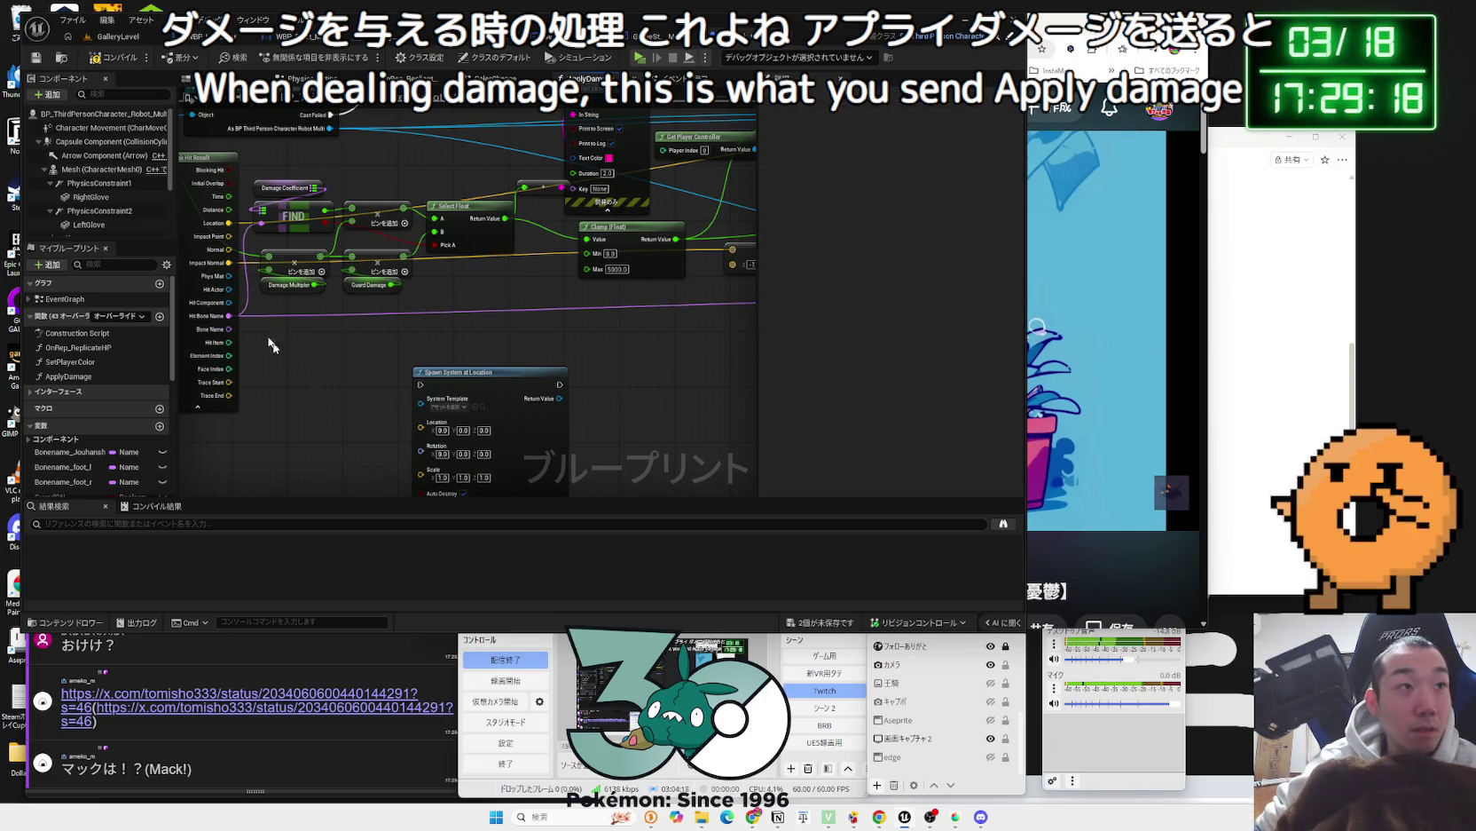
{"action": "scroll", "coordinate": [112, 456], "scroll_direction": "down", "scroll_amount": 5}
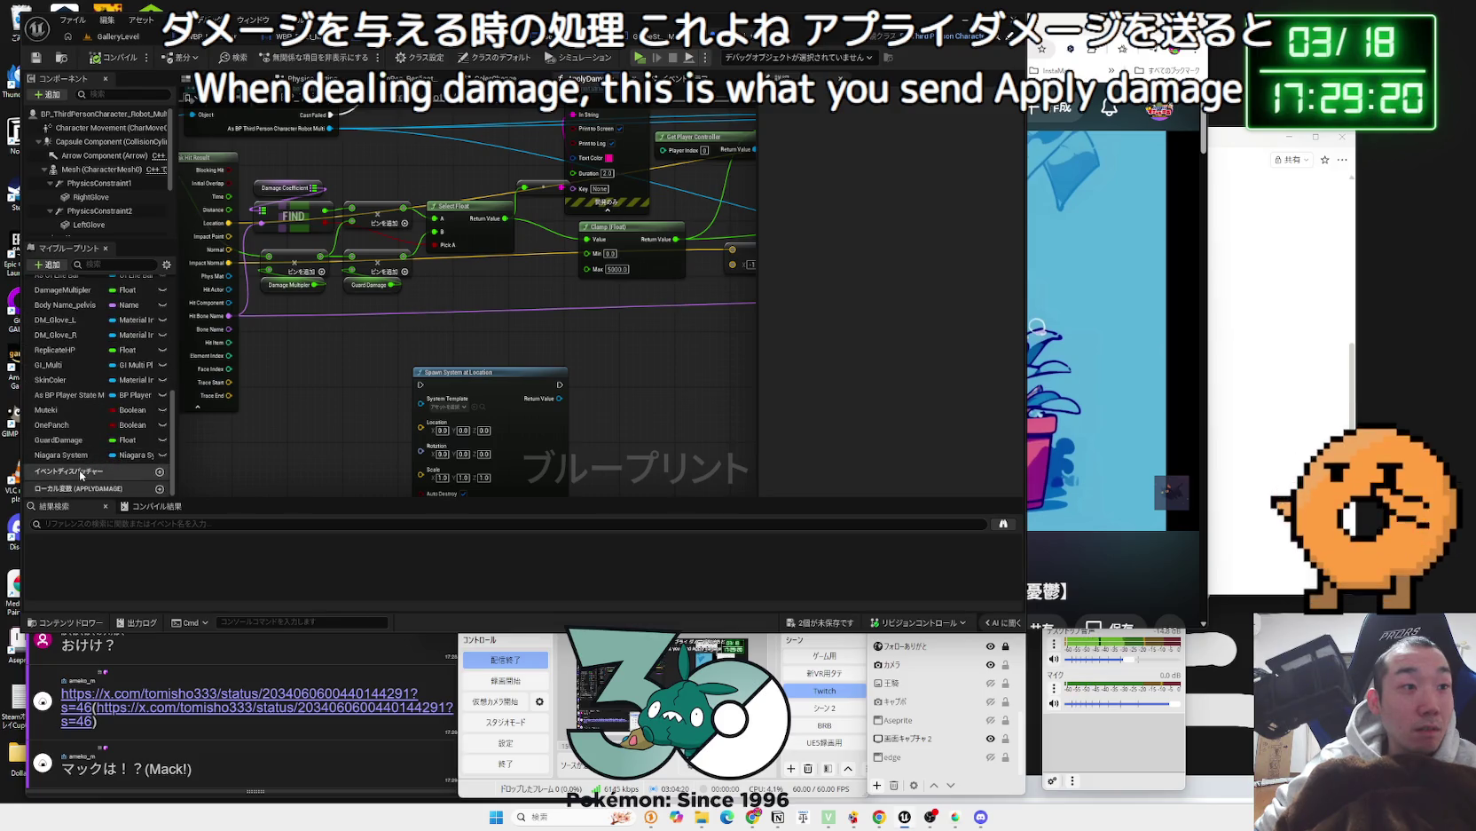
{"action": "left_click", "coordinate": [71, 457]}
{"action": "key", "text": "Delete"}
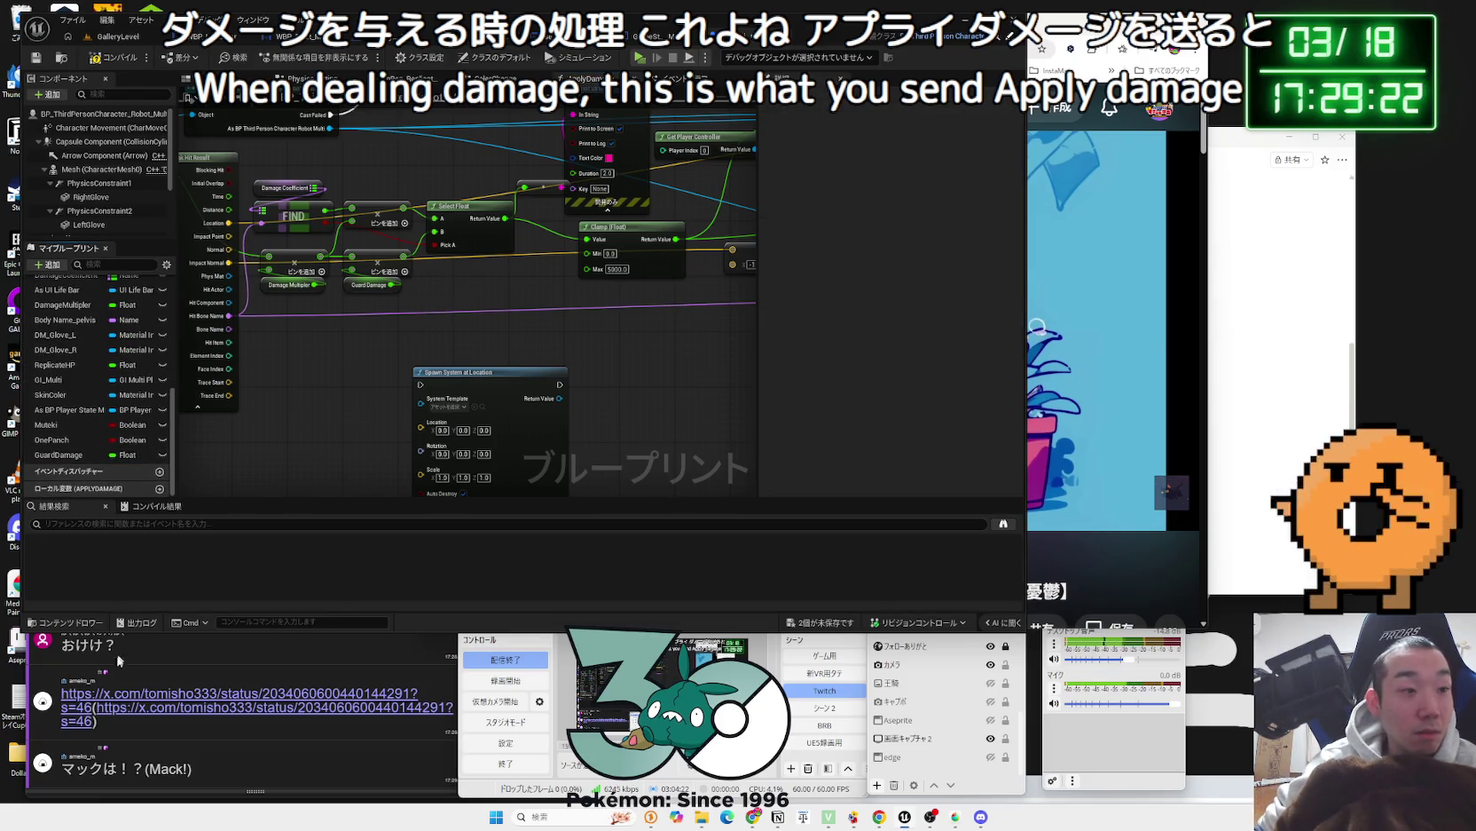
{"action": "left_click", "coordinate": [121, 694]}
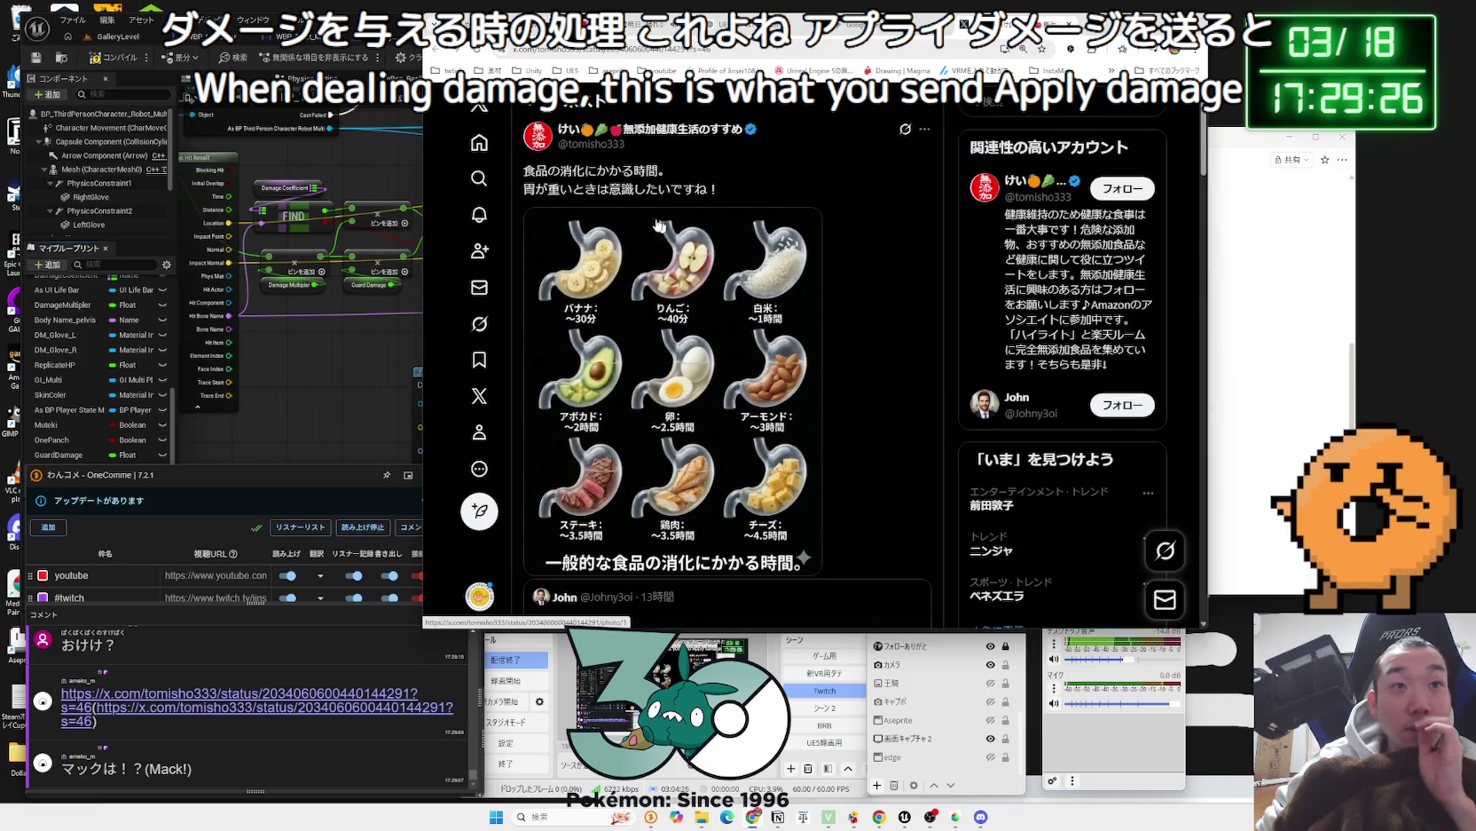
- View the X post's food digestion-time chart full-screen, then return to Unreal's System Template picker
{"action": "left_click_drag", "start_coordinate": [554, 171], "coordinate": [687, 188]}
{"action": "left_click", "coordinate": [687, 183]}
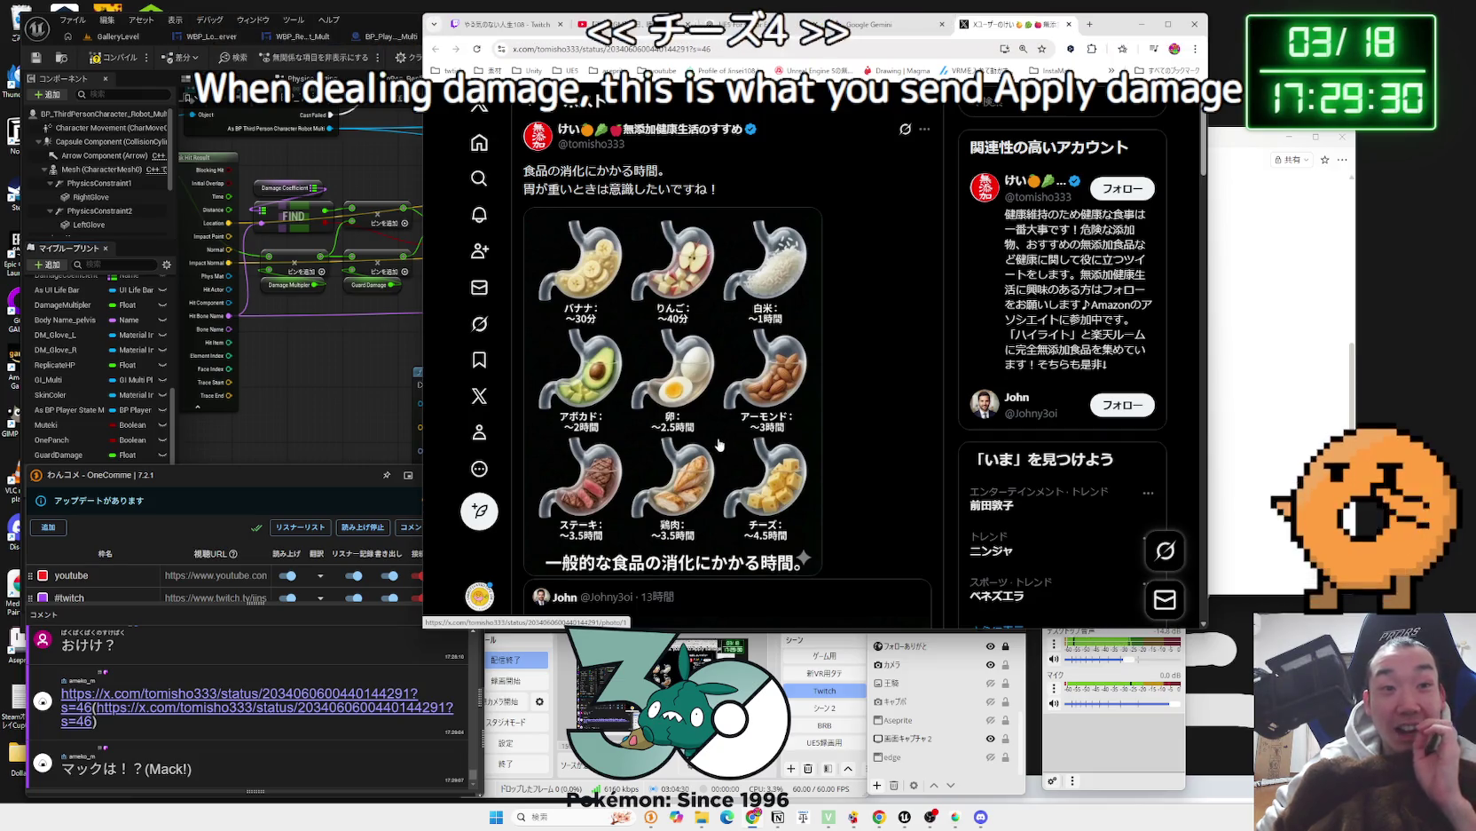
{"action": "scroll", "coordinate": [719, 444], "scroll_direction": "down", "scroll_amount": 2}
{"action": "scroll", "coordinate": [717, 437], "scroll_direction": "up", "scroll_amount": 2}
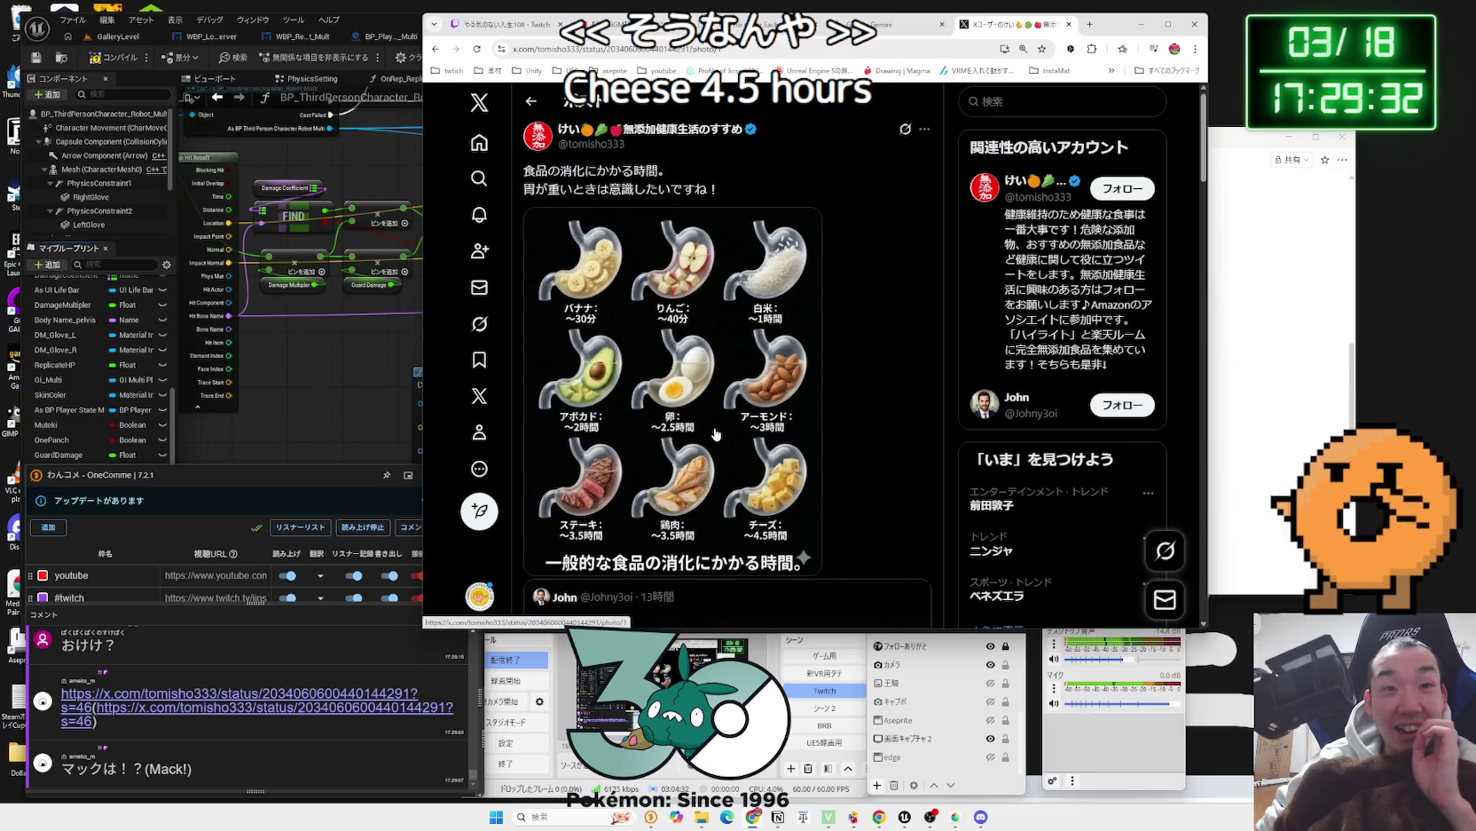
{"action": "left_click", "coordinate": [716, 432]}
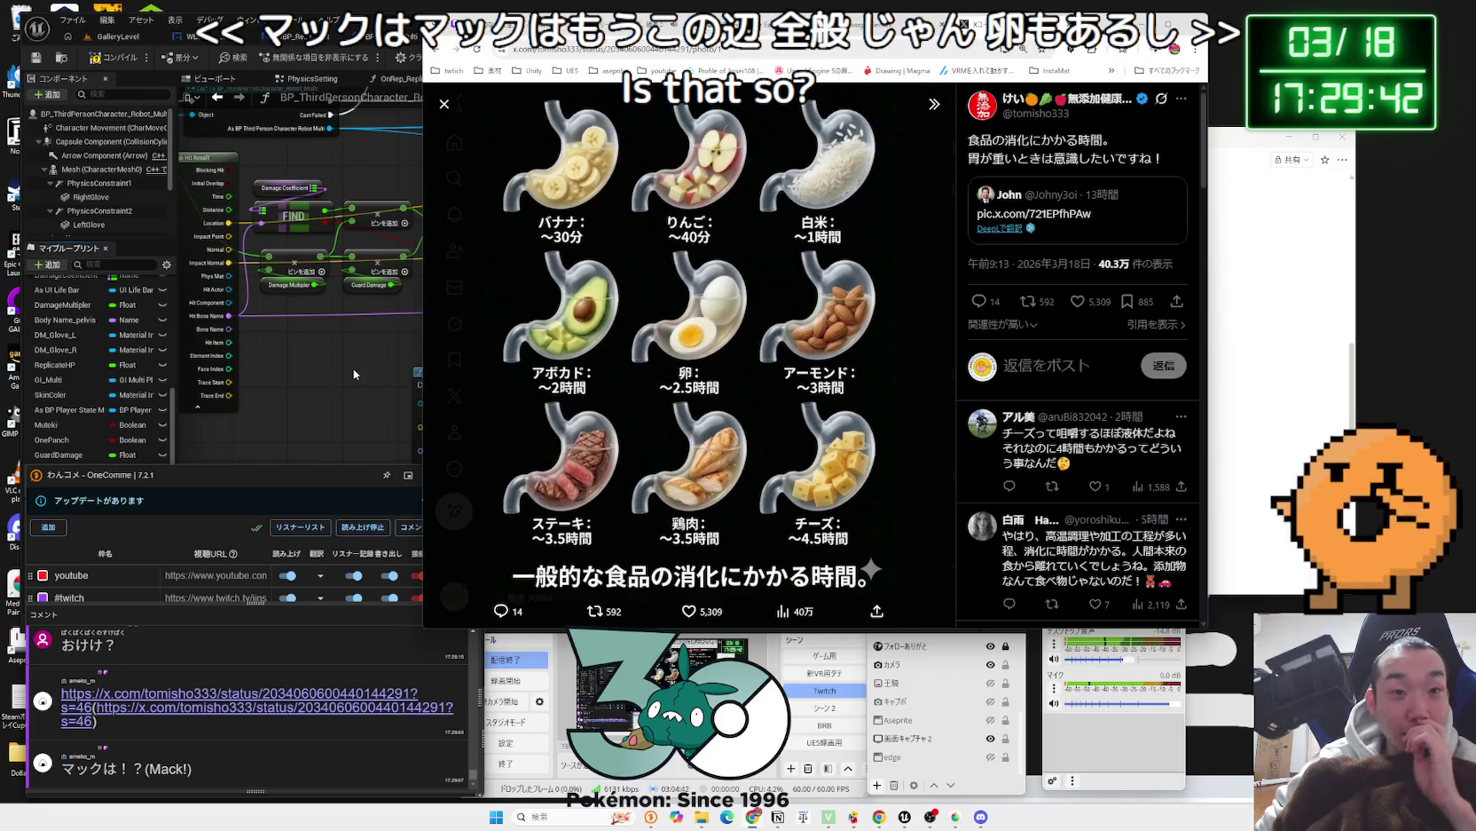
{"action": "left_click", "coordinate": [354, 374]}
{"action": "left_click", "coordinate": [447, 320]}
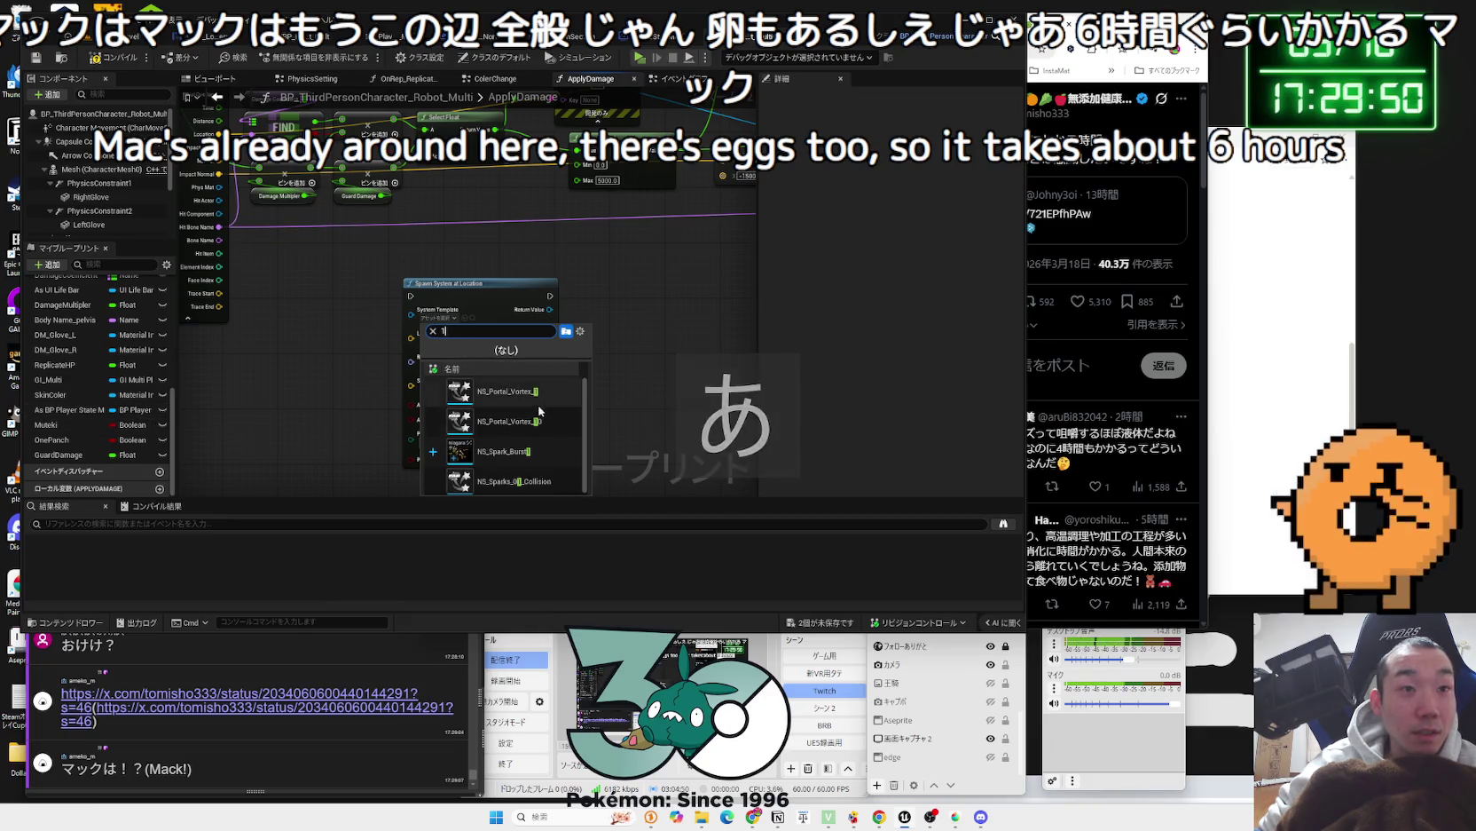
- Set the spawn node's System Template to NS_Spark_Burst1 and feed it the Break Hit Result Location
{"action": "type", "text": "1"}
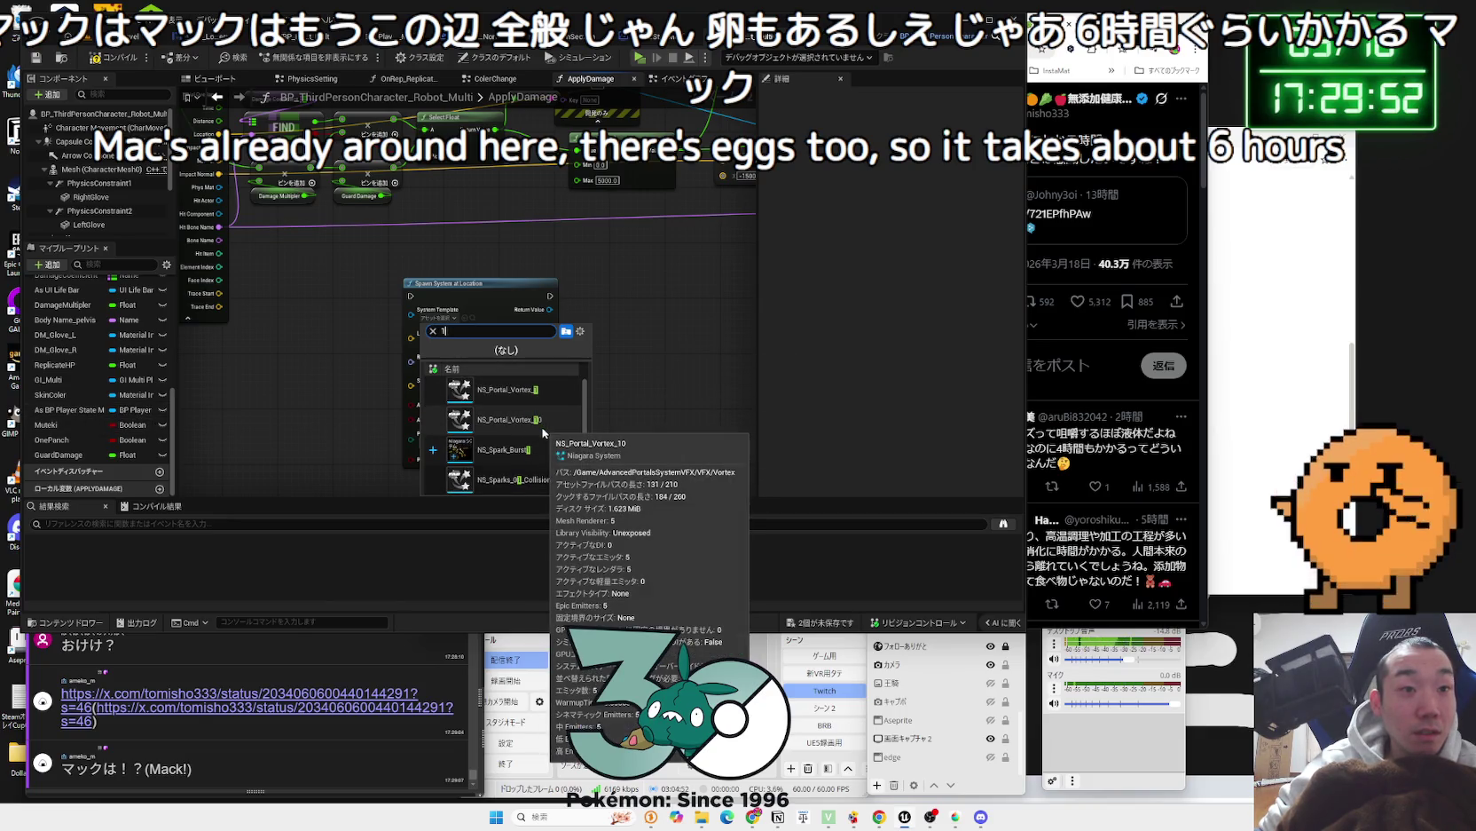
{"action": "left_click", "coordinate": [520, 455]}
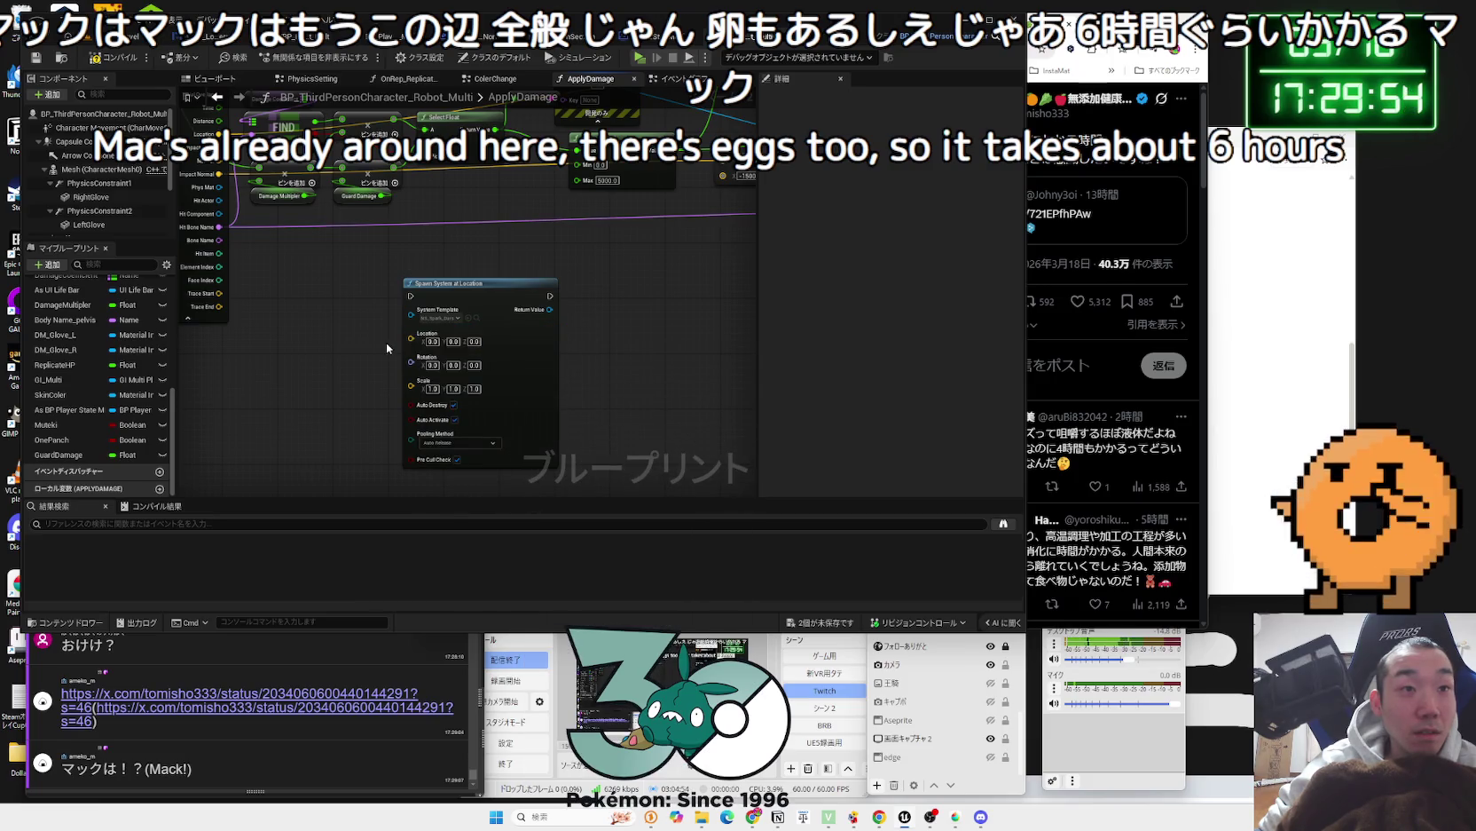
{"action": "scroll", "coordinate": [387, 342], "scroll_direction": "up", "scroll_amount": 2}
{"action": "scroll", "coordinate": [426, 338], "scroll_direction": "down", "scroll_amount": 3}
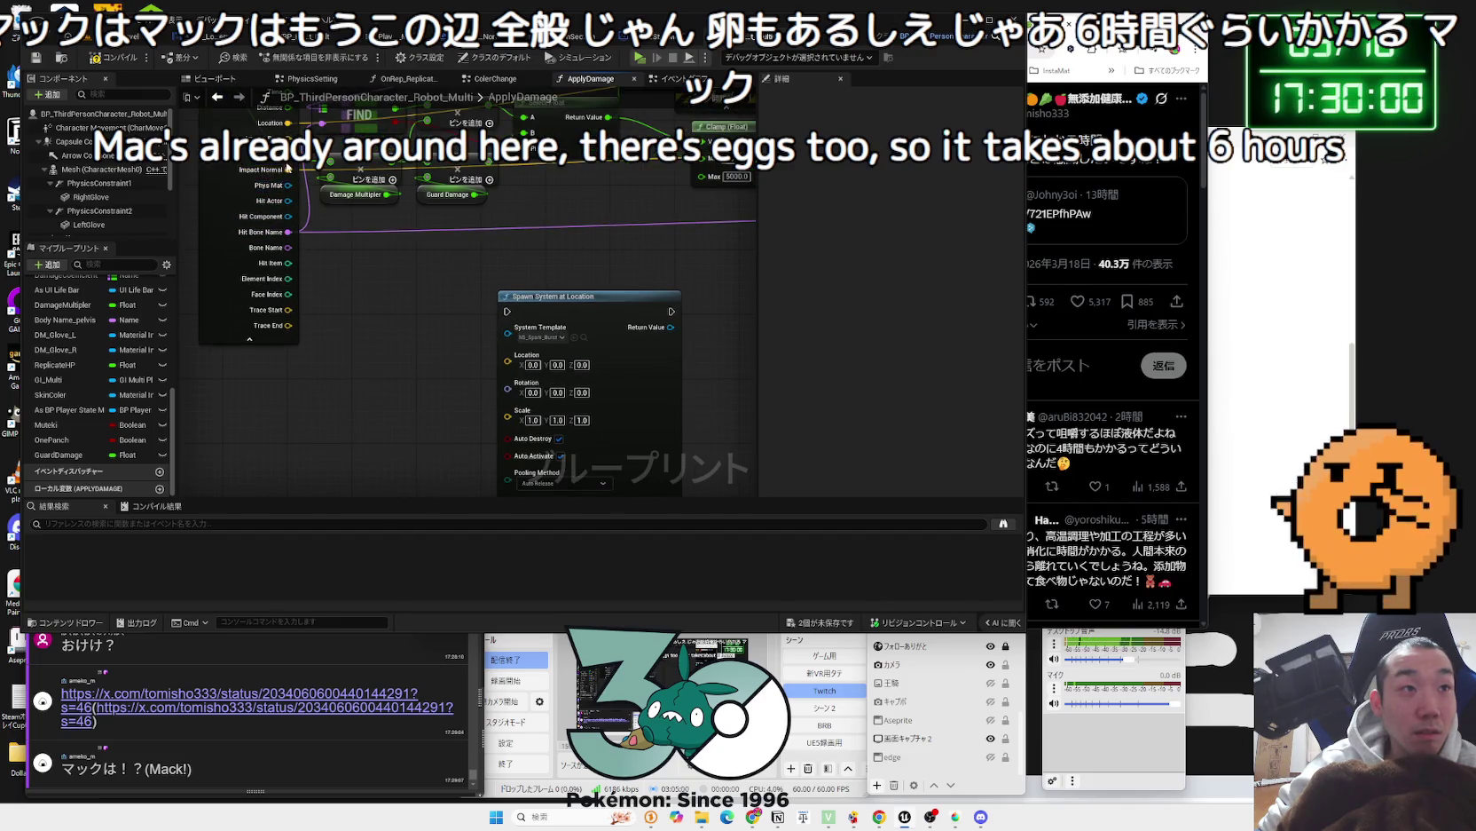
{"action": "left_click_drag", "start_coordinate": [291, 203], "coordinate": [499, 436]}
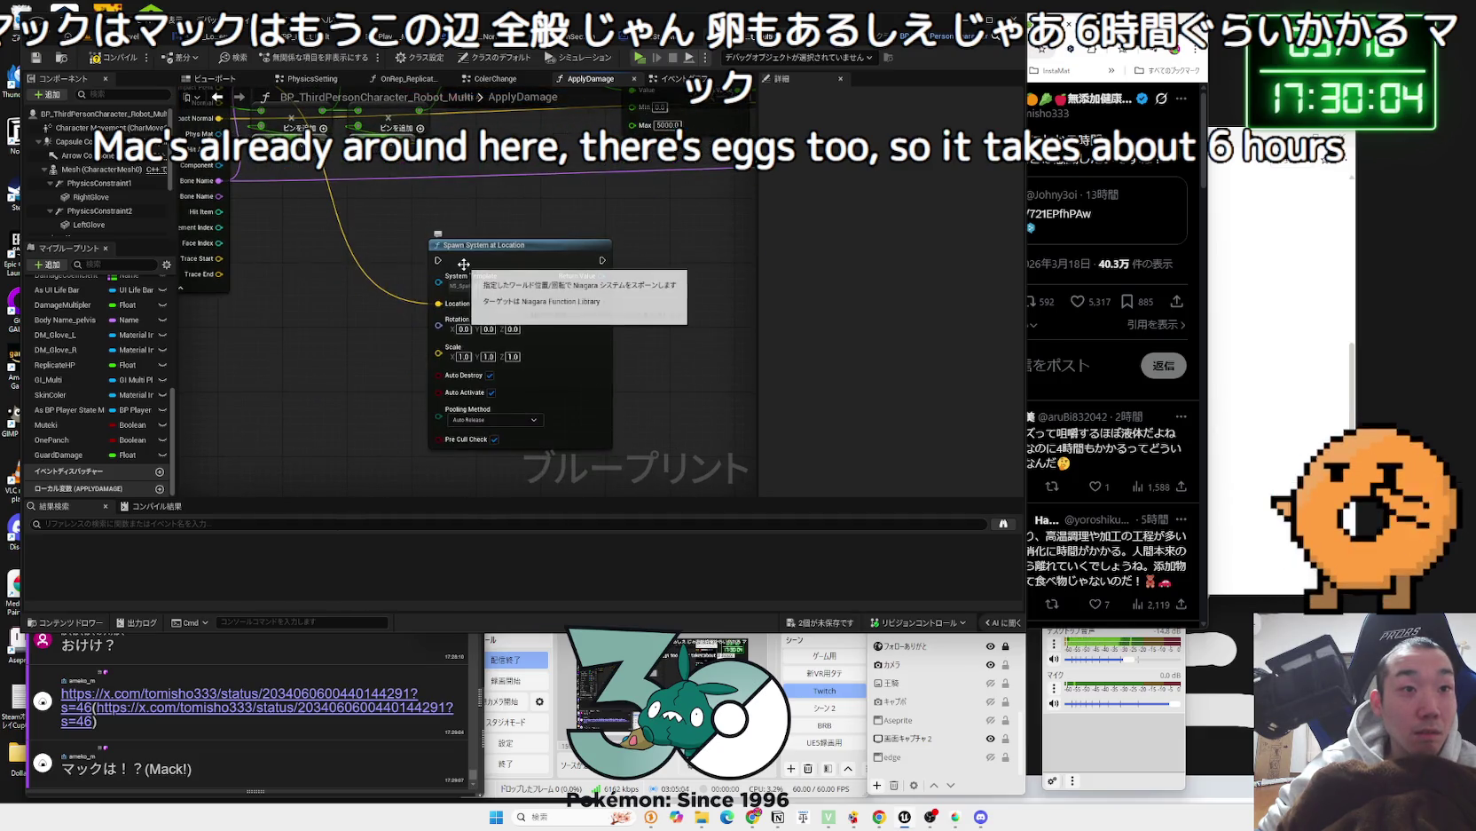
- Chain Spawn System at Location between Add Impulse and the Return Node in the execution flow
{"action": "scroll", "coordinate": [505, 293], "scroll_direction": "down", "scroll_amount": 3}
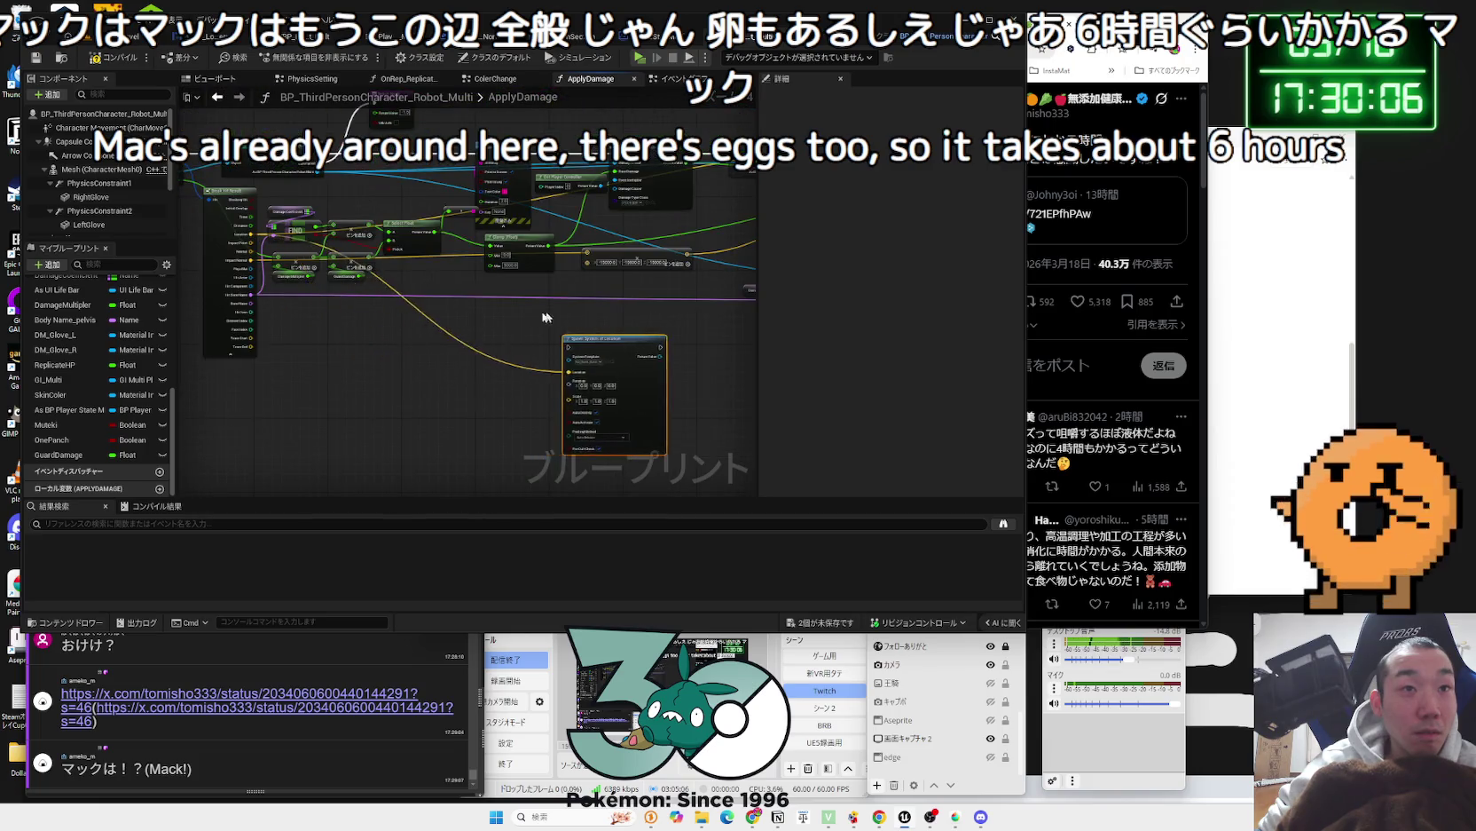
{"action": "scroll", "coordinate": [544, 317], "scroll_direction": "down", "scroll_amount": 2}
{"action": "scroll", "coordinate": [448, 256], "scroll_direction": "up", "scroll_amount": 2}
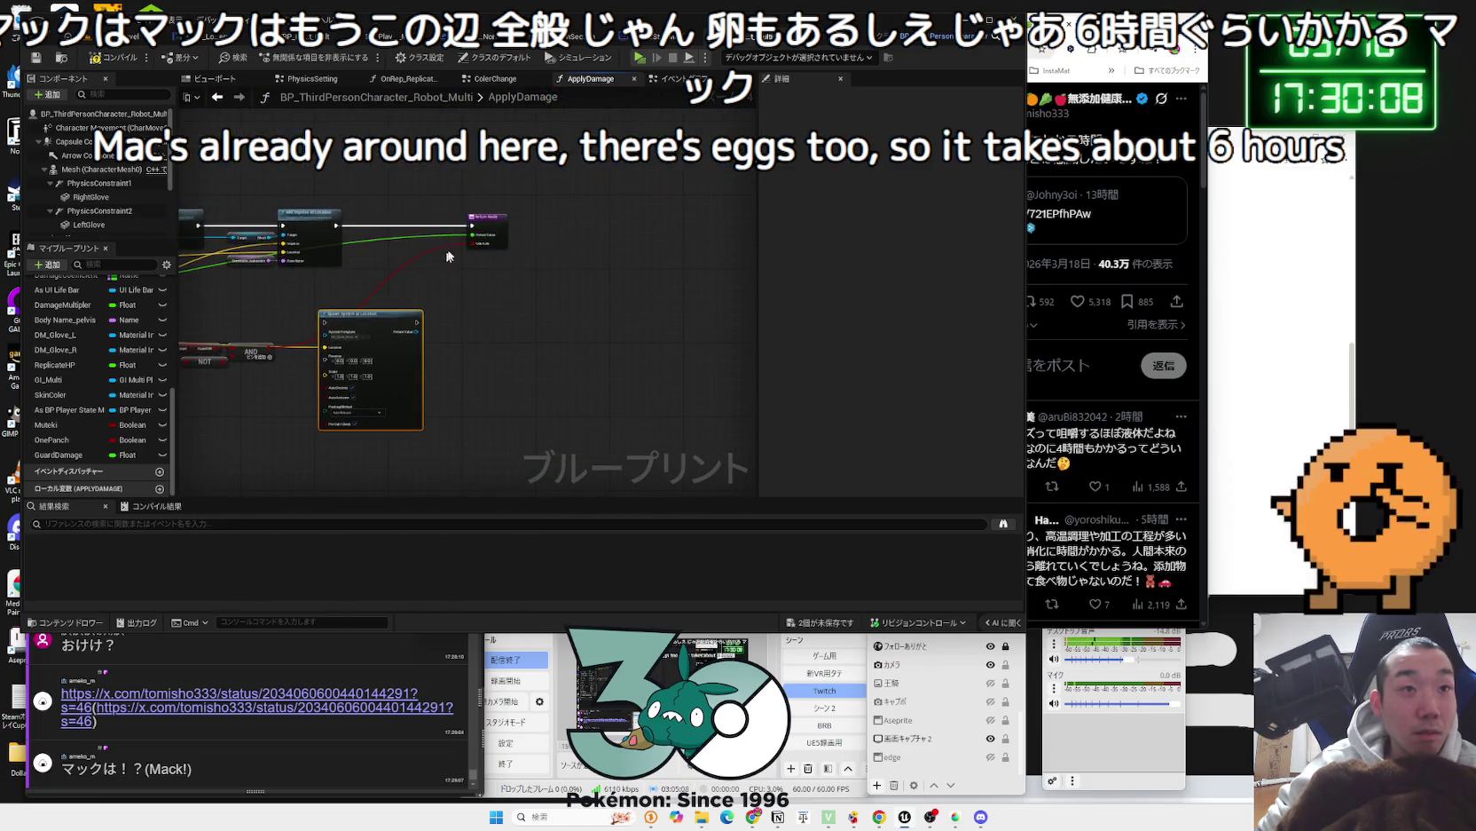
{"action": "left_click_drag", "start_coordinate": [484, 218], "coordinate": [552, 218]}
{"action": "scroll", "coordinate": [366, 314], "scroll_direction": "up", "scroll_amount": 3}
{"action": "left_click_drag", "start_coordinate": [382, 315], "coordinate": [425, 176]}
{"action": "left_click_drag", "start_coordinate": [275, 165], "coordinate": [353, 180]}
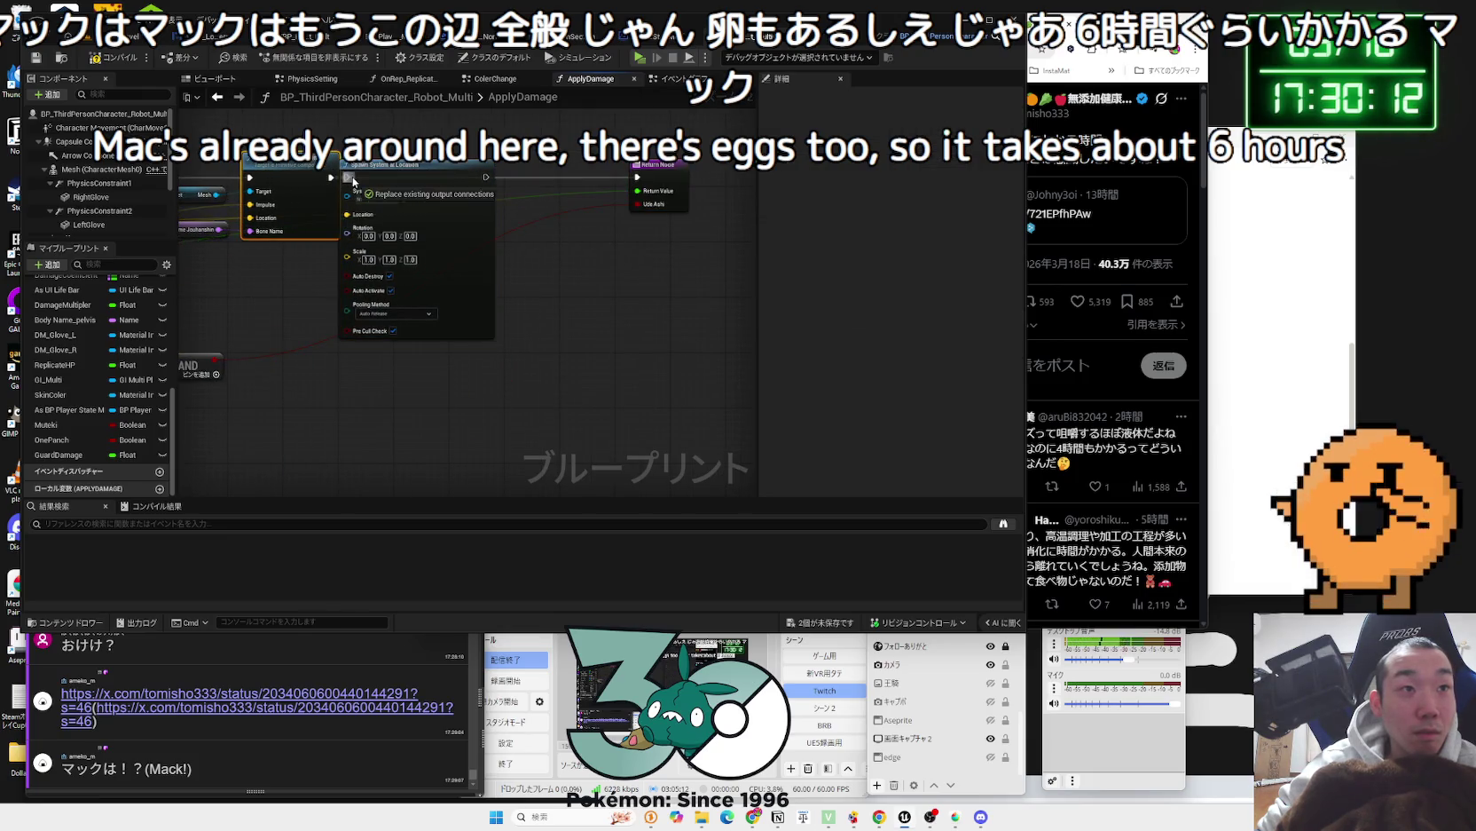
{"action": "left_click_drag", "start_coordinate": [634, 184], "coordinate": [634, 182]}
{"action": "left_click_drag", "start_coordinate": [409, 167], "coordinate": [429, 167]}
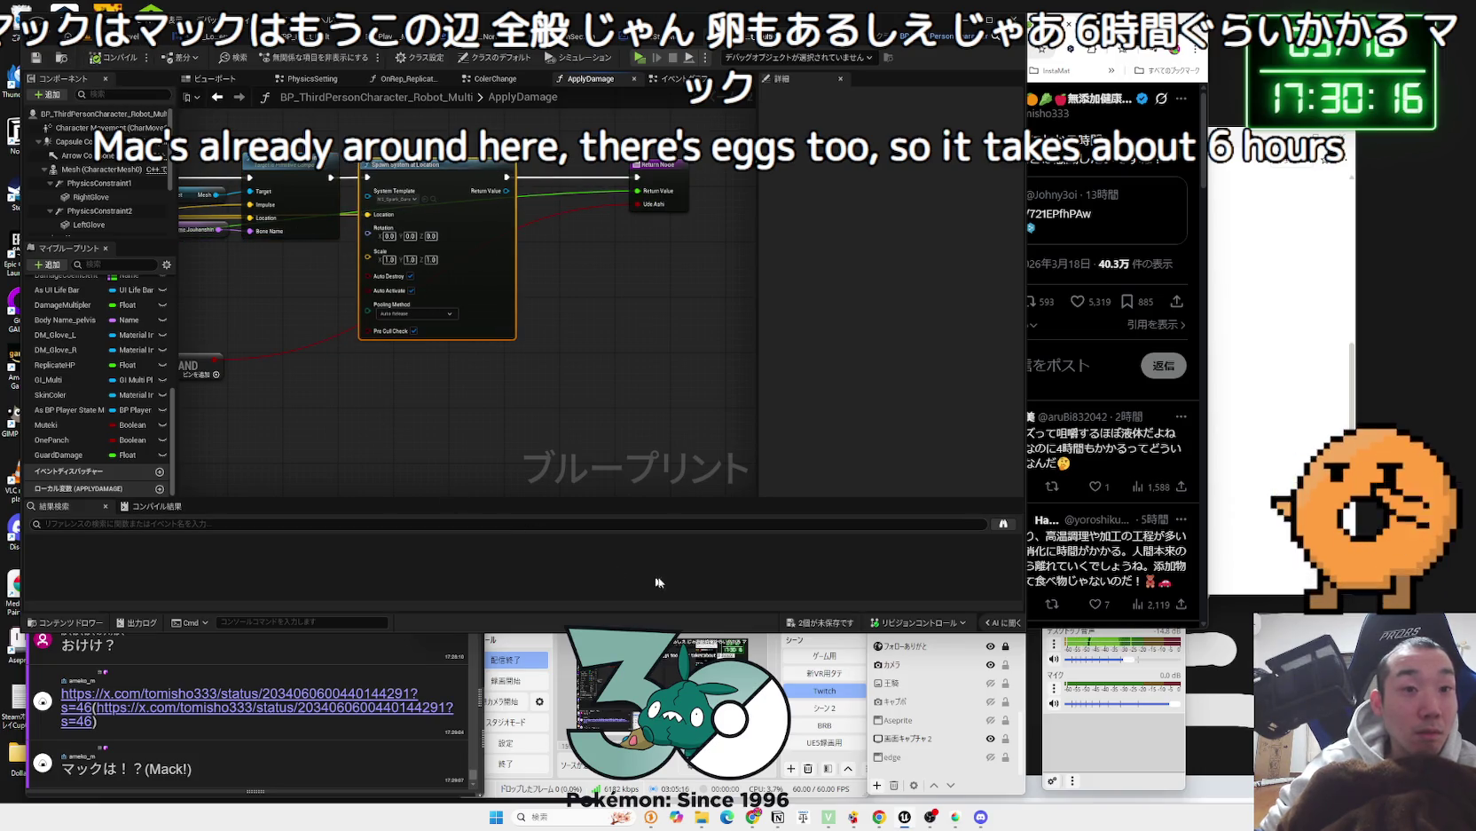
- Save all the modified blueprint assets
{"action": "left_click", "coordinate": [818, 626]}
{"action": "left_click", "coordinate": [817, 535]}
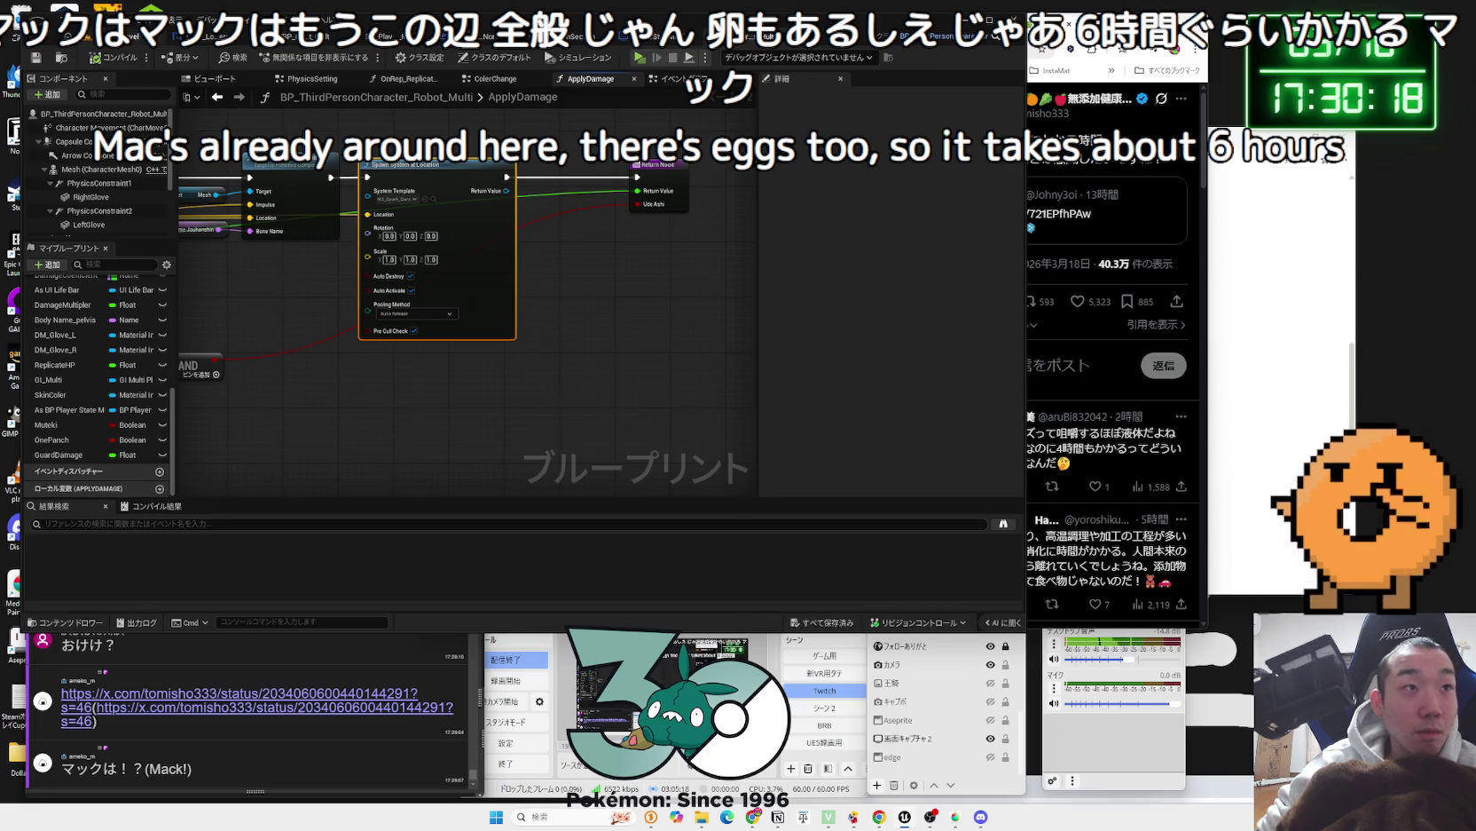
{"action": "left_click", "coordinate": [133, 37]}
- Open the BP_ThirdPersonCharacter_Robot2 blueprint
{"action": "left_click", "coordinate": [359, 460]}
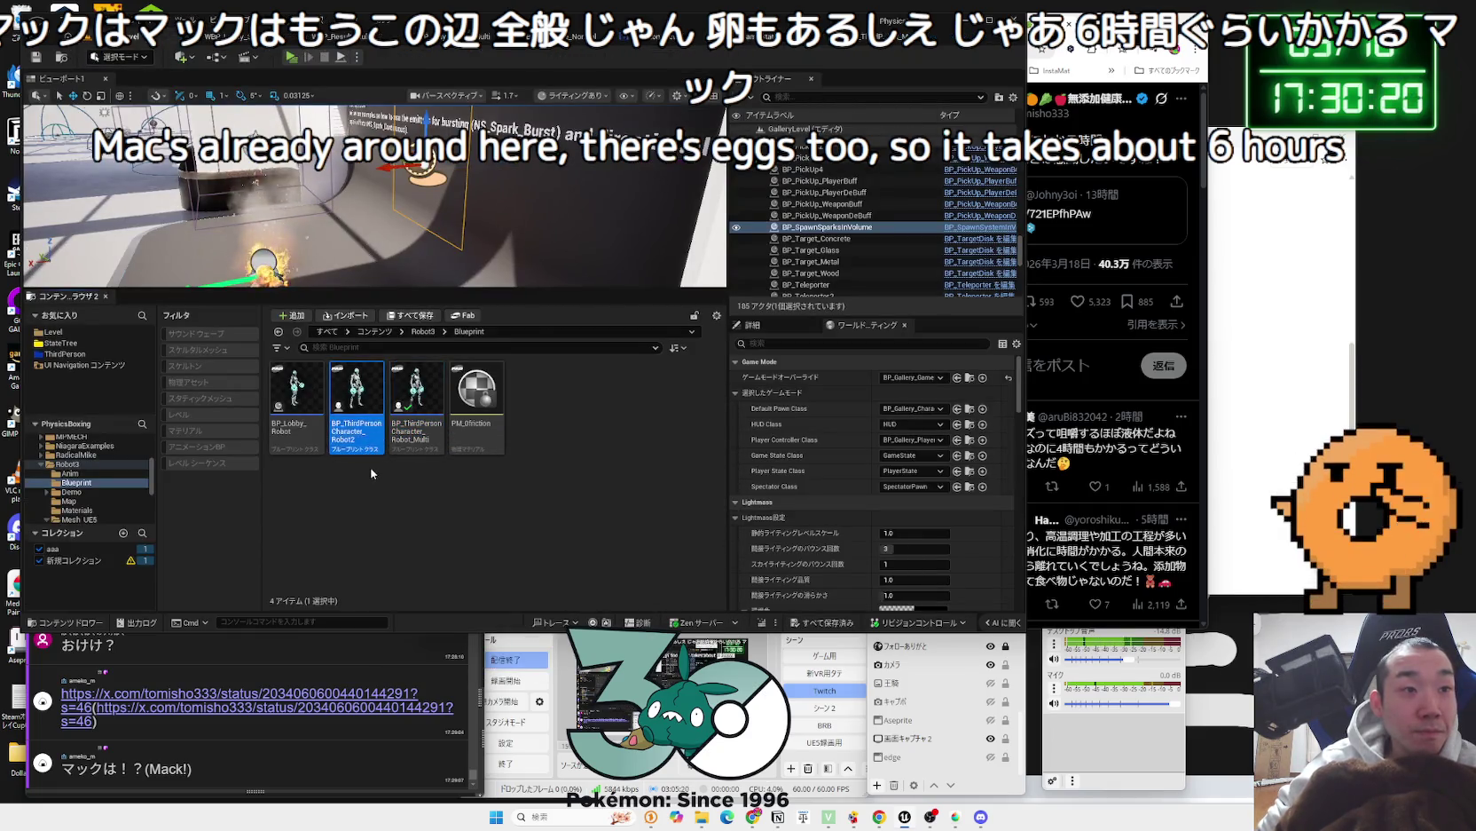
{"action": "mouse_move", "coordinate": [360, 452]}
{"action": "left_click", "coordinate": [360, 448]}
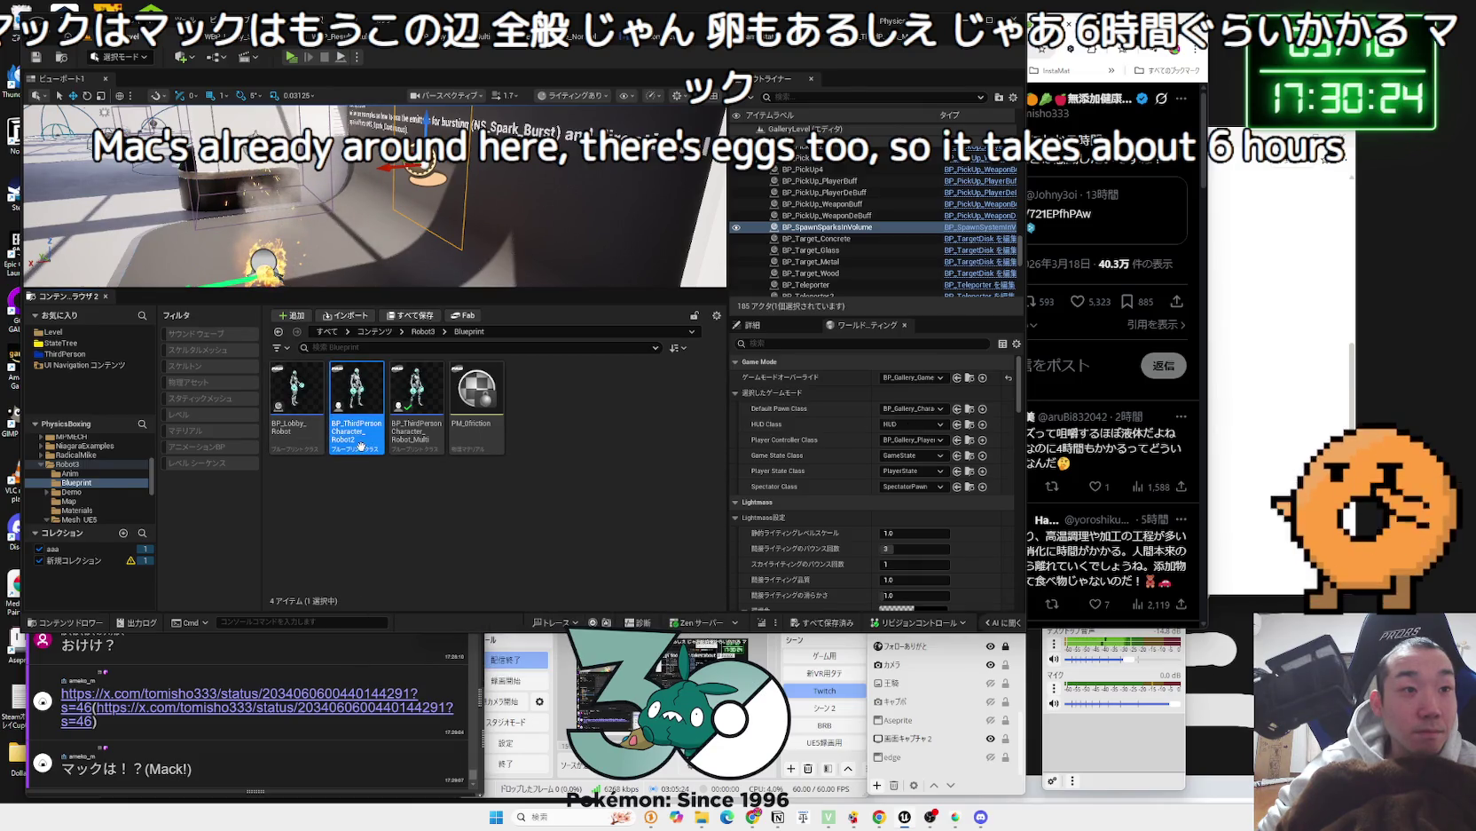
{"action": "double_click", "coordinate": [360, 446]}
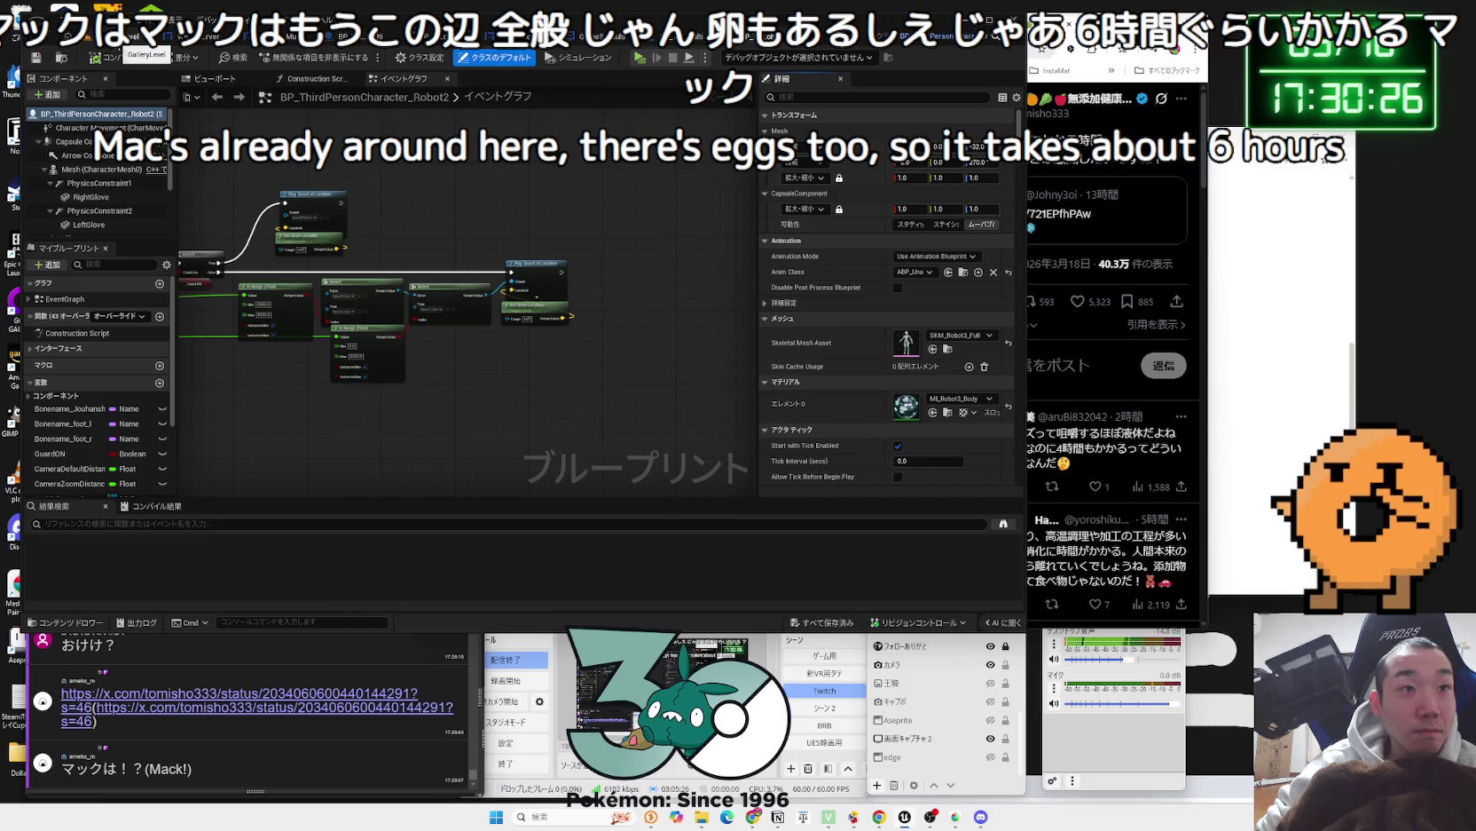
- Paste the Spawn System node beside the damage logic and set its template to NS_Spark_Burst
{"action": "left_click_drag", "start_coordinate": [255, 350], "coordinate": [580, 362]}
{"action": "left_click_drag", "start_coordinate": [441, 372], "coordinate": [649, 394]}
{"action": "mouse_move", "coordinate": [550, 405]}
{"action": "left_mouse_down"}
{"action": "mouse_move", "coordinate": [616, 395]}
{"action": "mouse_move", "coordinate": [618, 381]}
{"action": "left_mouse_up"}
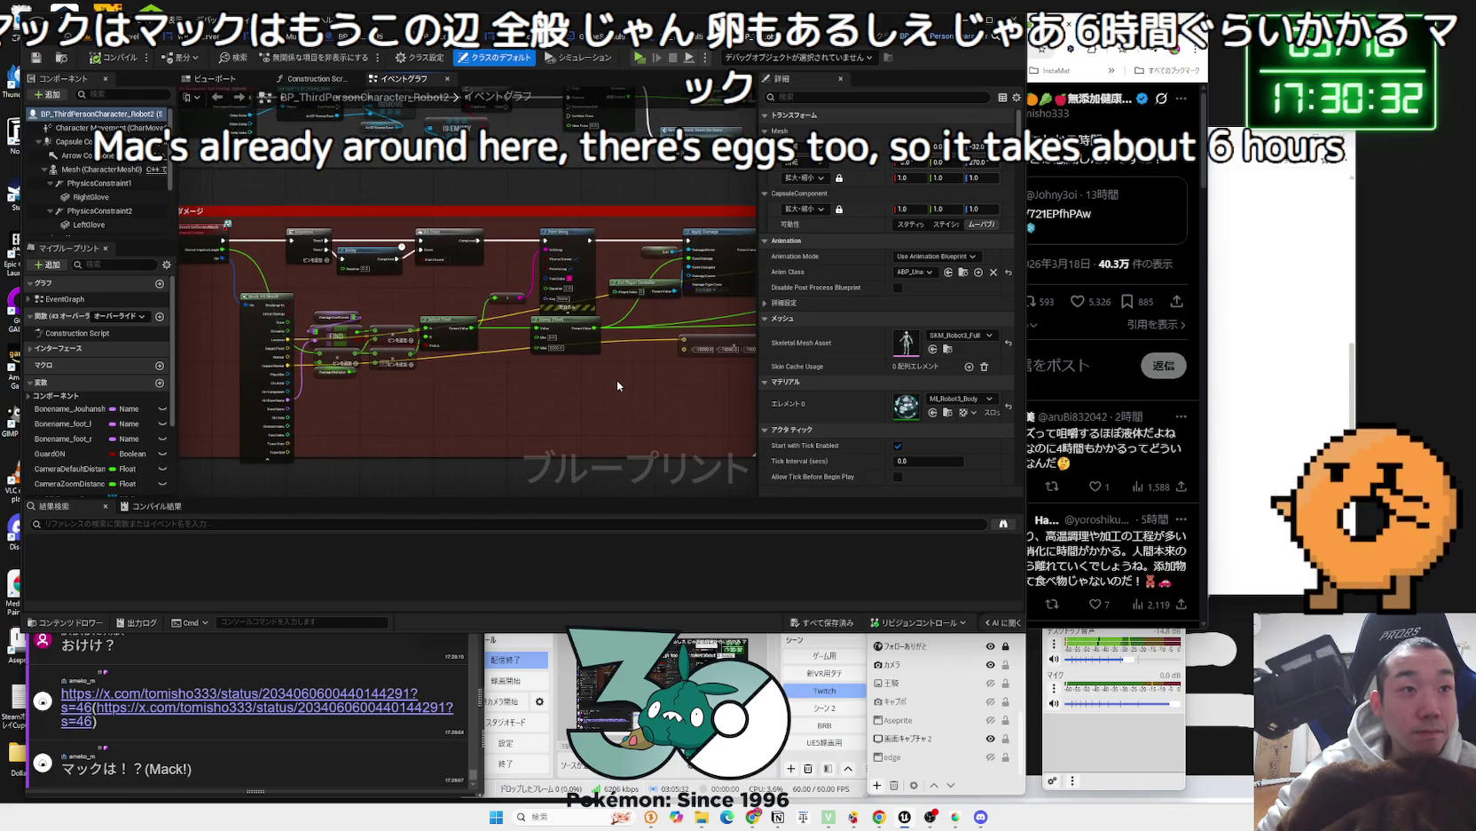
{"action": "left_click_drag", "start_coordinate": [593, 246], "coordinate": [530, 380]}
{"action": "mouse_move", "coordinate": [706, 362]}
{"action": "left_mouse_down"}
{"action": "mouse_move", "coordinate": [454, 400]}
{"action": "mouse_move", "coordinate": [482, 351]}
{"action": "left_mouse_up"}
{"action": "key", "text": "ctrl+v"}
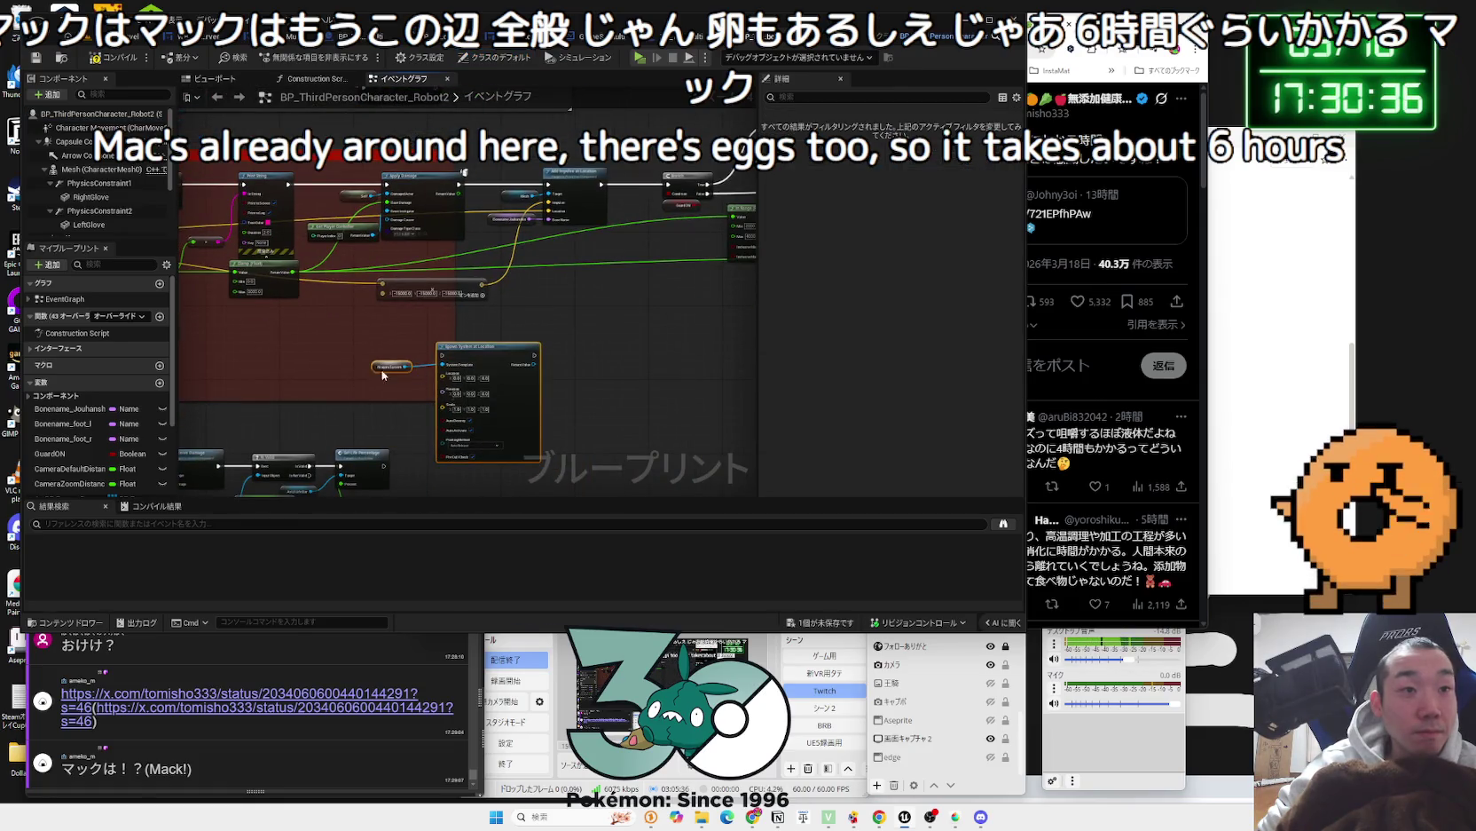
{"action": "scroll", "coordinate": [382, 364], "scroll_direction": "up", "scroll_amount": 2}
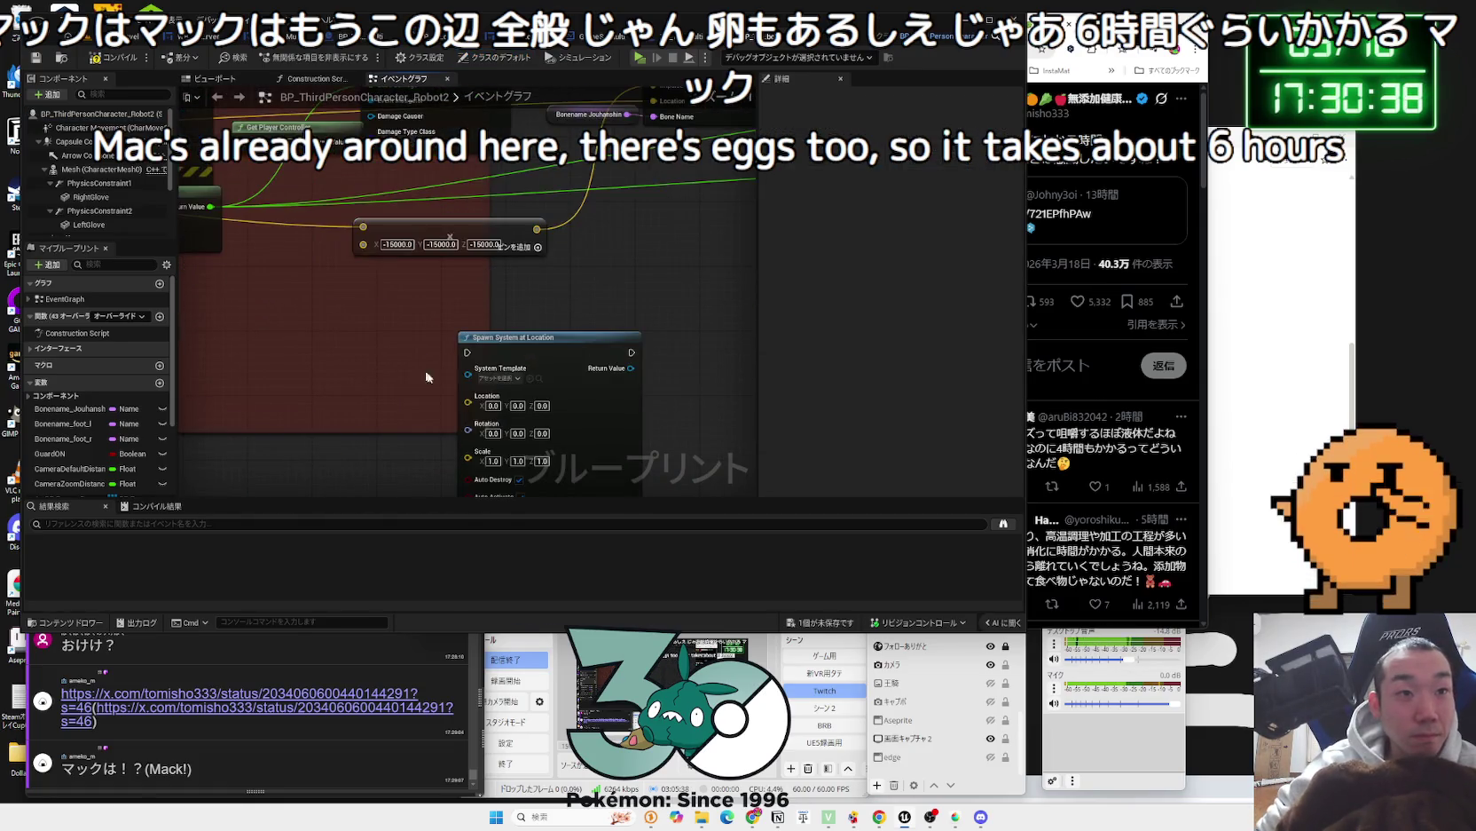
{"action": "left_click", "coordinate": [494, 379]}
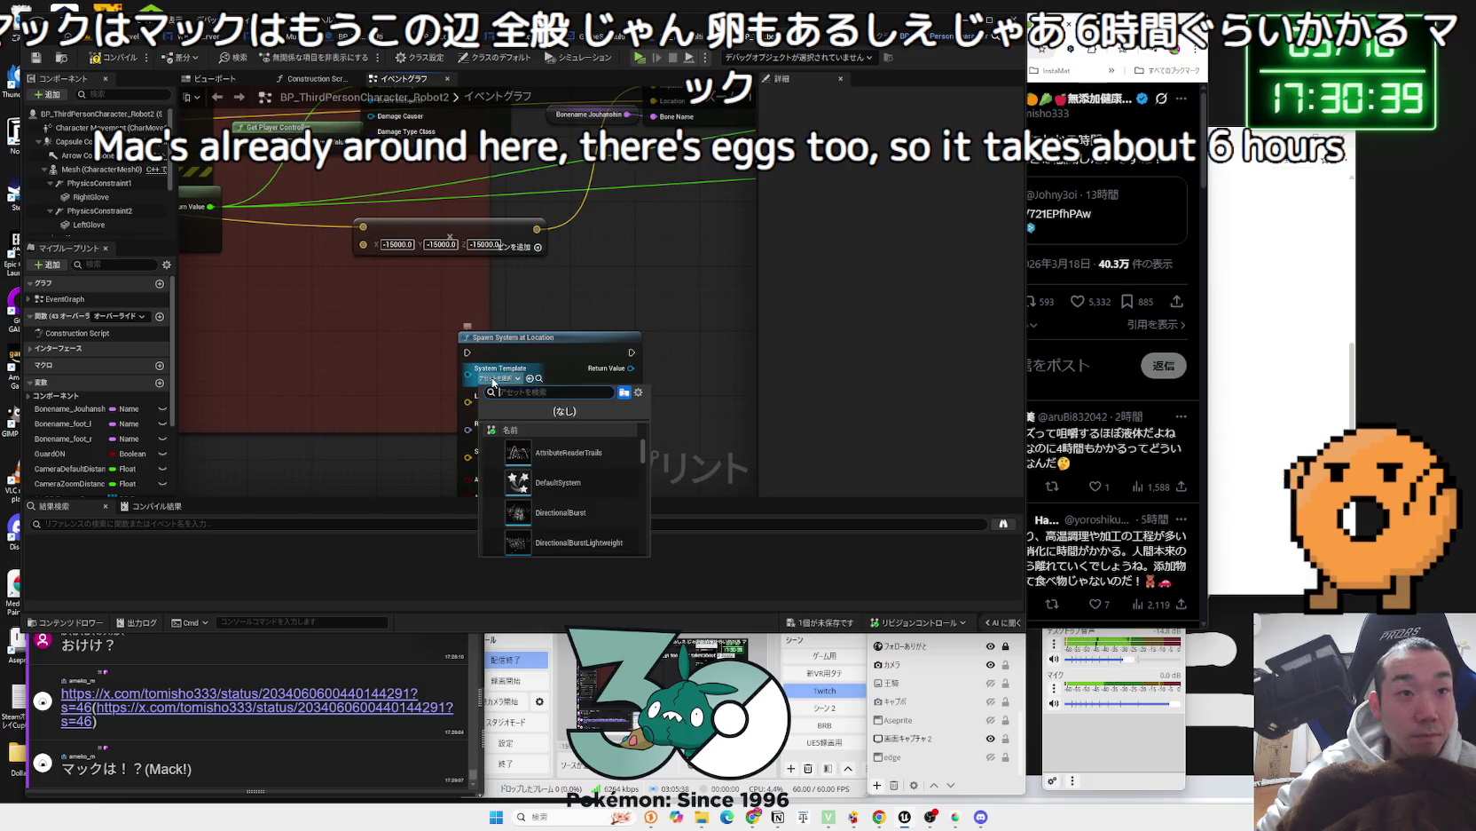
{"action": "key", "text": "BackSpace"}
{"action": "left_click", "coordinate": [552, 435]}
- Wire the hit Location into the spawn node and run its execution into the Branch
{"action": "mouse_move", "coordinate": [524, 369]}
{"action": "left_mouse_down"}
{"action": "mouse_move", "coordinate": [399, 334]}
{"action": "mouse_move", "coordinate": [236, 374]}
{"action": "mouse_move", "coordinate": [444, 266]}
{"action": "mouse_move", "coordinate": [547, 165]}
{"action": "left_mouse_up"}
{"action": "mouse_move", "coordinate": [379, 313]}
{"action": "left_mouse_down"}
{"action": "mouse_move", "coordinate": [761, 421]}
{"action": "mouse_move", "coordinate": [706, 425]}
{"action": "left_mouse_up"}
{"action": "mouse_move", "coordinate": [415, 419]}
{"action": "left_mouse_down"}
{"action": "mouse_move", "coordinate": [313, 406]}
{"action": "mouse_move", "coordinate": [377, 305]}
{"action": "left_mouse_up"}
{"action": "scroll", "coordinate": [413, 417], "scroll_direction": "down", "scroll_amount": 2}
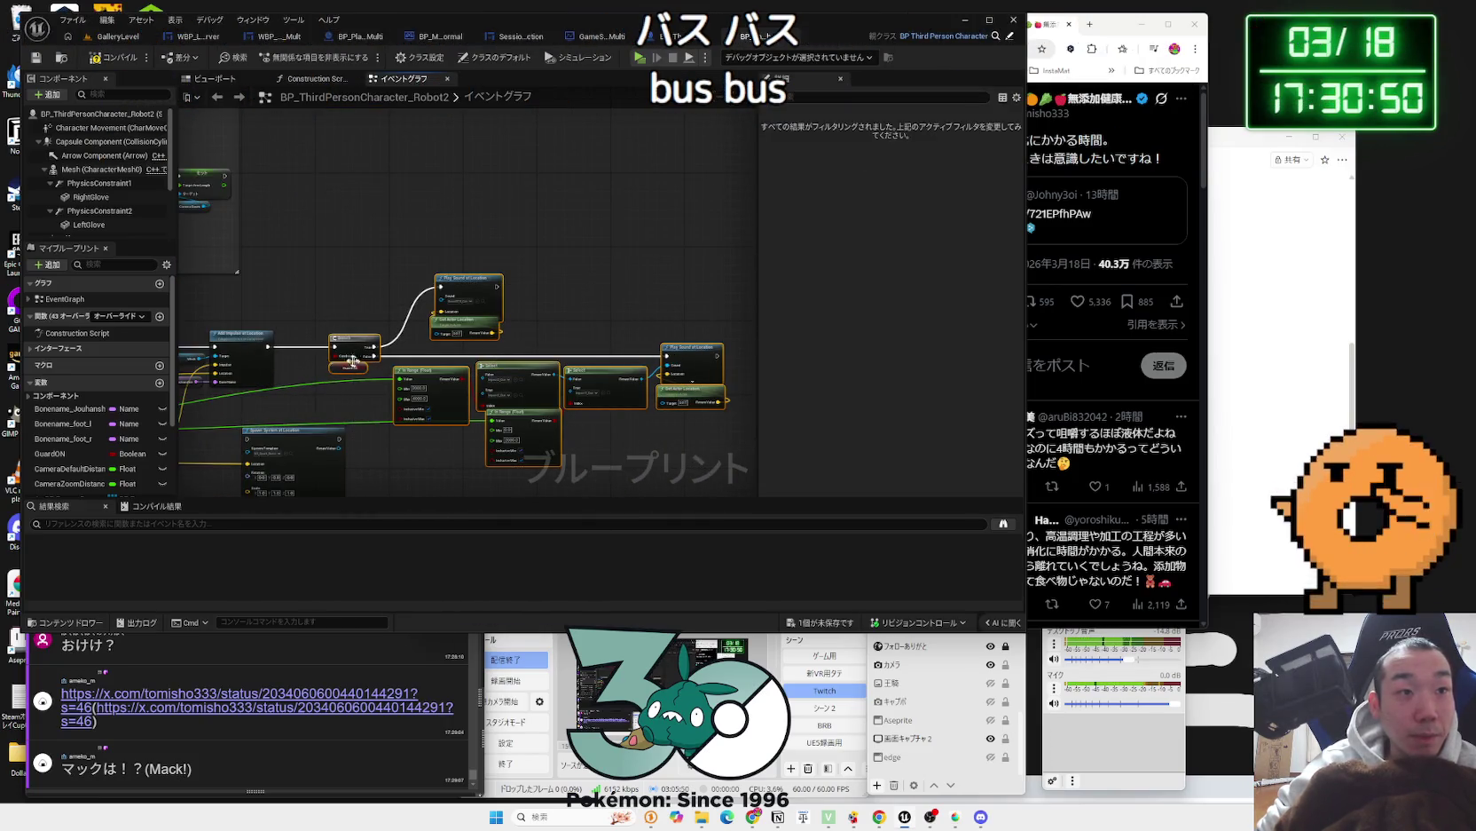
{"action": "scroll", "coordinate": [186, 417], "scroll_direction": "up", "scroll_amount": 2}
{"action": "mouse_move", "coordinate": [441, 447]}
{"action": "left_mouse_down"}
{"action": "mouse_move", "coordinate": [384, 279]}
{"action": "mouse_move", "coordinate": [462, 293]}
{"action": "left_mouse_up"}
{"action": "left_click_drag", "start_coordinate": [293, 272], "coordinate": [308, 272]}
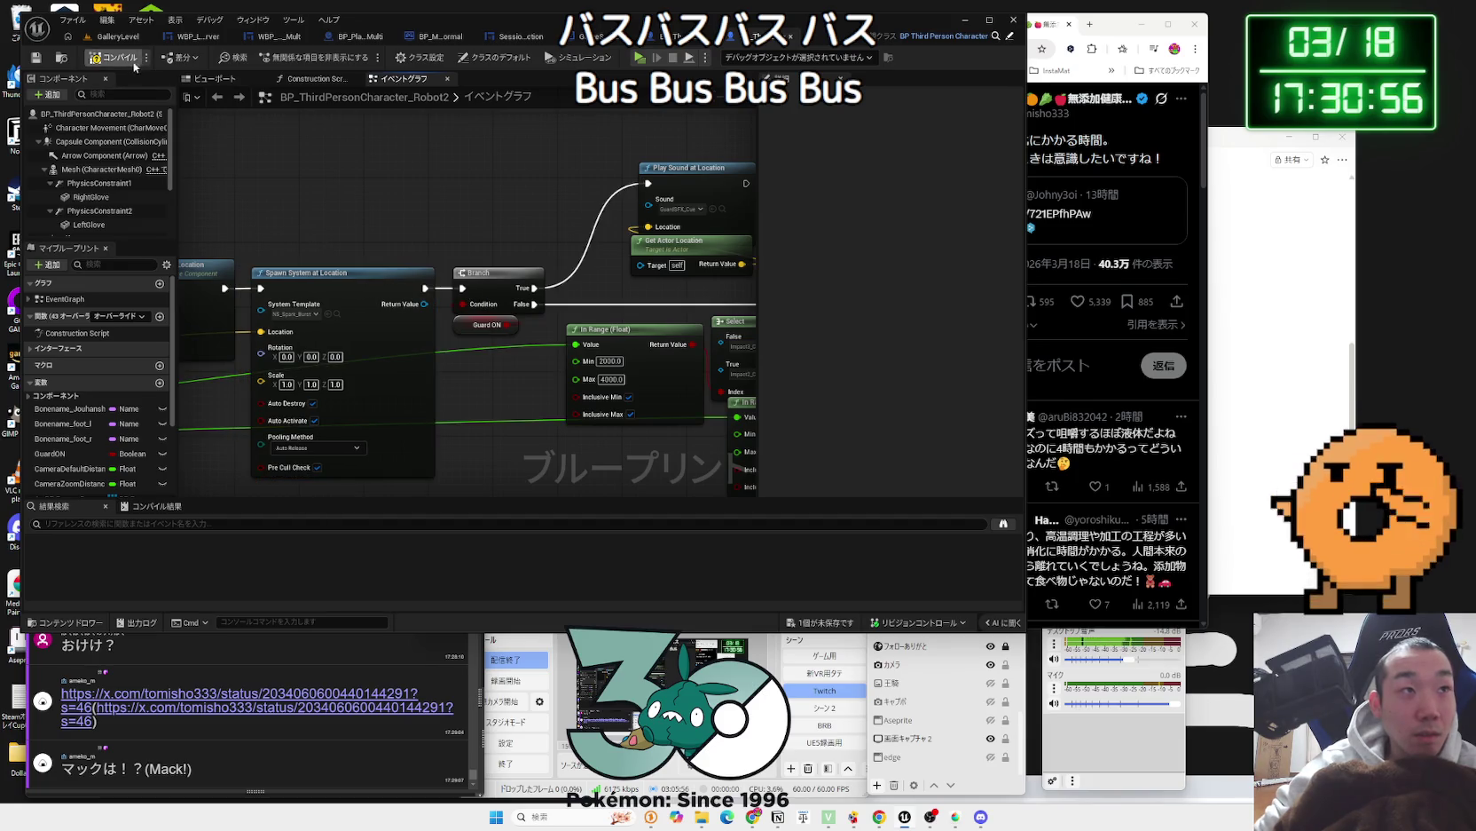
{"action": "left_click", "coordinate": [120, 37]}
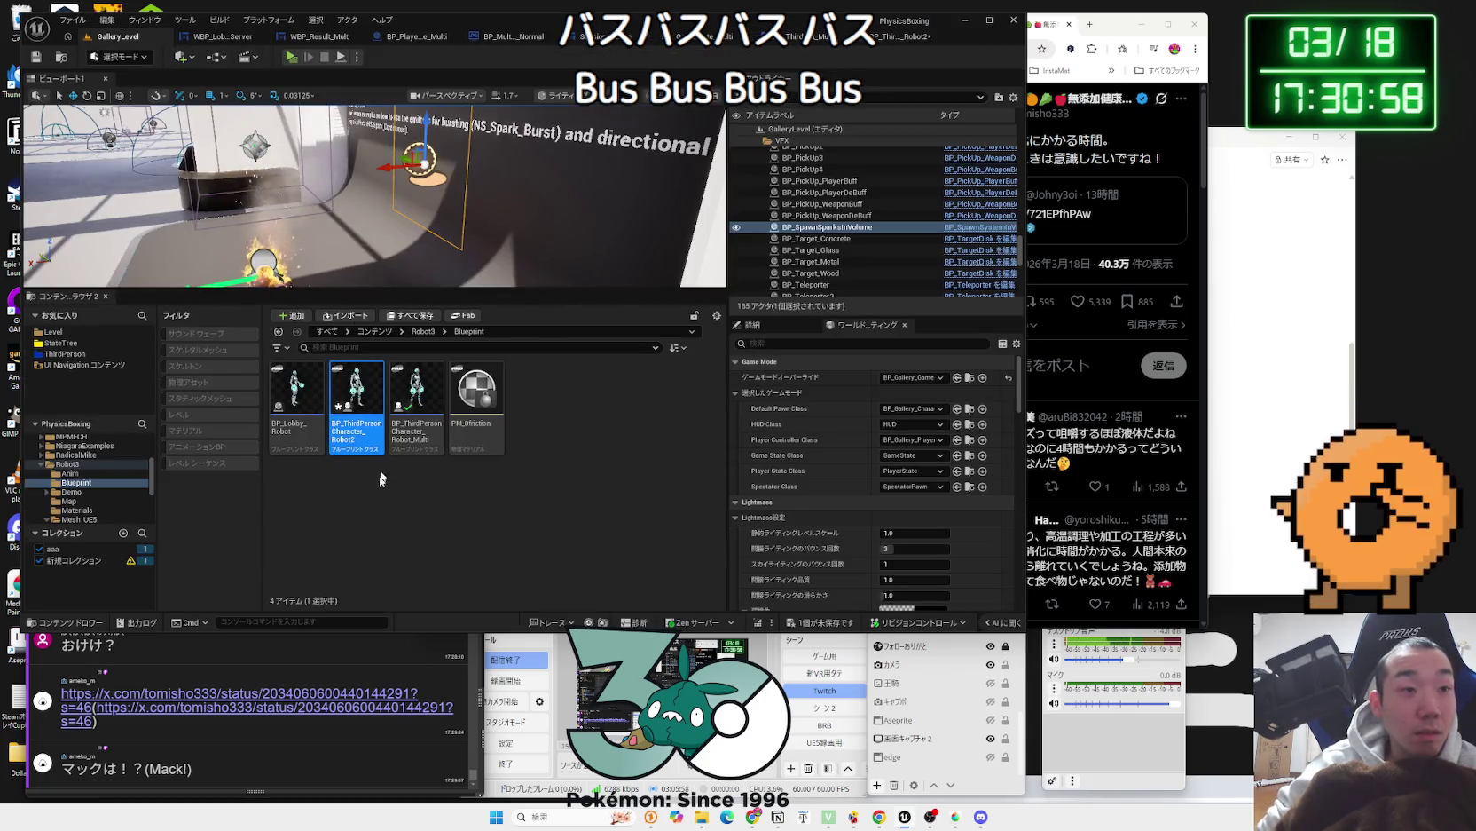
- Browse Content > Level, peek into the Multi folder, then open the Map_StageSelect level
{"action": "left_click", "coordinate": [53, 331]}
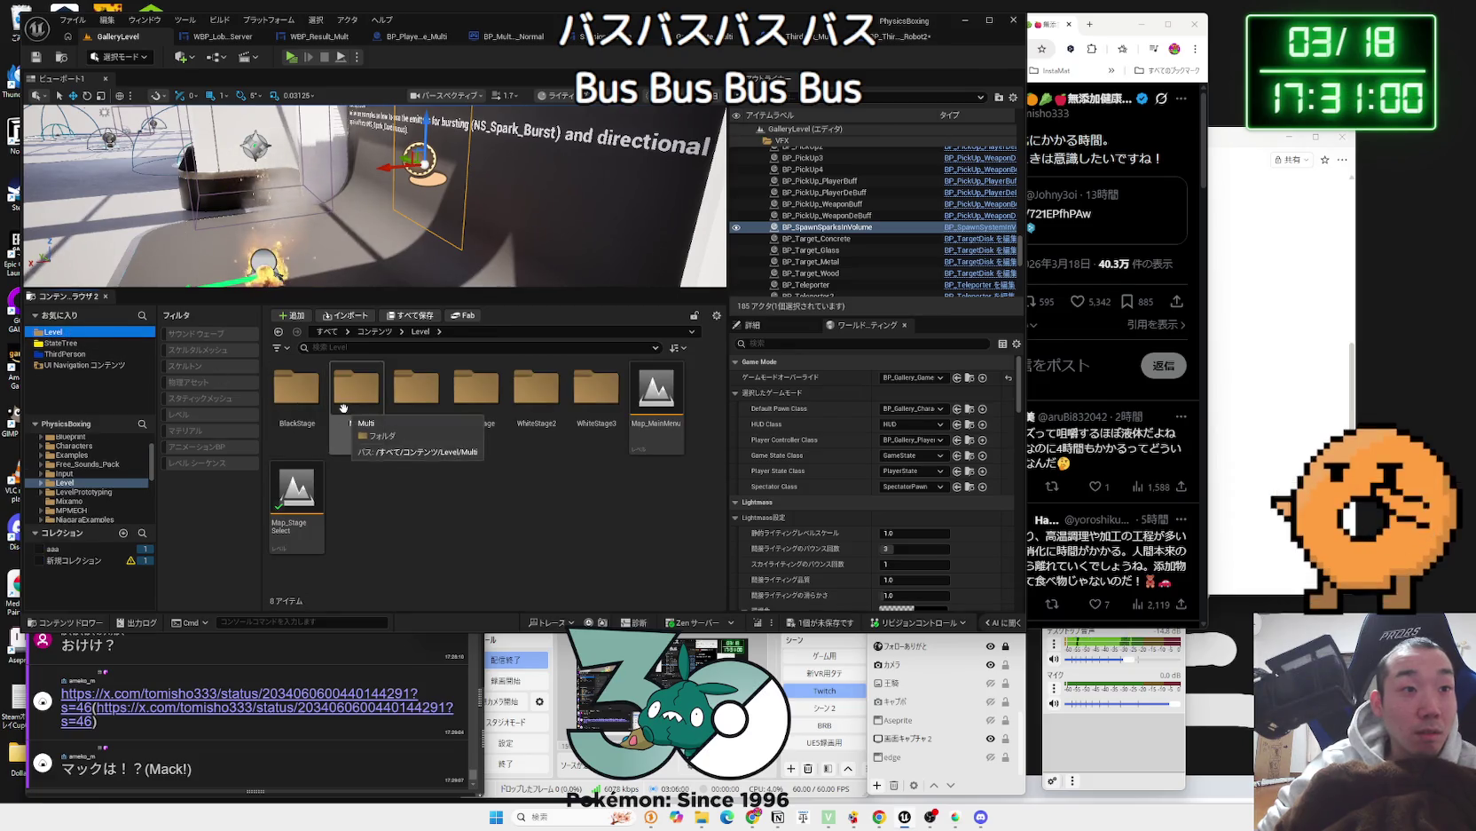
{"action": "left_click", "coordinate": [356, 395]}
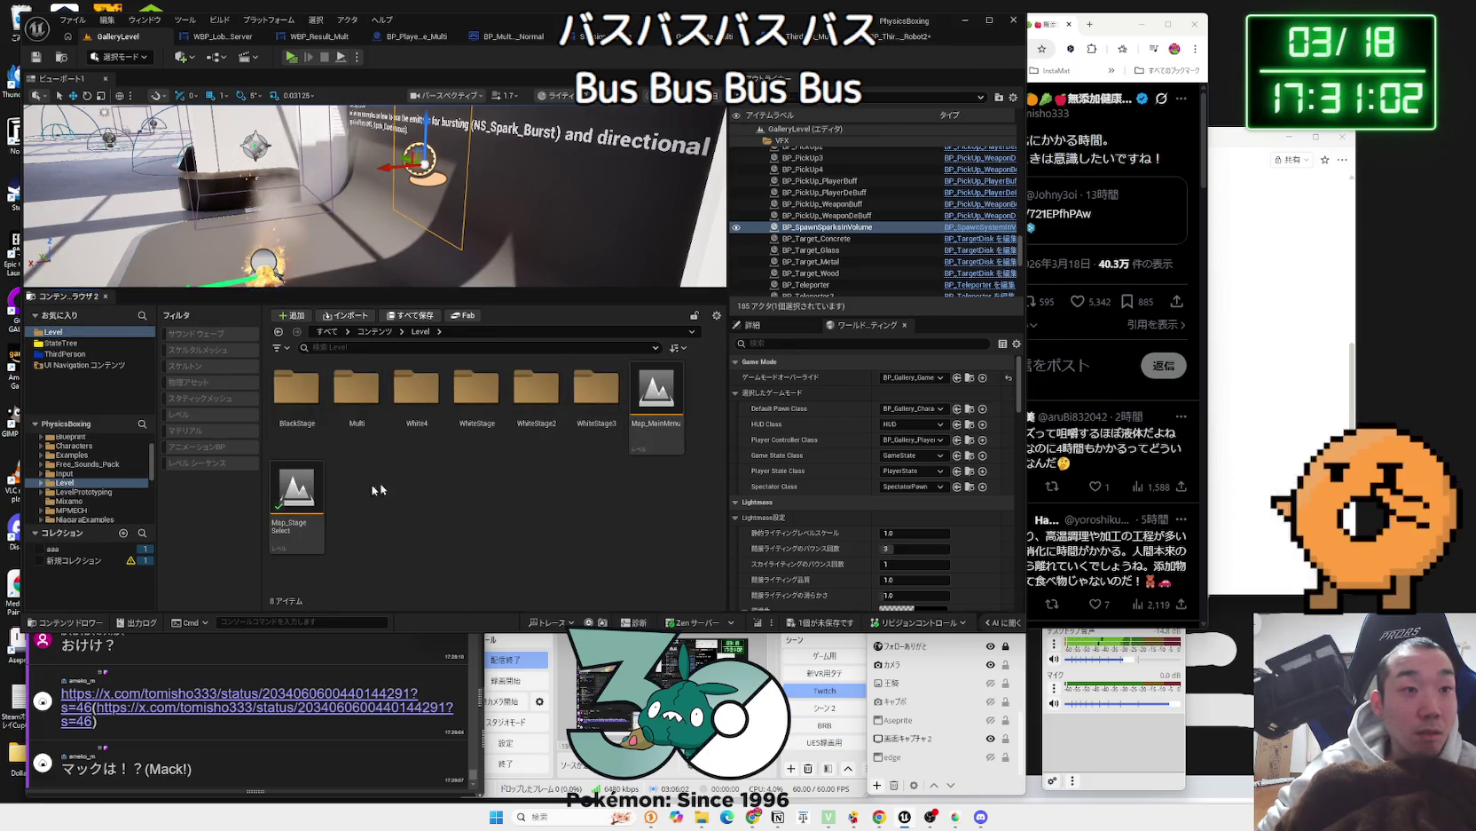
{"action": "double_click", "coordinate": [344, 402]}
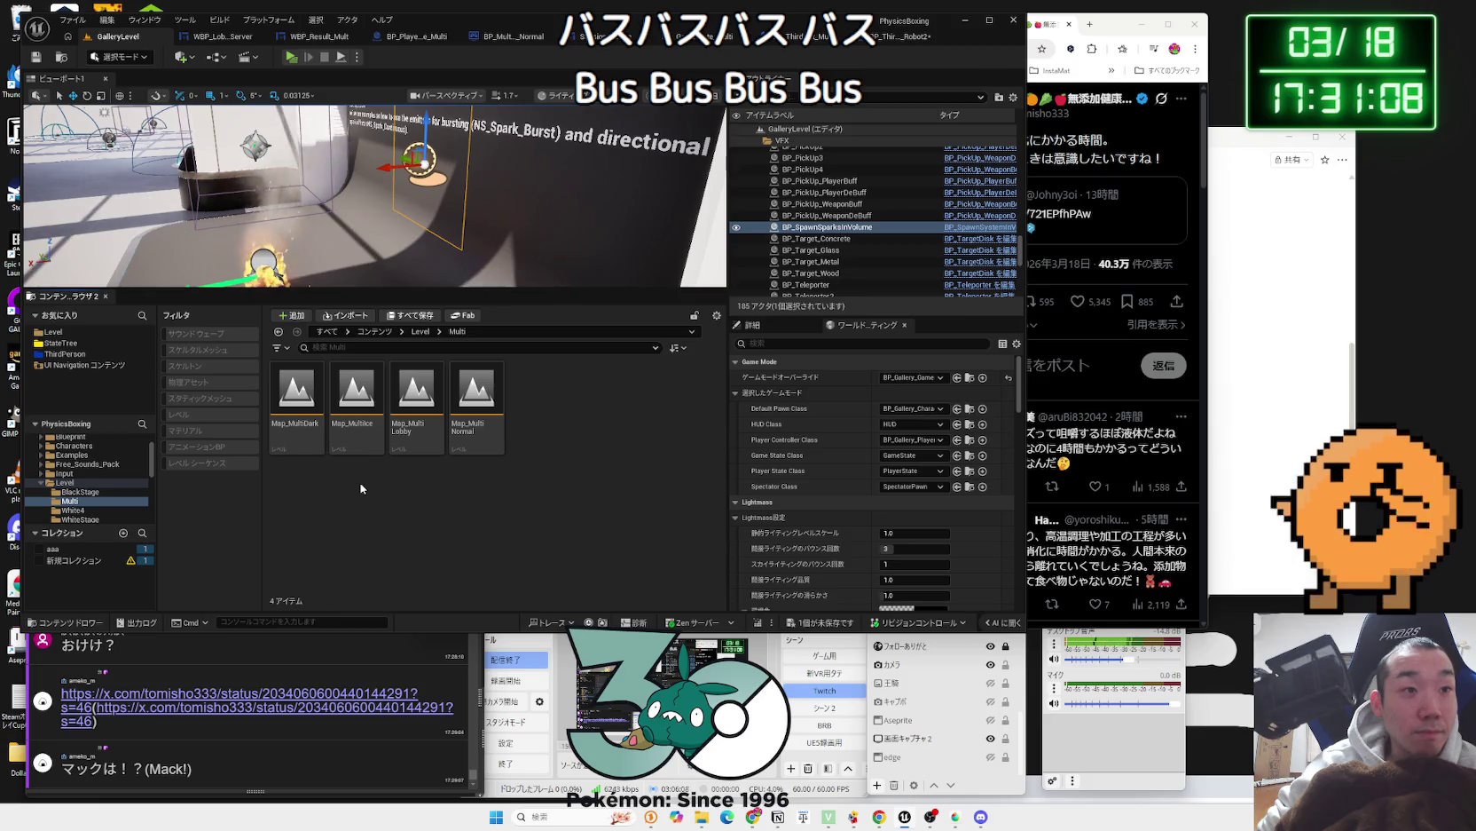
{"action": "key", "text": "alt+Left"}
{"action": "double_click", "coordinate": [296, 497]}
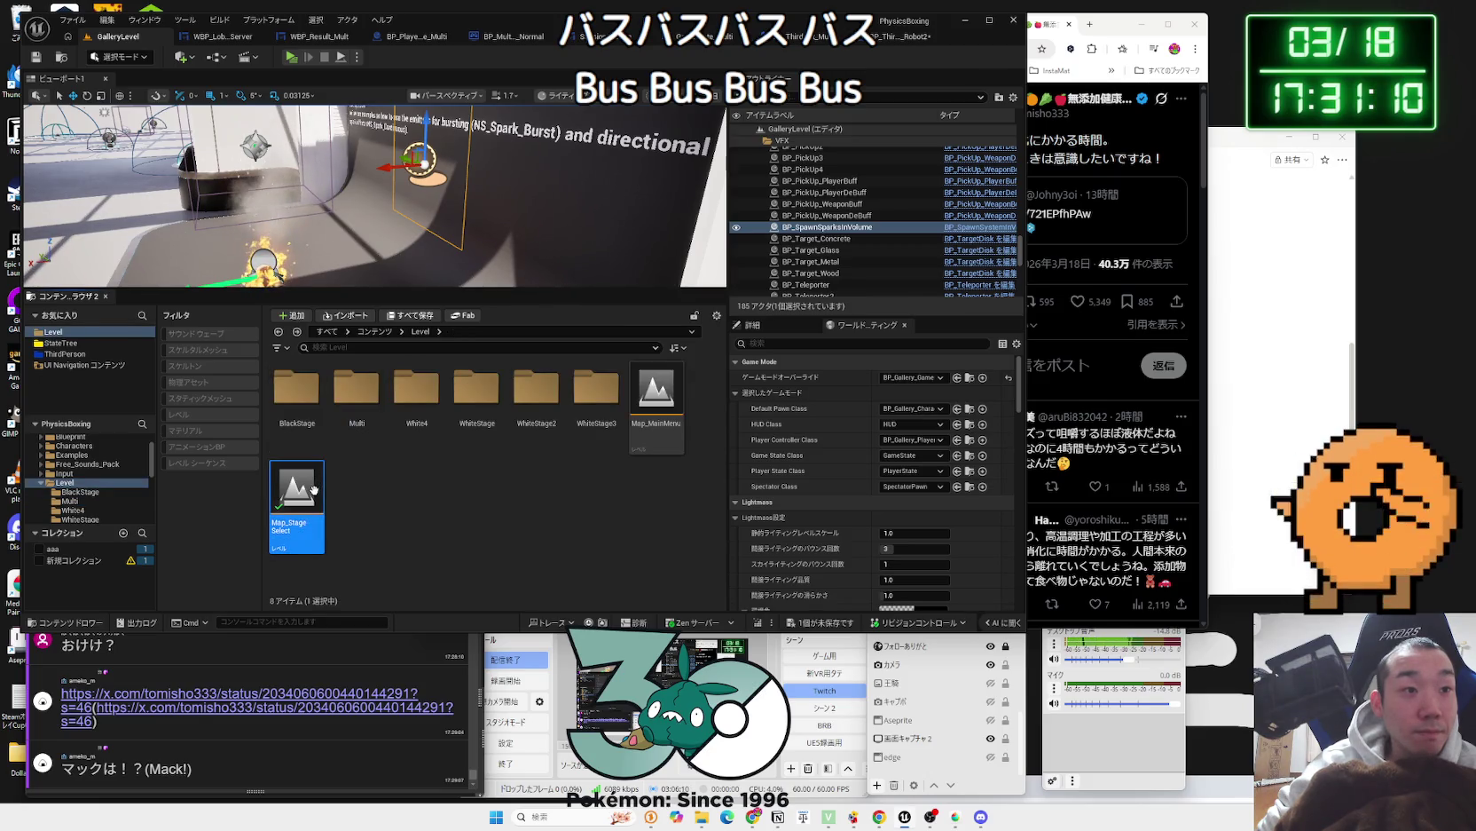
{"action": "left_click", "coordinate": [756, 538]}
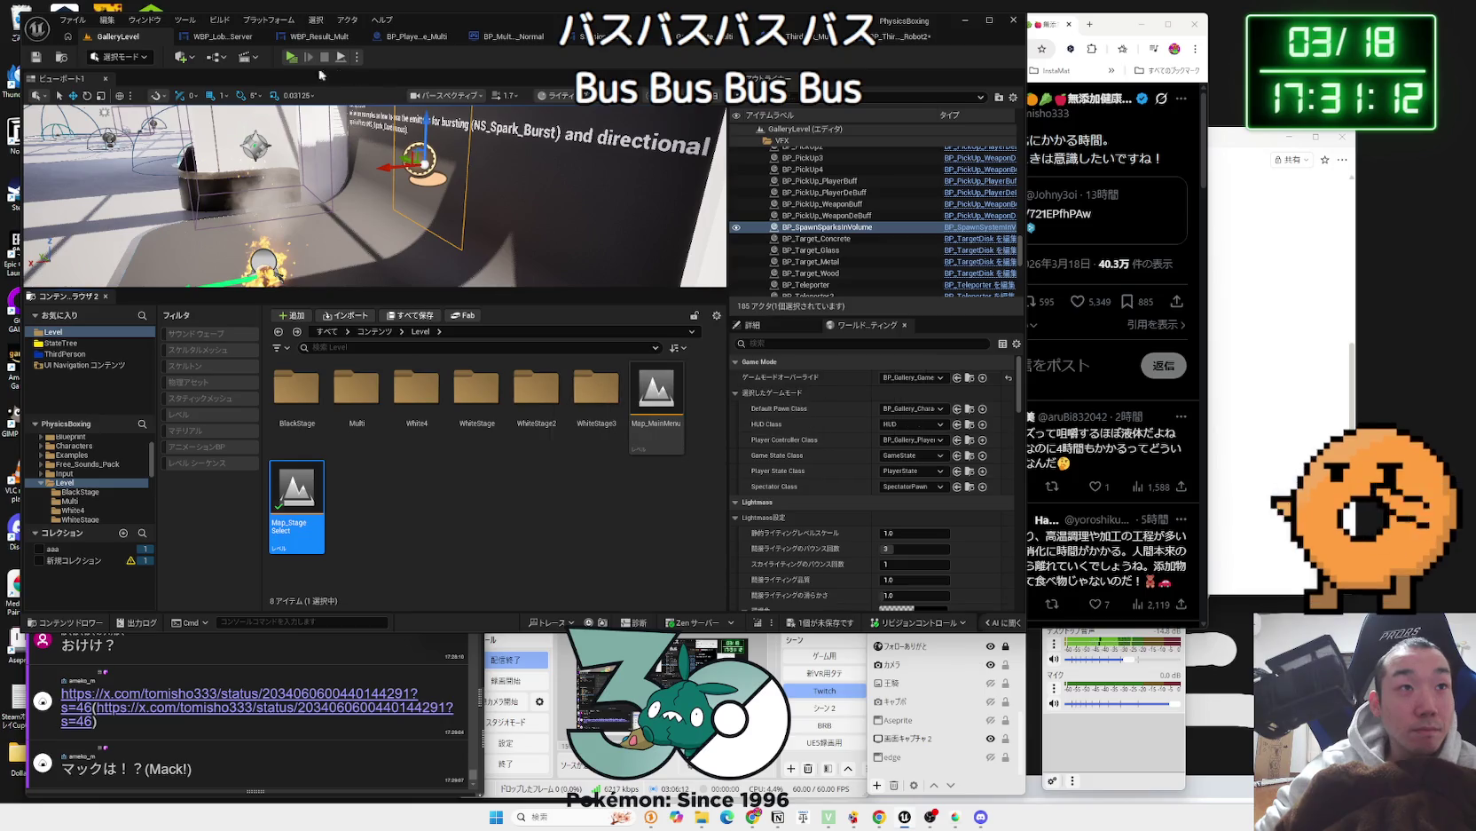
- Playtest the stage-select level, stop it, and reopen the Robot_Multi ApplyDamage graph
{"action": "key", "text": "alt+p"}
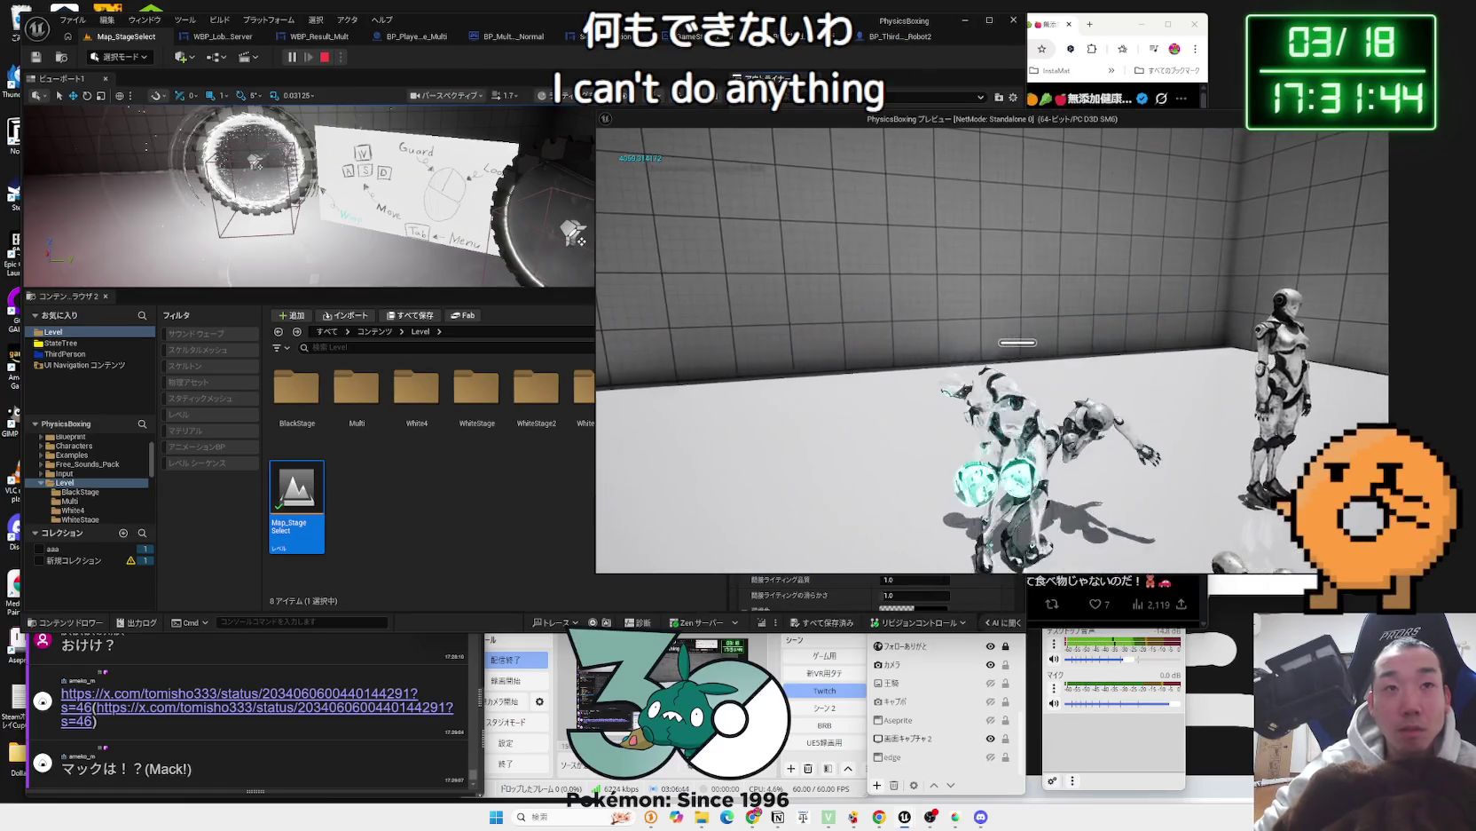
{"action": "key", "text": "Escape"}
{"action": "left_click", "coordinate": [816, 40]}
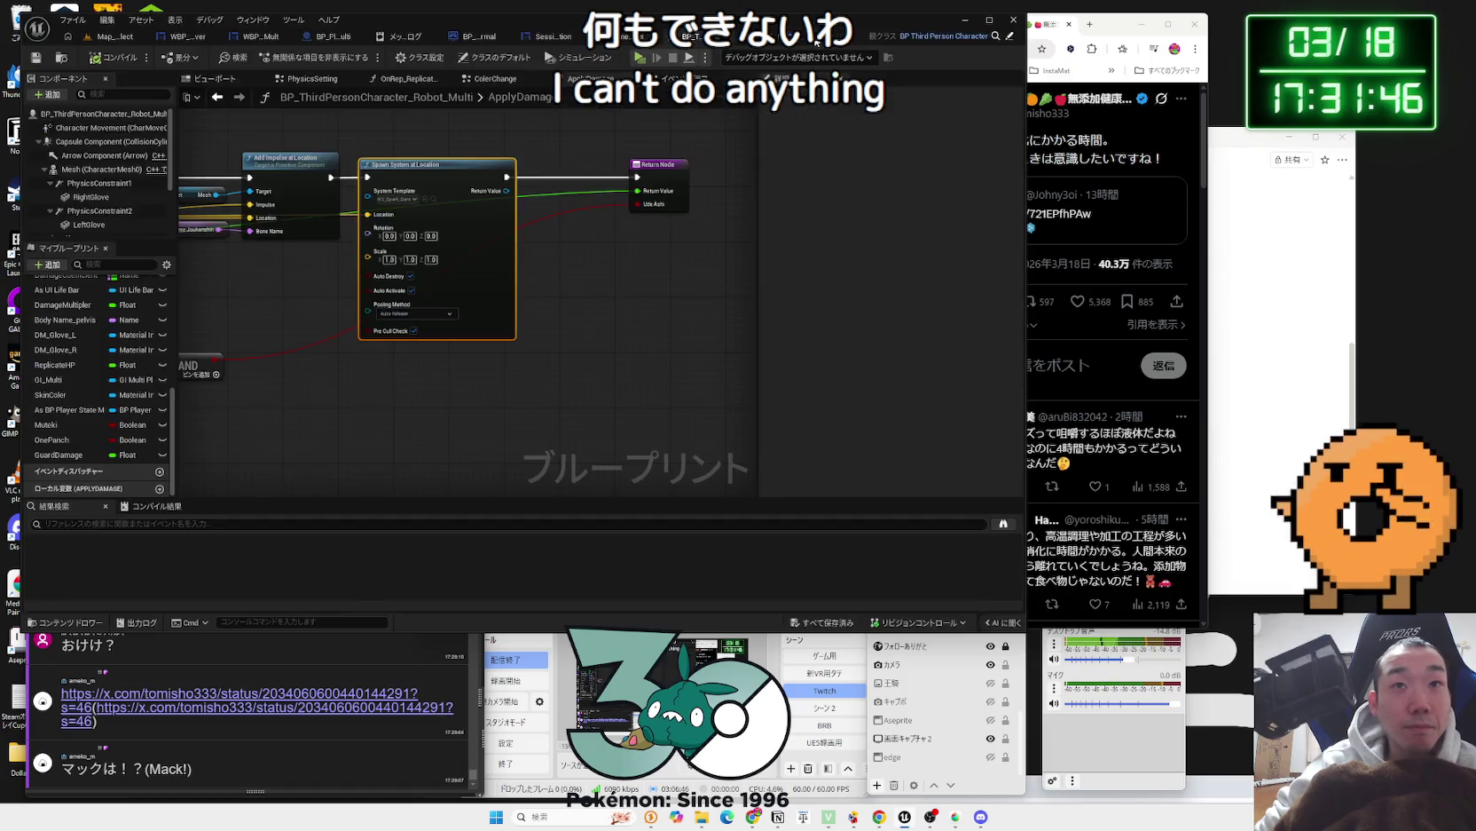
- Shift the Spawn System at Location node slightly to the right
{"action": "scroll", "coordinate": [582, 224], "scroll_direction": "up", "scroll_amount": 2}
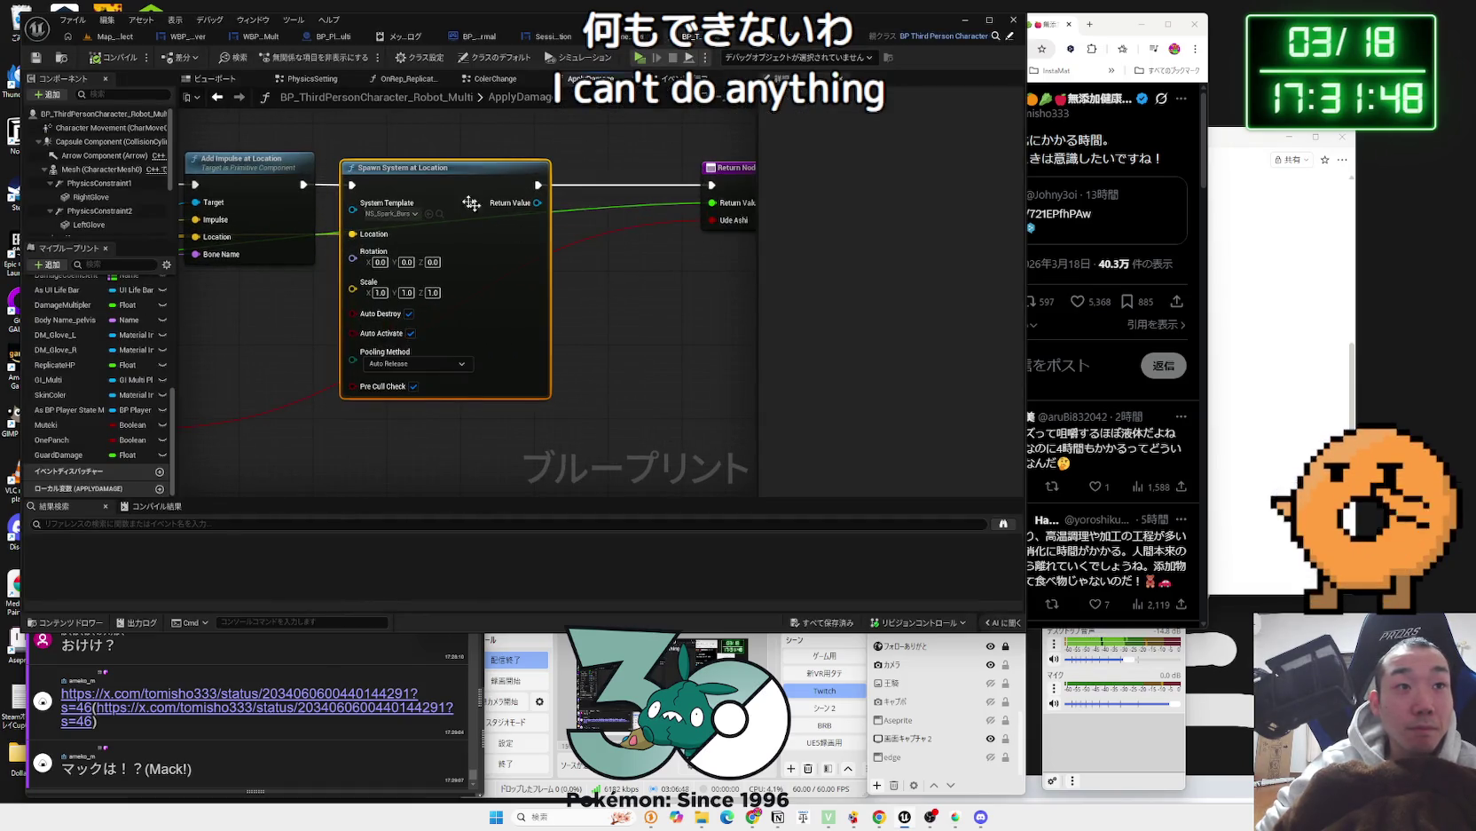
{"action": "left_click_drag", "start_coordinate": [441, 175], "coordinate": [468, 175]}
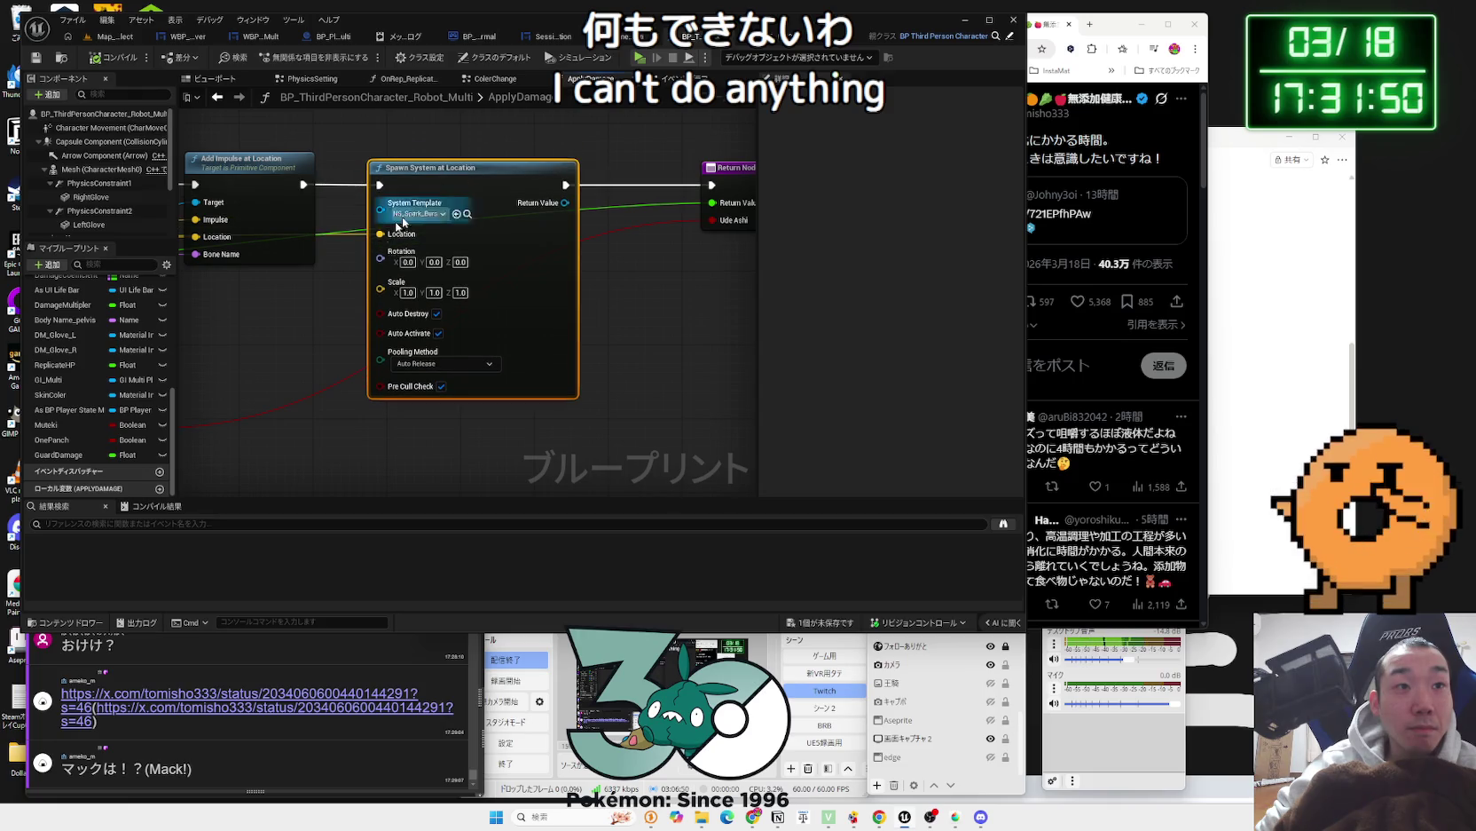
{"action": "left_click", "coordinate": [310, 306]}
- Inspect the Target, Bonename, AND and DamageCoefficient nodes in the damage logic
{"action": "mouse_move", "coordinate": [311, 306]}
{"action": "left_mouse_down"}
{"action": "mouse_move", "coordinate": [420, 305]}
{"action": "mouse_move", "coordinate": [513, 343]}
{"action": "left_mouse_up"}
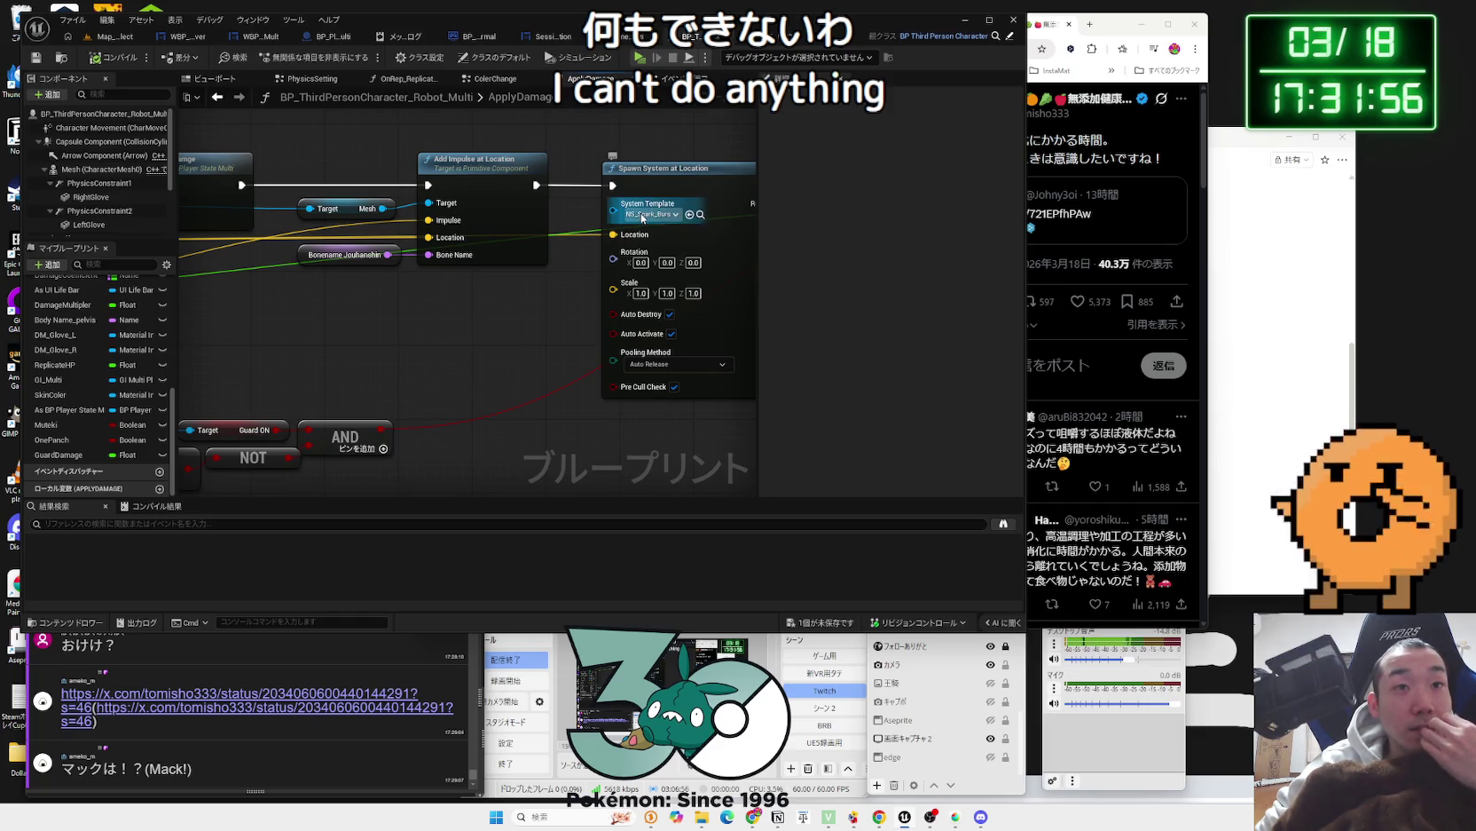
{"action": "left_click_drag", "start_coordinate": [580, 291], "coordinate": [544, 287]}
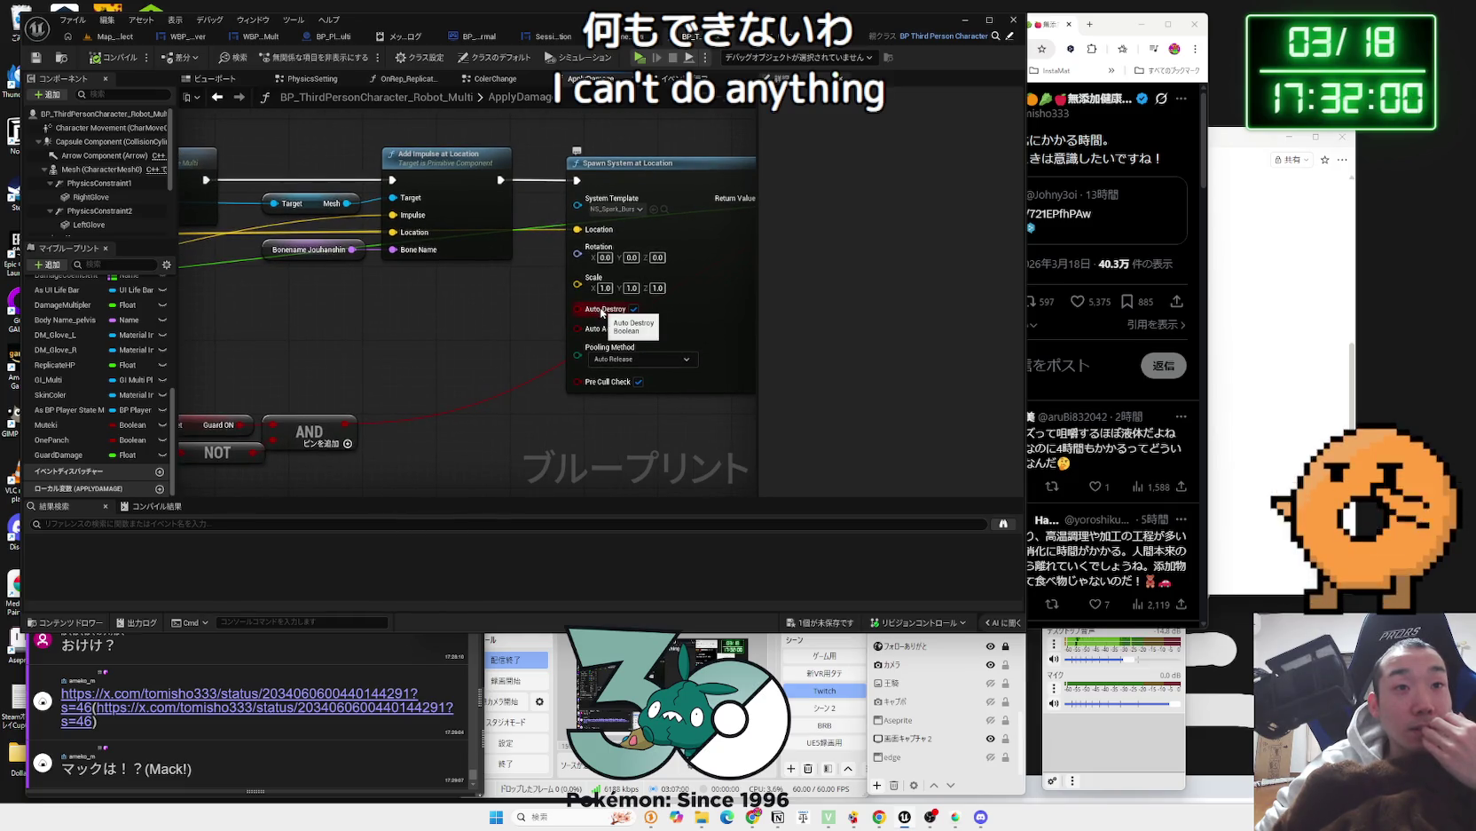
{"action": "scroll", "coordinate": [511, 341], "scroll_direction": "down", "scroll_amount": 3}
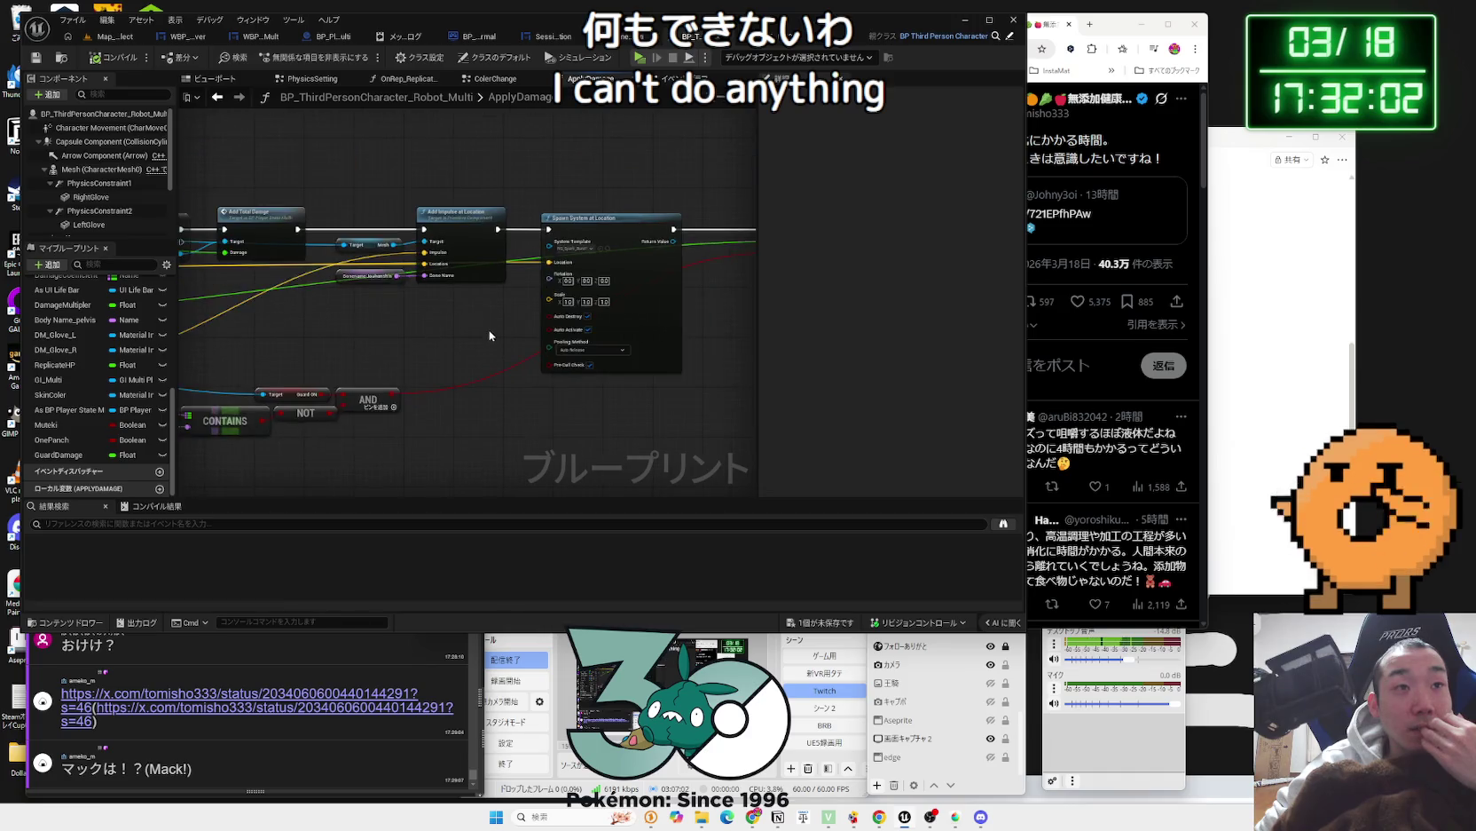
{"action": "left_click_drag", "start_coordinate": [497, 311], "coordinate": [520, 309]}
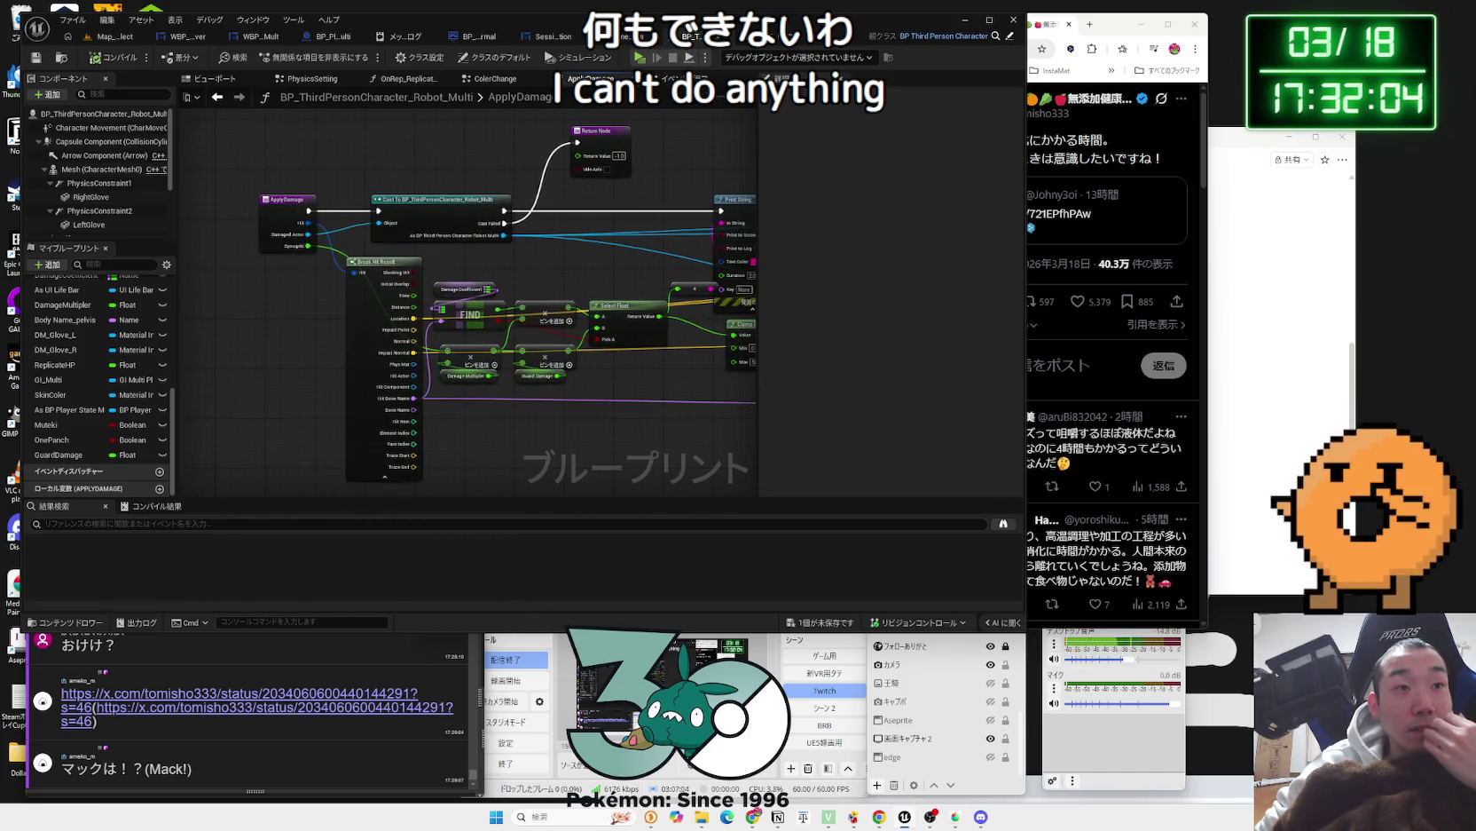
{"action": "left_click", "coordinate": [463, 283]}
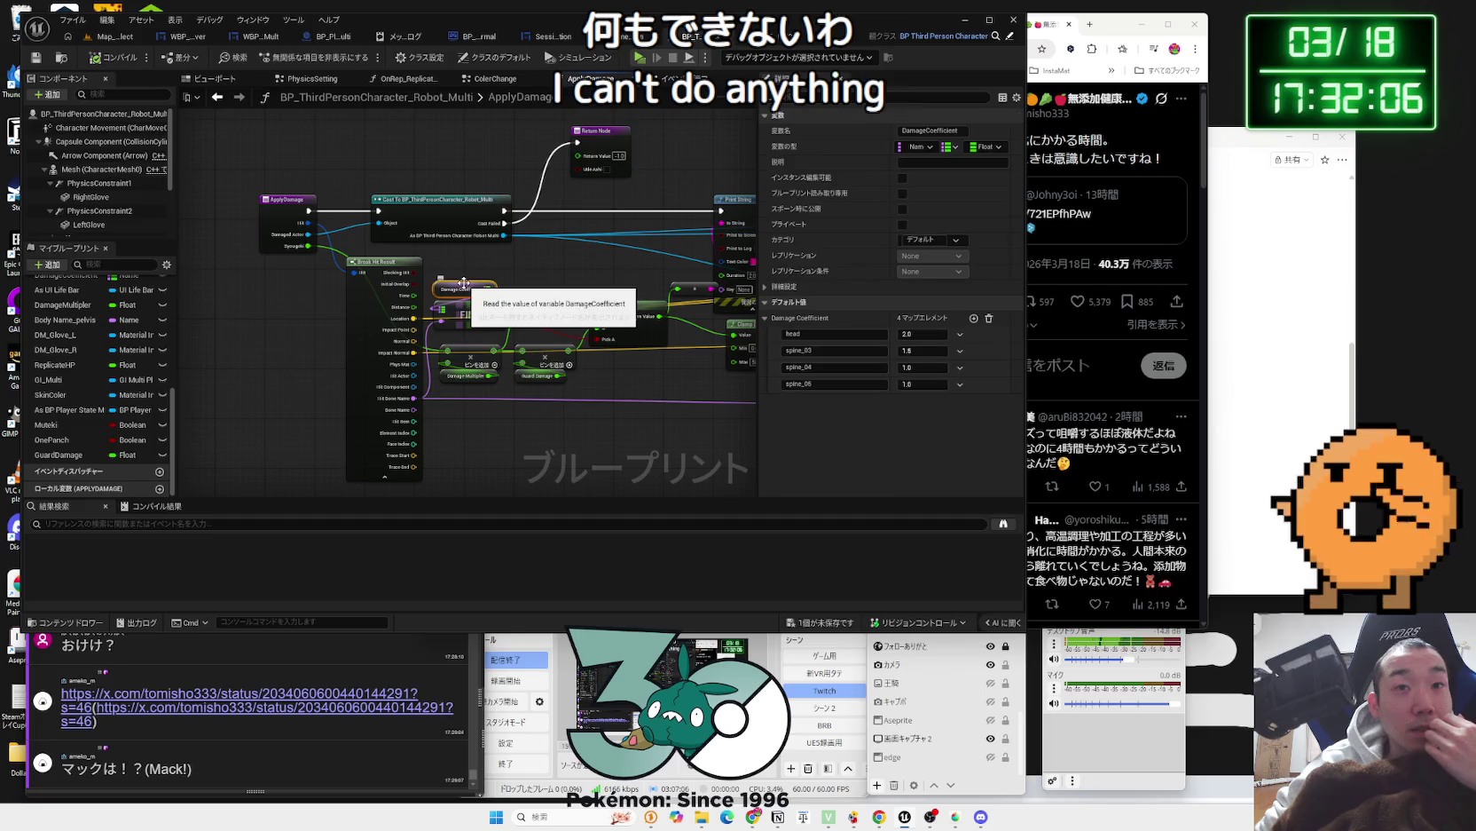
{"action": "left_click", "coordinate": [523, 280]}
{"action": "left_click_drag", "start_coordinate": [524, 281], "coordinate": [529, 286]}
- Review the Add Impulse, Spawn System and Return nodes, then go back to Map_StageSelect
{"action": "mouse_move", "coordinate": [602, 314]}
{"action": "left_mouse_down"}
{"action": "mouse_move", "coordinate": [484, 293]}
{"action": "mouse_move", "coordinate": [324, 292]}
{"action": "left_mouse_up"}
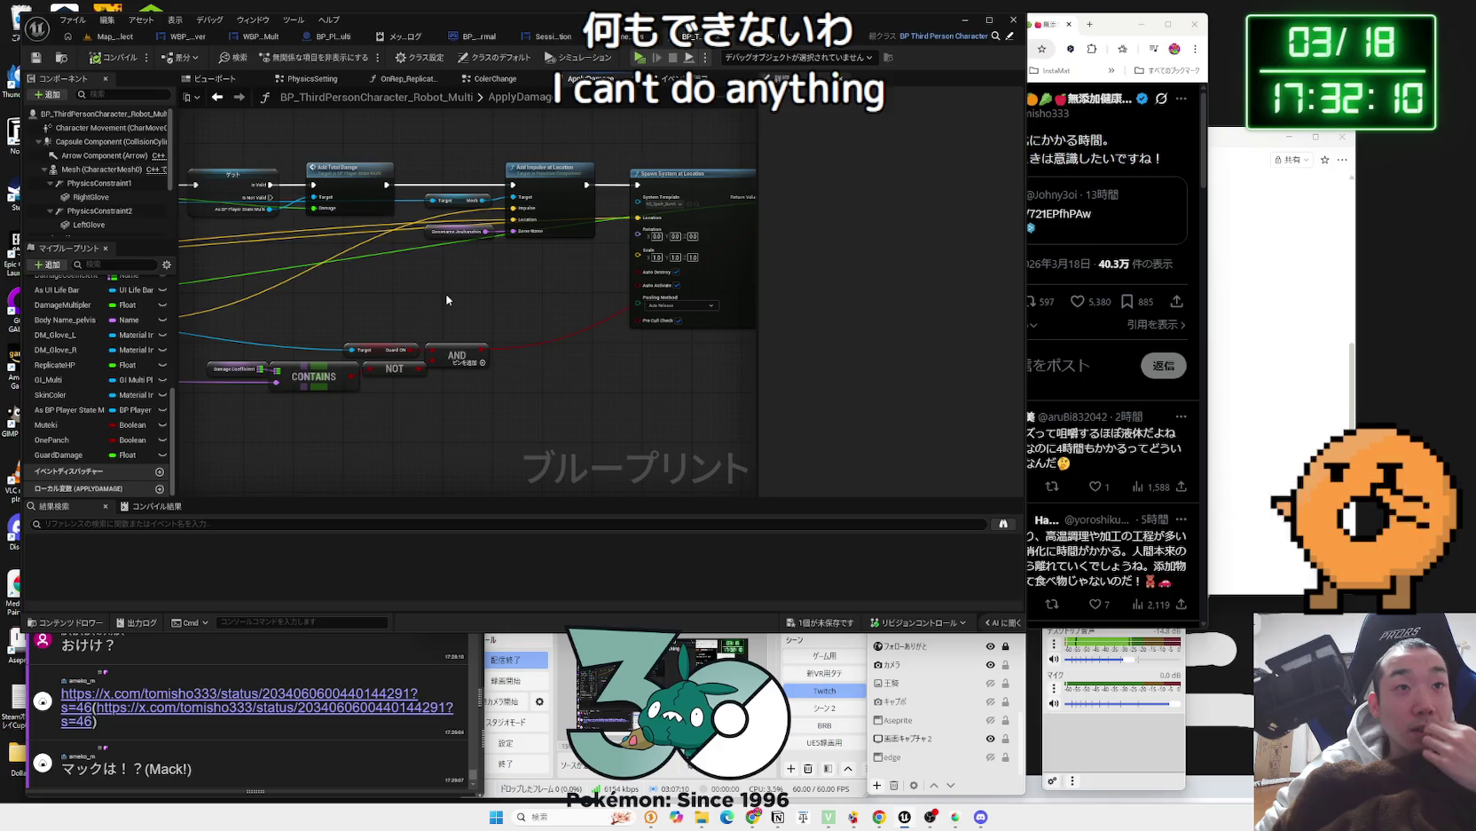
{"action": "left_click_drag", "start_coordinate": [446, 300], "coordinate": [291, 329]}
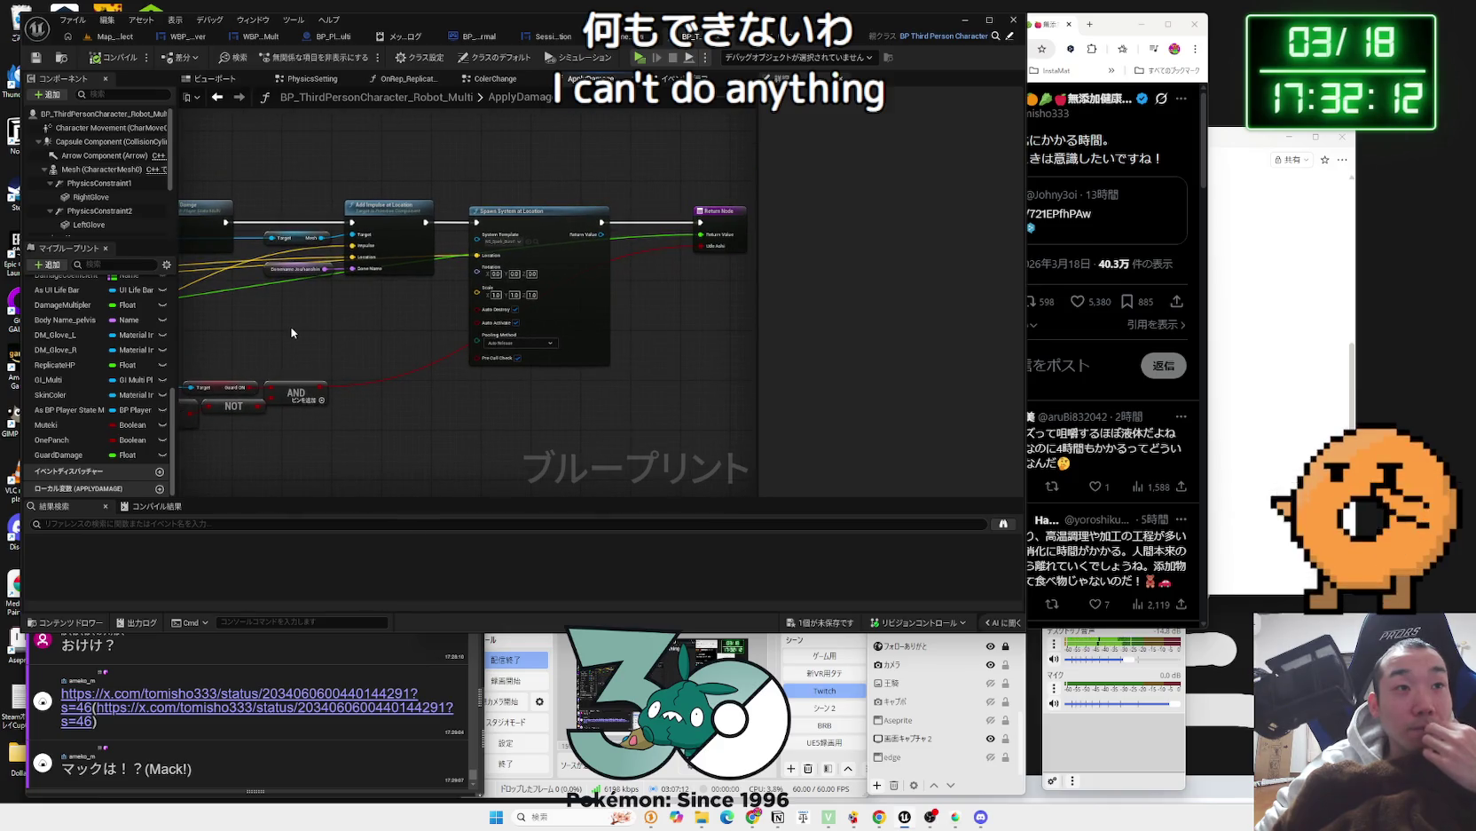
{"action": "scroll", "coordinate": [291, 327], "scroll_direction": "up", "scroll_amount": 2}
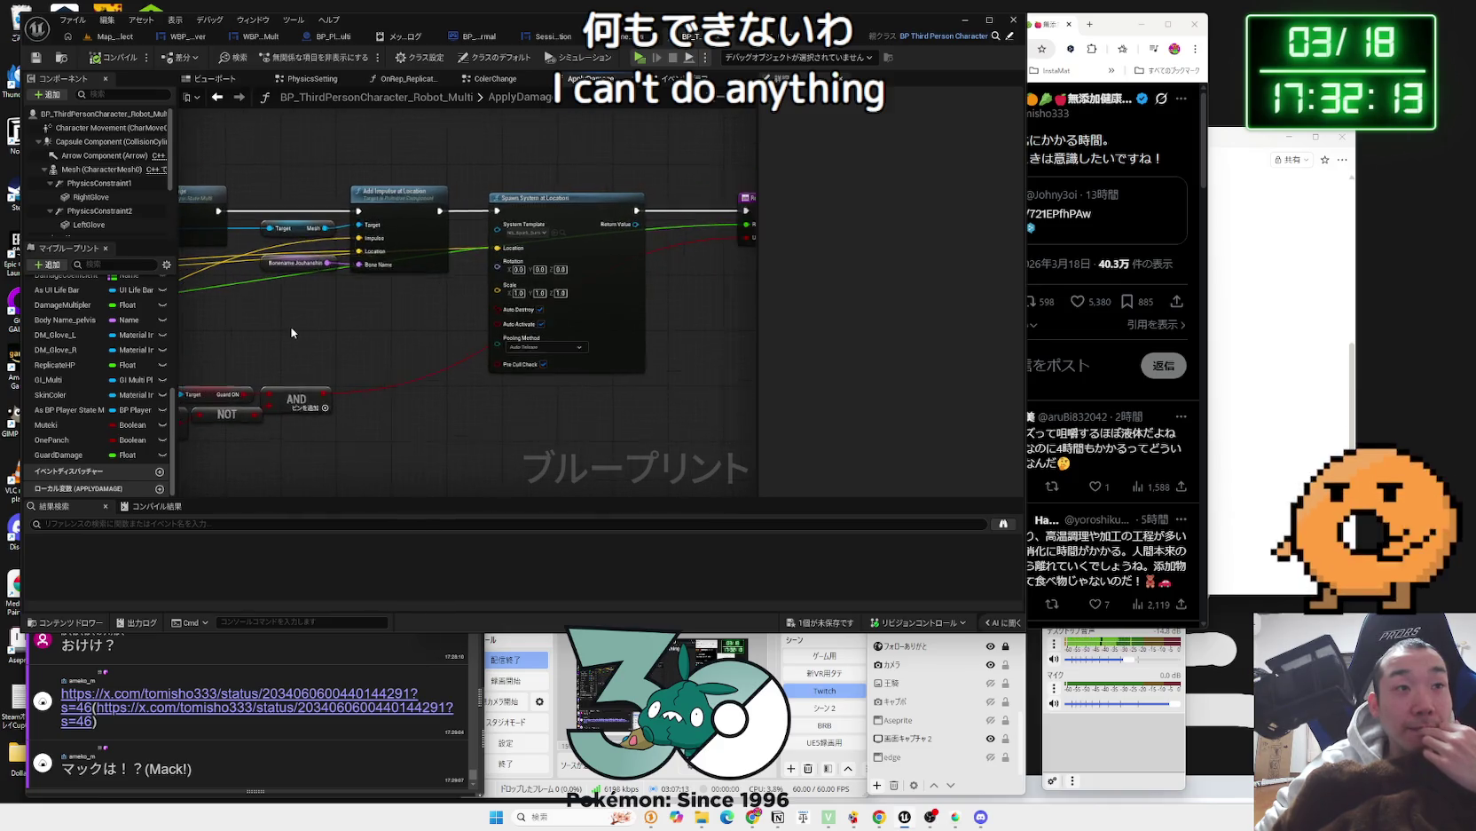
{"action": "left_click", "coordinate": [268, 282]}
{"action": "left_click", "coordinate": [387, 287]}
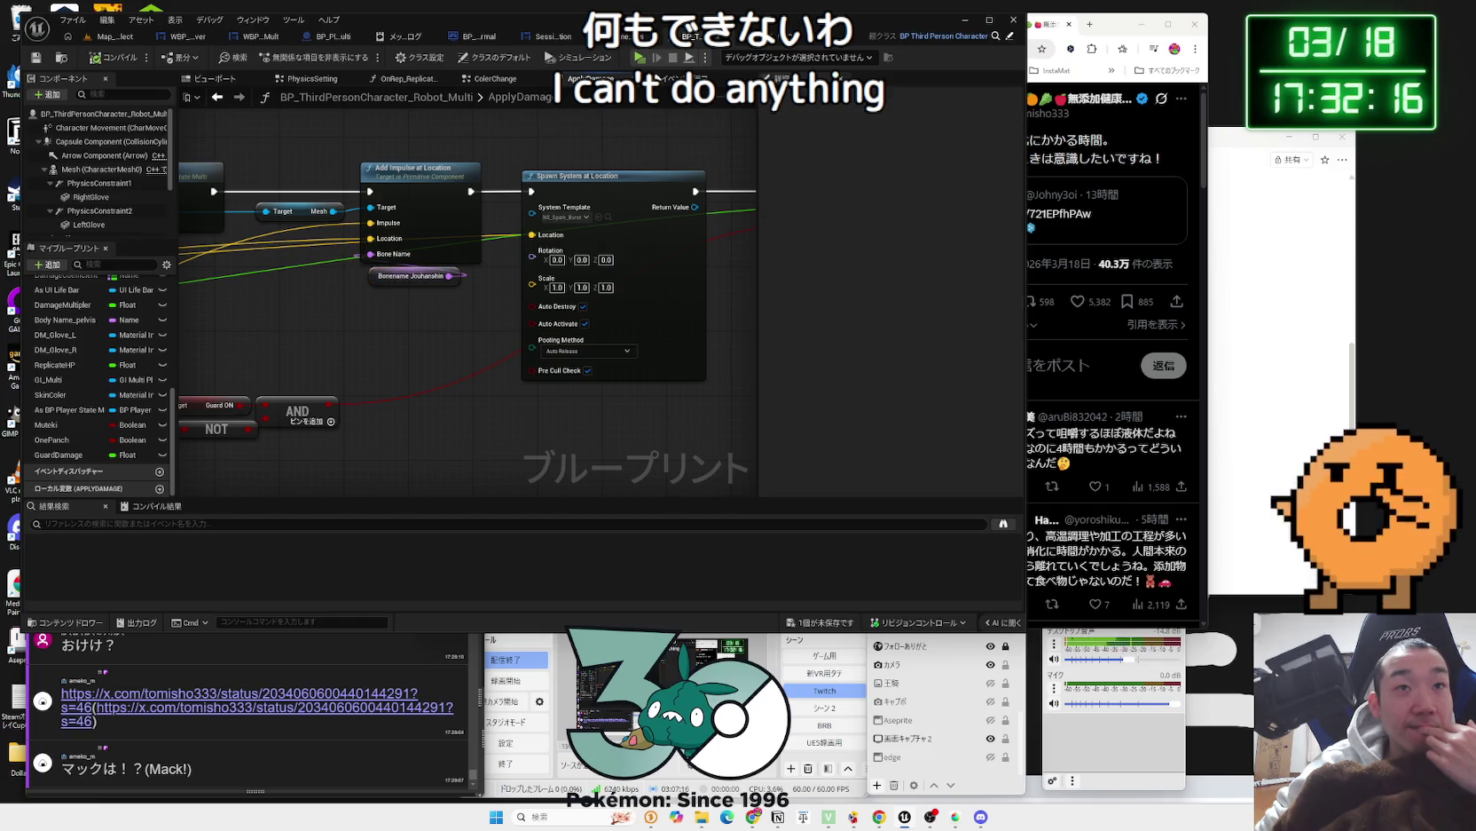
{"action": "left_click", "coordinate": [84, 37]}
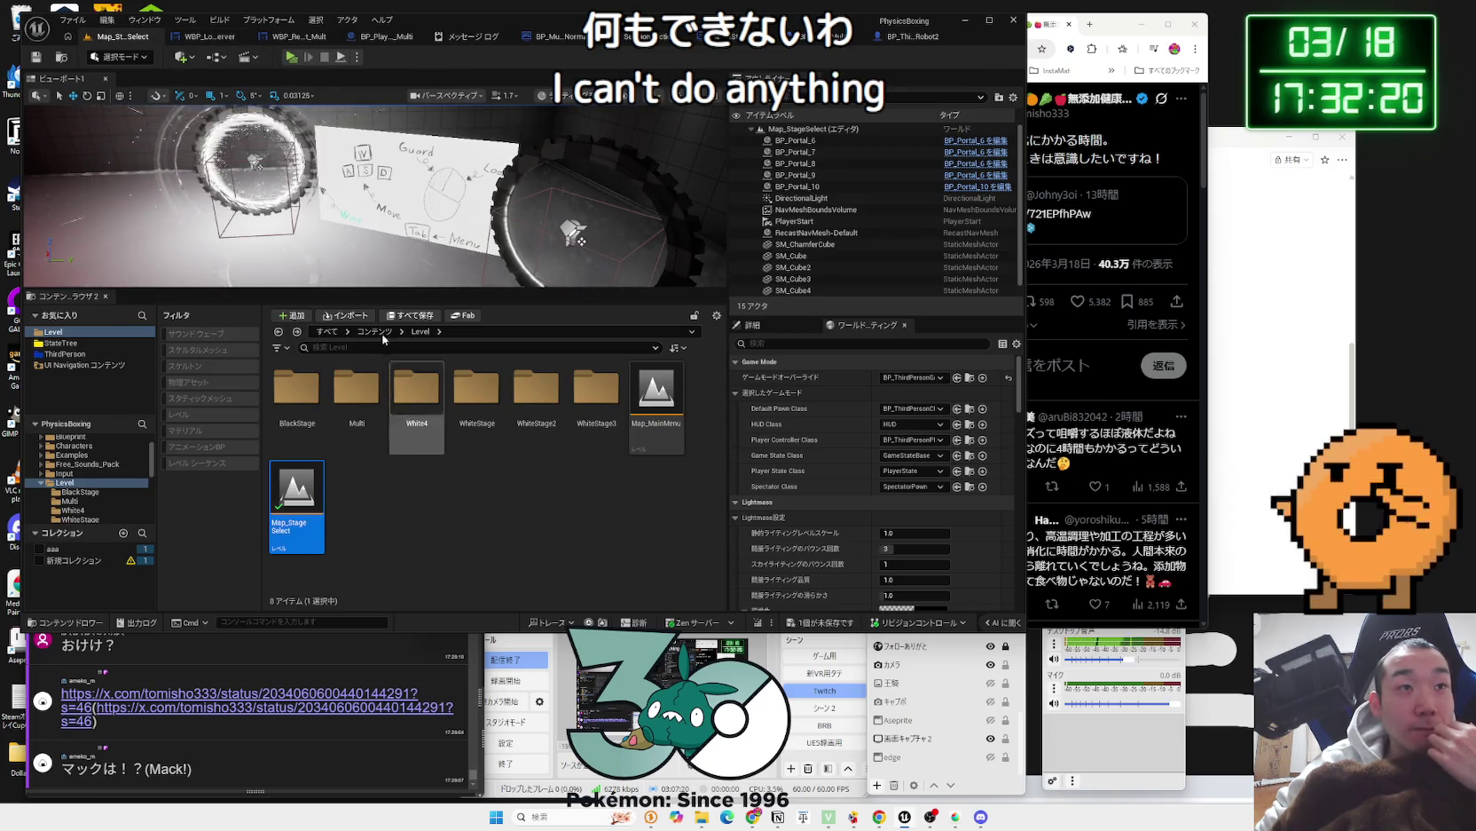
- Open Map_MainMenu without saving changes and start a two-player playtest
{"action": "double_click", "coordinate": [656, 395]}
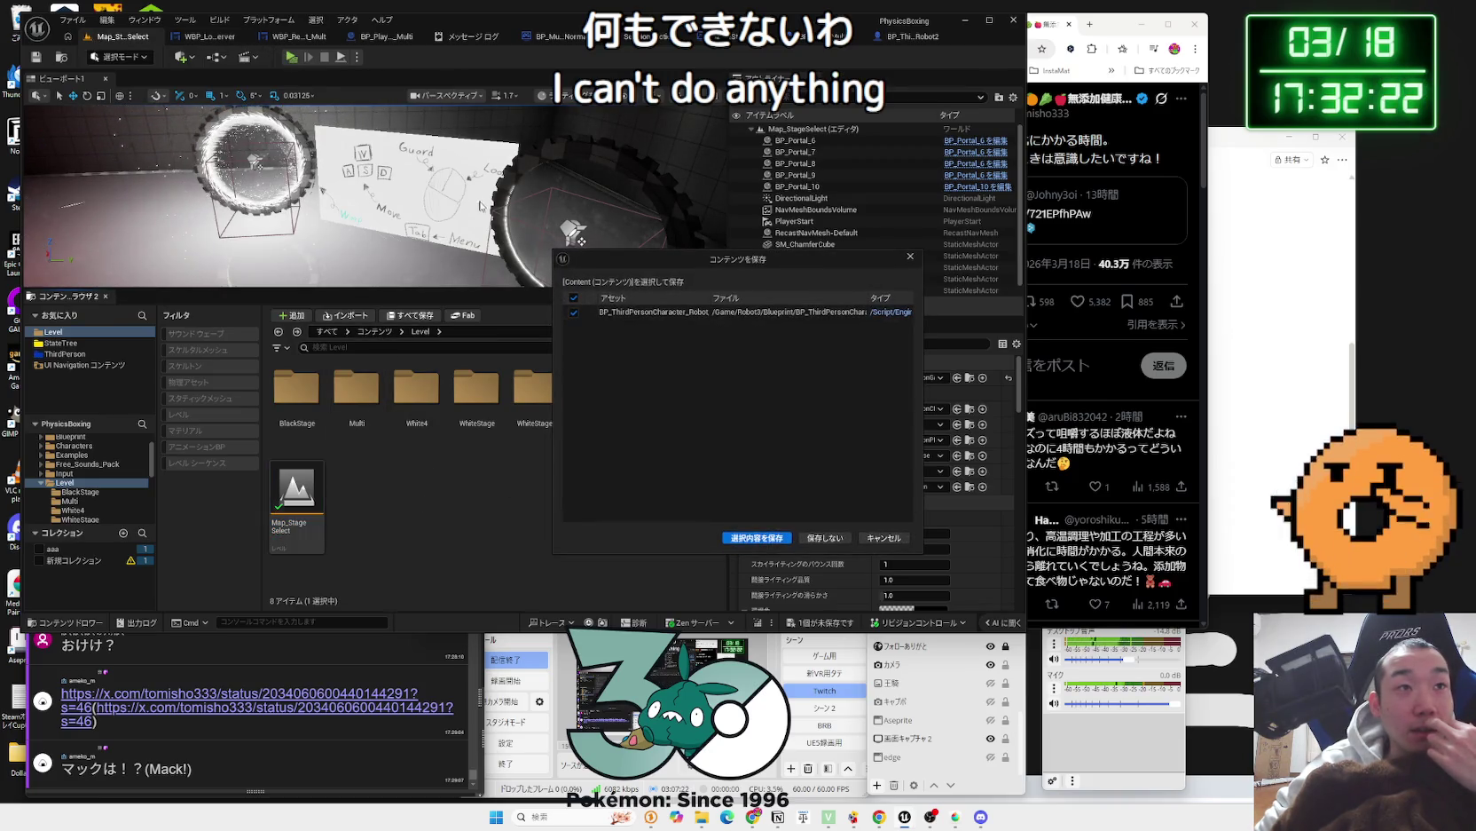
{"action": "left_click", "coordinate": [809, 539]}
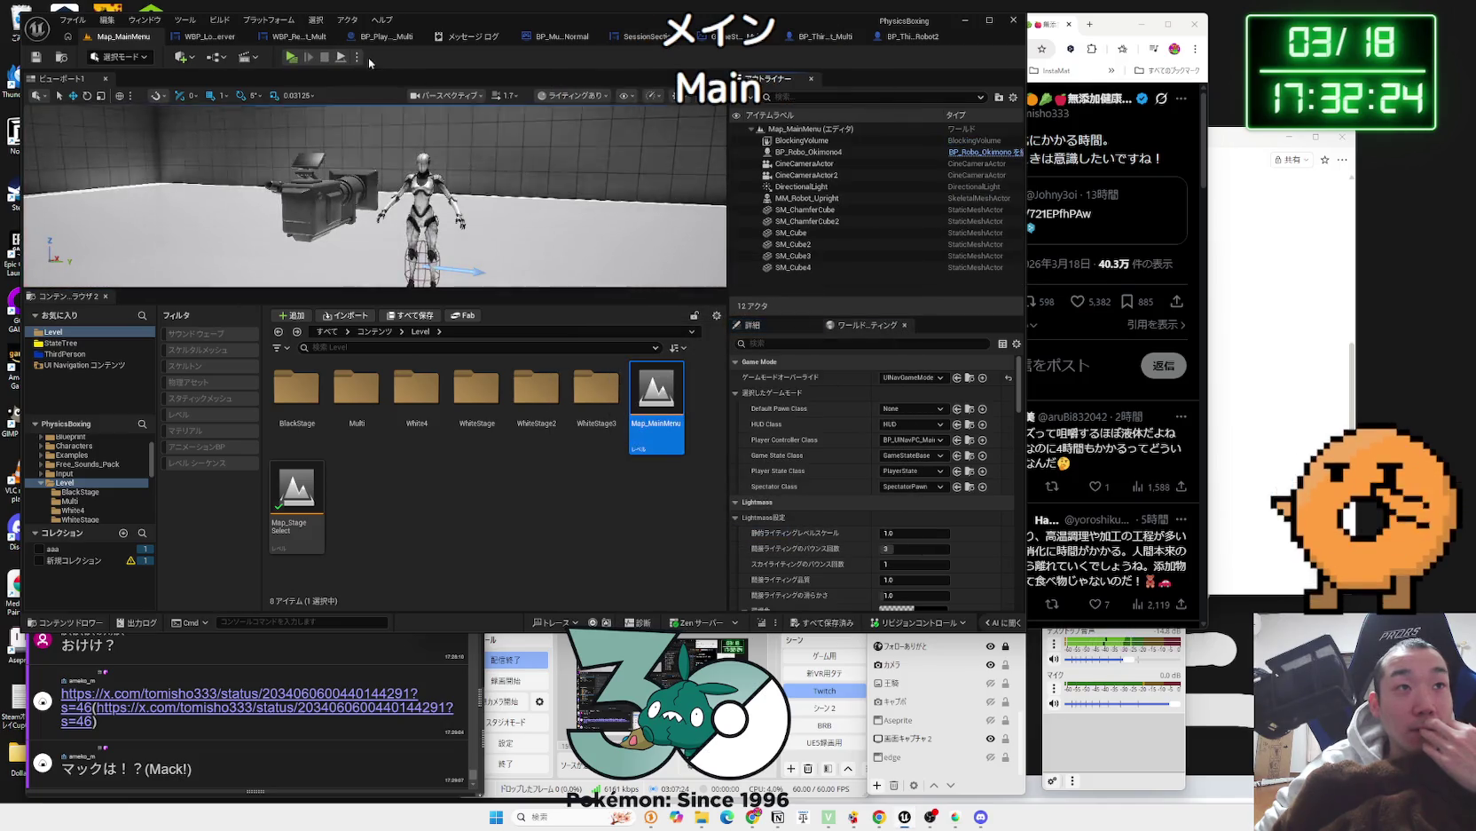
{"action": "left_click", "coordinate": [356, 56]}
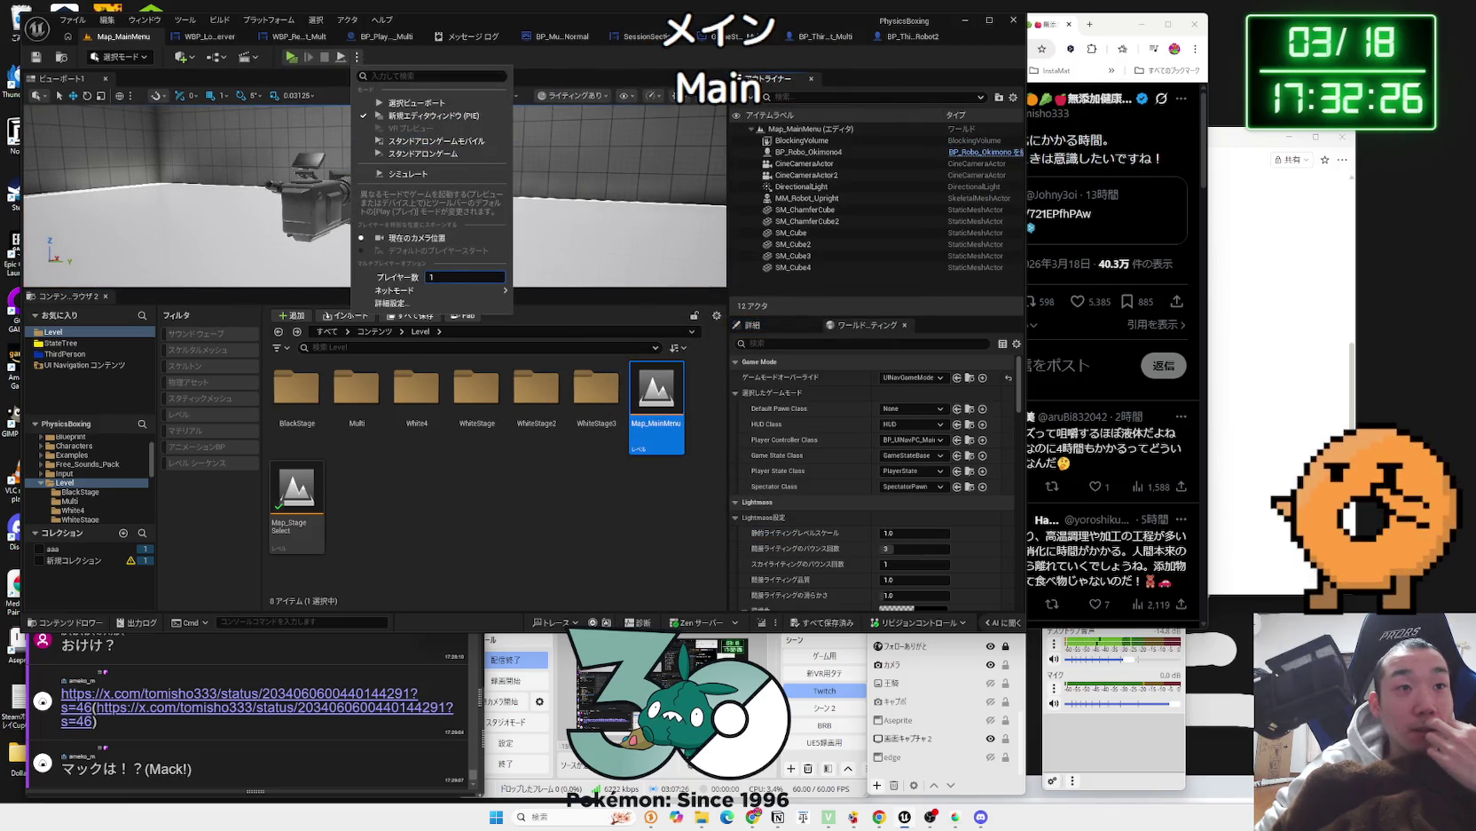
{"action": "left_click", "coordinate": [291, 58]}
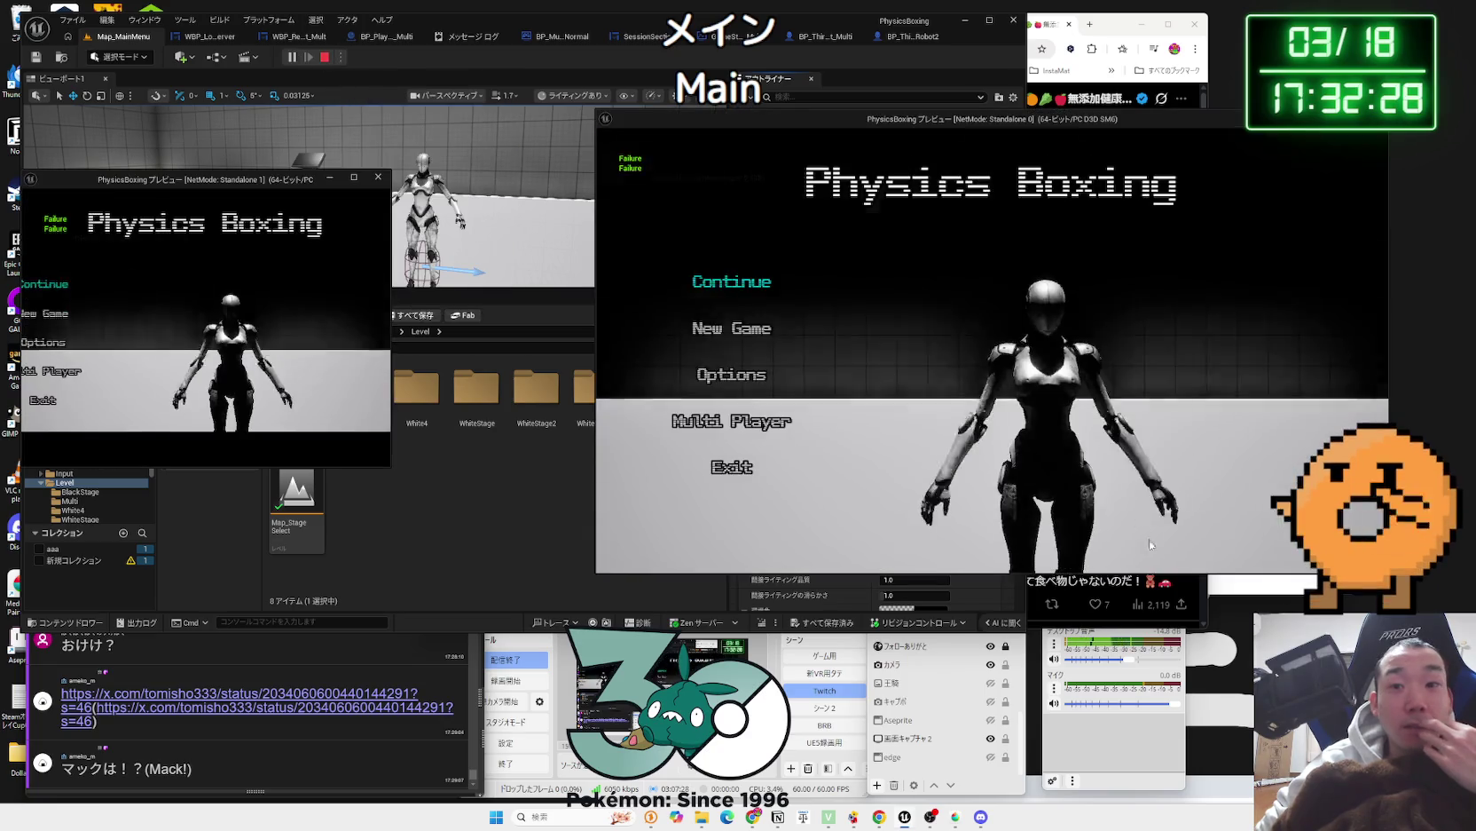
- Enter Multi Player in both game windows and create a hosted session lobby from one
{"action": "left_click", "coordinate": [755, 422]}
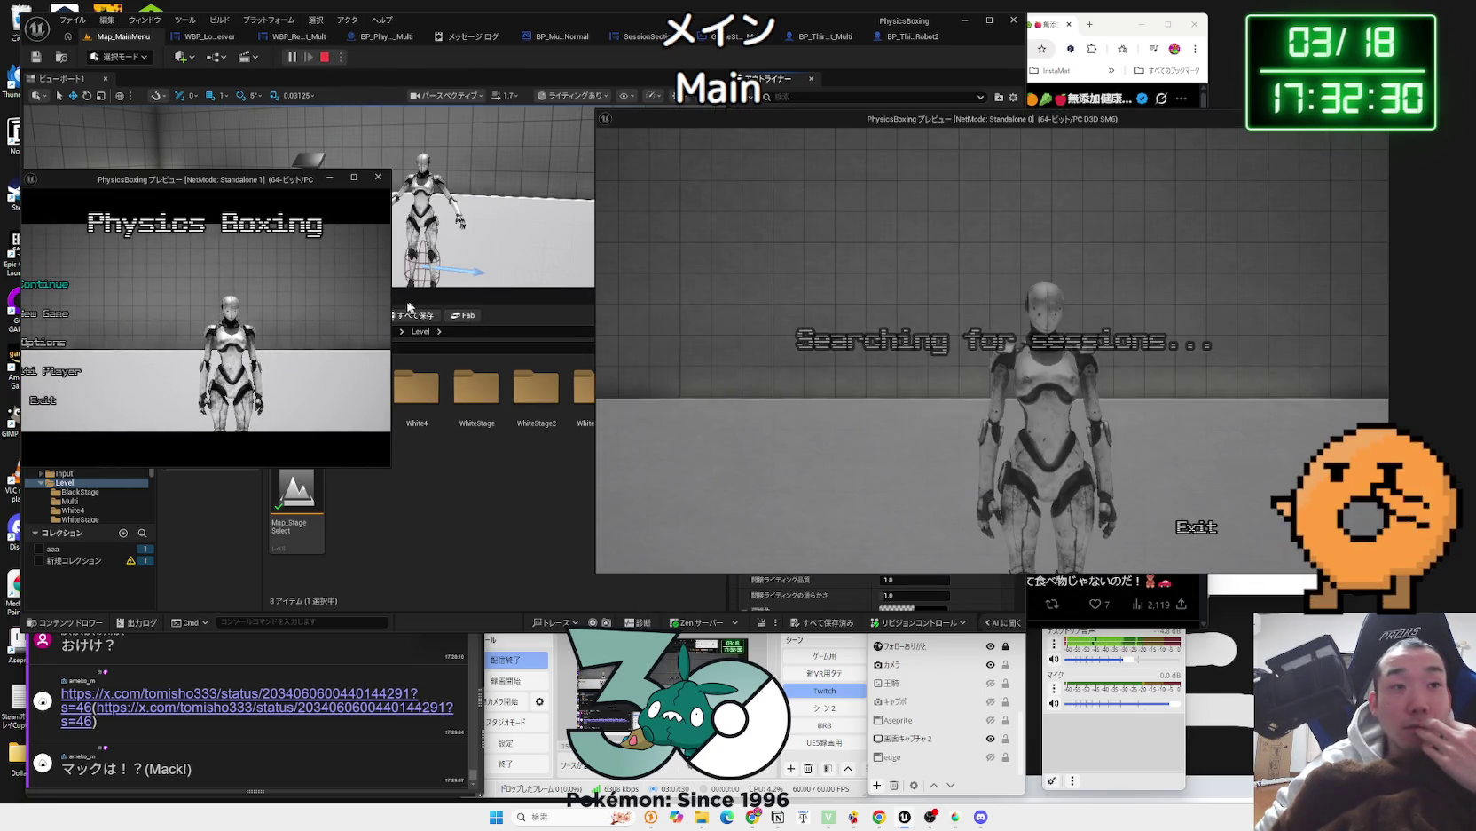
{"action": "left_click_drag", "start_coordinate": [391, 307], "coordinate": [527, 307]}
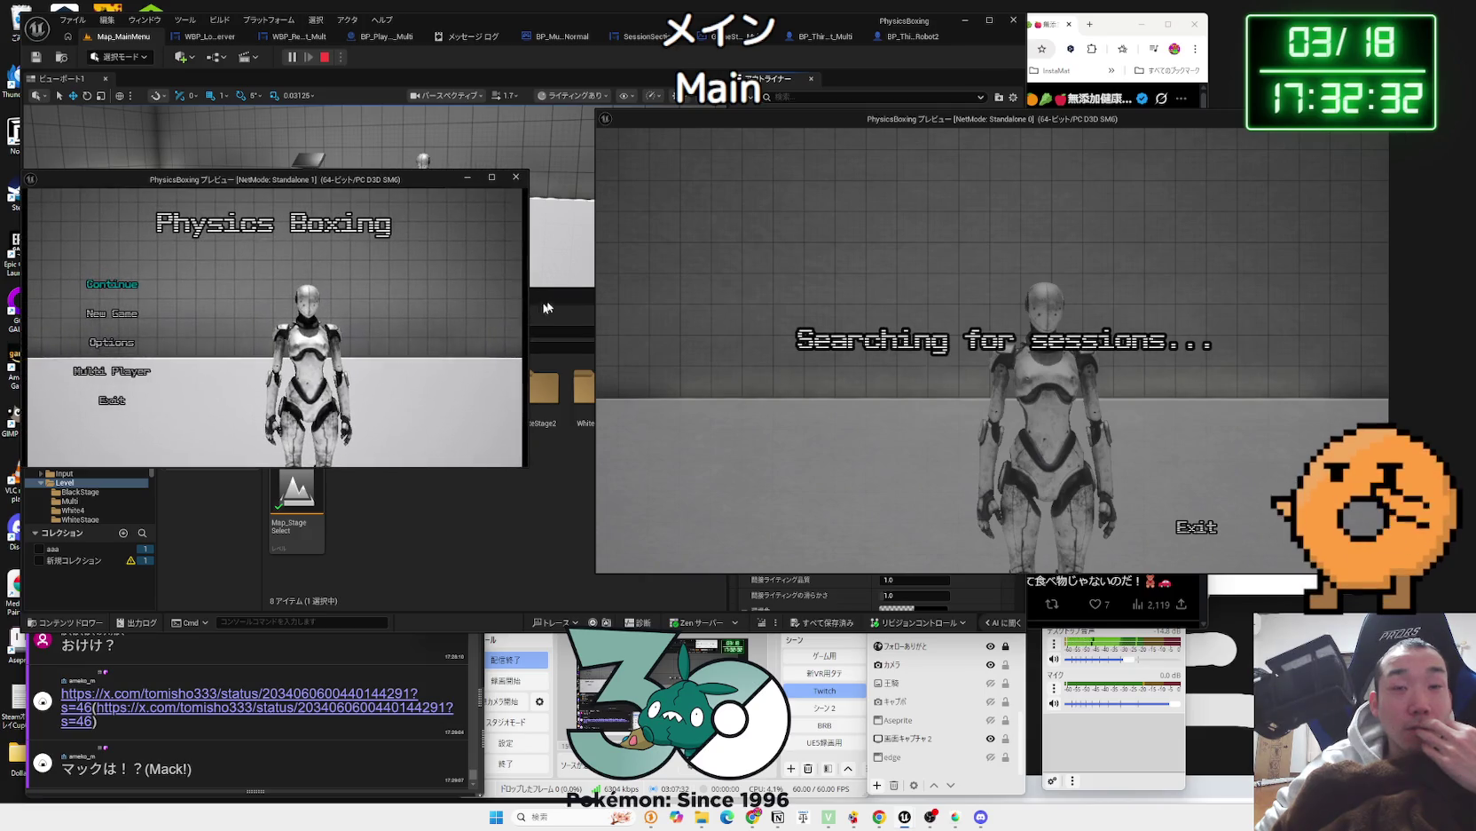
{"action": "left_click_drag", "start_coordinate": [266, 178], "coordinate": [347, 198]}
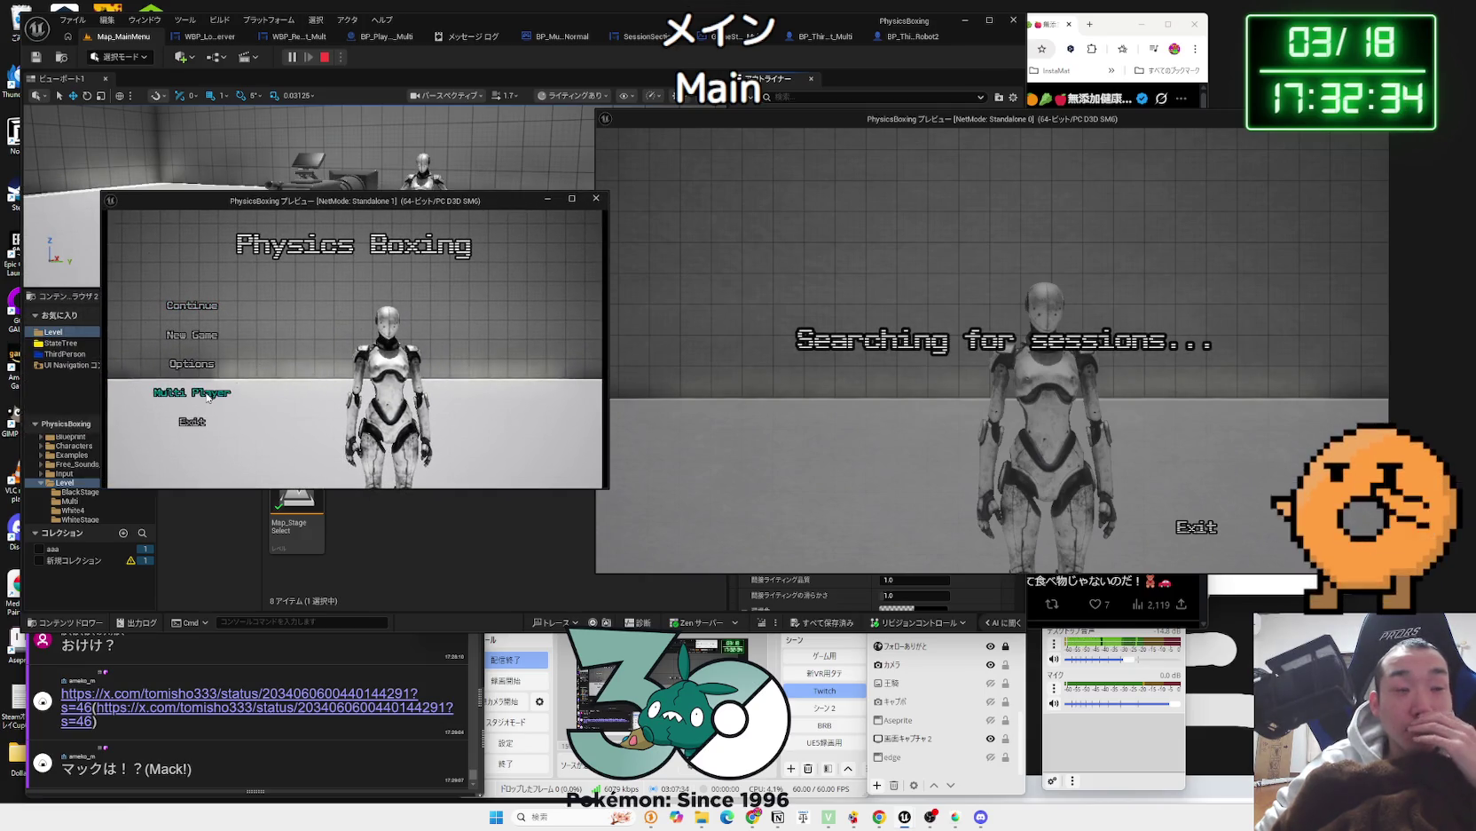
{"action": "left_click", "coordinate": [208, 397]}
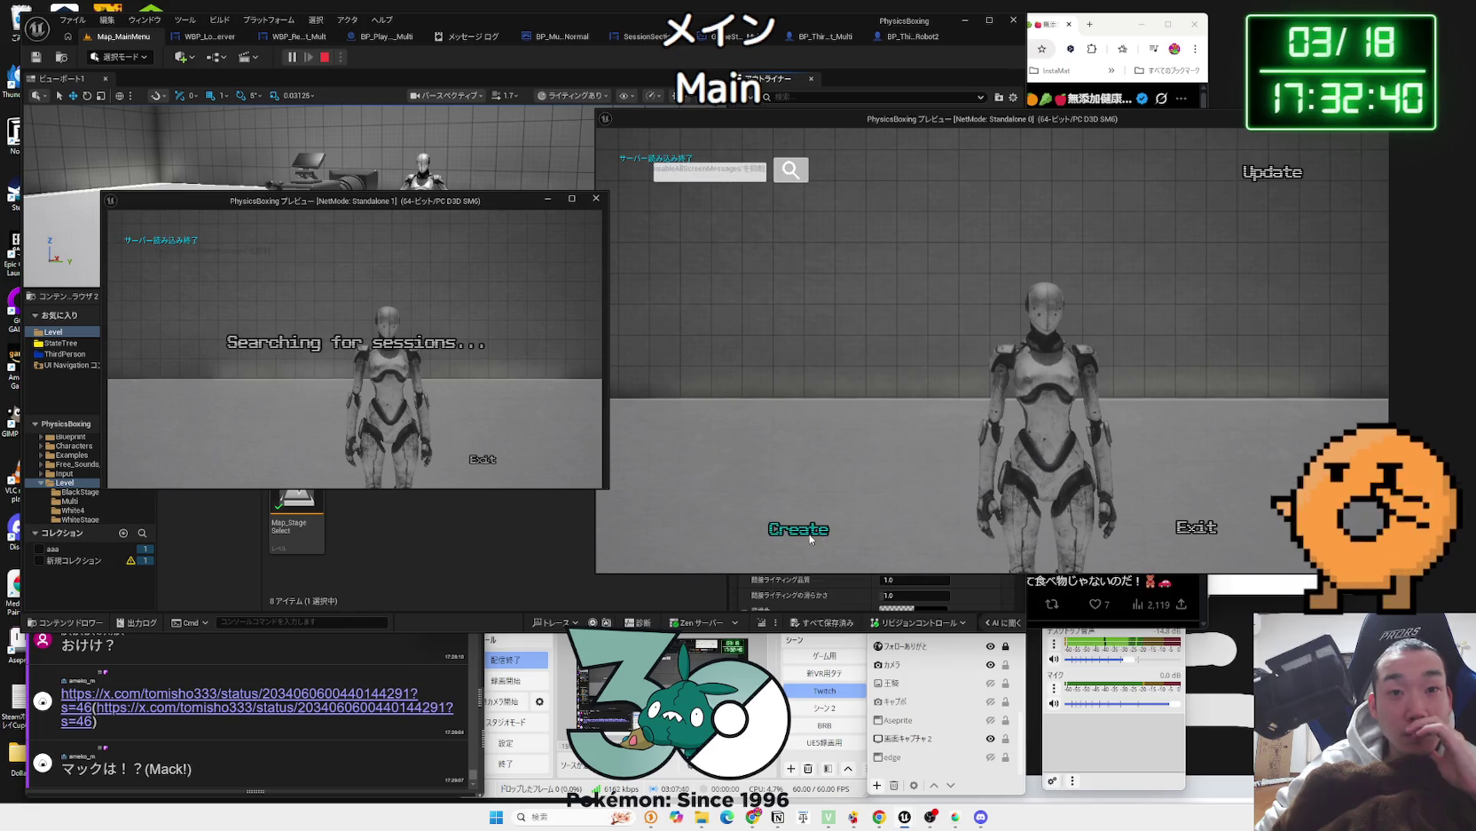
{"action": "left_click", "coordinate": [806, 533]}
{"action": "left_click", "coordinate": [1072, 420]}
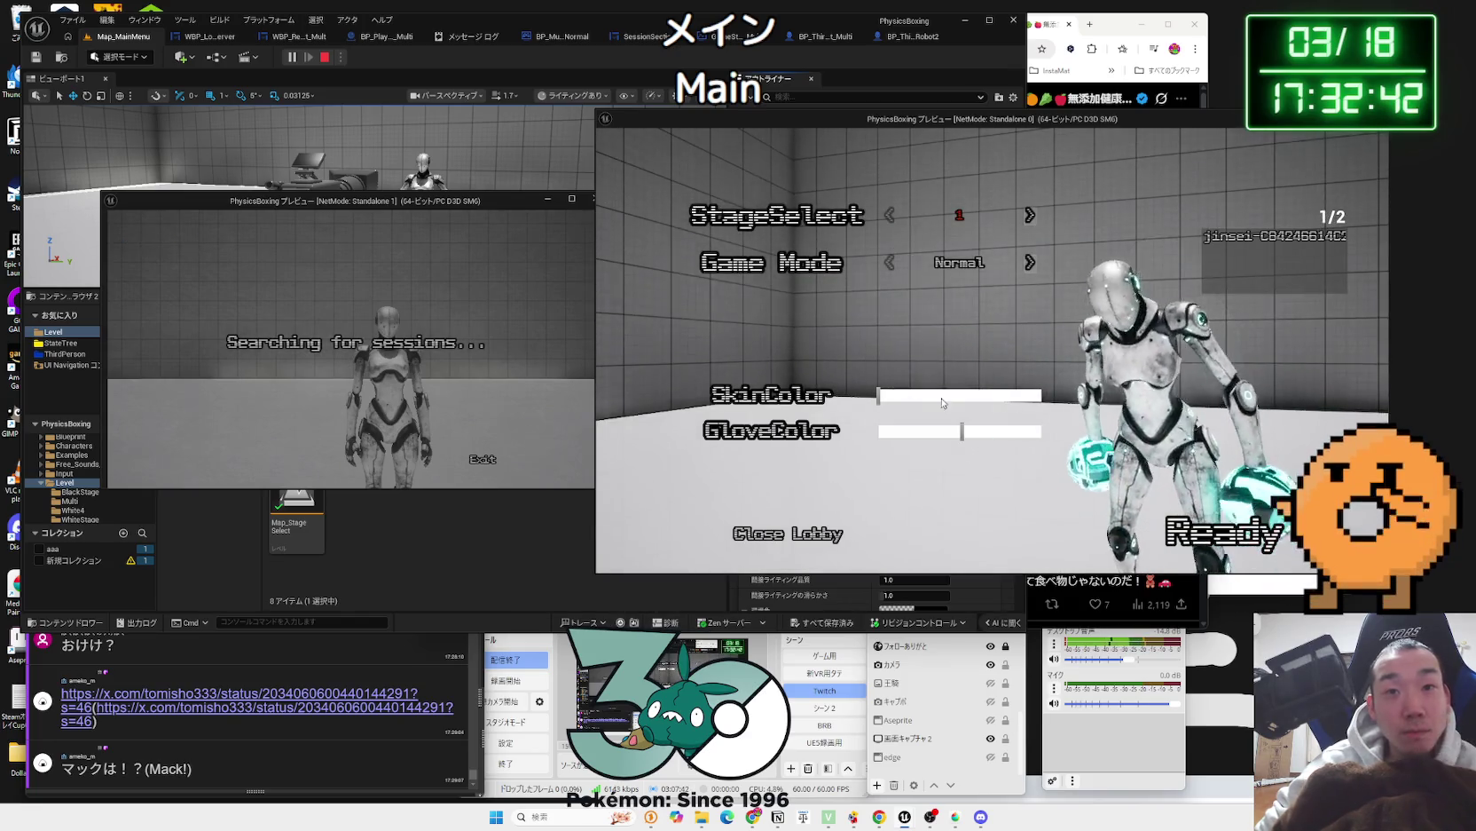
{"action": "key", "text": "alt+Tab"}
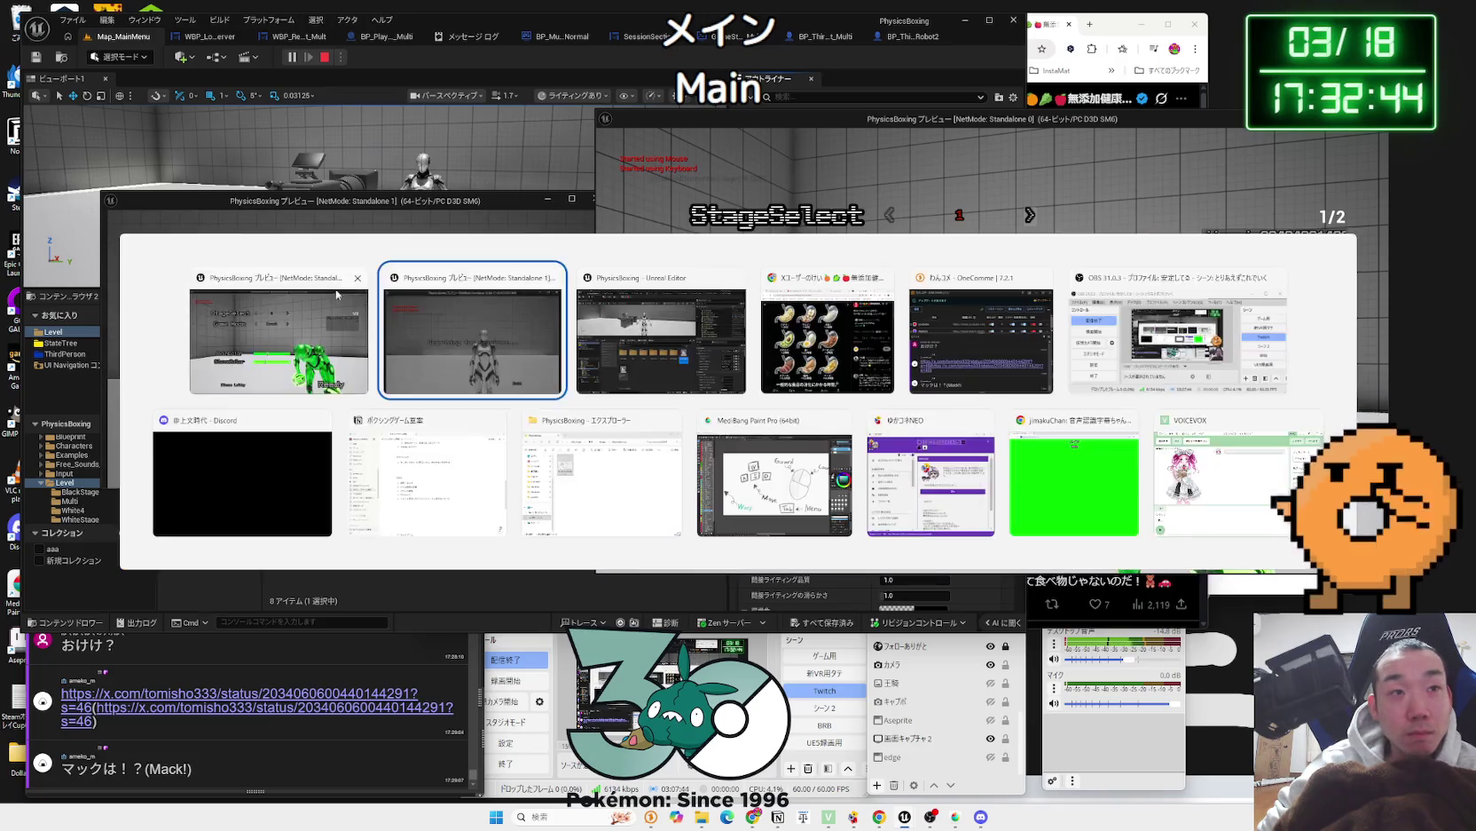
- Join the lobby as player two, change glove colour, ready up, play, then stop the match
{"action": "left_click", "coordinate": [538, 265]}
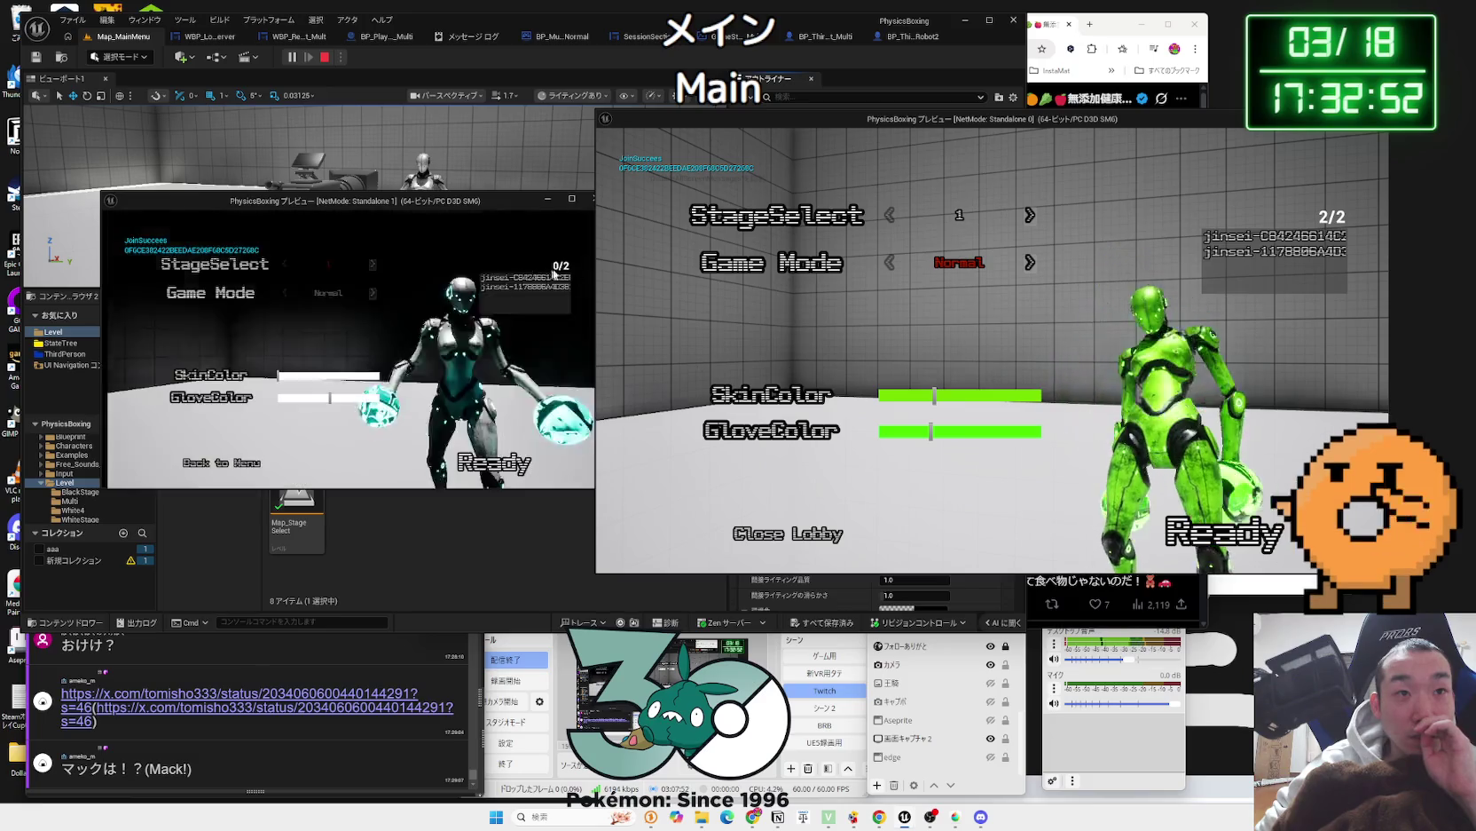
{"action": "left_click", "coordinate": [368, 399]}
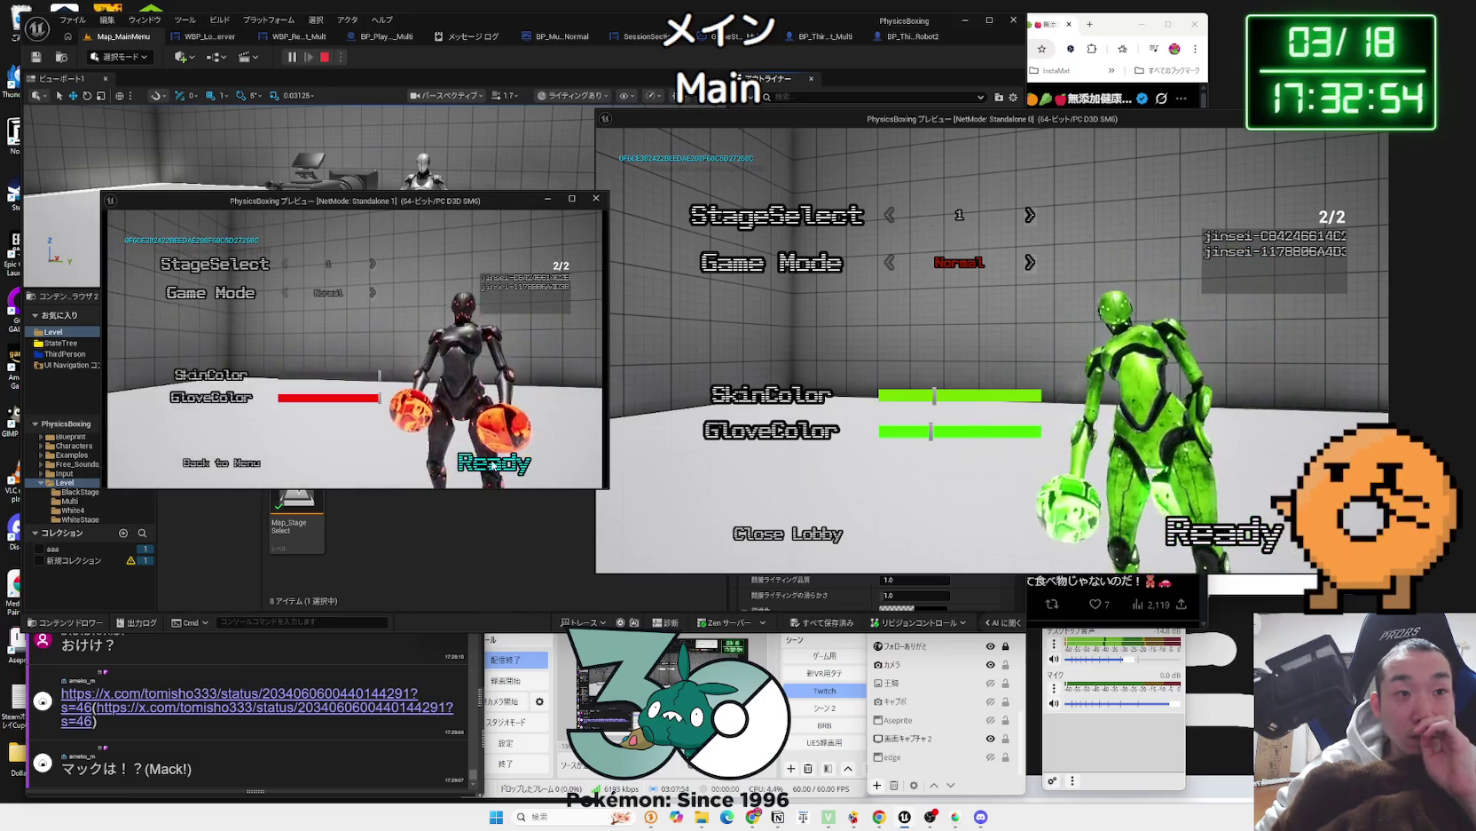
{"action": "left_click", "coordinate": [495, 462]}
{"action": "left_click", "coordinate": [1224, 532]}
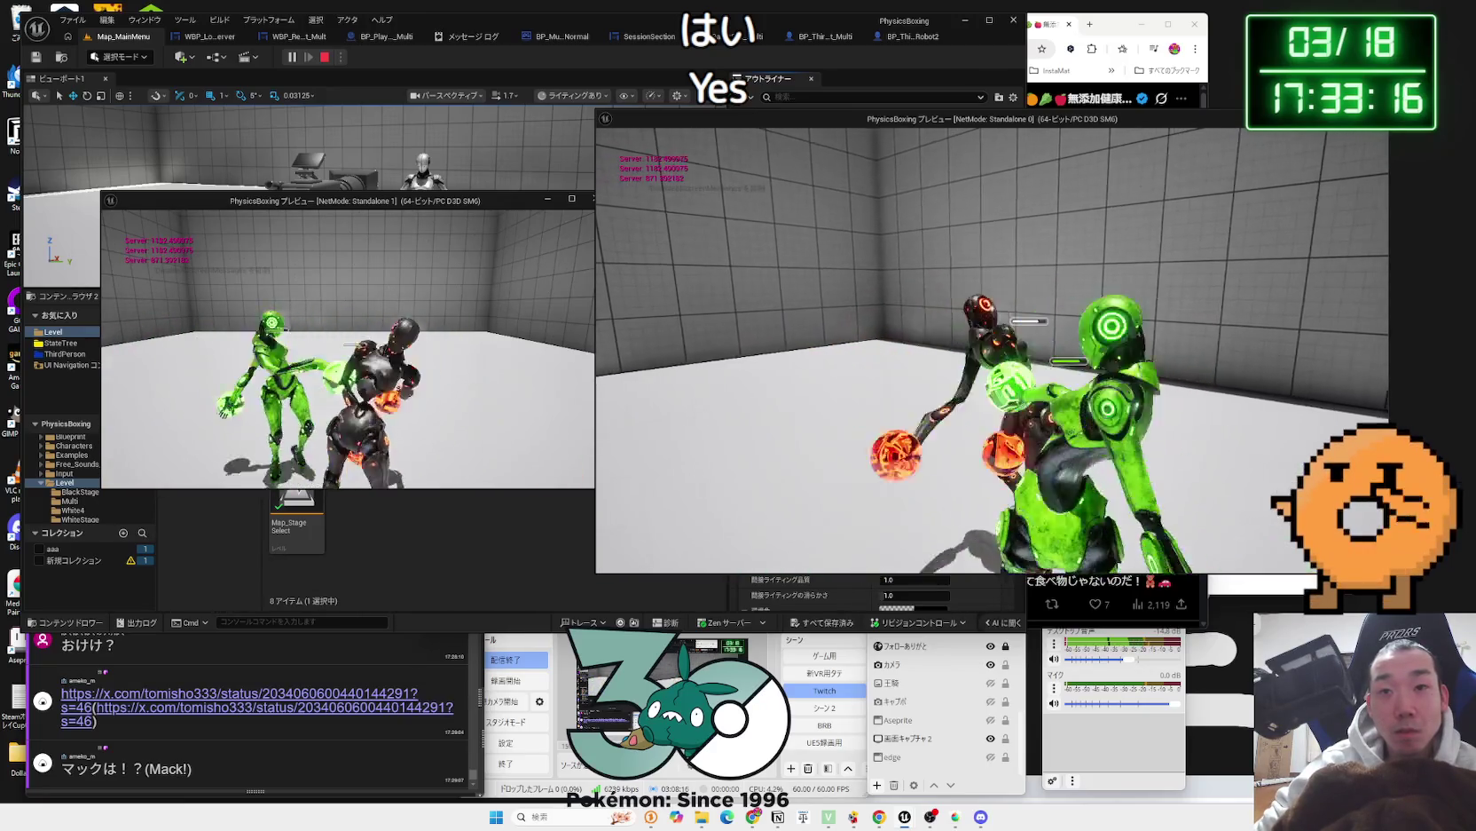
{"action": "key", "text": "Escape"}
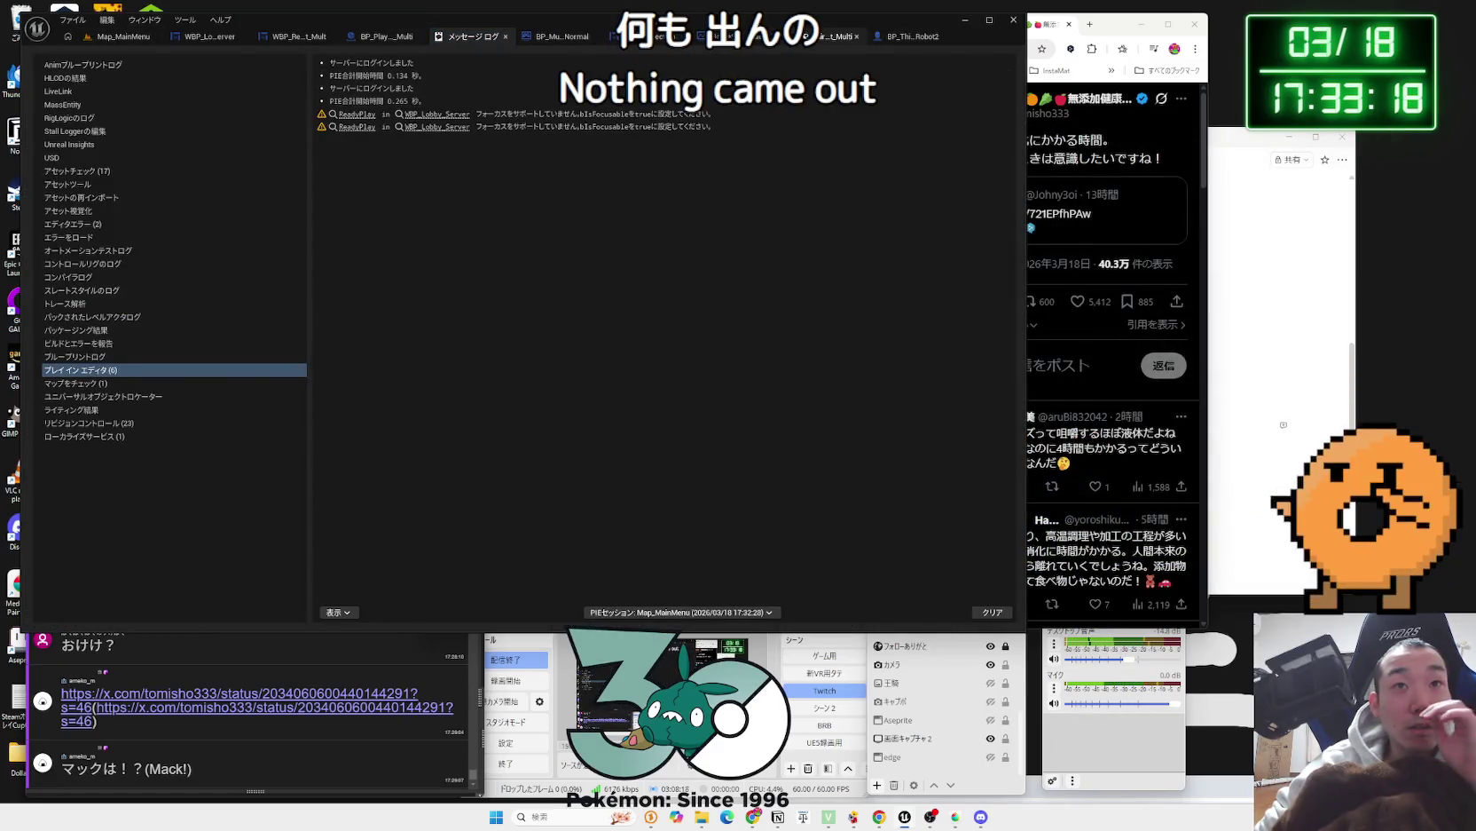
- Cycle through the open blueprint tabs until Robot2's Event Graph with the Spawn System node shows
{"action": "left_click", "coordinate": [816, 36]}
{"action": "left_click", "coordinate": [781, 37]}
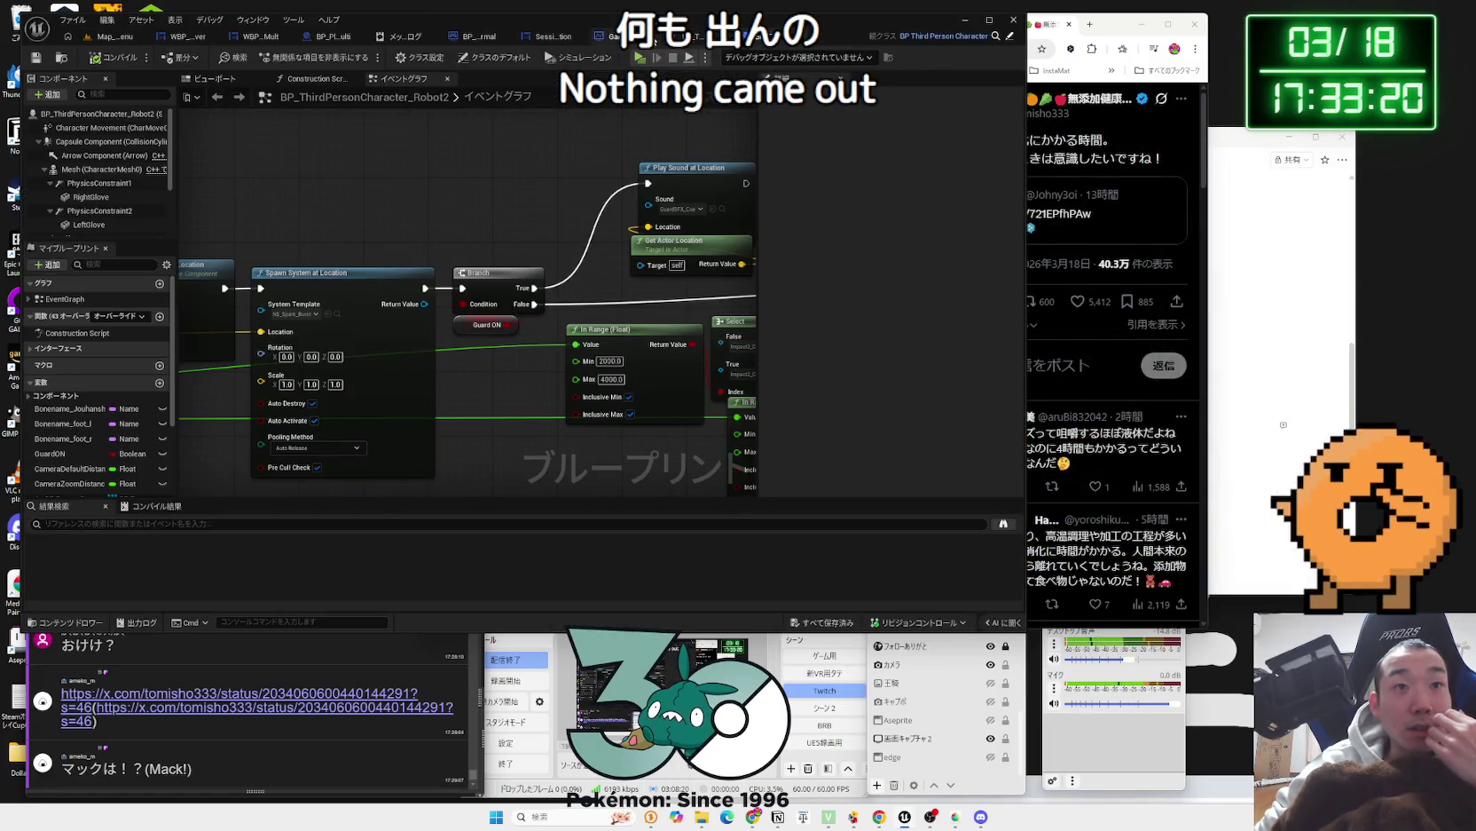
{"action": "left_click", "coordinate": [692, 37]}
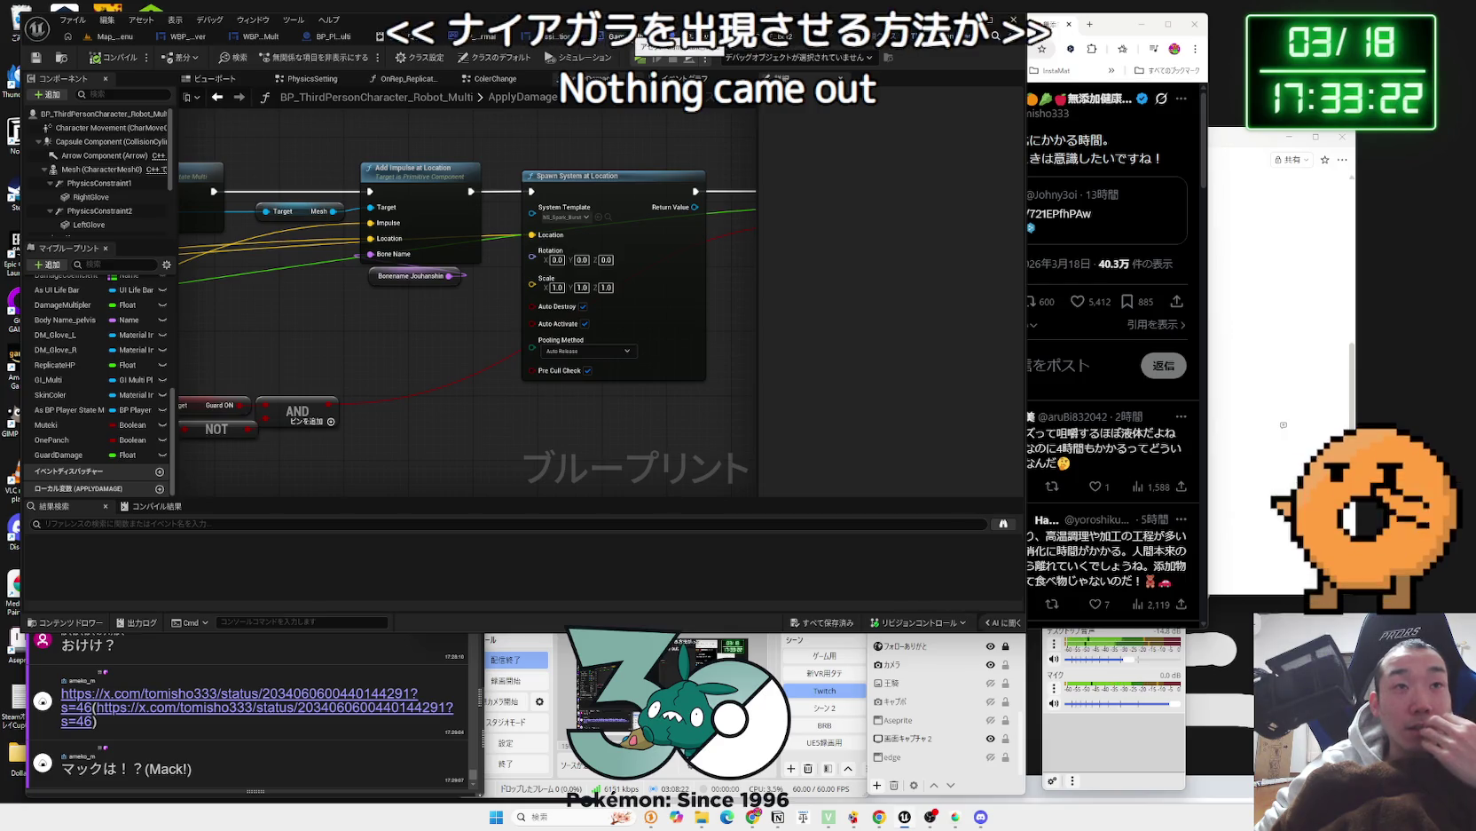
{"action": "left_click", "coordinate": [670, 36]}
{"action": "left_click", "coordinate": [661, 36]}
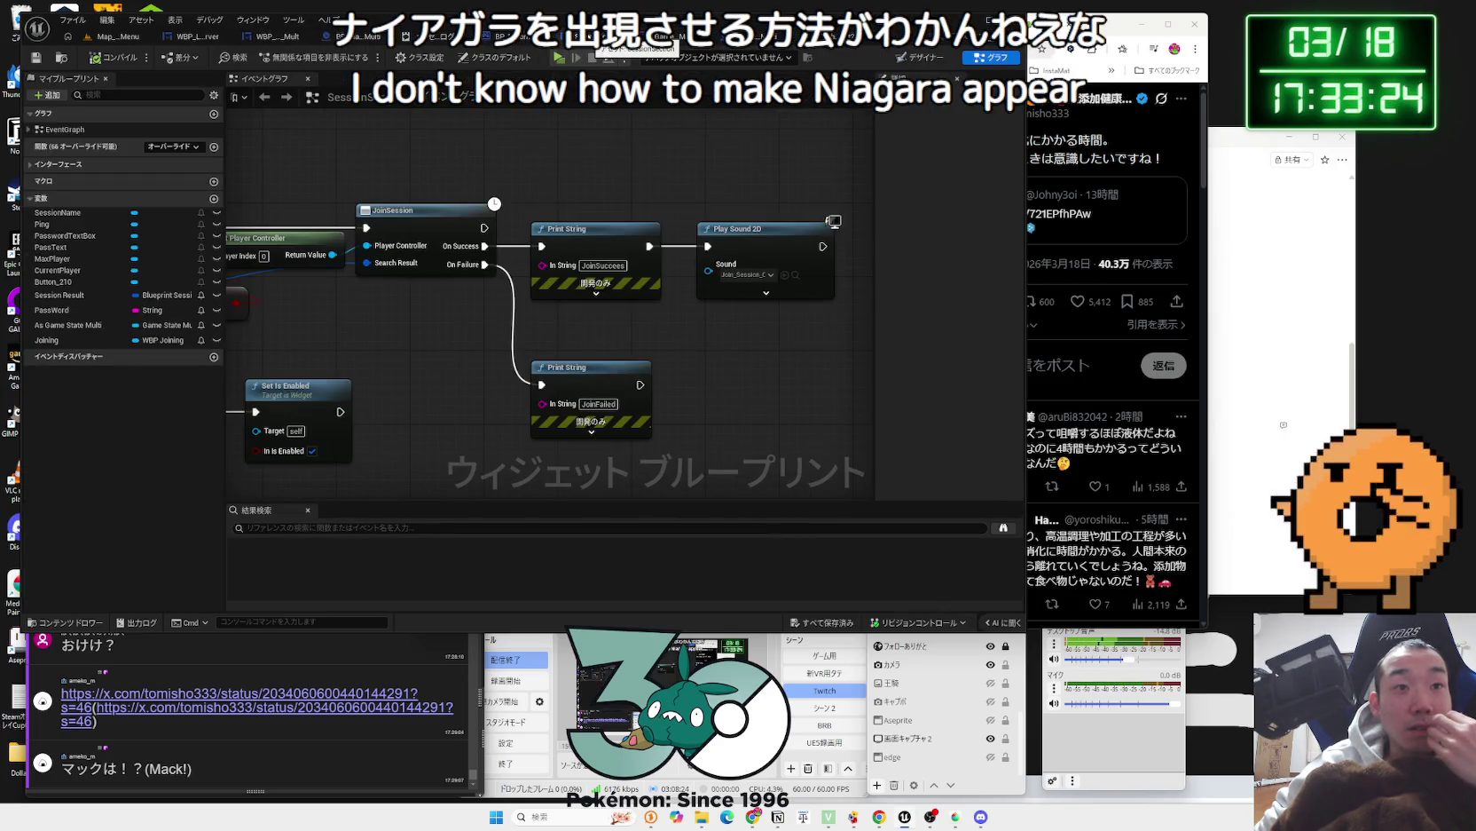
{"action": "left_click", "coordinate": [510, 40]}
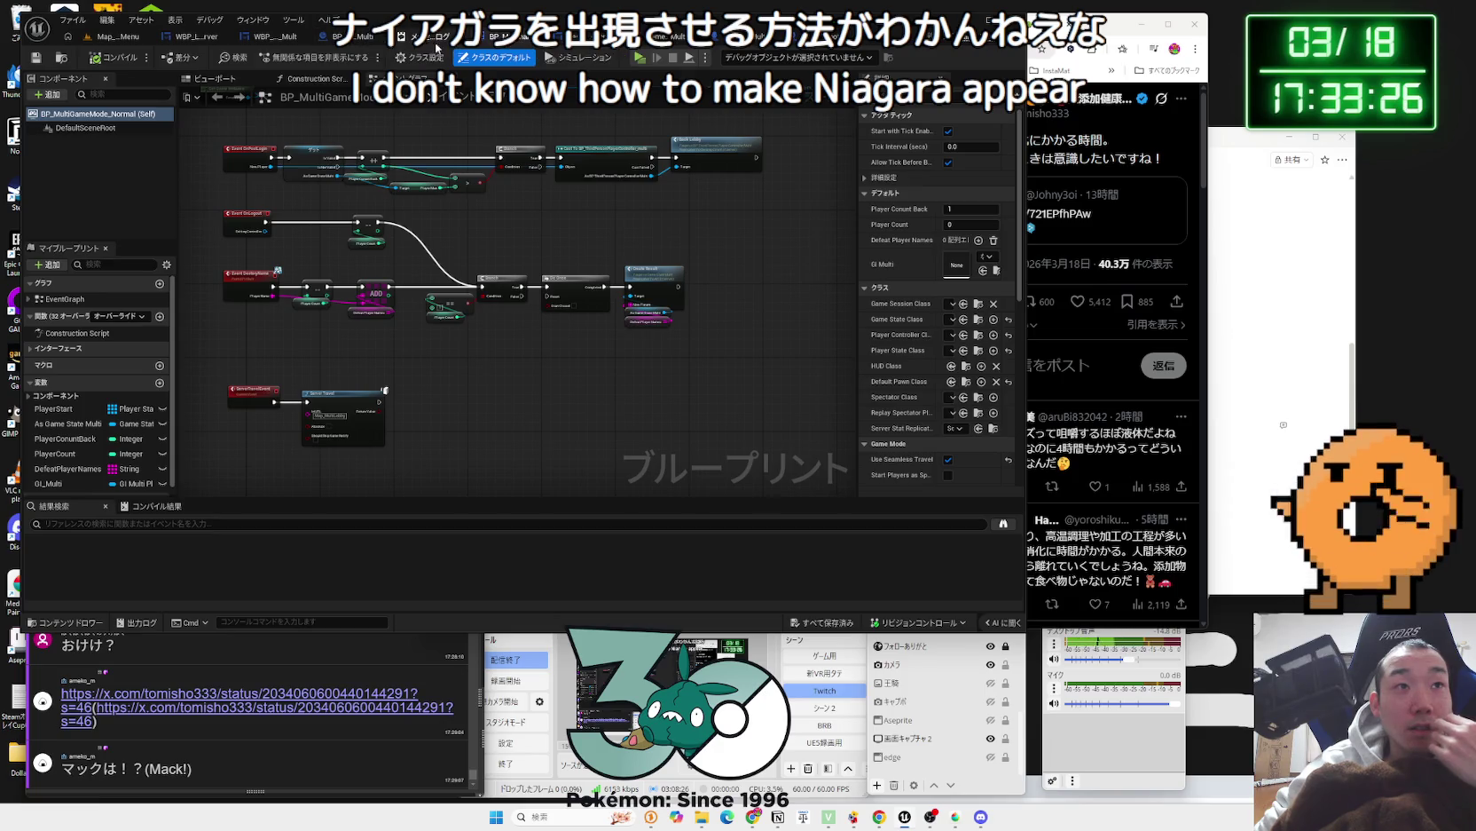
{"action": "left_click", "coordinate": [384, 42]}
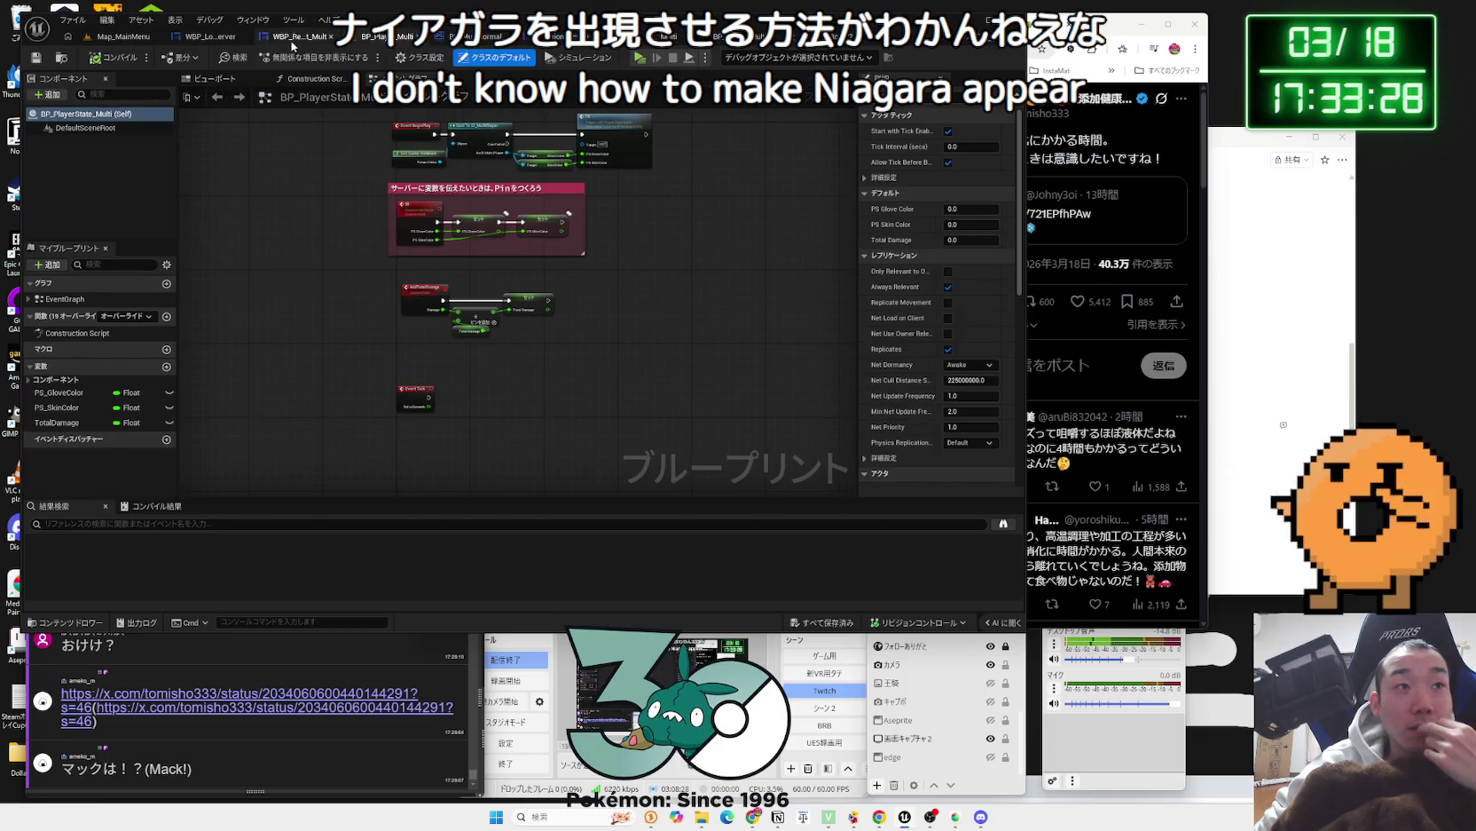
{"action": "left_click", "coordinate": [292, 40]}
{"action": "left_click", "coordinate": [216, 39]}
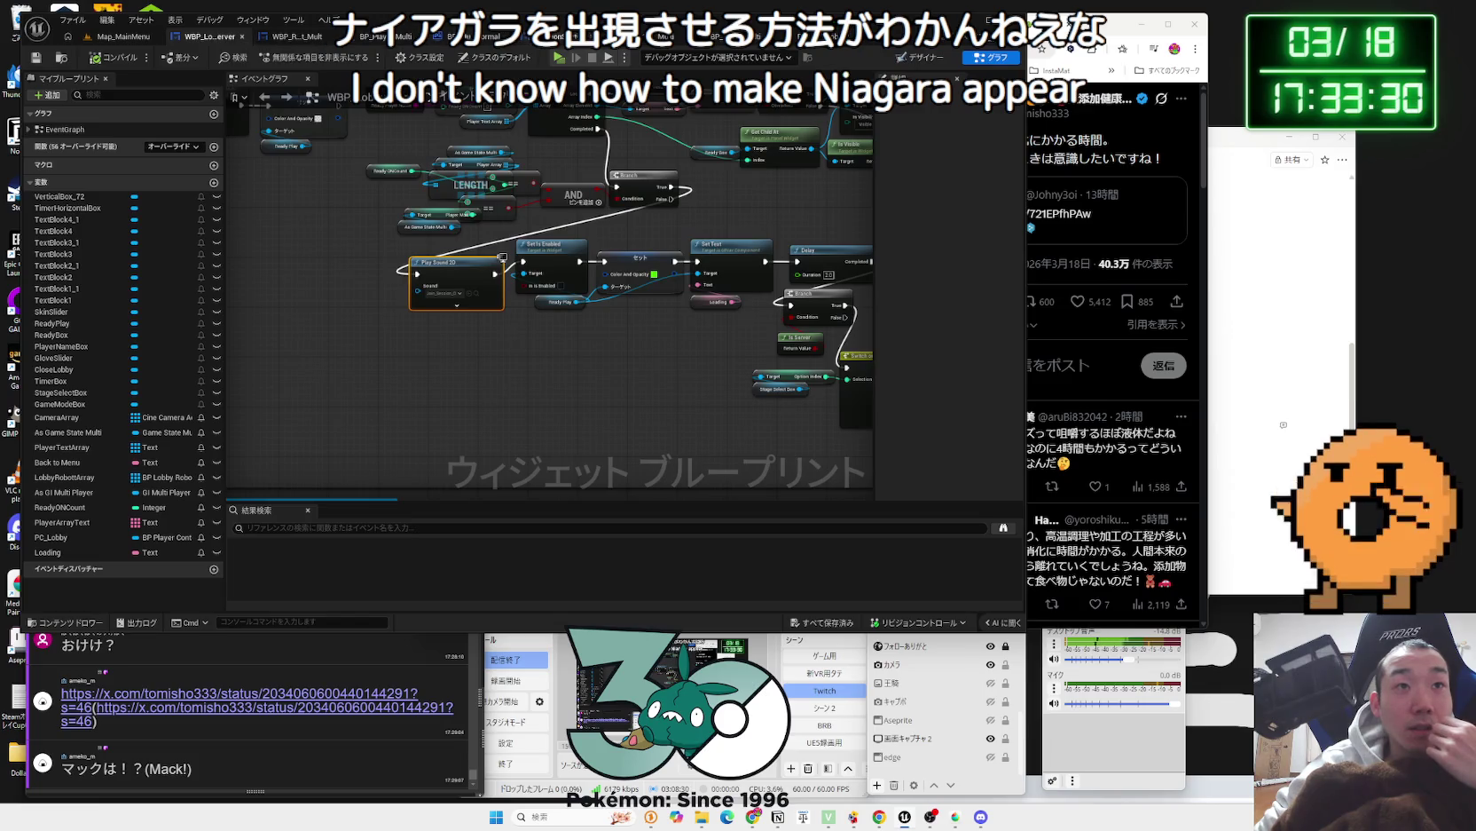
{"action": "left_click", "coordinate": [683, 37]}
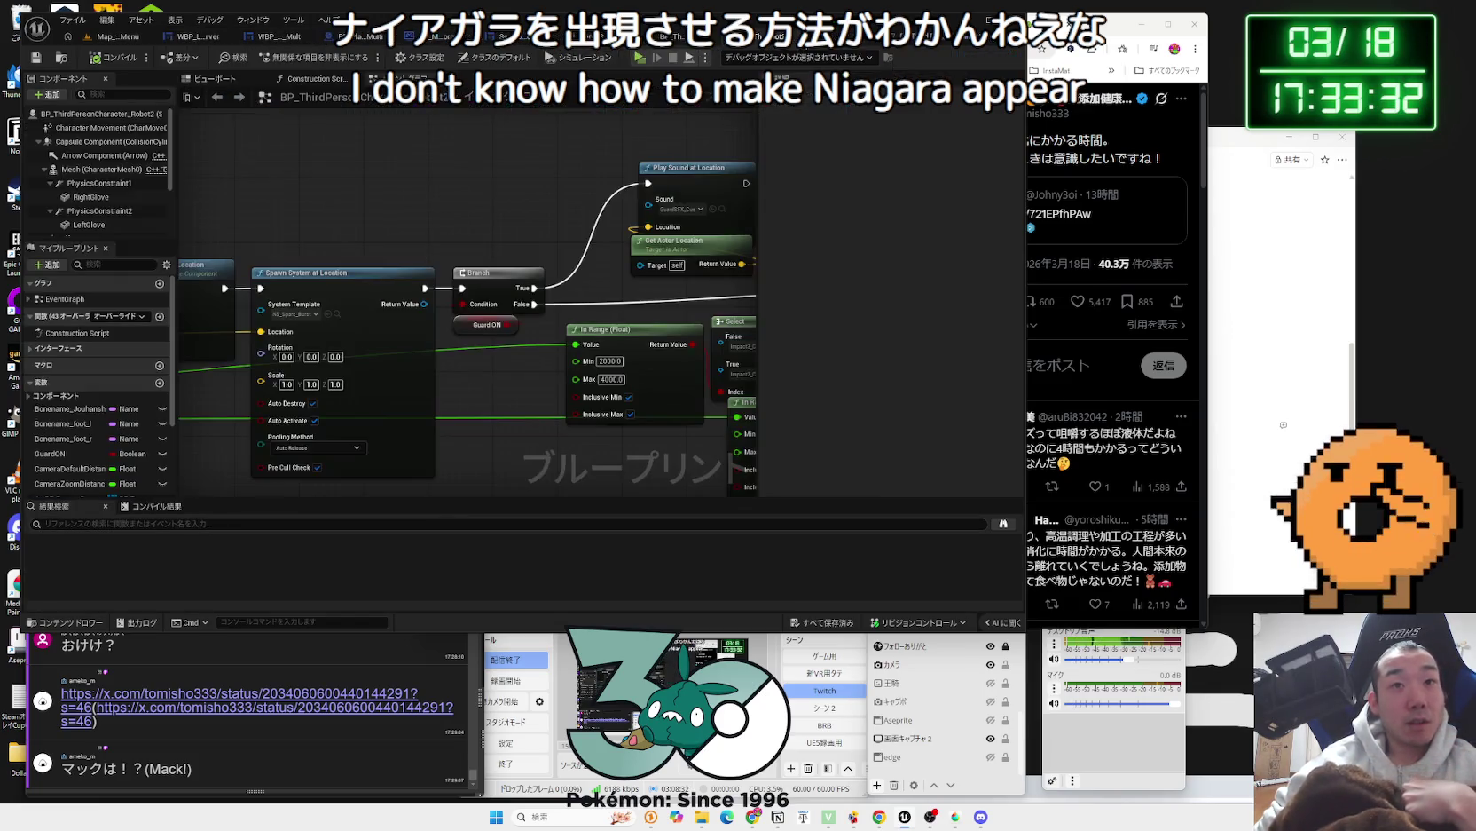
{"action": "scroll", "coordinate": [593, 302], "scroll_direction": "down", "scroll_amount": 3}
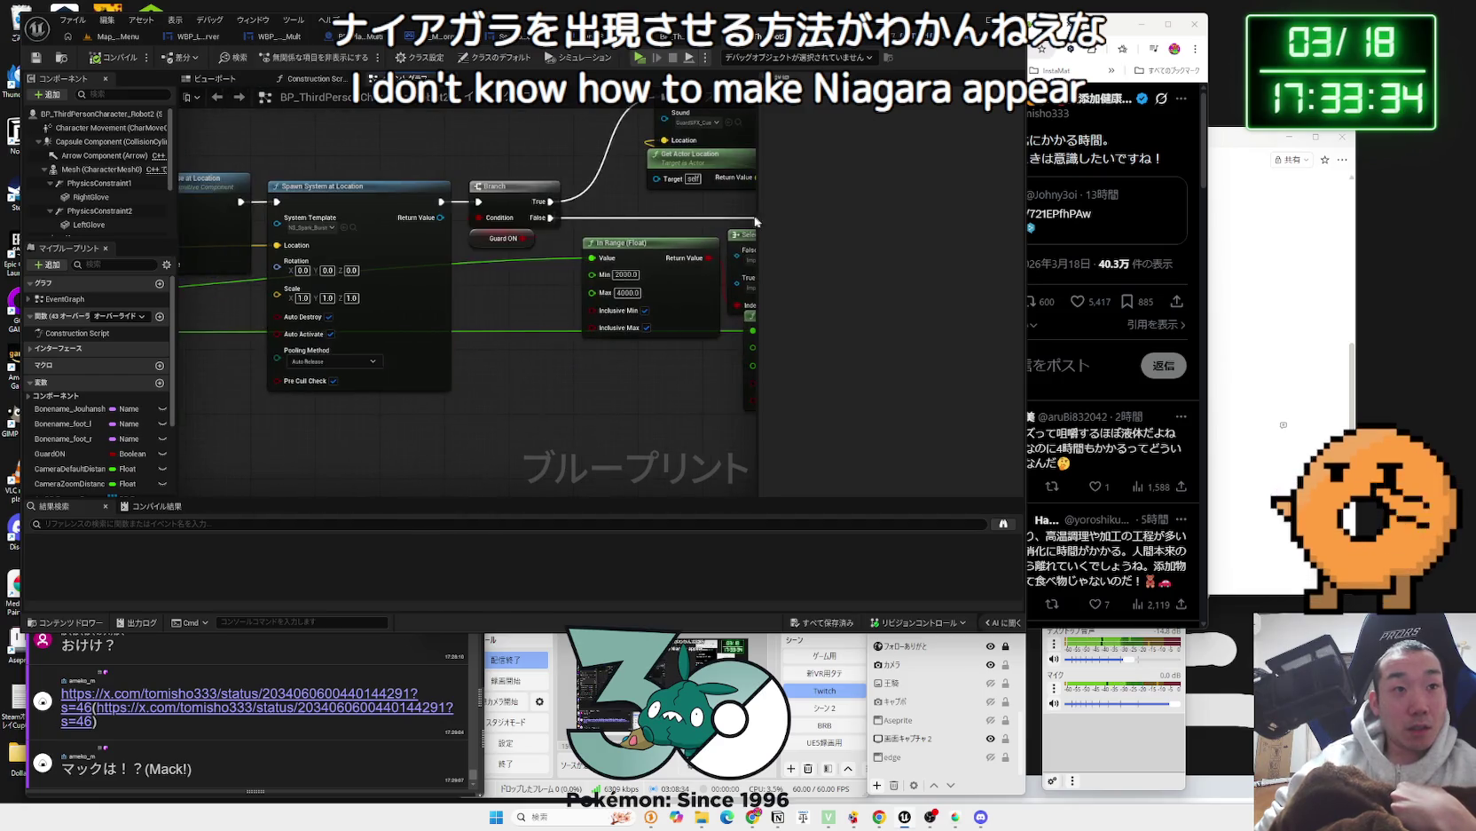
{"action": "scroll", "coordinate": [577, 202], "scroll_direction": "up", "scroll_amount": 2}
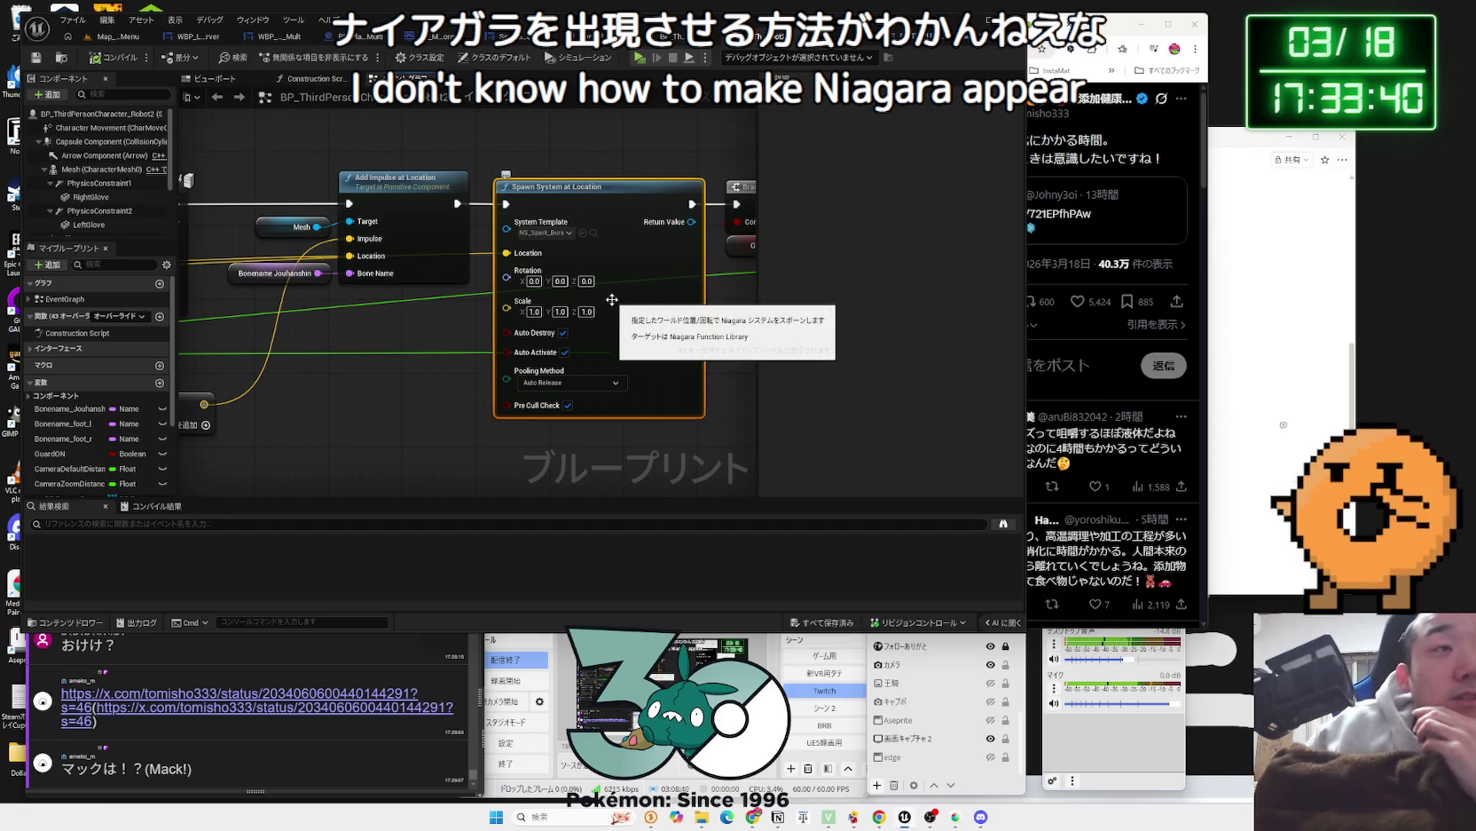
- Locate and delete the Spawn System at Location node in Robot2's graph
{"action": "left_click_drag", "start_coordinate": [418, 354], "coordinate": [644, 398]}
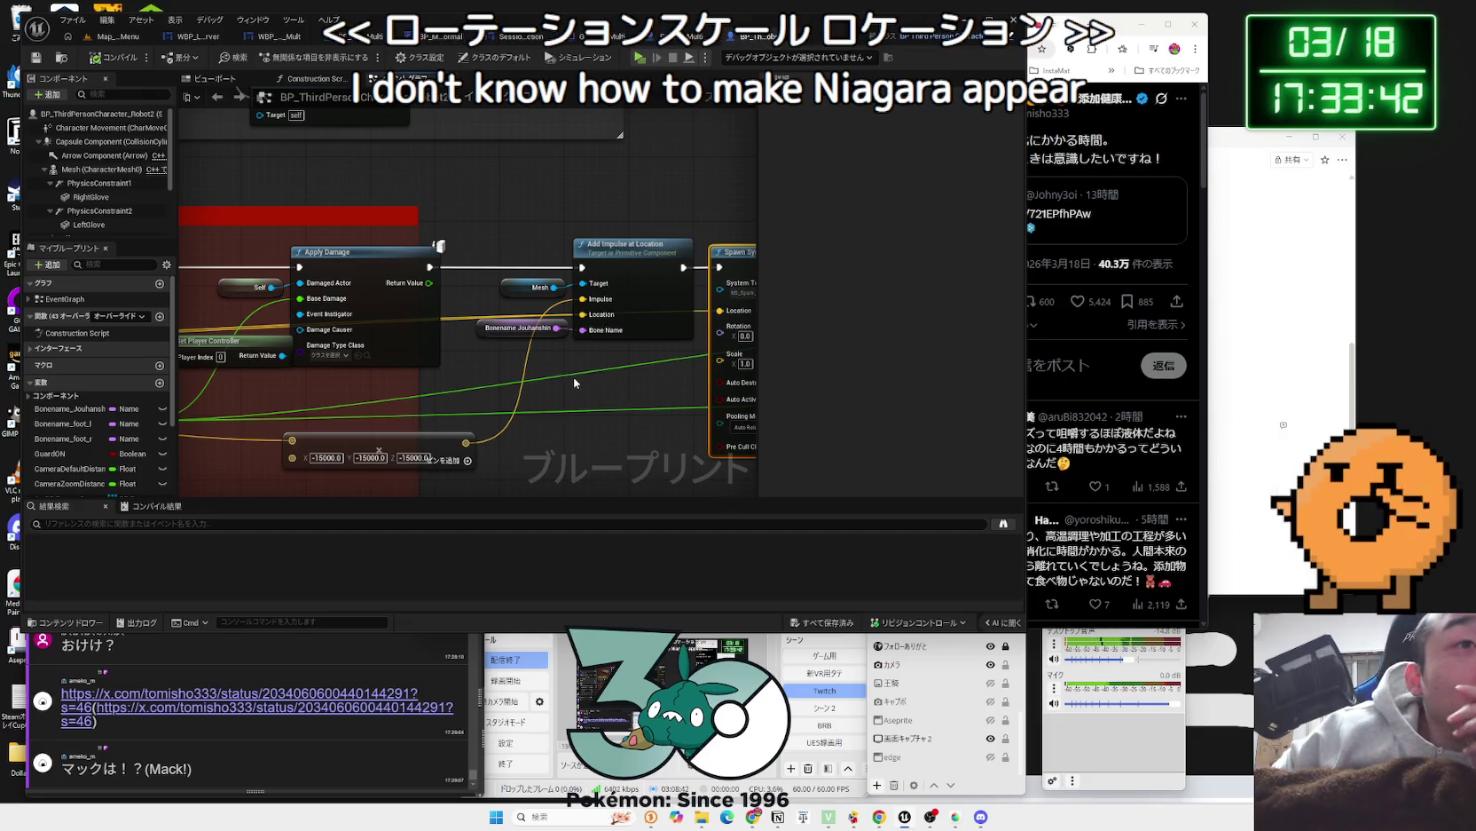
{"action": "left_click_drag", "start_coordinate": [573, 376], "coordinate": [773, 340]}
{"action": "left_click_drag", "start_coordinate": [639, 209], "coordinate": [949, 153]}
{"action": "left_click_drag", "start_coordinate": [471, 337], "coordinate": [400, 322]}
{"action": "left_click_drag", "start_coordinate": [709, 271], "coordinate": [514, 220]}
{"action": "mouse_move", "coordinate": [621, 187]}
{"action": "left_mouse_down"}
{"action": "mouse_move", "coordinate": [625, 294]}
{"action": "mouse_move", "coordinate": [627, 175]}
{"action": "left_mouse_up"}
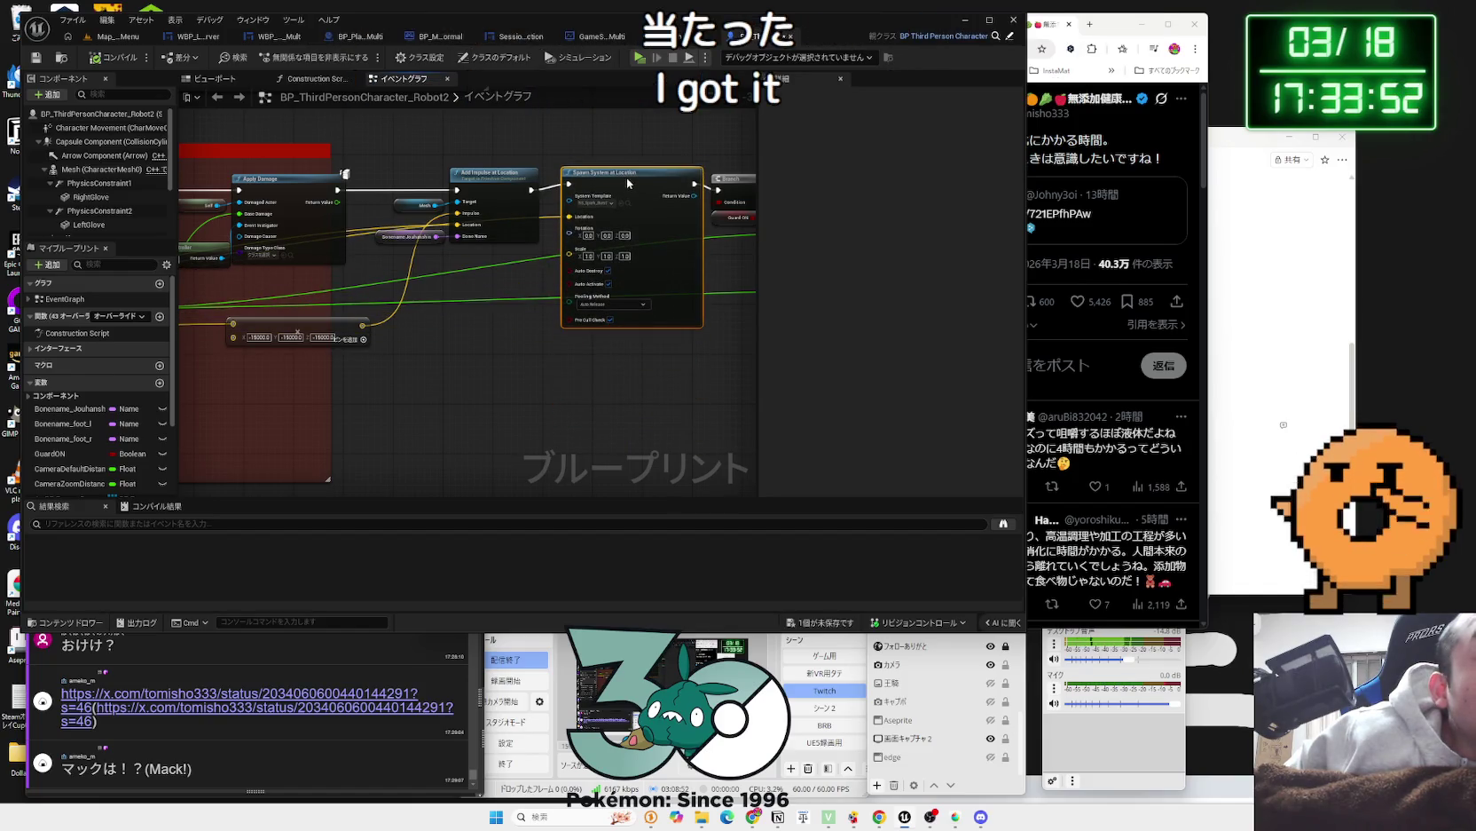
{"action": "scroll", "coordinate": [626, 178], "scroll_direction": "up", "scroll_amount": 2}
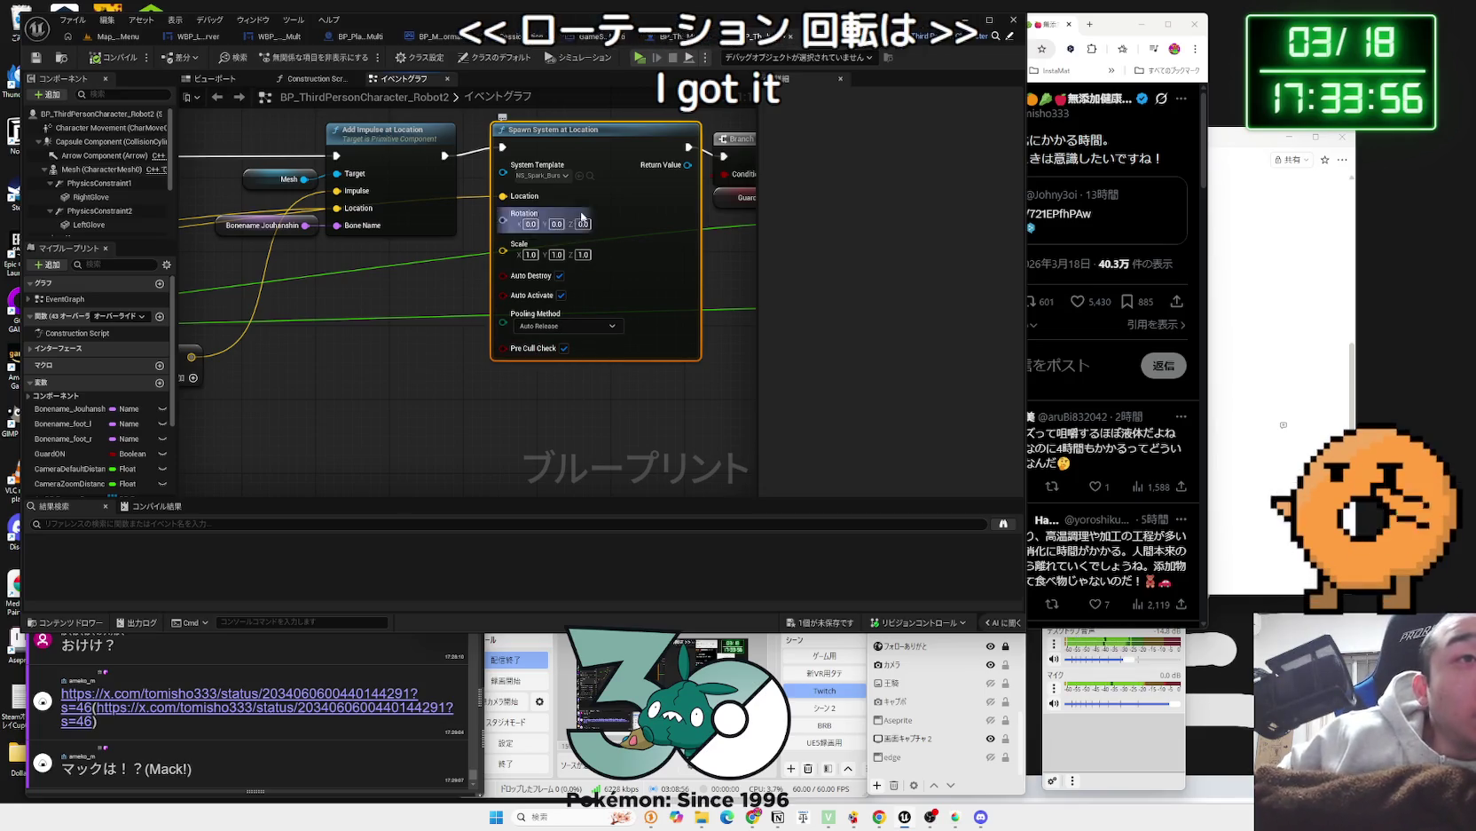
{"action": "key", "text": "Delete"}
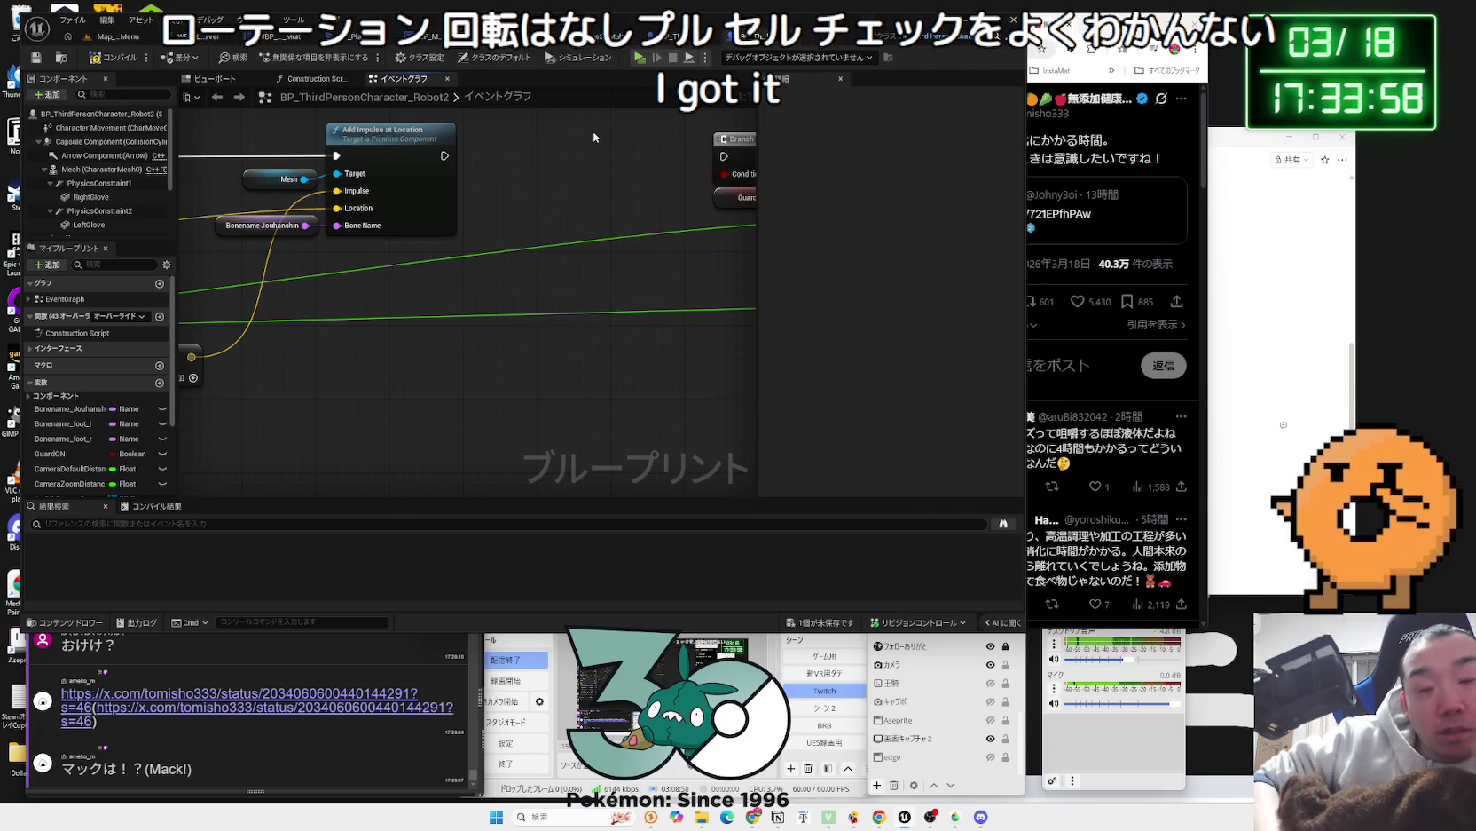
- Reconnect Add Impulse's execution output directly to the Branch
{"action": "left_click_drag", "start_coordinate": [436, 157], "coordinate": [629, 159]}
{"action": "mouse_move", "coordinate": [723, 157]}
{"action": "left_mouse_down"}
{"action": "mouse_move", "coordinate": [754, 222]}
{"action": "mouse_move", "coordinate": [759, 355]}
{"action": "left_mouse_up"}
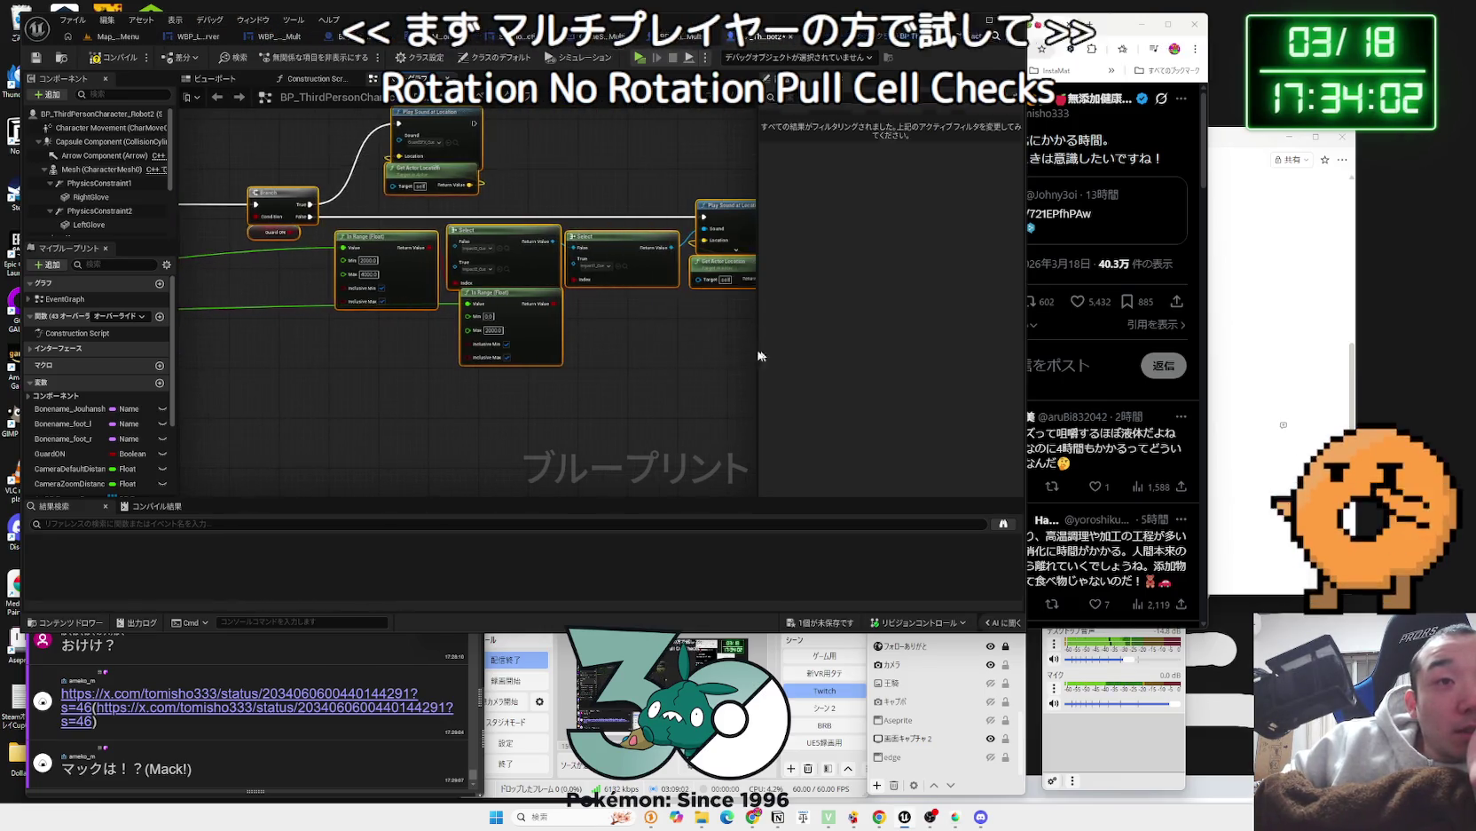
{"action": "scroll", "coordinate": [759, 355], "scroll_direction": "down", "scroll_amount": 3}
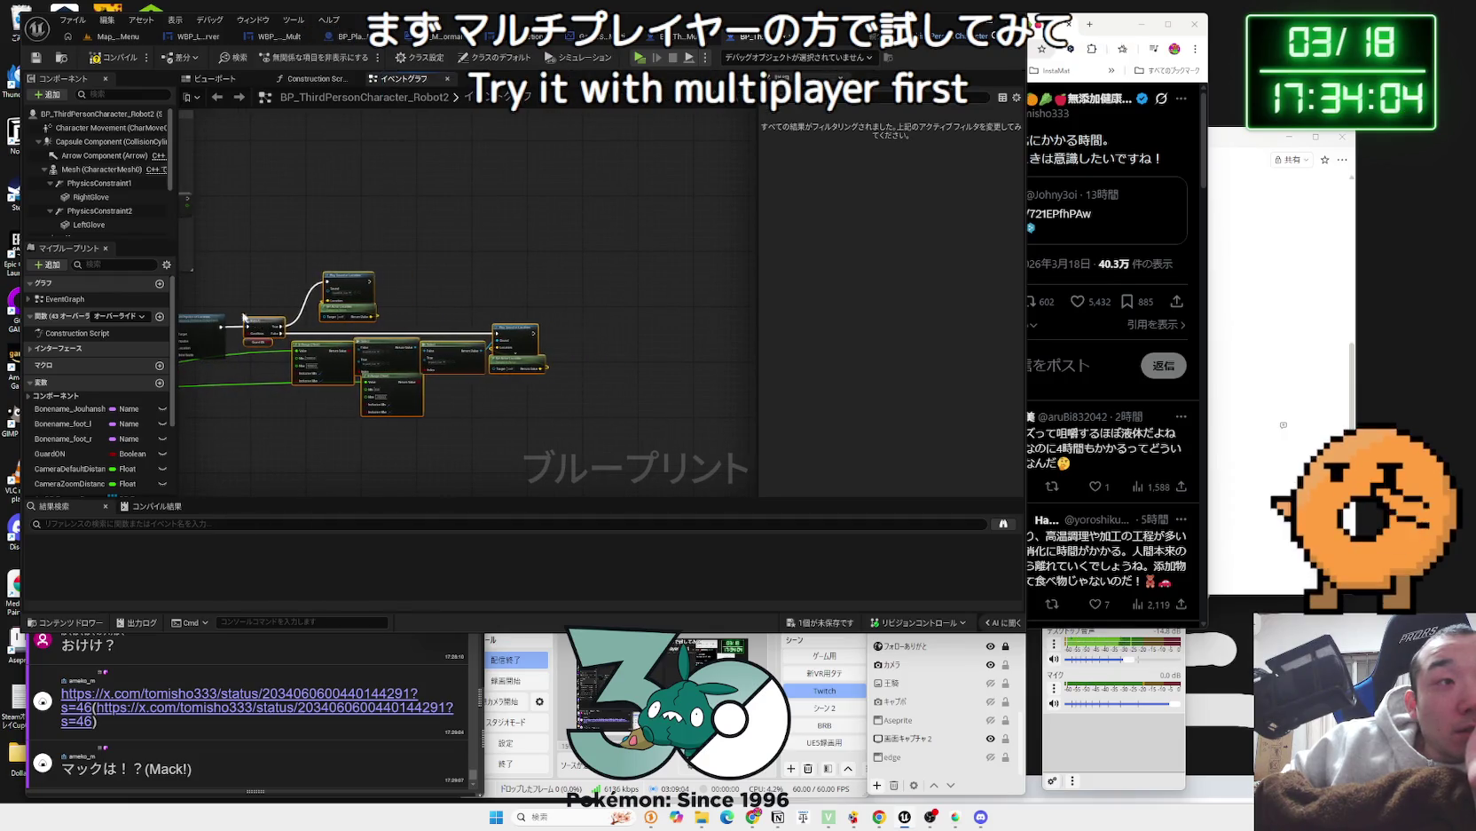
{"action": "left_click", "coordinate": [243, 317]}
{"action": "scroll", "coordinate": [253, 113], "scroll_direction": "up", "scroll_amount": 2}
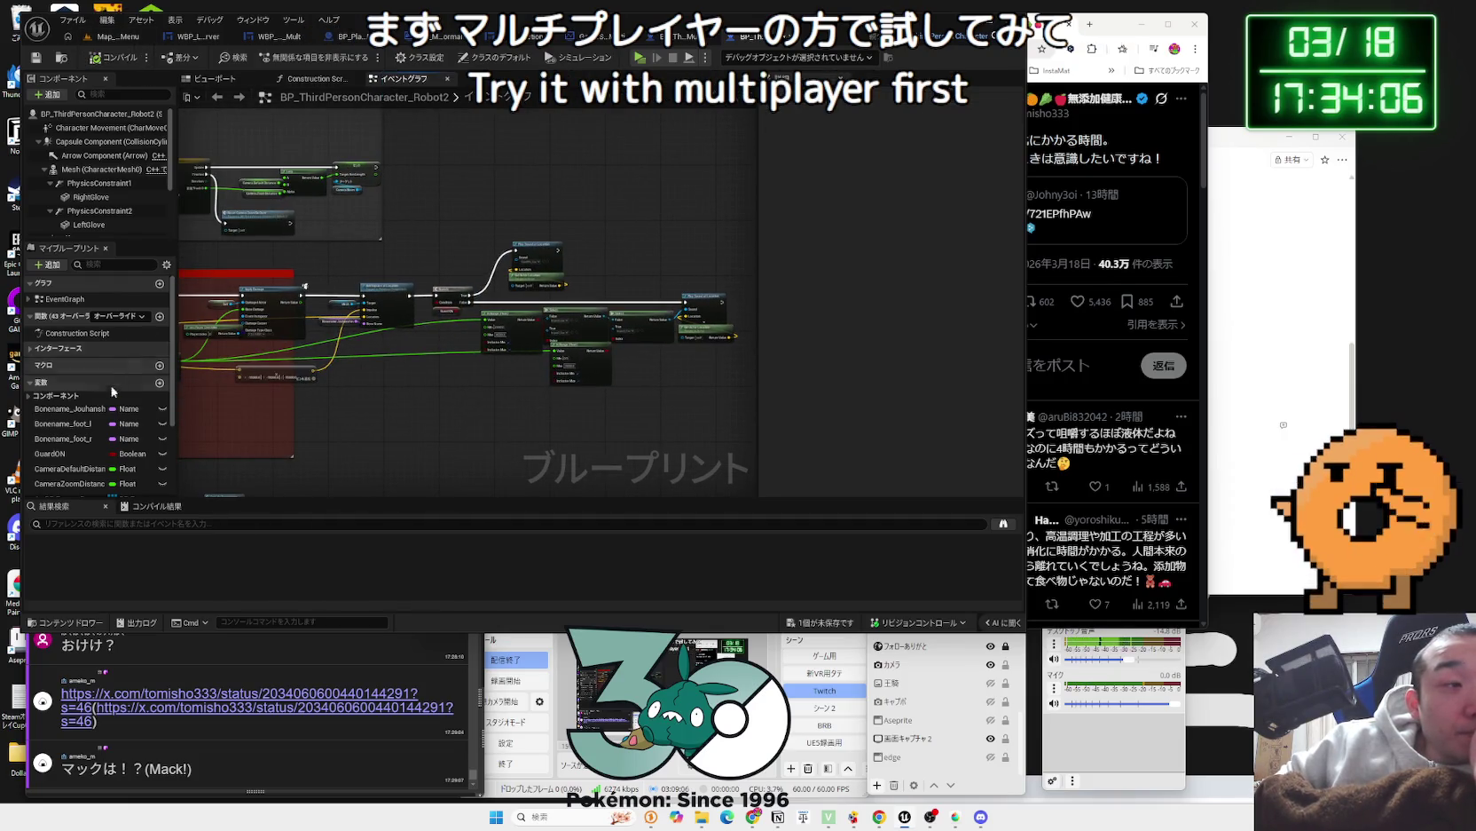
{"action": "scroll", "coordinate": [109, 408], "scroll_direction": "down", "scroll_amount": 3}
- Switch through the Robot_Multi and GameState_Multi tabs back to the Map_MainMenu level editor
{"action": "left_click", "coordinate": [676, 39]}
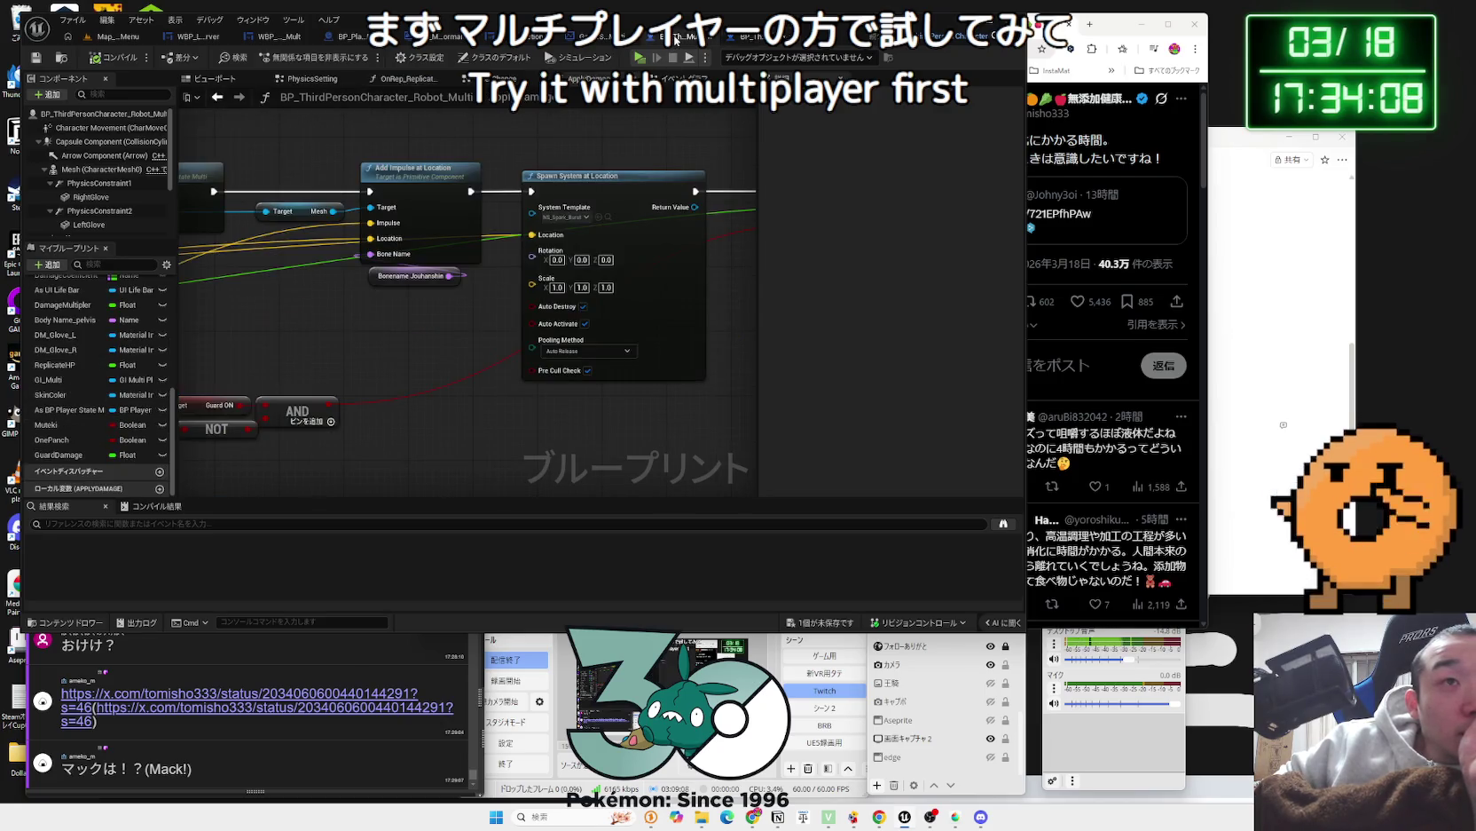
{"action": "left_click", "coordinate": [446, 40]}
{"action": "left_click", "coordinate": [121, 37]}
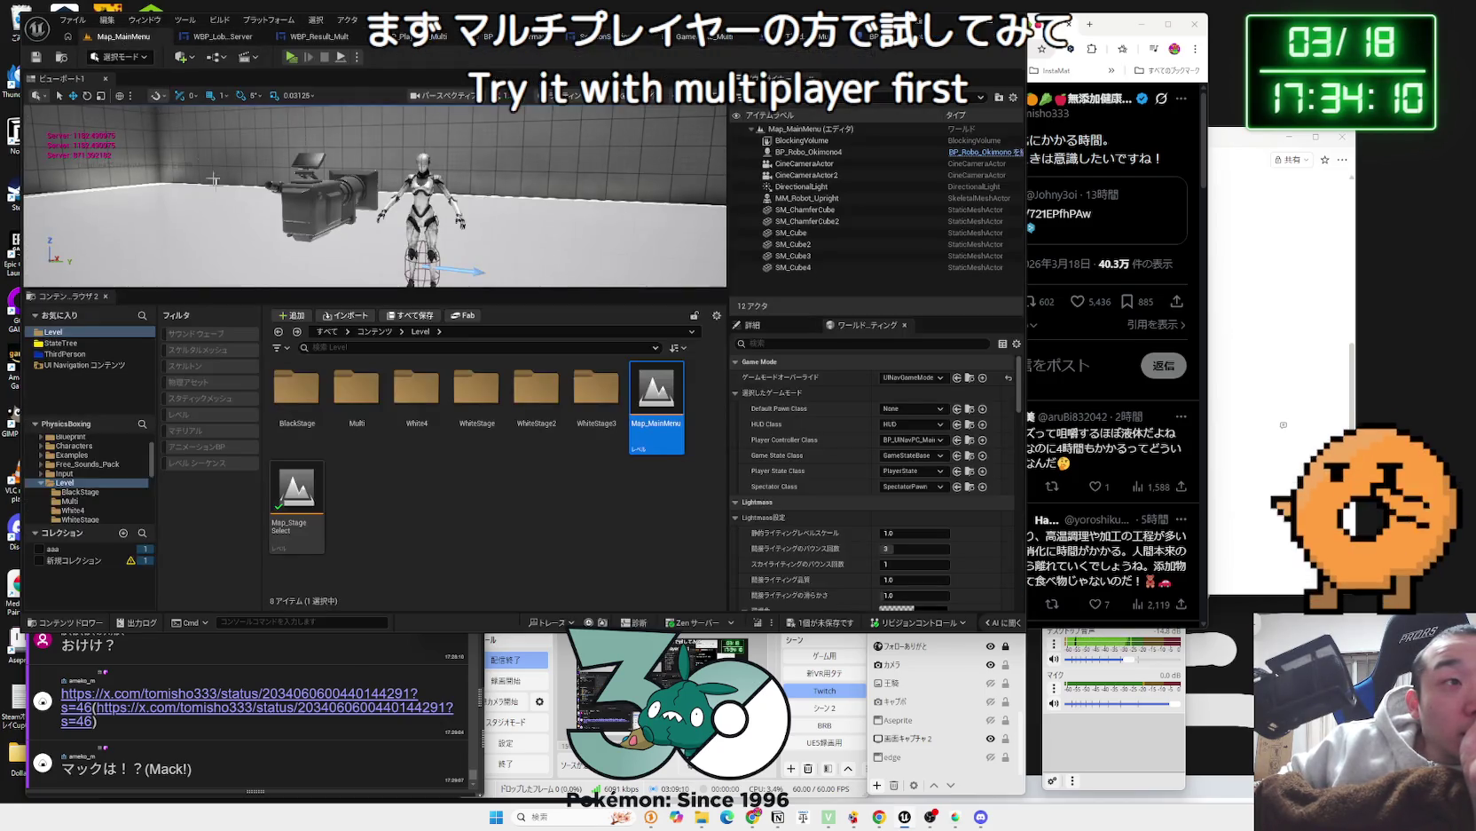
- Open GalleryLevel from Examples/NiagaraExamples, saving the character blueprint, then select the spark volume actor
{"action": "left_click", "coordinate": [44, 493]}
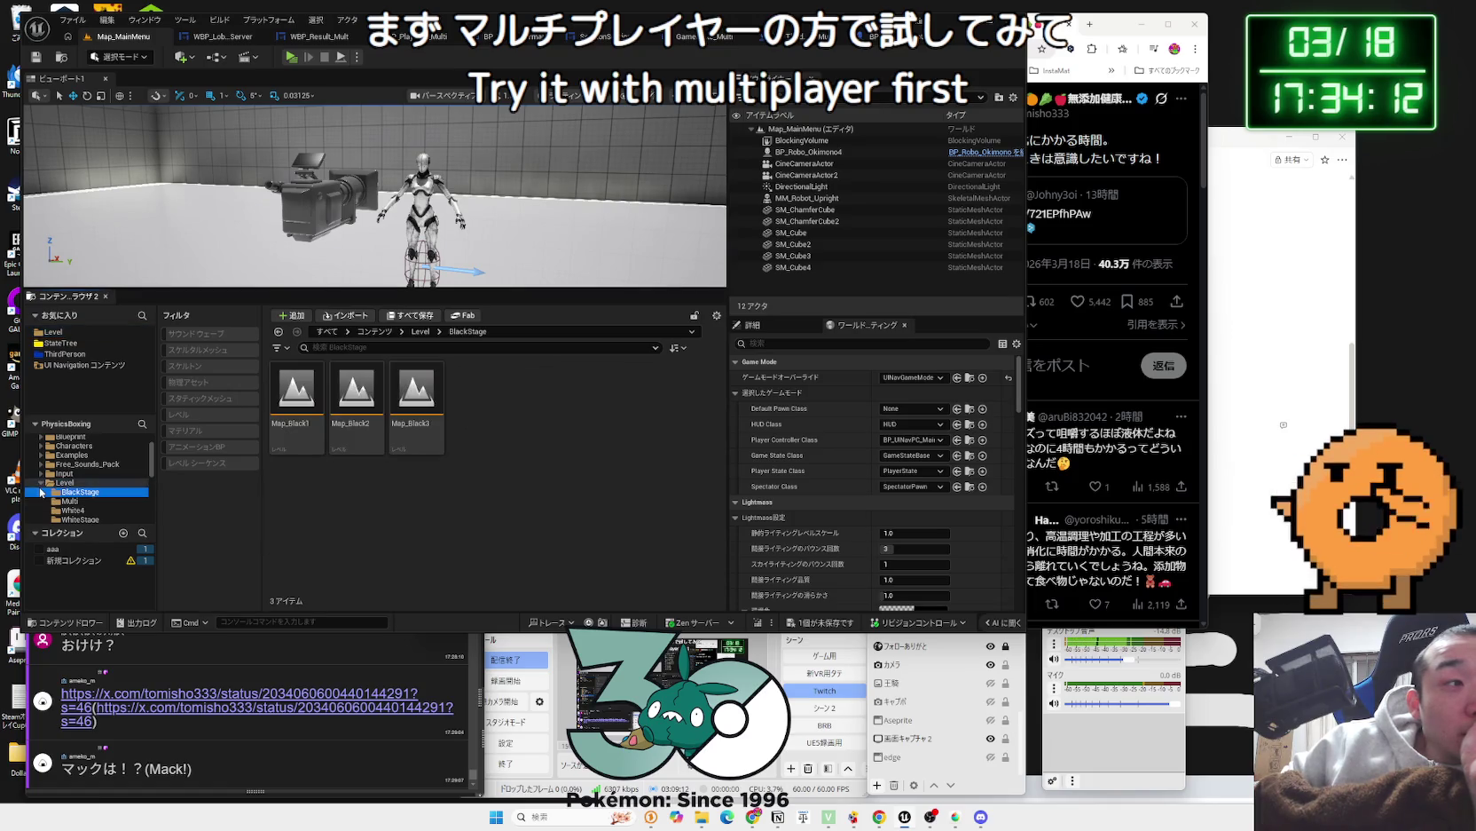
{"action": "left_click", "coordinate": [40, 483]}
{"action": "left_click", "coordinate": [78, 455]}
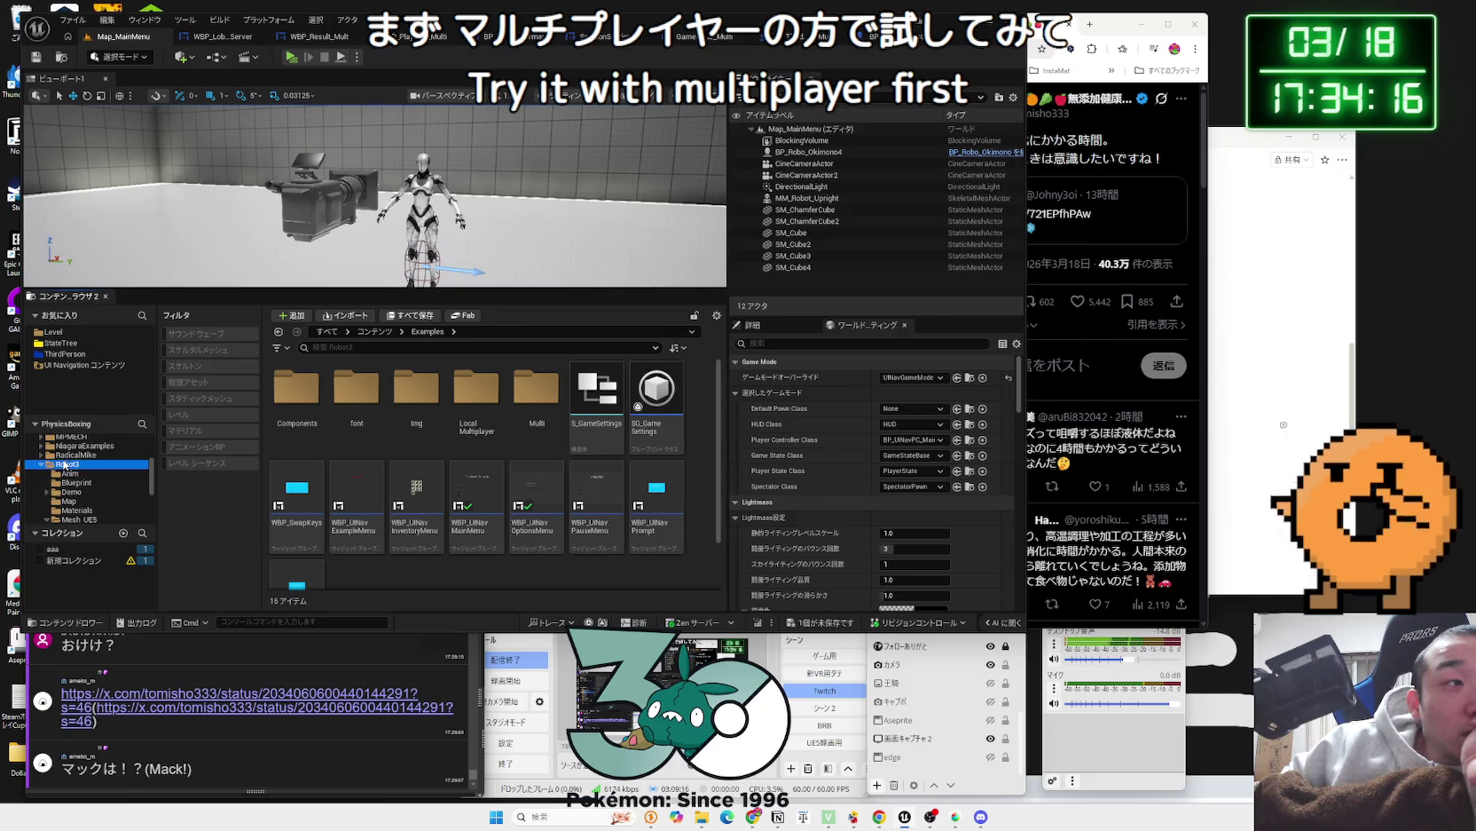
{"action": "left_click", "coordinate": [80, 446]}
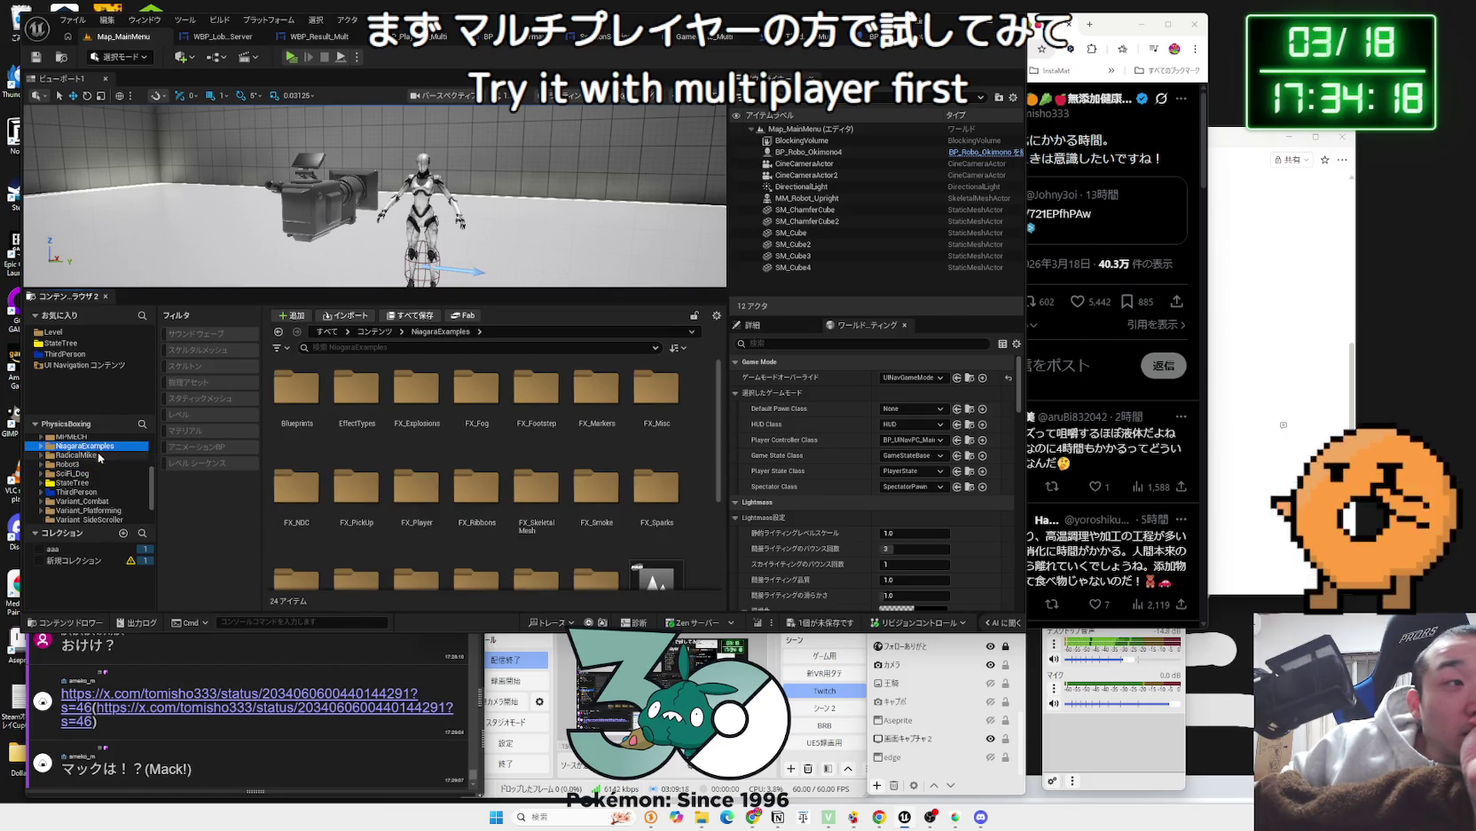
{"action": "scroll", "coordinate": [402, 438], "scroll_direction": "down", "scroll_amount": 3}
{"action": "double_click", "coordinate": [657, 486]}
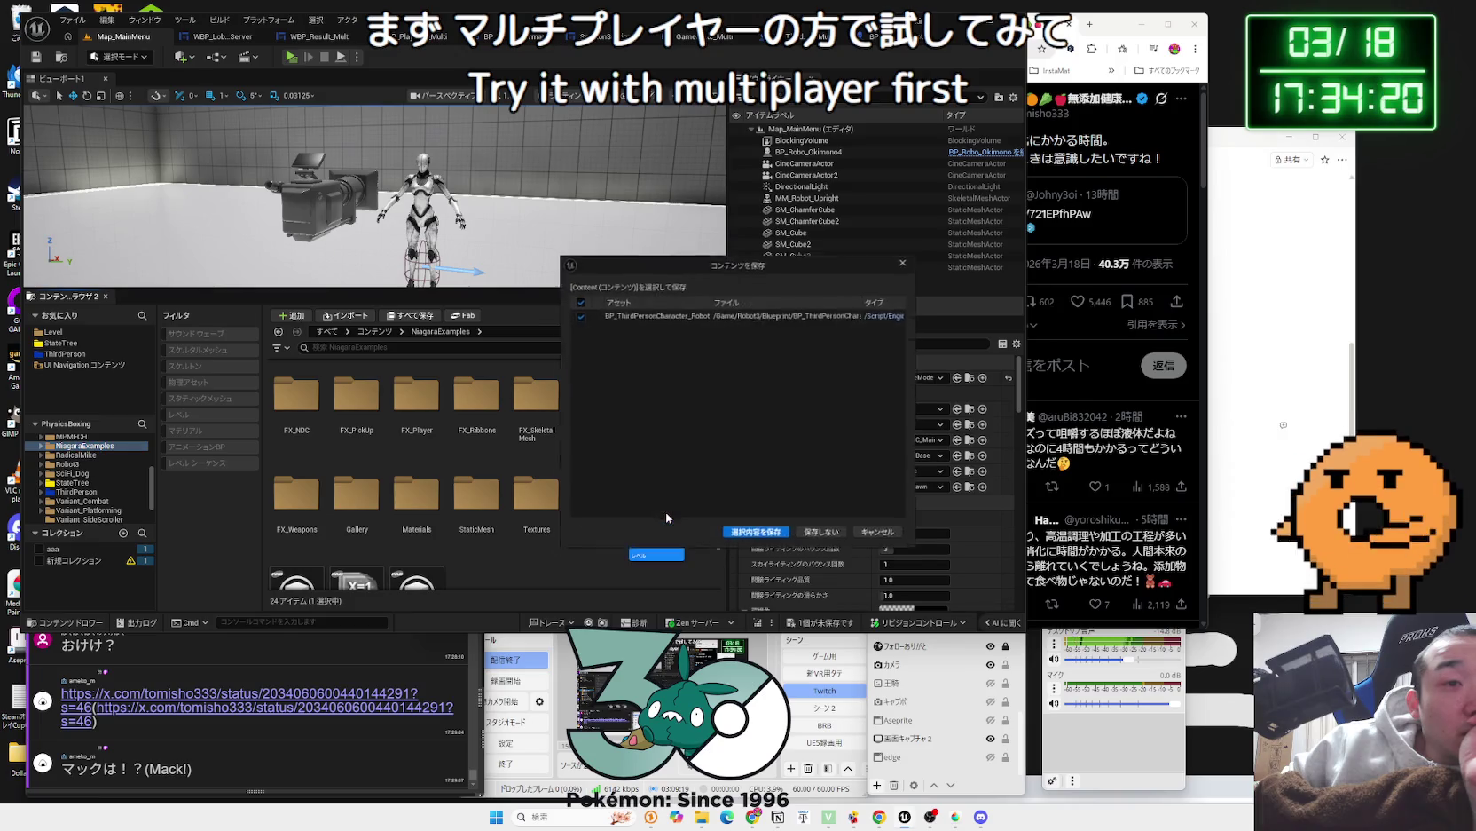
{"action": "left_click", "coordinate": [782, 539]}
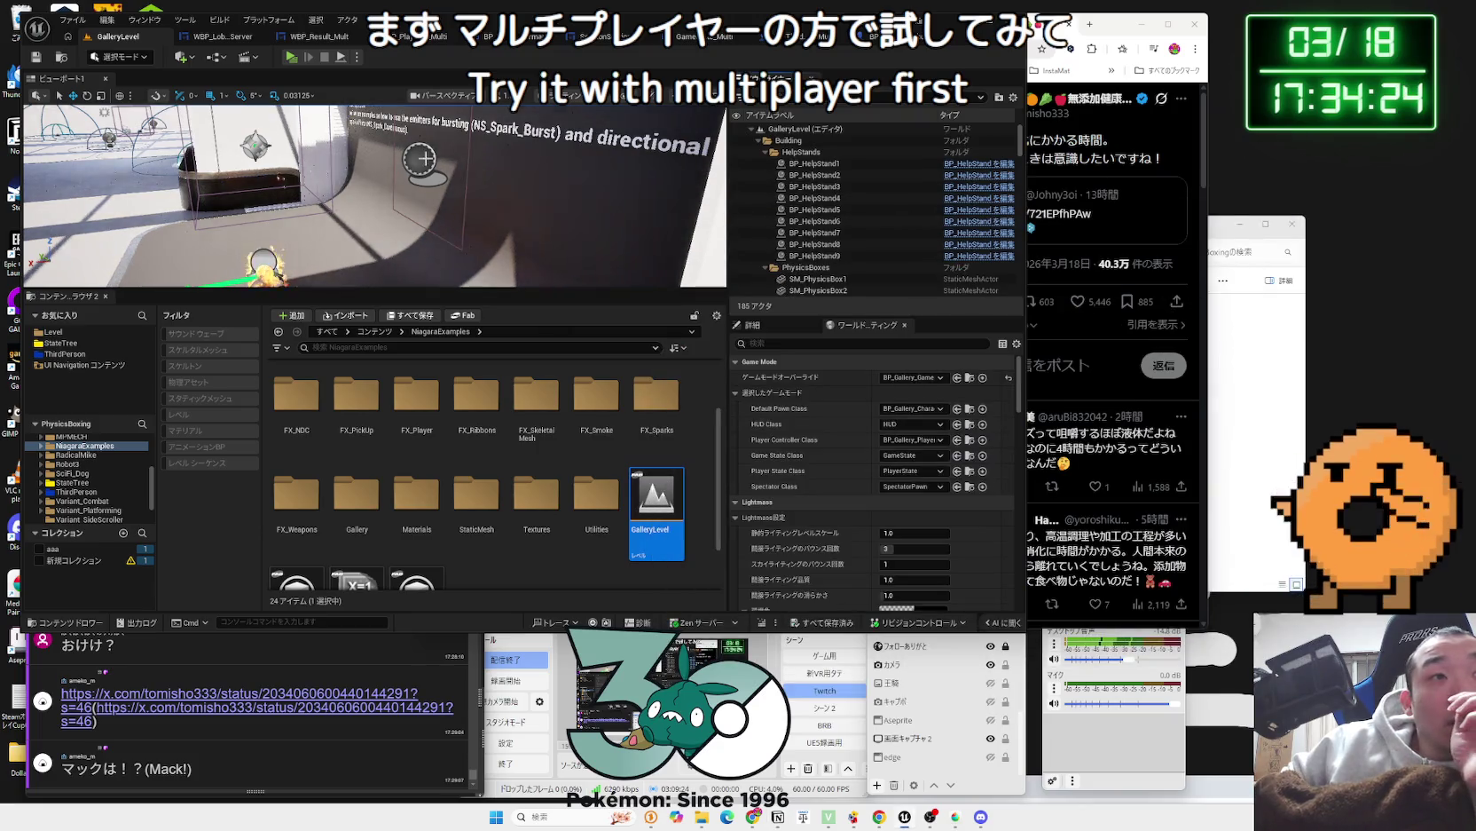
{"action": "left_click", "coordinate": [428, 158]}
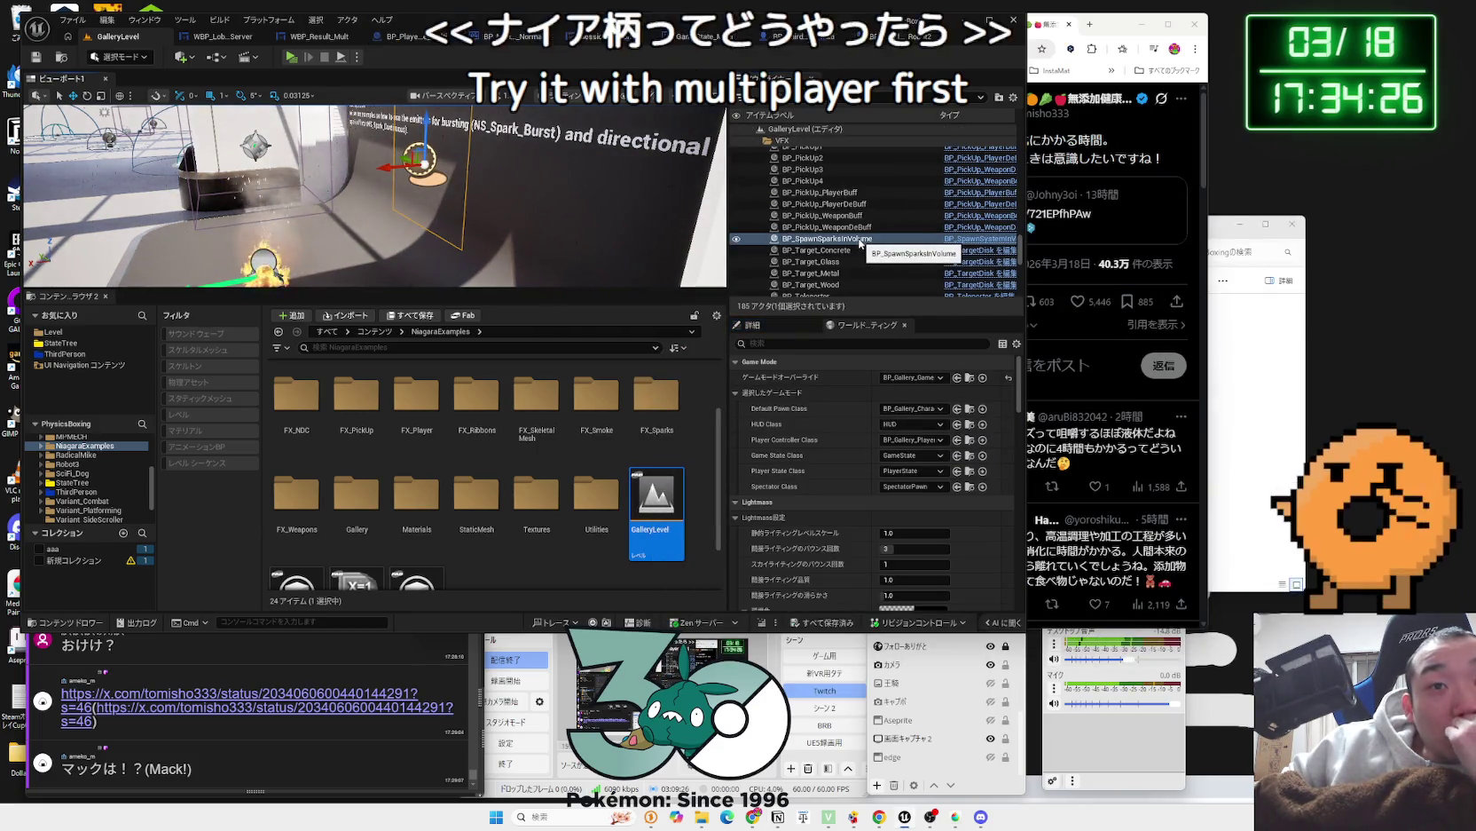
- Open BP_SpawnSystemInVolume and inspect its Event Tick, Delay, Random Float and Niagara System nodes
{"action": "left_click", "coordinate": [977, 240]}
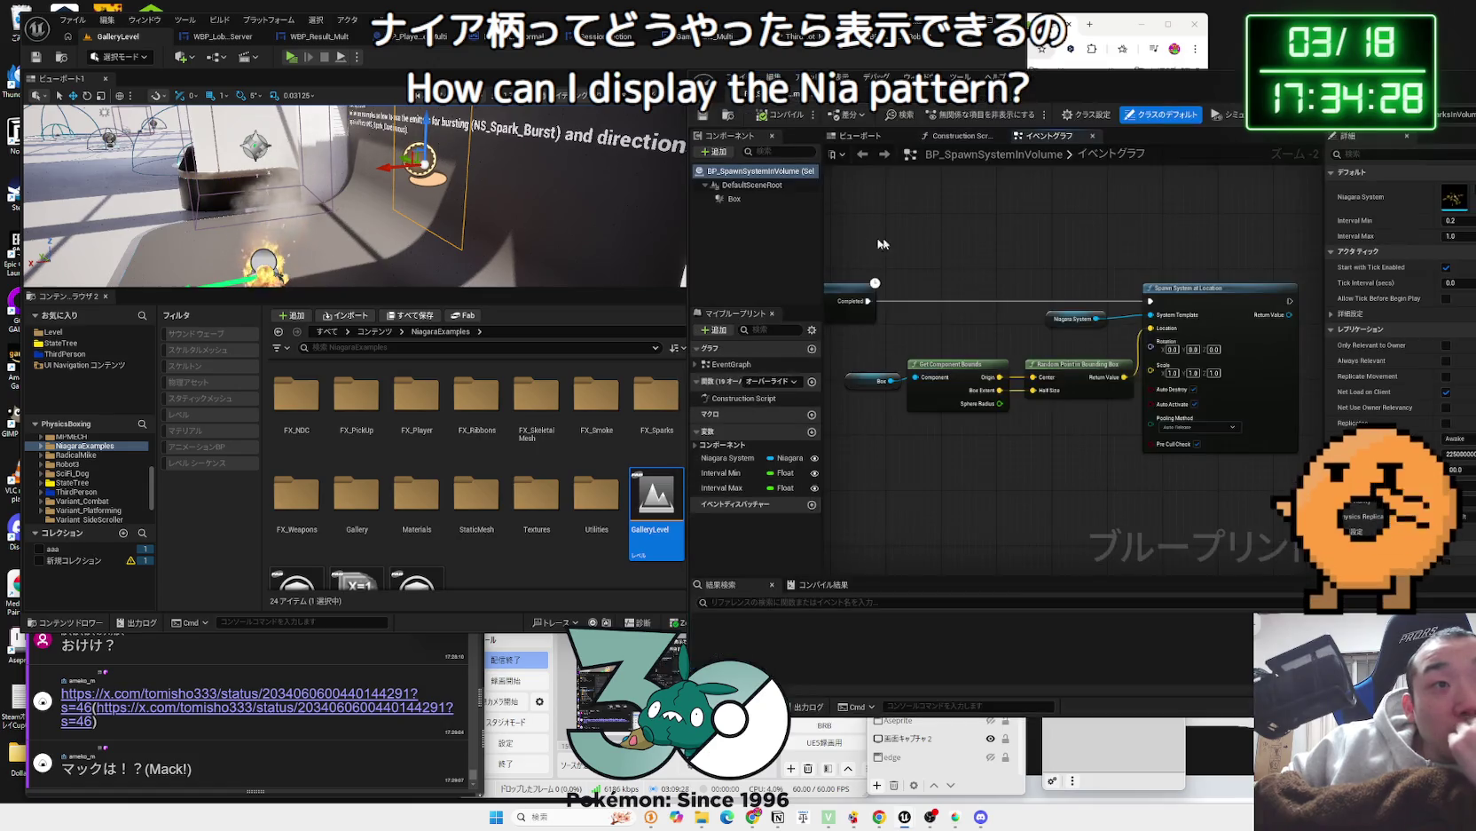
{"action": "mouse_move", "coordinate": [959, 327]}
{"action": "left_mouse_down"}
{"action": "mouse_move", "coordinate": [1018, 316]}
{"action": "mouse_move", "coordinate": [1020, 302]}
{"action": "left_mouse_up"}
{"action": "scroll", "coordinate": [1020, 303], "scroll_direction": "up", "scroll_amount": 1}
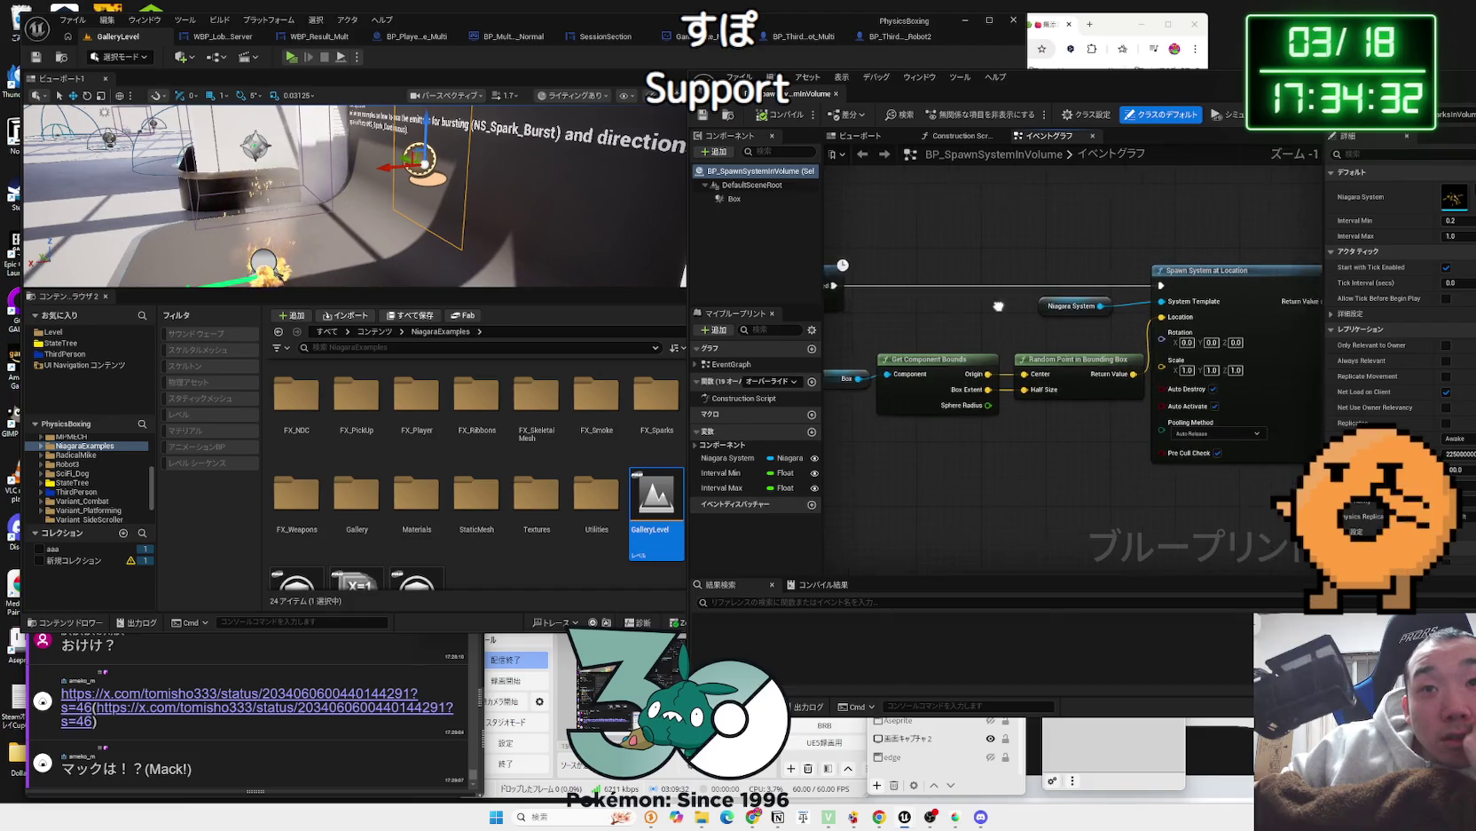
{"action": "left_click", "coordinate": [983, 305]}
{"action": "left_click_drag", "start_coordinate": [1232, 96], "coordinate": [788, 69]}
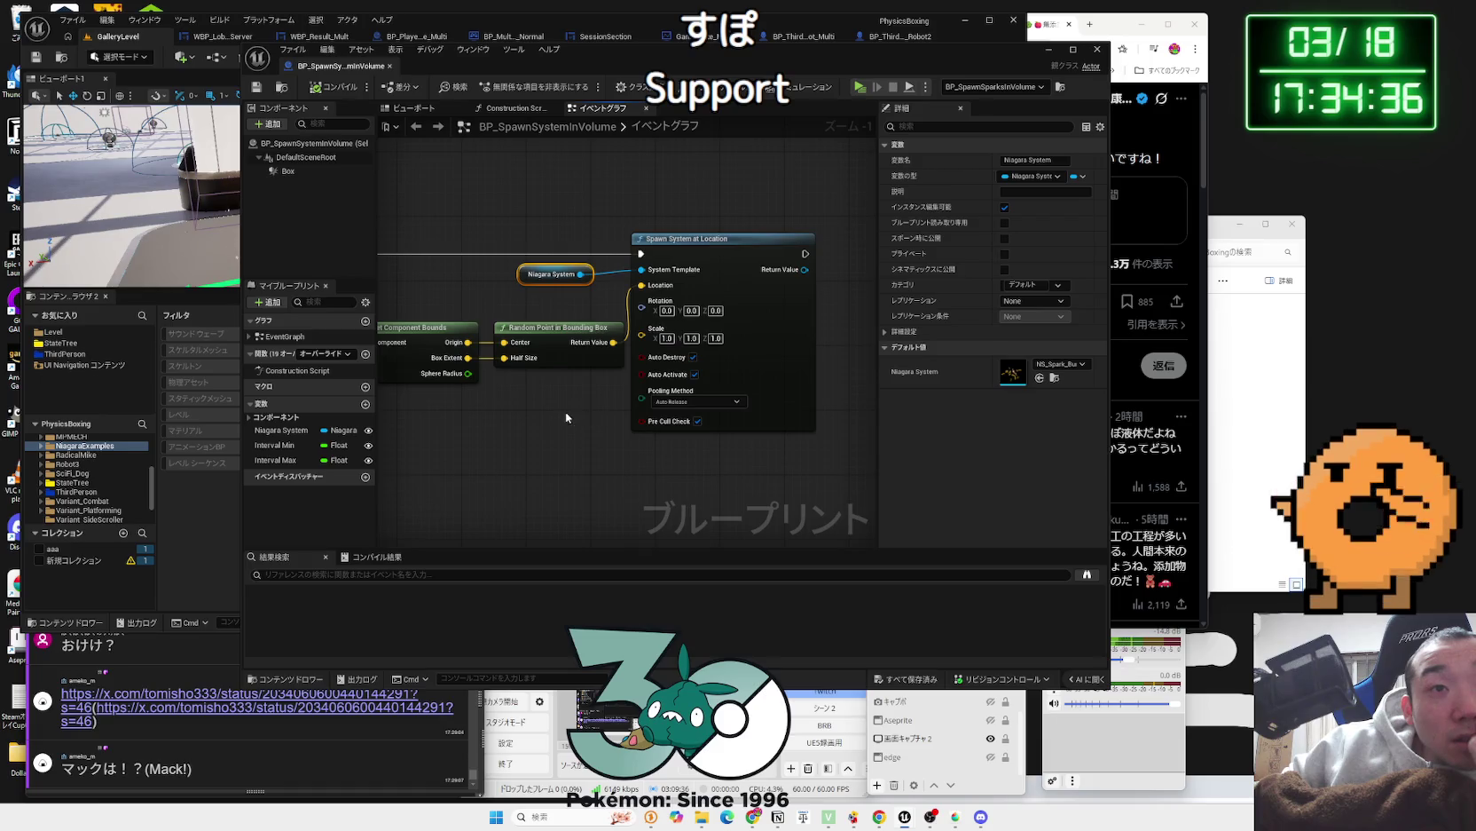
{"action": "scroll", "coordinate": [565, 411], "scroll_direction": "down", "scroll_amount": 2}
{"action": "left_click_drag", "start_coordinate": [565, 410], "coordinate": [580, 426]}
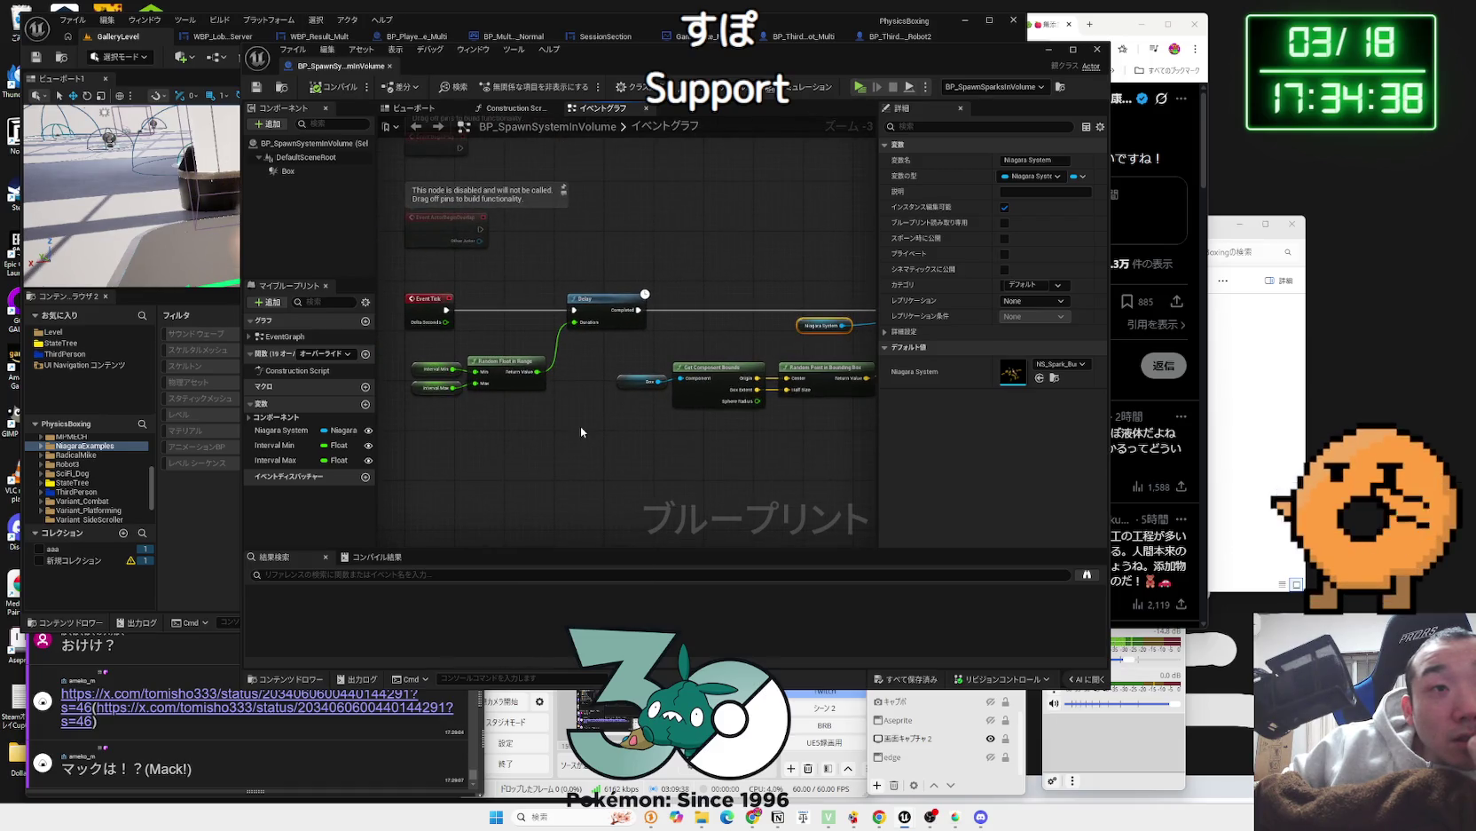
{"action": "left_click", "coordinate": [578, 418]}
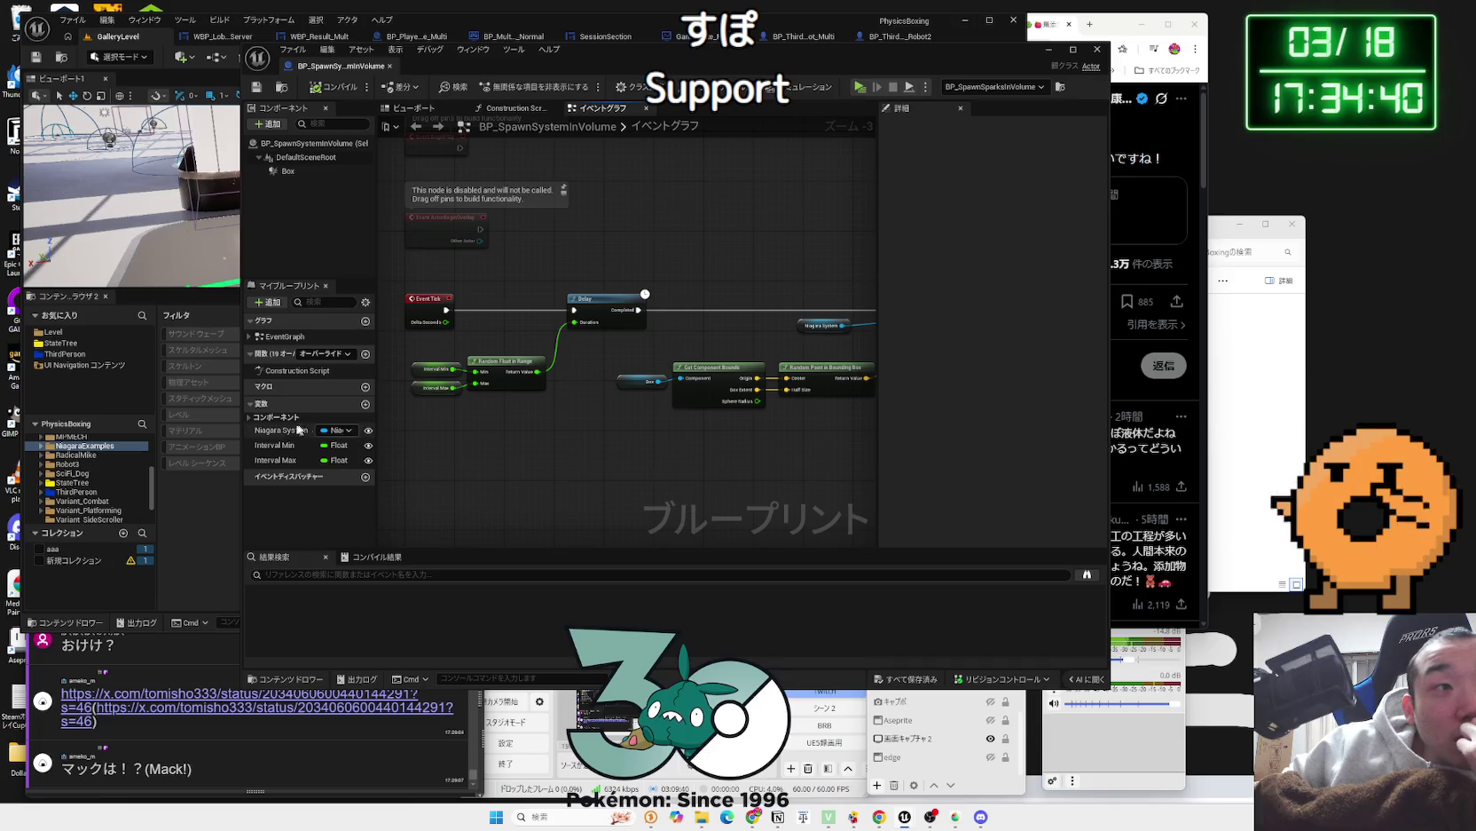
- Preview the blueprint's viewport, return to the event graph, then move the editor aside and close it
{"action": "left_click", "coordinate": [249, 418]}
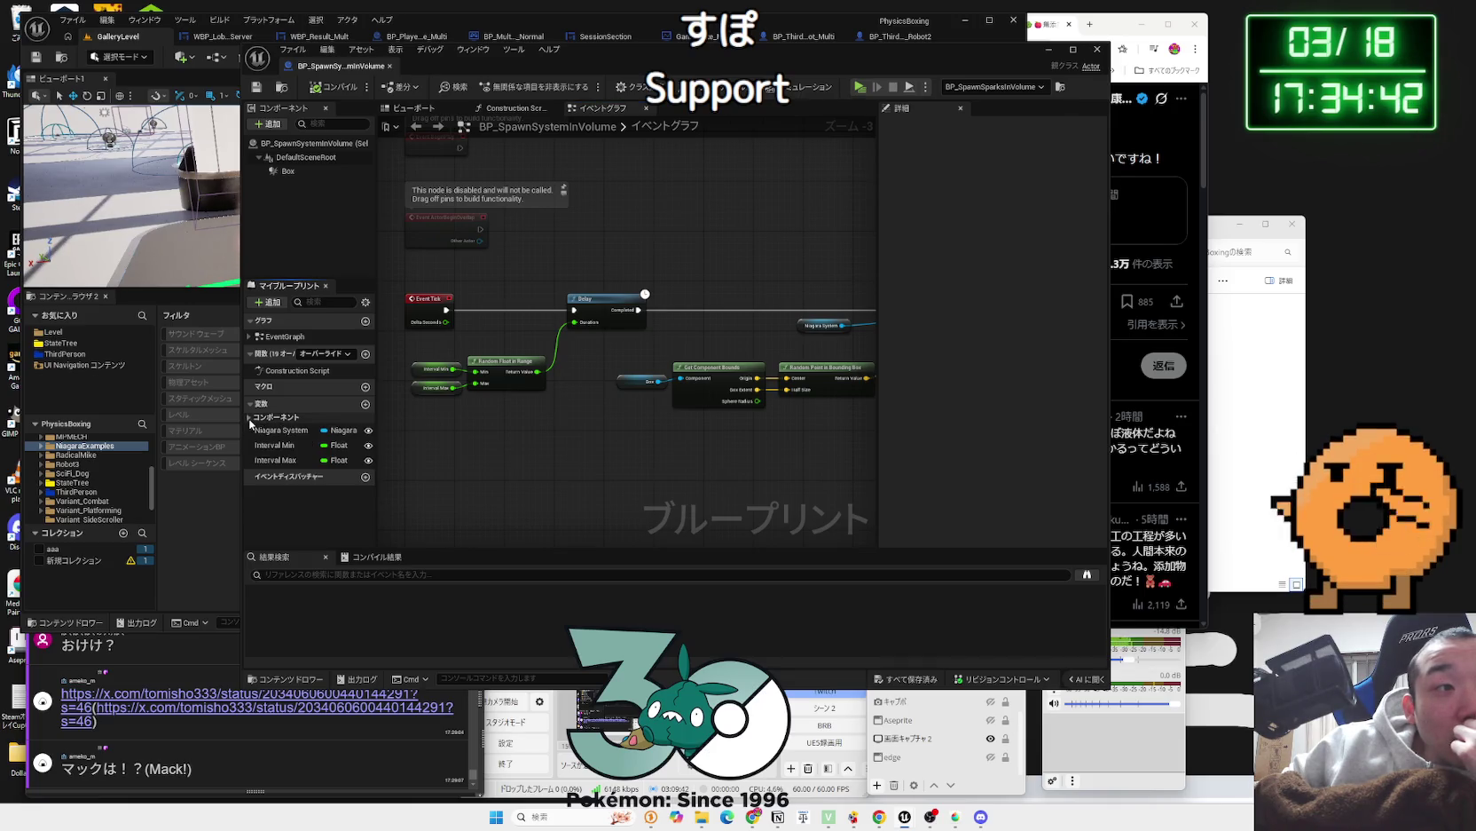
{"action": "left_click", "coordinate": [426, 108]}
{"action": "left_click", "coordinate": [602, 107]}
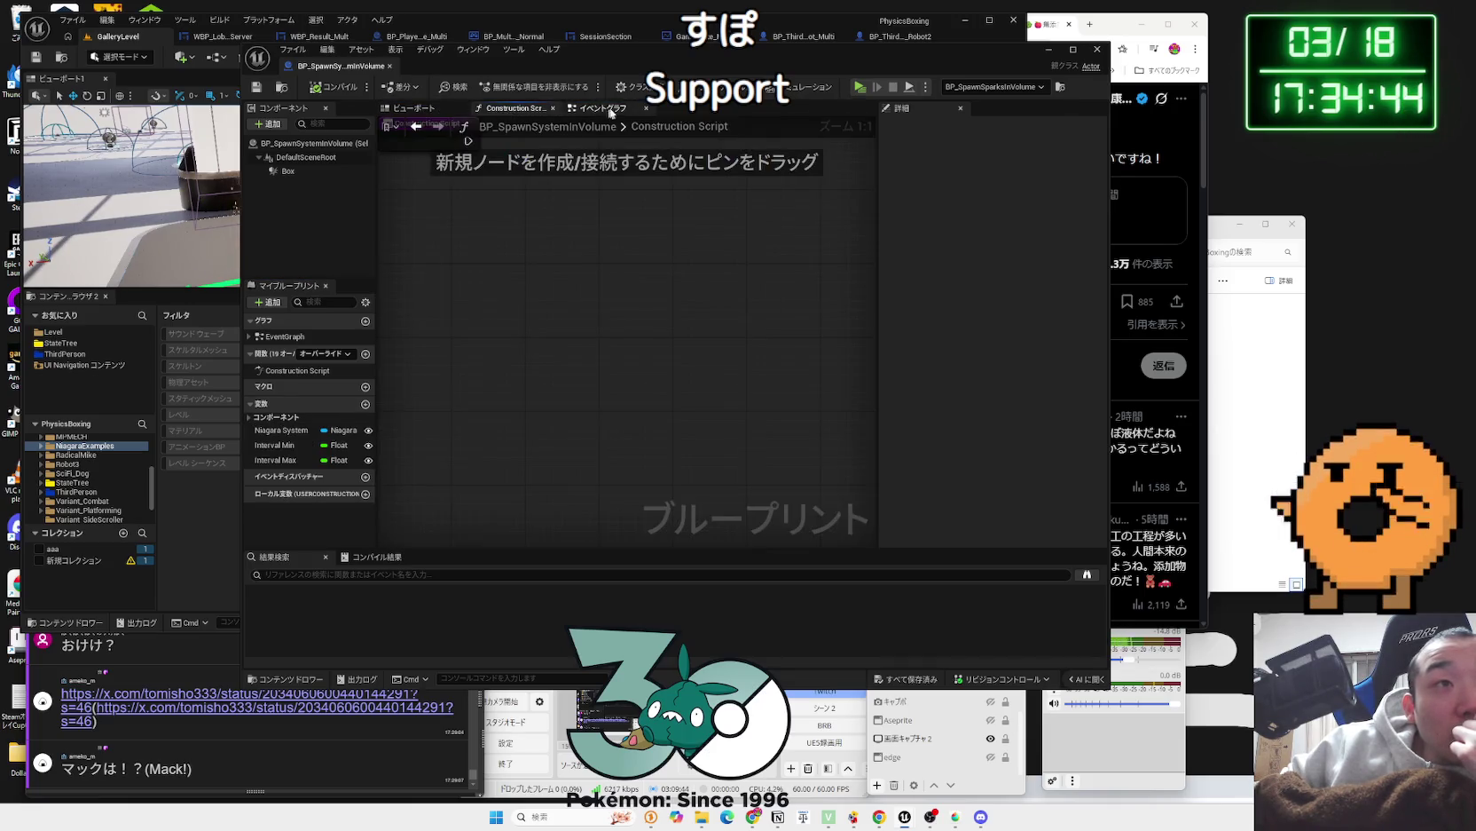
{"action": "left_click_drag", "start_coordinate": [602, 53], "coordinate": [1074, 74]}
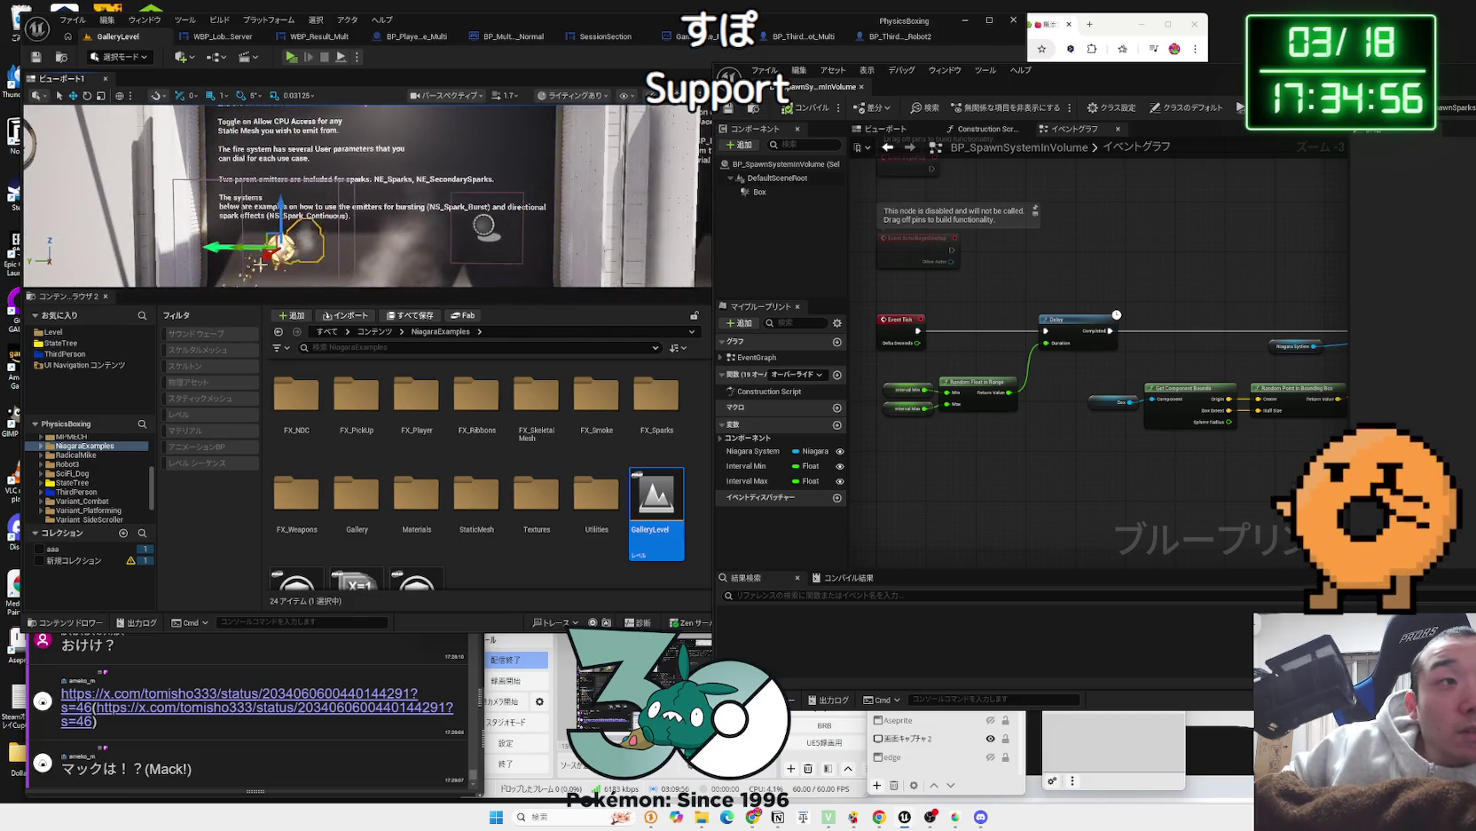
{"action": "left_click", "coordinate": [864, 86]}
- Select the NS_Spark_Continuous actor in the level and open its asset in the Niagara editor
{"action": "left_click", "coordinate": [958, 240]}
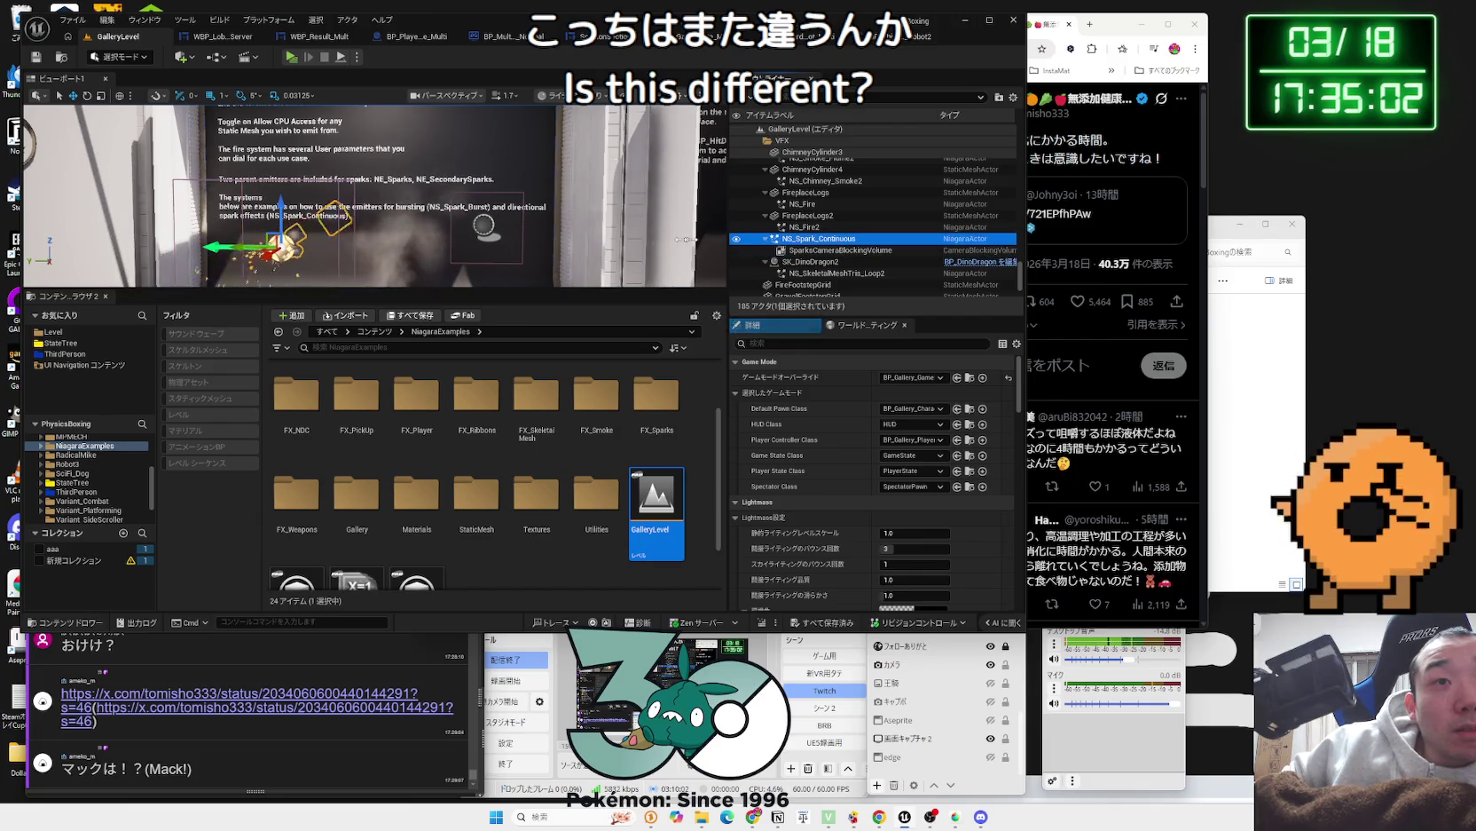
{"action": "key", "text": "f"}
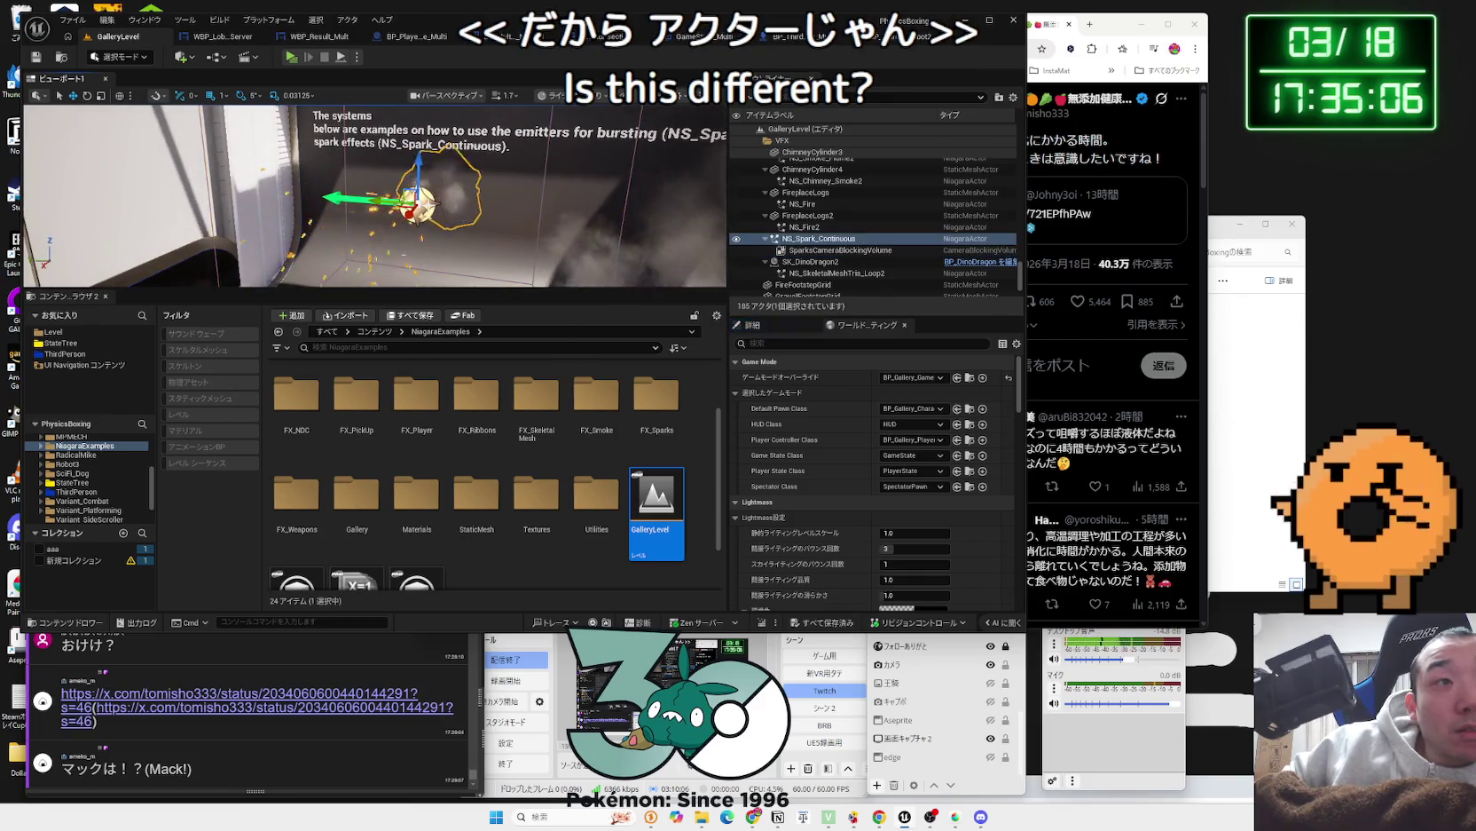
{"action": "left_click", "coordinate": [886, 251]}
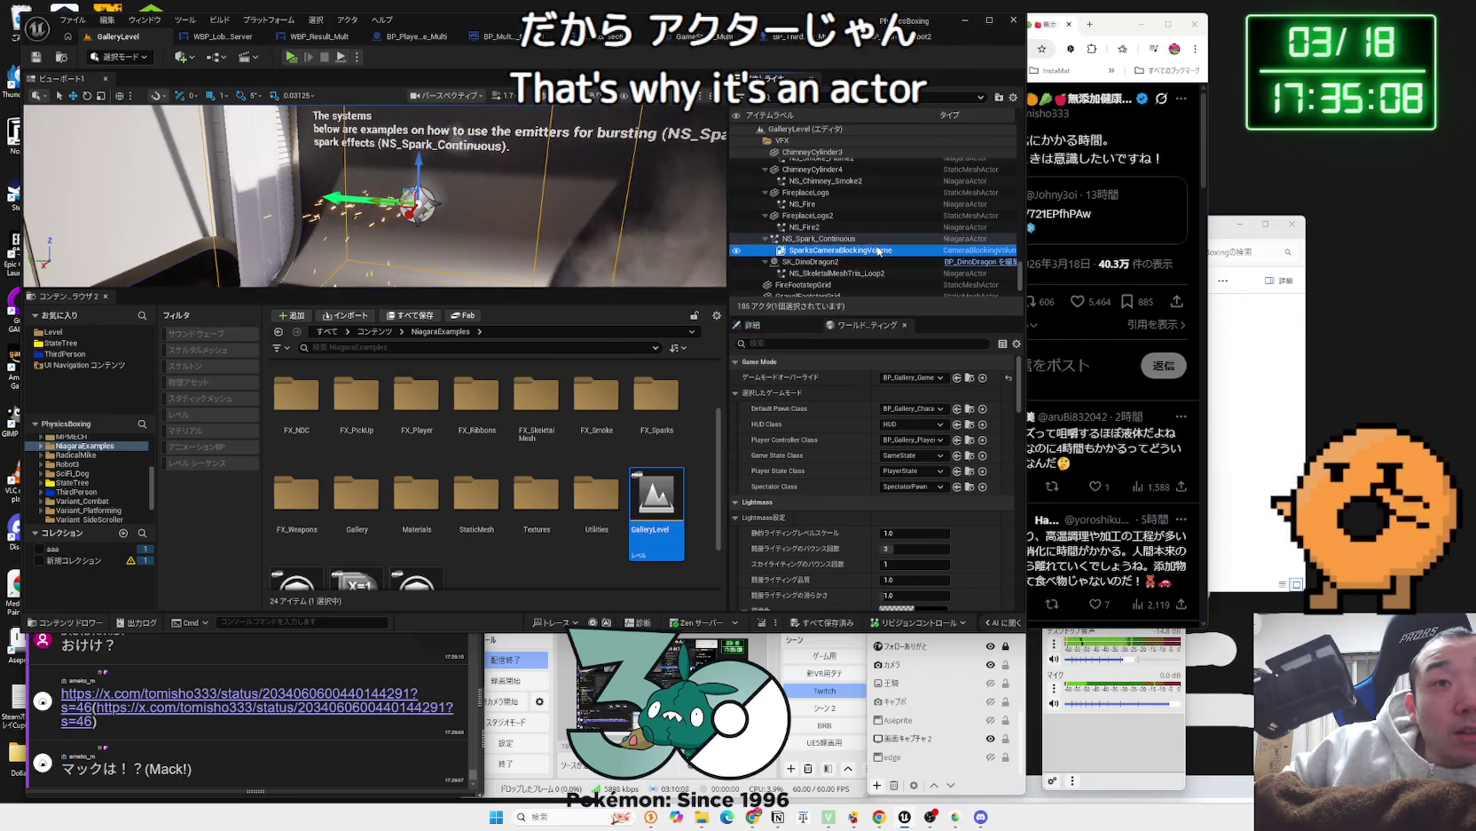
{"action": "left_click", "coordinate": [869, 239]}
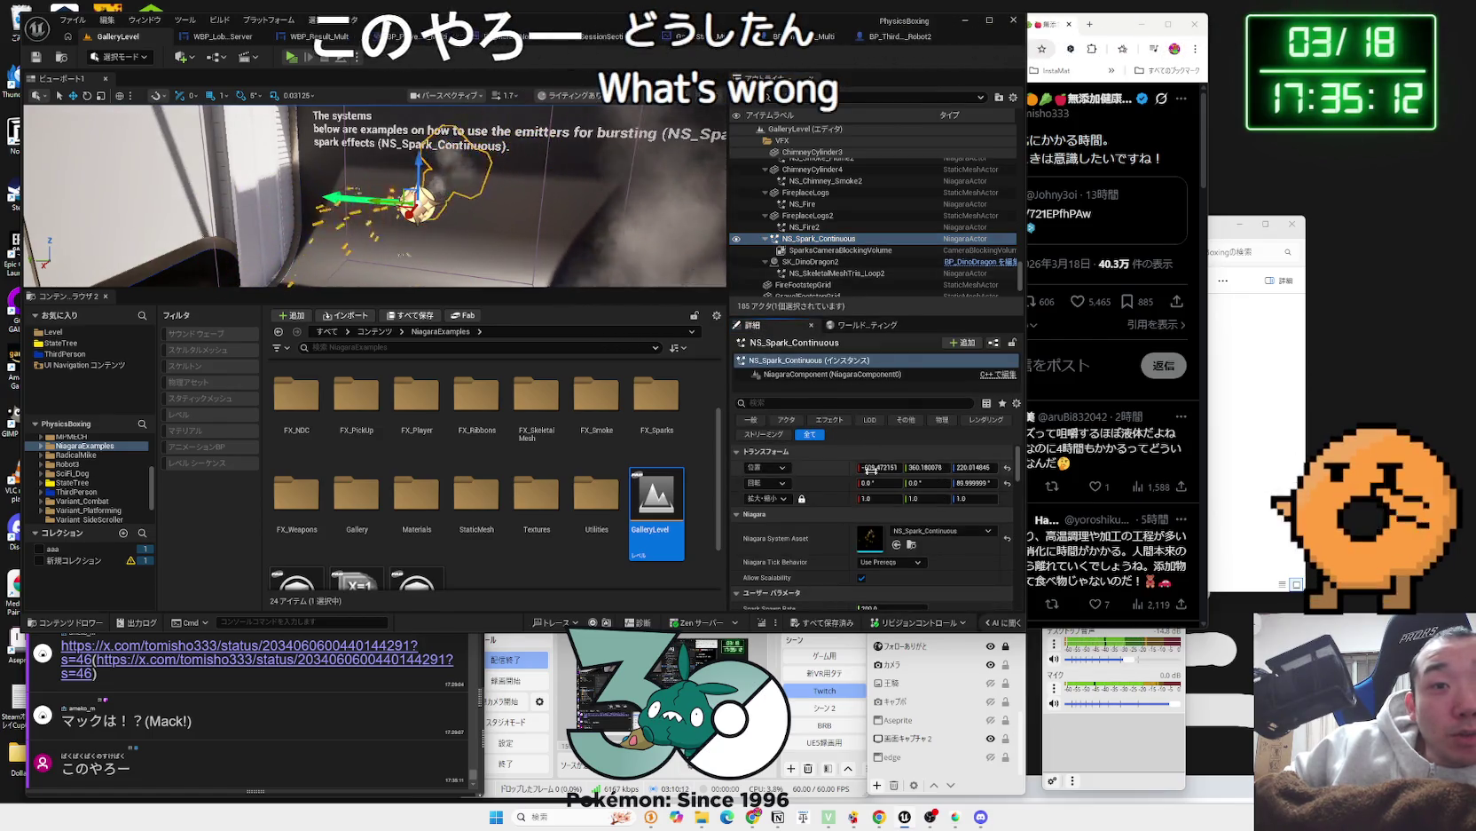
{"action": "left_click", "coordinate": [910, 543]}
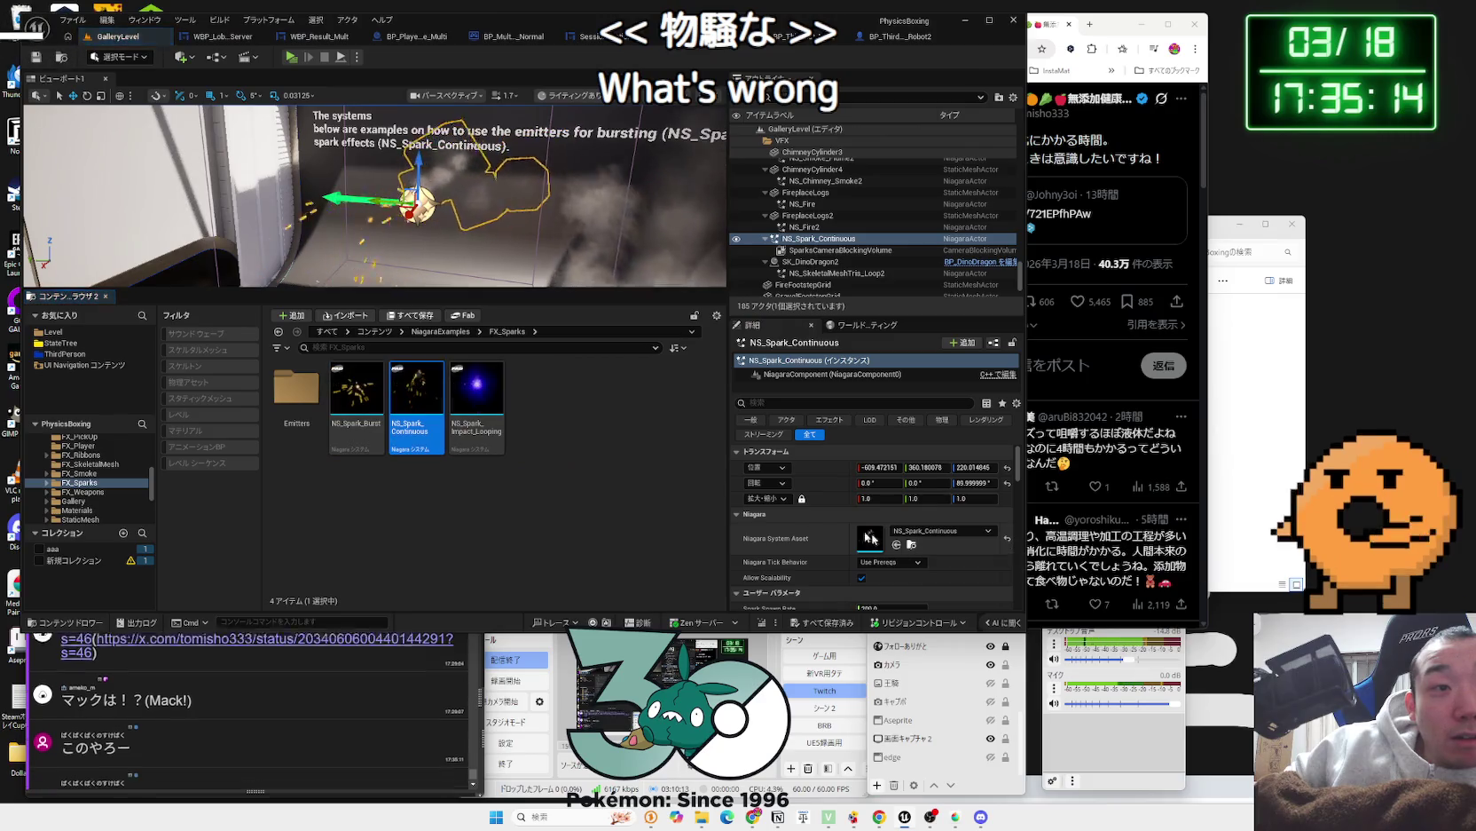
{"action": "double_click", "coordinate": [417, 399]}
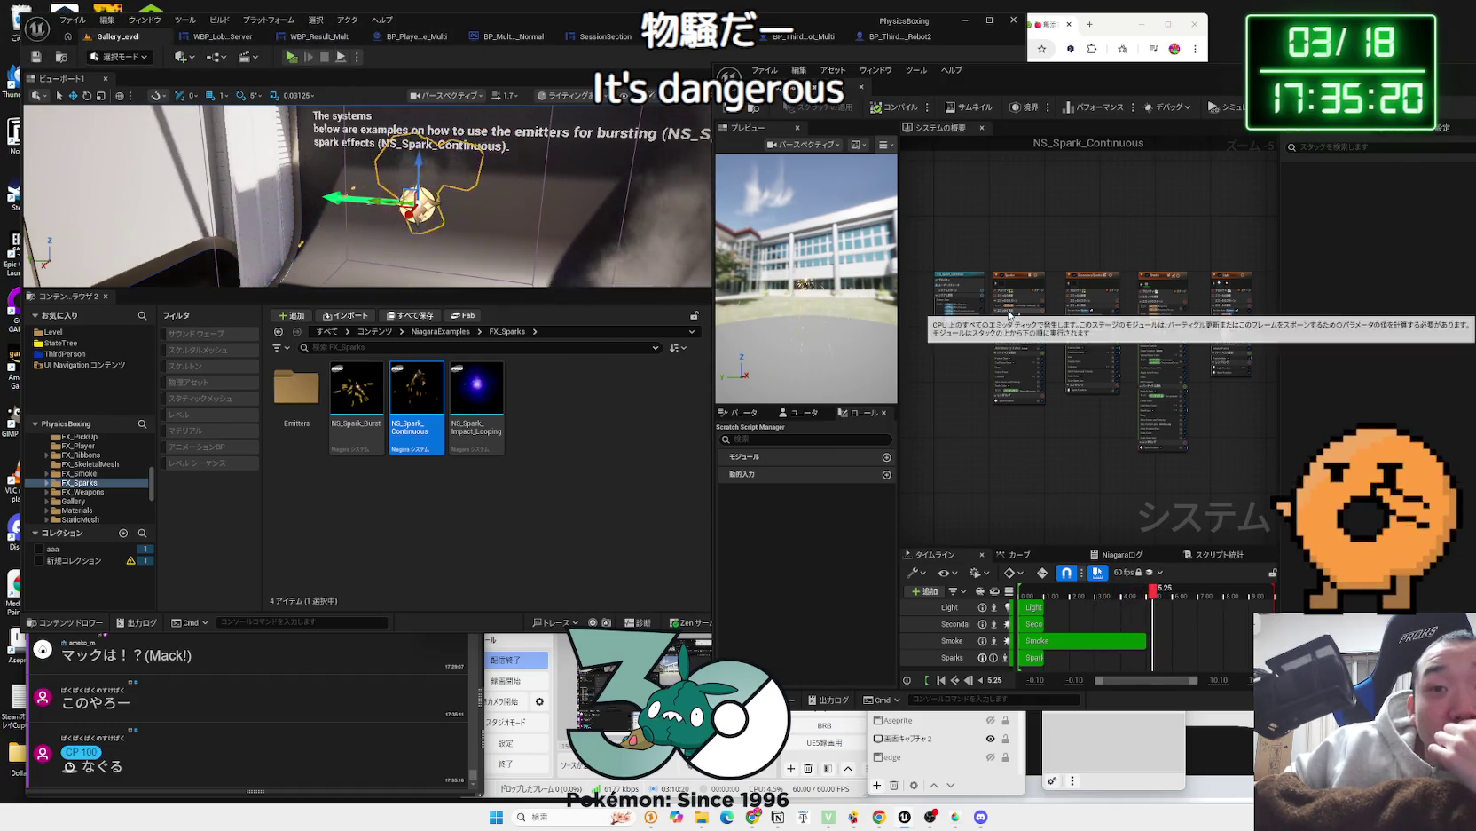
- Switch from NS_Spark_Continuous to NS_Spark_Burst and display its Sparks Add Velocity Burst settings
{"action": "left_click", "coordinate": [860, 86]}
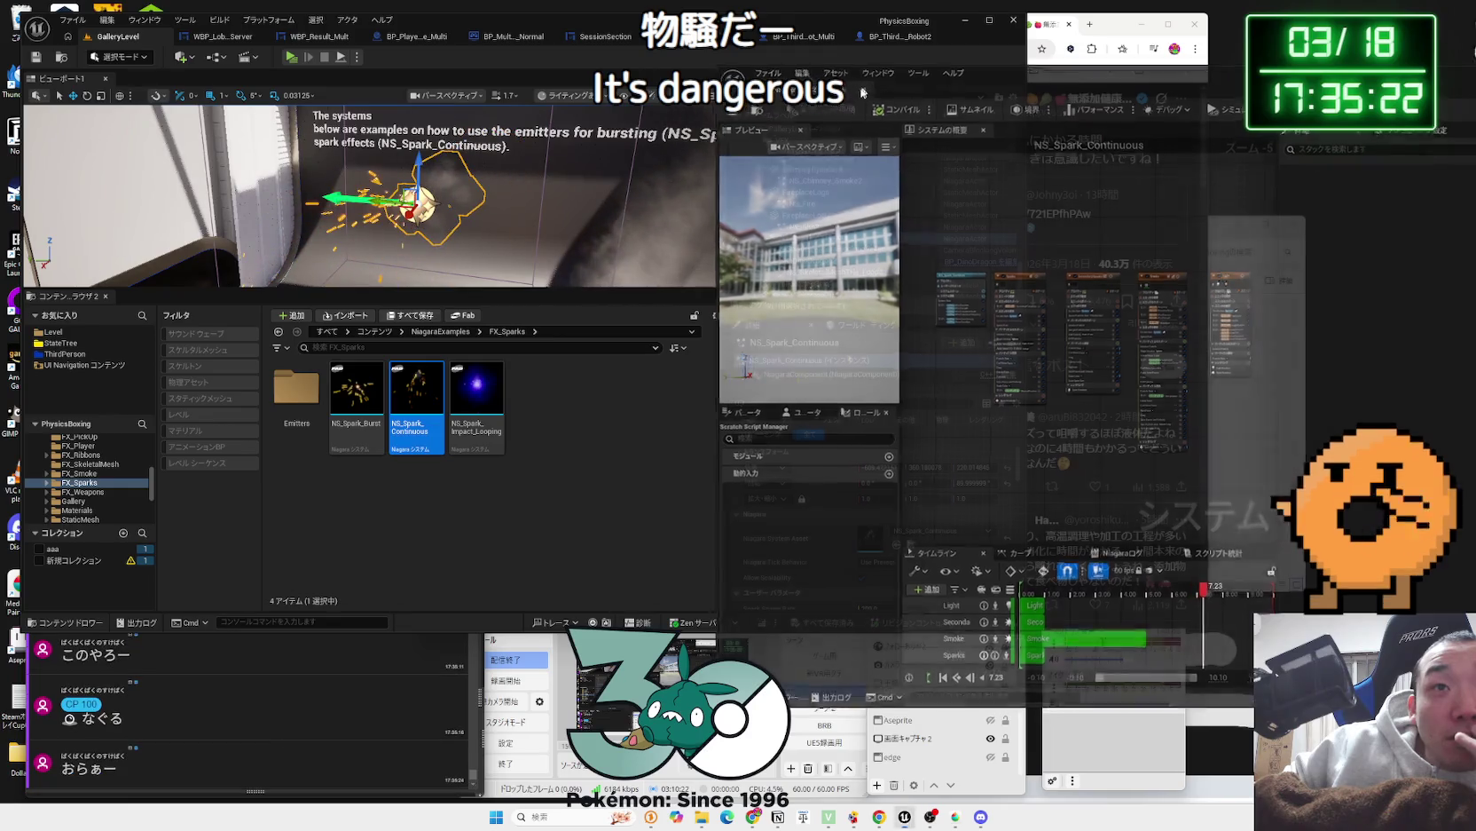
{"action": "left_click", "coordinate": [335, 426]}
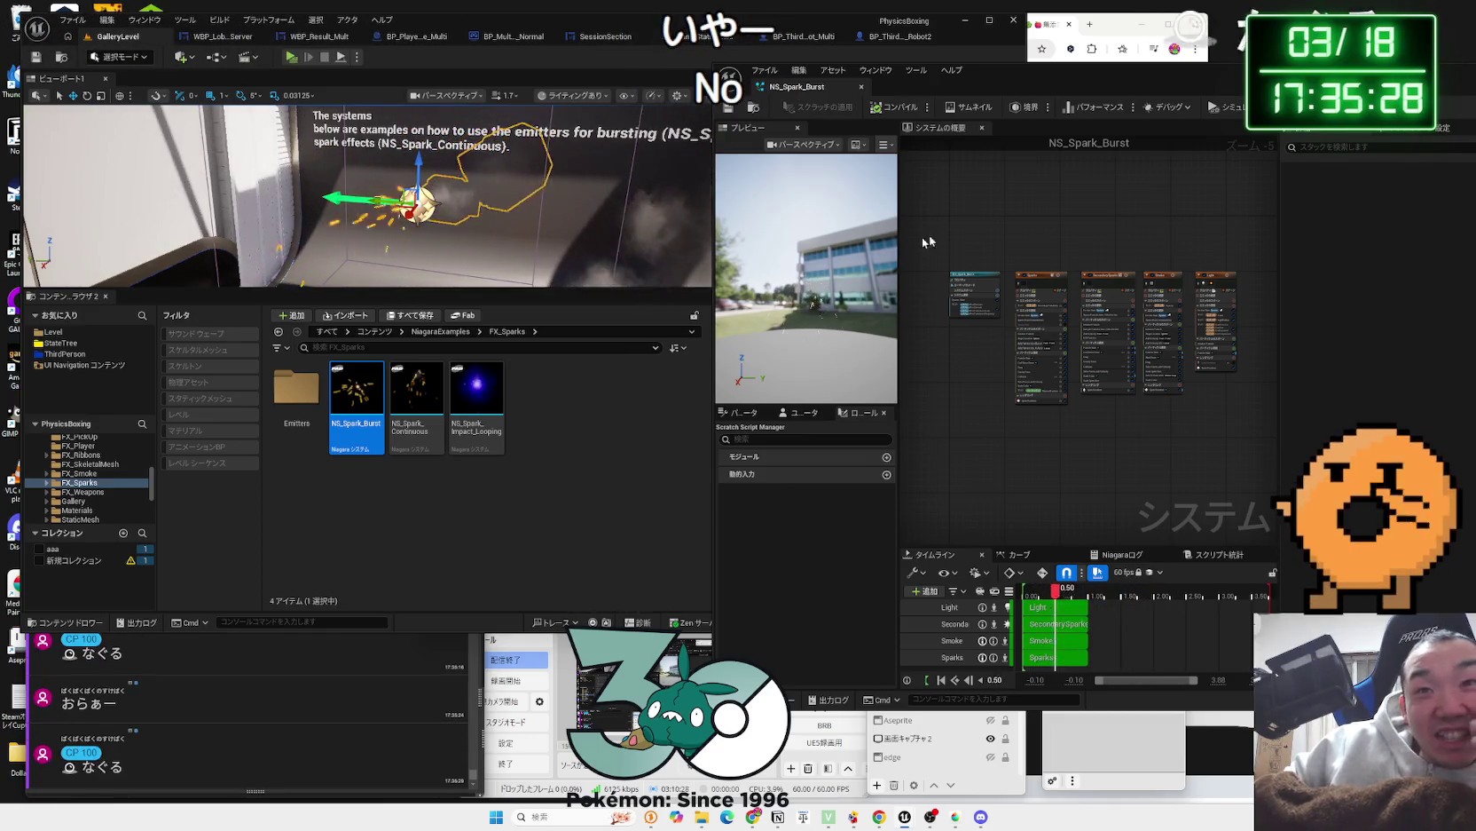
{"action": "scroll", "coordinate": [1020, 235], "scroll_direction": "up", "scroll_amount": 1}
{"action": "left_click_drag", "start_coordinate": [714, 219], "coordinate": [529, 220]}
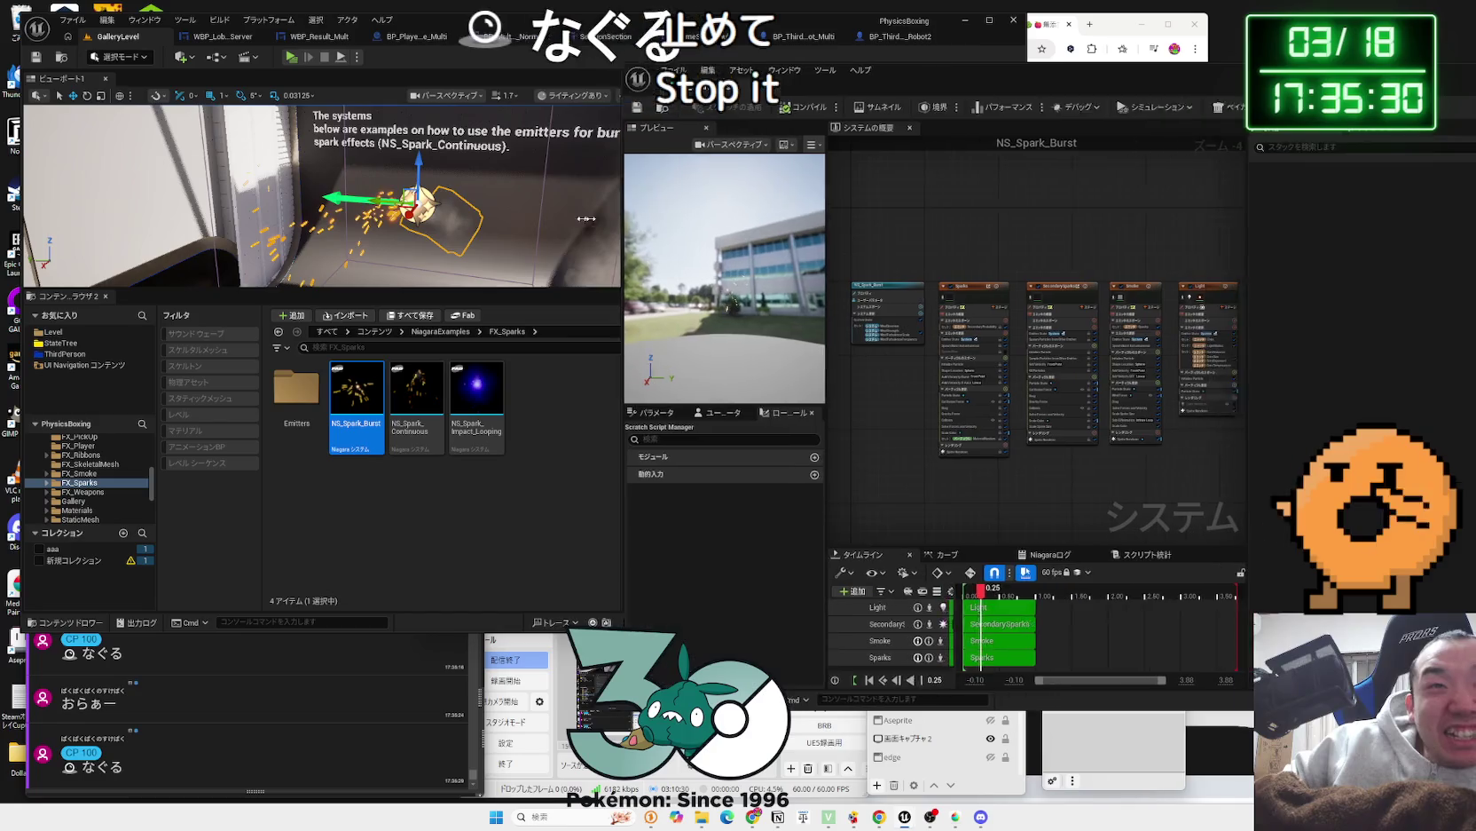
{"action": "left_click_drag", "start_coordinate": [968, 85], "coordinate": [643, 77]}
{"action": "scroll", "coordinate": [637, 384], "scroll_direction": "up", "scroll_amount": 2}
{"action": "right_click", "coordinate": [637, 384]}
{"action": "key", "text": "Escape"}
{"action": "scroll", "coordinate": [571, 432], "scroll_direction": "down", "scroll_amount": 2}
{"action": "left_click_drag", "start_coordinate": [571, 432], "coordinate": [554, 432]}
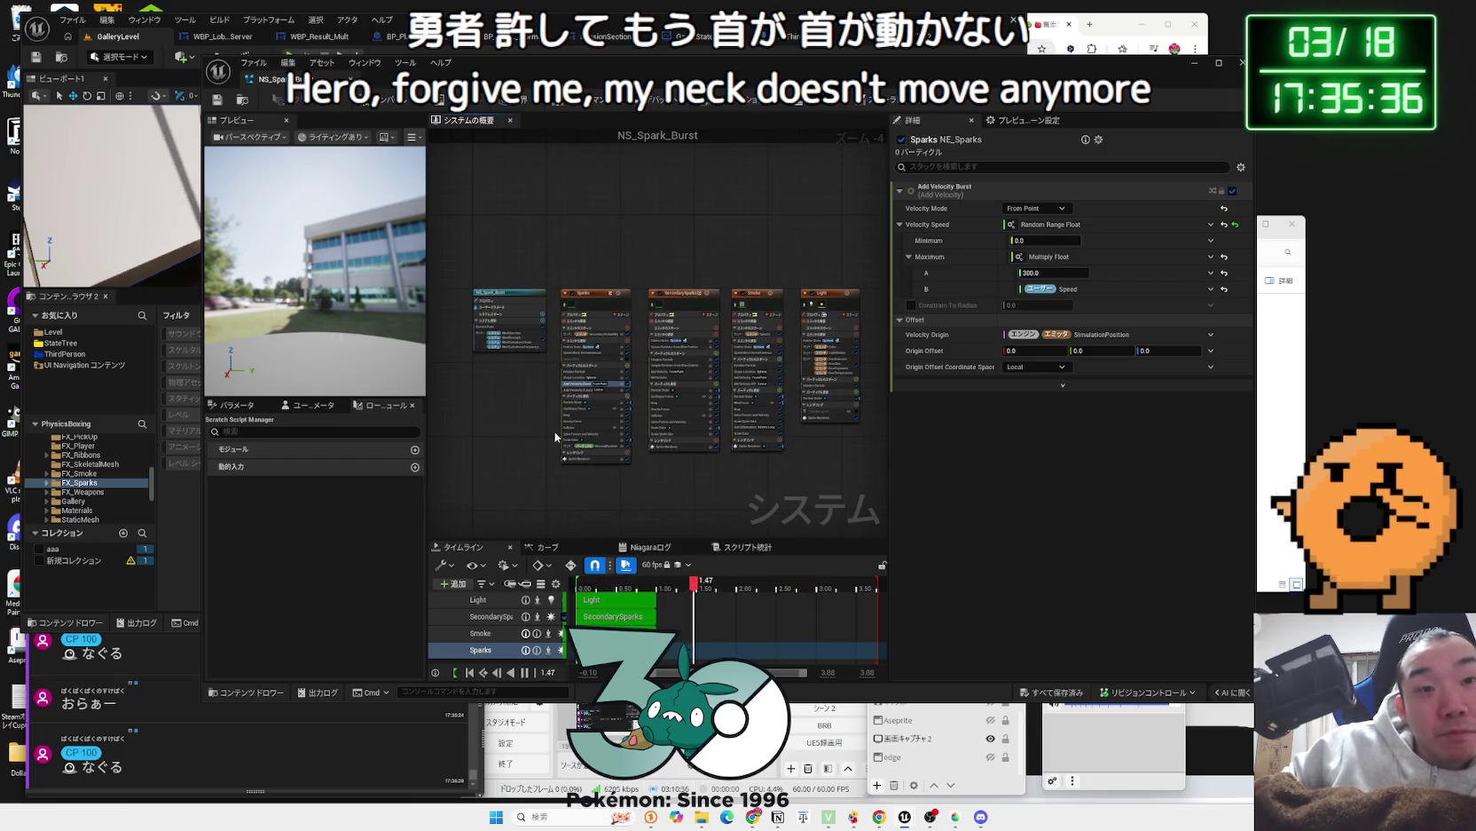
- Capture the NS_Spark_Burst Niagara editor area as a region screenshot
{"action": "key", "text": "ctrl+Print"}
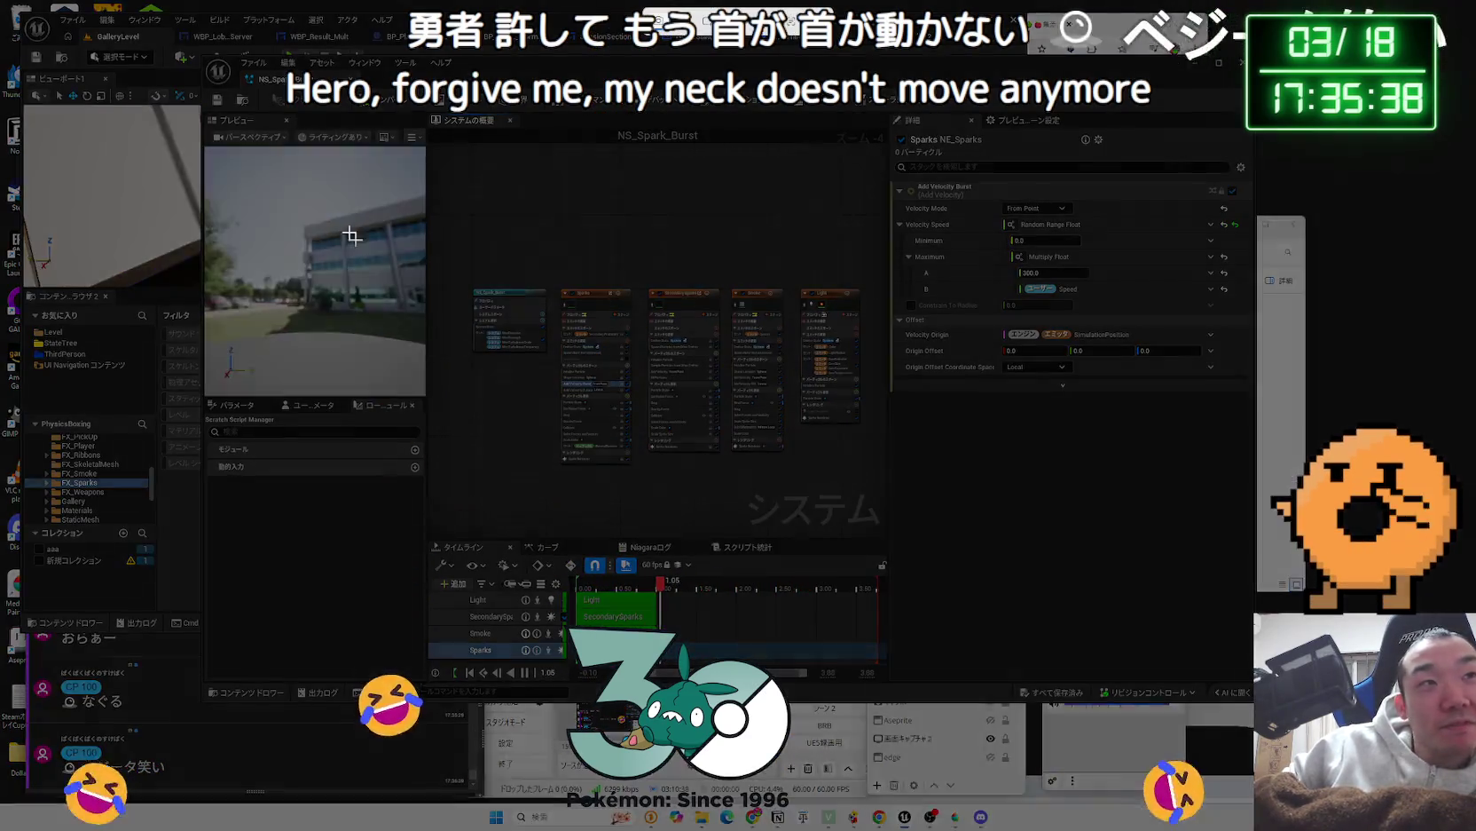
{"action": "mouse_move", "coordinate": [212, 99]}
{"action": "left_mouse_down"}
{"action": "mouse_move", "coordinate": [989, 602]}
{"action": "mouse_move", "coordinate": [1211, 676]}
{"action": "left_mouse_up"}
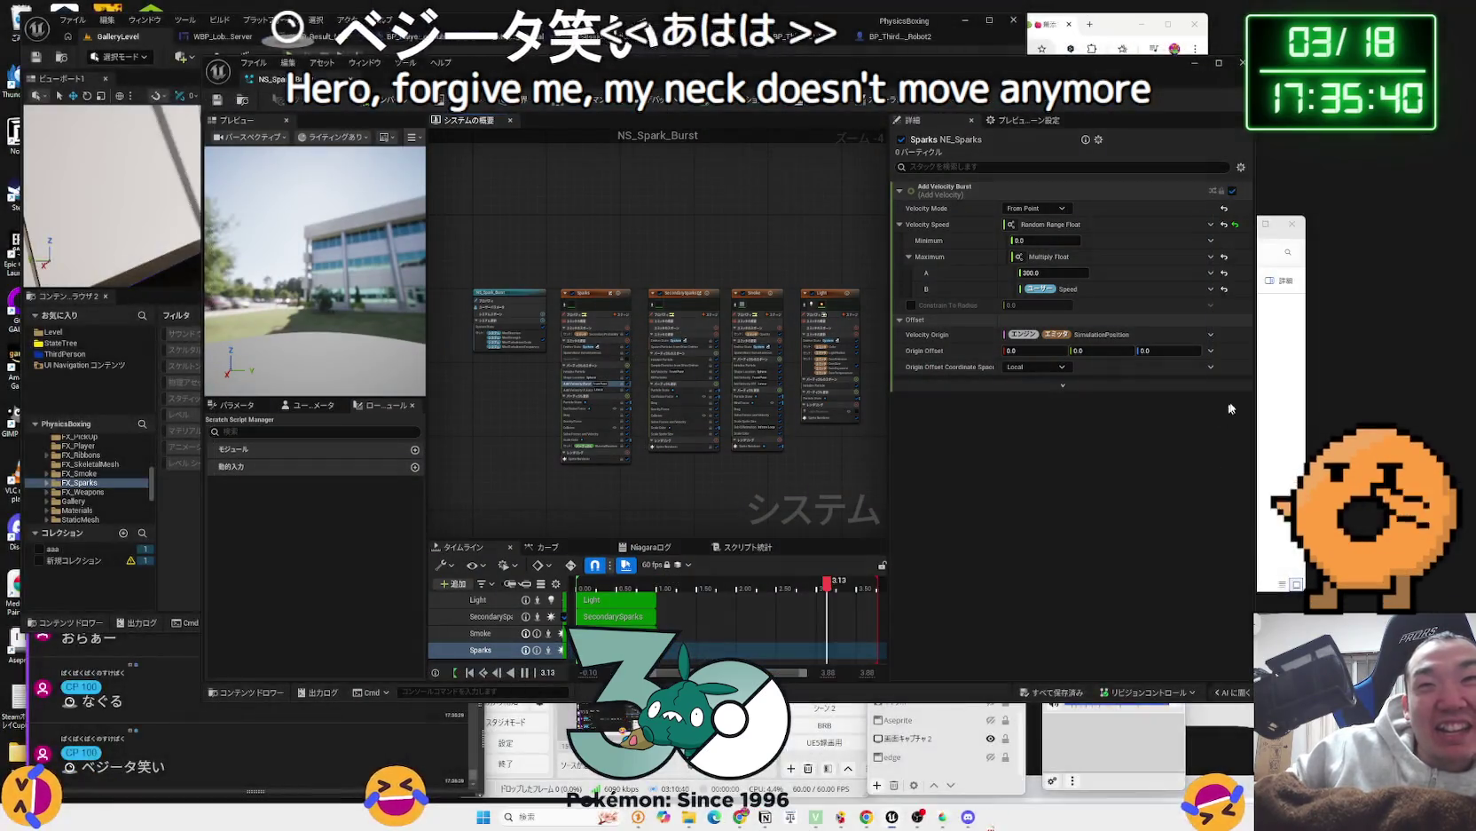
{"action": "left_click", "coordinate": [753, 818]}
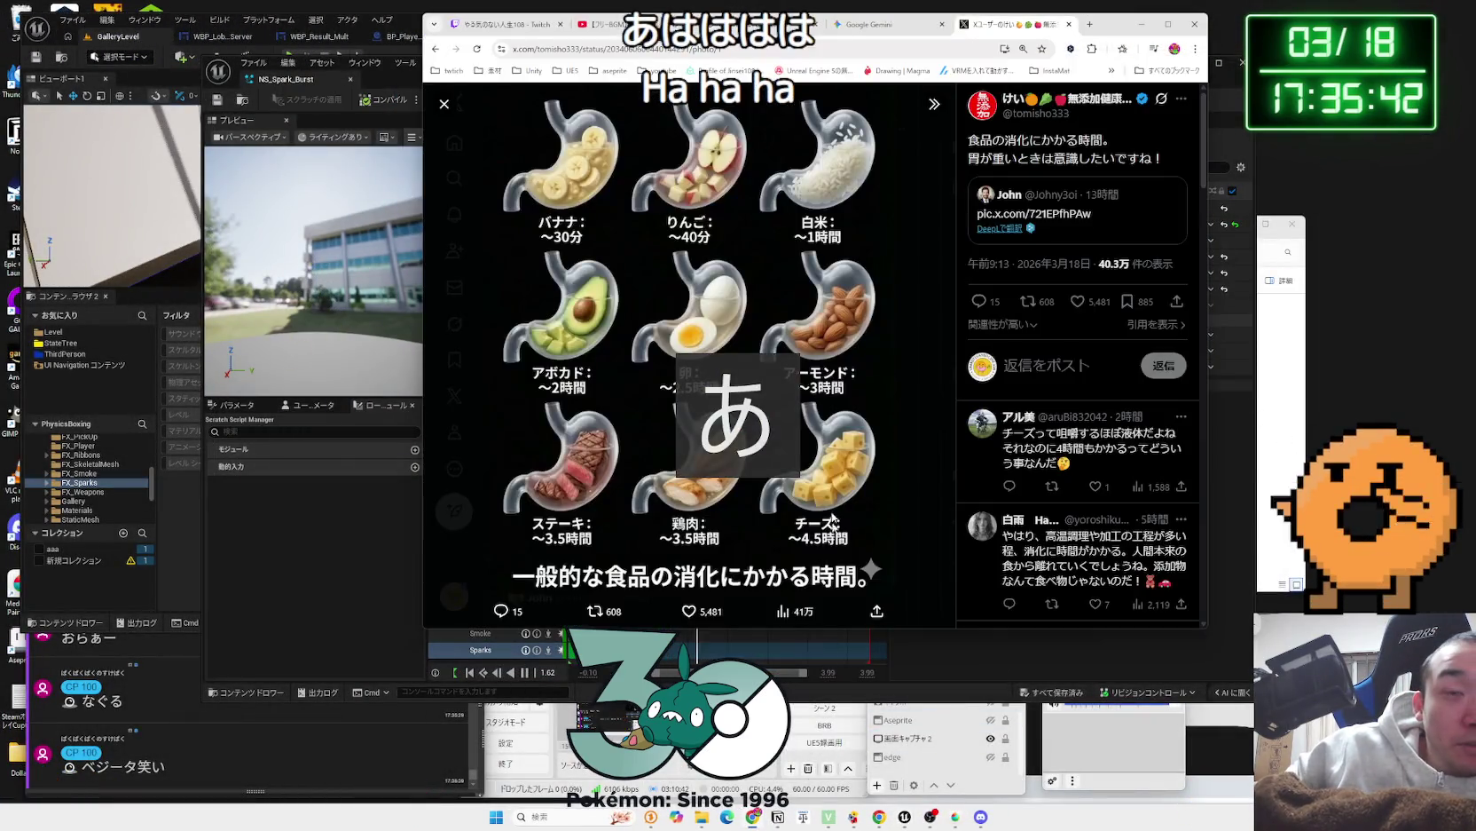
- Start a new Gemini chat and type a Japanese question saying UE5's Niagara won't display
{"action": "key", "text": "ctrl+shift+Tab"}
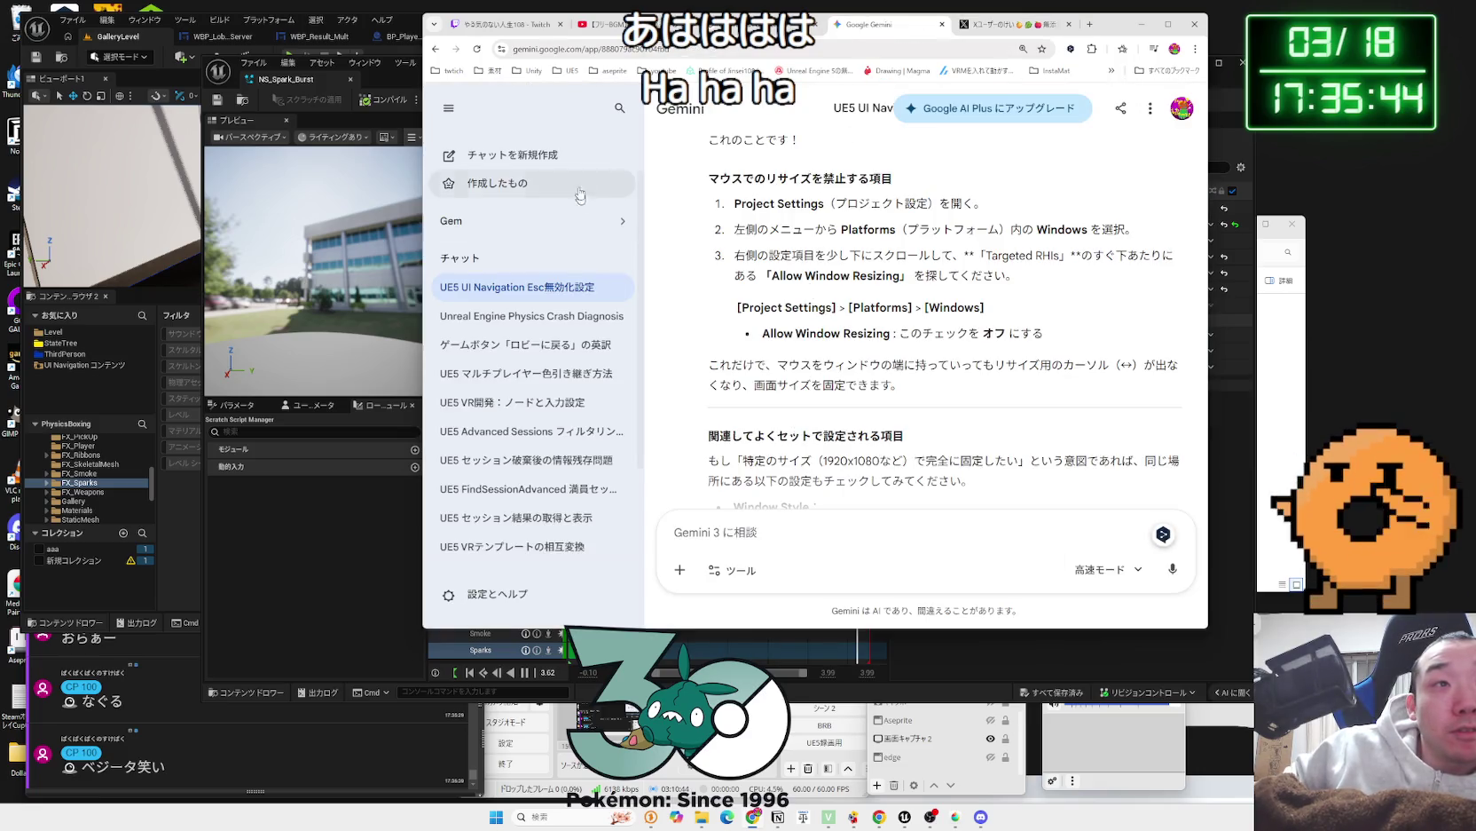
{"action": "left_click", "coordinate": [483, 155]}
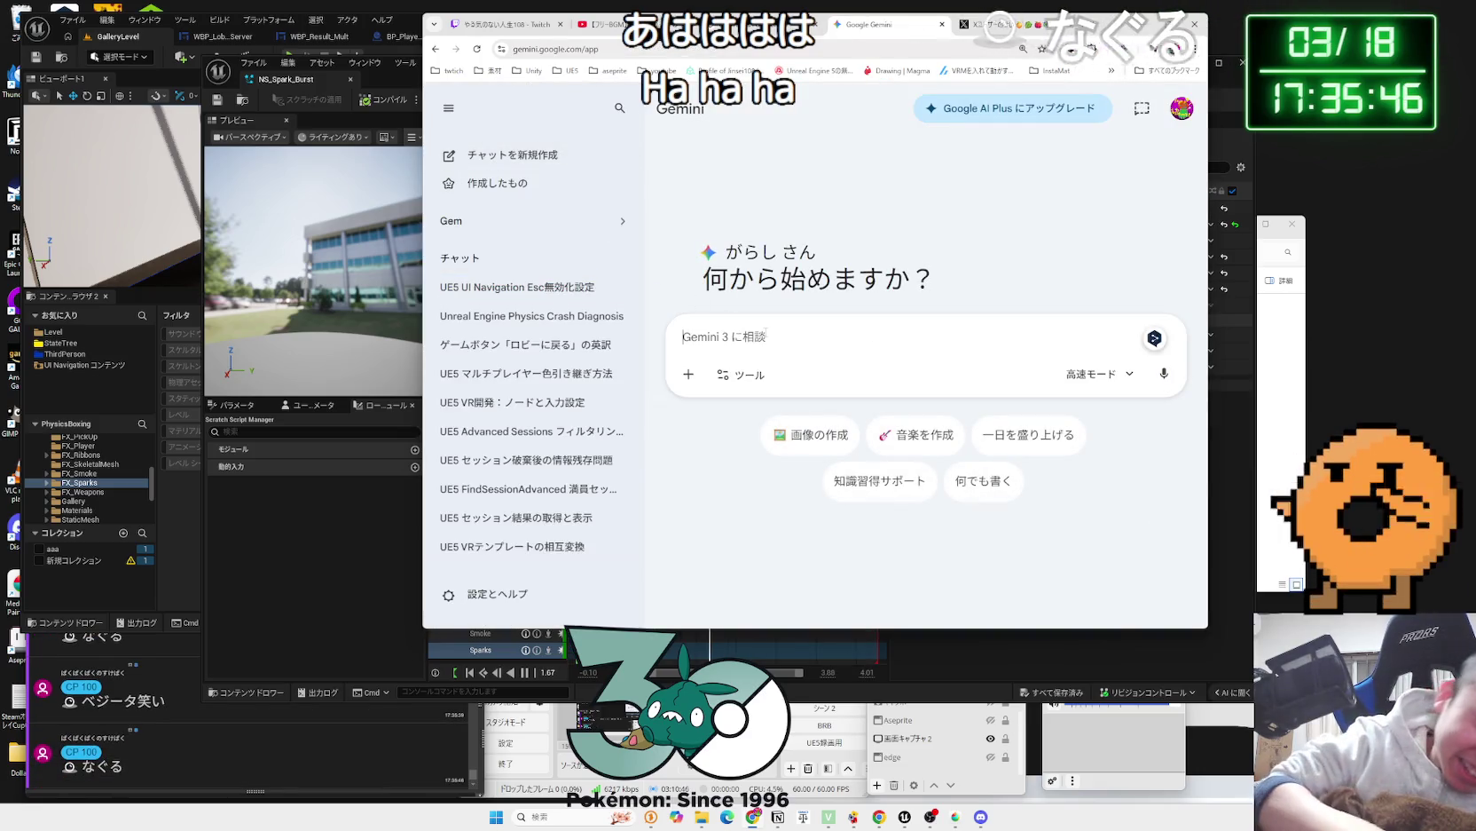
{"action": "type", "text": "UE5の"}
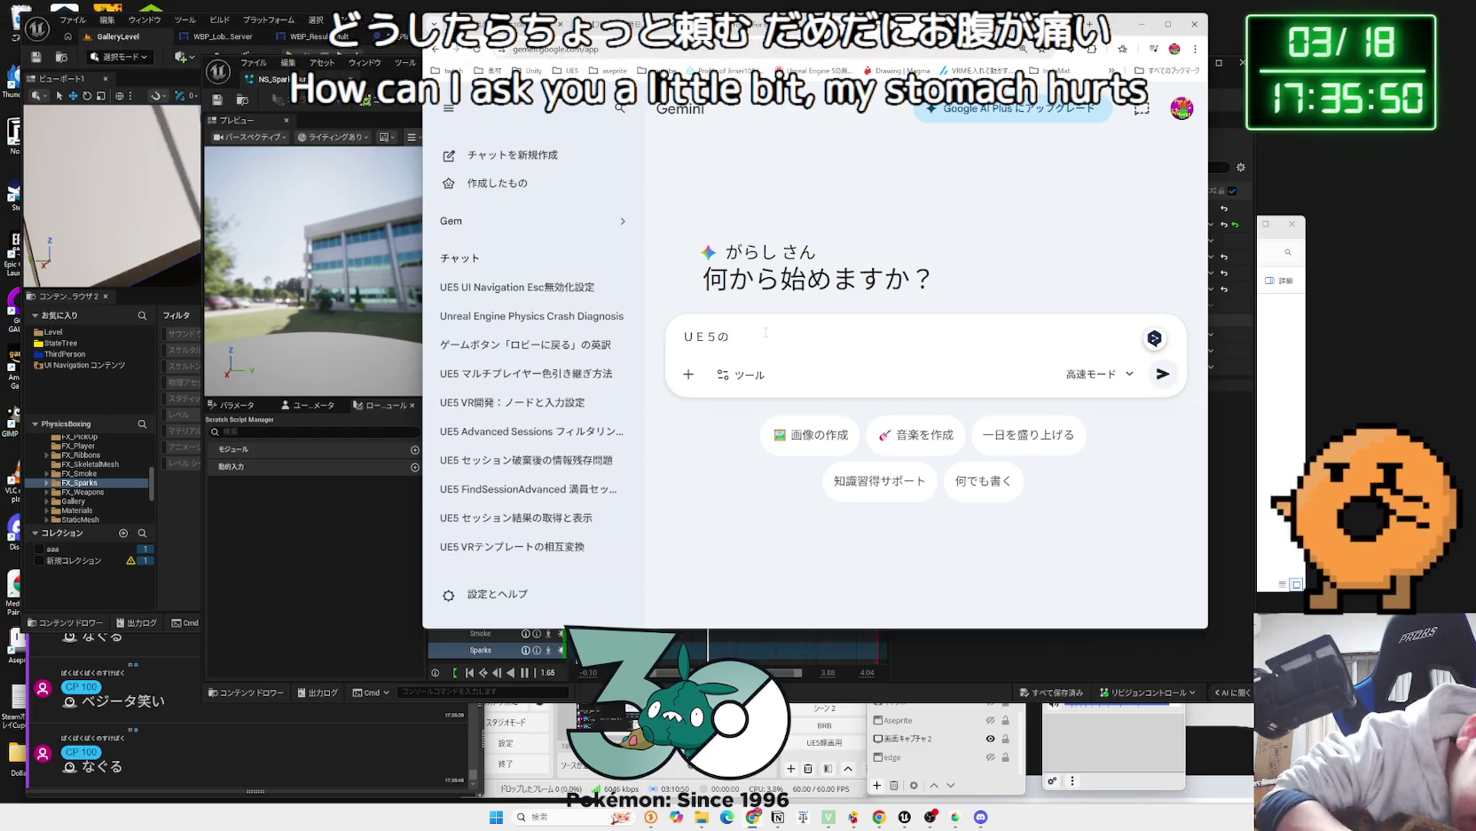
{"action": "type", "text": "aia"}
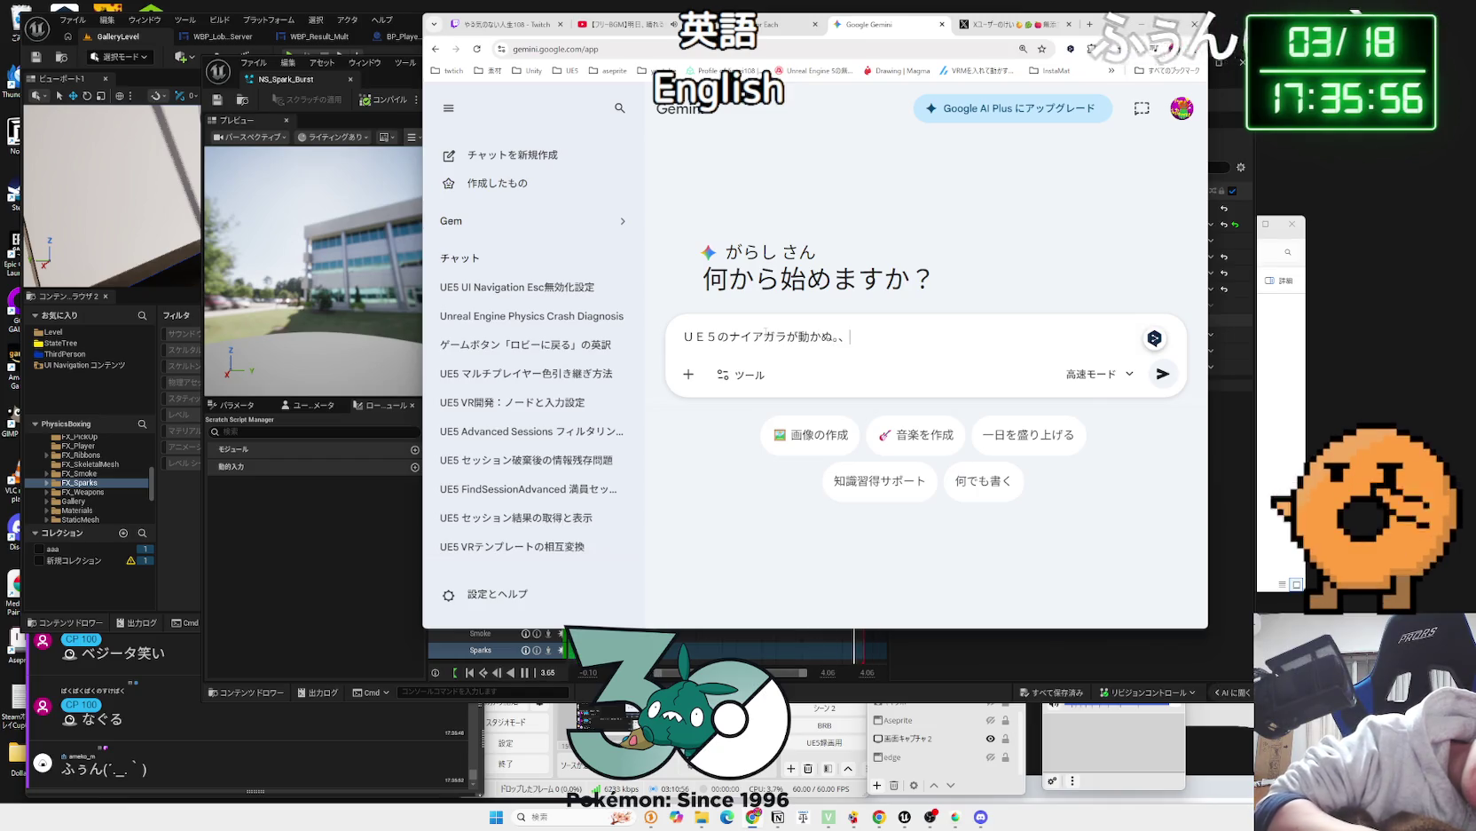
{"action": "key", "text": "BackSpace"}
{"action": "key", "text": "BackSpace"}
{"action": "key", "text": "BackSpace"}
{"action": "type", "text": "g"}
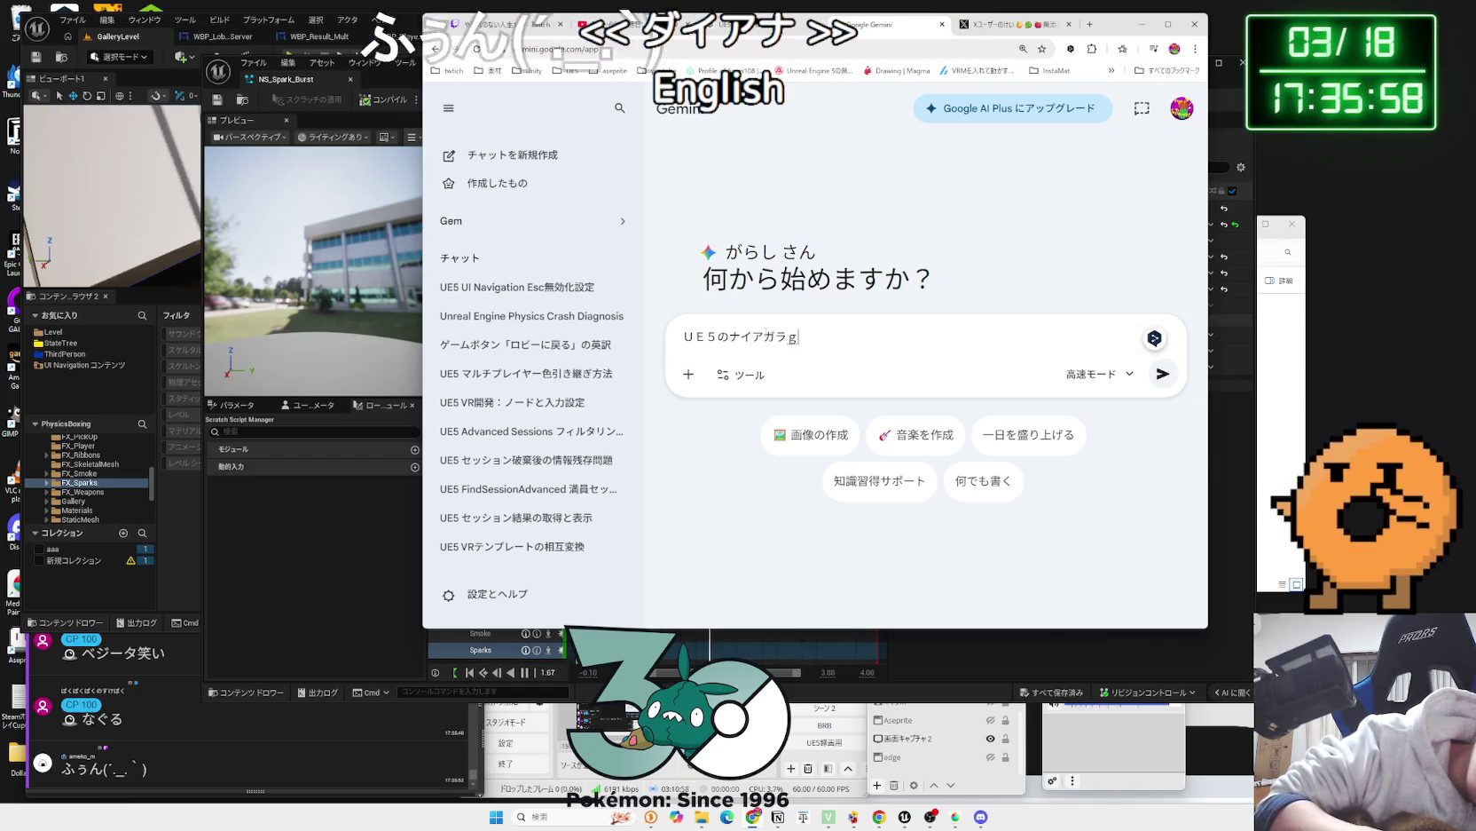
{"action": "type", "text": "ay79"}
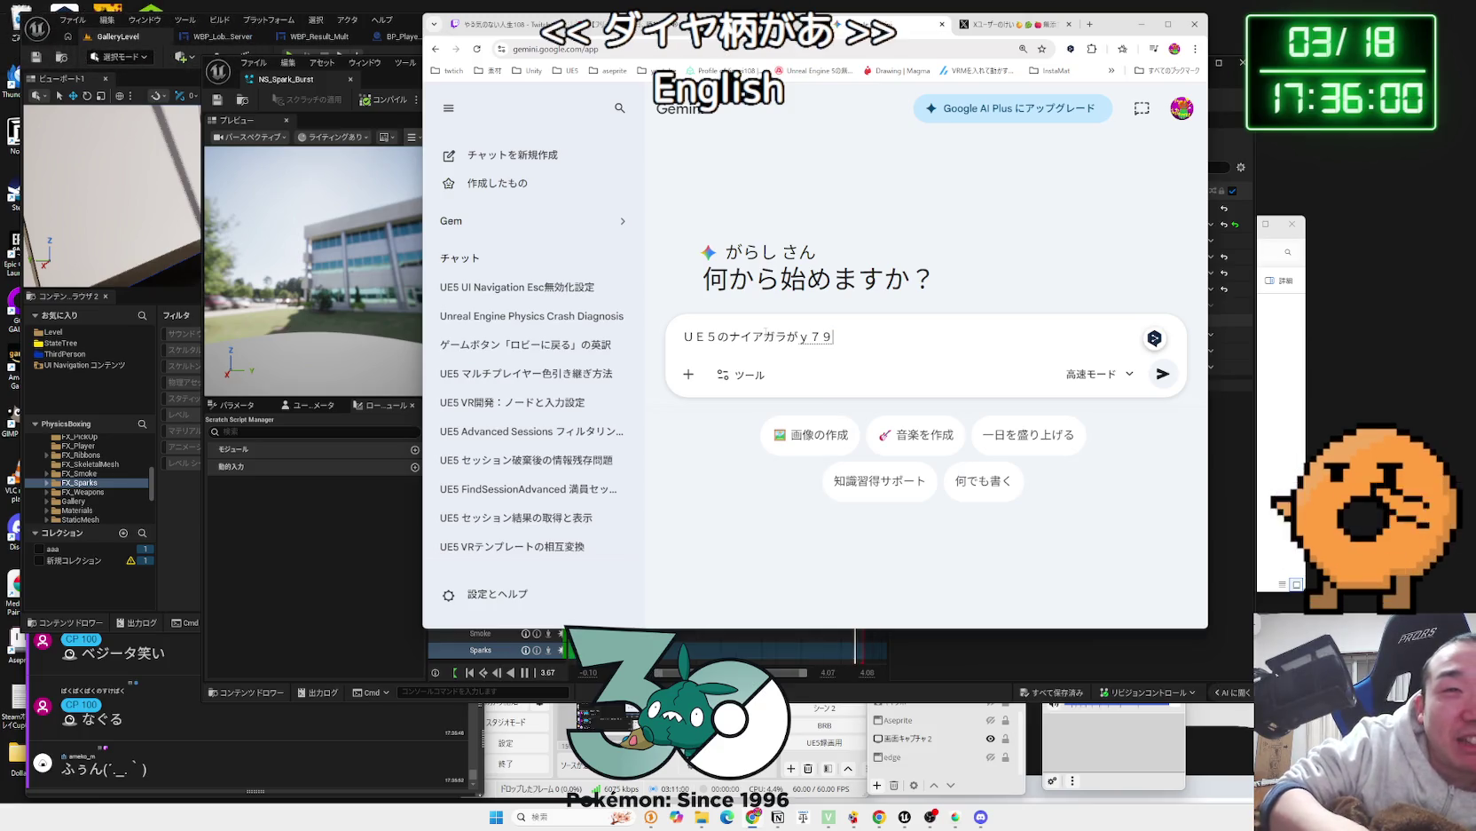
{"action": "key", "text": "BackSpace"}
{"action": "key", "text": "BackSpace"}
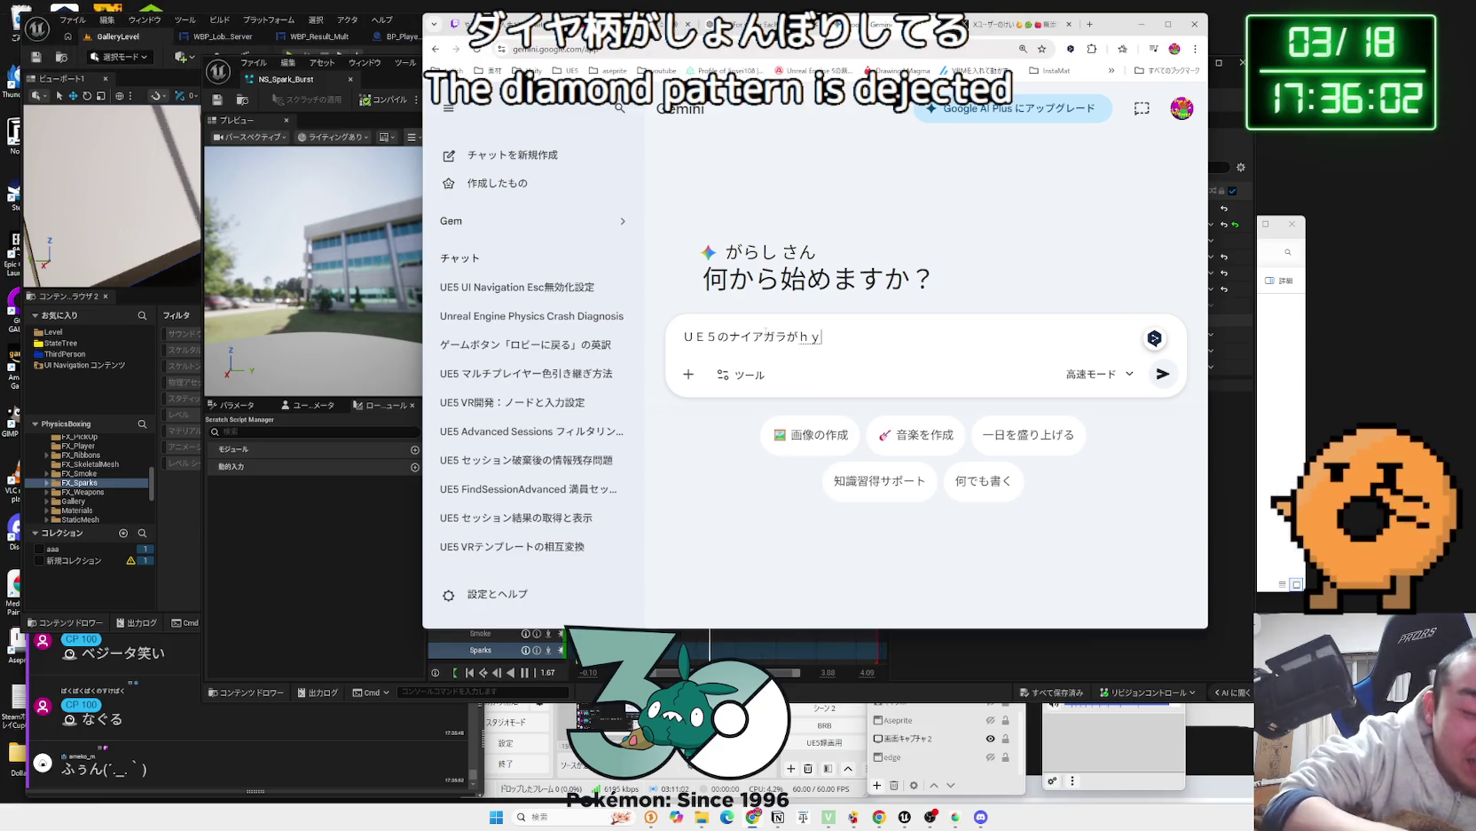
{"action": "type", "text": "inaingo."}
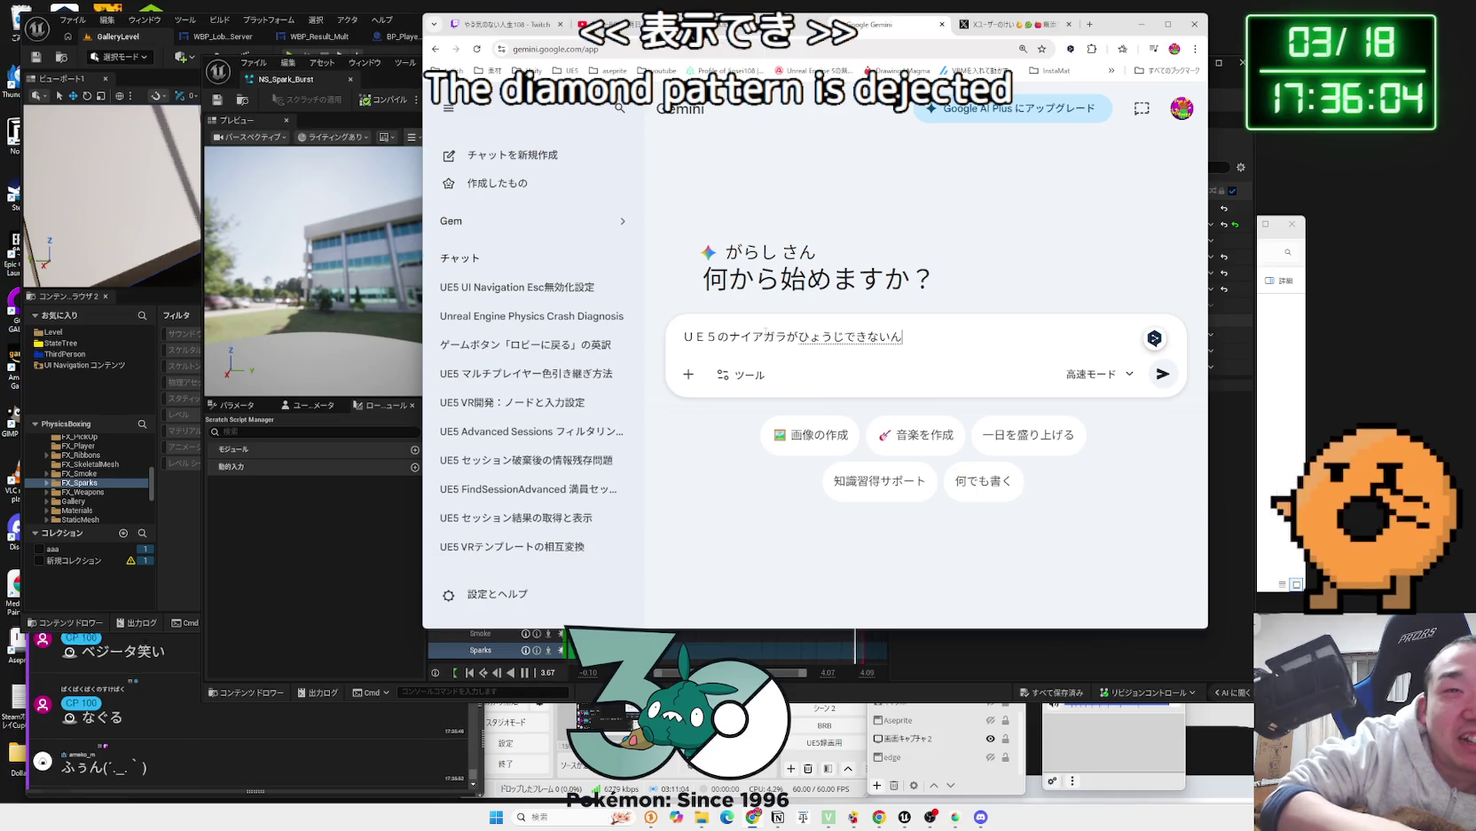
{"action": "key", "text": "space"}
{"action": "type", "text": "ご。"}
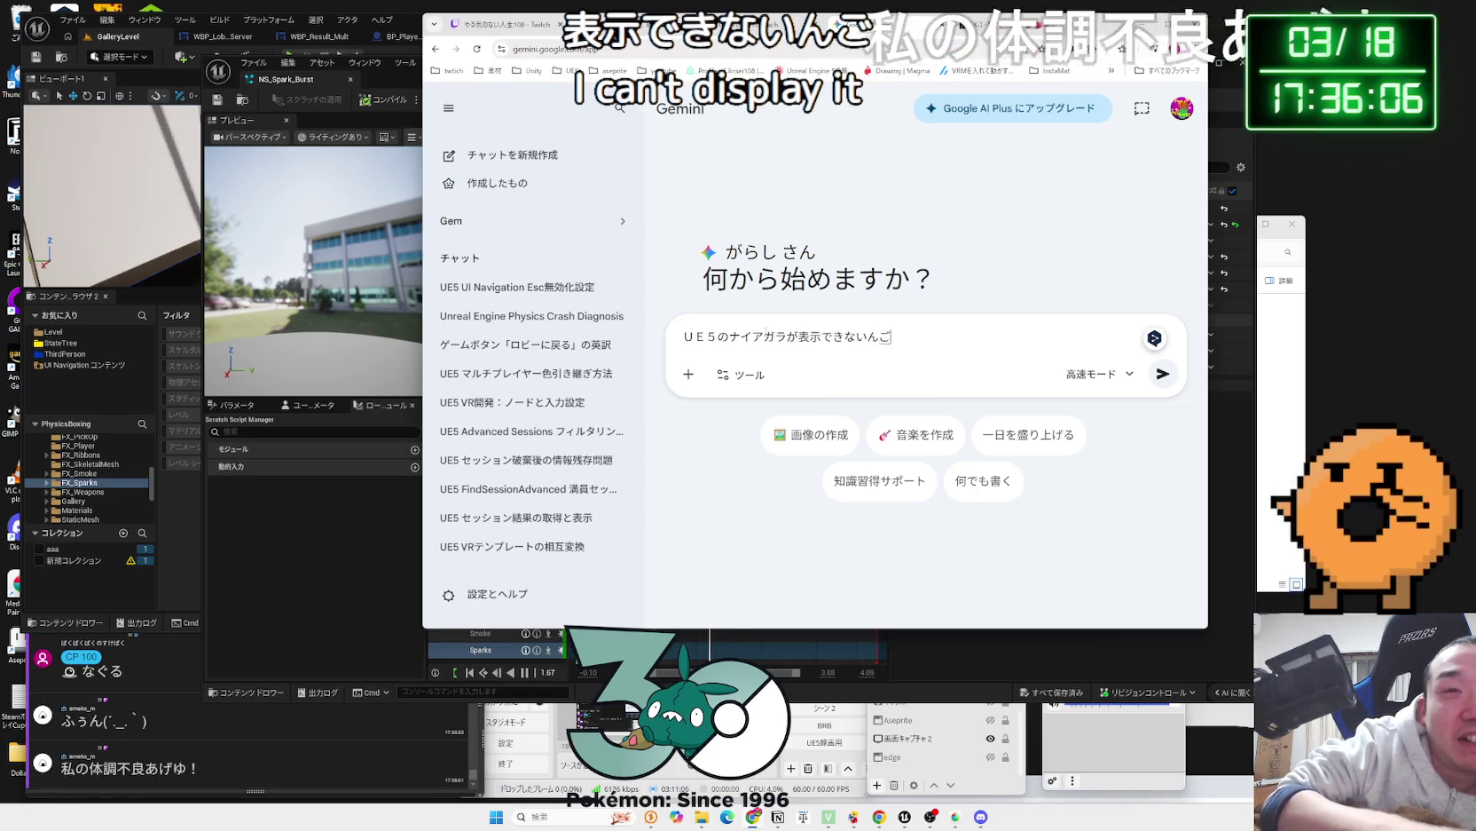
- Paste the Niagara editor screenshot into the prompt and add 'これなんだけど。'
{"action": "key", "text": "ctrl+v"}
{"action": "type", "text": "これなんだけど"}
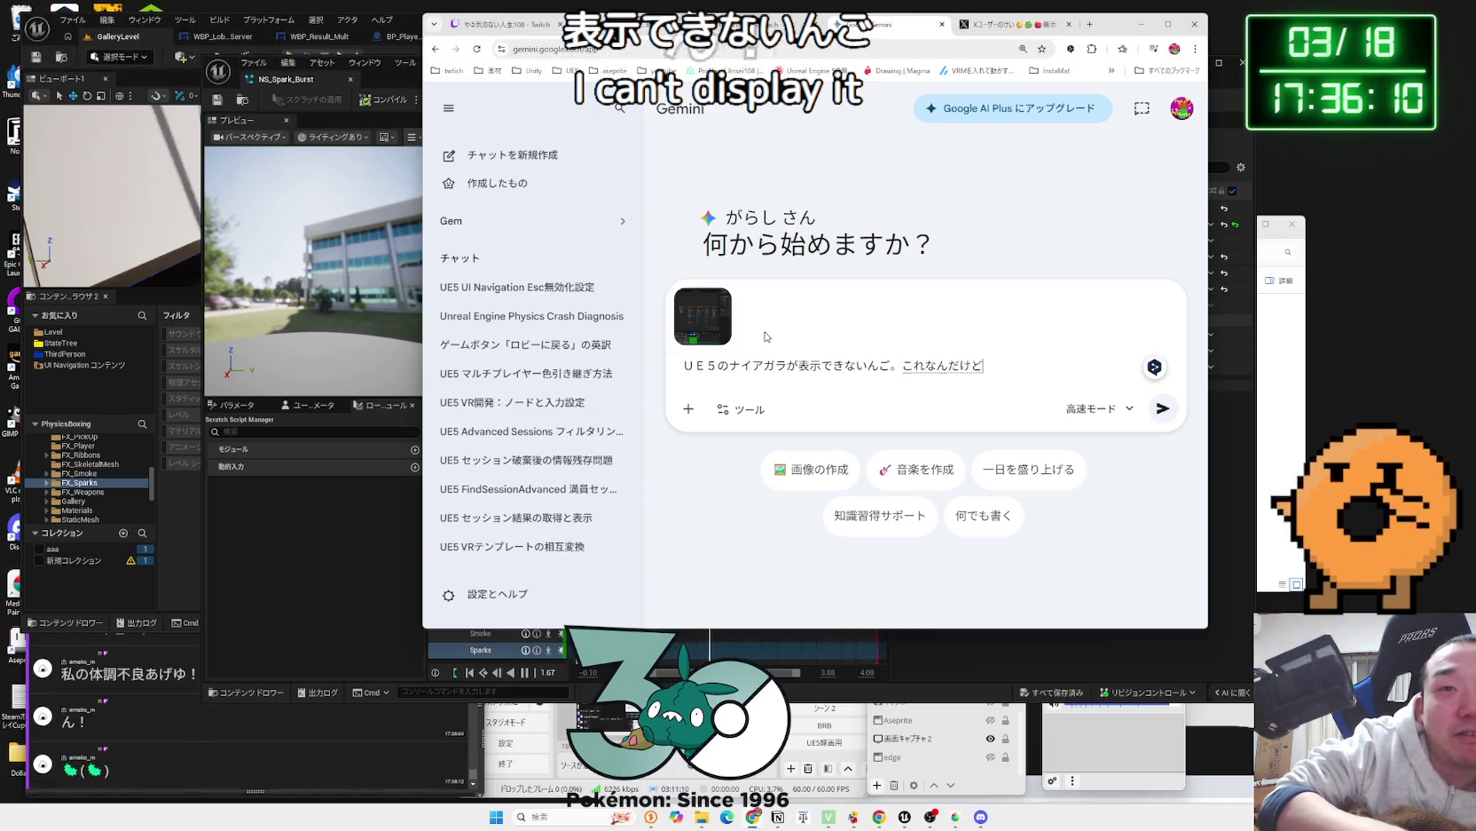
{"action": "type", "text": "。"}
{"action": "key", "text": "Return"}
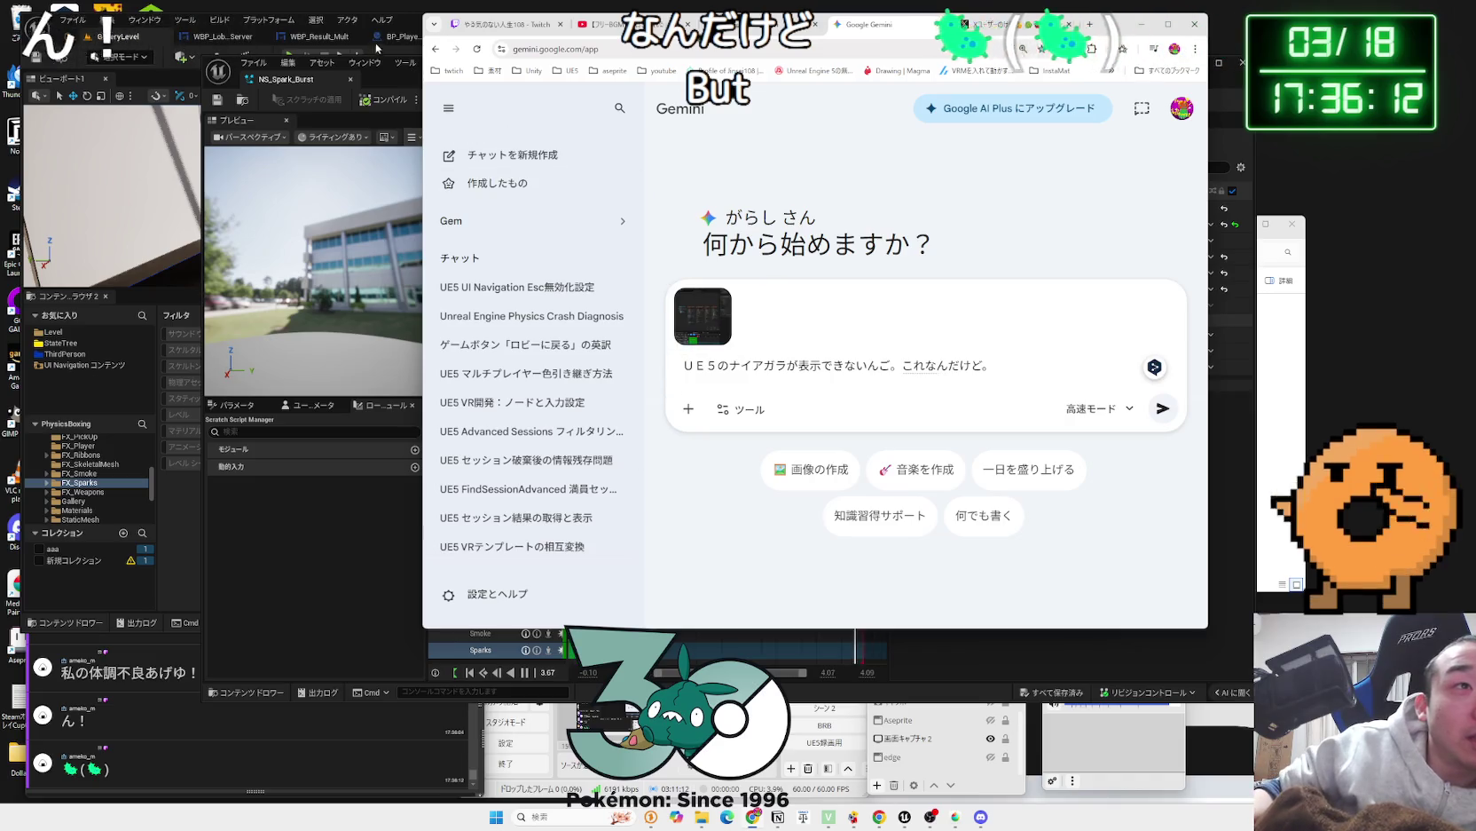
{"action": "left_click_drag", "start_coordinate": [1122, 43], "coordinate": [1402, 221]}
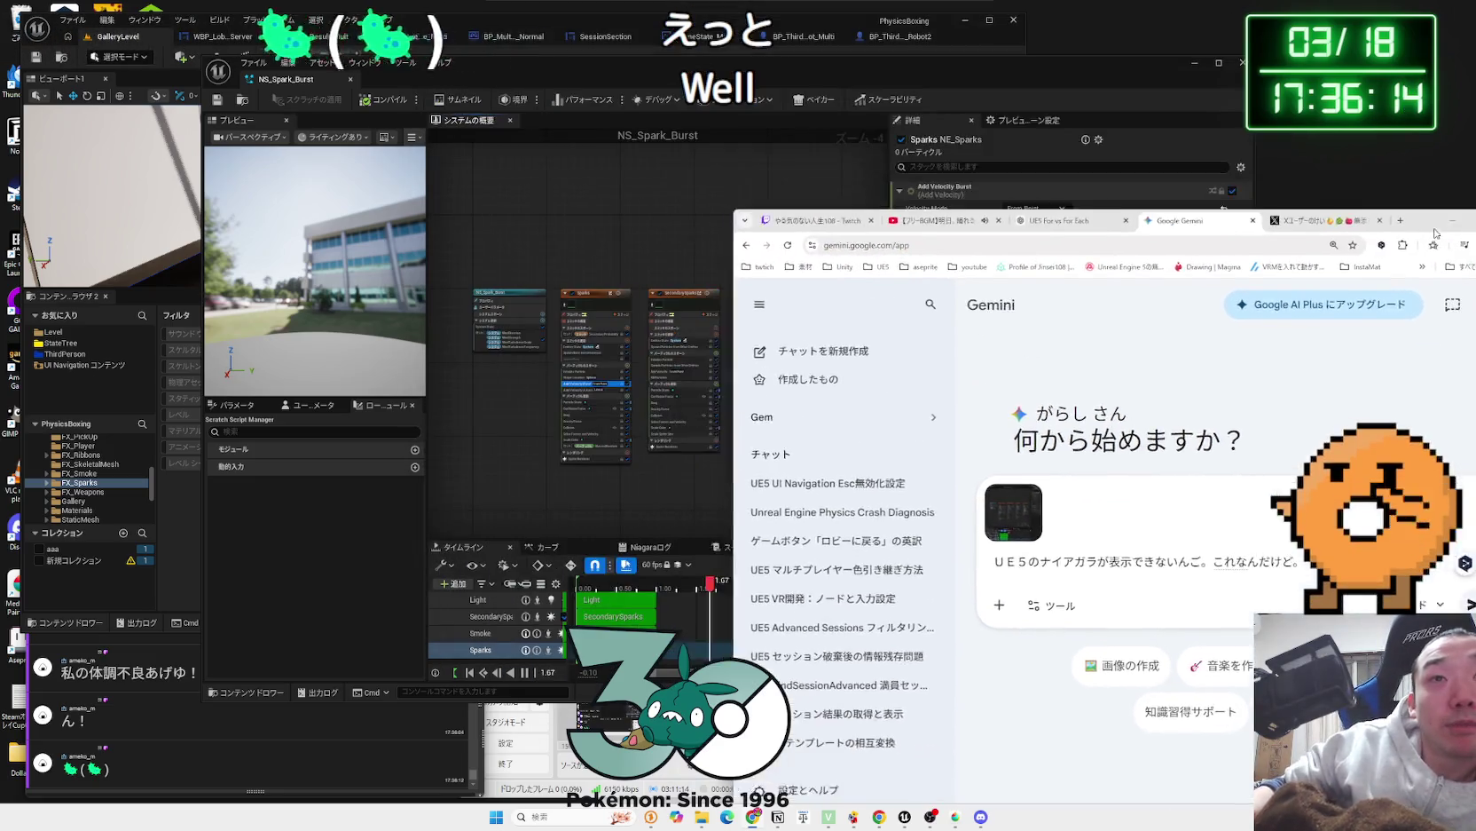
- Show the robot character blueprint's Spawn System at Location graph beside the Gemini window
{"action": "left_click", "coordinate": [847, 44]}
{"action": "mouse_move", "coordinate": [756, 59]}
{"action": "left_mouse_down"}
{"action": "mouse_move", "coordinate": [1045, 374]}
{"action": "mouse_move", "coordinate": [897, 411]}
{"action": "mouse_move", "coordinate": [854, 393]}
{"action": "left_mouse_up"}
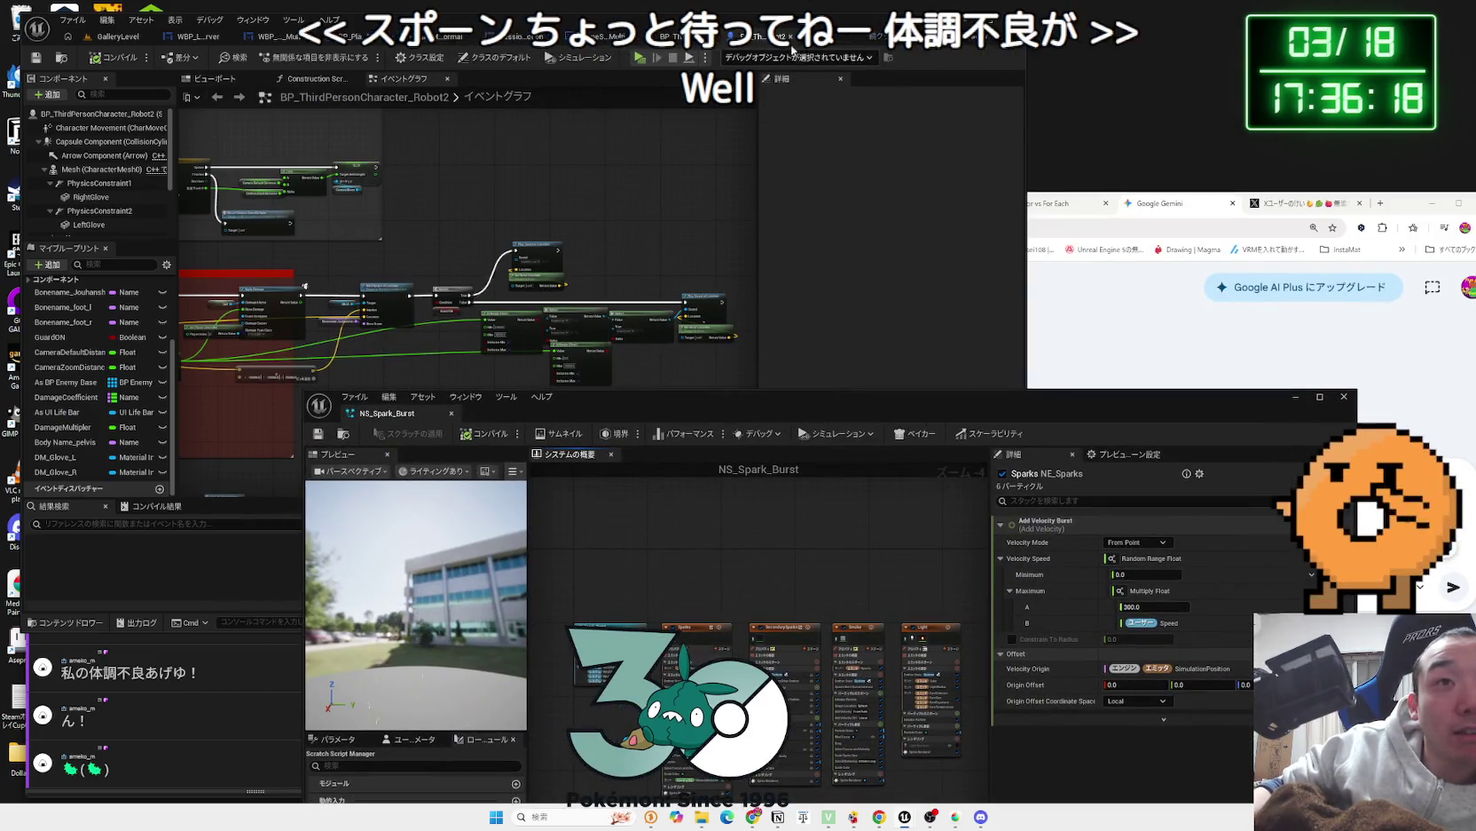
{"action": "left_click", "coordinate": [736, 37]}
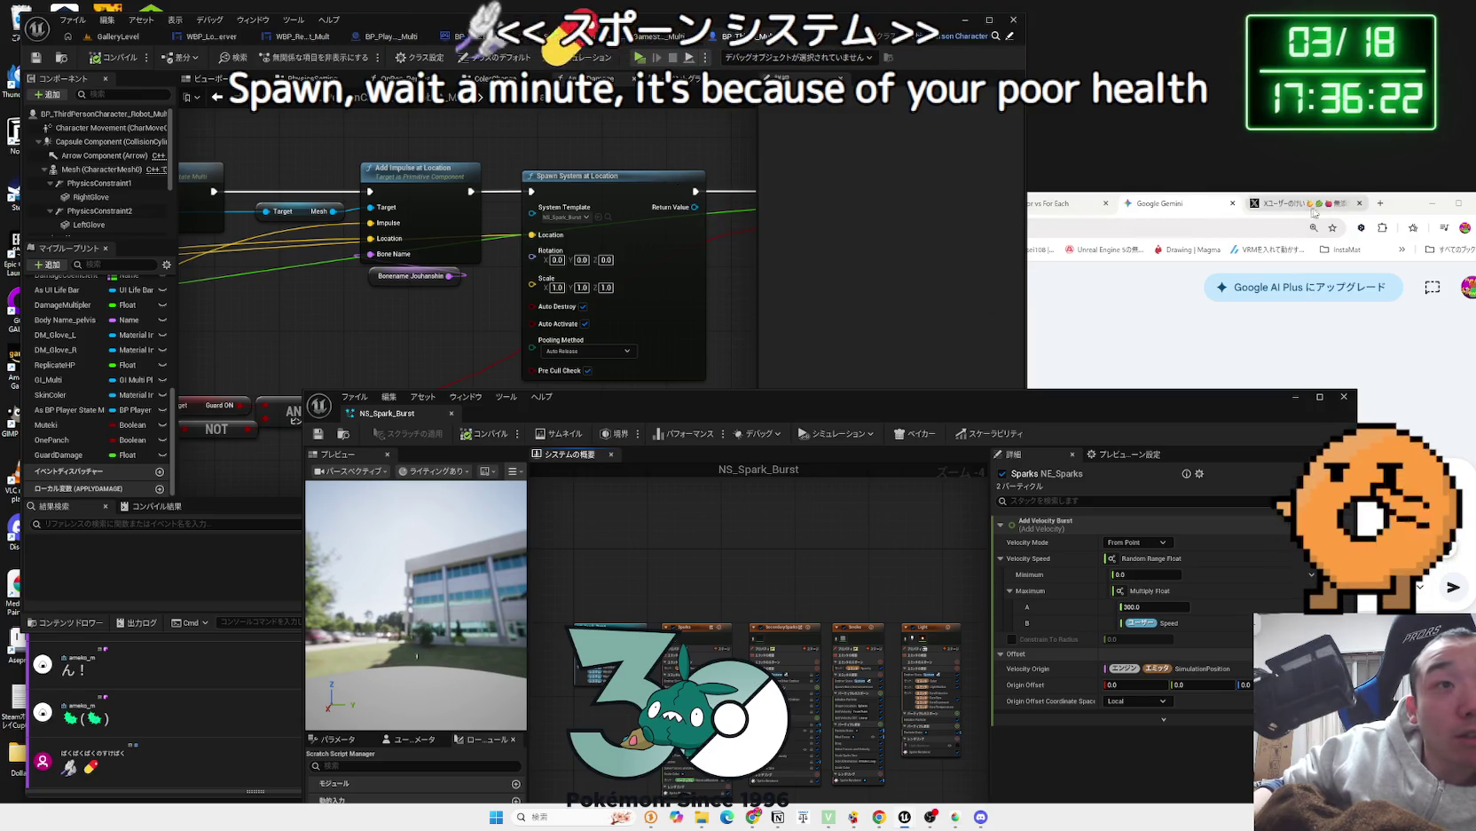
{"action": "left_click_drag", "start_coordinate": [1408, 210], "coordinate": [1043, 136]}
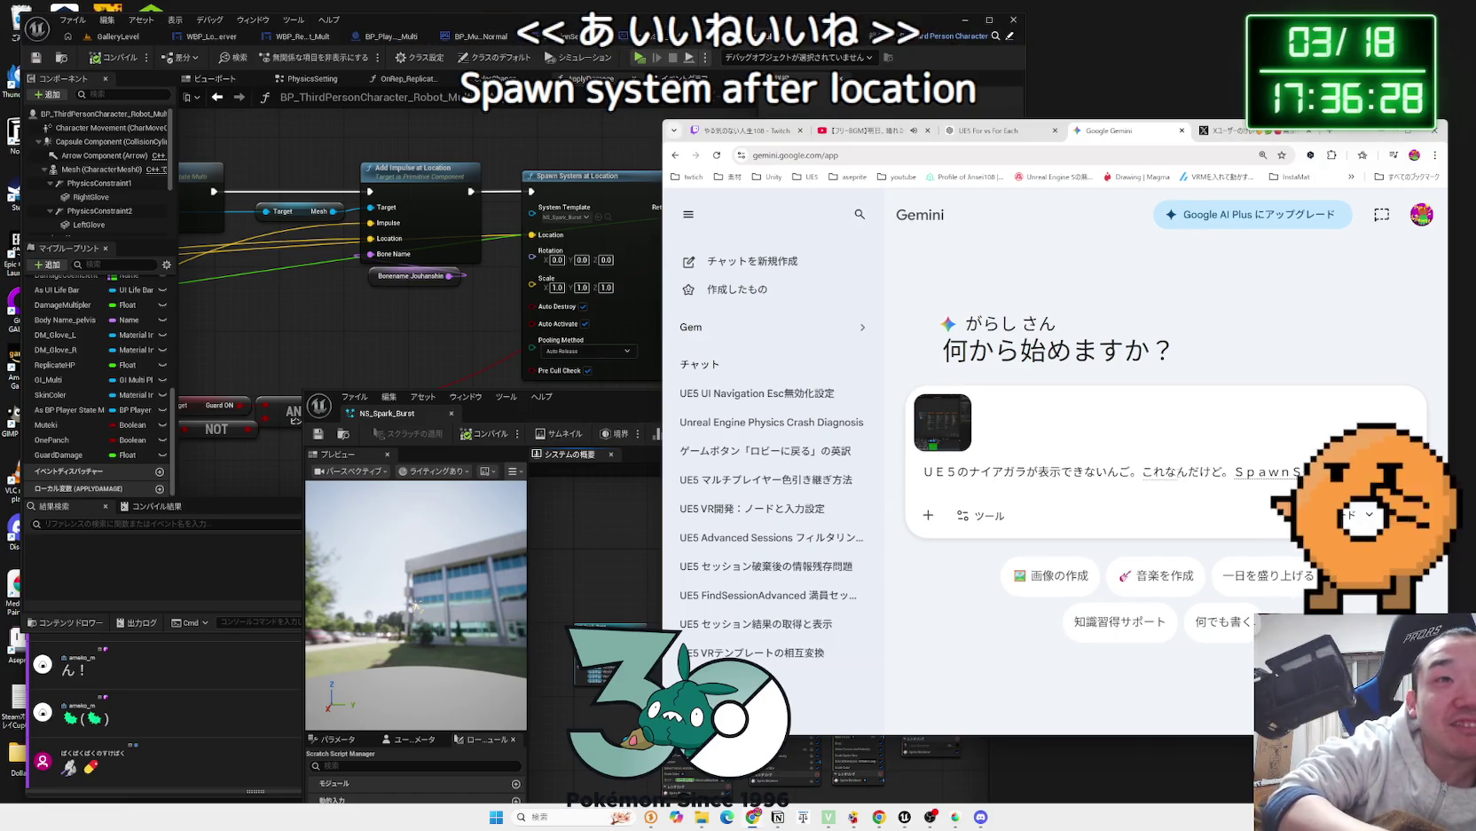
- Complete the prompt with 'SpawnSystemAtLocation' and send the question to Gemini
{"action": "type", "text": "ystemAtLocation"}
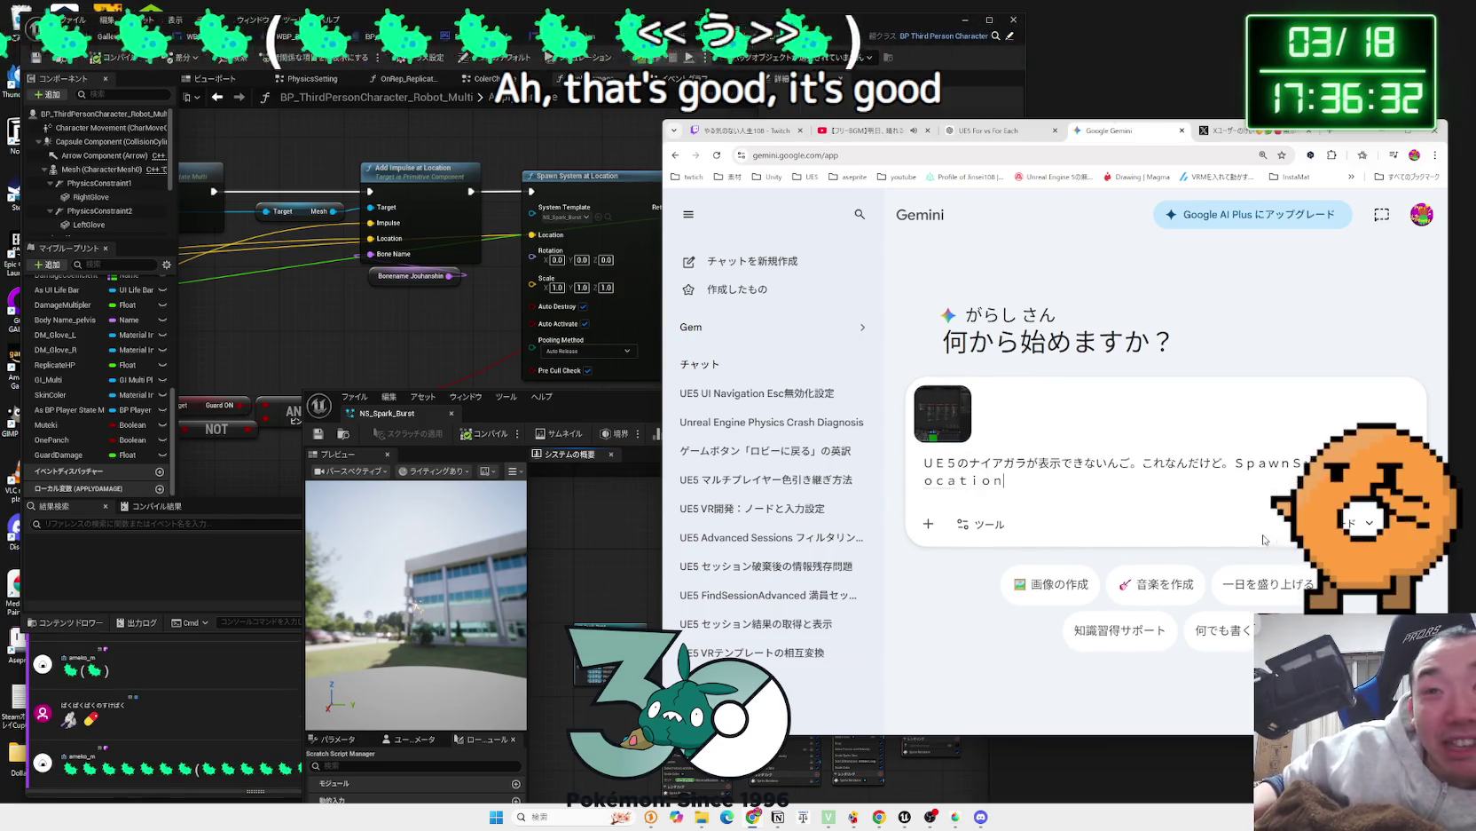
{"action": "key", "text": "Return"}
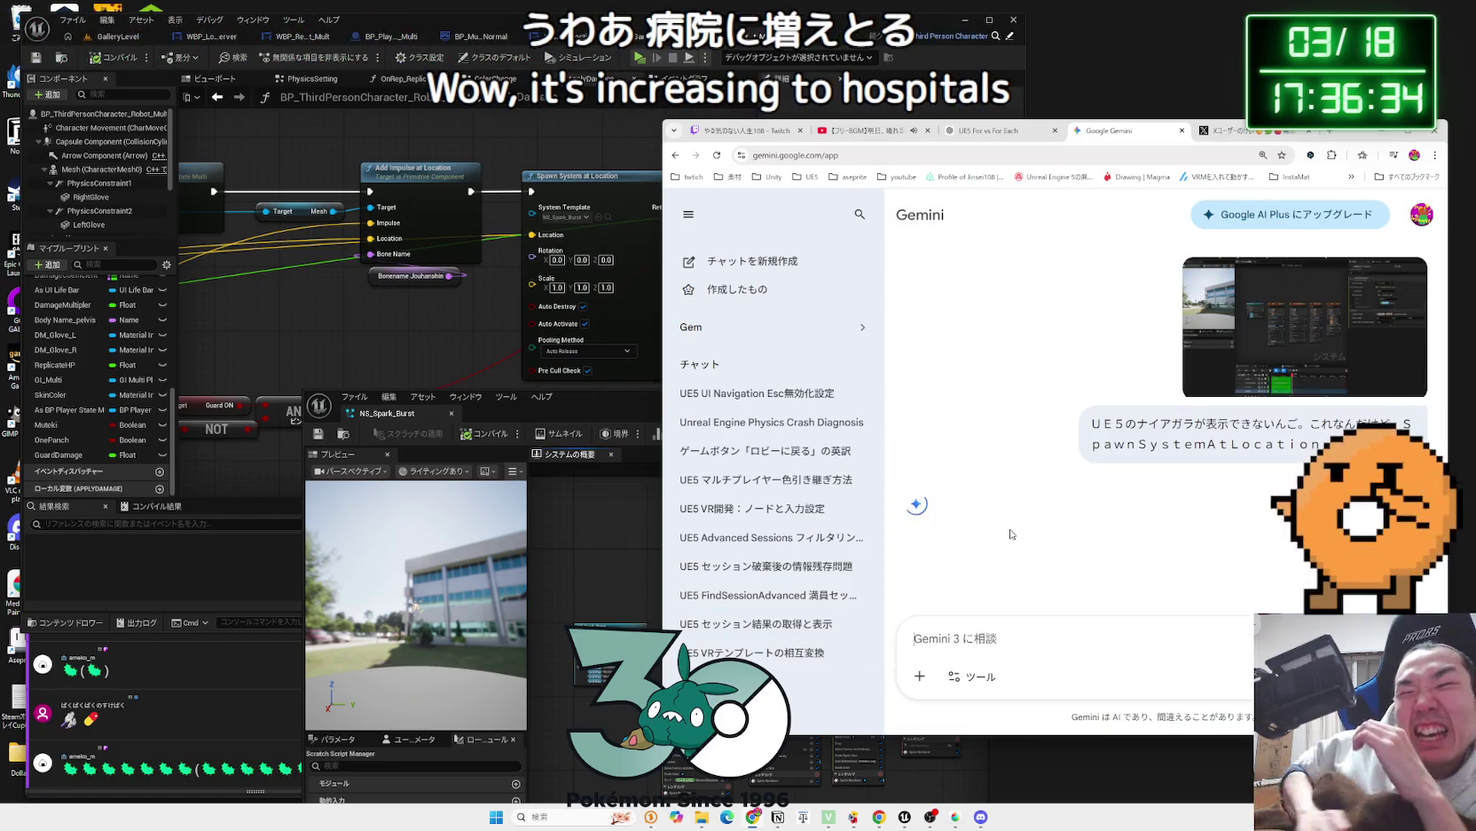
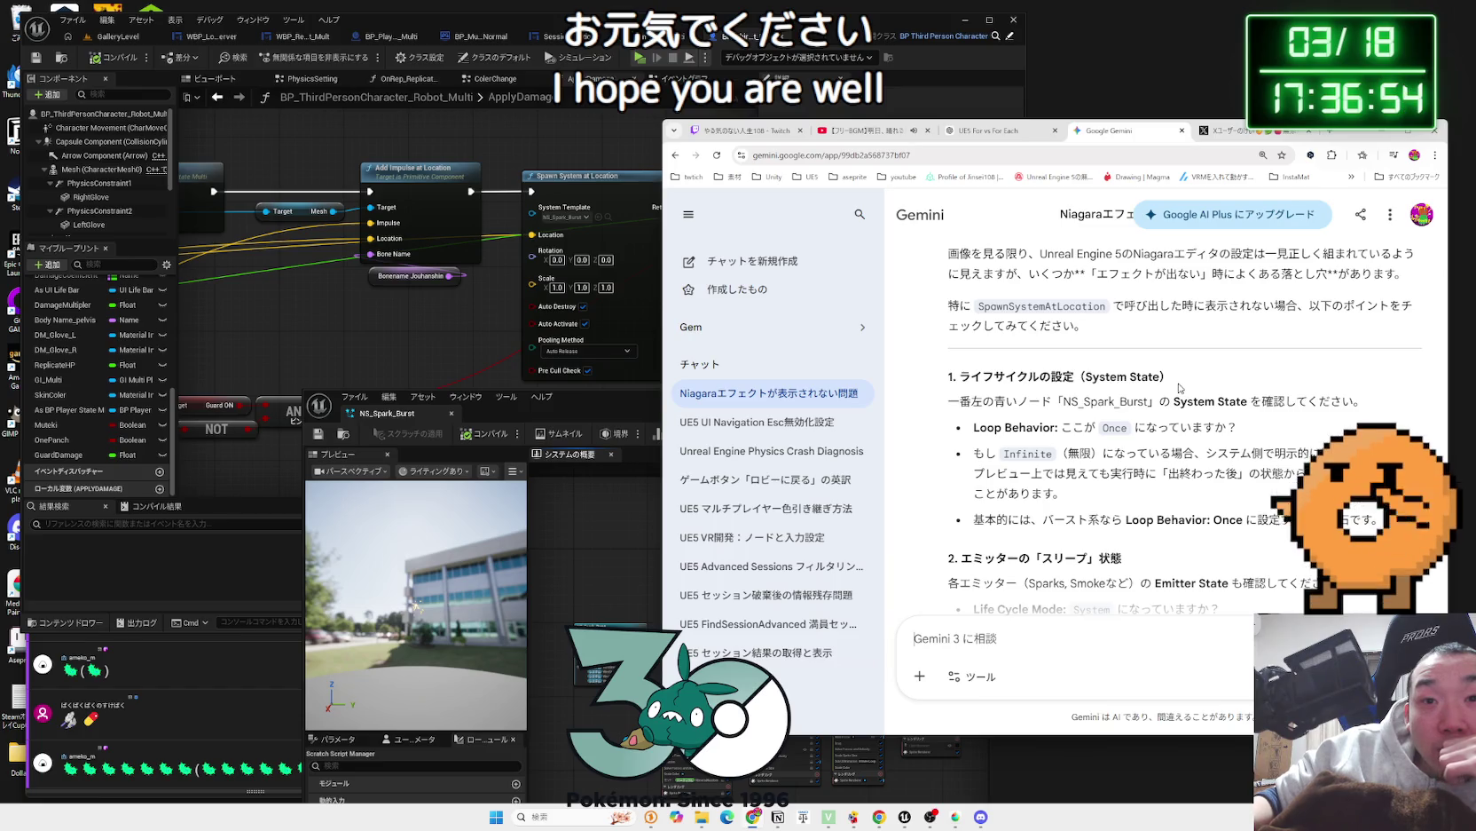
- Inspect the NS_Spark_Burst effect in a larger Niagara editor, then close it
{"action": "scroll", "coordinate": [1180, 388], "scroll_direction": "down", "scroll_amount": 2}
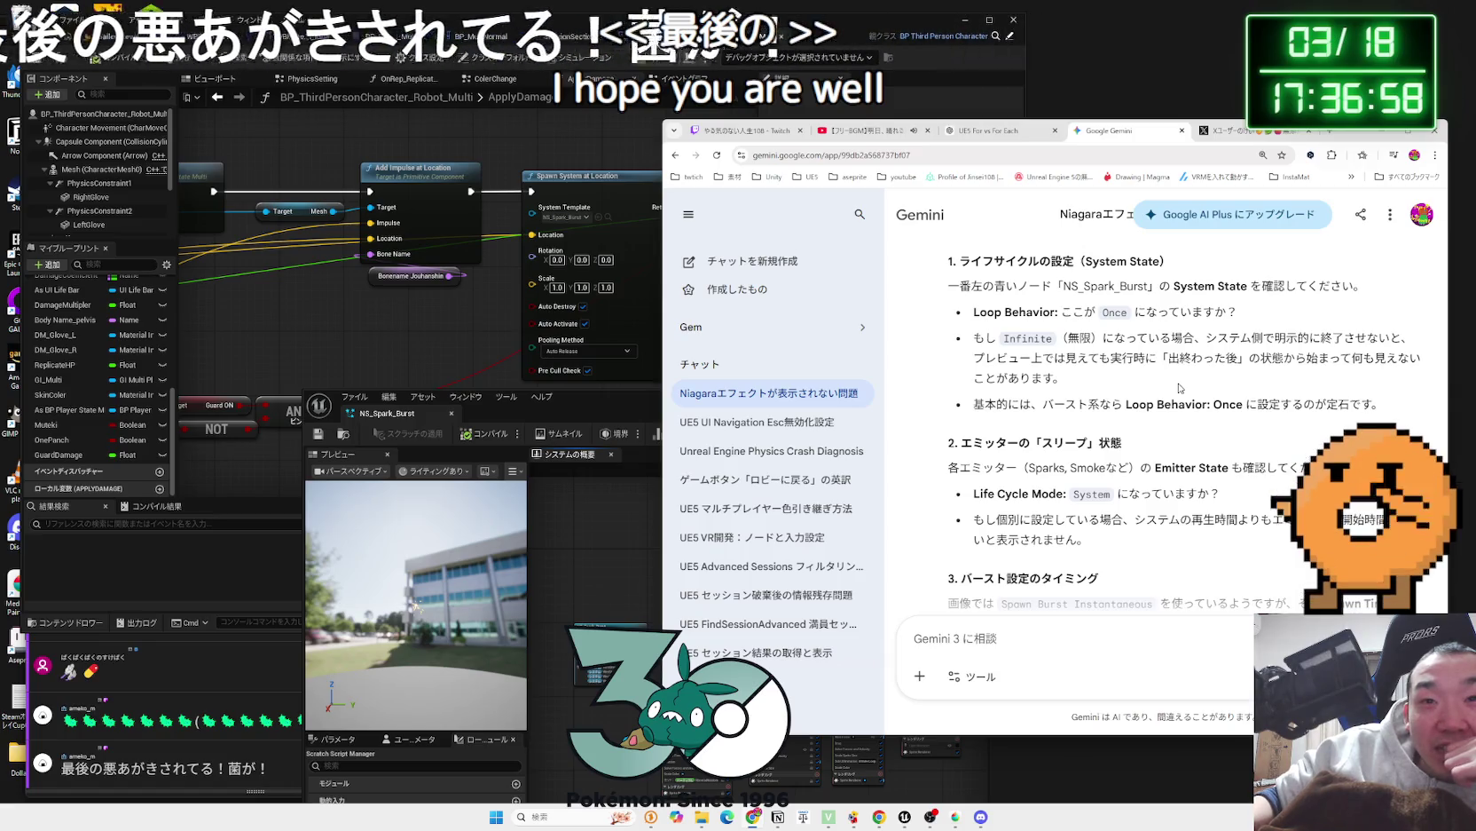
{"action": "scroll", "coordinate": [1180, 388], "scroll_direction": "down", "scroll_amount": 1}
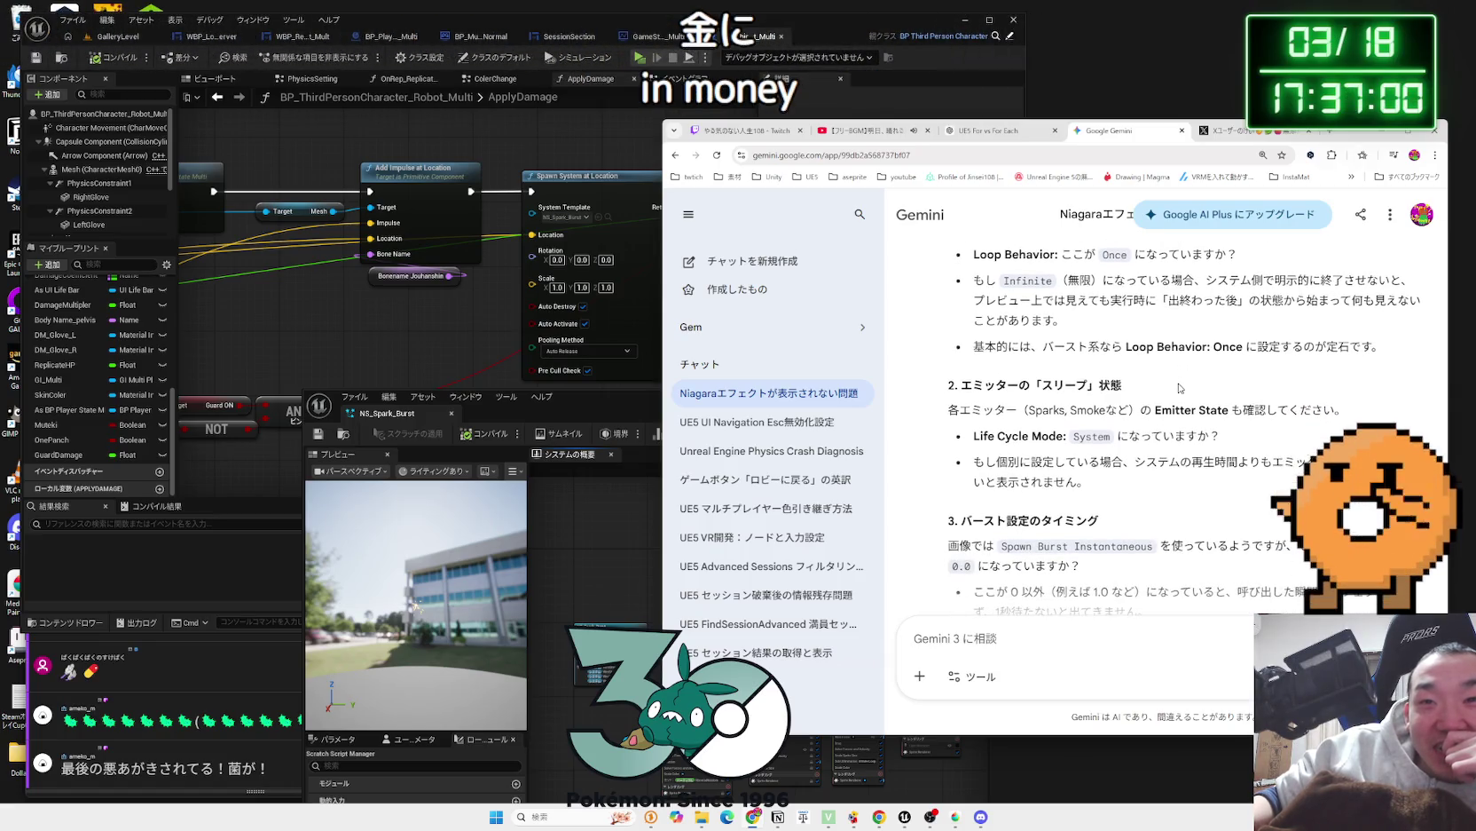
{"action": "scroll", "coordinate": [1179, 388], "scroll_direction": "down", "scroll_amount": 10}
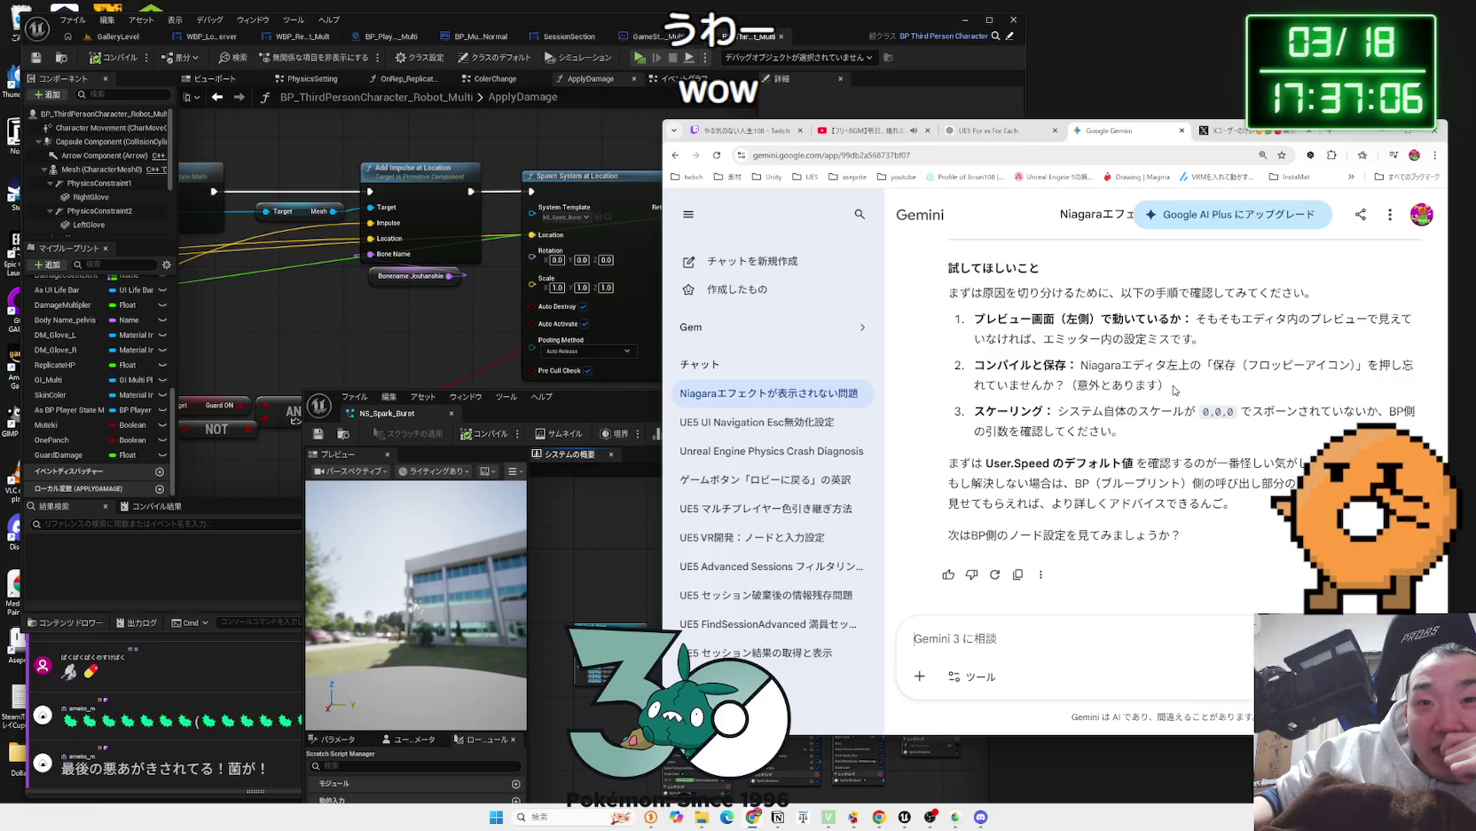
{"action": "left_click_drag", "start_coordinate": [602, 407], "coordinate": [547, 96]}
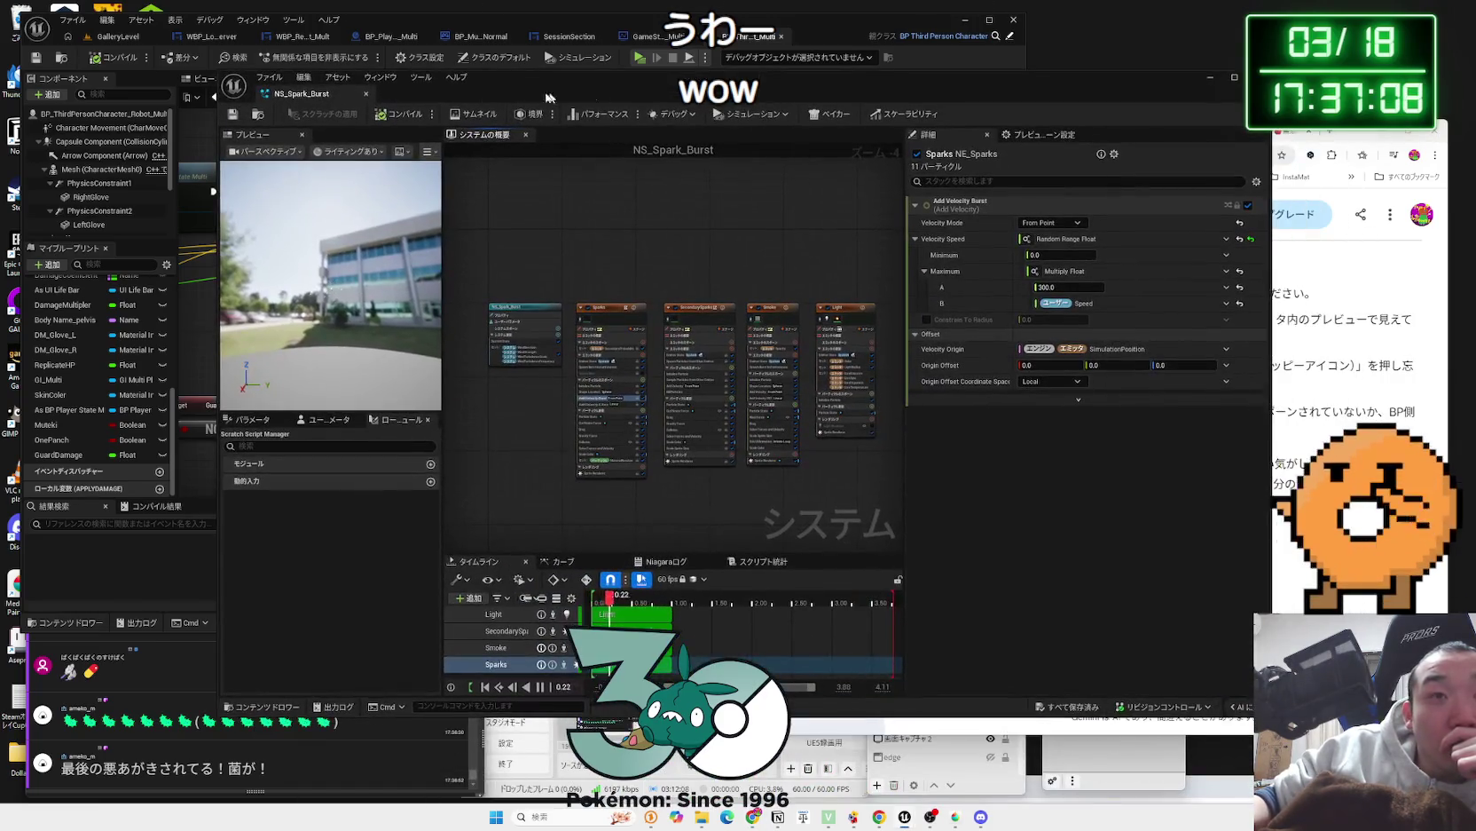
{"action": "left_click", "coordinate": [366, 94]}
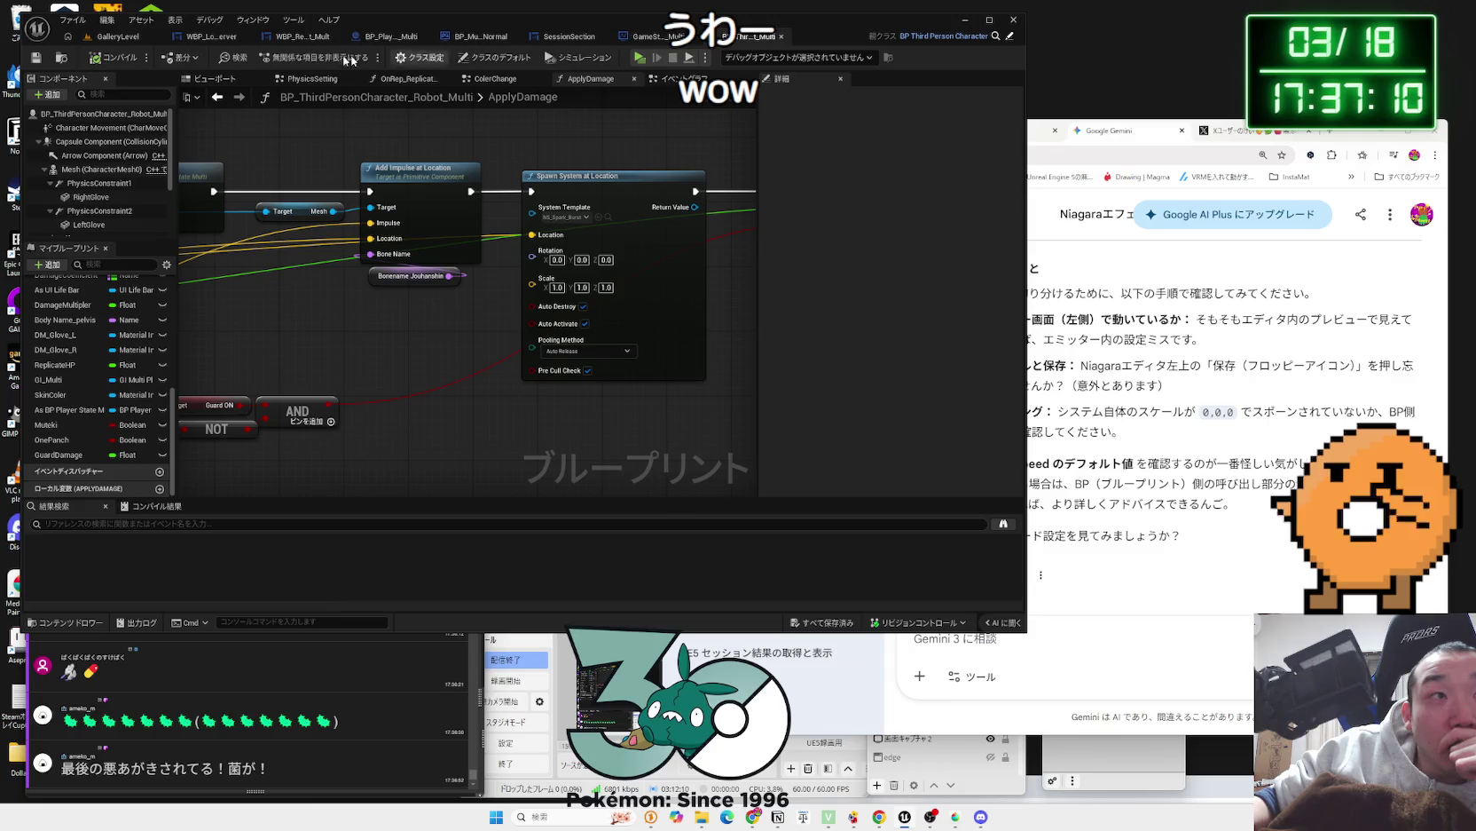
- Return to GalleryLevel and frame the viewport on the NS_Fire effect
{"action": "left_click", "coordinate": [115, 37]}
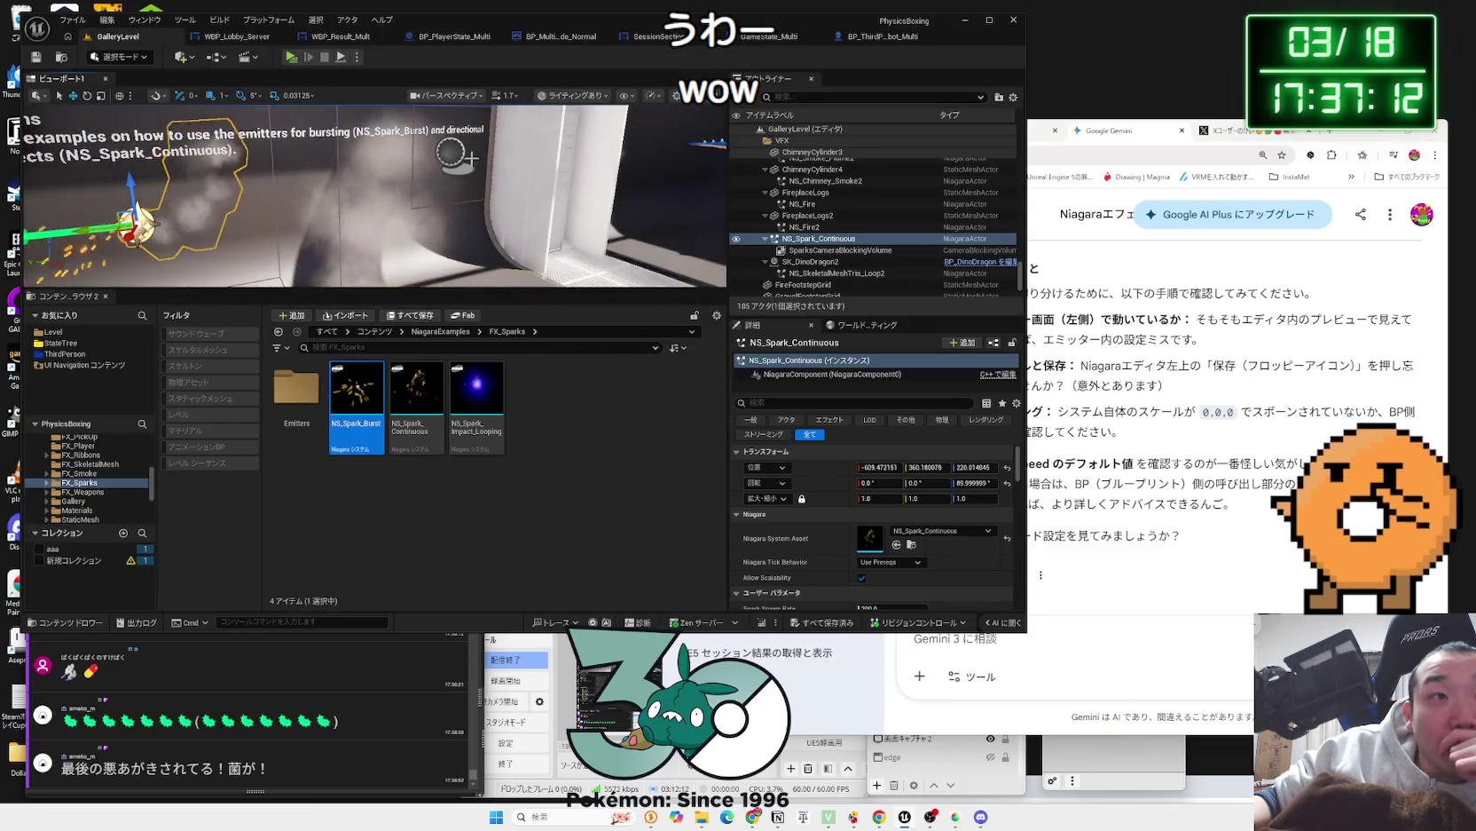
{"action": "left_click", "coordinate": [471, 159]}
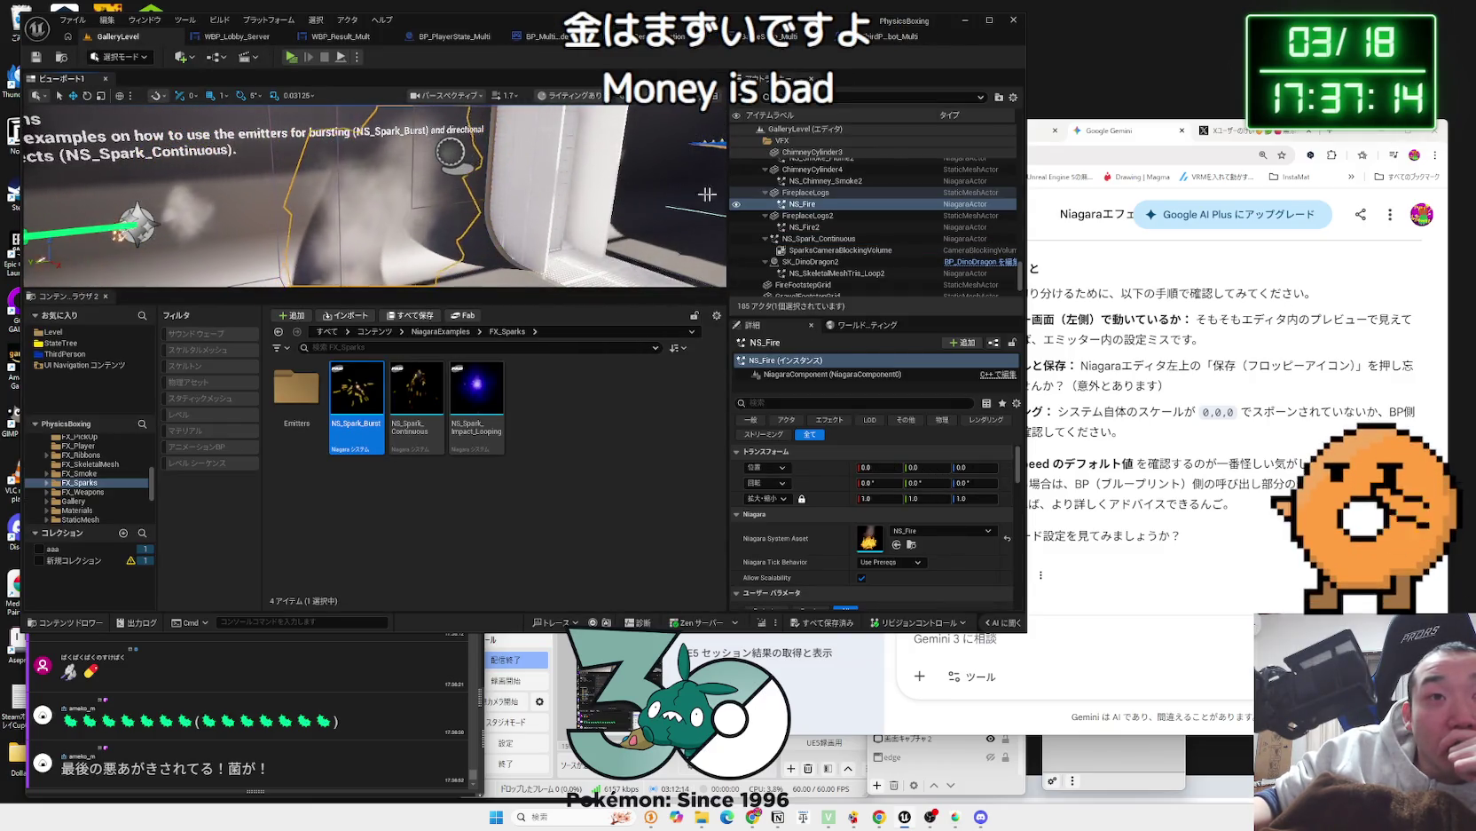
{"action": "key", "text": "f"}
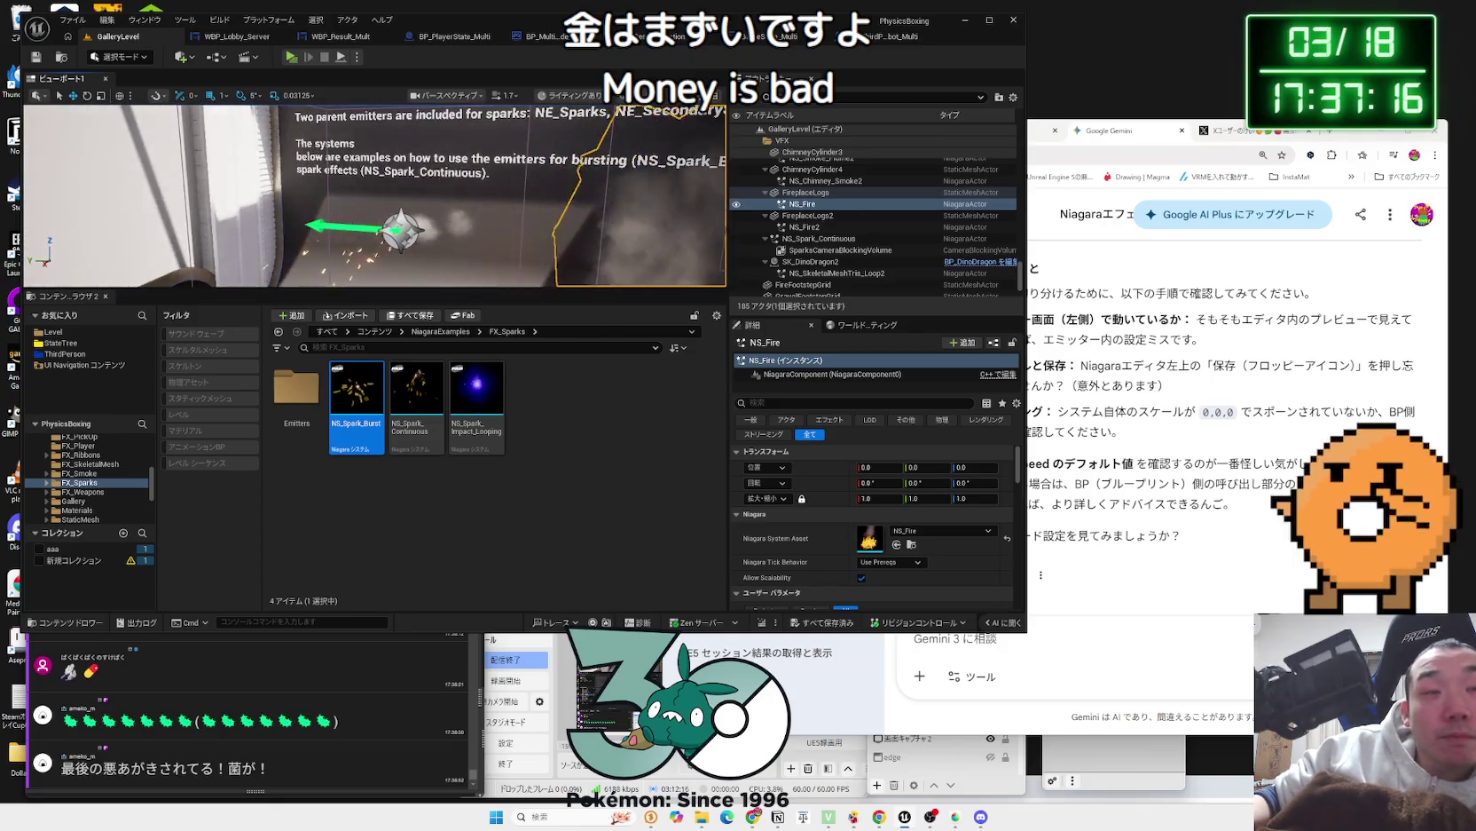
{"action": "scroll", "coordinate": [399, 195], "scroll_direction": "down", "scroll_amount": 5}
- Open BP_SpawnSparksInVolume's Blueprint and marquee-select its spark-spawning nodes
{"action": "left_click", "coordinate": [454, 194]}
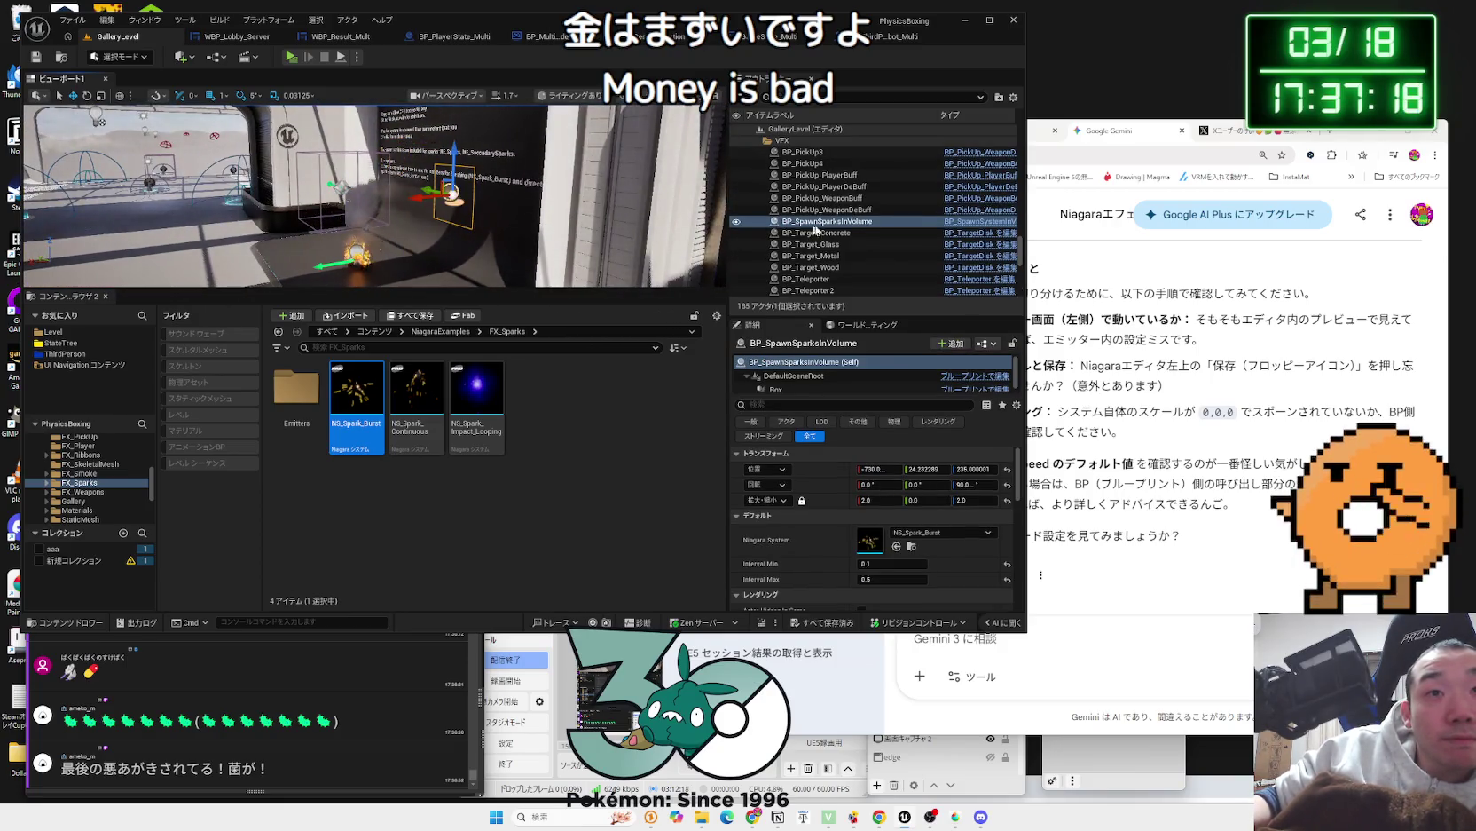
{"action": "left_click", "coordinate": [954, 227]}
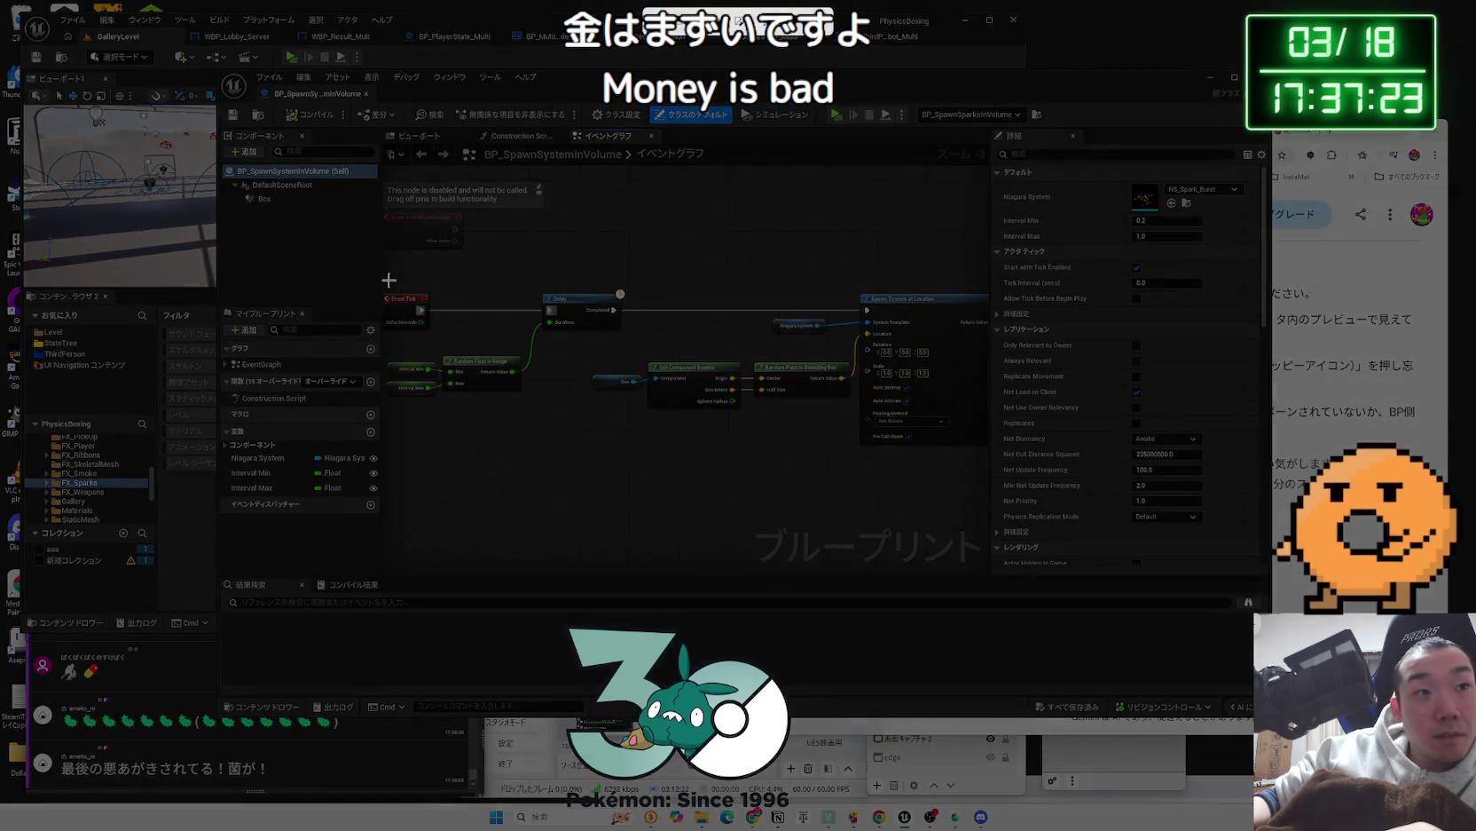
{"action": "left_click_drag", "start_coordinate": [388, 280], "coordinate": [778, 500]}
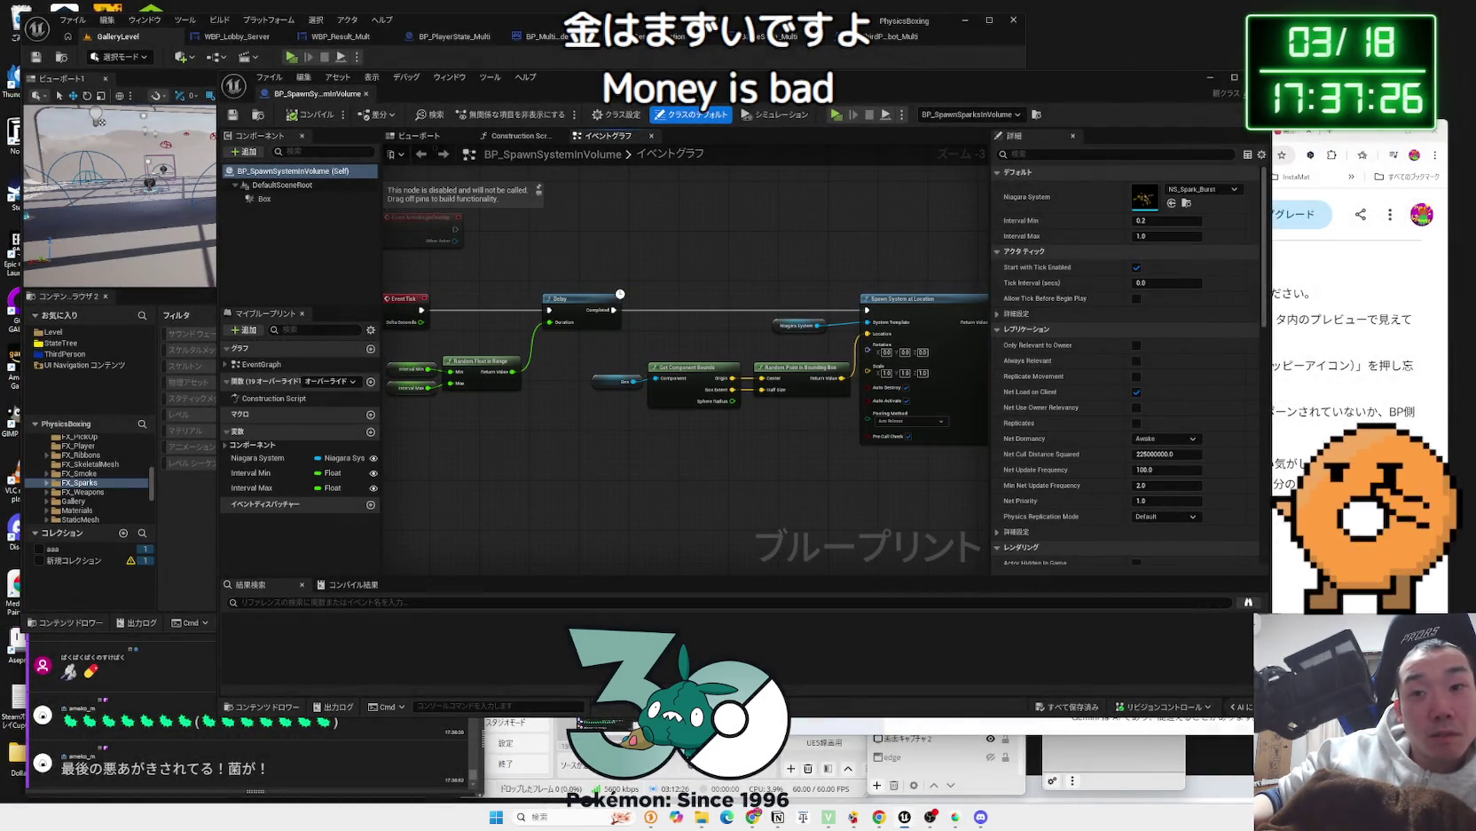
{"action": "key", "text": "alt+Tab"}
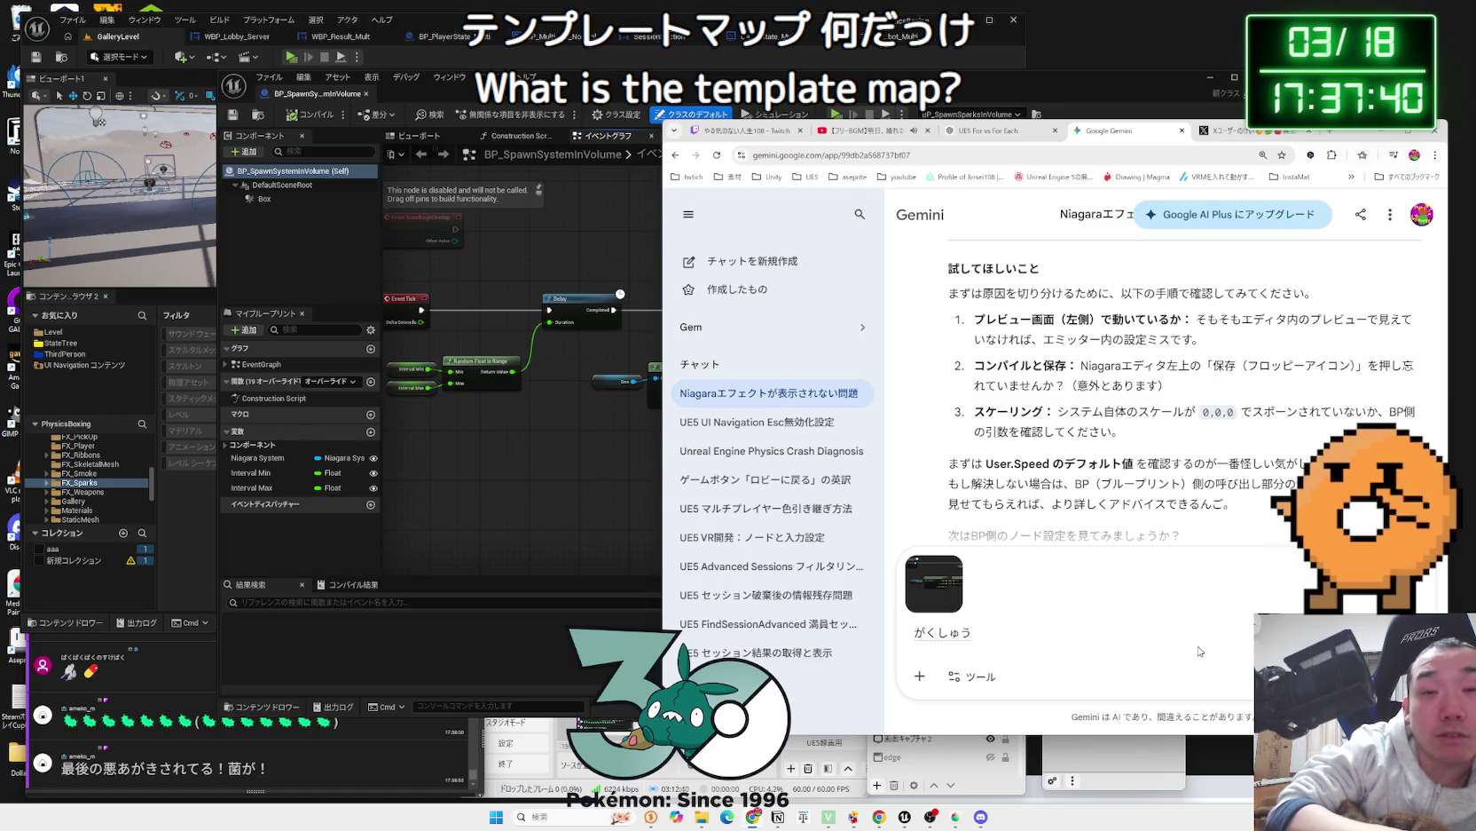
- Send Gemini the graph screenshot, noting these nodes work in the learning template map
{"action": "type", "text": "ようｎ"}
{"action": "key", "text": "space"}
{"action": "type", "text": "のてんぷれーとま"}
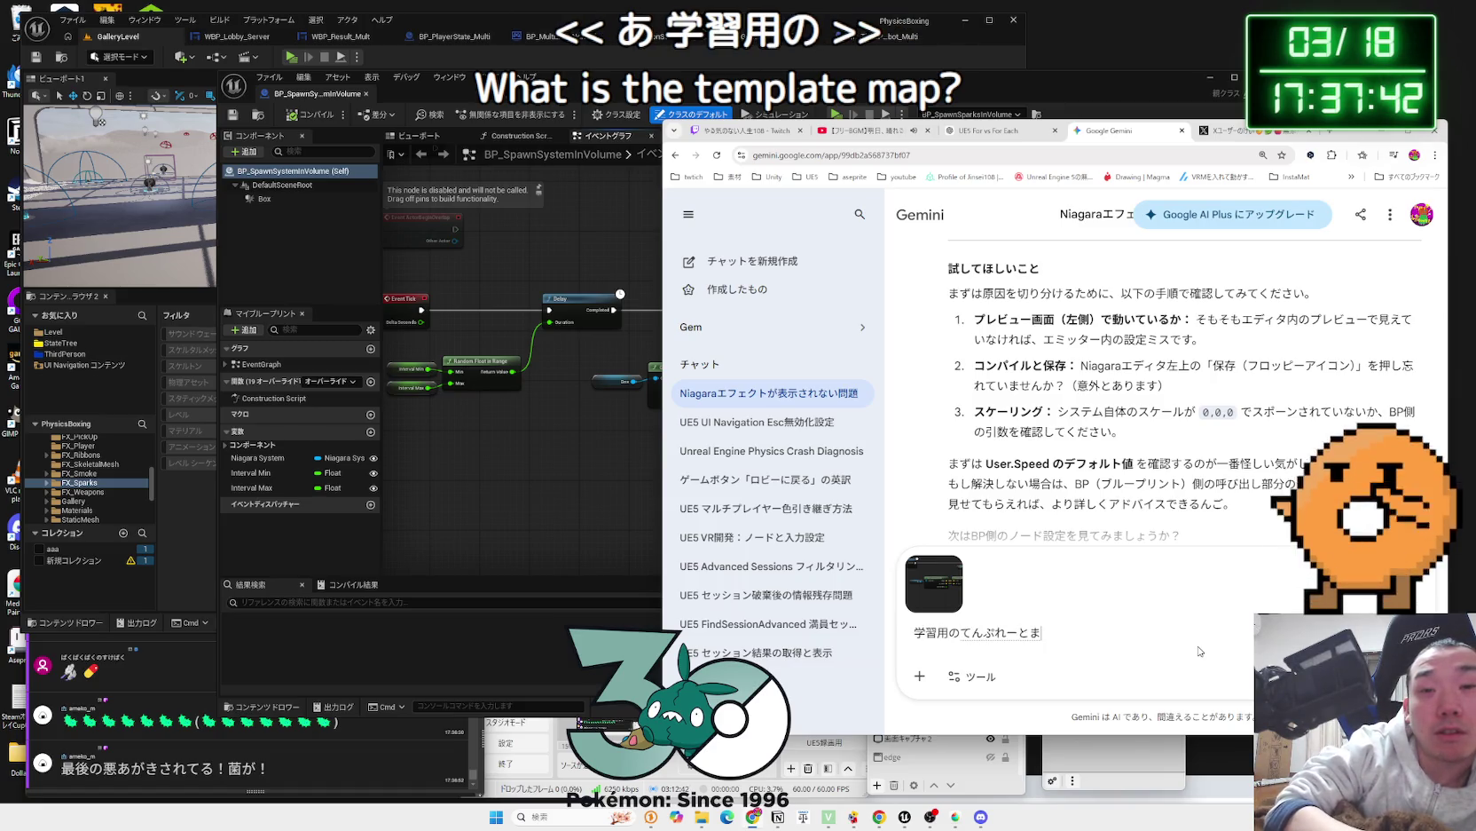
{"action": "type", "text": "っぷ"}
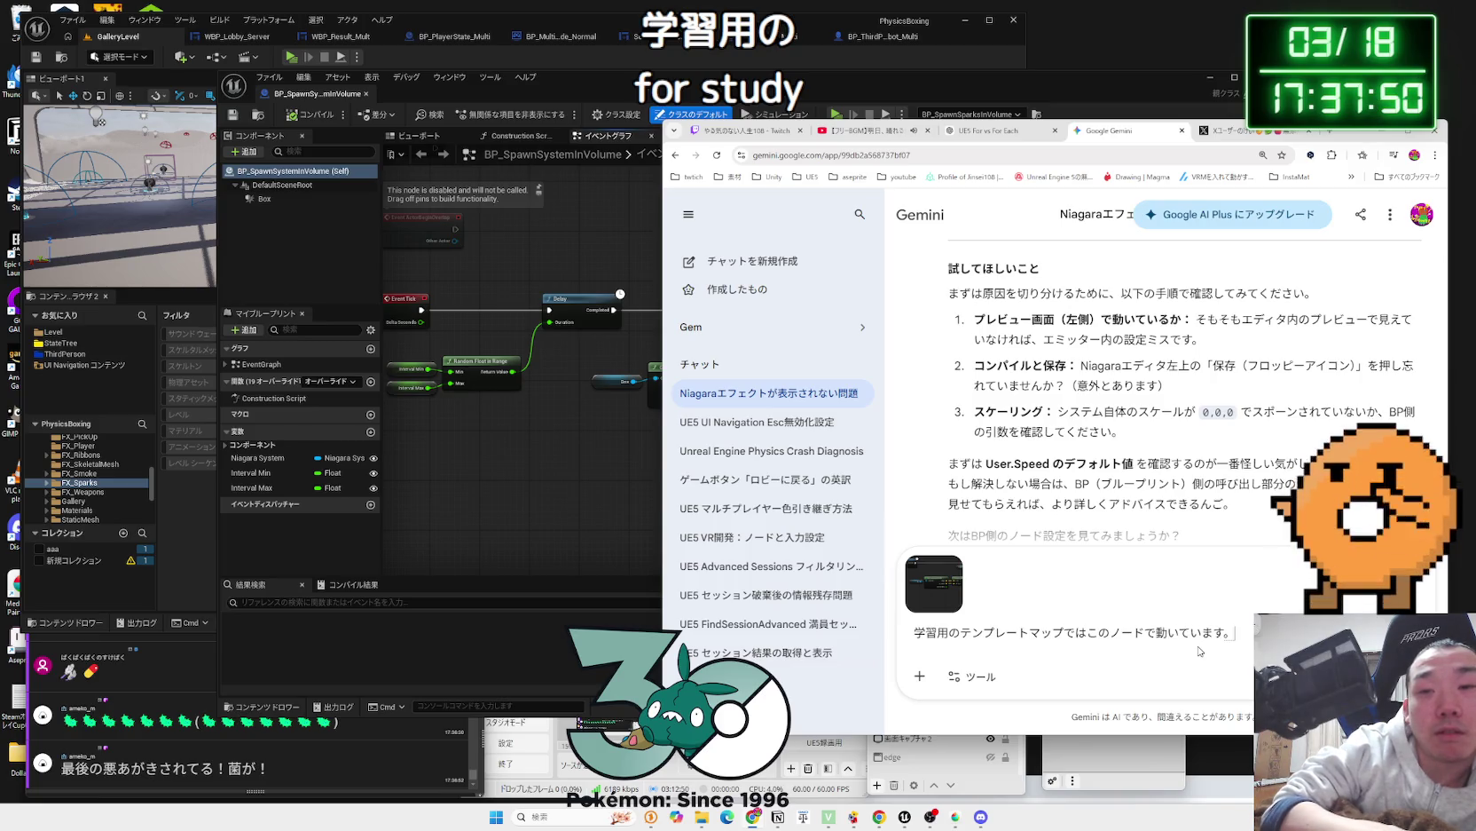
{"action": "key", "text": "Return"}
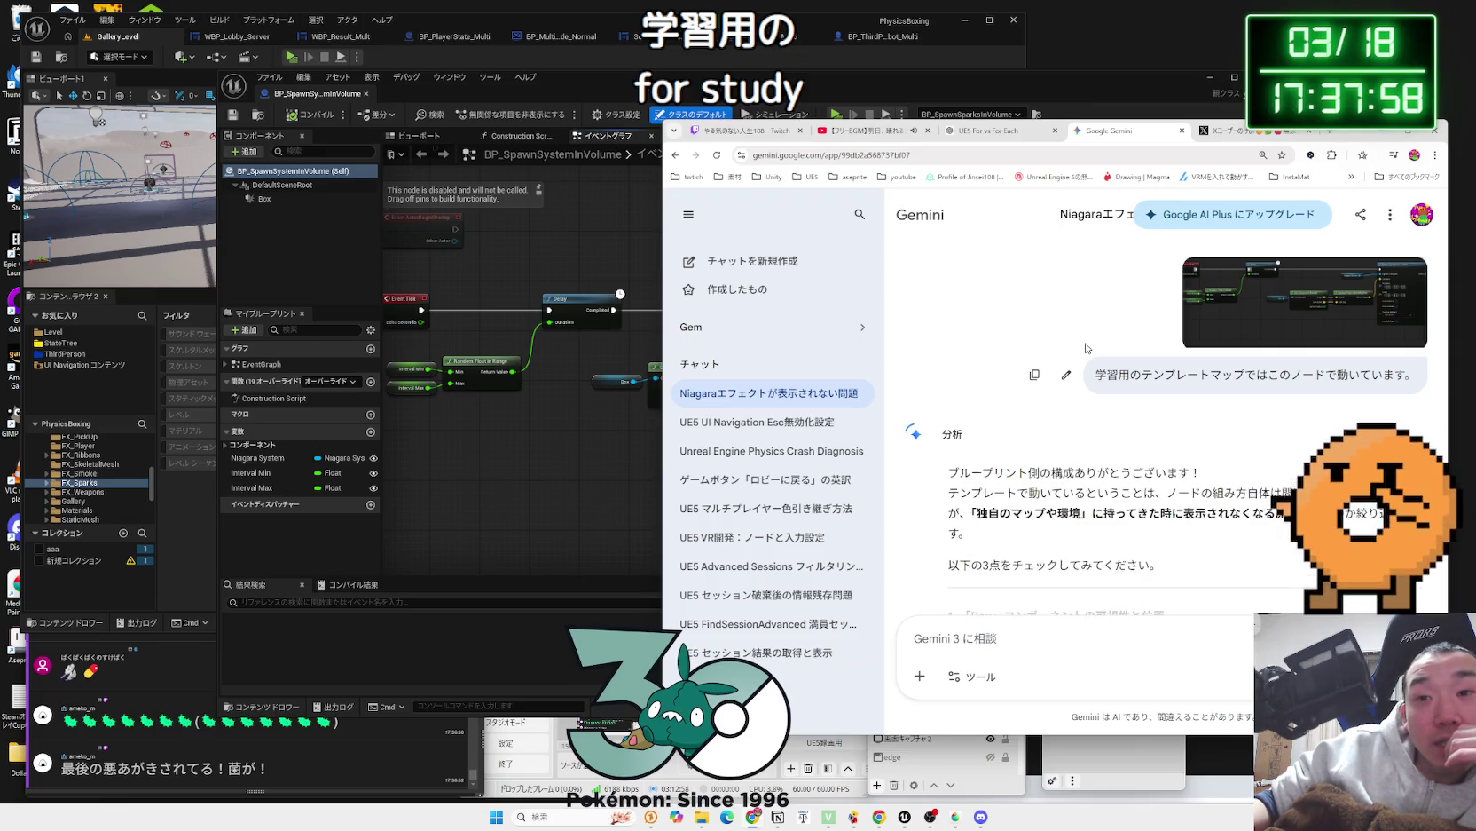
{"action": "scroll", "coordinate": [1086, 348], "scroll_direction": "down", "scroll_amount": 2}
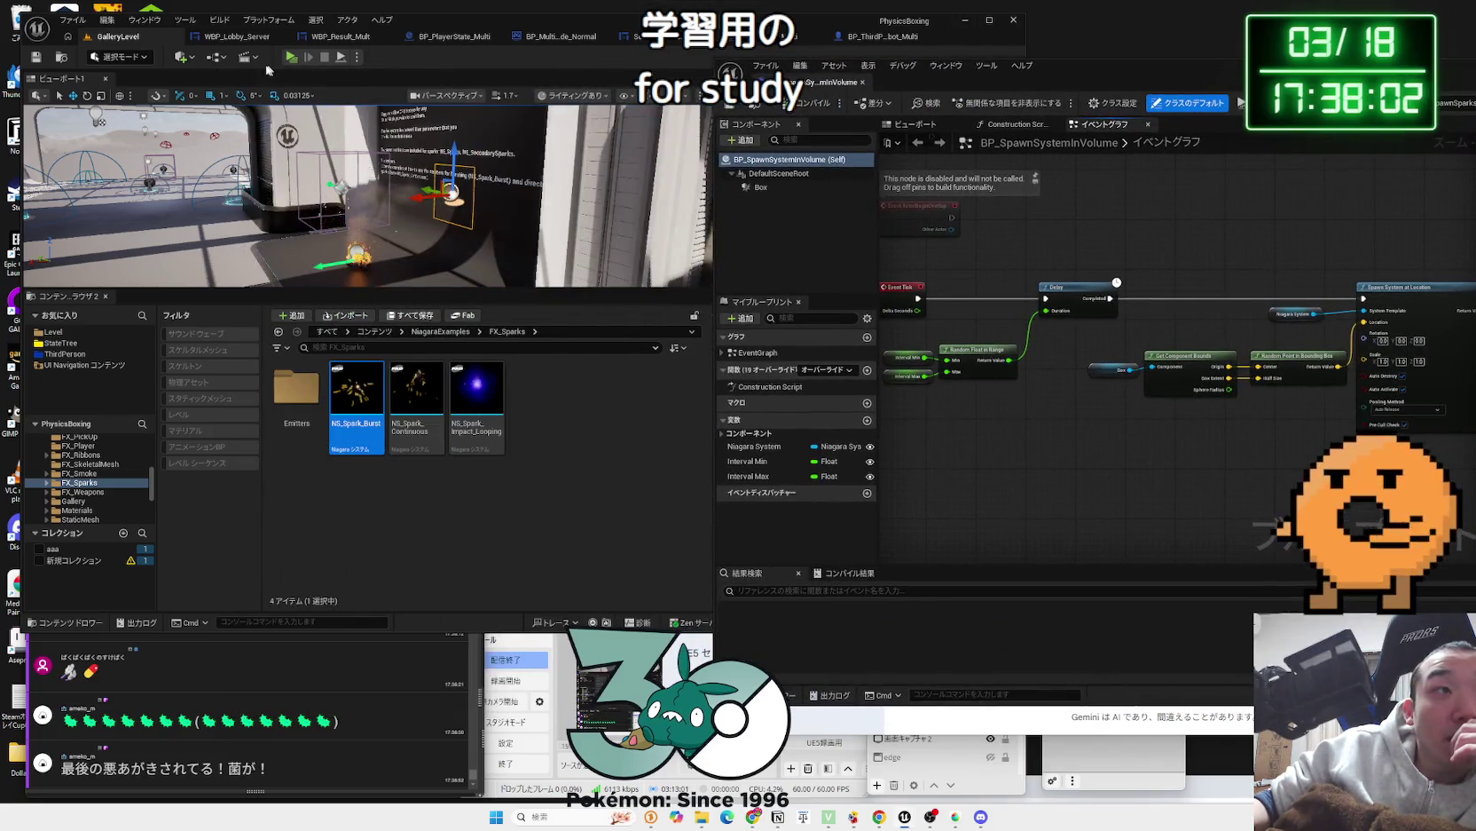
{"action": "left_click", "coordinate": [218, 56]}
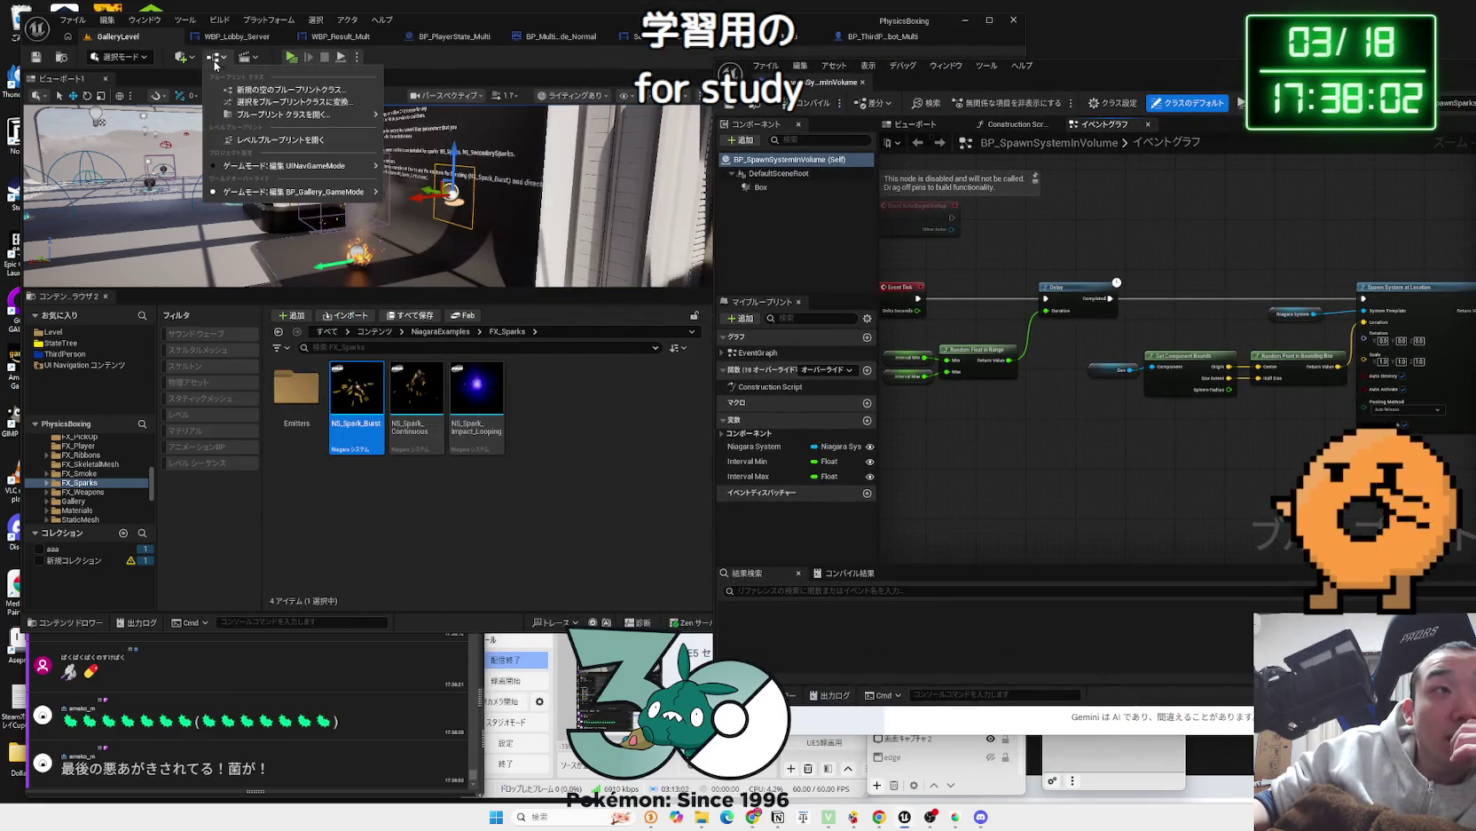
- Open the Level Blueprint in a wider window and expand, then collapse, the AutoExposureOn node's pins
{"action": "left_click", "coordinate": [250, 140]}
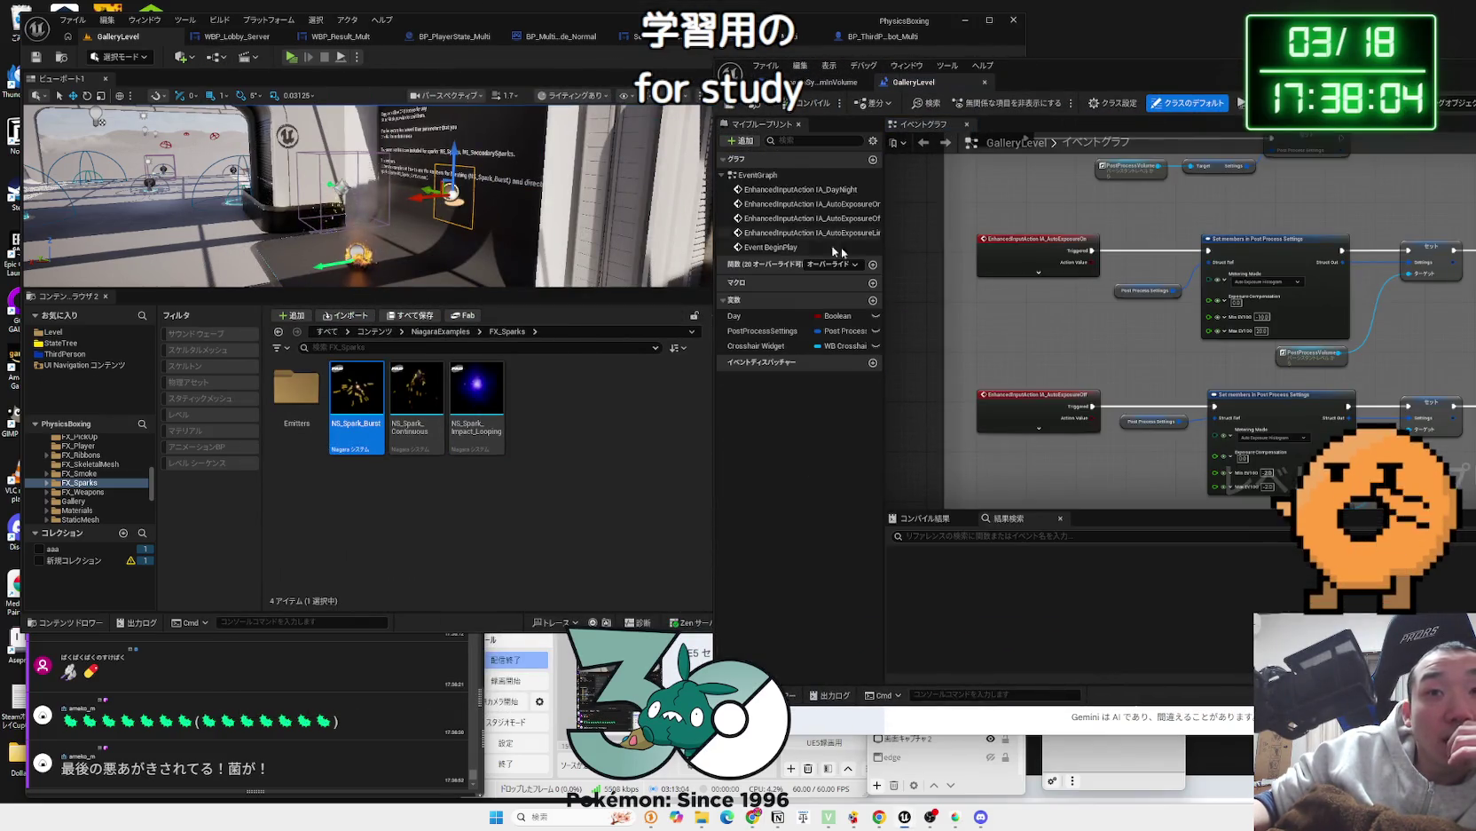
{"action": "left_click_drag", "start_coordinate": [1034, 99], "coordinate": [686, 115]}
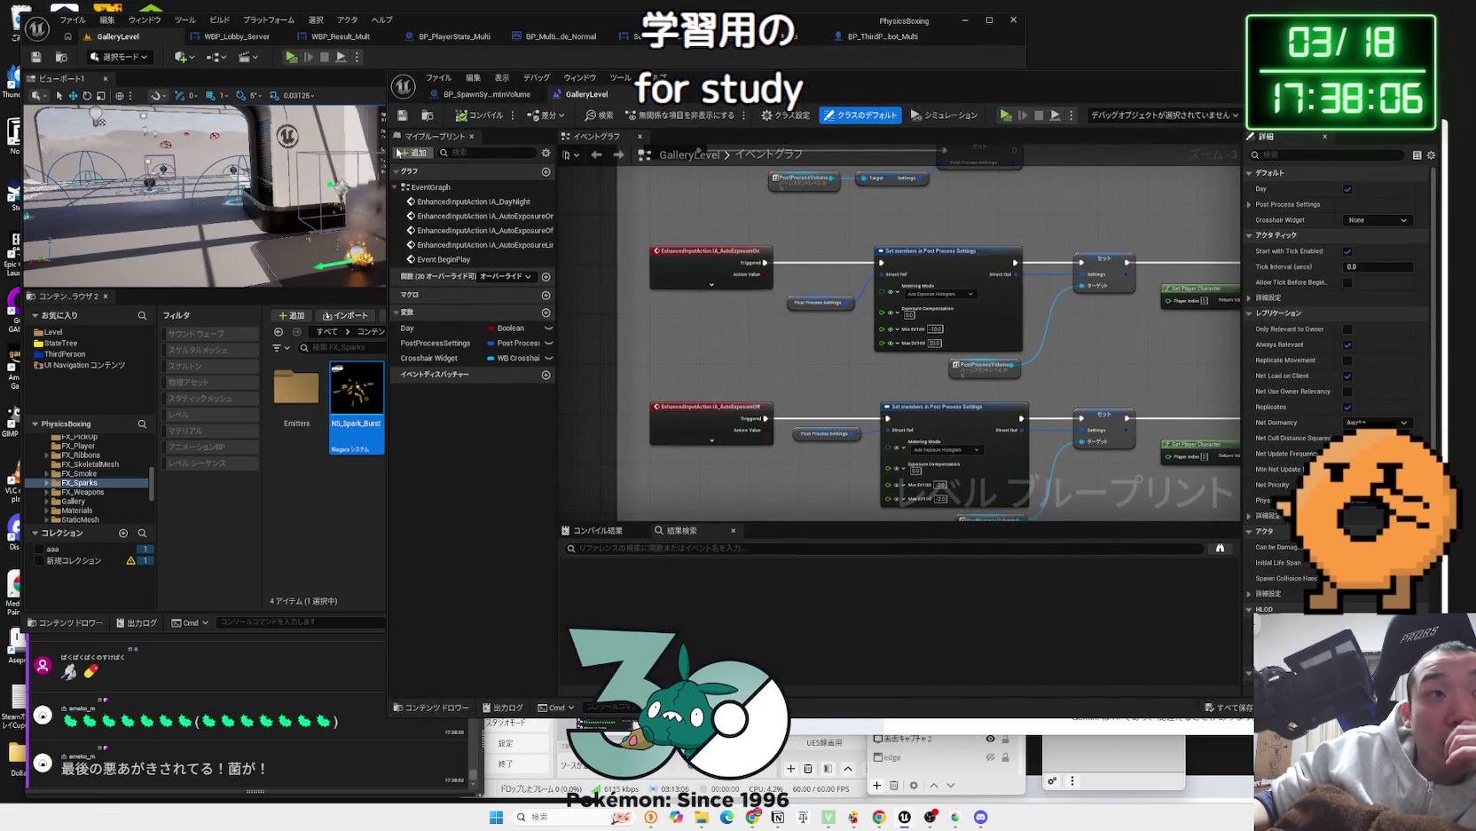
{"action": "left_click_drag", "start_coordinate": [388, 145], "coordinate": [186, 146]}
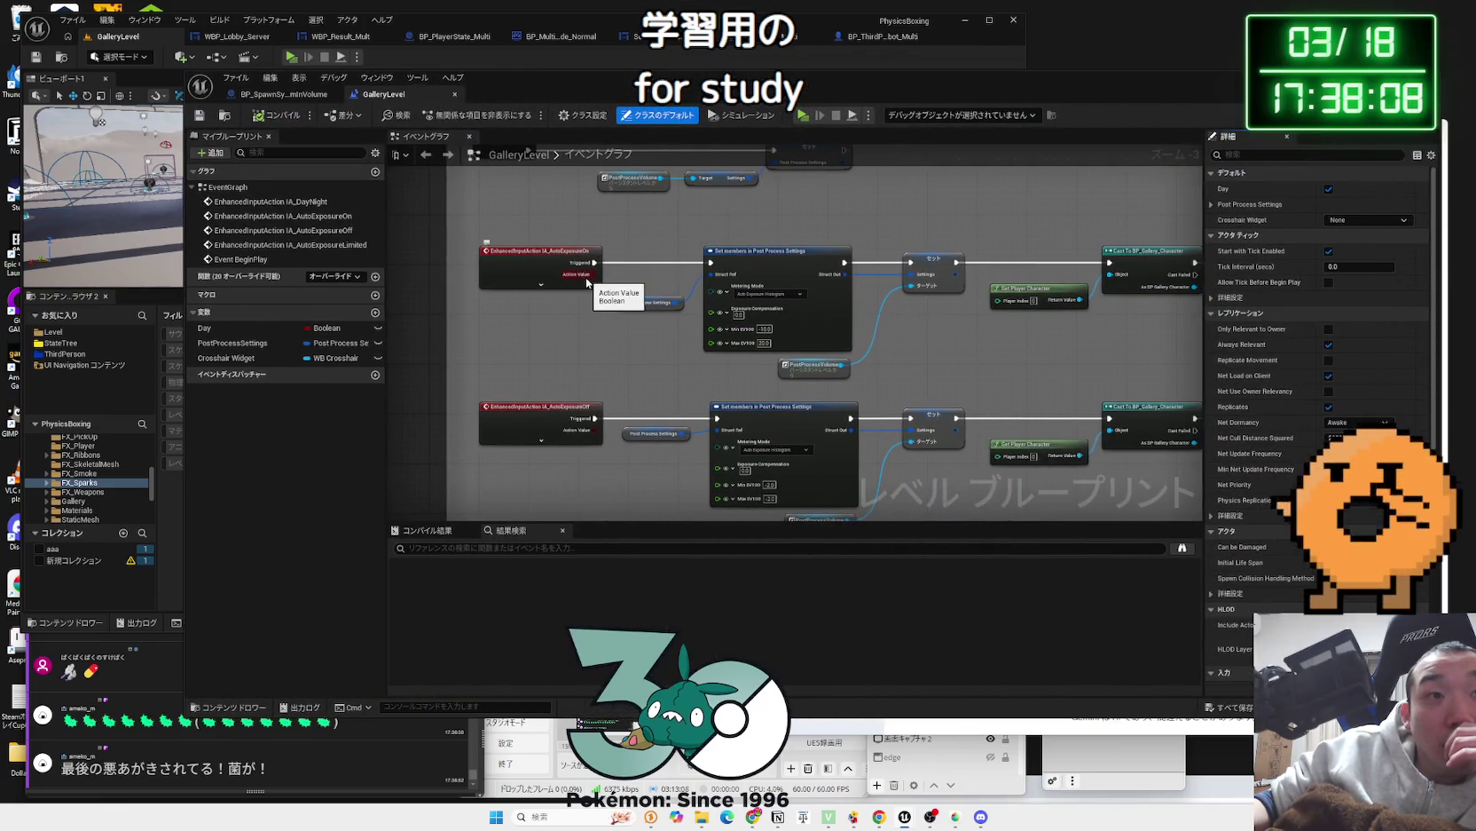
{"action": "scroll", "coordinate": [587, 282], "scroll_direction": "up", "scroll_amount": 3}
{"action": "left_click", "coordinate": [521, 283]}
{"action": "left_click", "coordinate": [518, 288]}
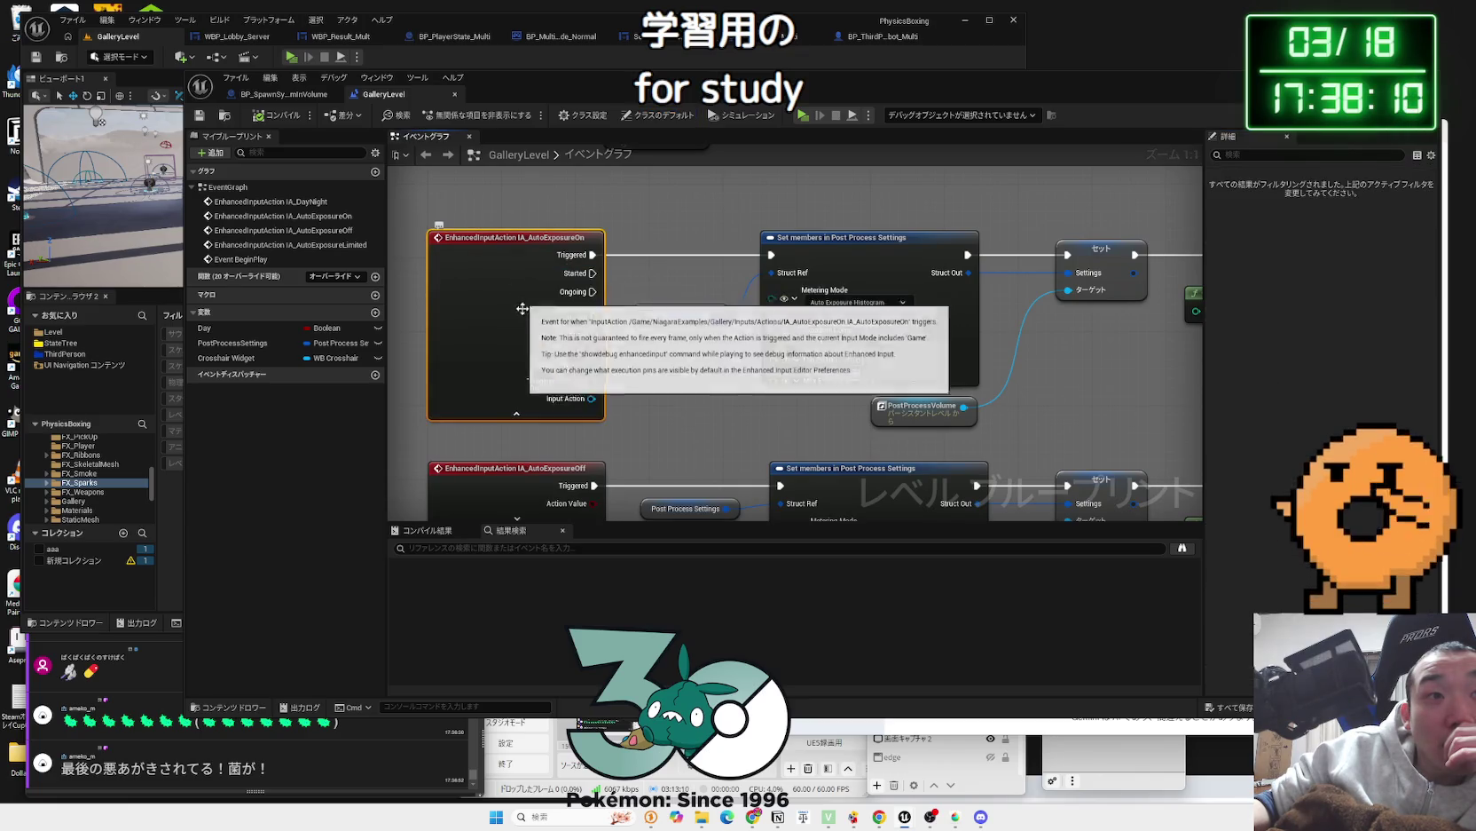
{"action": "left_click", "coordinate": [535, 414]}
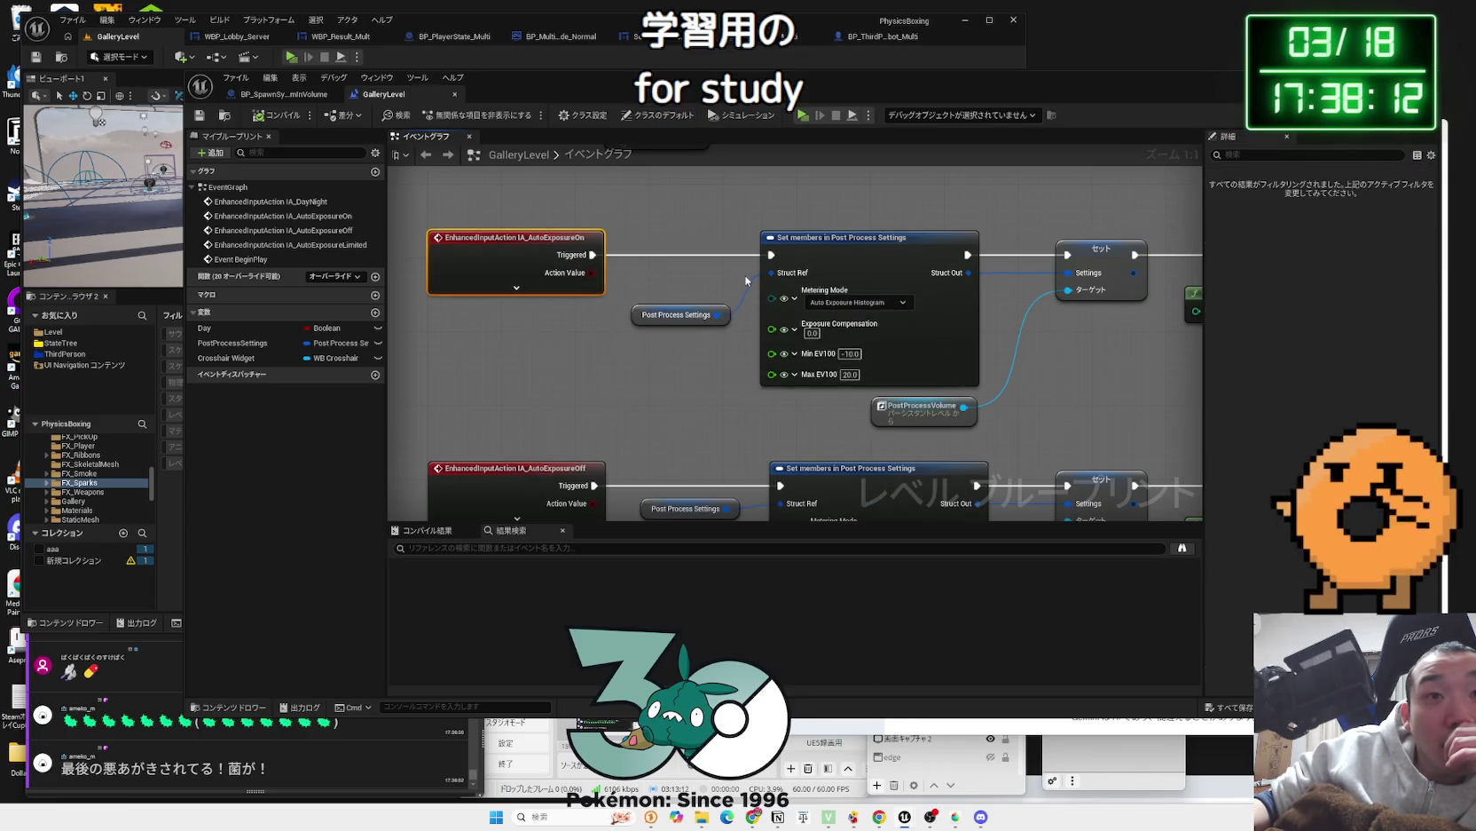
- Survey the Set Color and Opacity comment block down toward Event BeginPlay
{"action": "scroll", "coordinate": [693, 258], "scroll_direction": "down", "scroll_amount": 5}
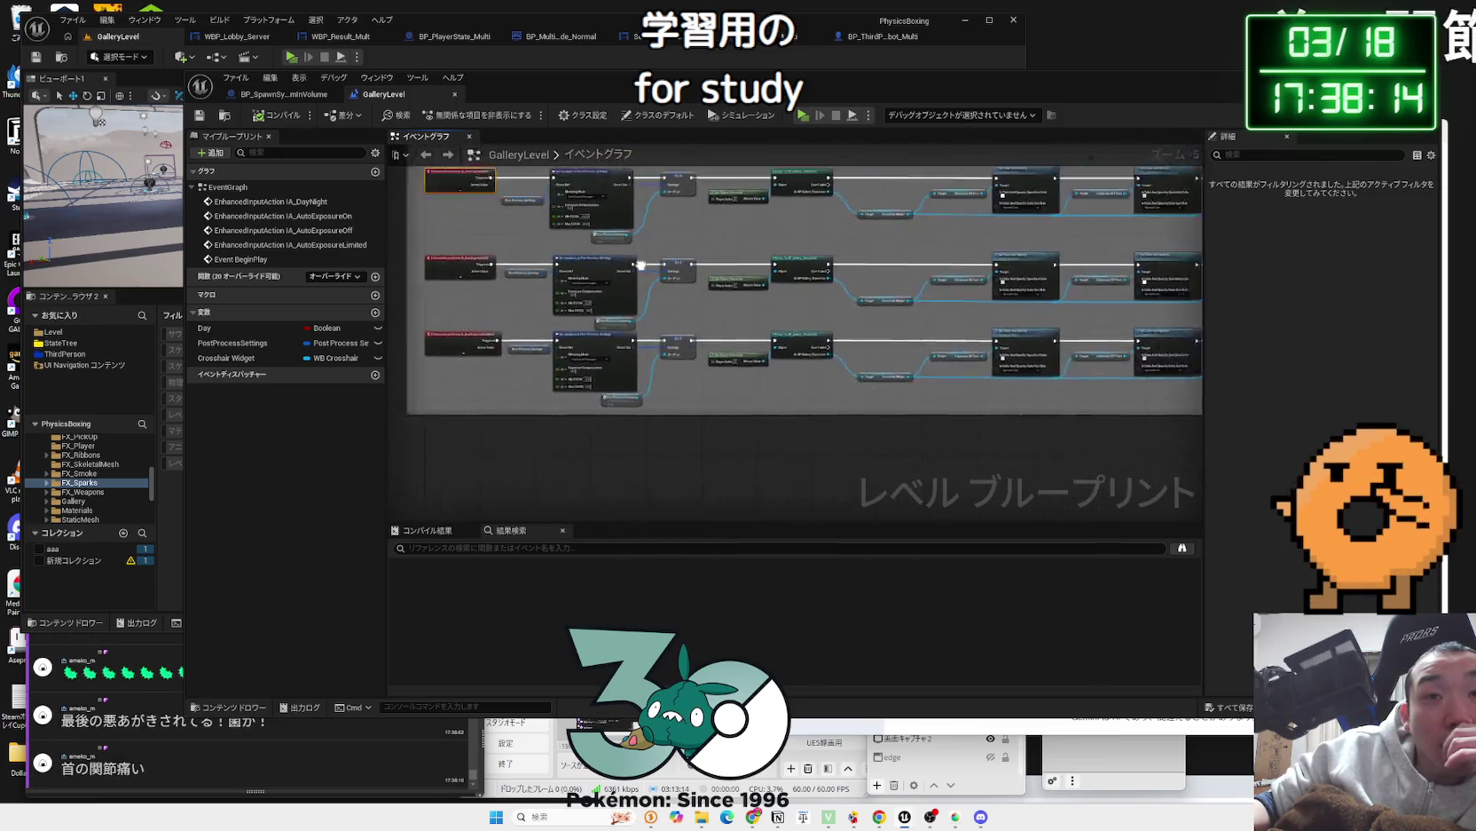
{"action": "scroll", "coordinate": [693, 329], "scroll_direction": "up", "scroll_amount": 2}
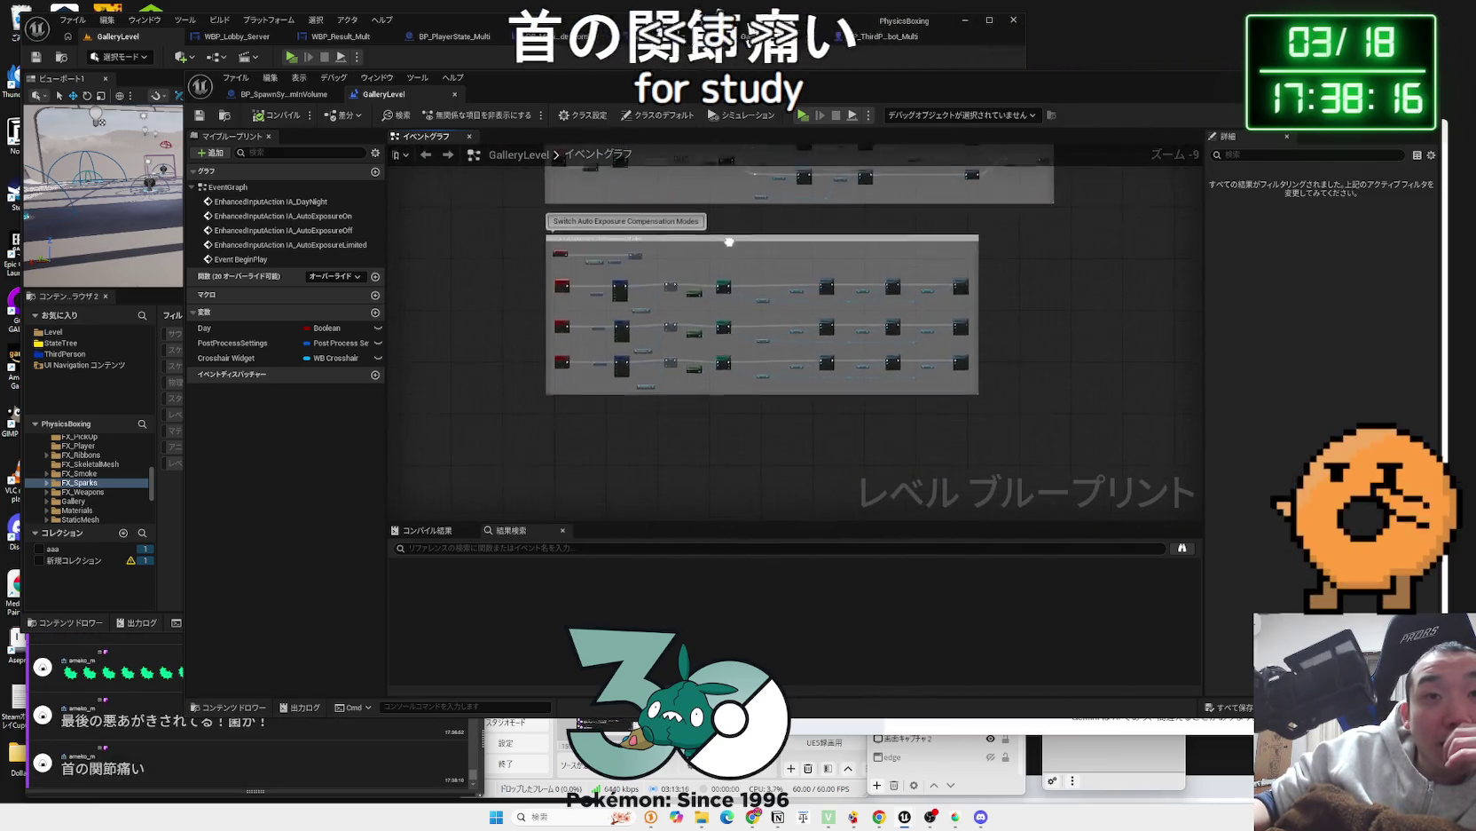
{"action": "scroll", "coordinate": [764, 364], "scroll_direction": "up", "scroll_amount": 3}
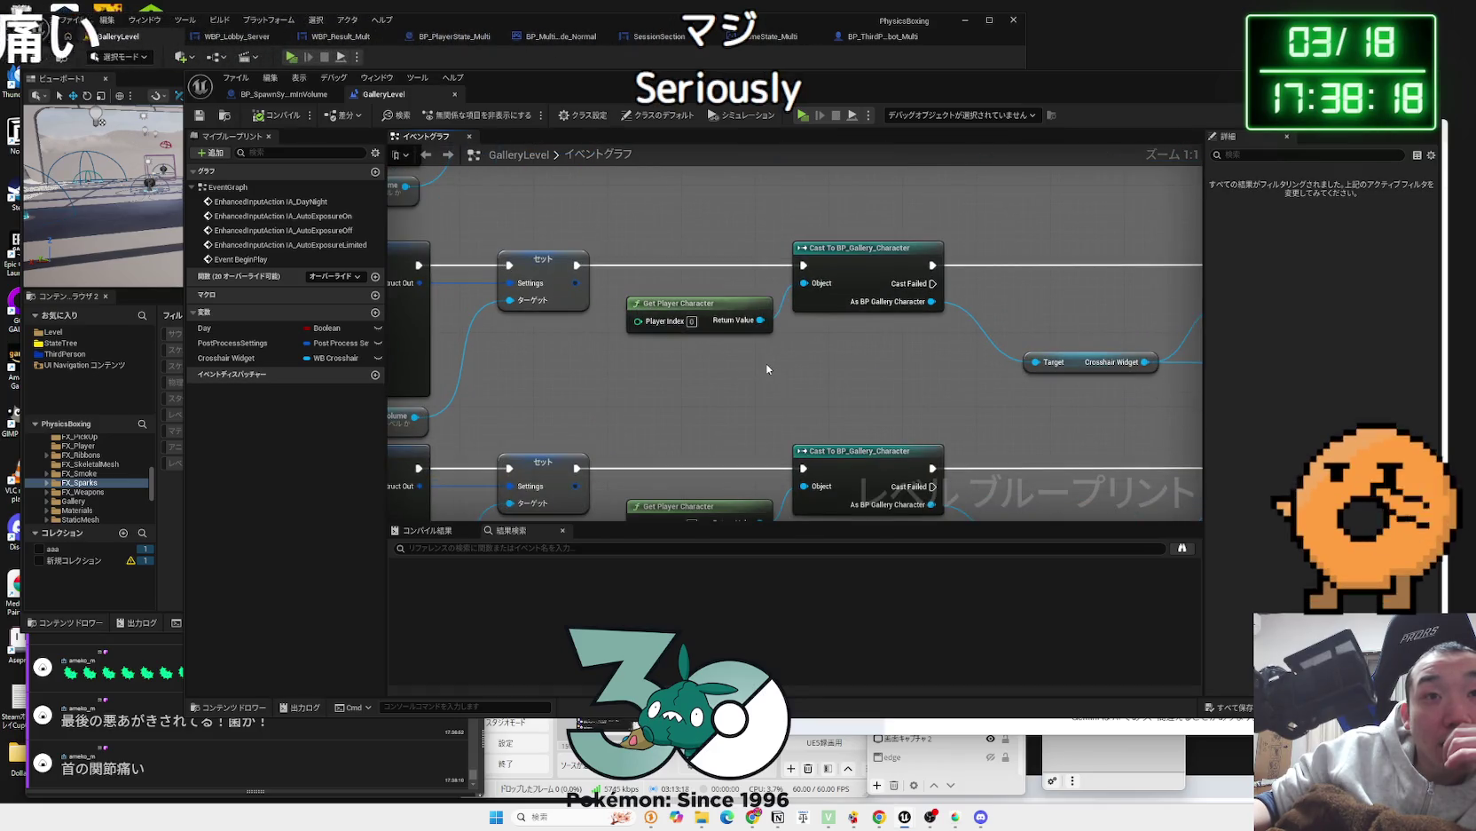
{"action": "left_click_drag", "start_coordinate": [900, 362], "coordinate": [623, 371]}
{"action": "left_click_drag", "start_coordinate": [902, 390], "coordinate": [654, 404]}
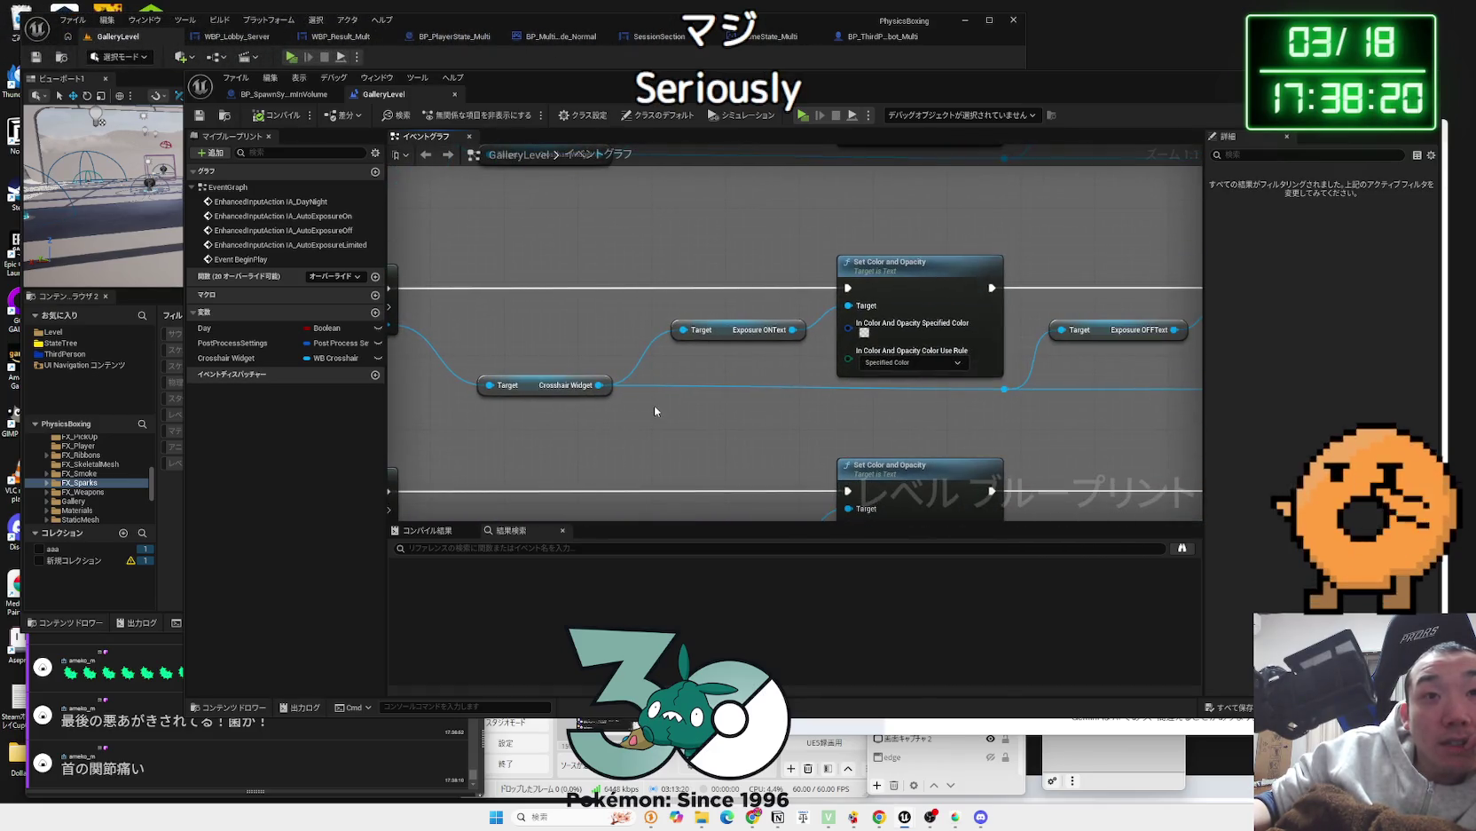
{"action": "scroll", "coordinate": [654, 405], "scroll_direction": "down", "scroll_amount": 5}
{"action": "left_click_drag", "start_coordinate": [817, 433], "coordinate": [878, 515]}
- Look over the Toggle Day and Night, Branch, and LS_DayNight Play/Play Reverse nodes
{"action": "scroll", "coordinate": [658, 315], "scroll_direction": "up", "scroll_amount": 5}
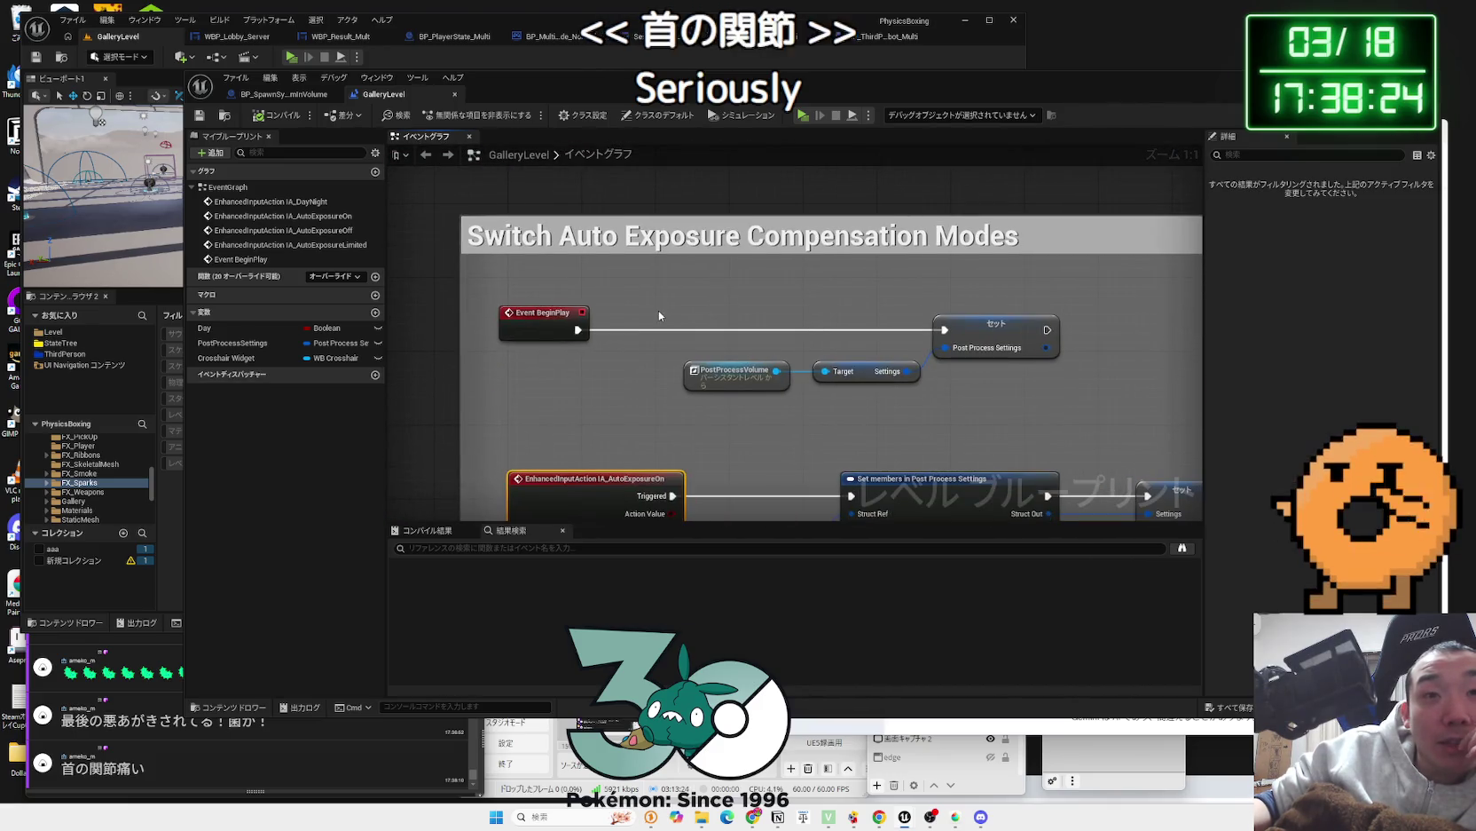
{"action": "scroll", "coordinate": [677, 288], "scroll_direction": "down", "scroll_amount": 3}
{"action": "left_click_drag", "start_coordinate": [659, 257], "coordinate": [648, 383]}
{"action": "scroll", "coordinate": [645, 388], "scroll_direction": "up", "scroll_amount": 4}
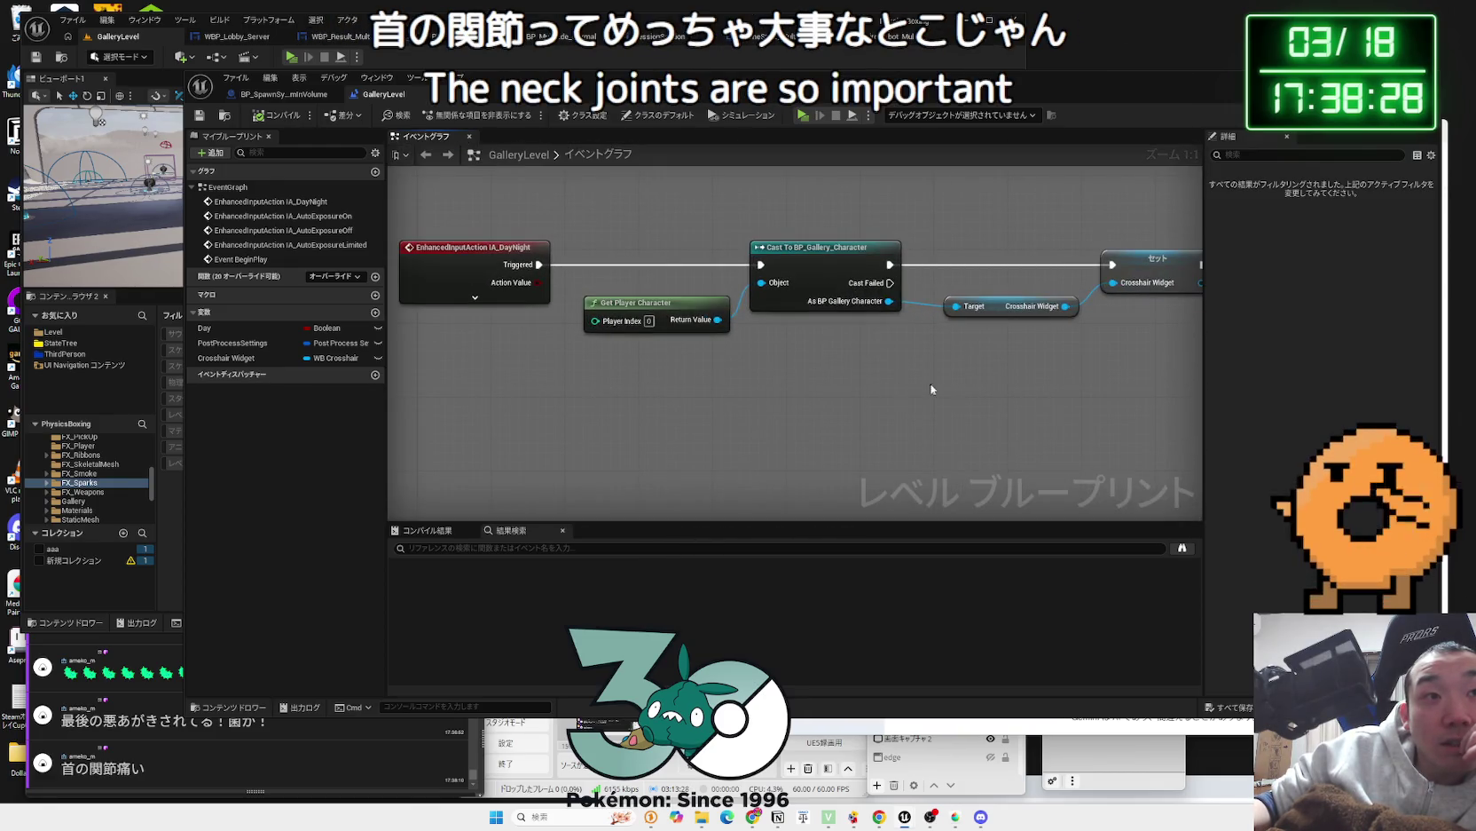
{"action": "scroll", "coordinate": [950, 387], "scroll_direction": "down", "scroll_amount": 4}
{"action": "scroll", "coordinate": [1036, 372], "scroll_direction": "up", "scroll_amount": 2}
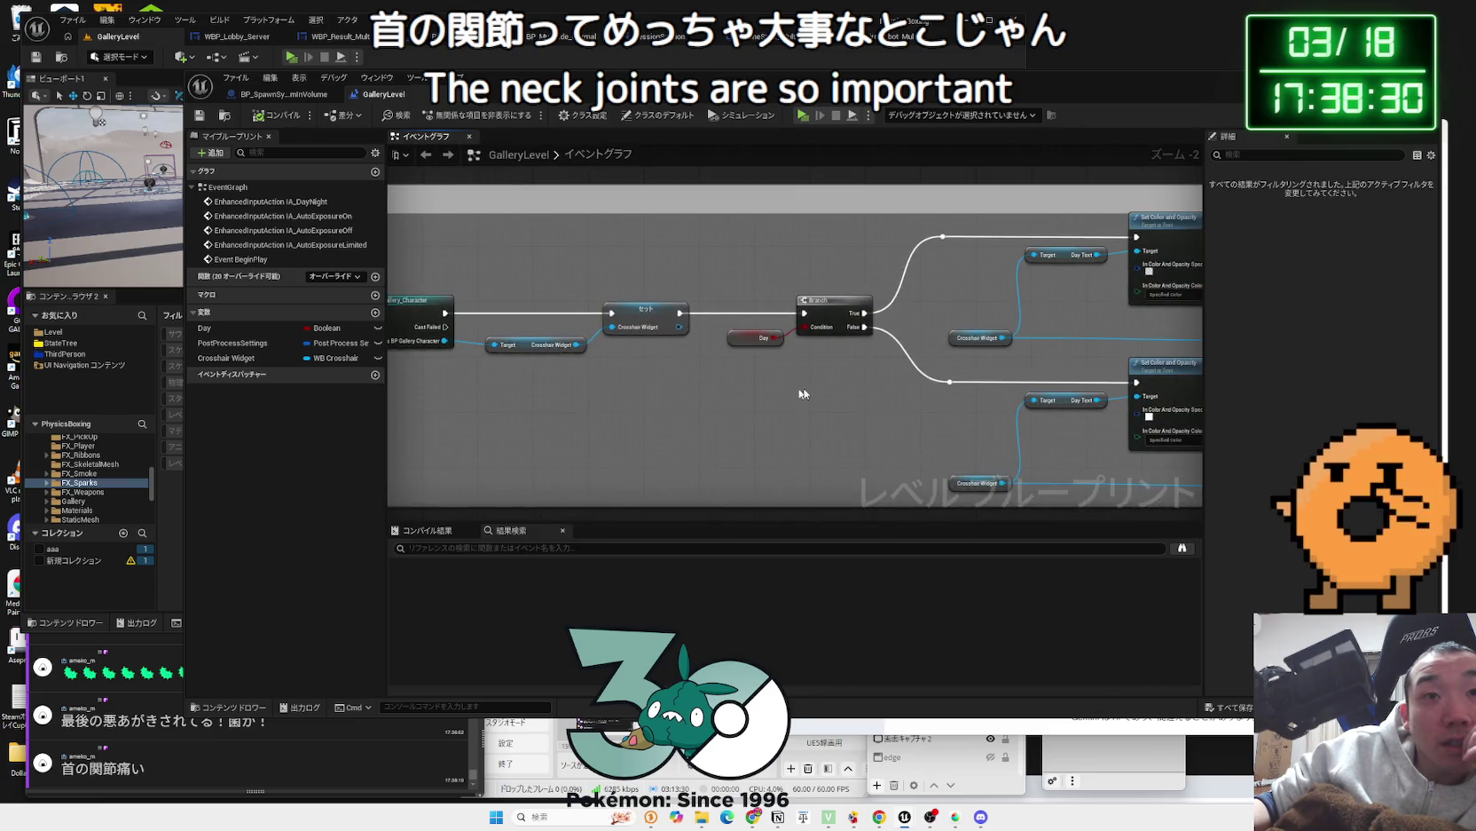
{"action": "left_click_drag", "start_coordinate": [1036, 372], "coordinate": [530, 384]}
{"action": "mouse_move", "coordinate": [810, 344]}
{"action": "left_mouse_down"}
{"action": "mouse_move", "coordinate": [794, 345]}
{"action": "mouse_move", "coordinate": [870, 338]}
{"action": "mouse_move", "coordinate": [512, 344]}
{"action": "mouse_move", "coordinate": [733, 354]}
{"action": "left_mouse_up"}
- Check the Crosshair Widget, Day Text and auto exposure nodes, select IA_DayNight, then return to BP_SpawnSystemInVolume
{"action": "scroll", "coordinate": [733, 354], "scroll_direction": "up", "scroll_amount": 2}
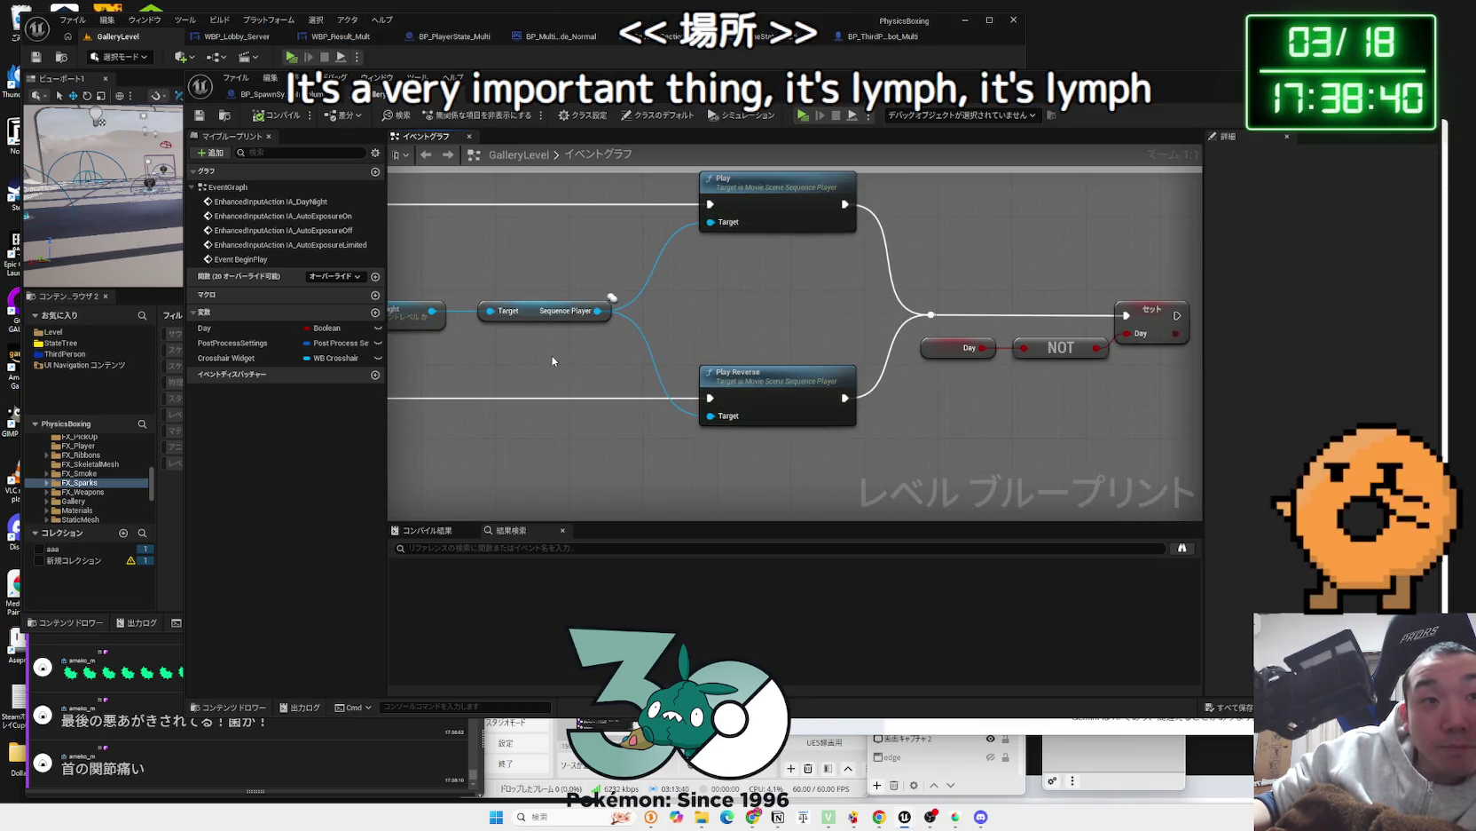
{"action": "left_click_drag", "start_coordinate": [545, 353], "coordinate": [985, 369]}
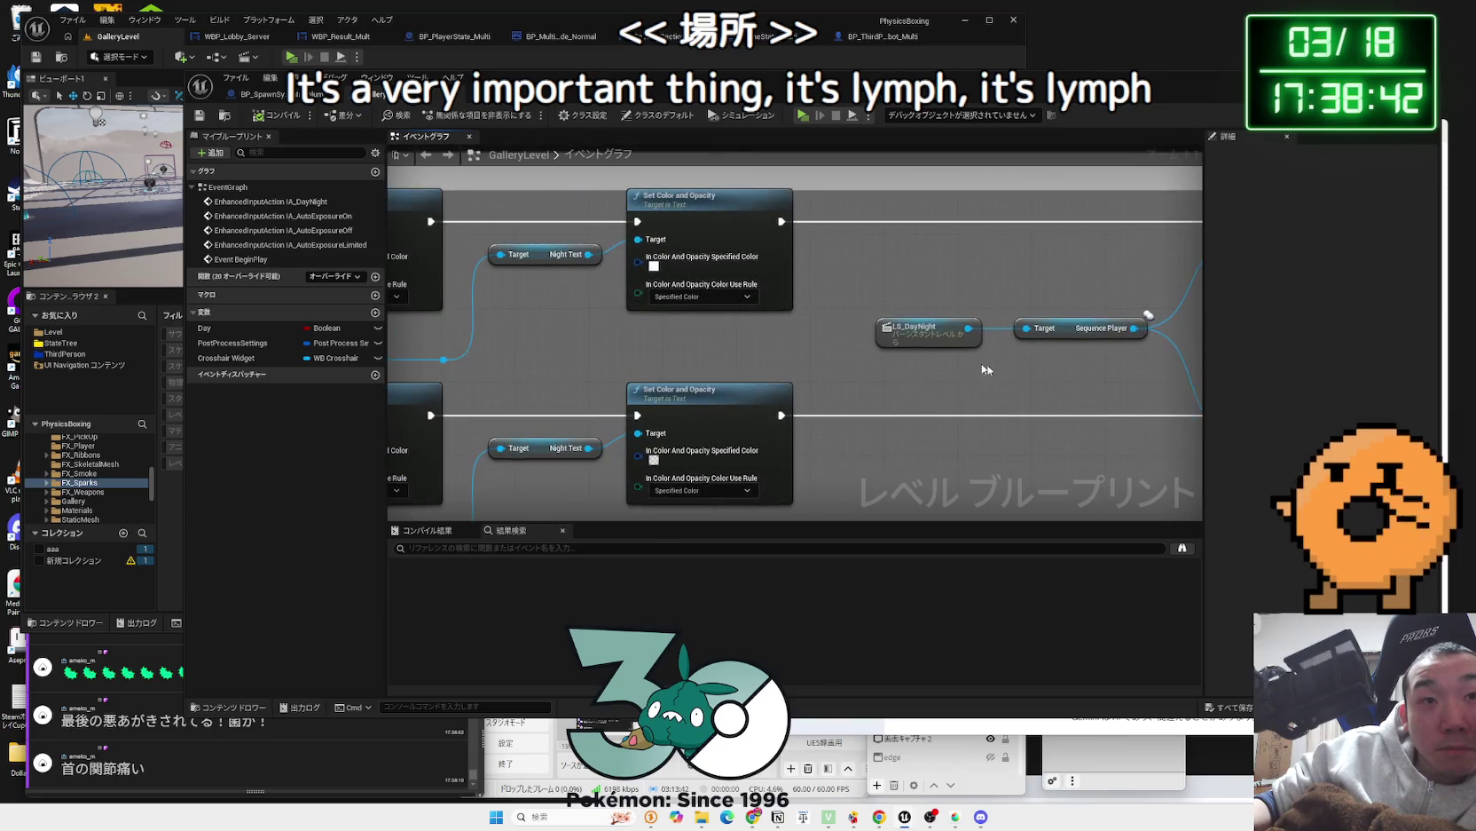
{"action": "left_click_drag", "start_coordinate": [624, 346], "coordinate": [1092, 356]}
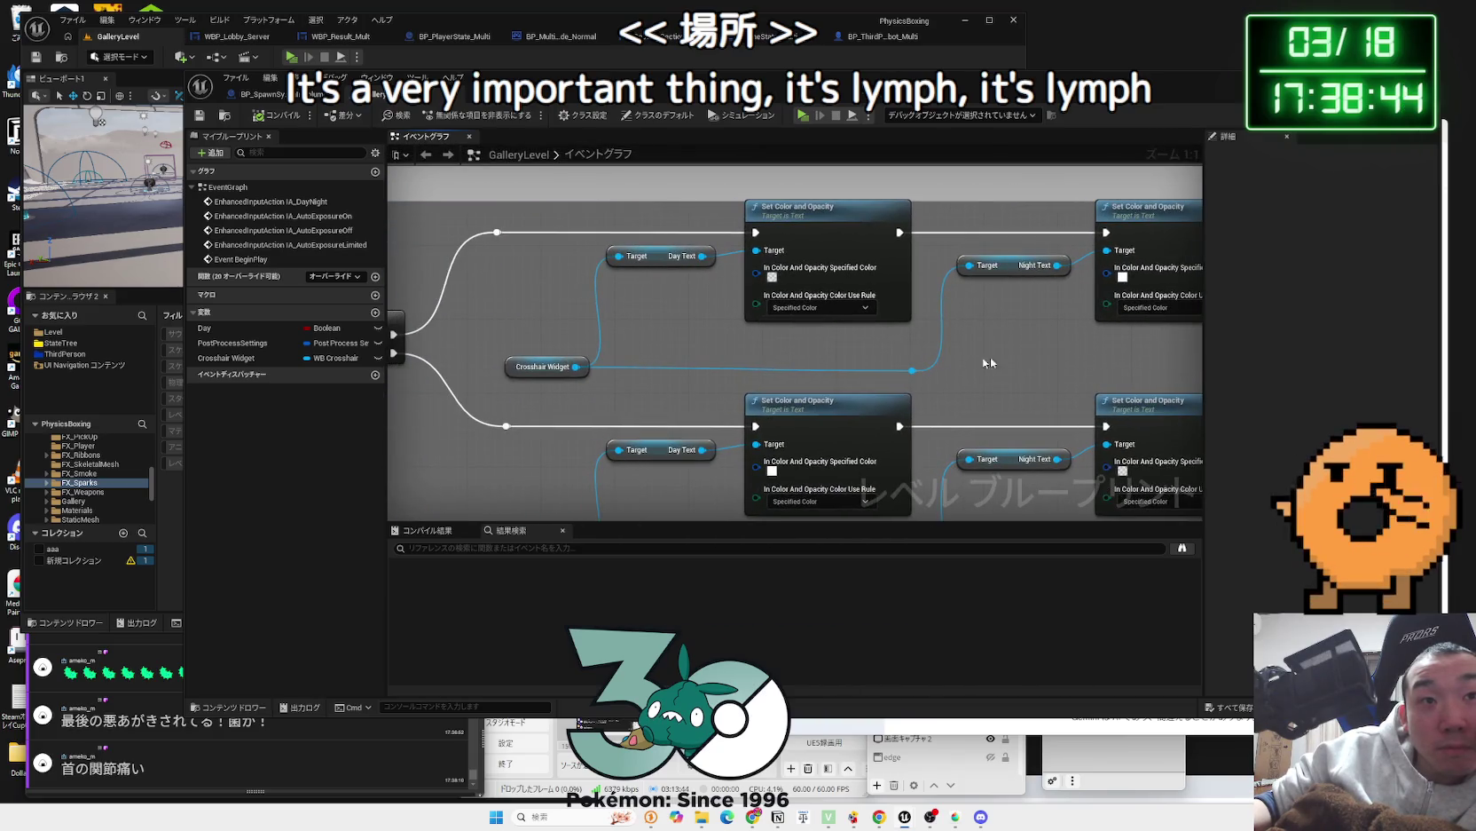
{"action": "left_click_drag", "start_coordinate": [707, 347], "coordinate": [1145, 355]}
{"action": "left_click_drag", "start_coordinate": [653, 399], "coordinate": [1189, 392]}
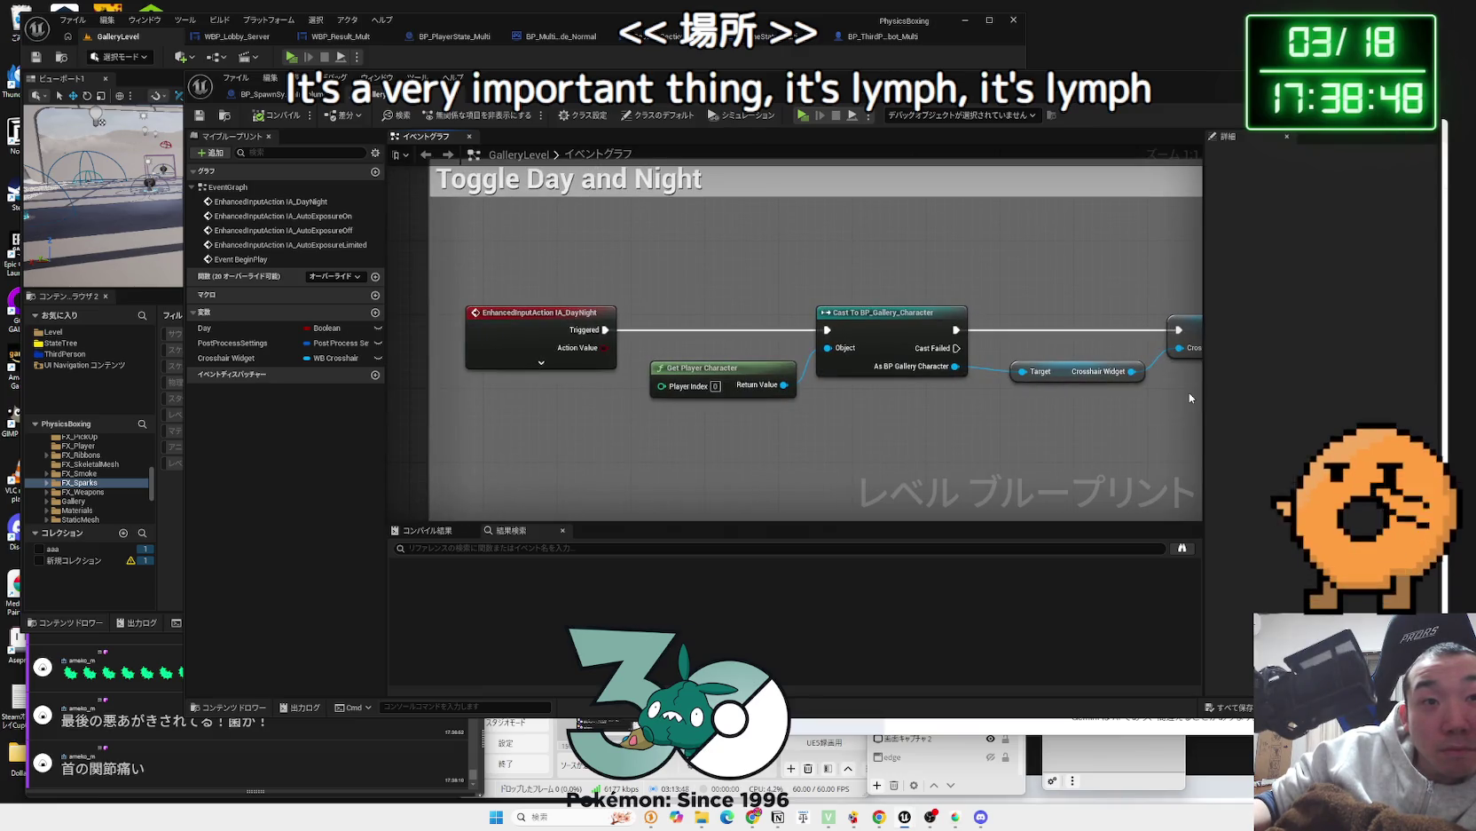
{"action": "scroll", "coordinate": [780, 433], "scroll_direction": "down", "scroll_amount": 3}
{"action": "left_click_drag", "start_coordinate": [779, 433], "coordinate": [785, 166]}
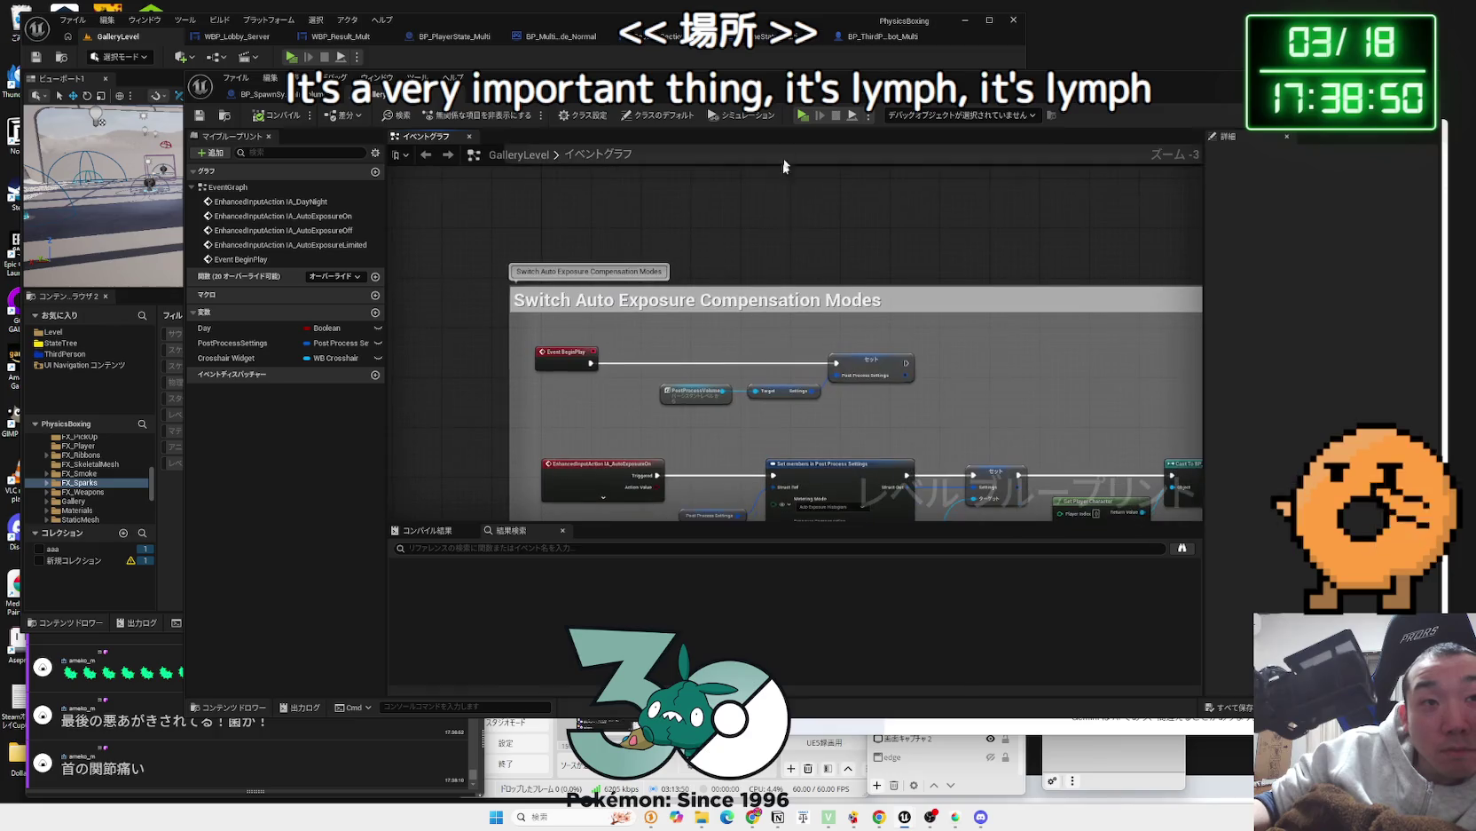
{"action": "left_click_drag", "start_coordinate": [730, 279], "coordinate": [687, 458]}
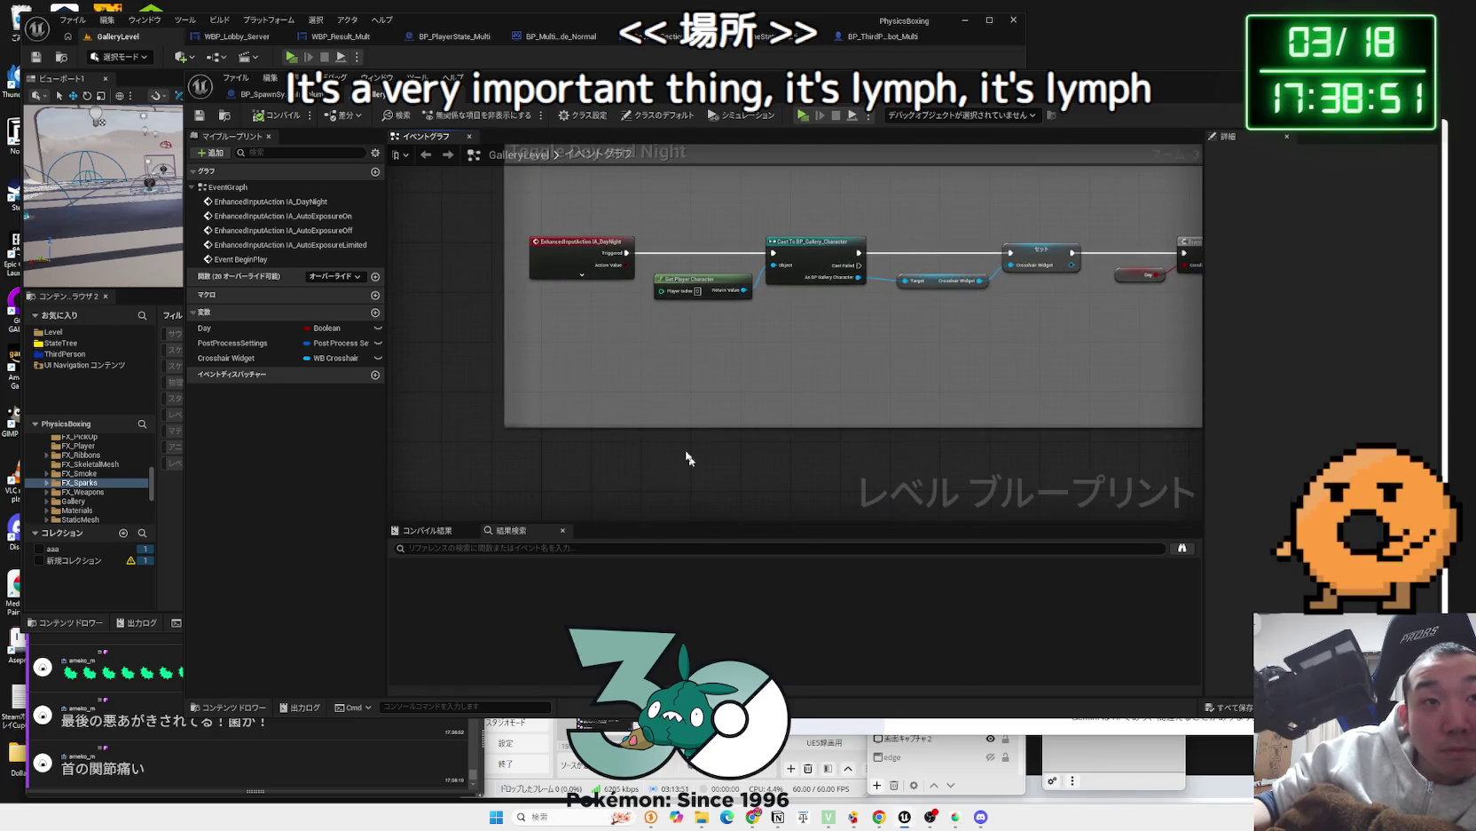
{"action": "left_click", "coordinate": [578, 276]}
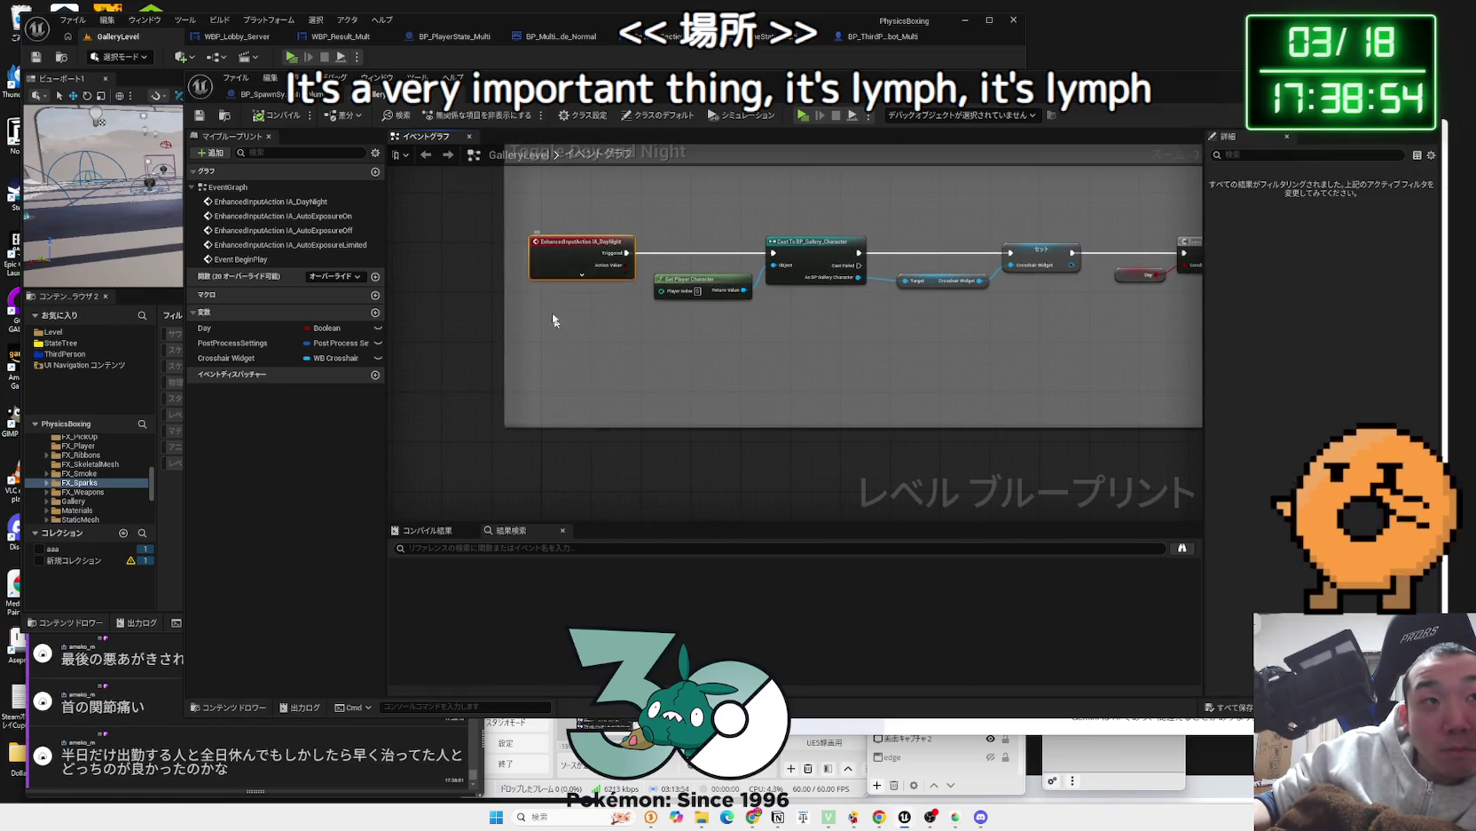
{"action": "key", "text": "ctrl+Tab"}
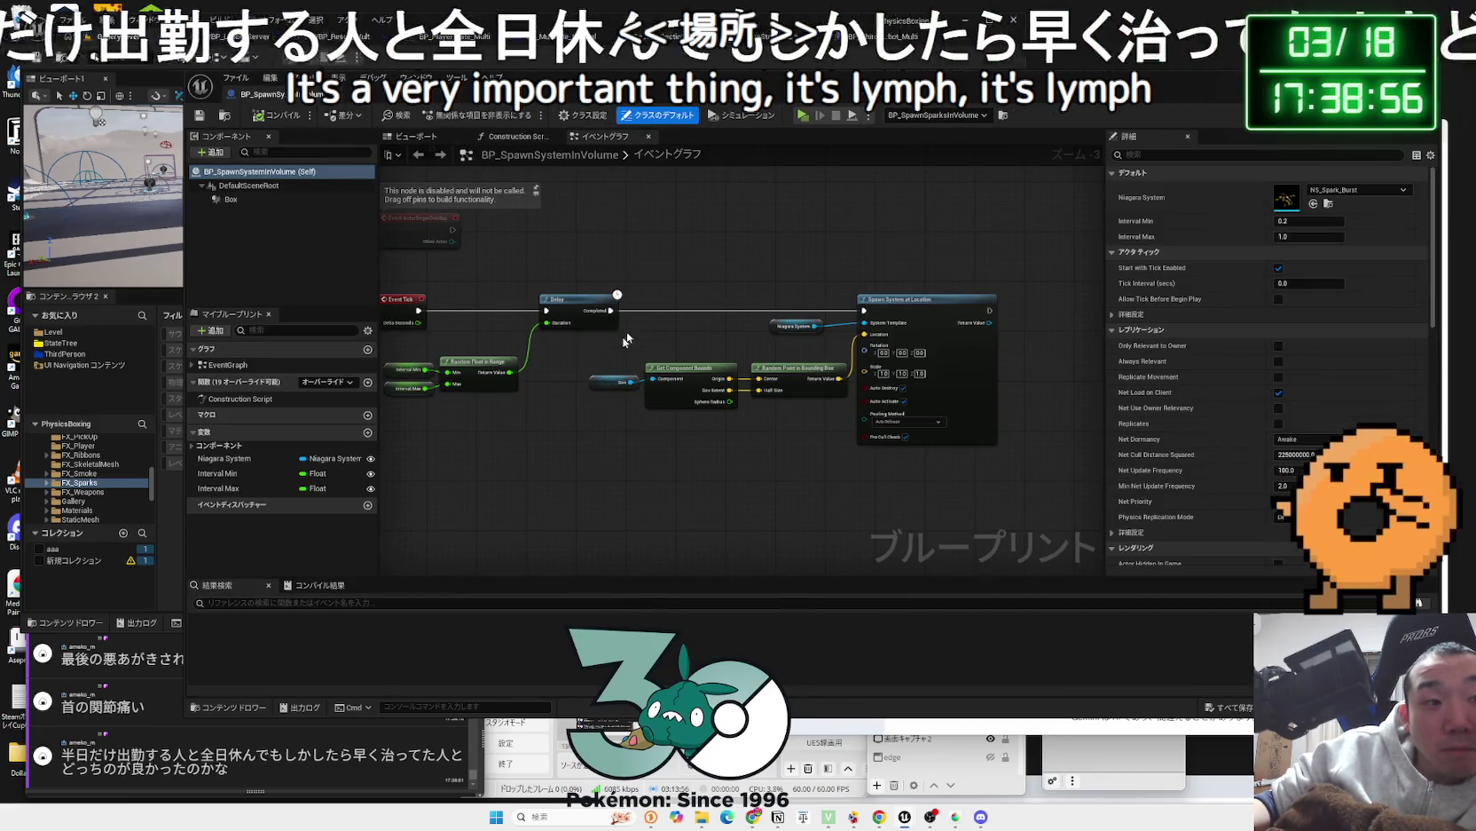
- Narrow the Blueprint editor and move it up-left so Gemini's chat comes forward
{"action": "left_click", "coordinate": [330, 775]}
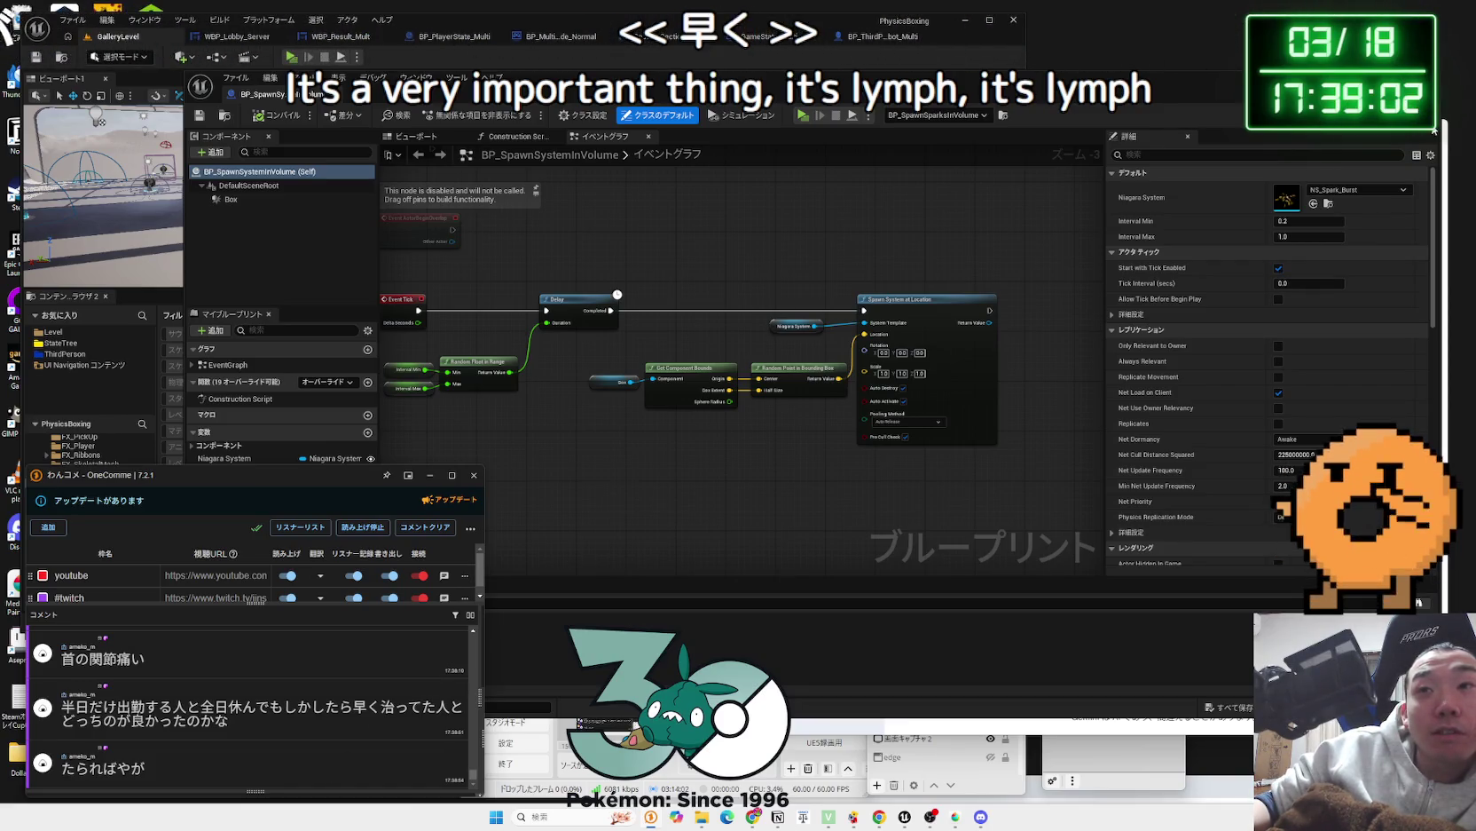
{"action": "left_click_drag", "start_coordinate": [1438, 131], "coordinate": [1278, 132]}
{"action": "mouse_move", "coordinate": [1045, 70]}
{"action": "left_mouse_down"}
{"action": "mouse_move", "coordinate": [1034, 61]}
{"action": "mouse_move", "coordinate": [1061, 53]}
{"action": "mouse_move", "coordinate": [1009, 25]}
{"action": "left_mouse_up"}
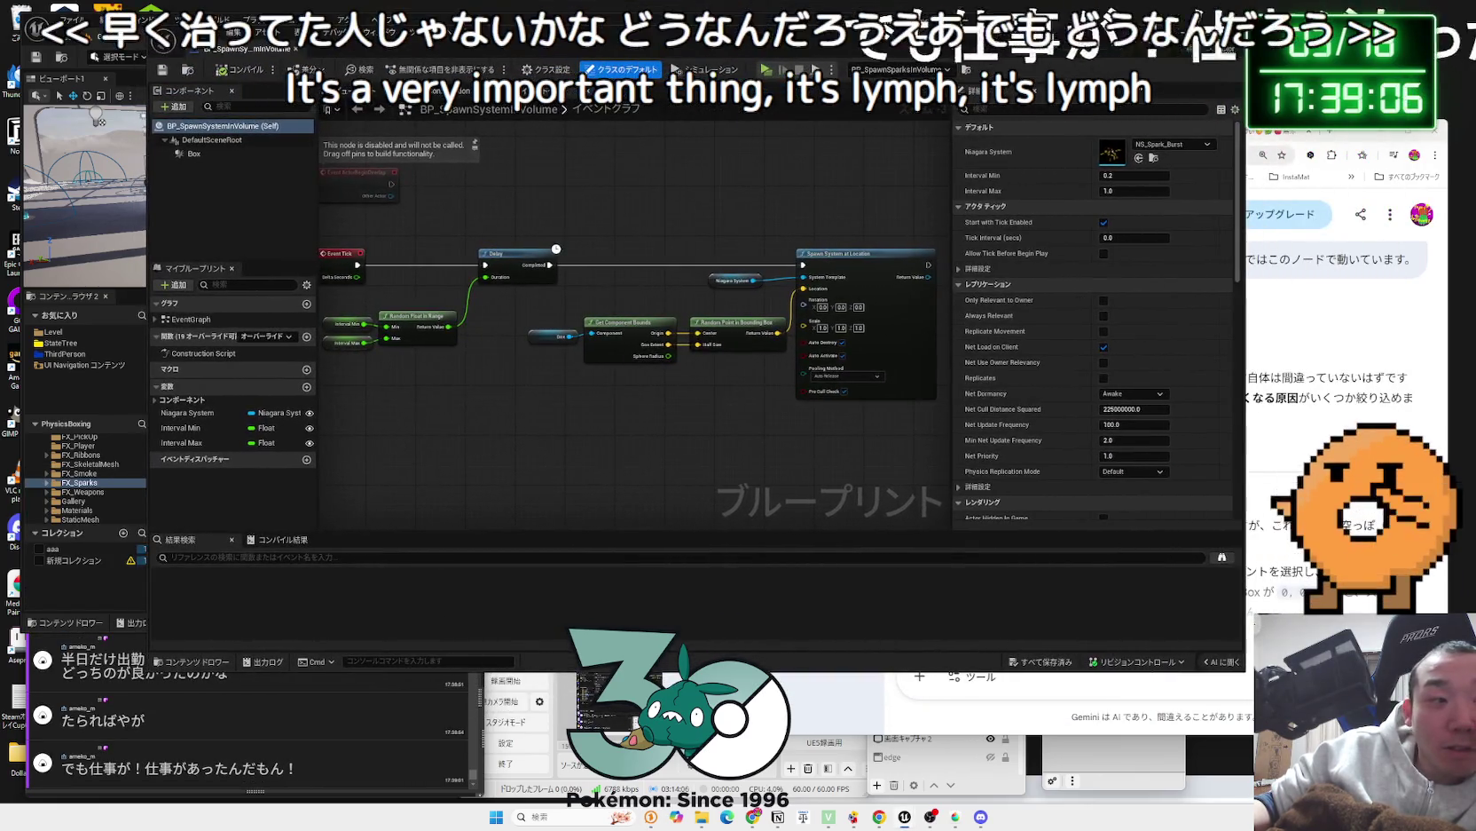
{"action": "left_click", "coordinate": [1340, 293]}
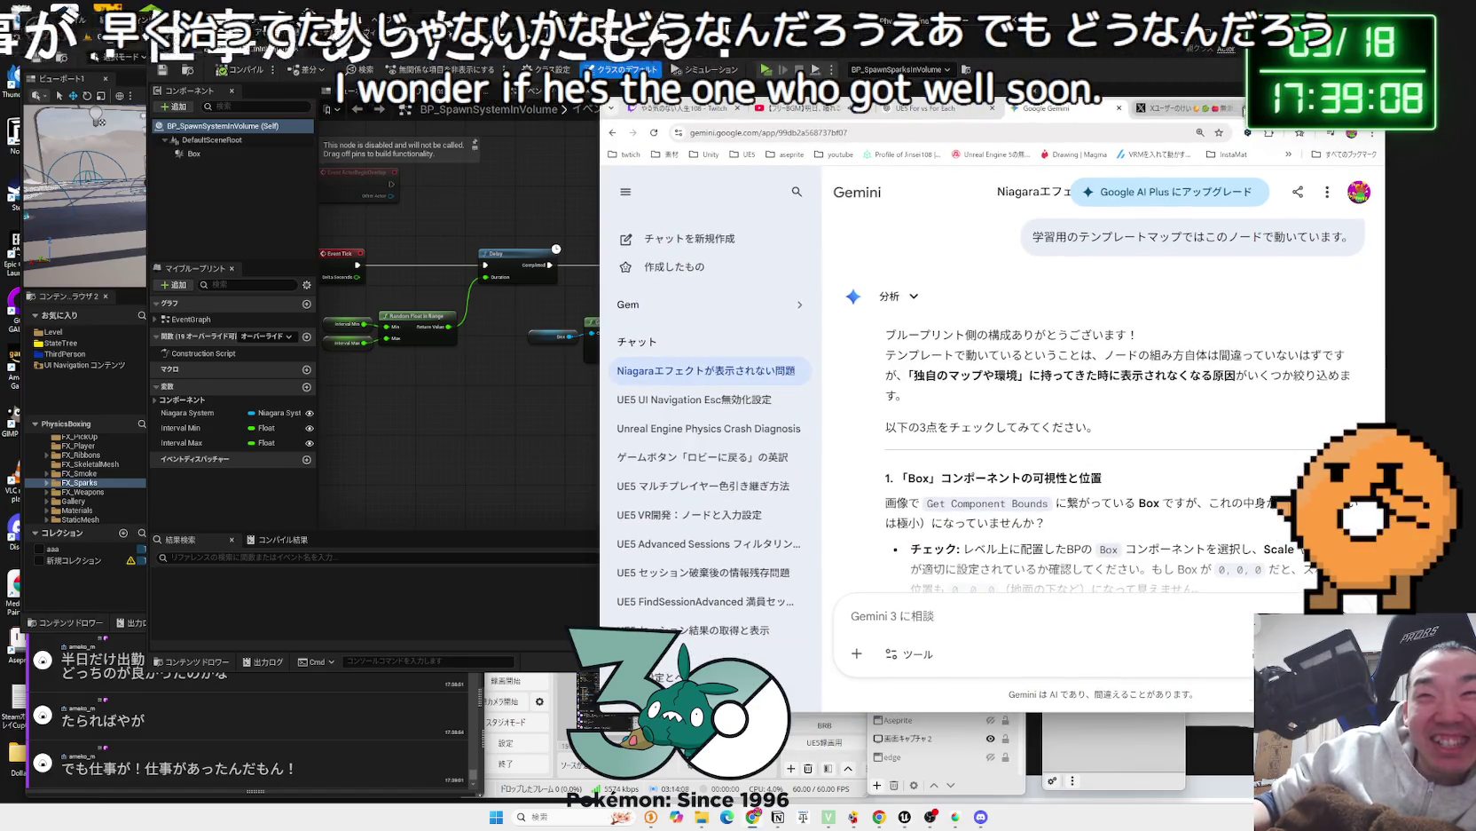
{"action": "scroll", "coordinate": [994, 426], "scroll_direction": "down", "scroll_amount": 3}
{"action": "scroll", "coordinate": [994, 426], "scroll_direction": "up", "scroll_amount": 1}
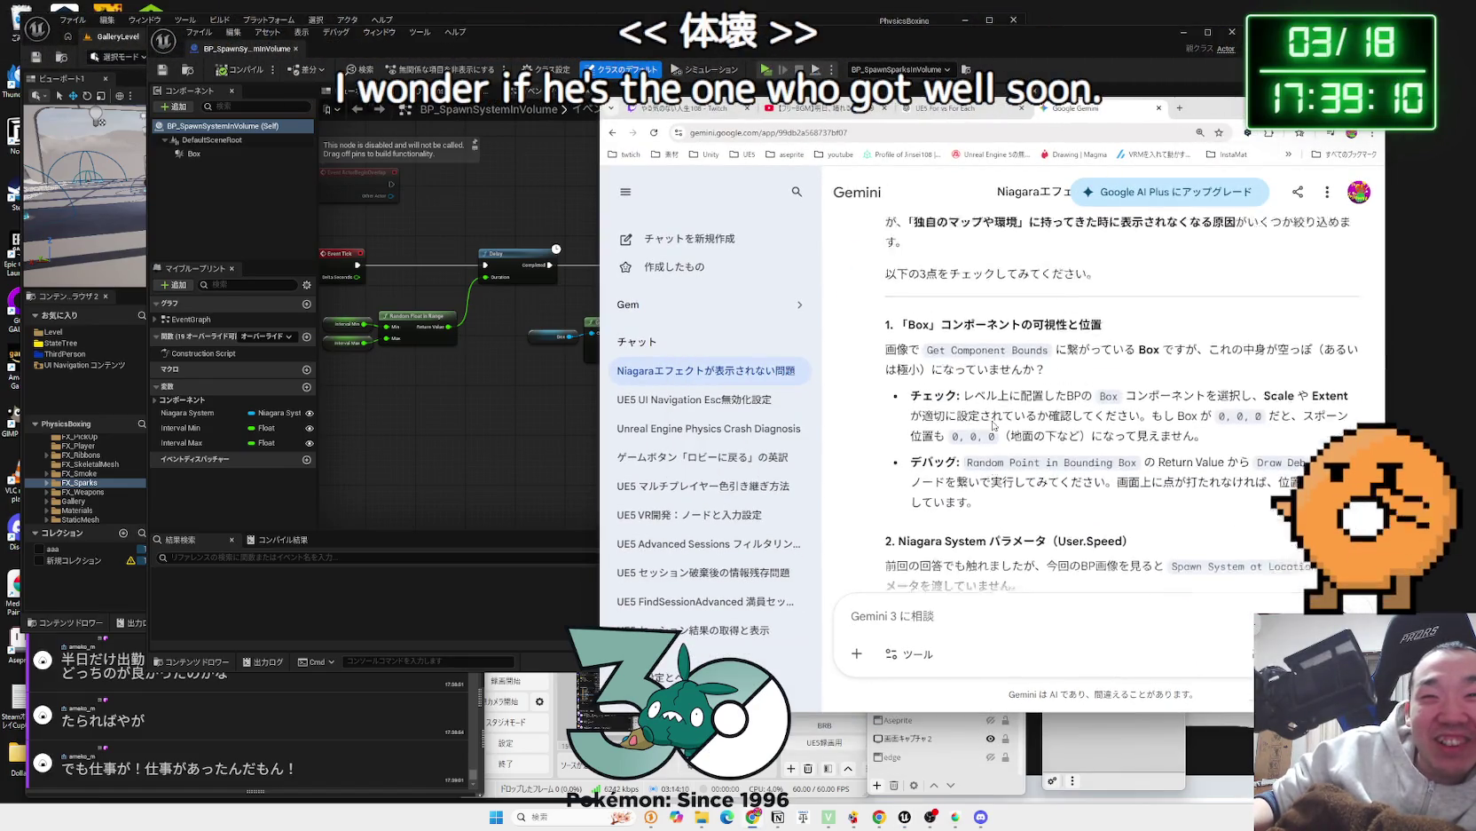
{"action": "scroll", "coordinate": [992, 425], "scroll_direction": "up", "scroll_amount": 2}
{"action": "left_click_drag", "start_coordinate": [977, 412], "coordinate": [1100, 488]}
{"action": "mouse_move", "coordinate": [949, 434]}
{"action": "left_mouse_down"}
{"action": "mouse_move", "coordinate": [1100, 488]}
{"action": "mouse_move", "coordinate": [887, 405]}
{"action": "left_mouse_up"}
{"action": "left_click", "coordinate": [887, 405]}
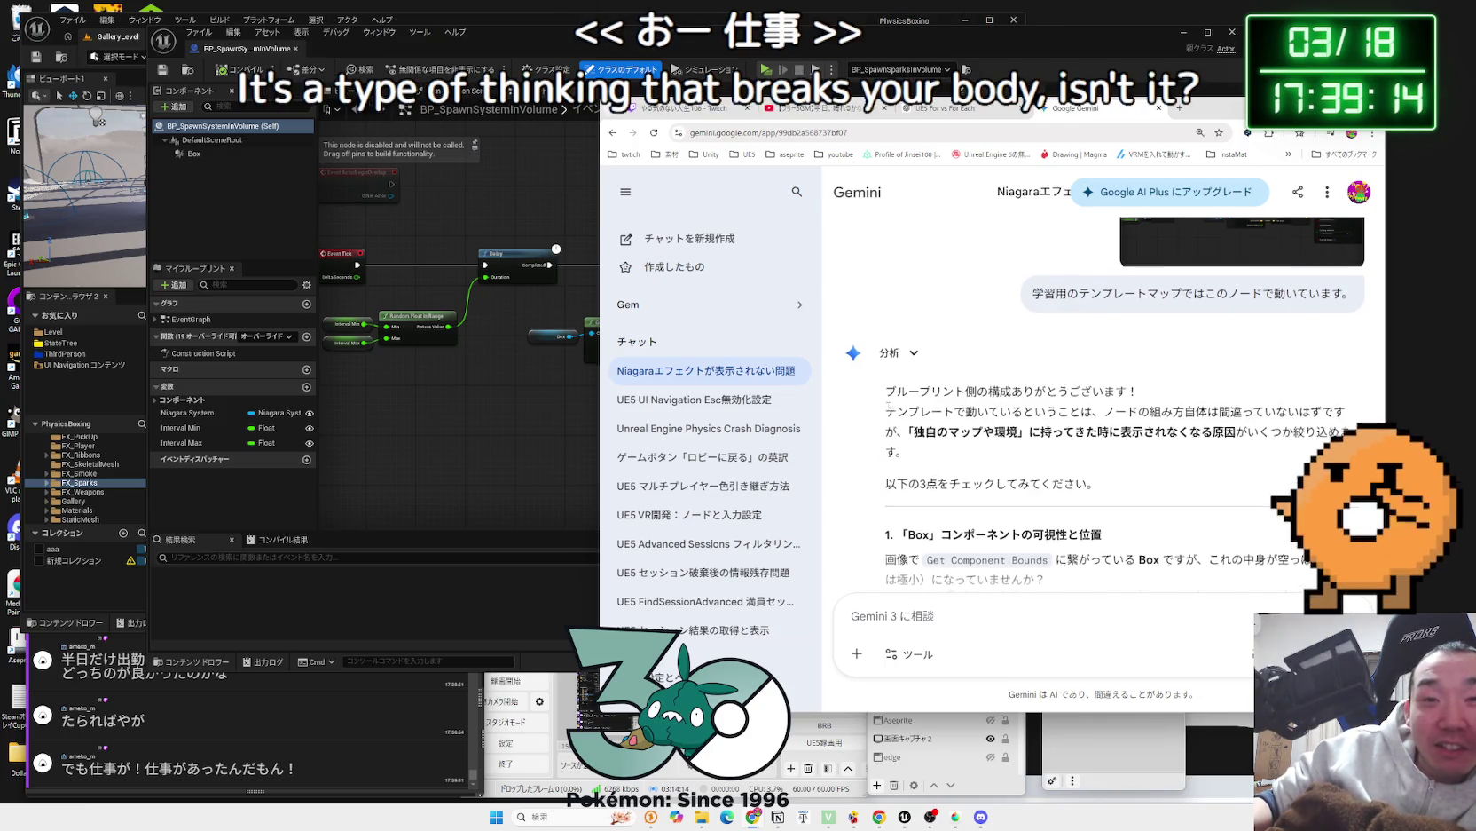
{"action": "scroll", "coordinate": [887, 404], "scroll_direction": "down", "scroll_amount": 3}
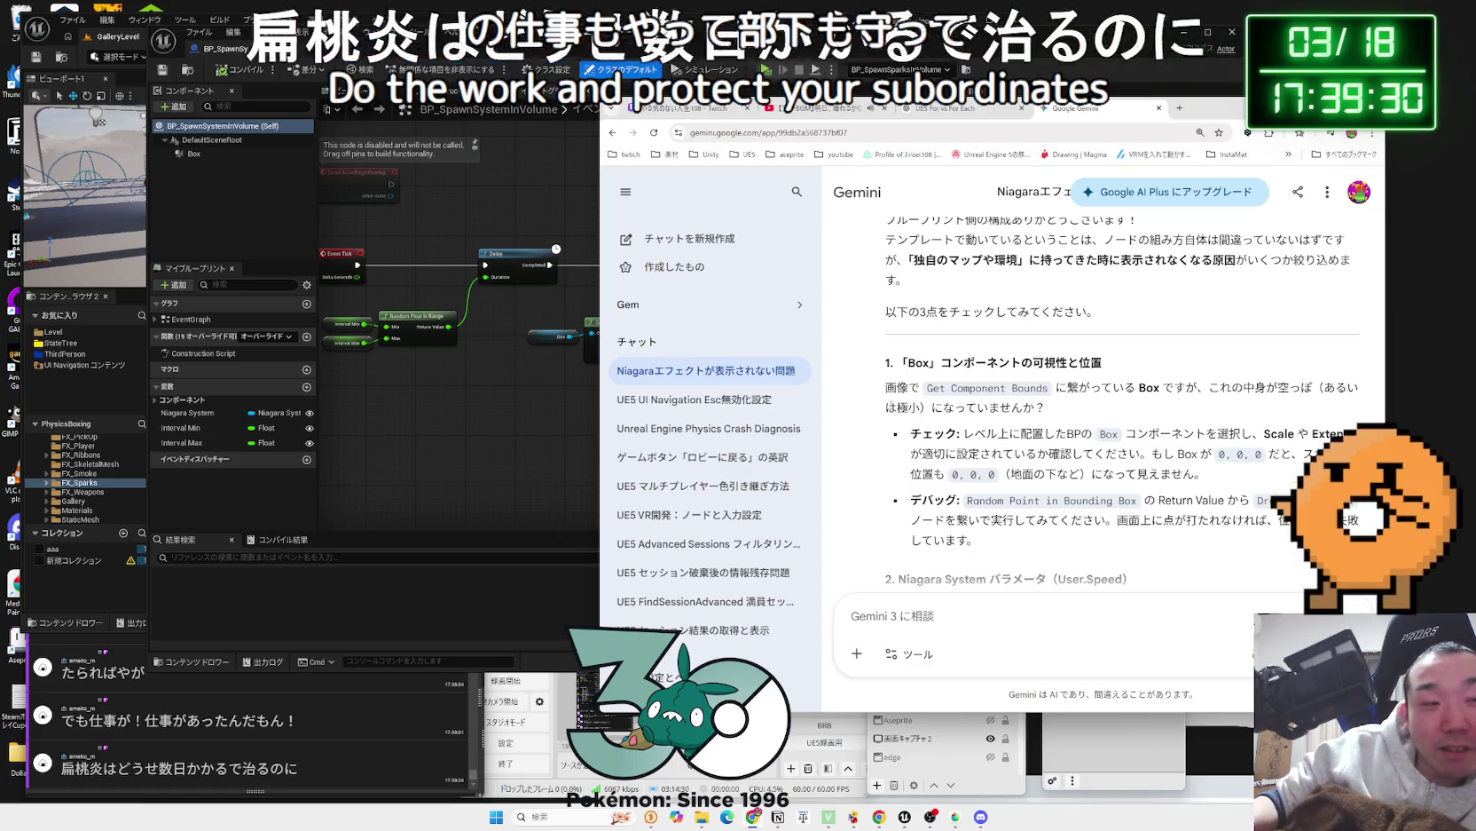
{"action": "scroll", "coordinate": [921, 376], "scroll_direction": "up", "scroll_amount": 1}
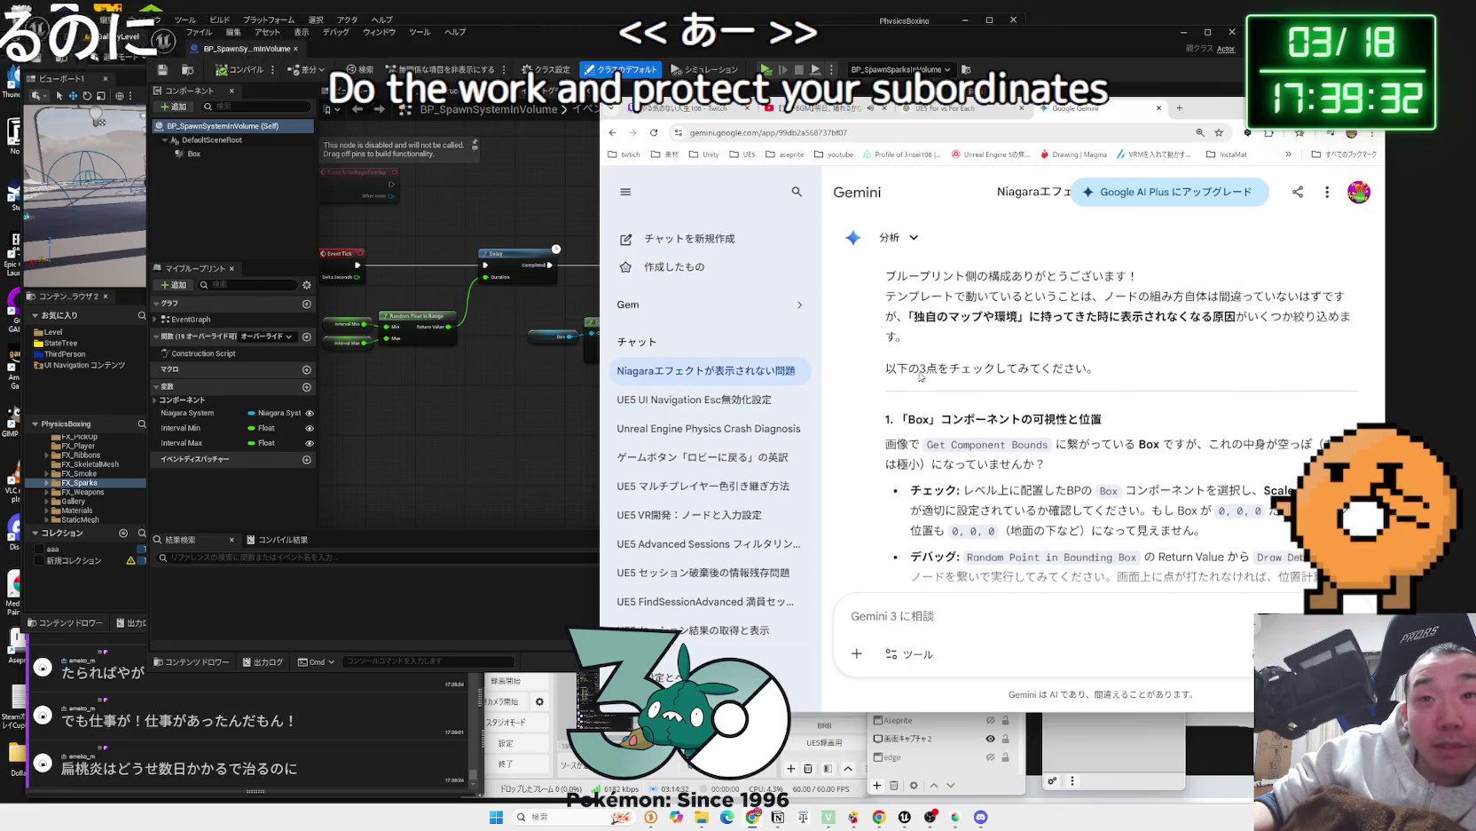
{"action": "scroll", "coordinate": [1109, 399], "scroll_direction": "down", "scroll_amount": 5}
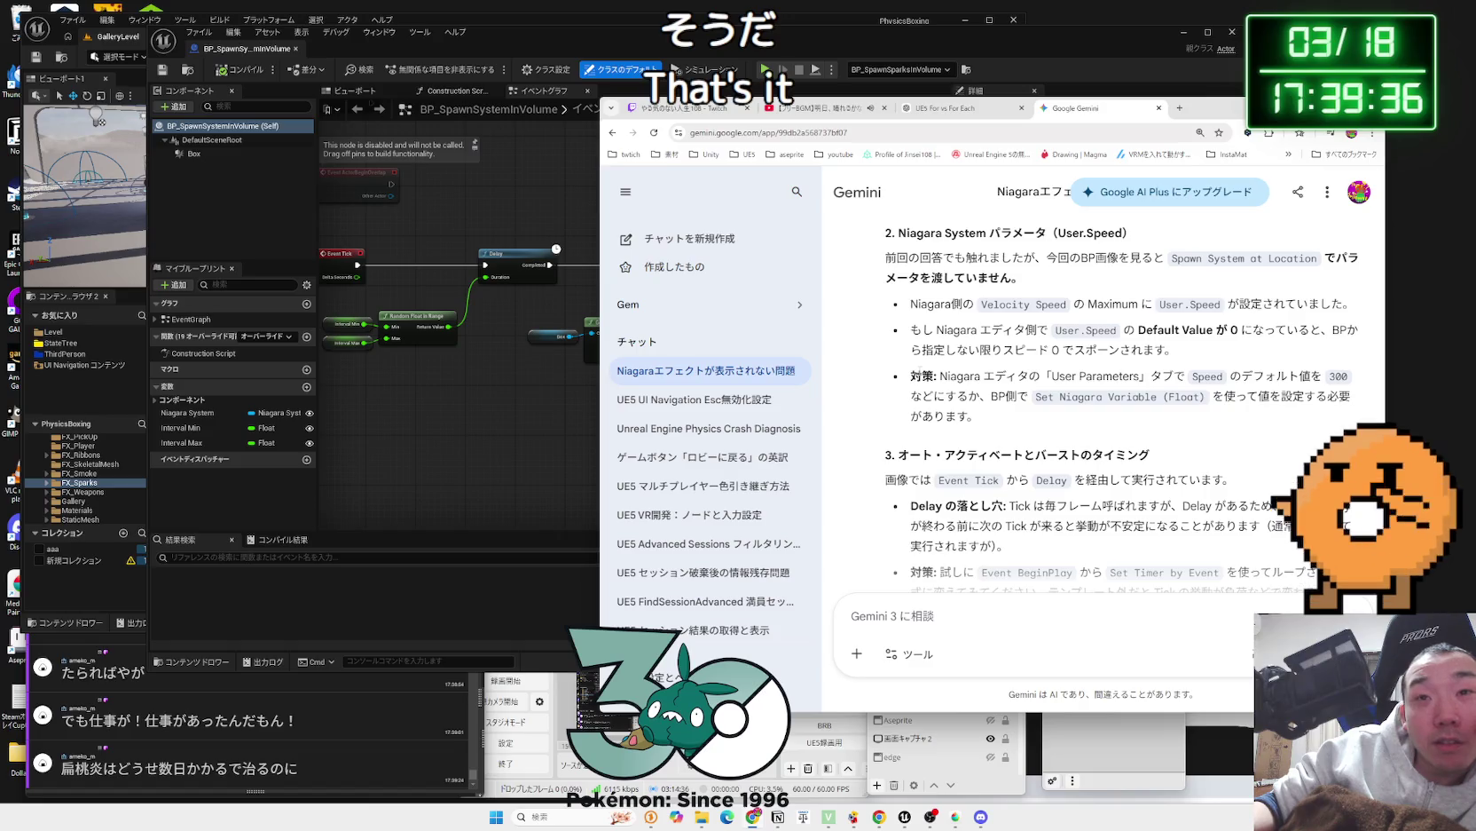
{"action": "scroll", "coordinate": [920, 368], "scroll_direction": "down", "scroll_amount": 3}
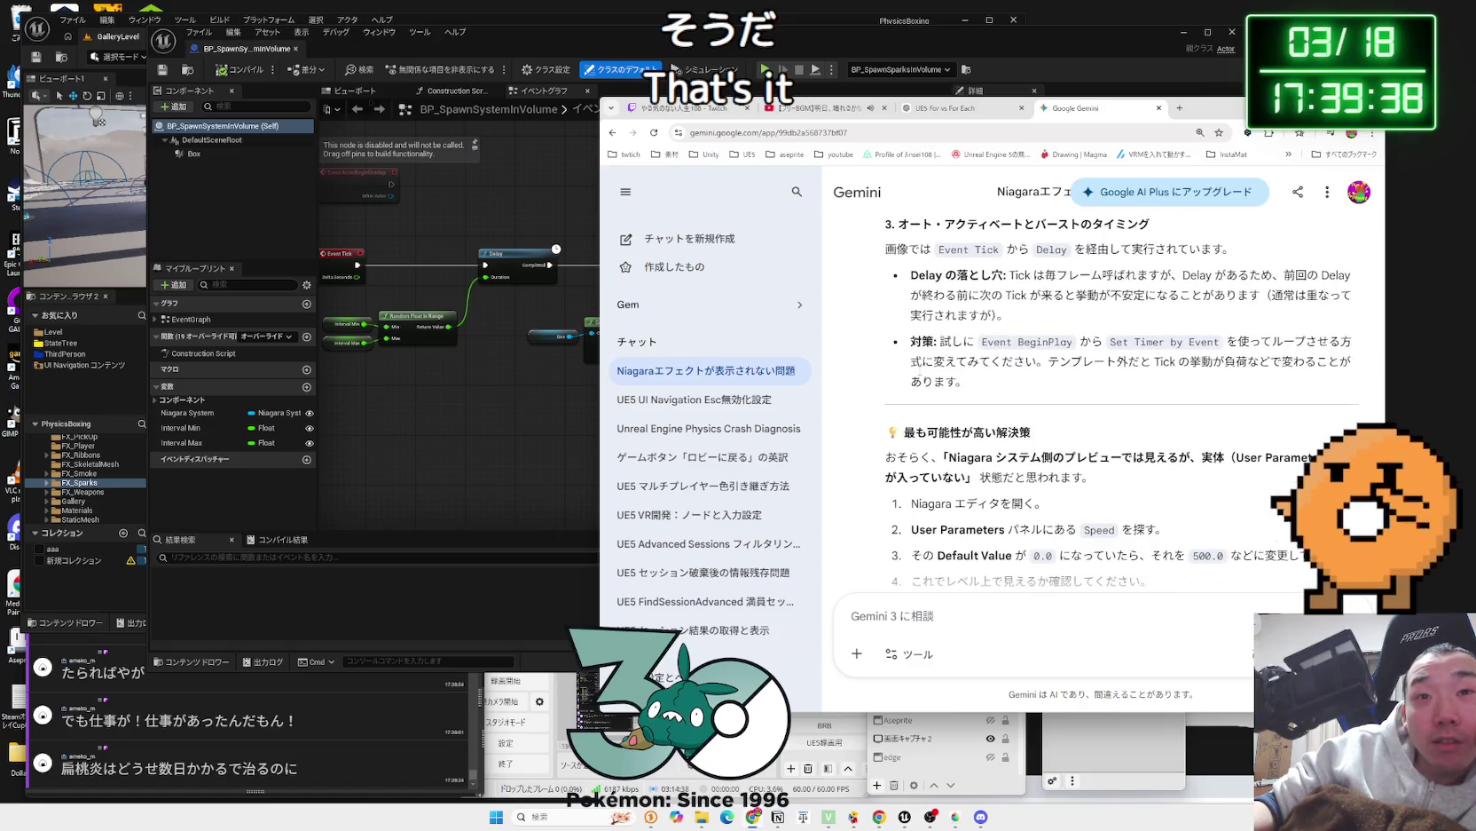
{"action": "scroll", "coordinate": [920, 374], "scroll_direction": "down", "scroll_amount": 2}
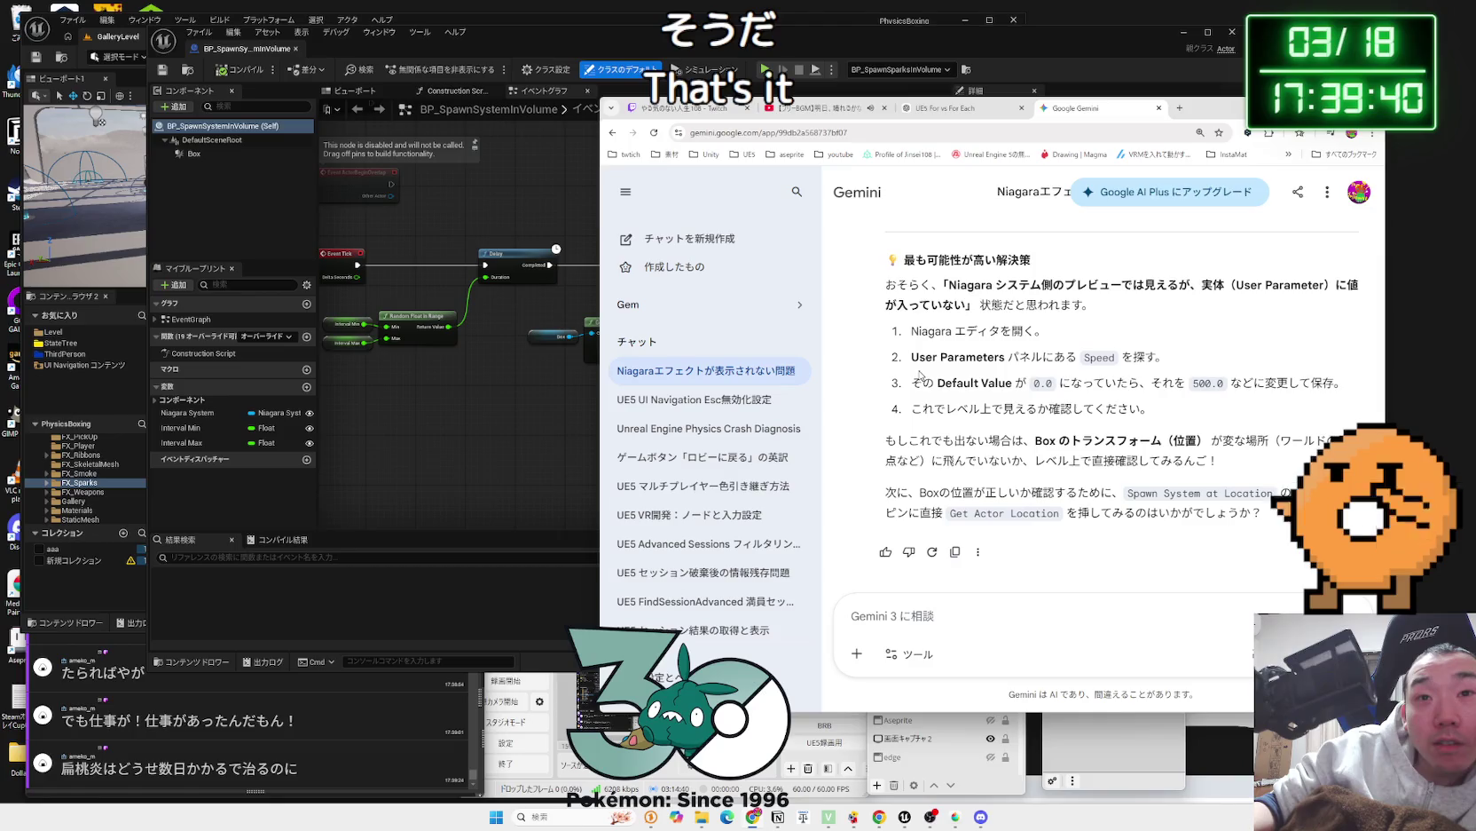
{"action": "key", "text": "alt+Tab"}
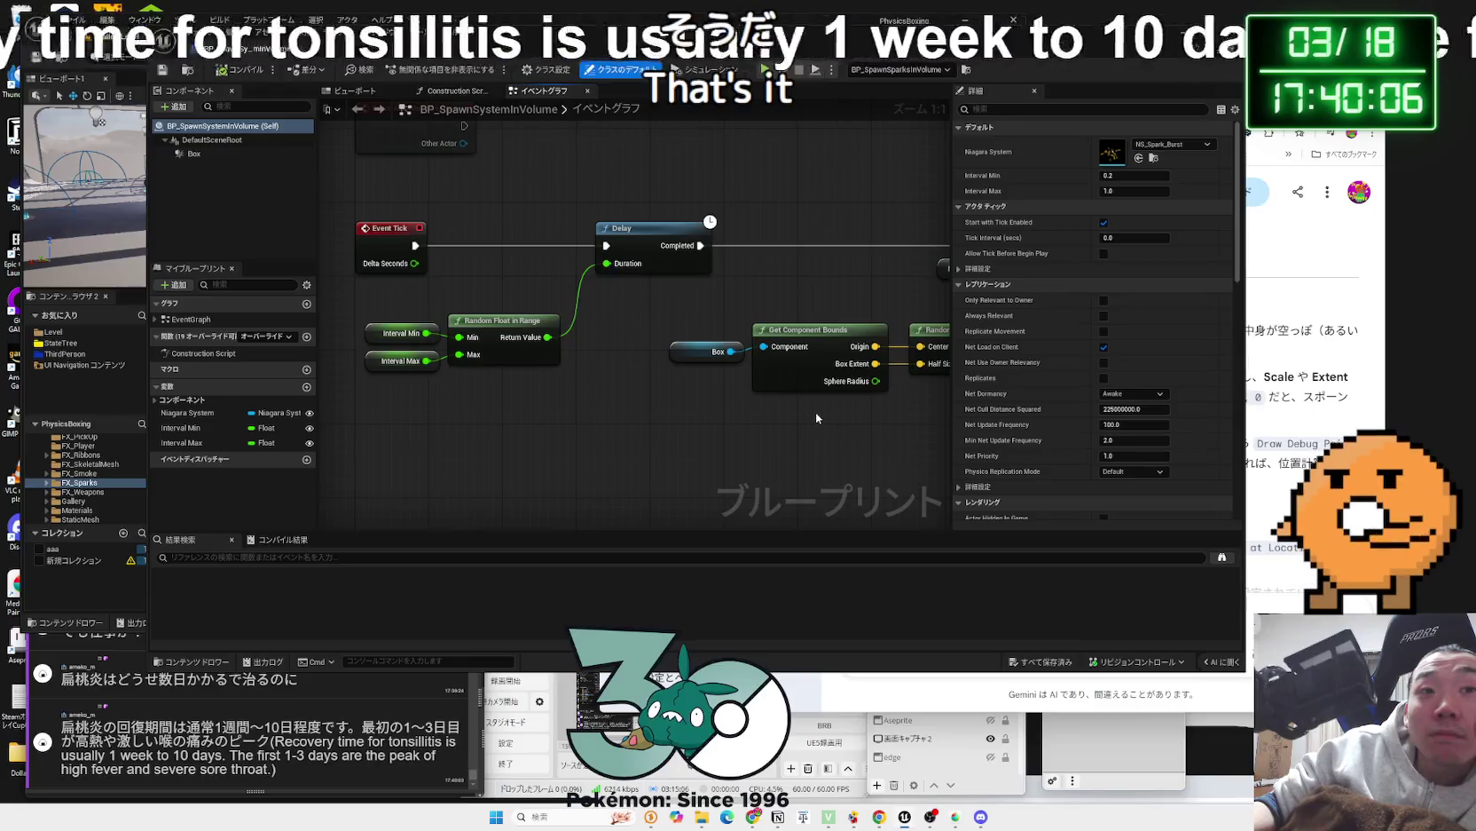
- Zoom to 1:1 on Spawn System at Location, its Niagara System variable, and the Box bounds nodes
{"action": "scroll", "coordinate": [553, 415], "scroll_direction": "up", "scroll_amount": 2}
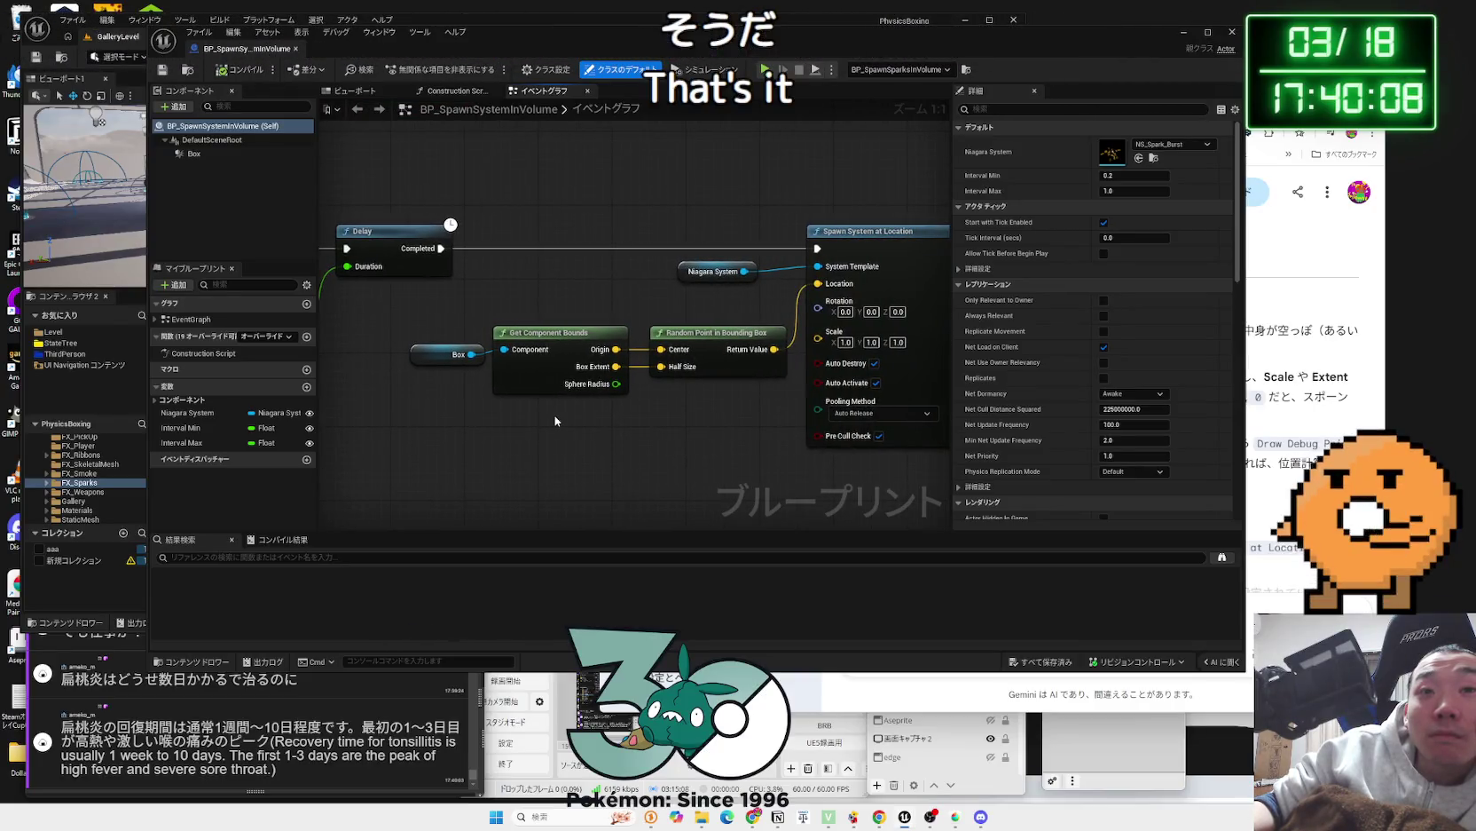
{"action": "left_click_drag", "start_coordinate": [693, 419], "coordinate": [502, 412]}
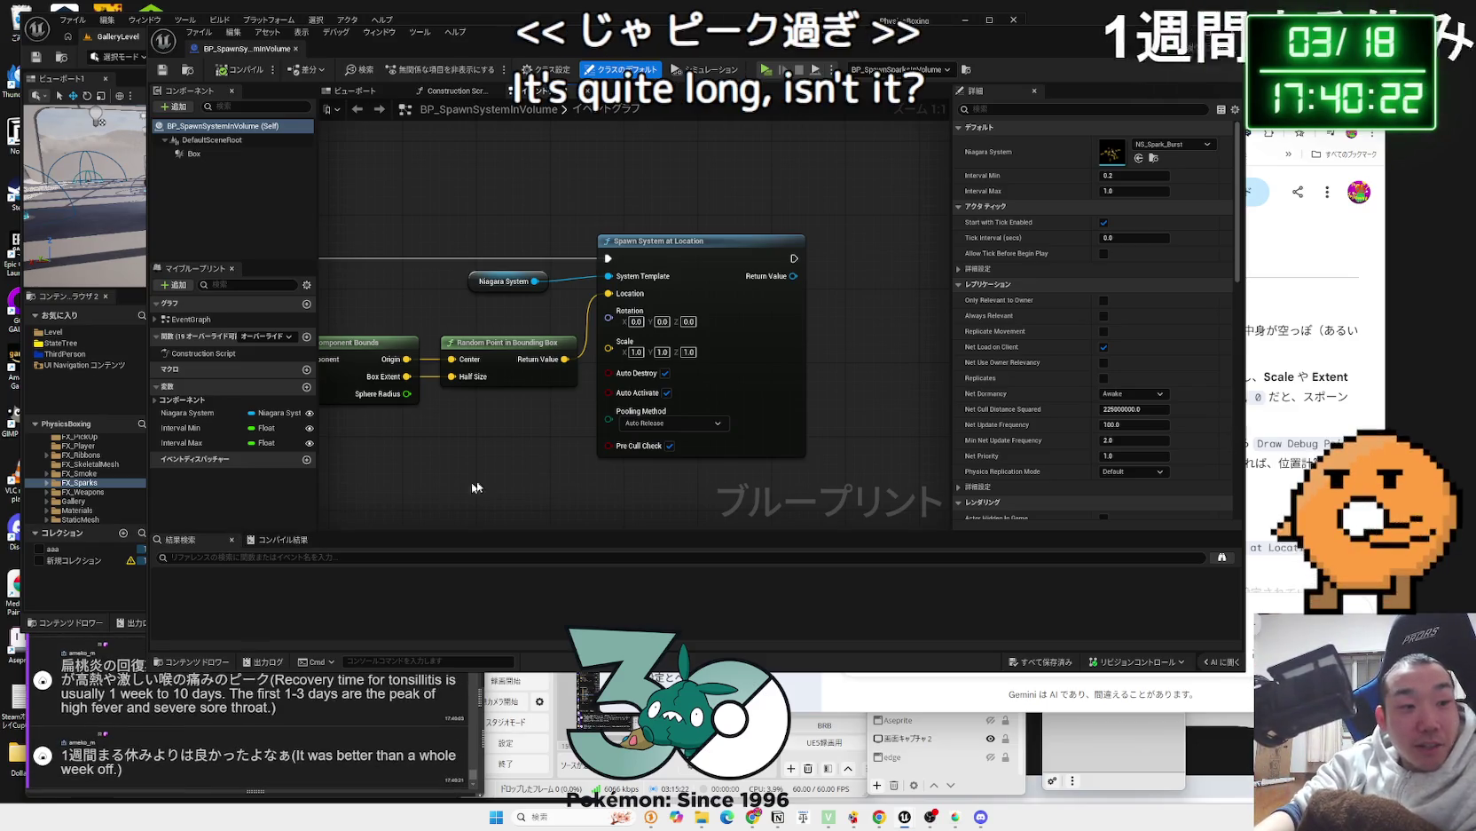
{"action": "left_click_drag", "start_coordinate": [536, 459], "coordinate": [457, 457]}
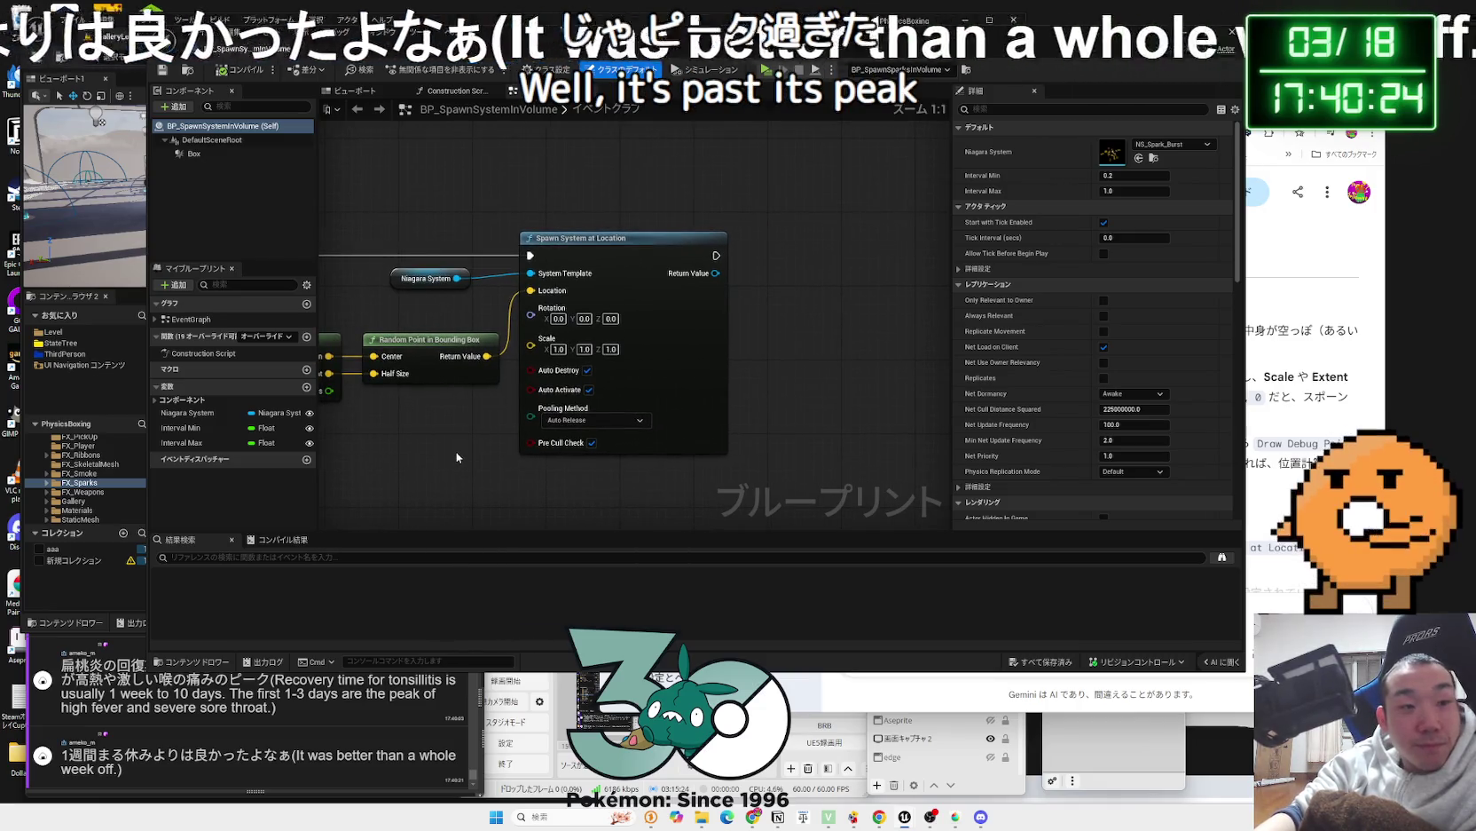
{"action": "left_click_drag", "start_coordinate": [410, 278], "coordinate": [457, 278]}
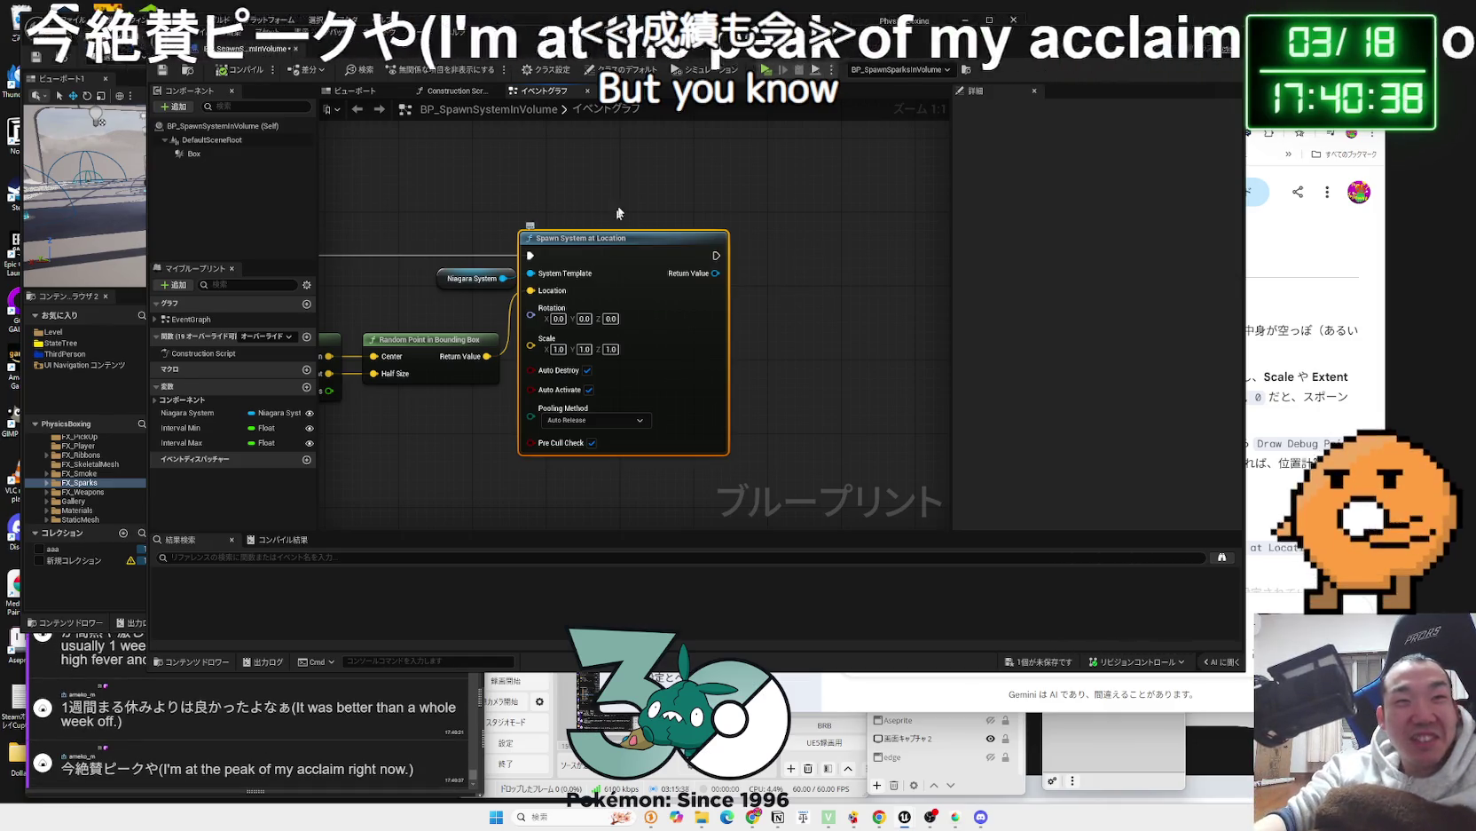
{"action": "left_click_drag", "start_coordinate": [430, 439], "coordinate": [655, 436]}
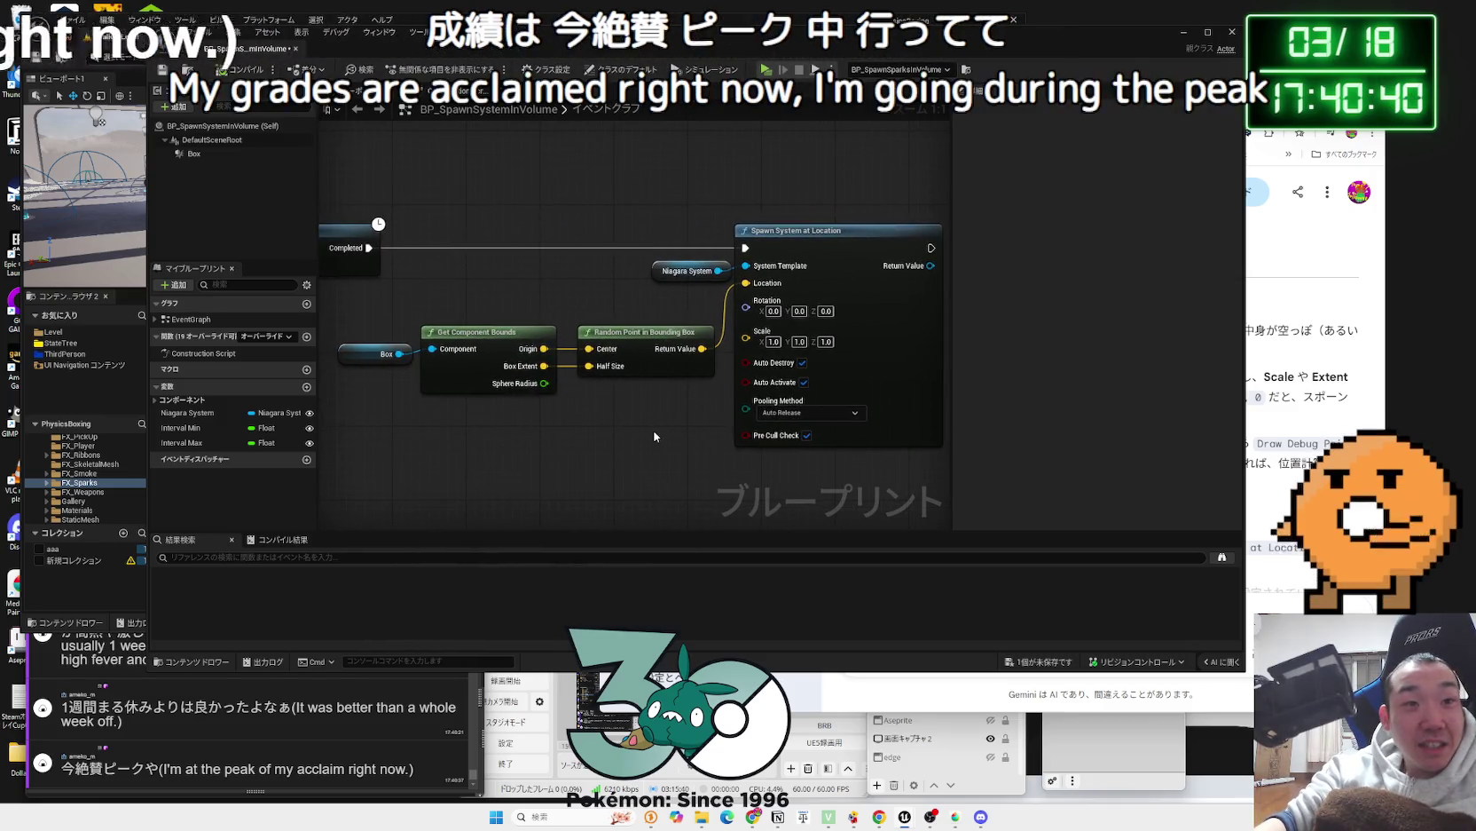
{"action": "left_click", "coordinate": [1282, 423]}
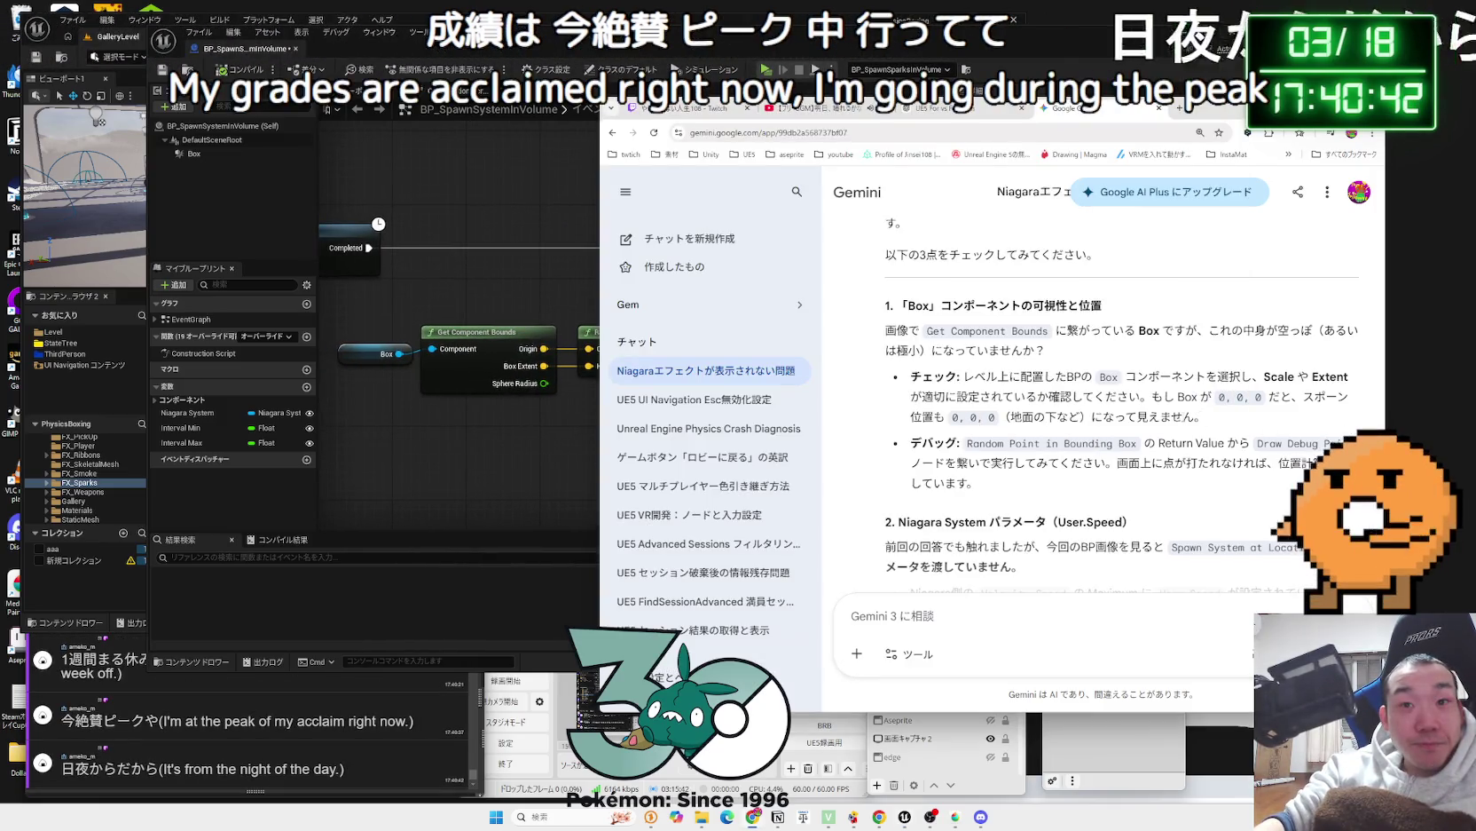
{"action": "left_click", "coordinate": [511, 470]}
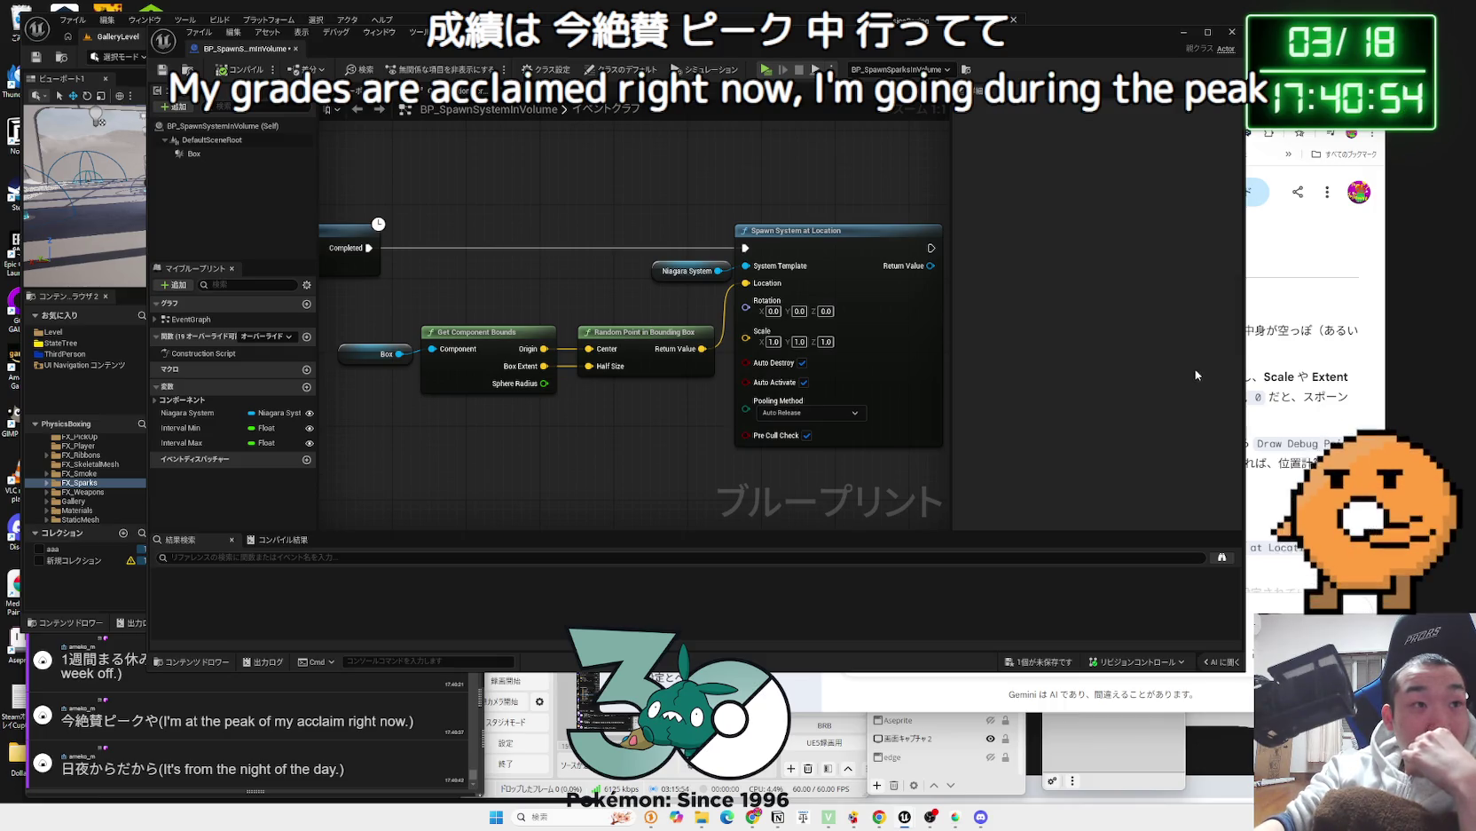
- Put Gemini's chat over the BP_SpawnSystemInVolume graph via the Chrome window edge
{"action": "left_click", "coordinate": [1274, 354]}
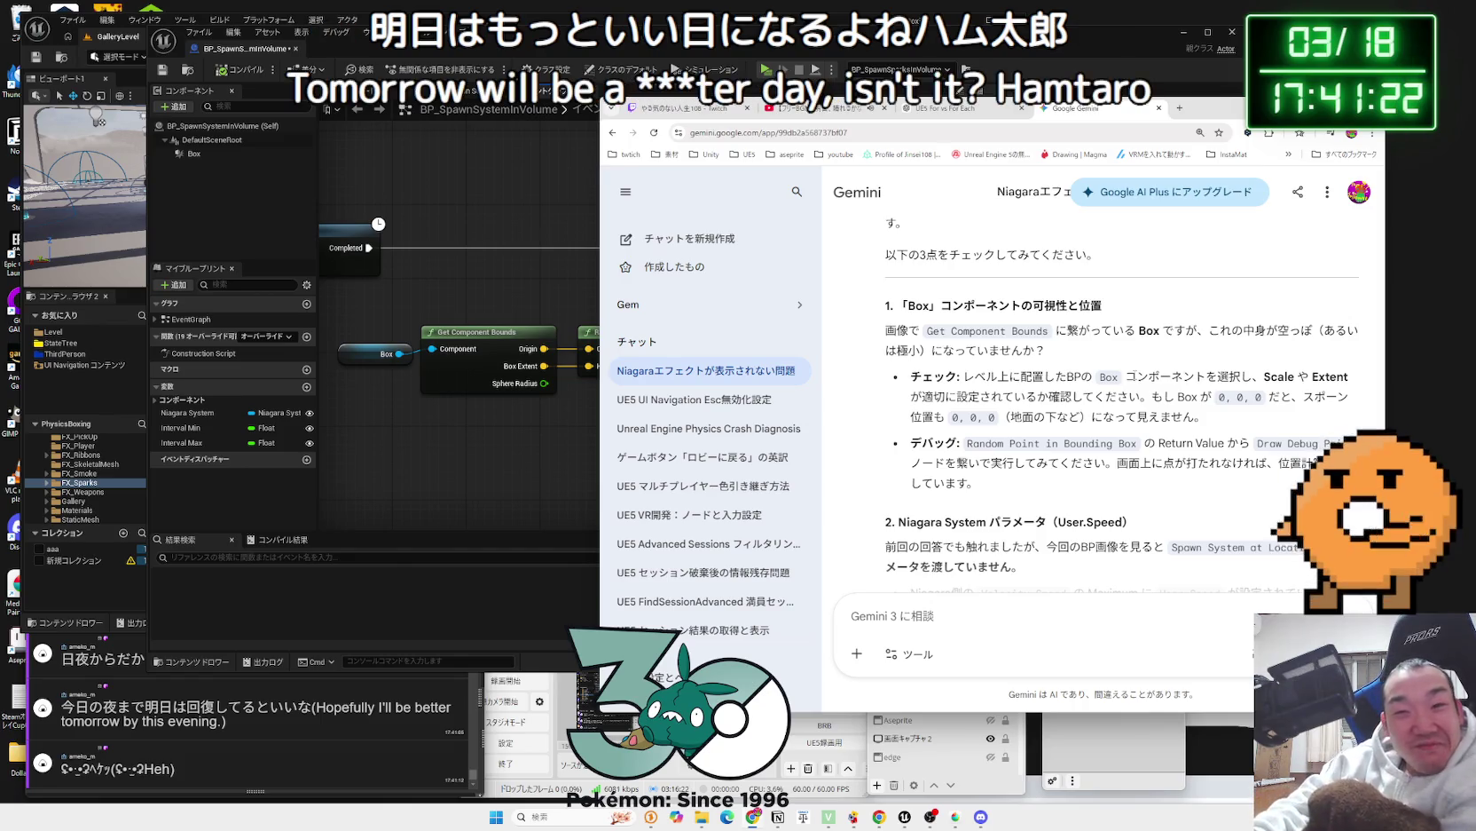
- Box-select the Niagara System and Spawn System at Location nodes, then restore the editor window size
{"action": "scroll", "coordinate": [1117, 482], "scroll_direction": "down", "scroll_amount": 2}
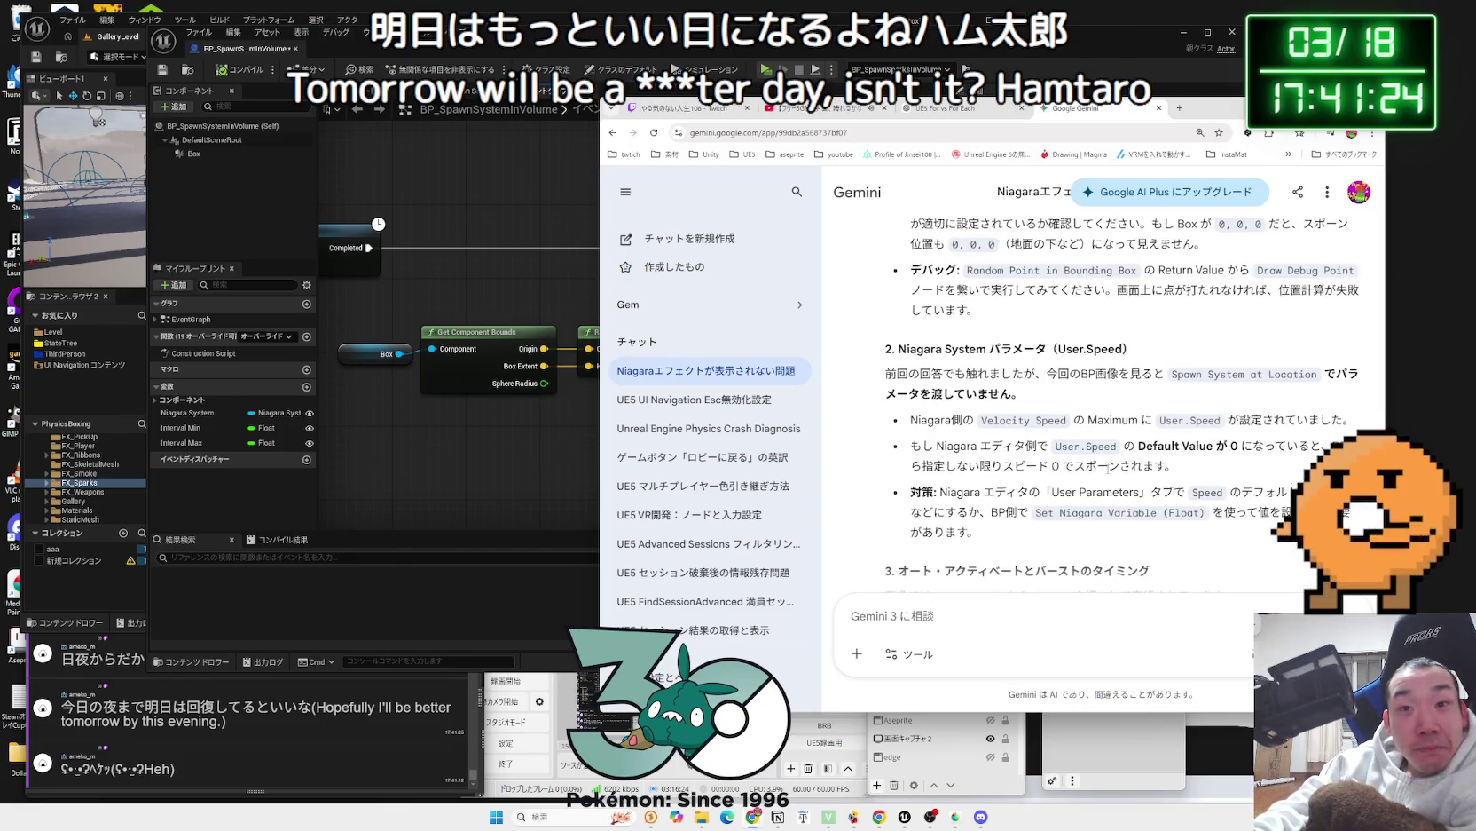
{"action": "scroll", "coordinate": [1107, 467], "scroll_direction": "down", "scroll_amount": 2}
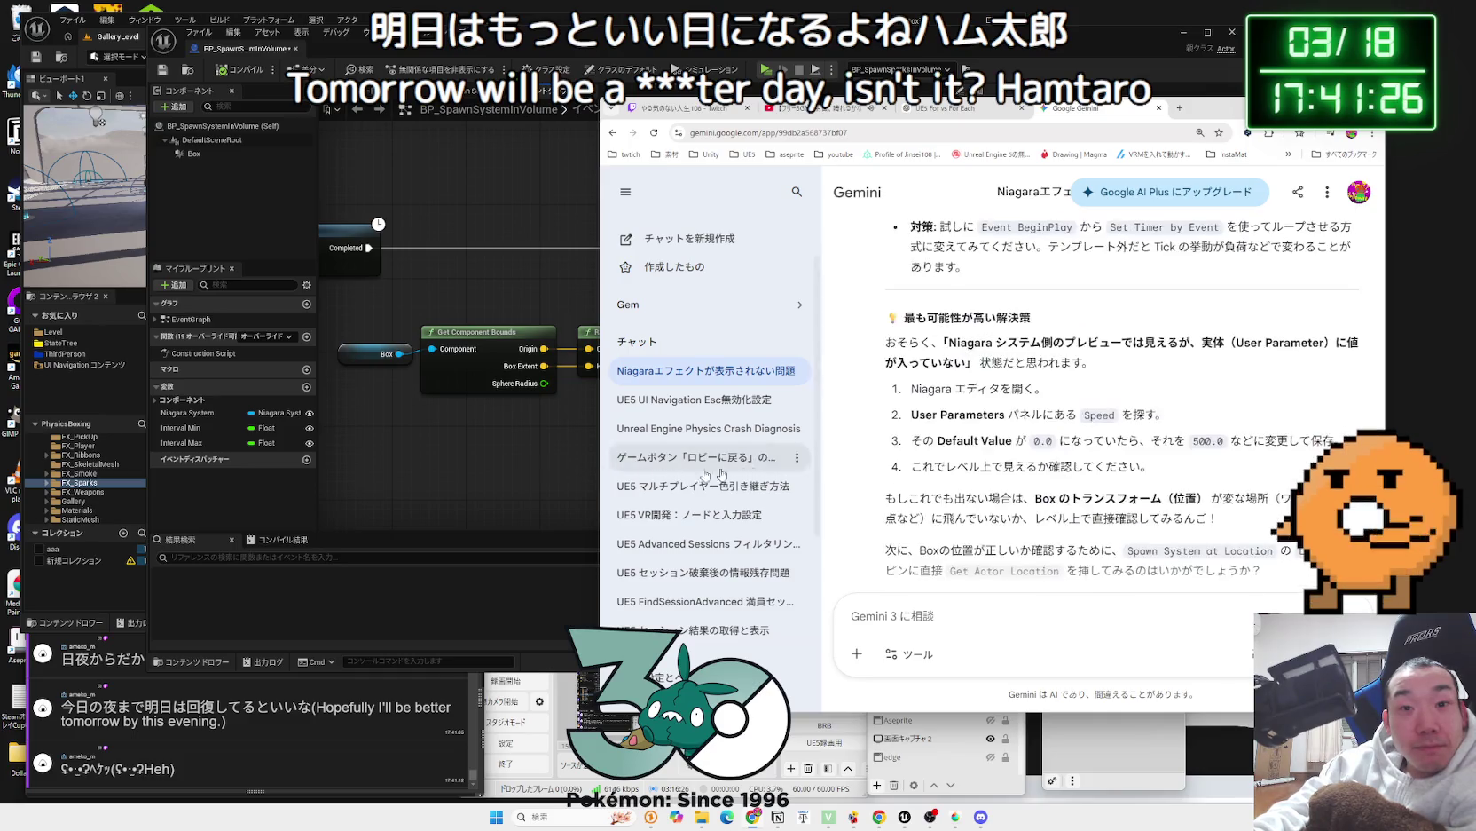
{"action": "left_click", "coordinate": [572, 448]}
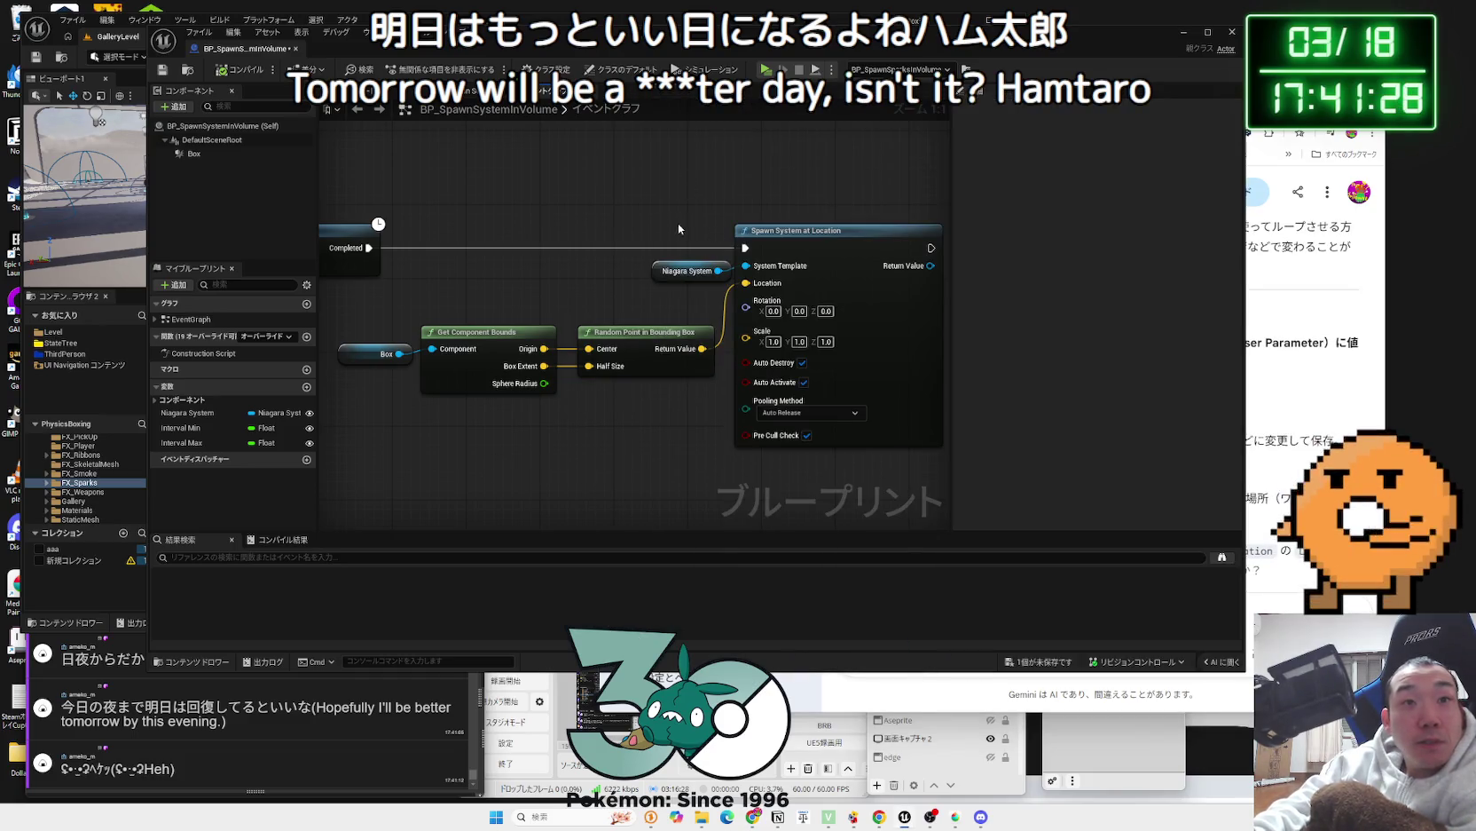
{"action": "left_click_drag", "start_coordinate": [677, 261], "coordinate": [777, 289]}
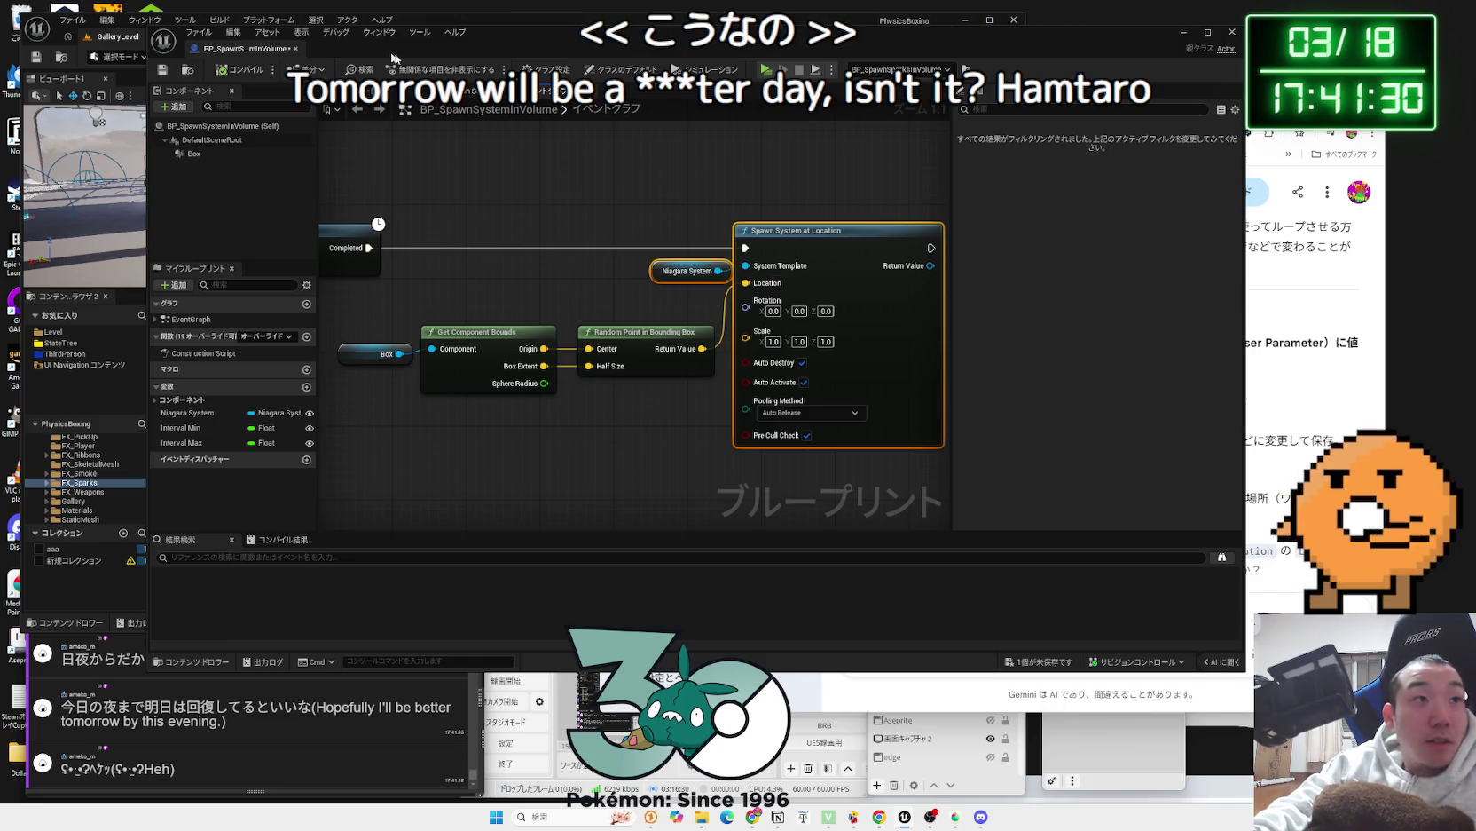
{"action": "double_click", "coordinate": [751, 46]}
{"action": "left_click", "coordinate": [814, 39]}
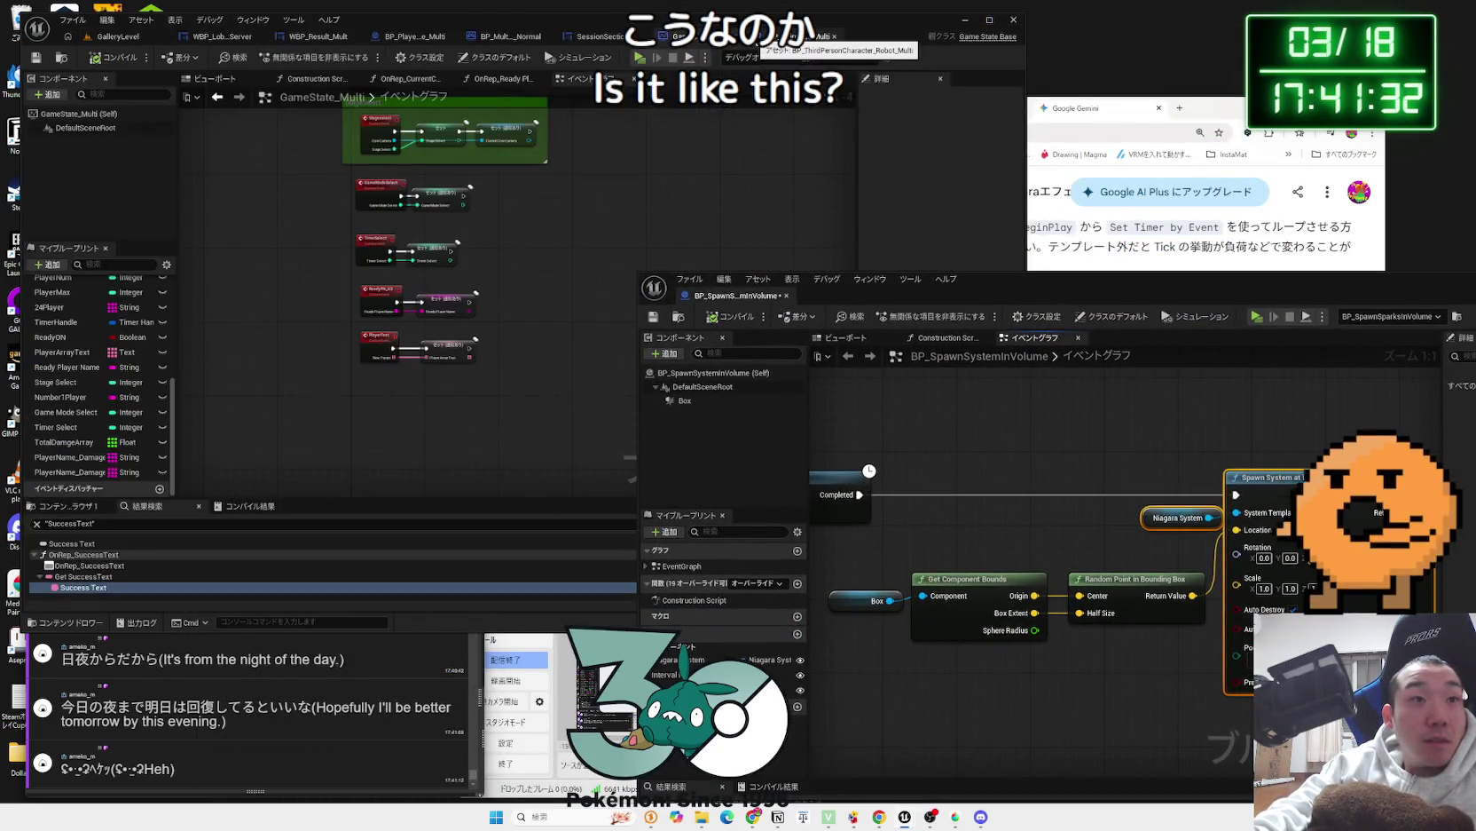
- Paste the Niagara System getter and Spawn System at Location nodes into the ApplyDamage graph
{"action": "left_click_drag", "start_coordinate": [497, 328], "coordinate": [401, 332]}
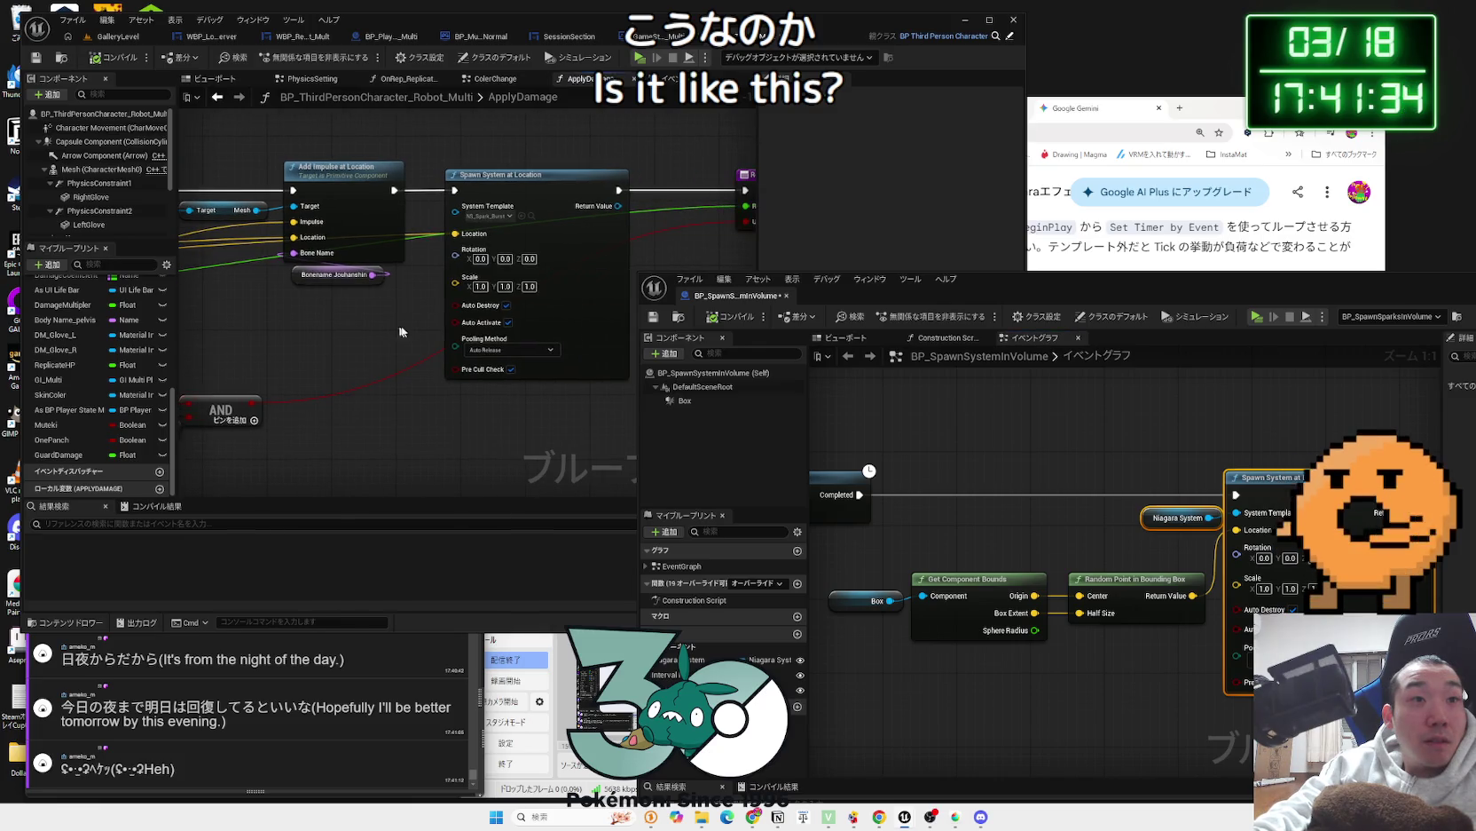
{"action": "left_click_drag", "start_coordinate": [427, 282], "coordinate": [406, 318]}
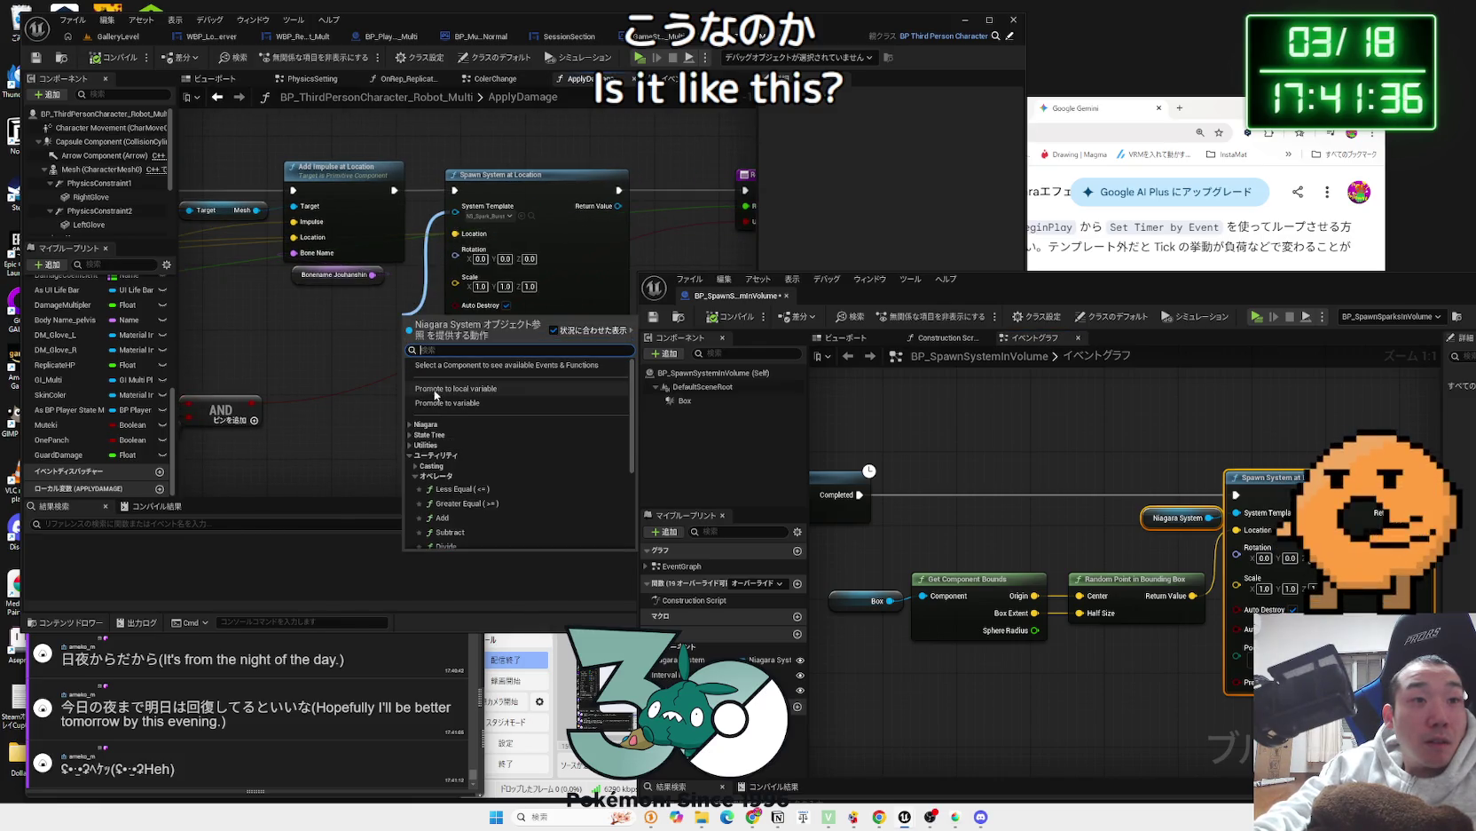
{"action": "left_click", "coordinate": [348, 372]}
{"action": "left_click_drag", "start_coordinate": [348, 372], "coordinate": [327, 335]}
{"action": "left_click", "coordinate": [492, 148]}
{"action": "key", "text": "ctrl+z"}
{"action": "key", "text": "ctrl+z"}
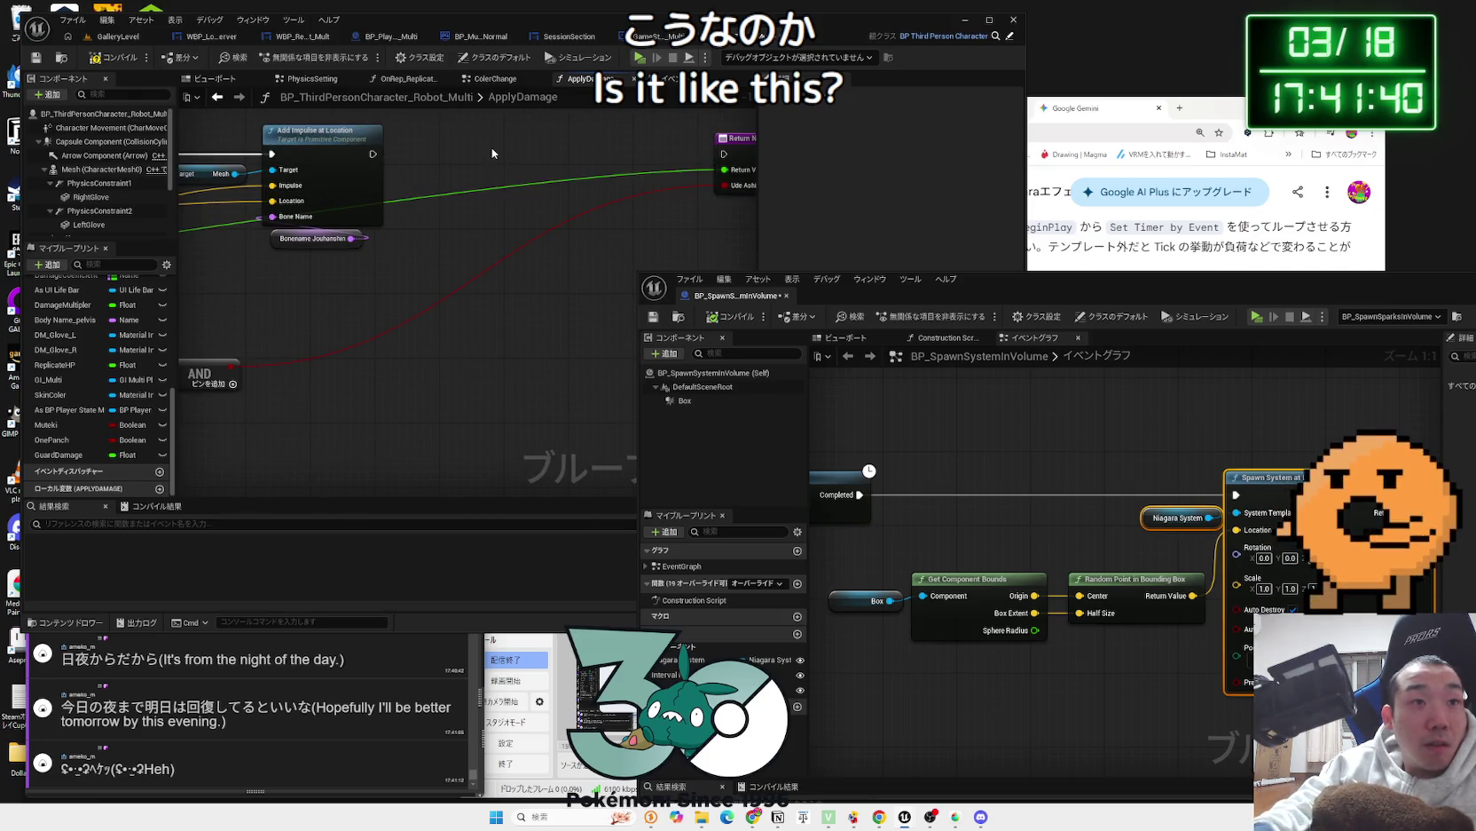
{"action": "left_click_drag", "start_coordinate": [422, 311], "coordinate": [413, 291]}
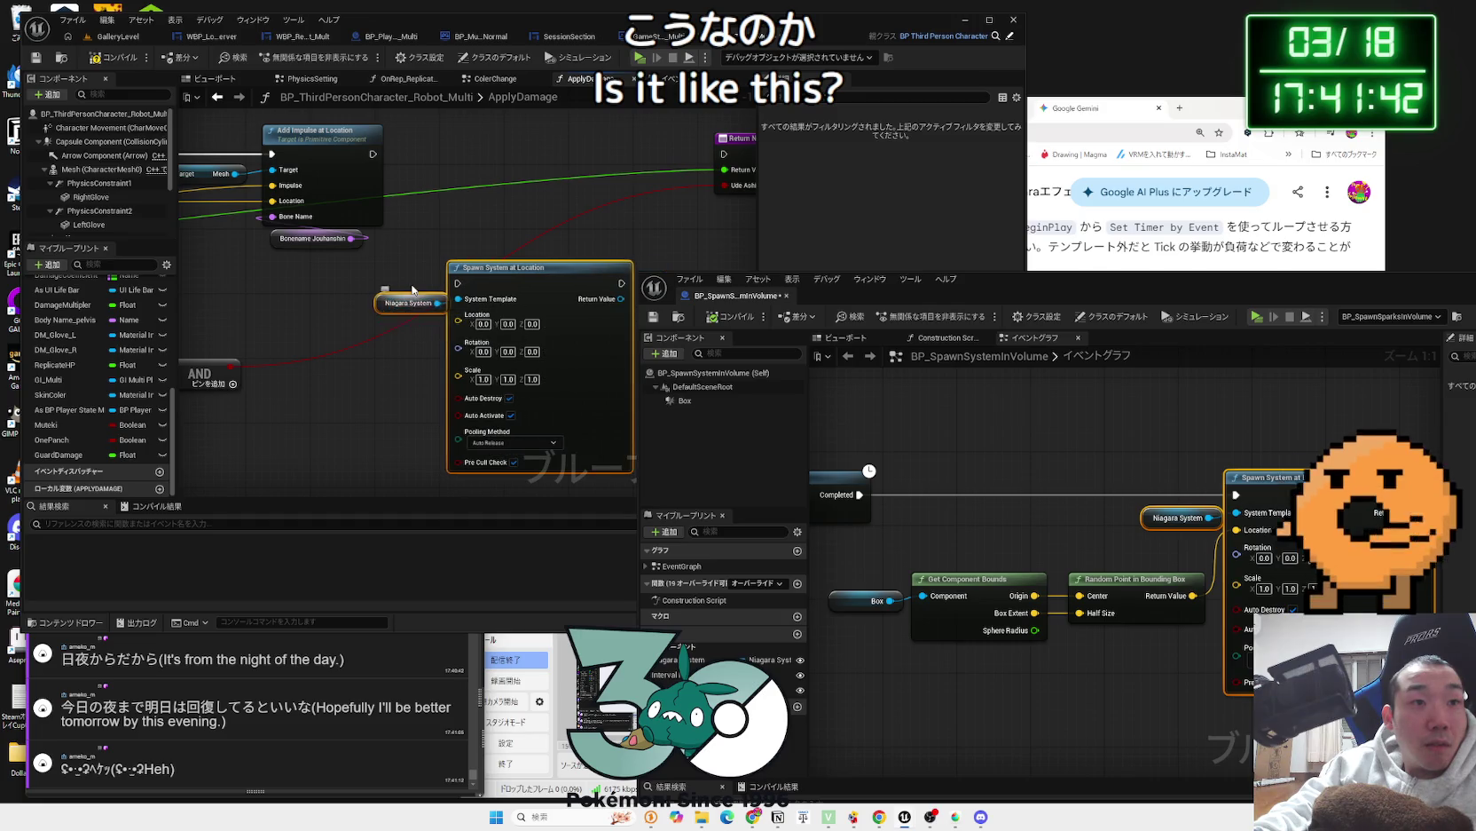
{"action": "mouse_move", "coordinate": [899, 291]}
{"action": "left_mouse_down"}
{"action": "mouse_move", "coordinate": [929, 282]}
{"action": "mouse_move", "coordinate": [692, 40]}
{"action": "mouse_move", "coordinate": [754, 35]}
{"action": "left_mouse_up"}
- Promote the Niagara System getter to a variable with default NS_Spark_Burst1
{"action": "right_click", "coordinate": [370, 308]}
{"action": "key", "text": "Escape"}
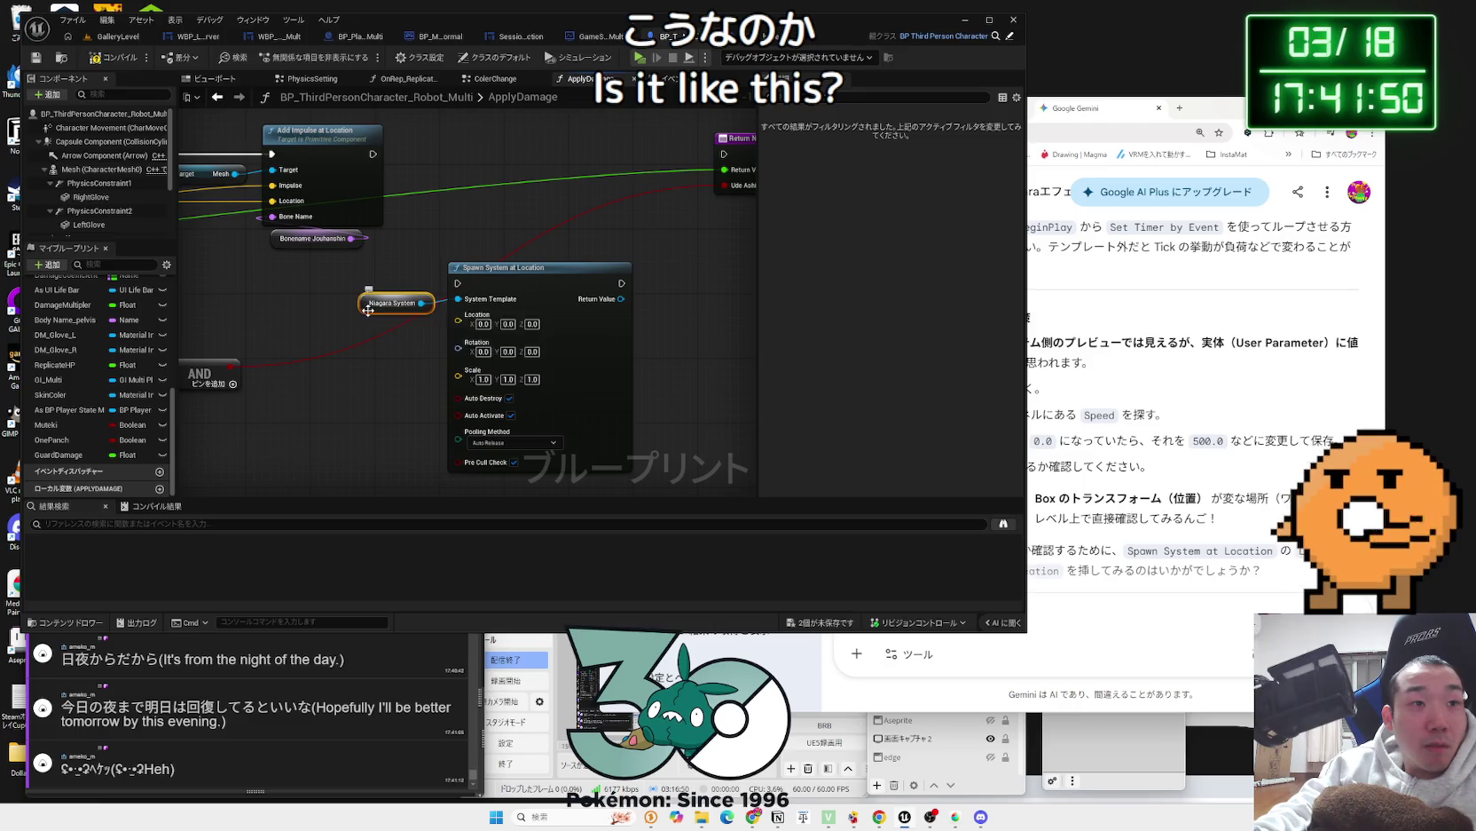
{"action": "right_click", "coordinate": [368, 310]}
{"action": "left_click", "coordinate": [408, 339]}
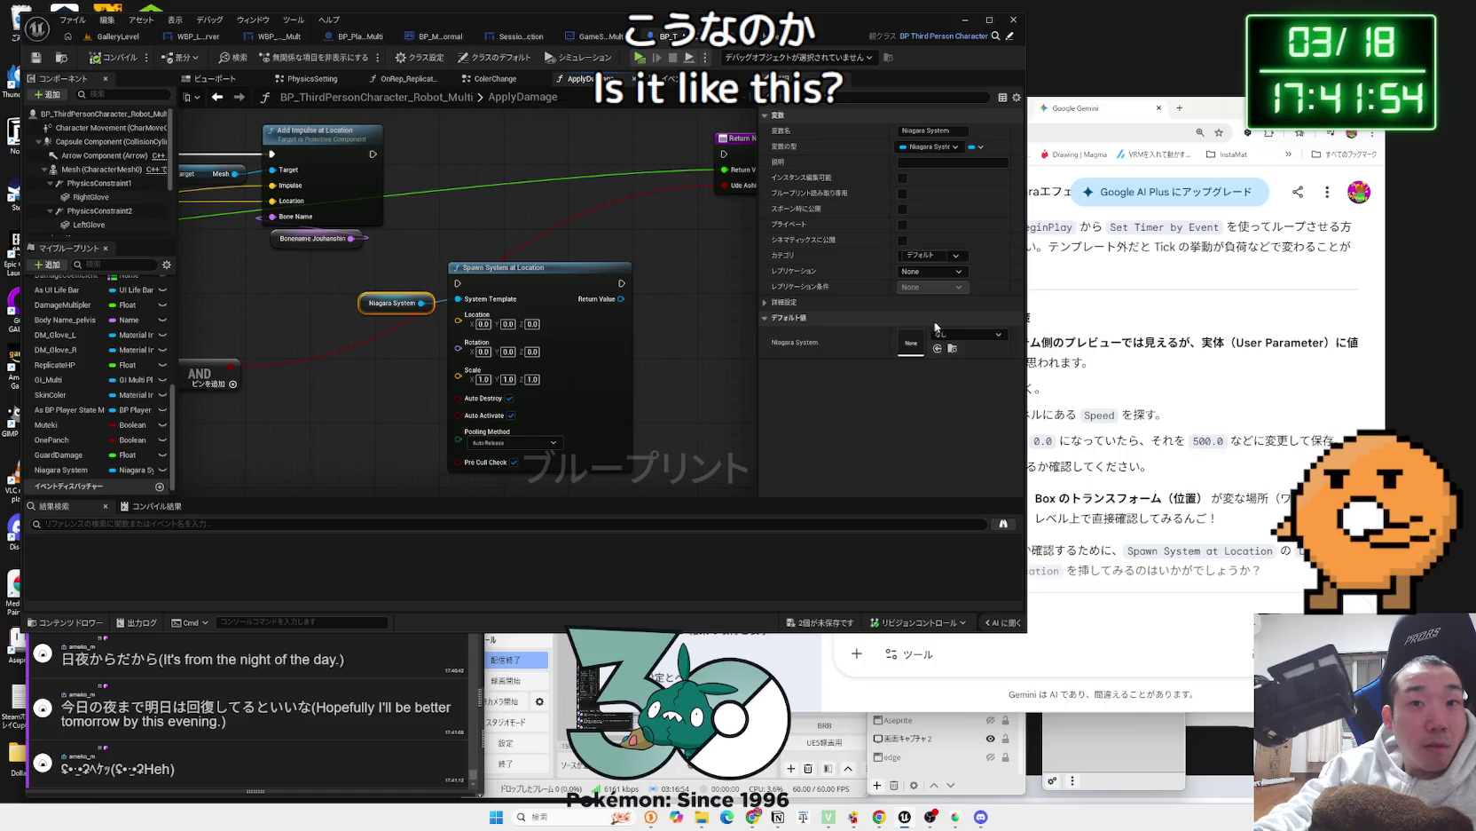
{"action": "left_click", "coordinate": [967, 334]}
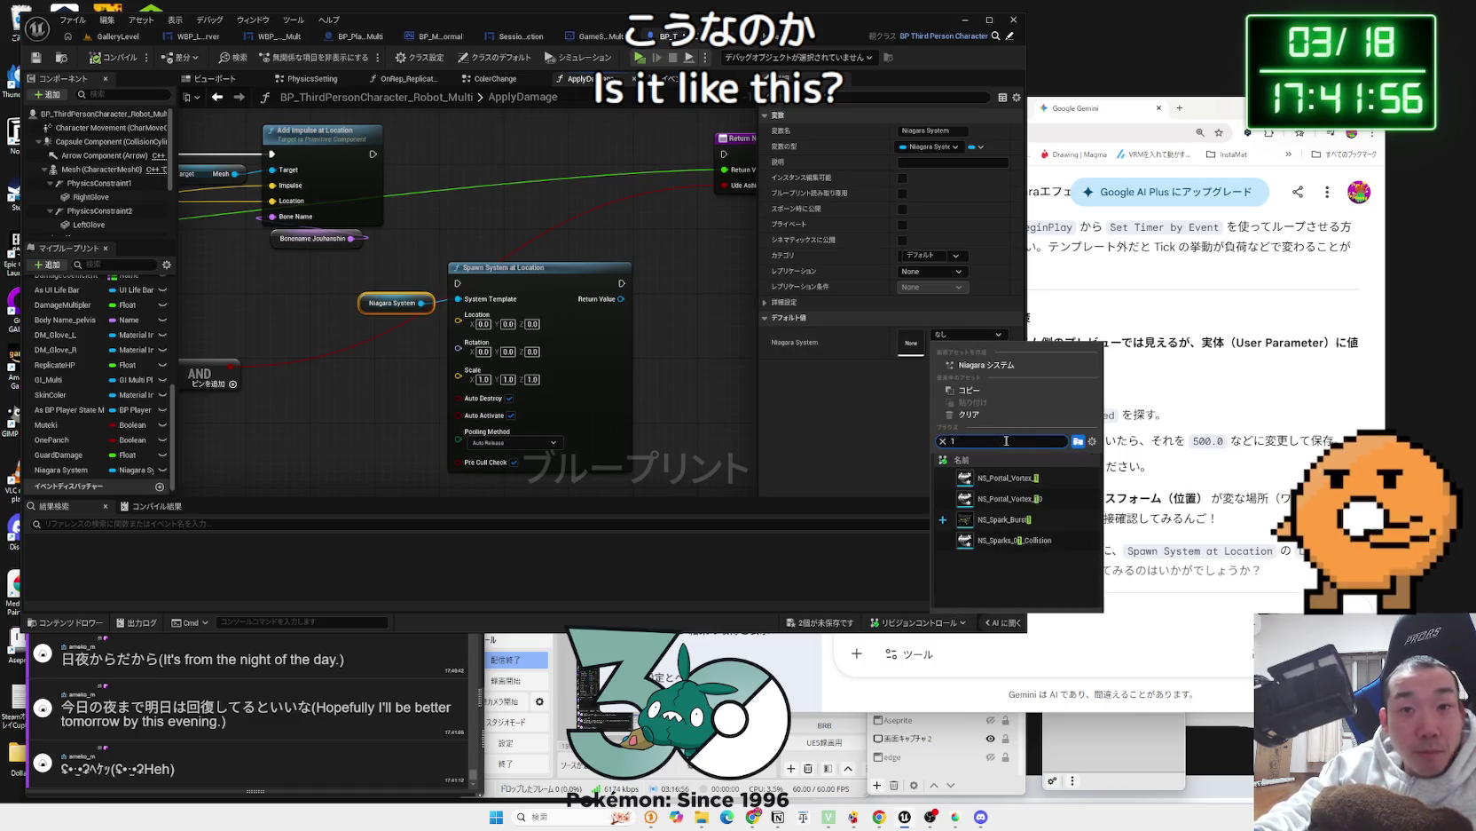
{"action": "mouse_move", "coordinate": [1031, 525]}
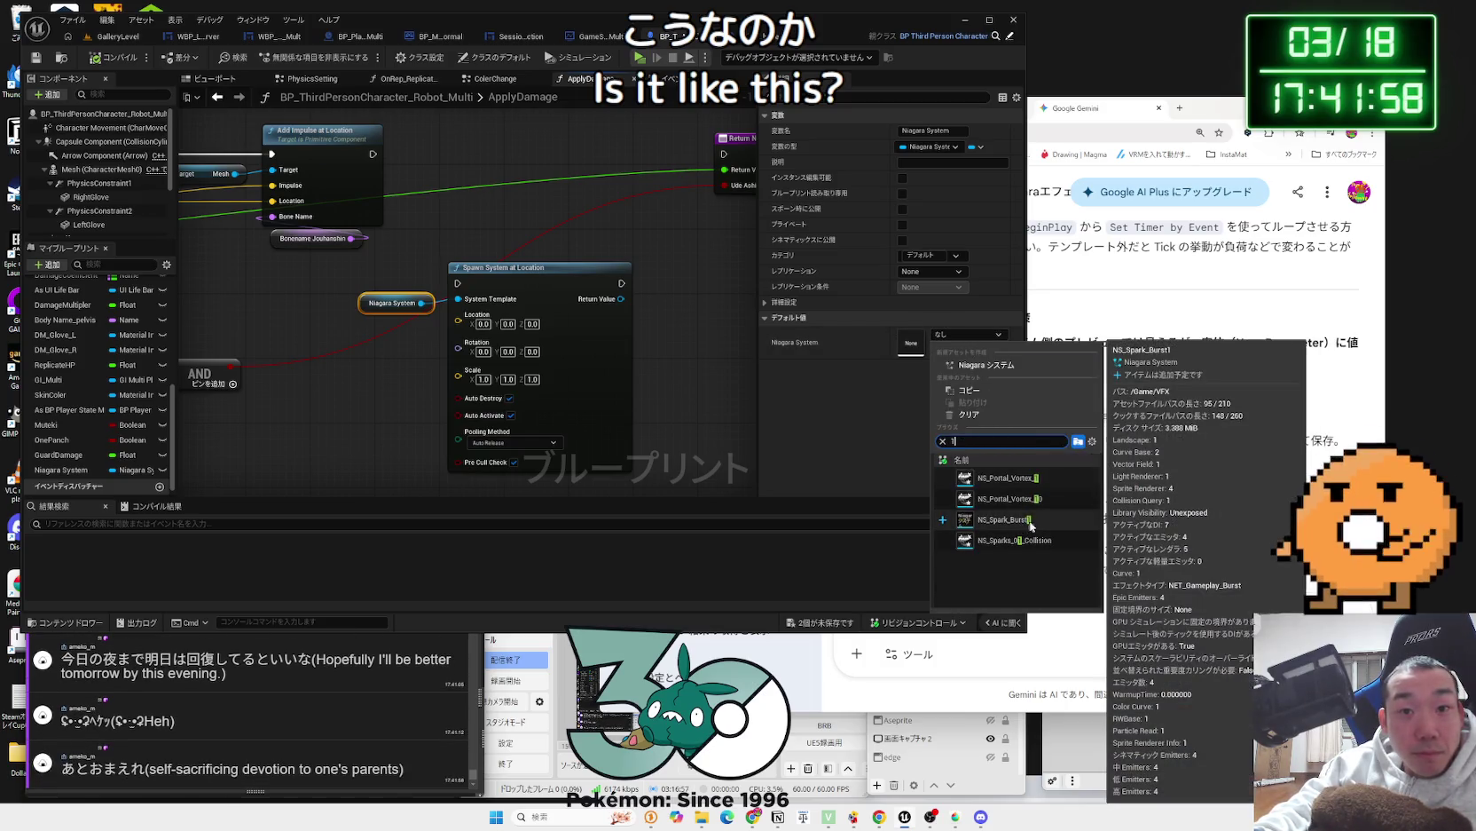
{"action": "left_click", "coordinate": [1056, 526]}
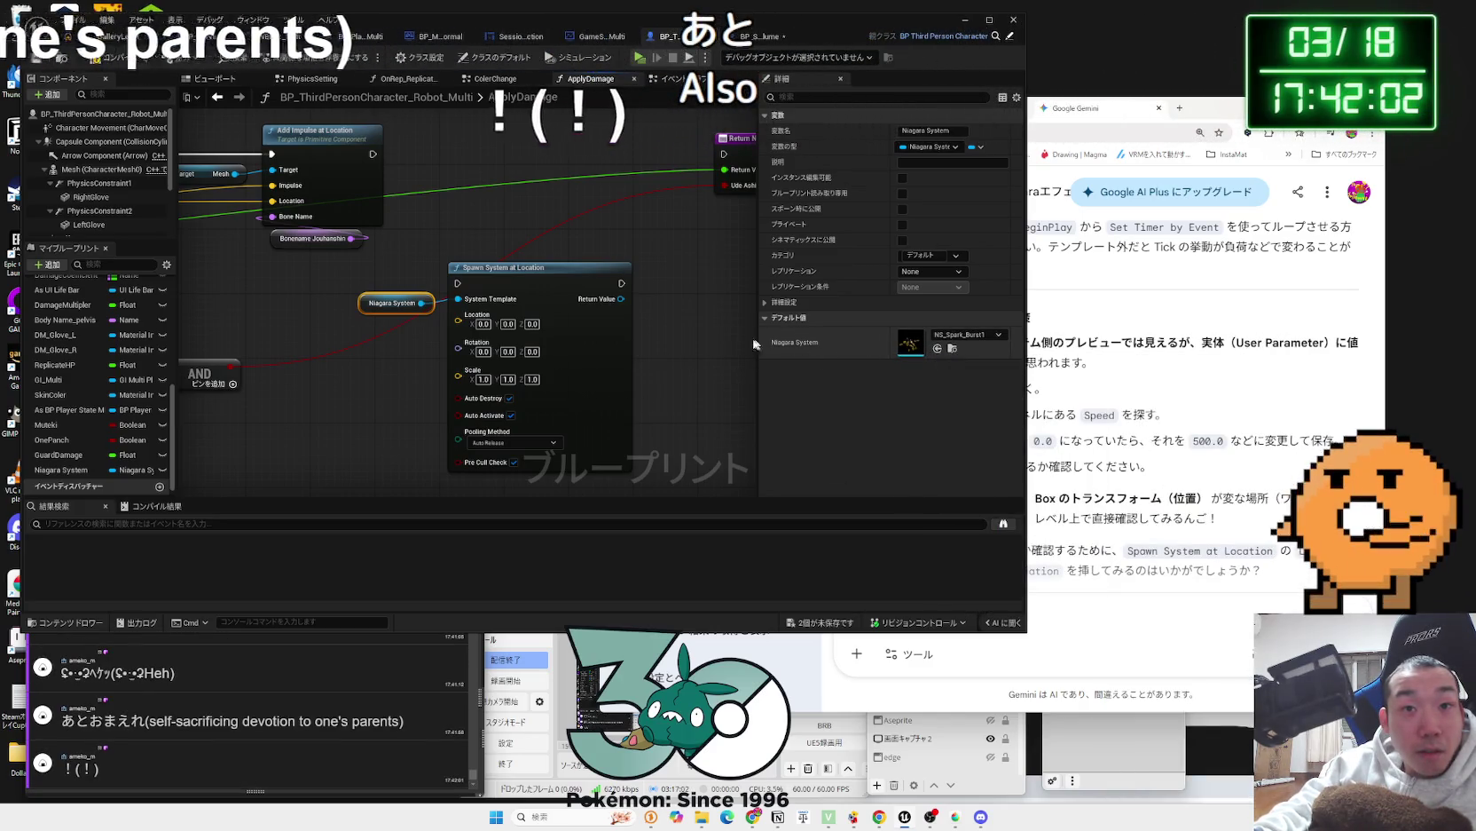
- Run Spawn System at Location after Add Impulse and wire its Location to the hit location
{"action": "mouse_move", "coordinate": [352, 337]}
{"action": "left_mouse_down"}
{"action": "mouse_move", "coordinate": [532, 258]}
{"action": "mouse_move", "coordinate": [579, 200]}
{"action": "mouse_move", "coordinate": [535, 142]}
{"action": "left_mouse_up"}
{"action": "left_click_drag", "start_coordinate": [378, 155], "coordinate": [484, 157]}
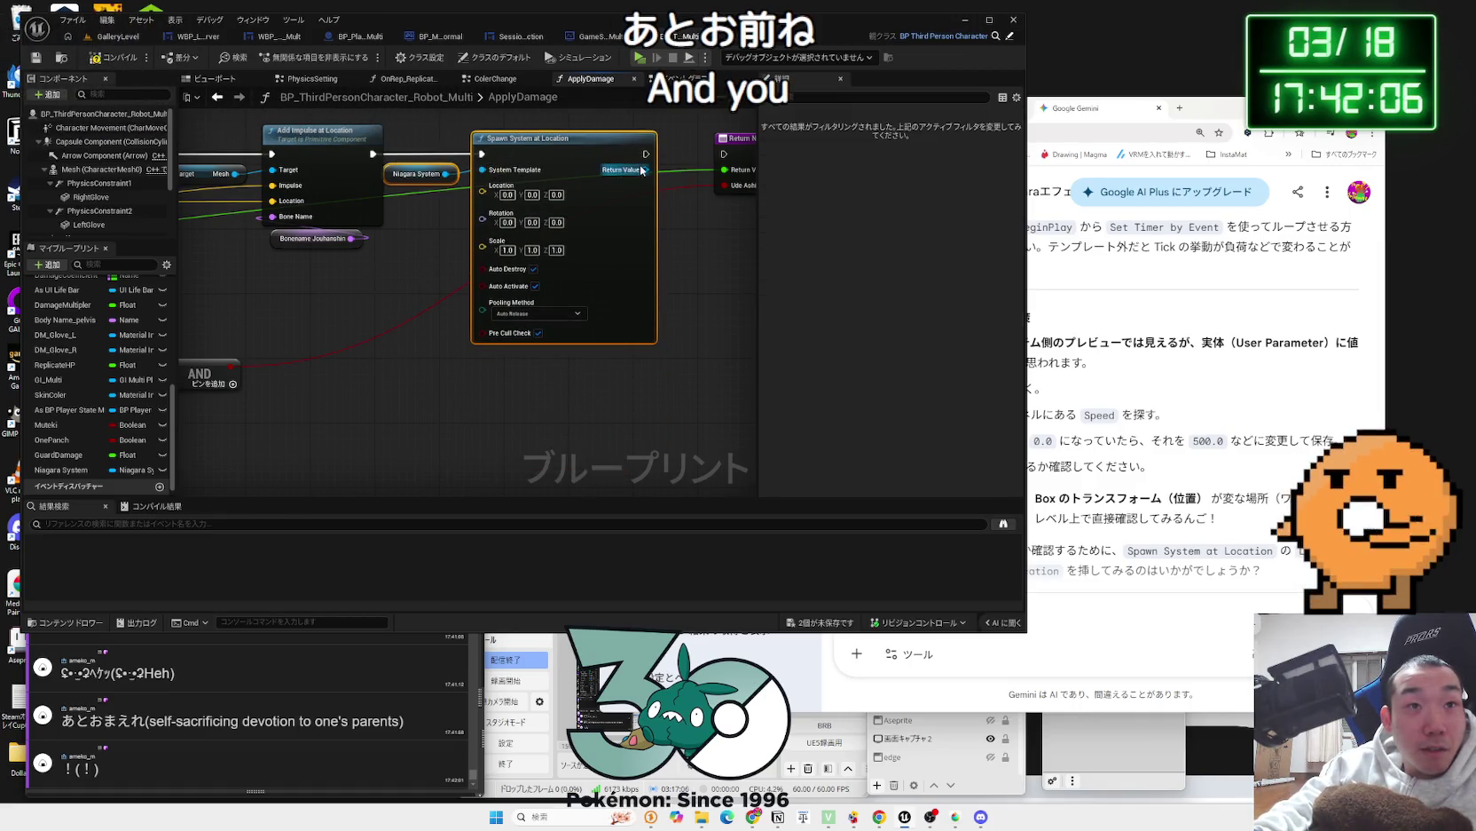
{"action": "mouse_move", "coordinate": [482, 194]}
{"action": "left_mouse_down"}
{"action": "mouse_move", "coordinate": [204, 342]}
{"action": "mouse_move", "coordinate": [47, 336]}
{"action": "mouse_move", "coordinate": [594, 305]}
{"action": "left_mouse_up"}
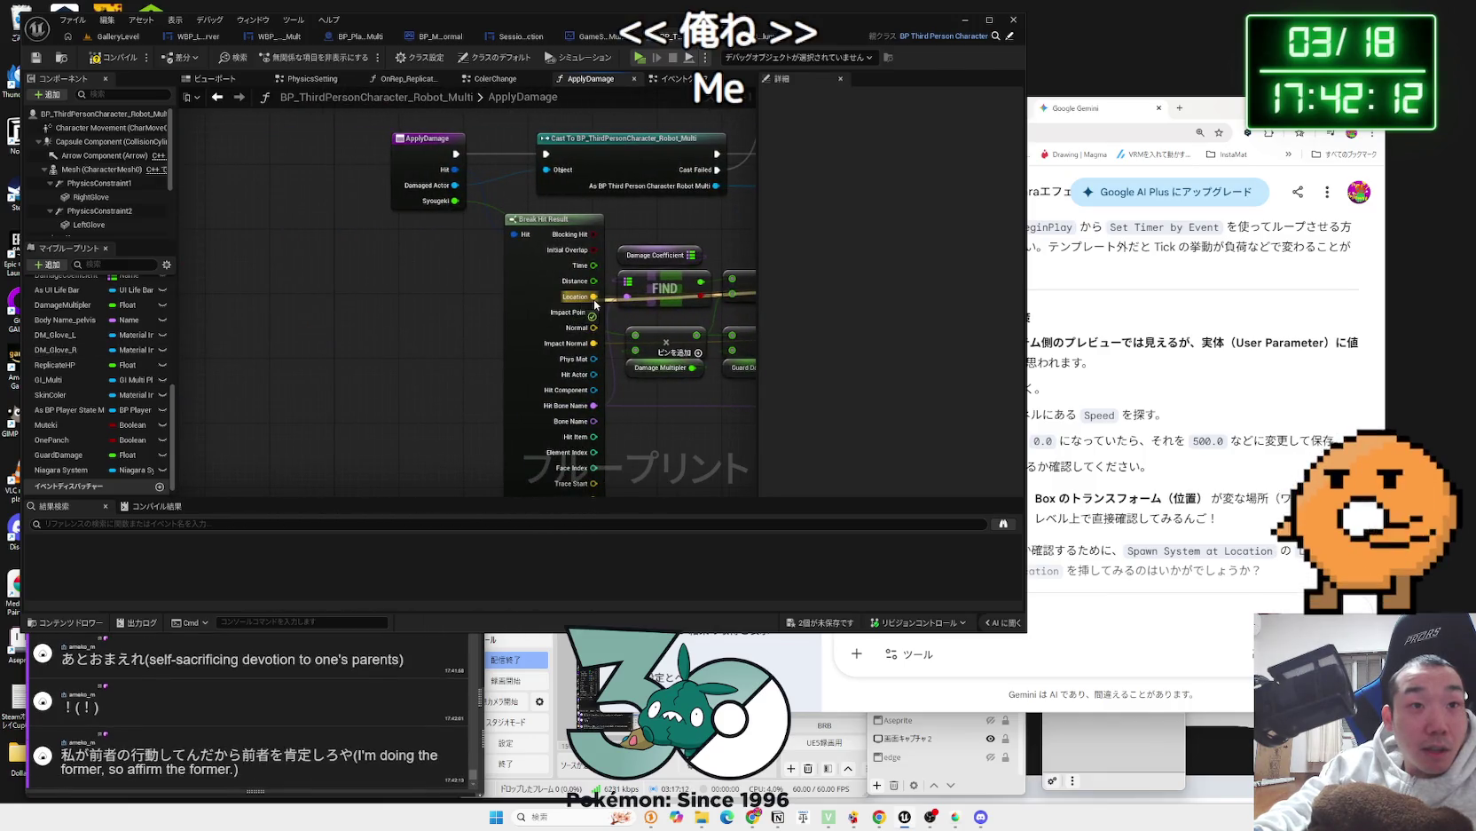
{"action": "mouse_move", "coordinate": [644, 396]}
{"action": "left_mouse_down"}
{"action": "mouse_move", "coordinate": [282, 434]}
{"action": "mouse_move", "coordinate": [373, 389]}
{"action": "left_mouse_up"}
{"action": "scroll", "coordinate": [373, 389], "scroll_direction": "up", "scroll_amount": 3}
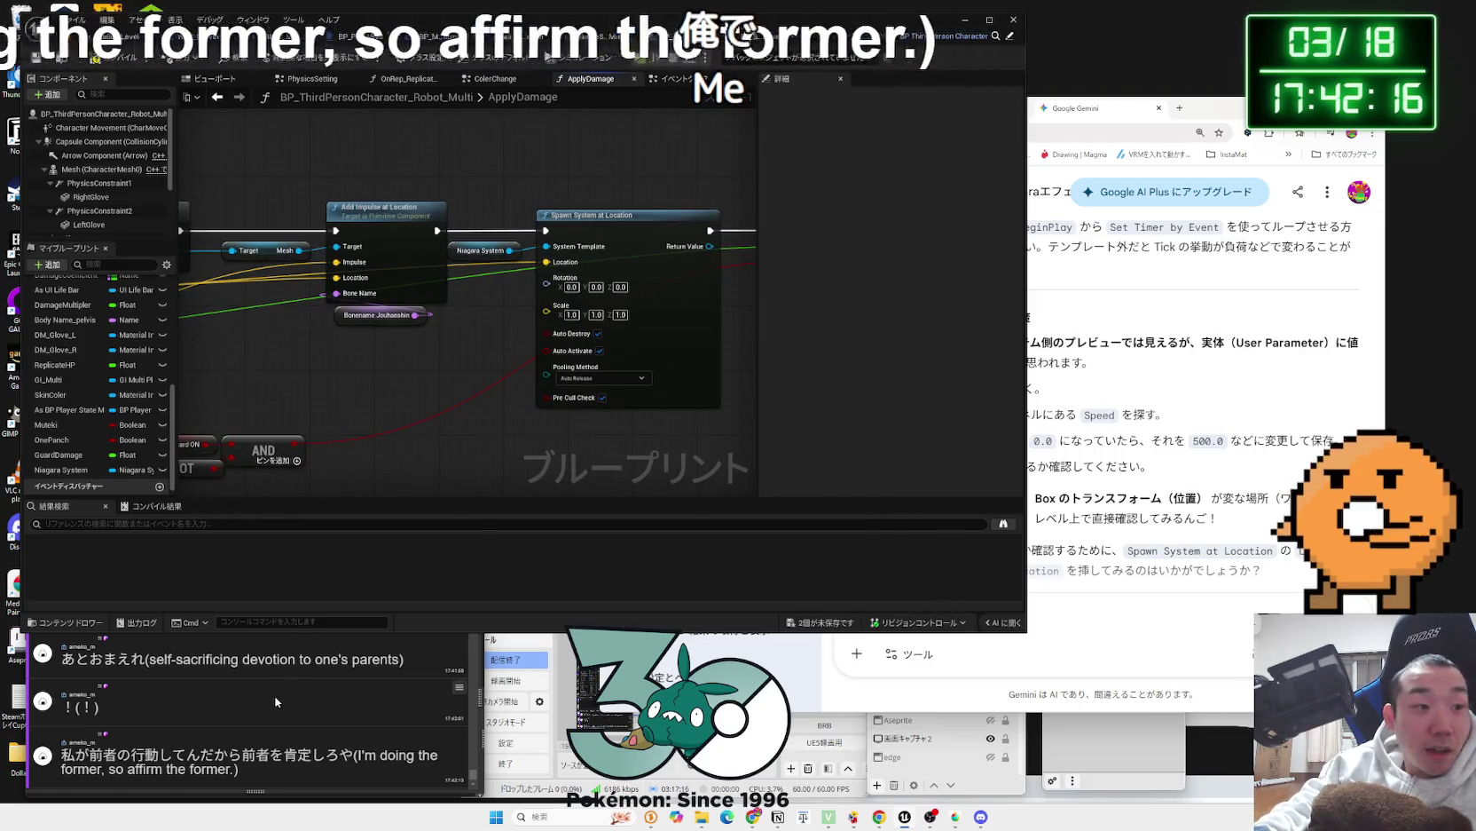
{"action": "left_click", "coordinate": [395, 711]}
{"action": "scroll", "coordinate": [282, 683], "scroll_direction": "up", "scroll_amount": 10}
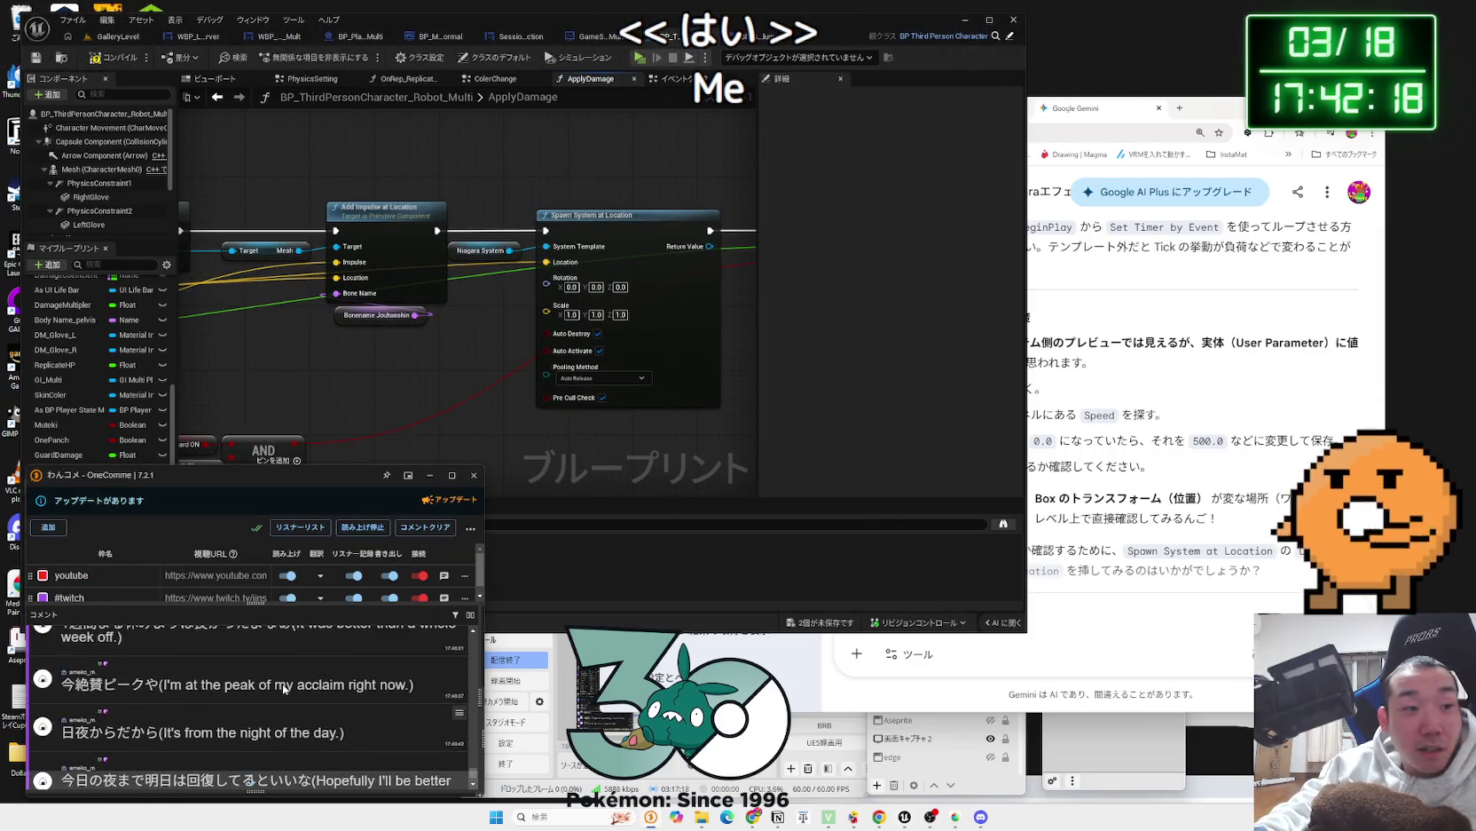
- Scroll through the earlier viewer comments in OneComme
{"action": "scroll", "coordinate": [282, 683], "scroll_direction": "up", "scroll_amount": 10}
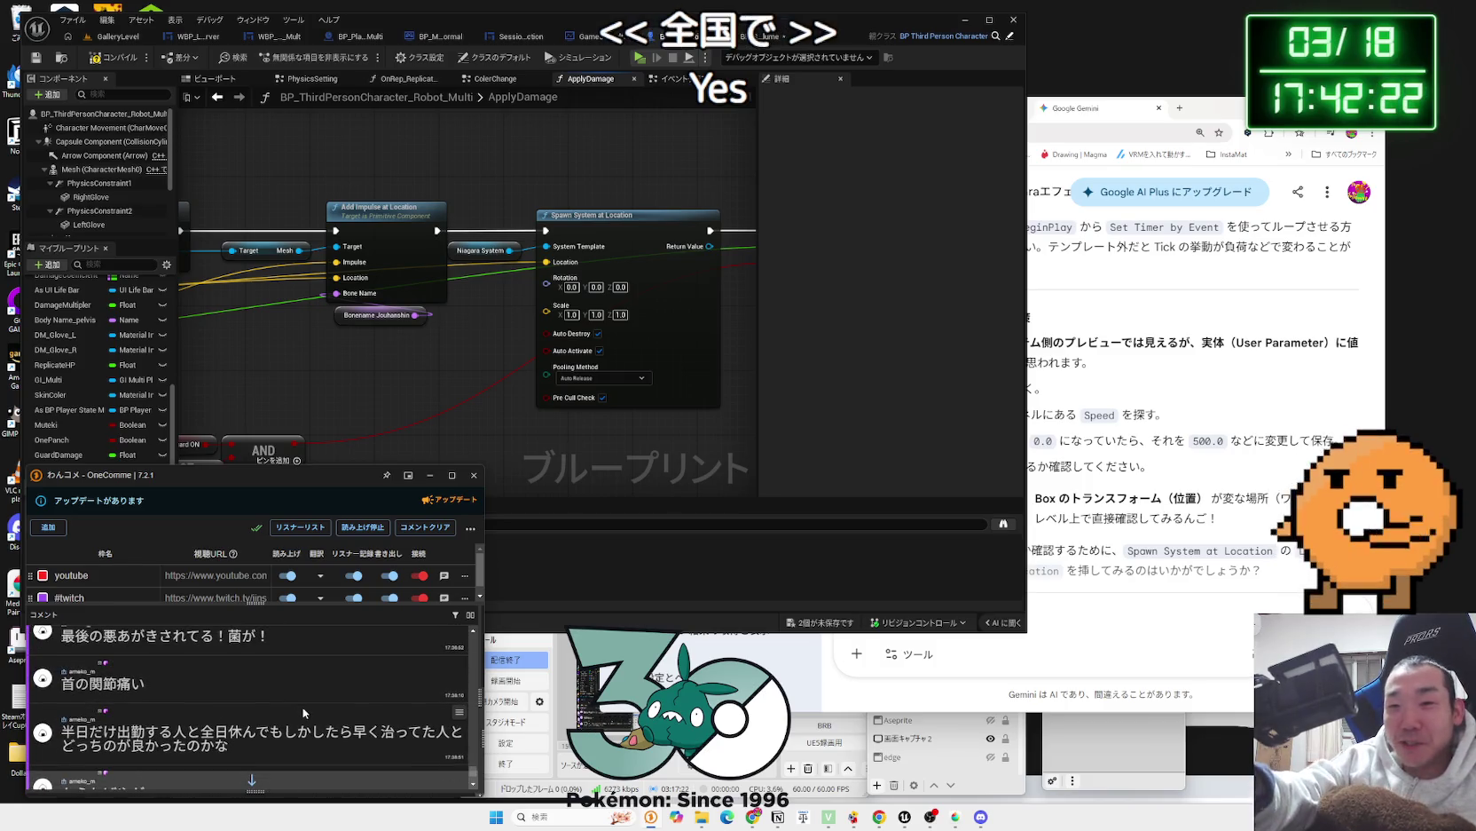
{"action": "scroll", "coordinate": [299, 692], "scroll_direction": "down", "scroll_amount": 10}
{"action": "scroll", "coordinate": [298, 690], "scroll_direction": "down", "scroll_amount": 10}
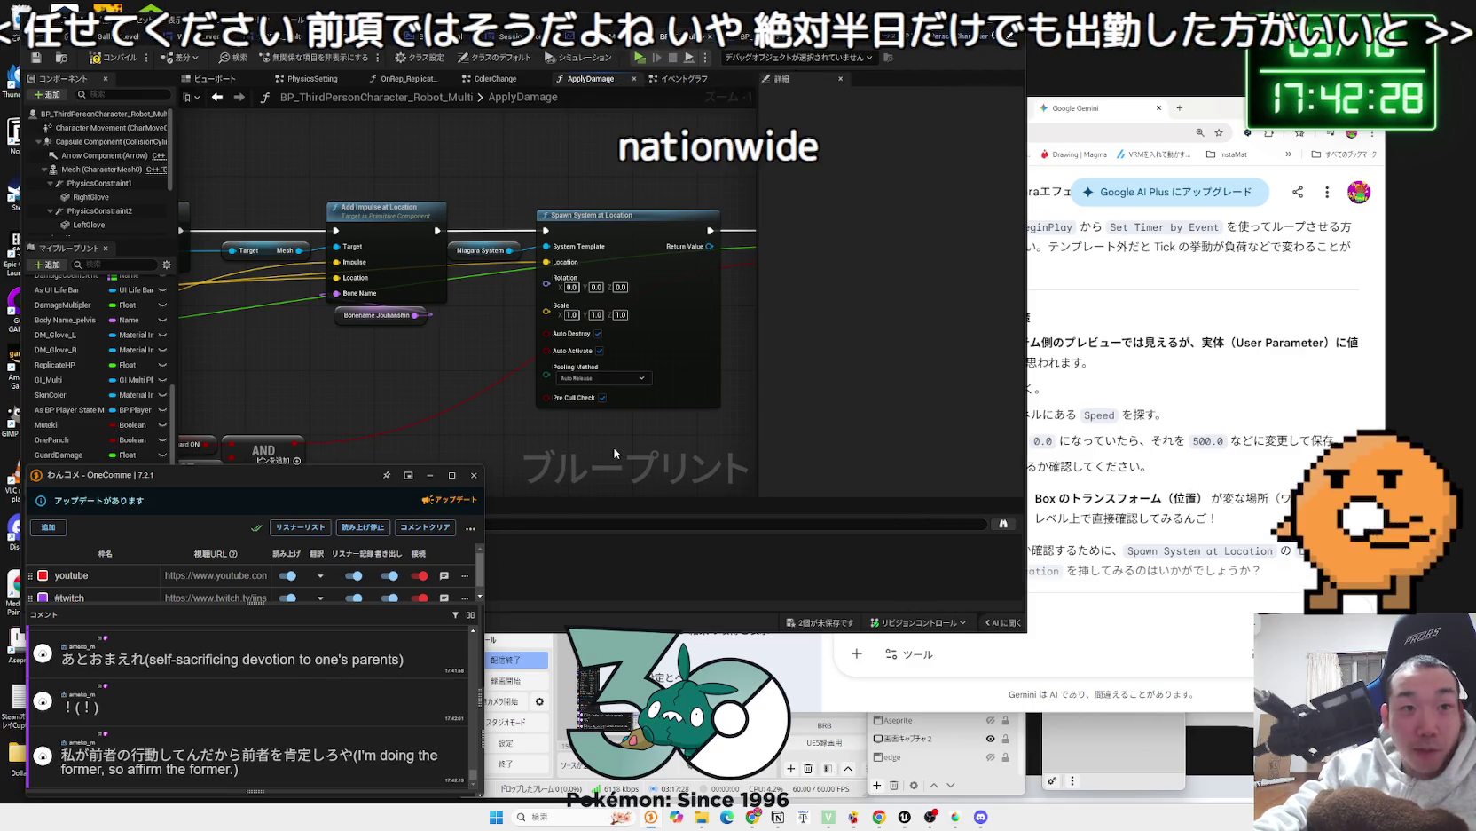
- Tidy the spawn nodes in the ApplyDamage graph and save both unsaved assets
{"action": "left_click", "coordinate": [592, 385]}
{"action": "left_click_drag", "start_coordinate": [479, 257], "coordinate": [576, 227]}
{"action": "left_click", "coordinate": [534, 212]}
{"action": "scroll", "coordinate": [535, 212], "scroll_direction": "down", "scroll_amount": 2}
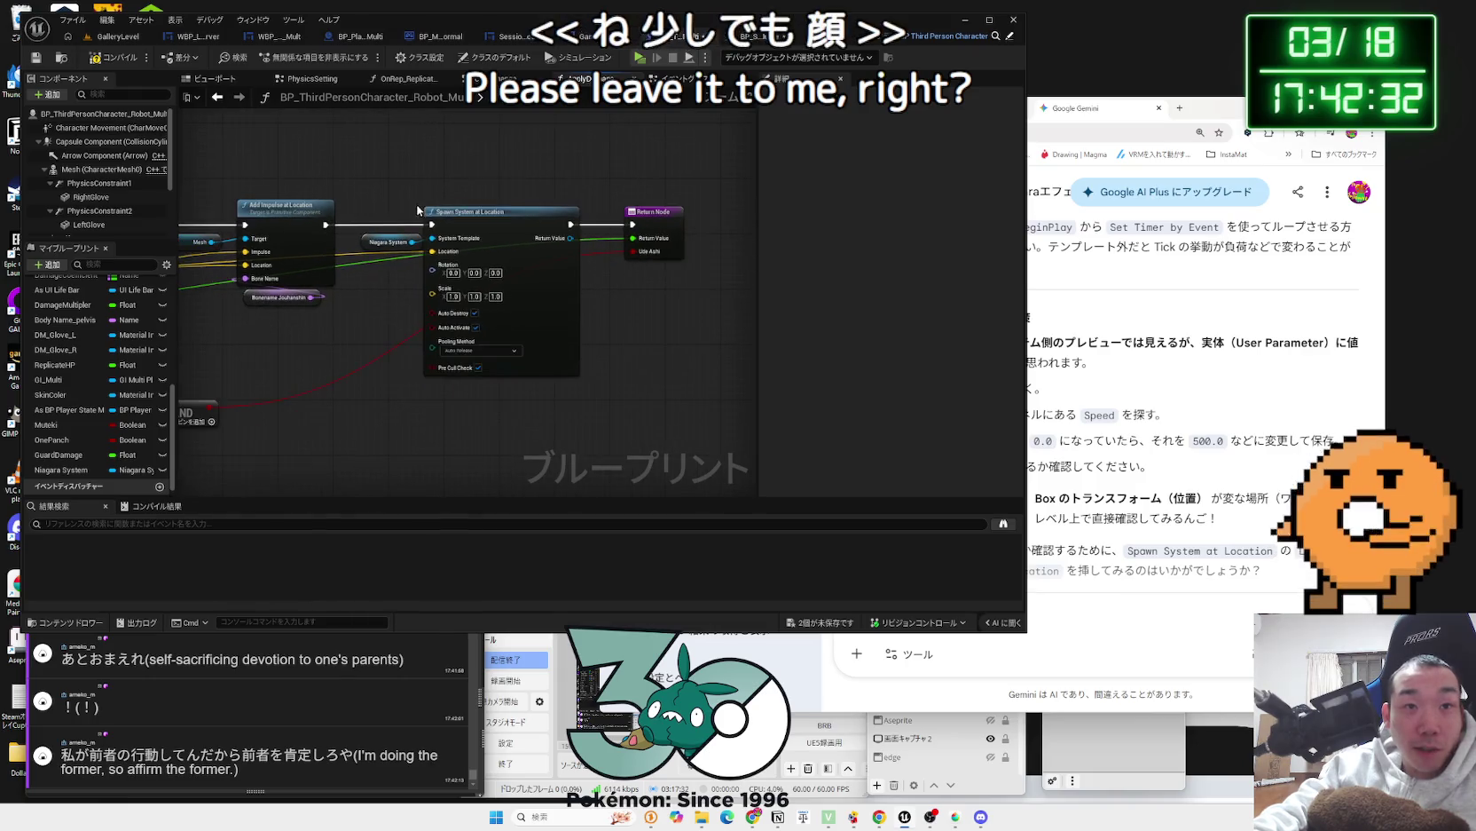
{"action": "left_click", "coordinate": [830, 624]}
{"action": "left_click", "coordinate": [816, 541]}
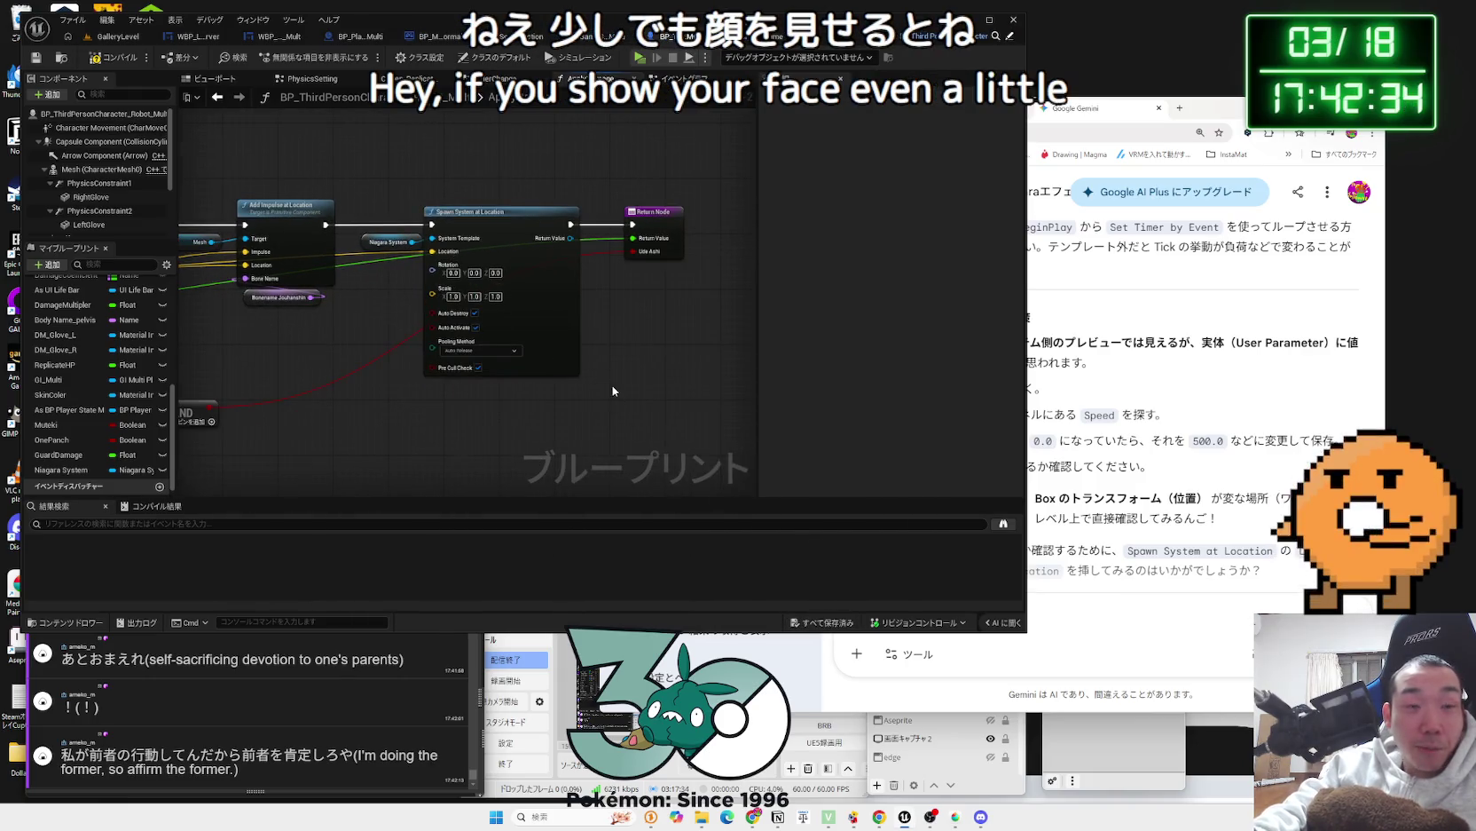
- Return to GalleryLevel and browse the NiagaraExamples and Examples folders in the Content Browser
{"action": "left_click", "coordinate": [118, 37]}
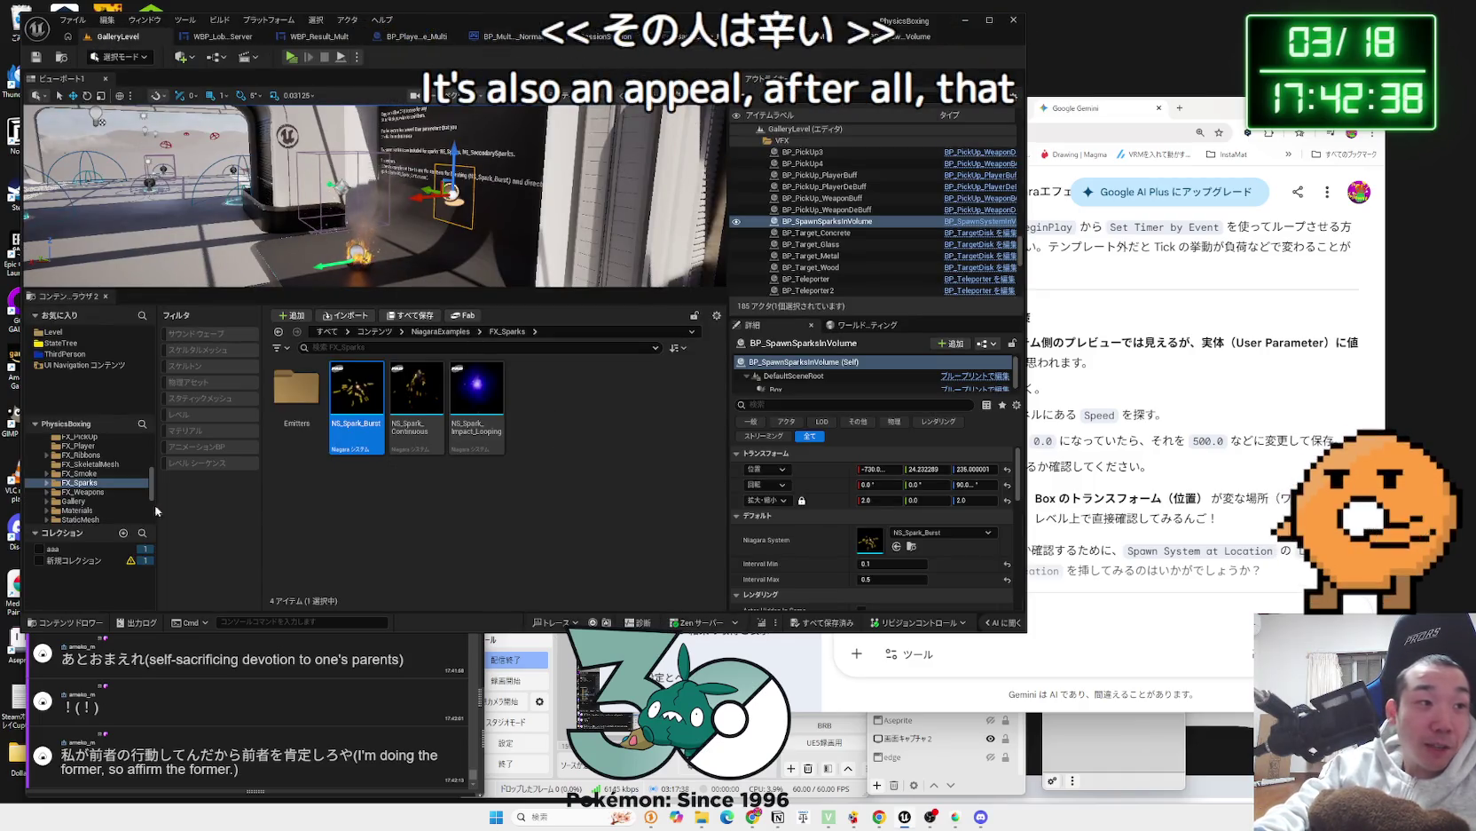
{"action": "scroll", "coordinate": [74, 498], "scroll_direction": "up", "scroll_amount": 4}
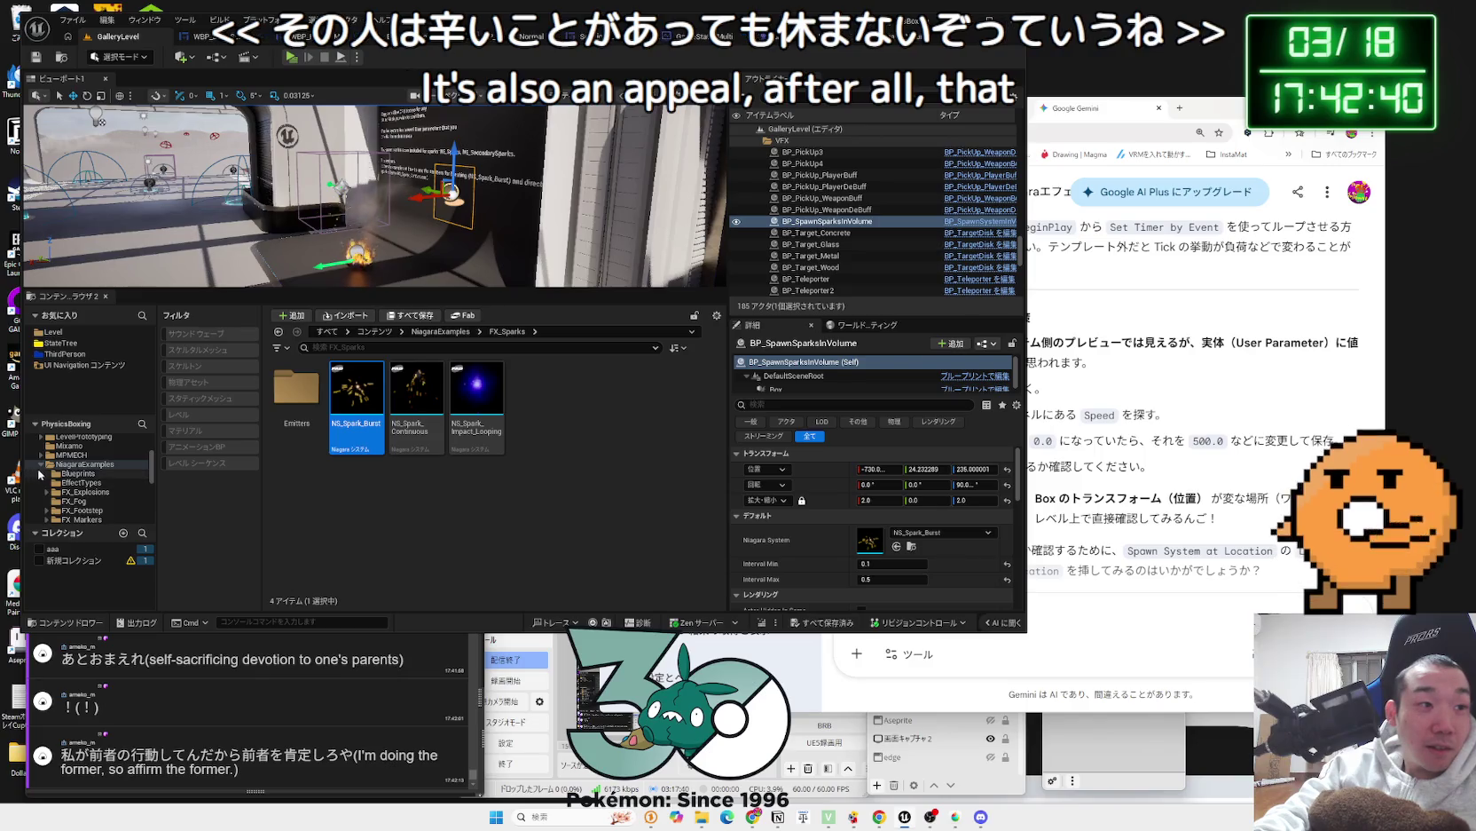
{"action": "left_click", "coordinate": [42, 467], "text": "ctrl"}
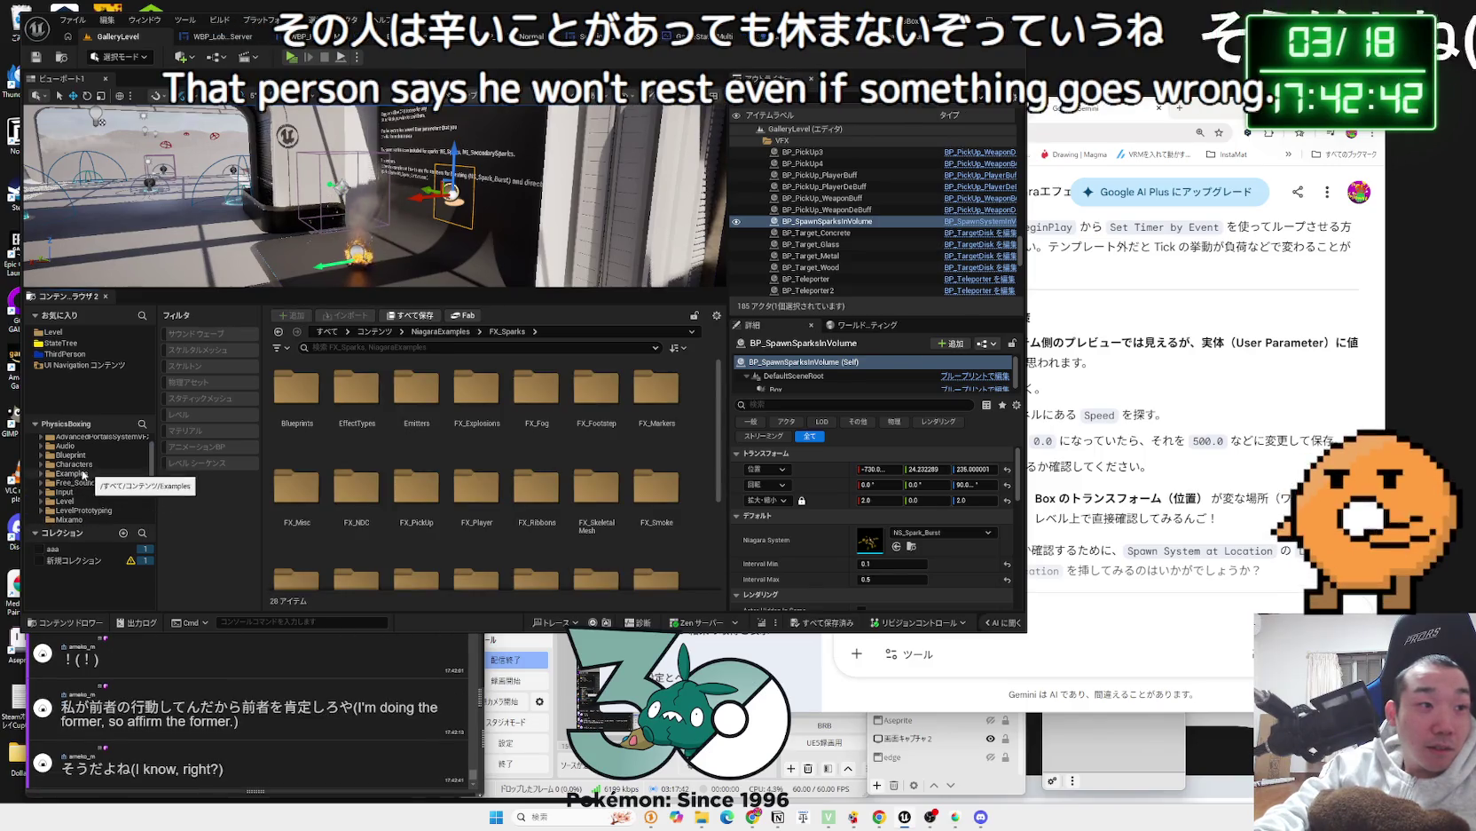
{"action": "left_click", "coordinate": [80, 473]}
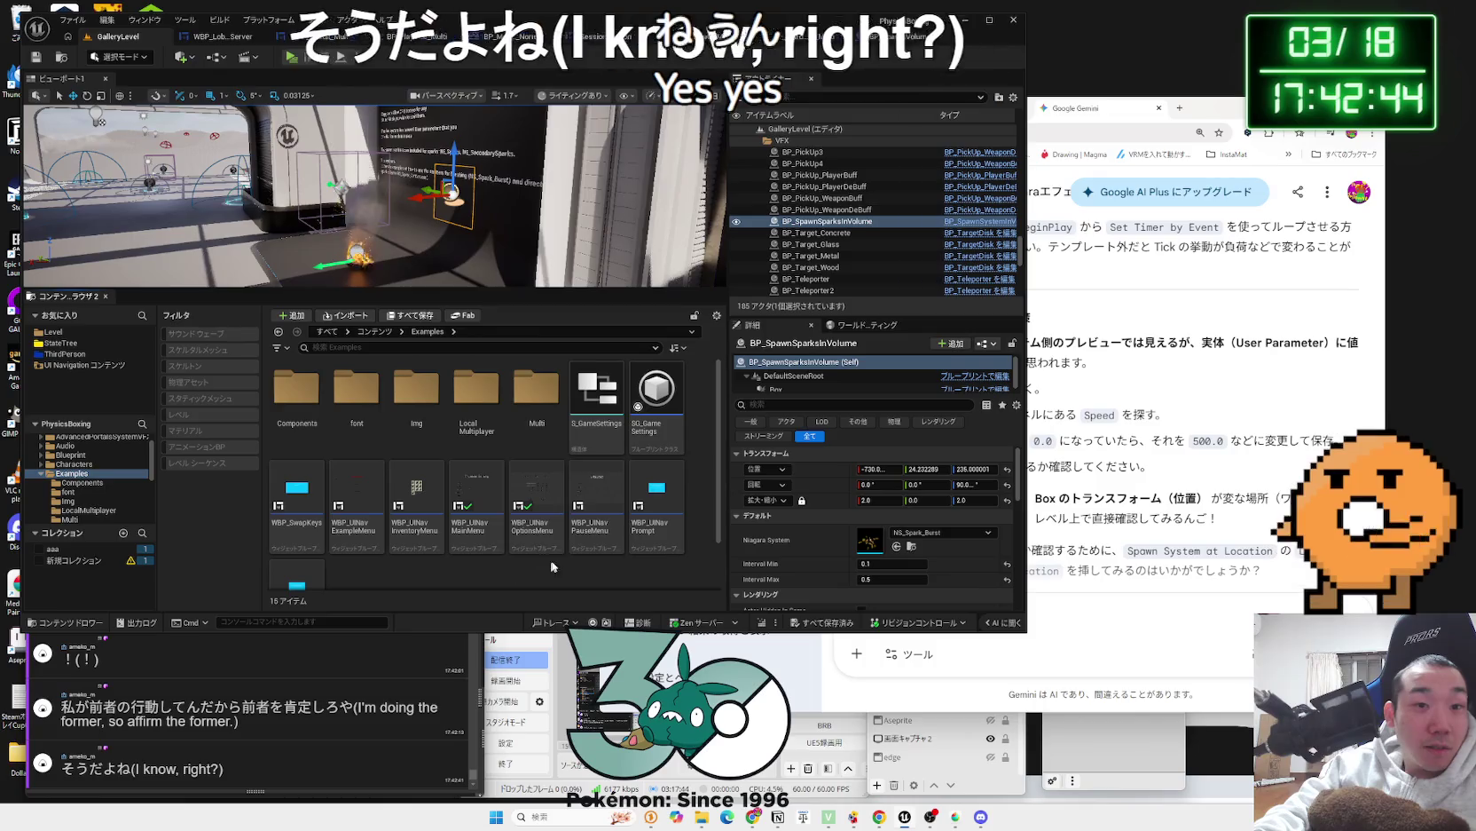
{"action": "left_click_drag", "start_coordinate": [506, 296], "coordinate": [504, 357]}
- Browse the Content Browser through the Mixamo, NiagaraExamples and Robot3 folders
{"action": "scroll", "coordinate": [64, 497], "scroll_direction": "up", "scroll_amount": 2}
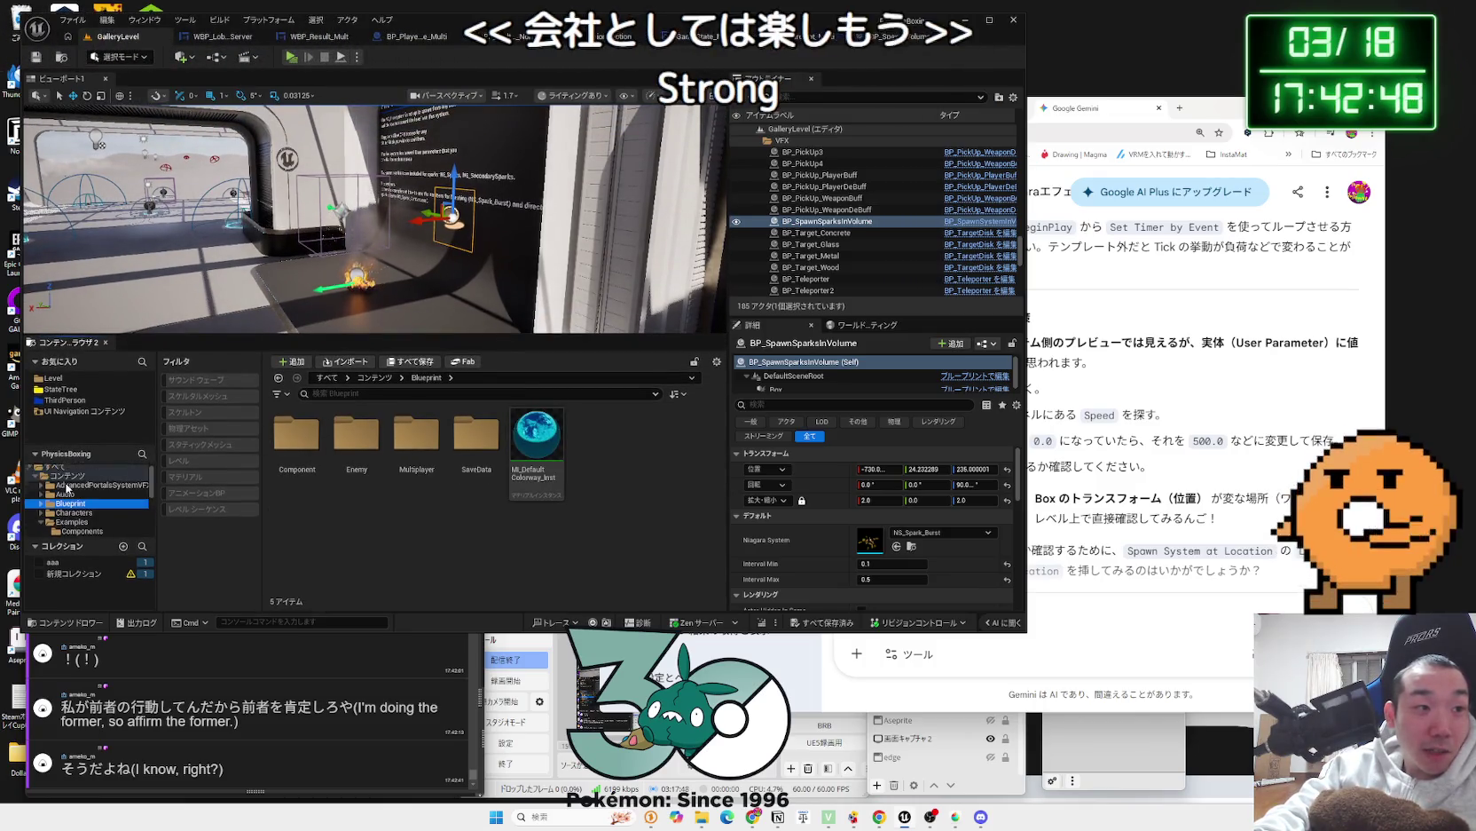
{"action": "left_click", "coordinate": [67, 480]}
{"action": "scroll", "coordinate": [71, 488], "scroll_direction": "down", "scroll_amount": 2}
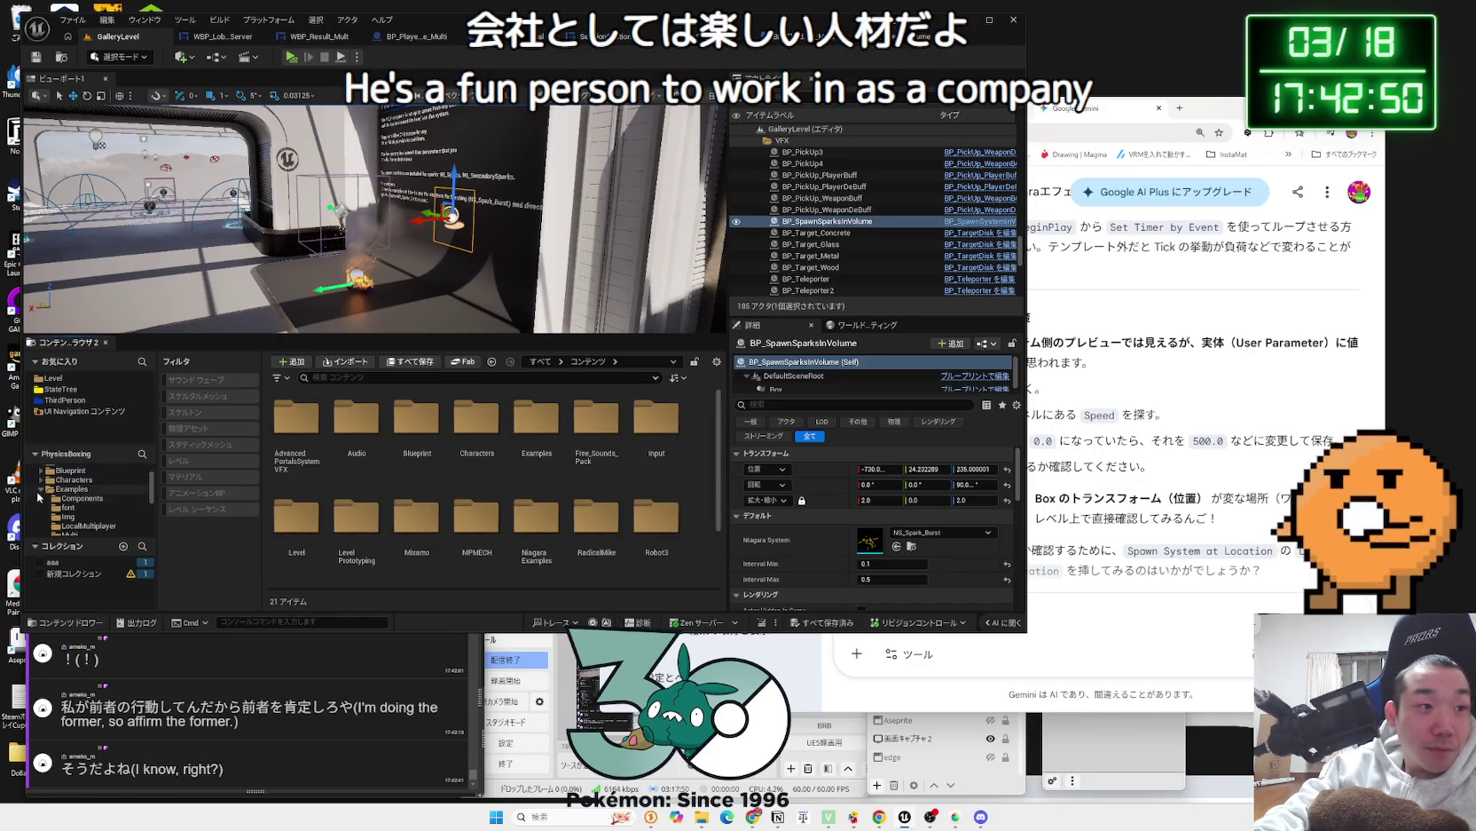
{"action": "left_click", "coordinate": [41, 490]}
{"action": "scroll", "coordinate": [88, 508], "scroll_direction": "down", "scroll_amount": 2}
{"action": "left_click", "coordinate": [86, 498]}
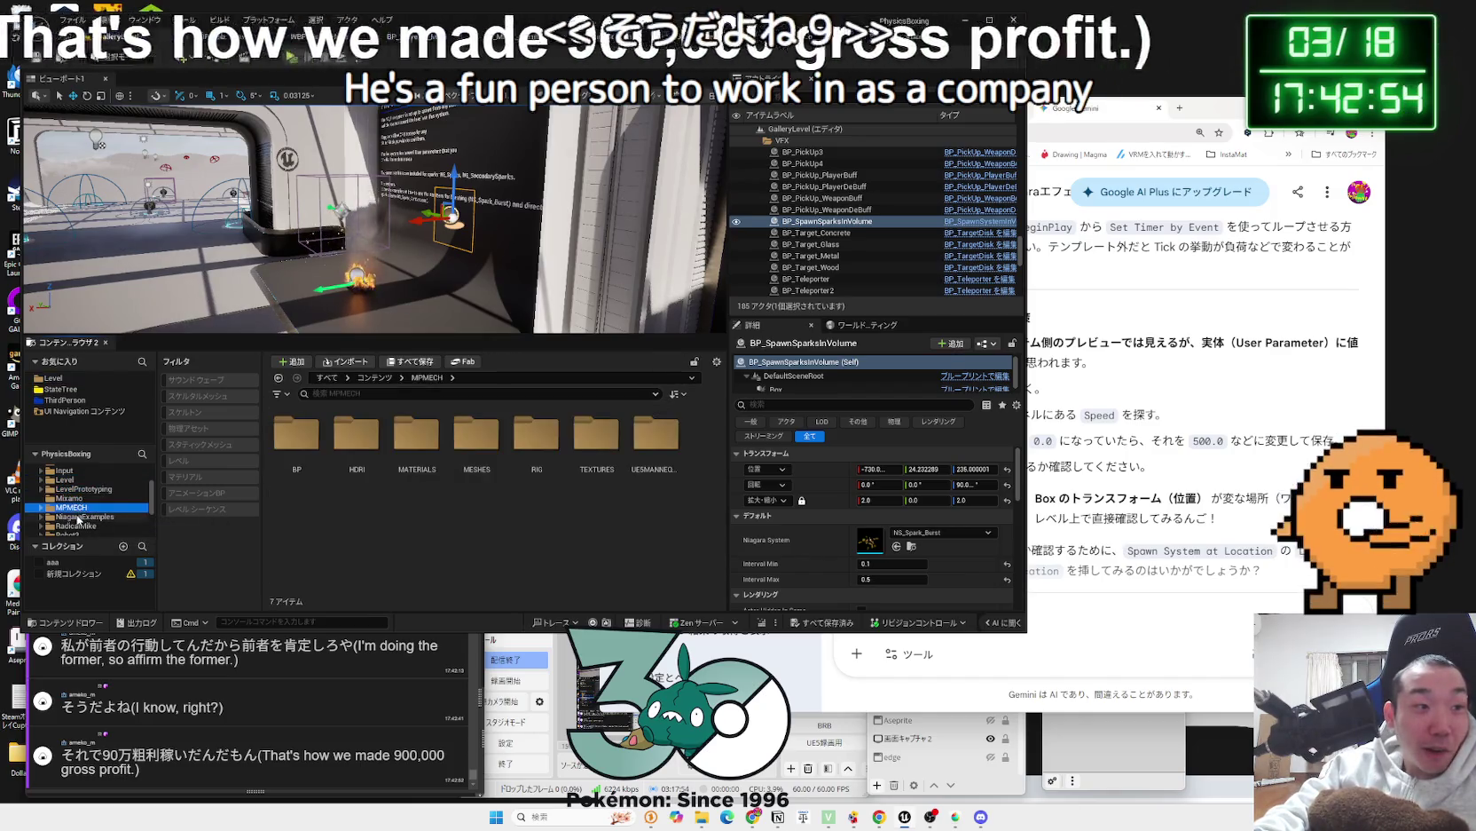
{"action": "left_click", "coordinate": [88, 517]}
{"action": "scroll", "coordinate": [93, 523], "scroll_direction": "down", "scroll_amount": 1}
{"action": "left_click", "coordinate": [80, 518]}
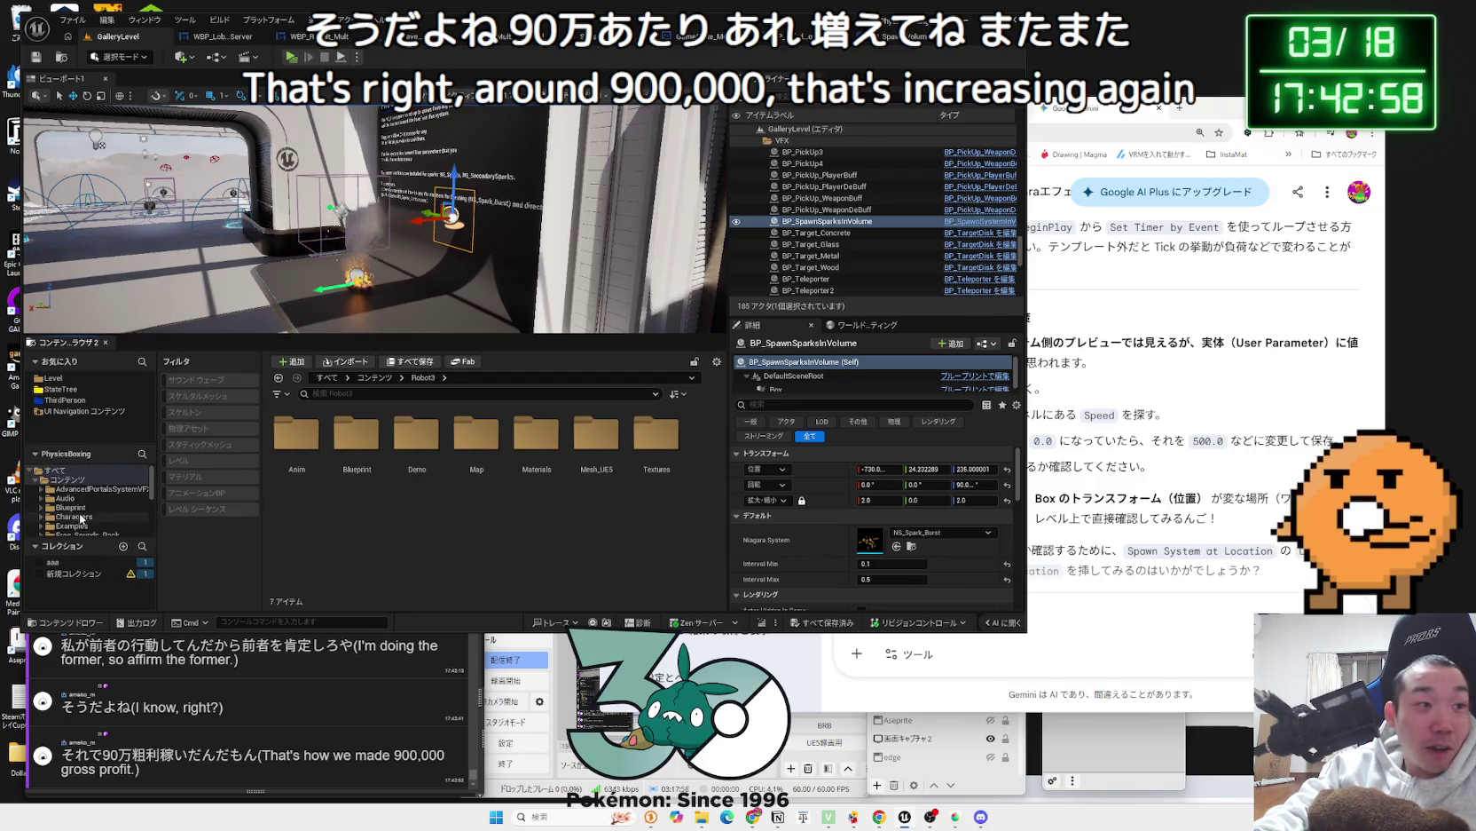
- Open Map_MainMenu from the Level folder and start a two-window test play
{"action": "left_click", "coordinate": [54, 377]}
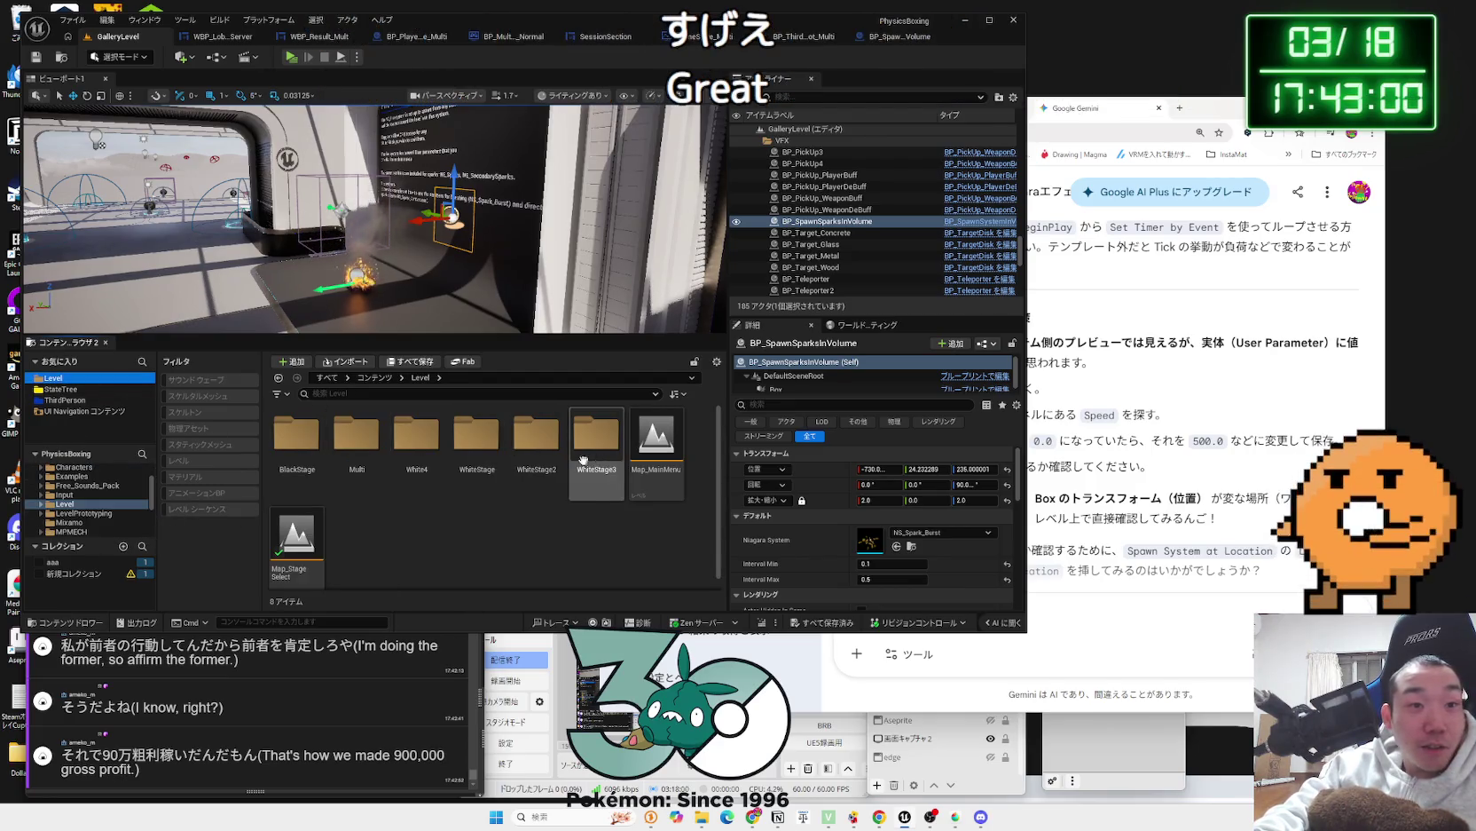
{"action": "left_click", "coordinate": [356, 444]}
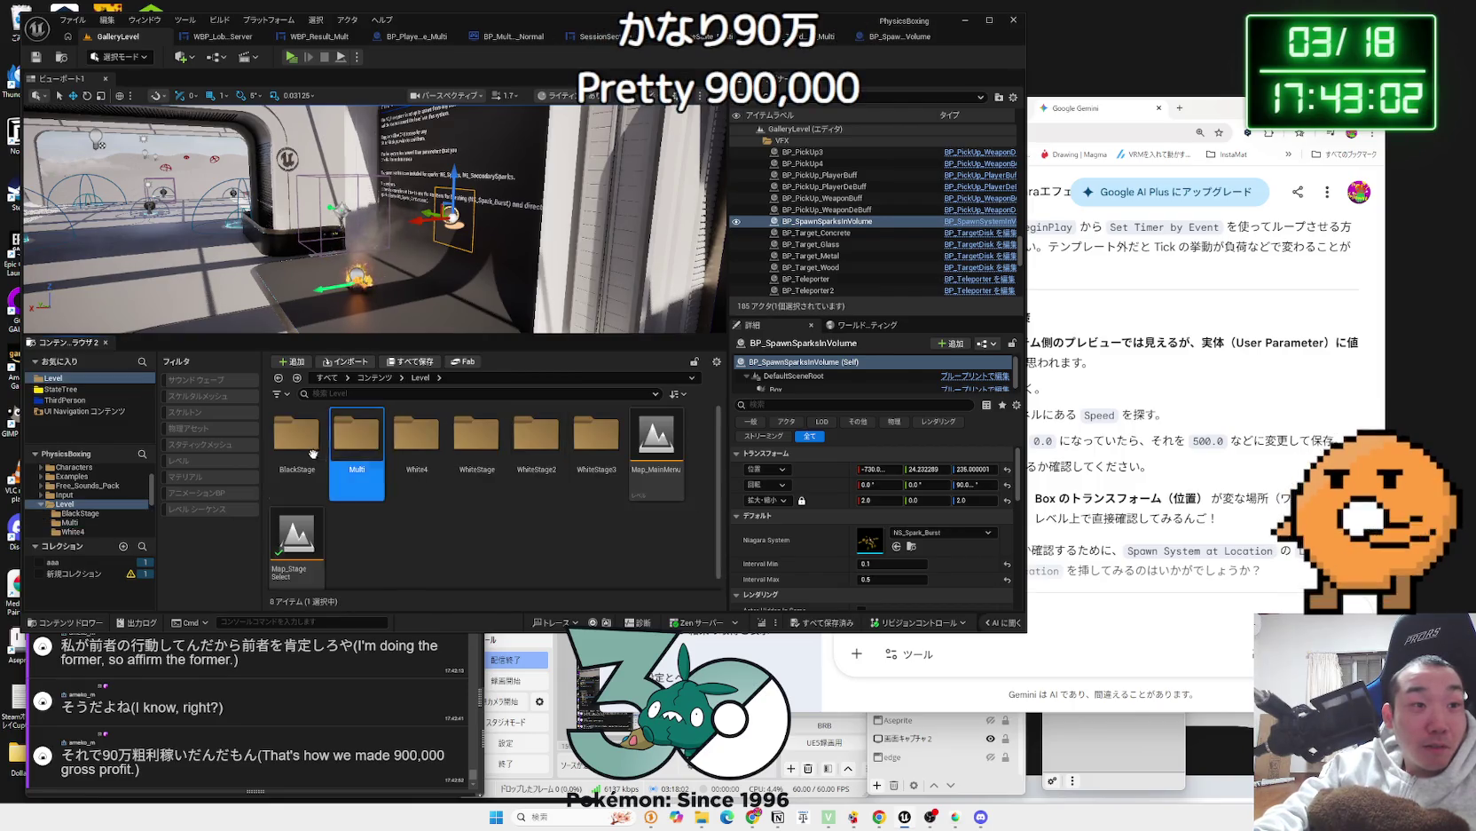
{"action": "left_click", "coordinate": [301, 444]}
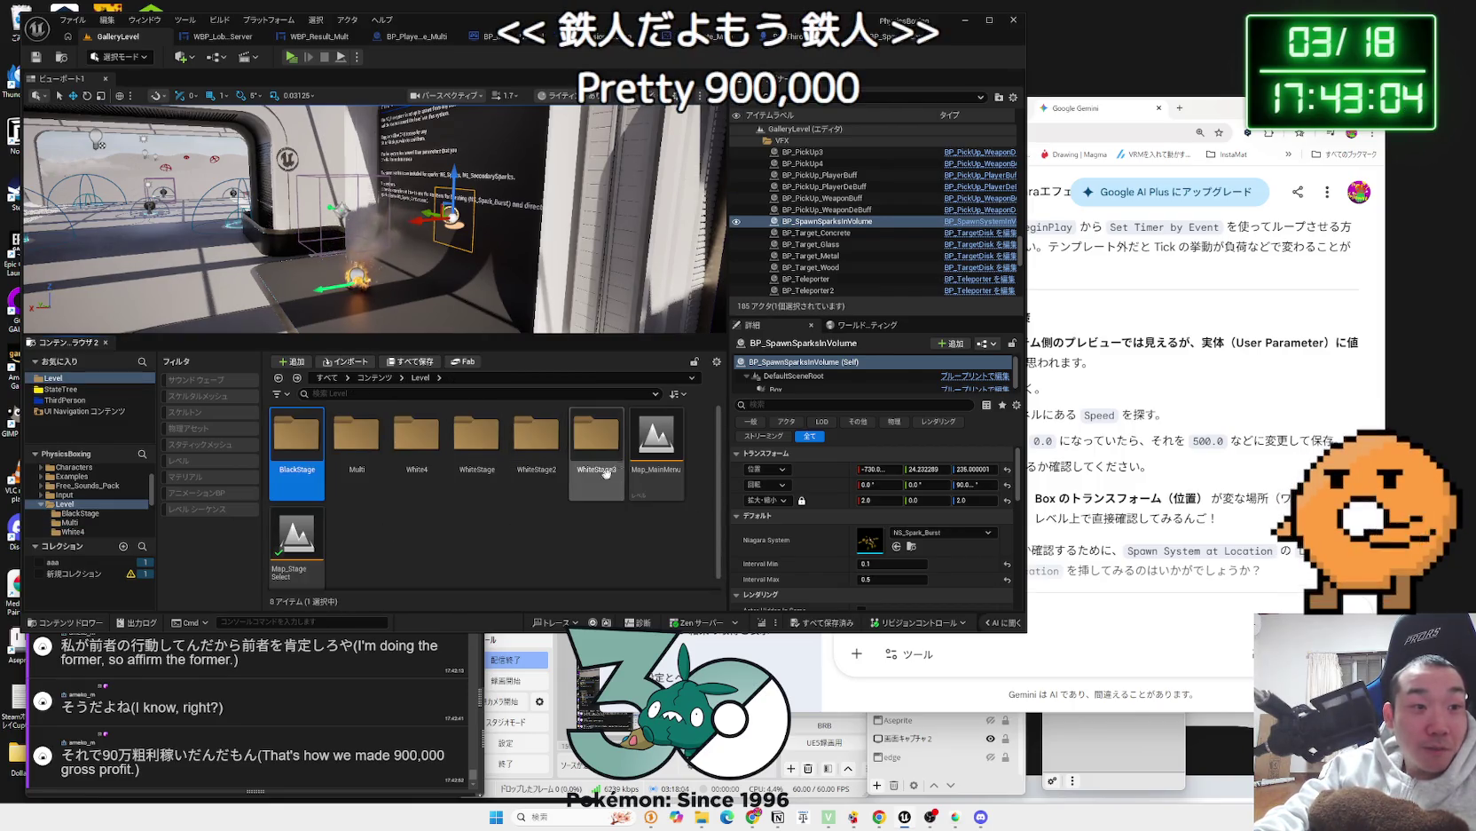
{"action": "double_click", "coordinate": [657, 439]}
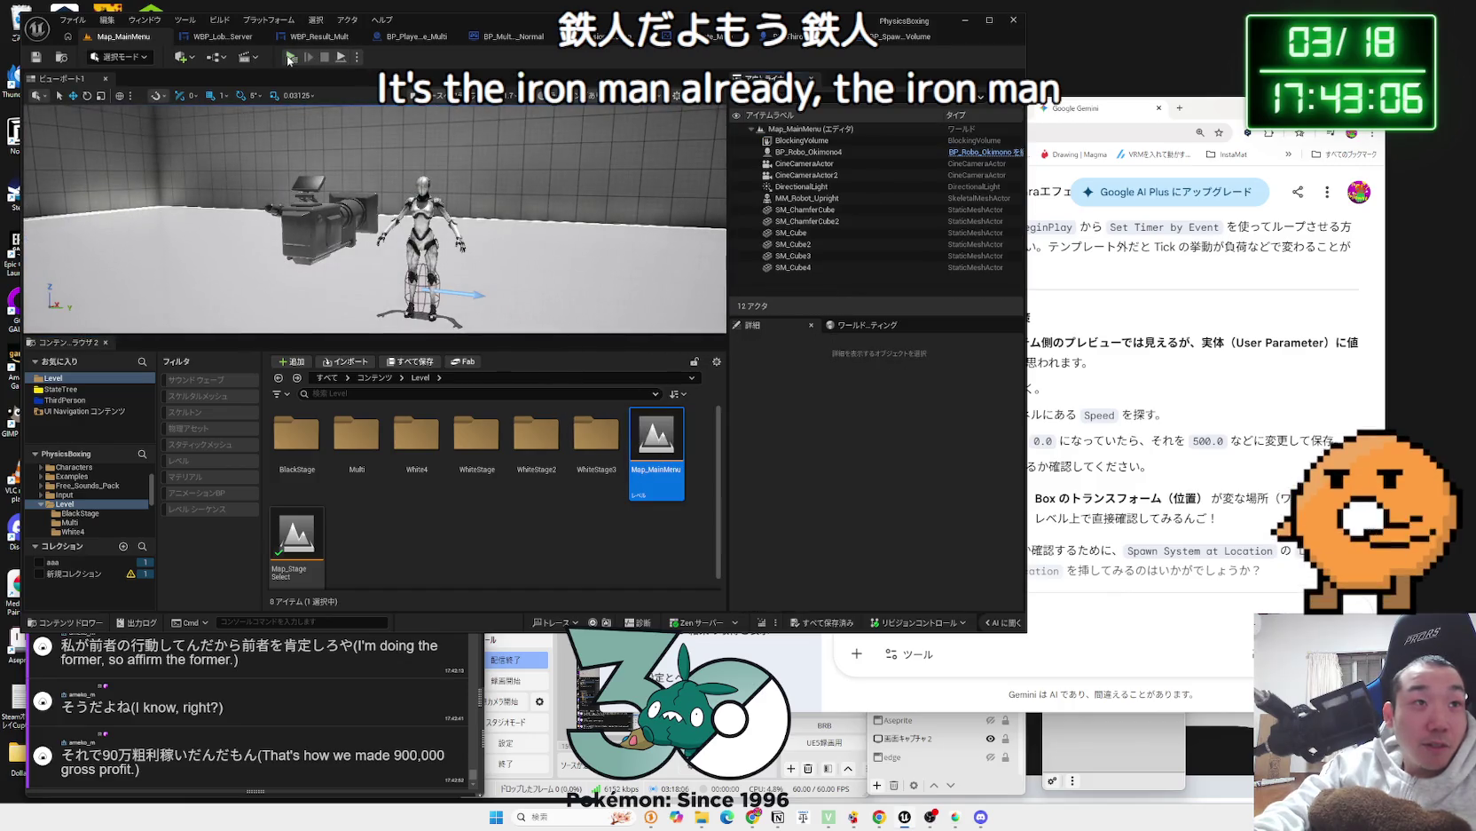
{"action": "left_click", "coordinate": [290, 56]}
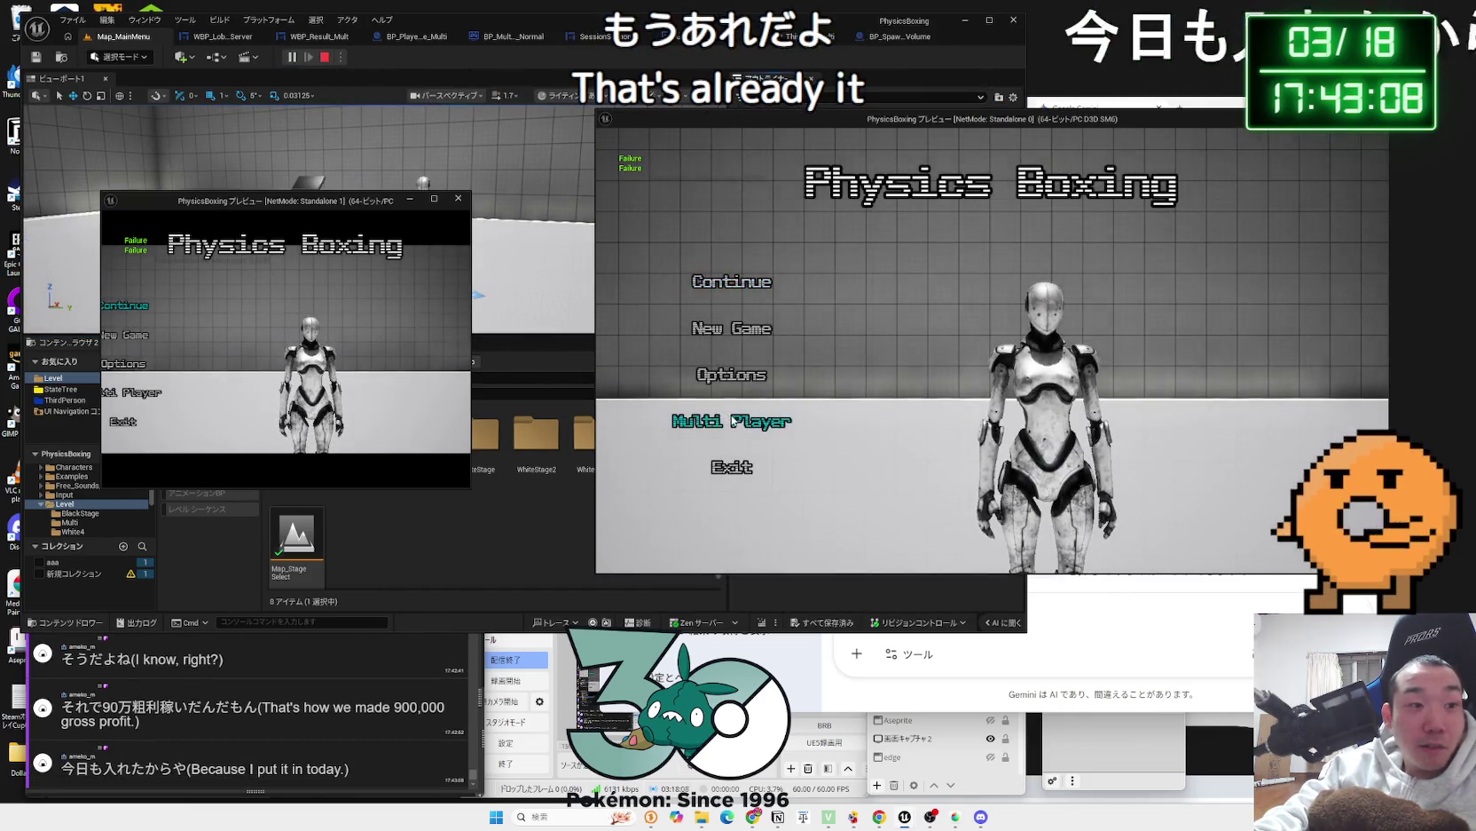
- Choose Multi Player in both previews and create a new server session in one
{"action": "left_click", "coordinate": [715, 413]}
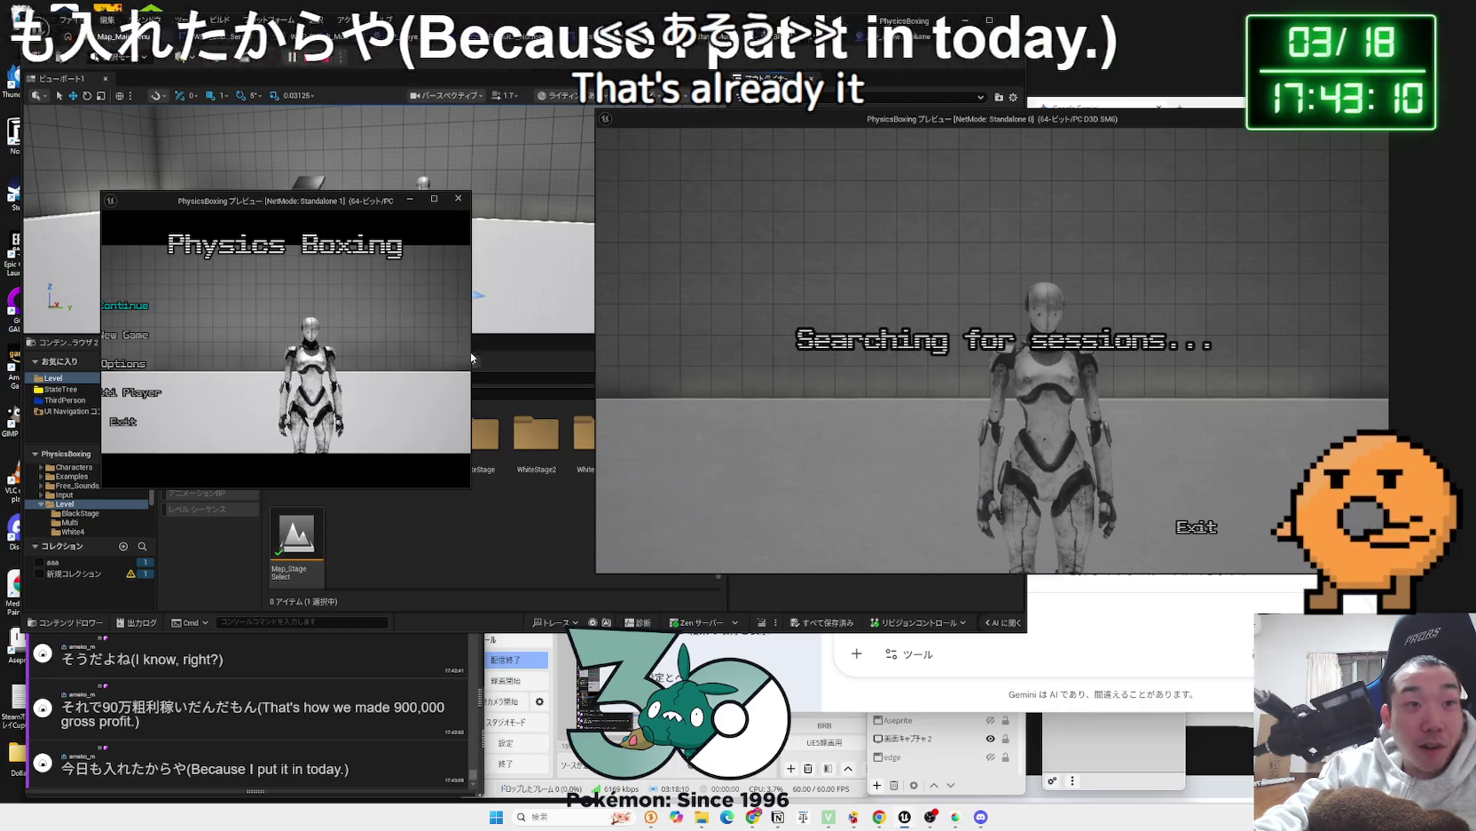
{"action": "left_click_drag", "start_coordinate": [472, 353], "coordinate": [577, 353]}
{"action": "left_click", "coordinate": [180, 395]}
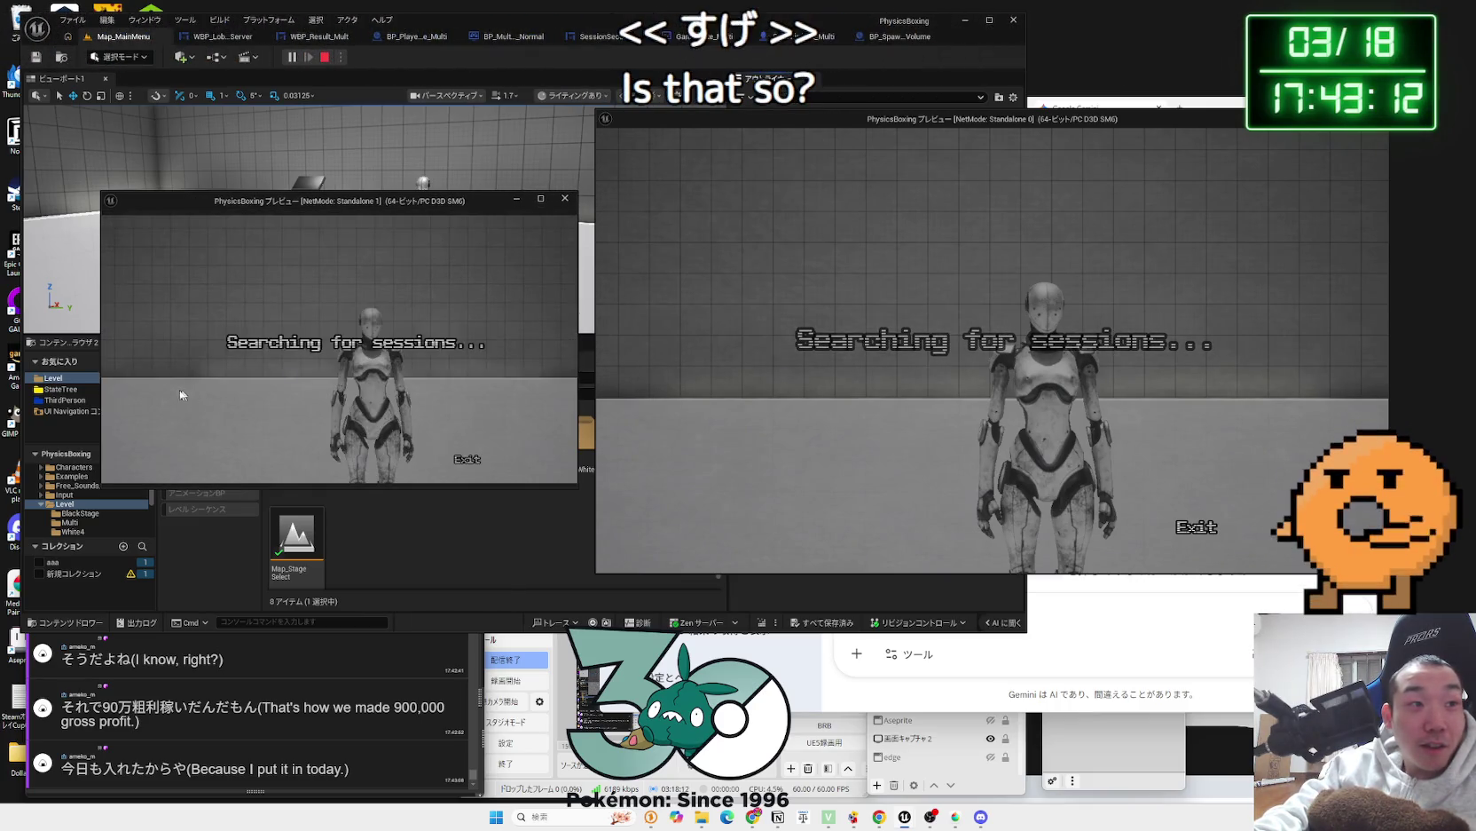
{"action": "mouse_move", "coordinate": [100, 368]}
{"action": "left_mouse_down"}
{"action": "mouse_move", "coordinate": [62, 368]}
{"action": "mouse_move", "coordinate": [80, 369]}
{"action": "left_mouse_up"}
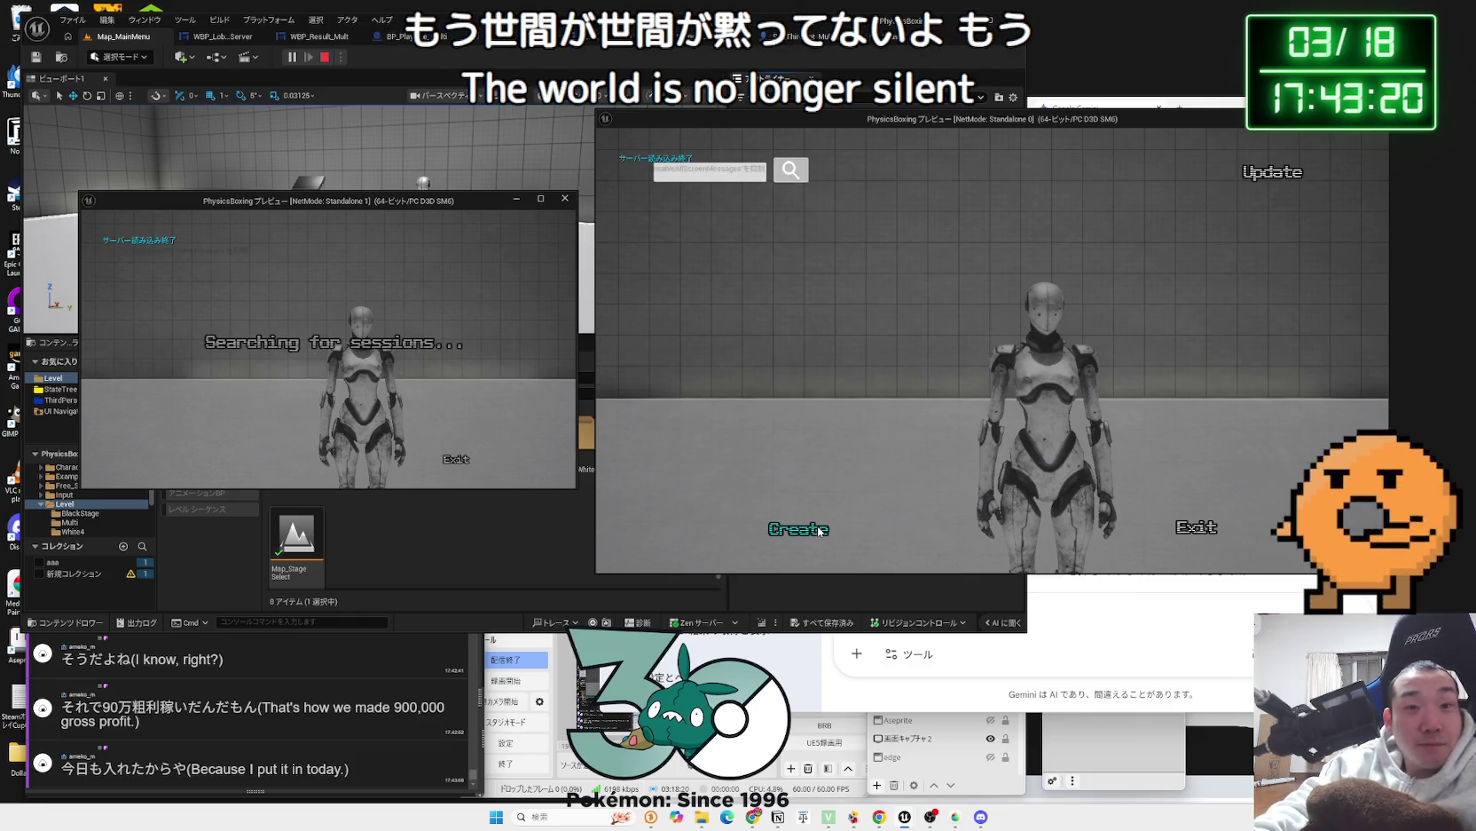
{"action": "left_click", "coordinate": [807, 527]}
{"action": "left_click", "coordinate": [1078, 426]}
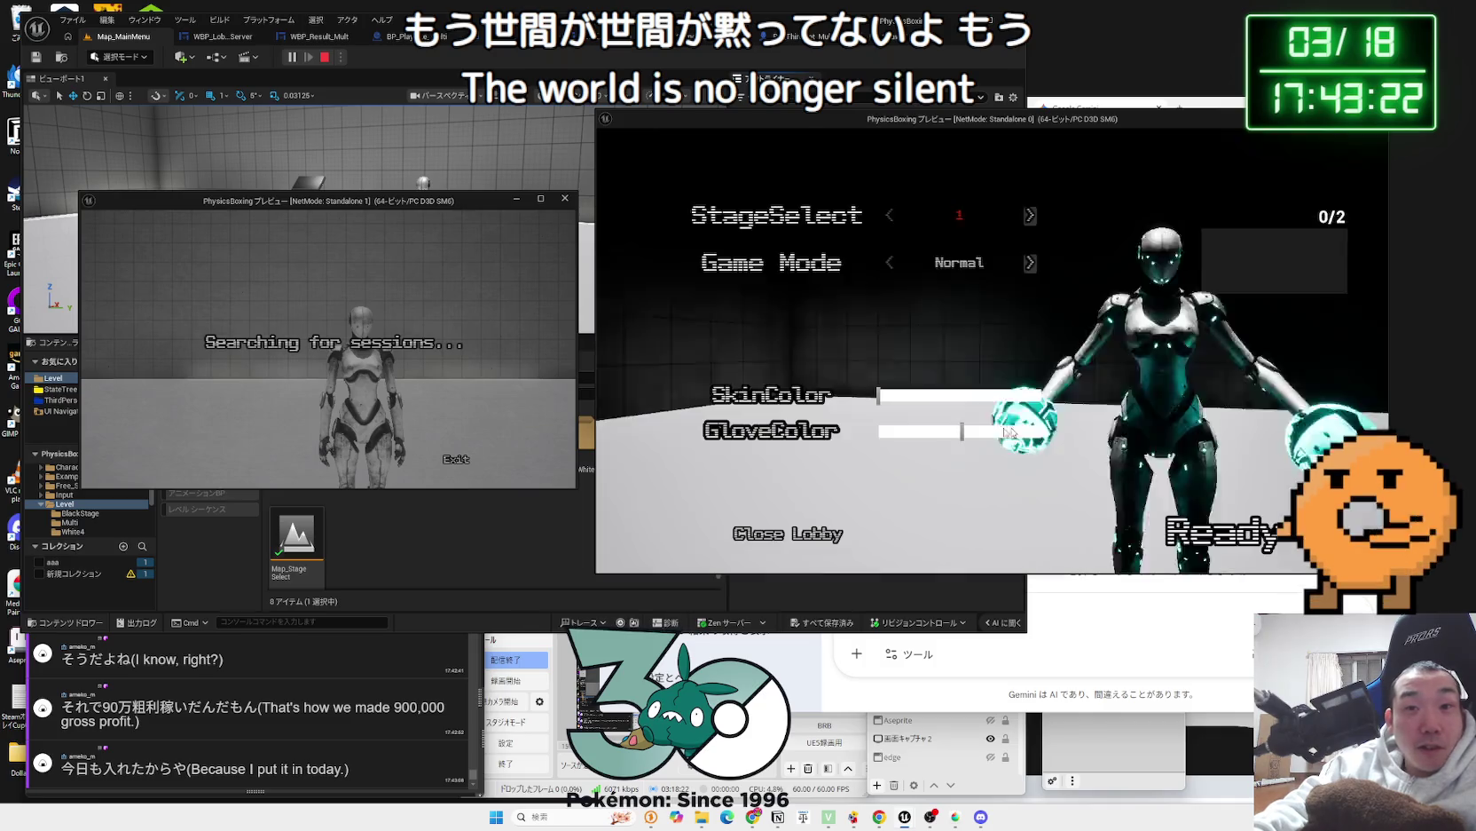
- Colour the host boxer green and join the listed session from the client window
{"action": "key", "text": "alt+Tab"}
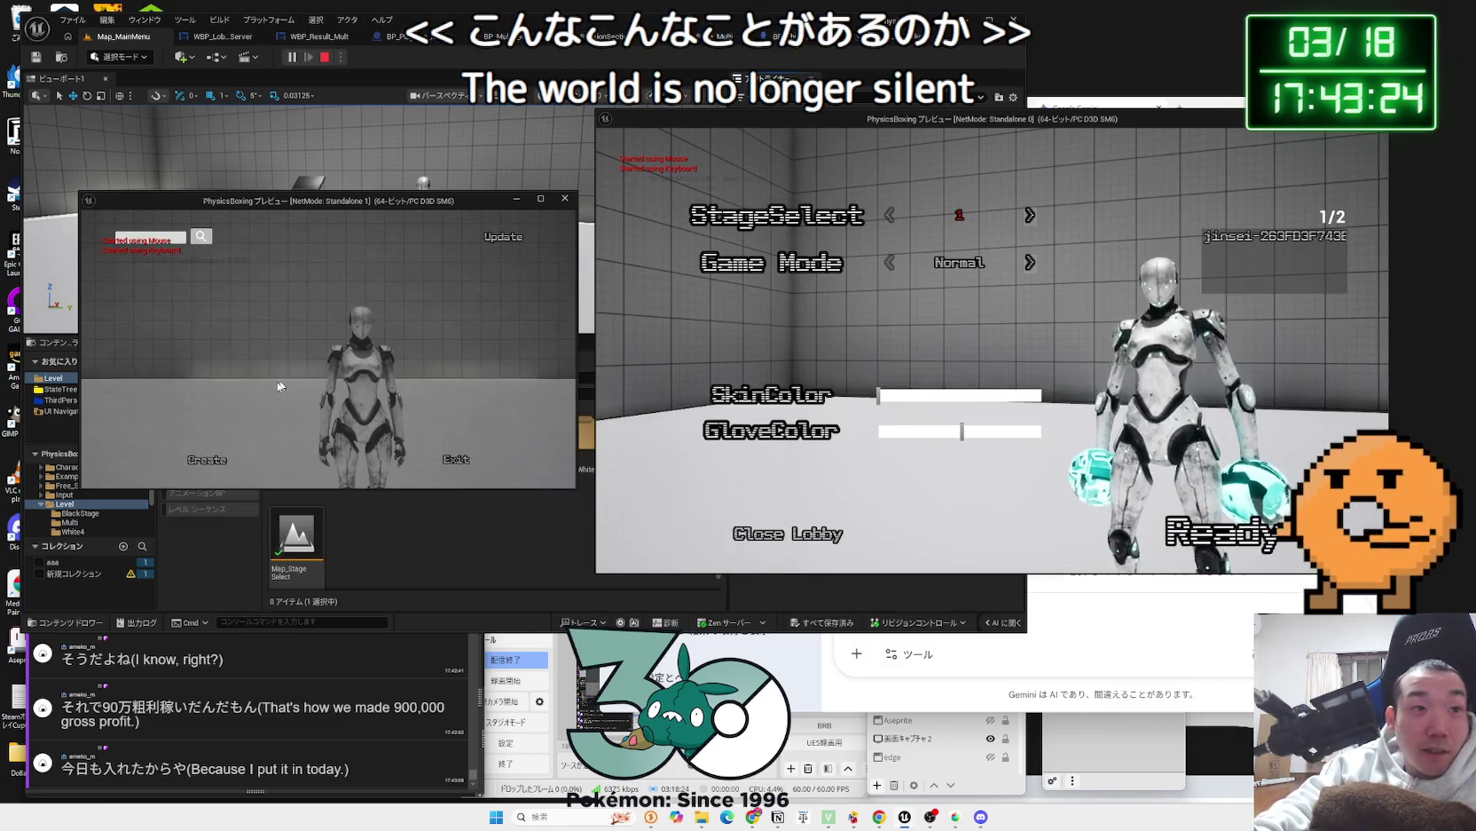
{"action": "left_click", "coordinate": [496, 239]}
{"action": "left_click", "coordinate": [935, 395]}
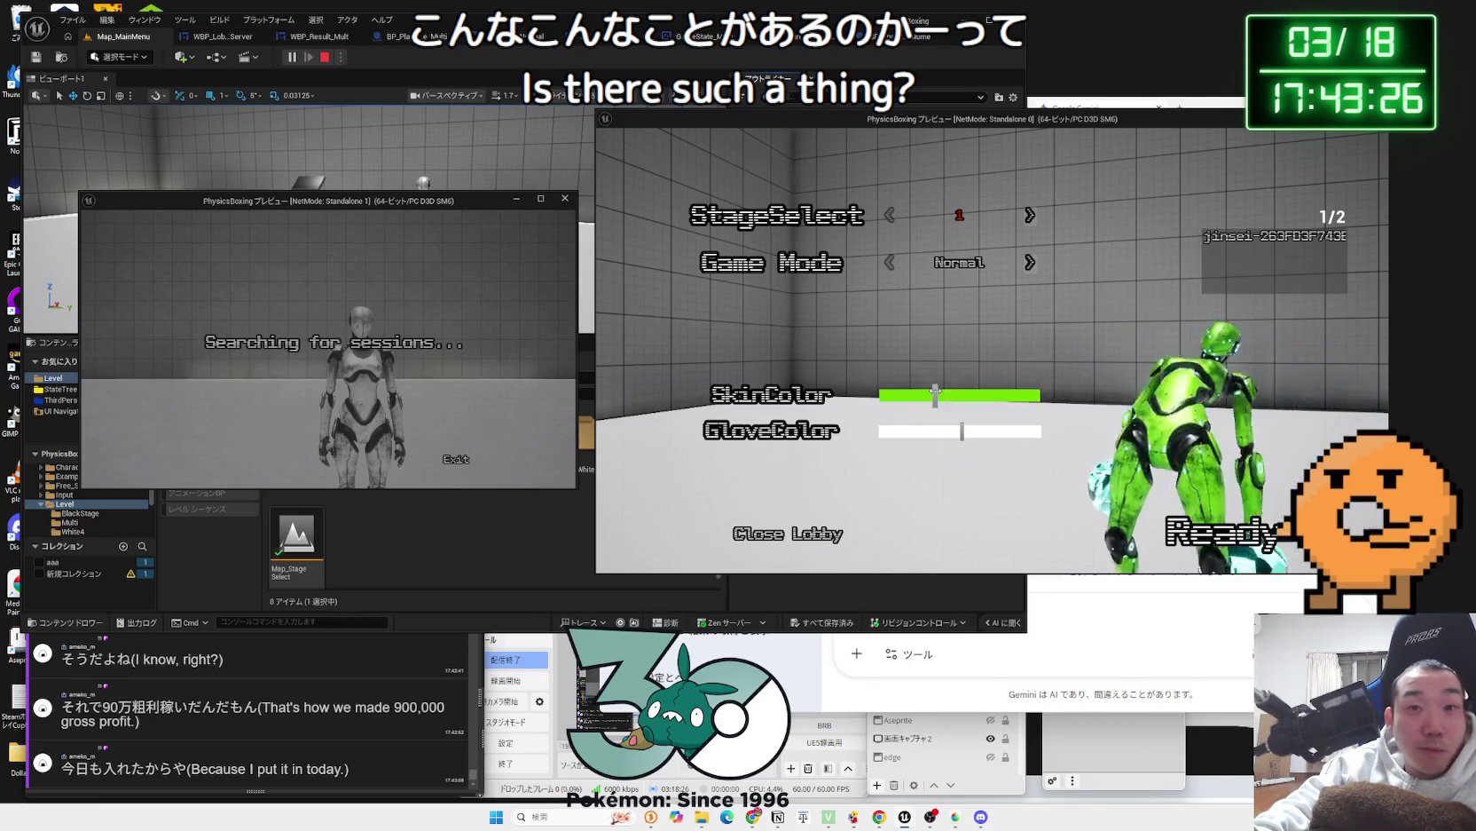
{"action": "left_click", "coordinate": [935, 433]}
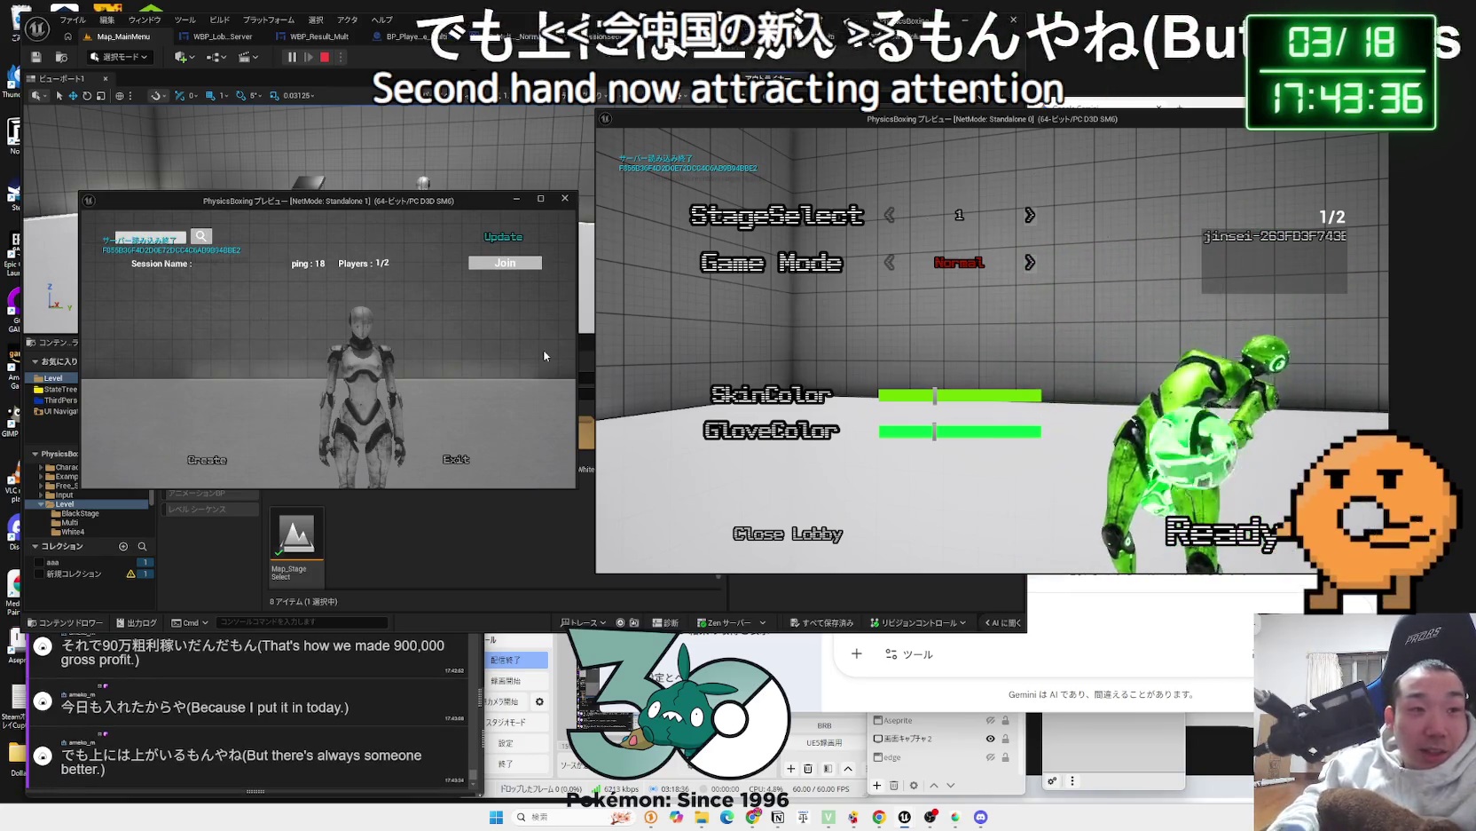
{"action": "left_click", "coordinate": [501, 266]}
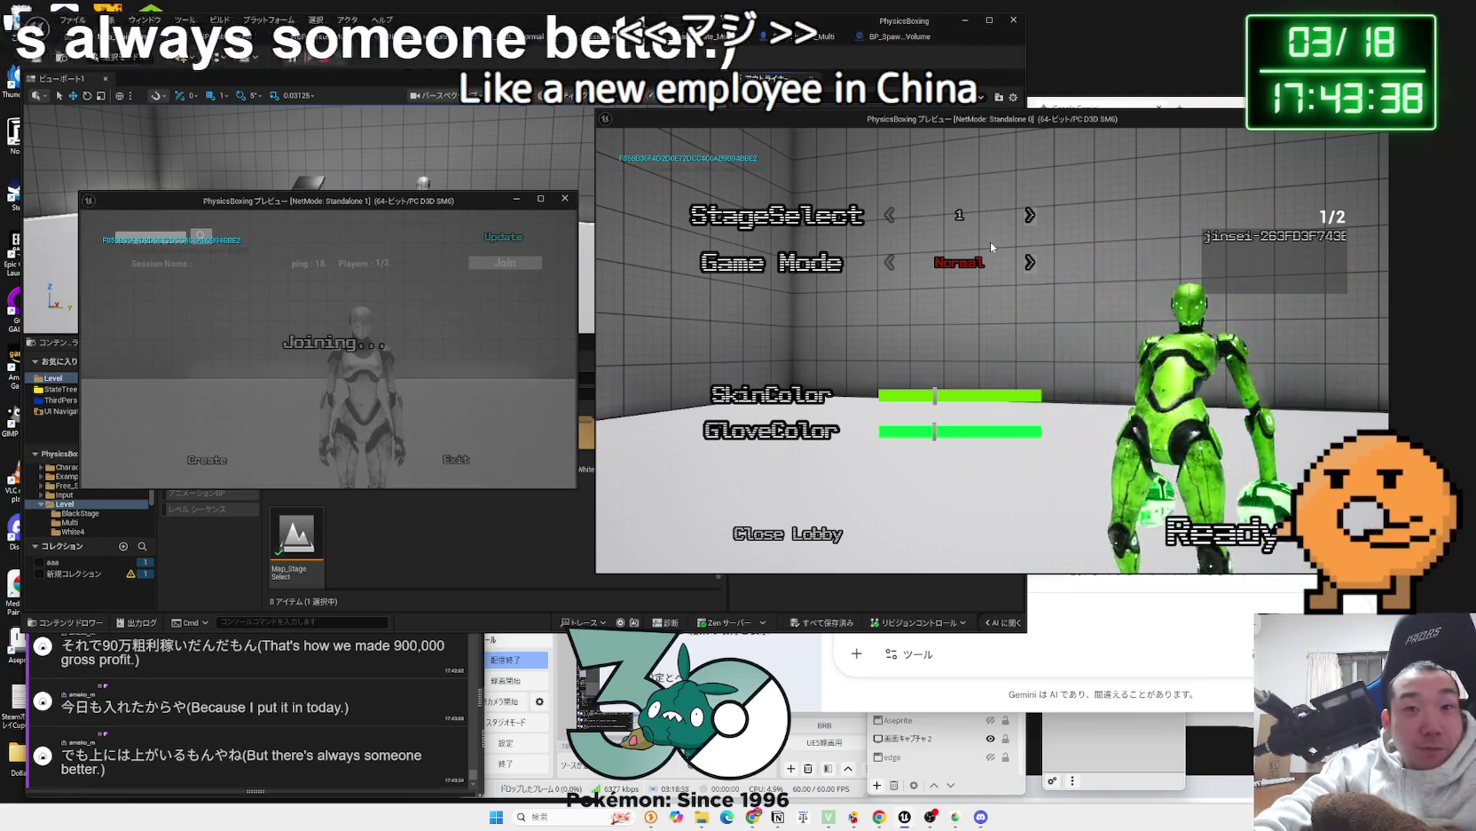
- Set the game mode back to Normal, make the guest boxer purple, and mark it ready
{"action": "left_click", "coordinate": [890, 263]}
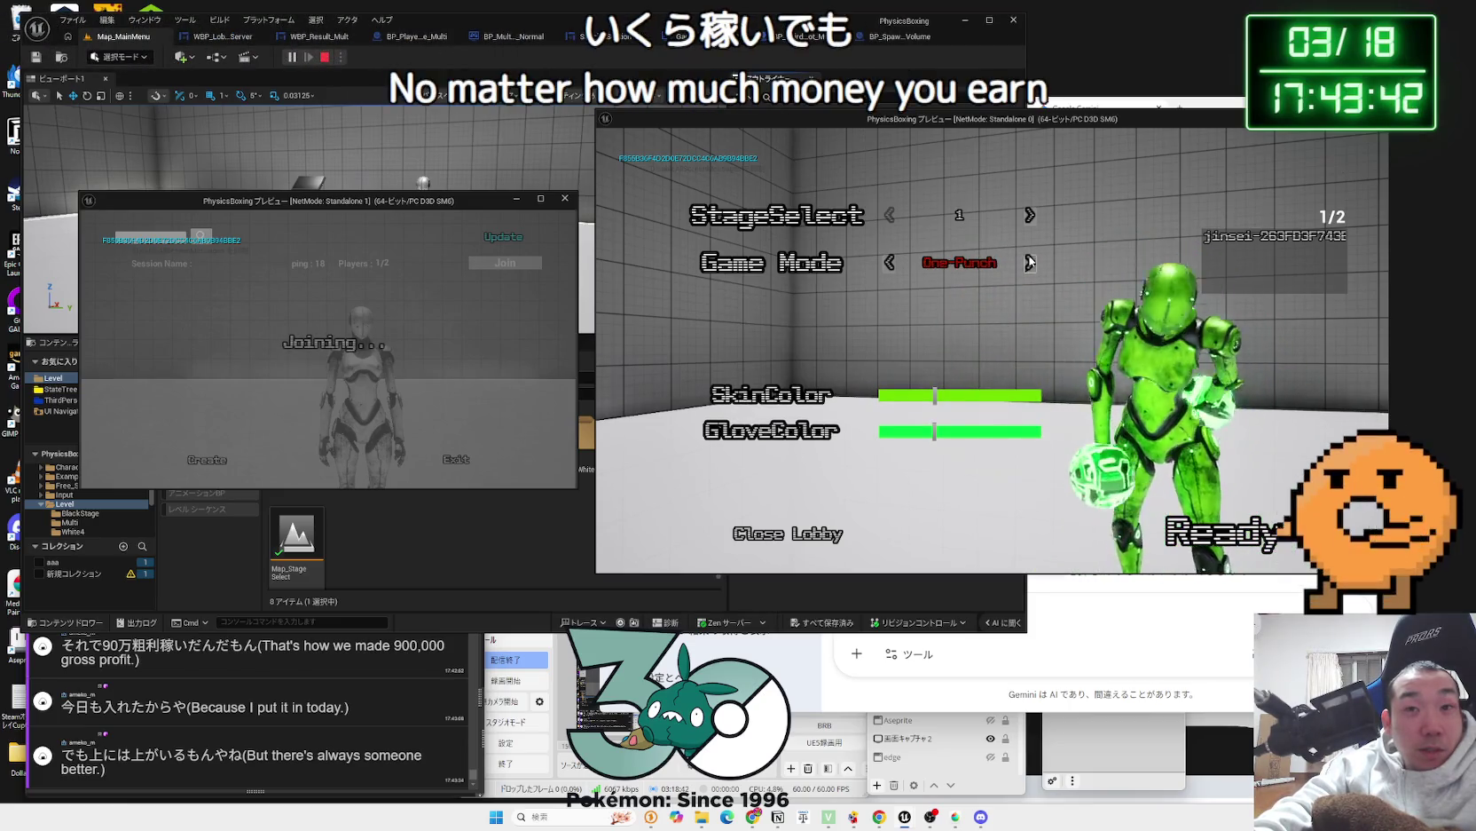
{"action": "left_click", "coordinate": [1030, 262]}
{"action": "left_click", "coordinate": [890, 262]}
{"action": "left_click", "coordinate": [505, 262]}
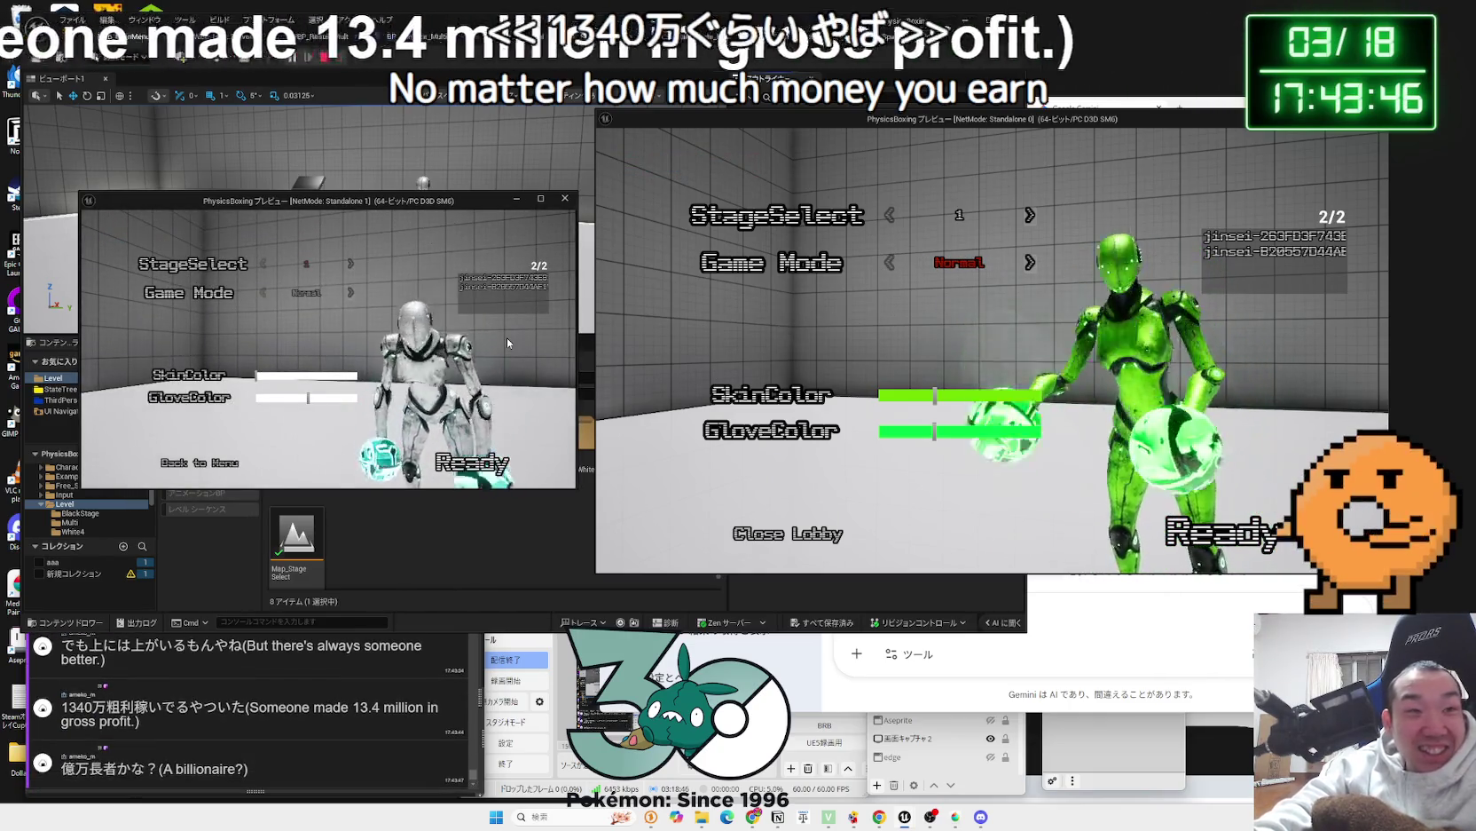
{"action": "left_click", "coordinate": [330, 375]}
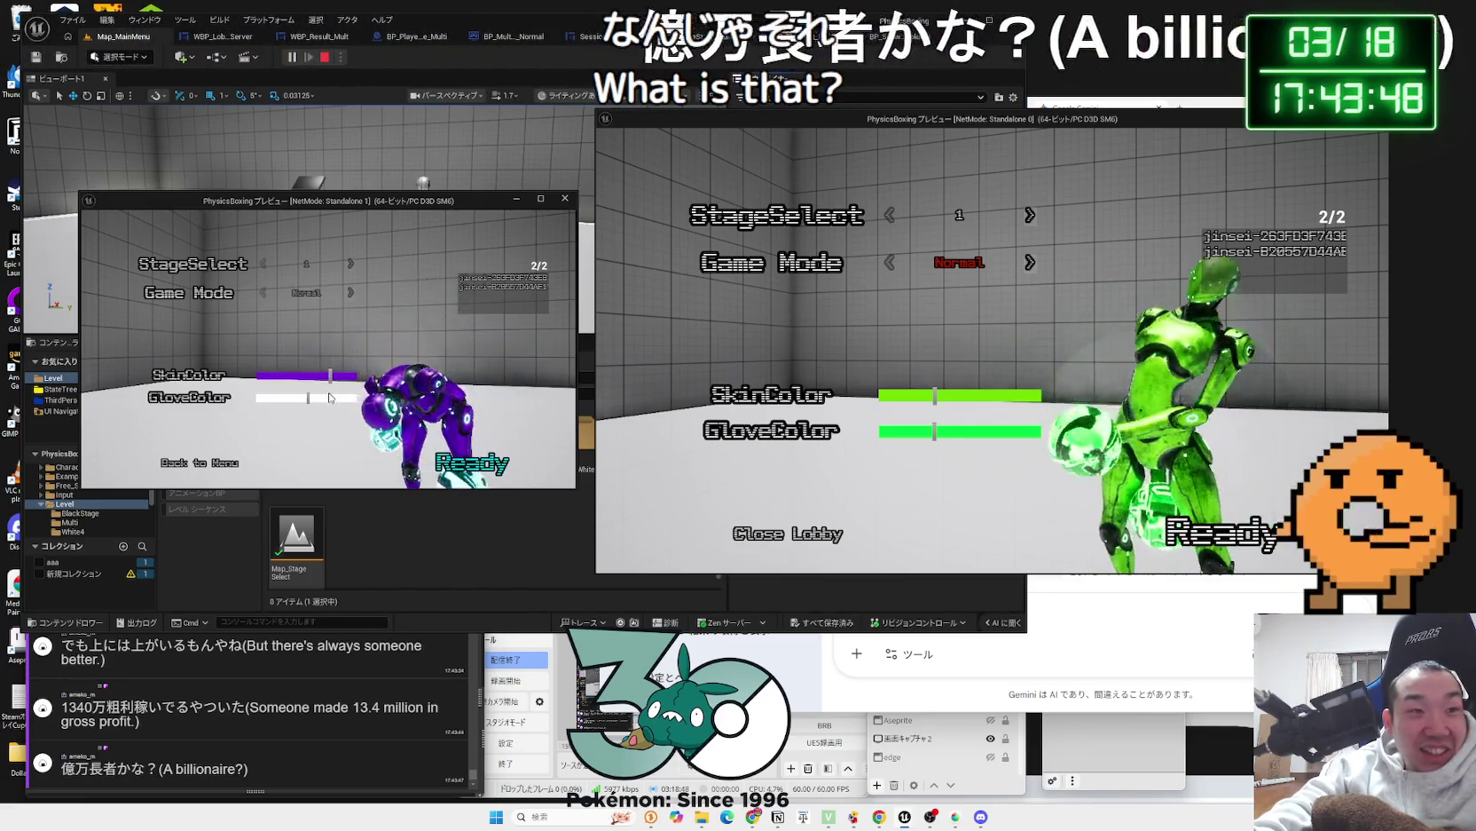
{"action": "left_click", "coordinate": [332, 398]}
{"action": "left_click", "coordinate": [496, 476]}
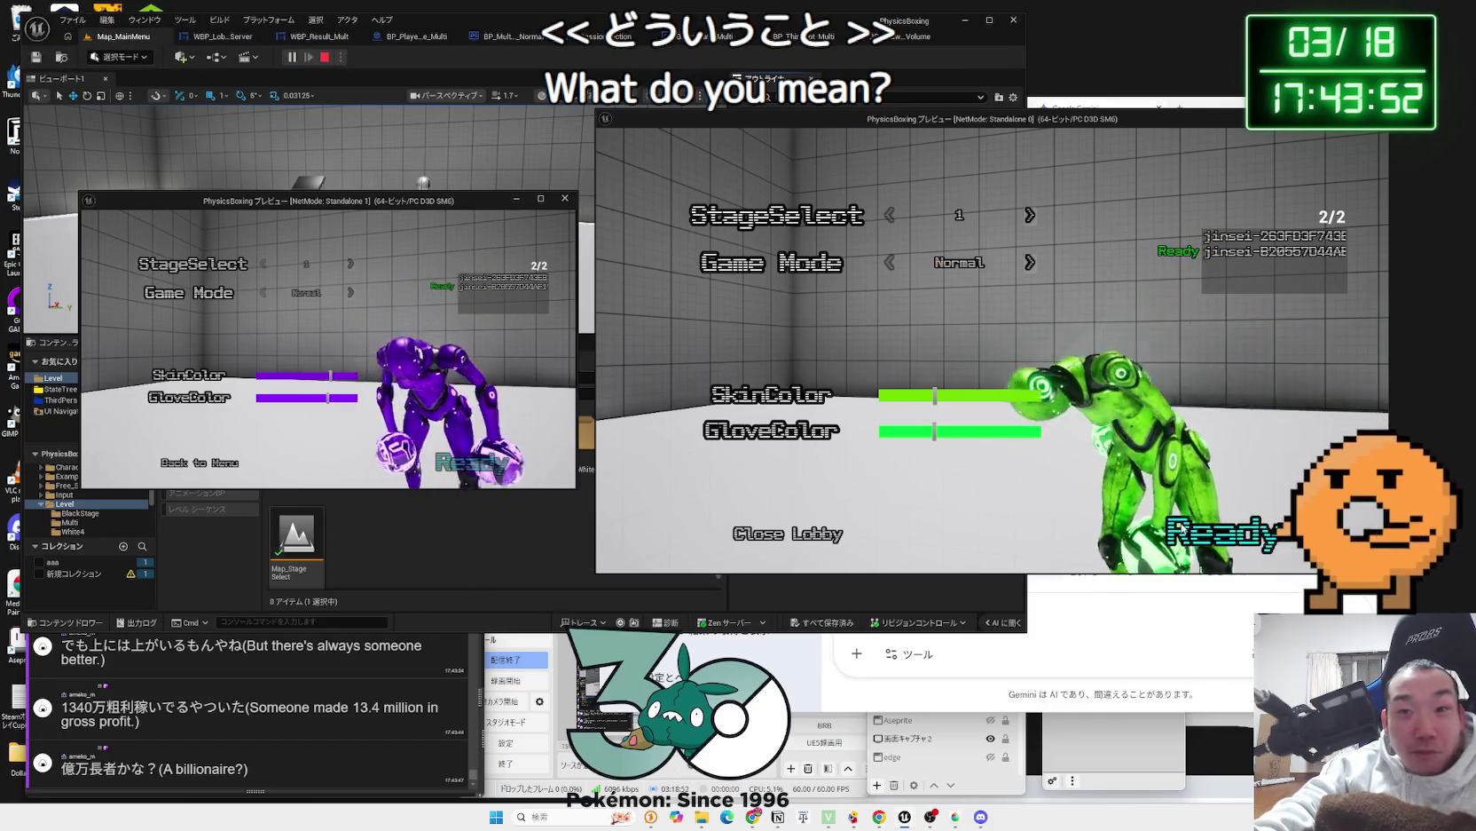
- Ready the host to start the match, spar briefly, then stop the play session with Esc
{"action": "left_click", "coordinate": [1225, 533]}
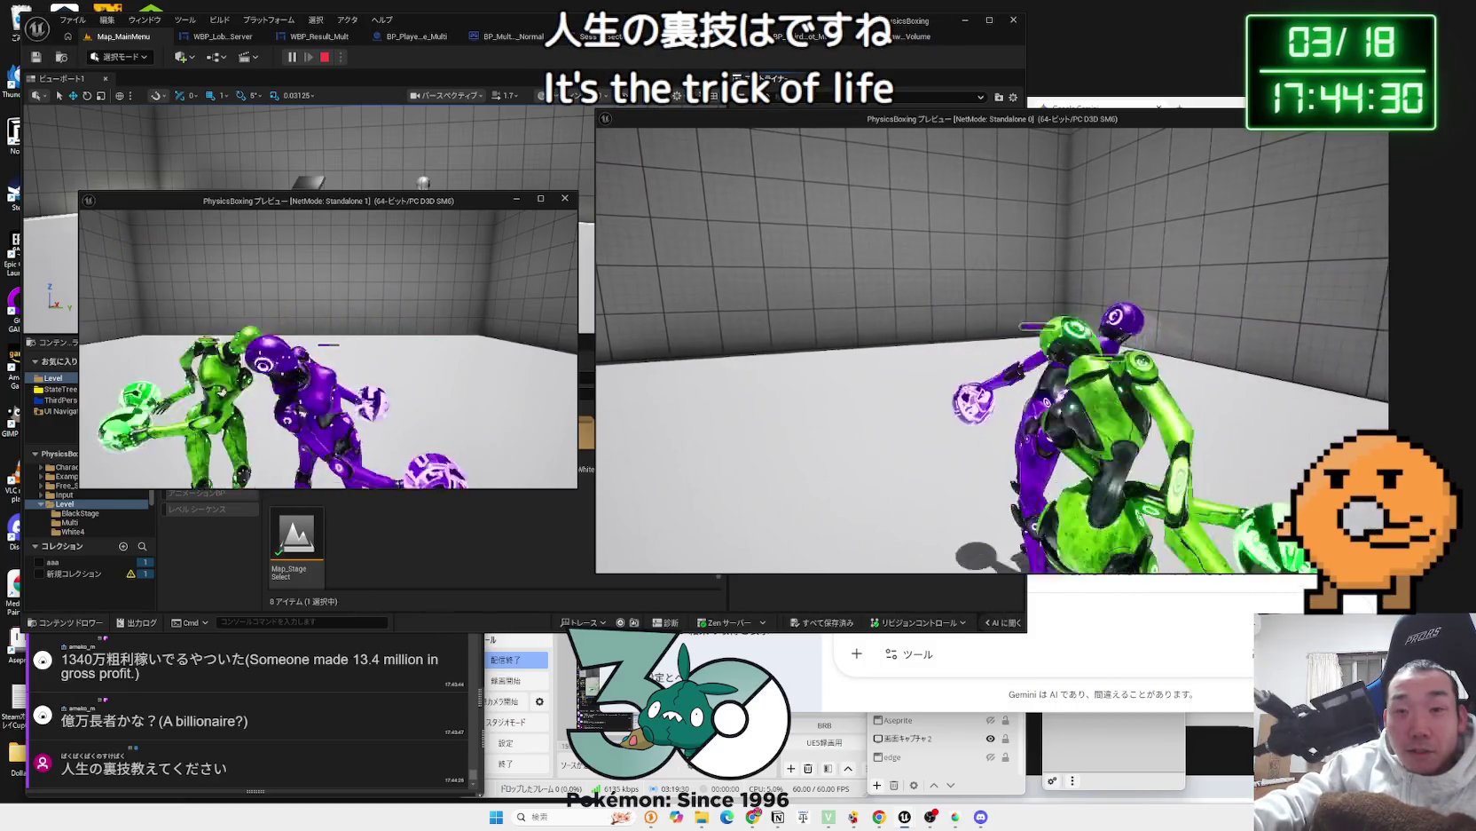
{"action": "key", "text": "Escape"}
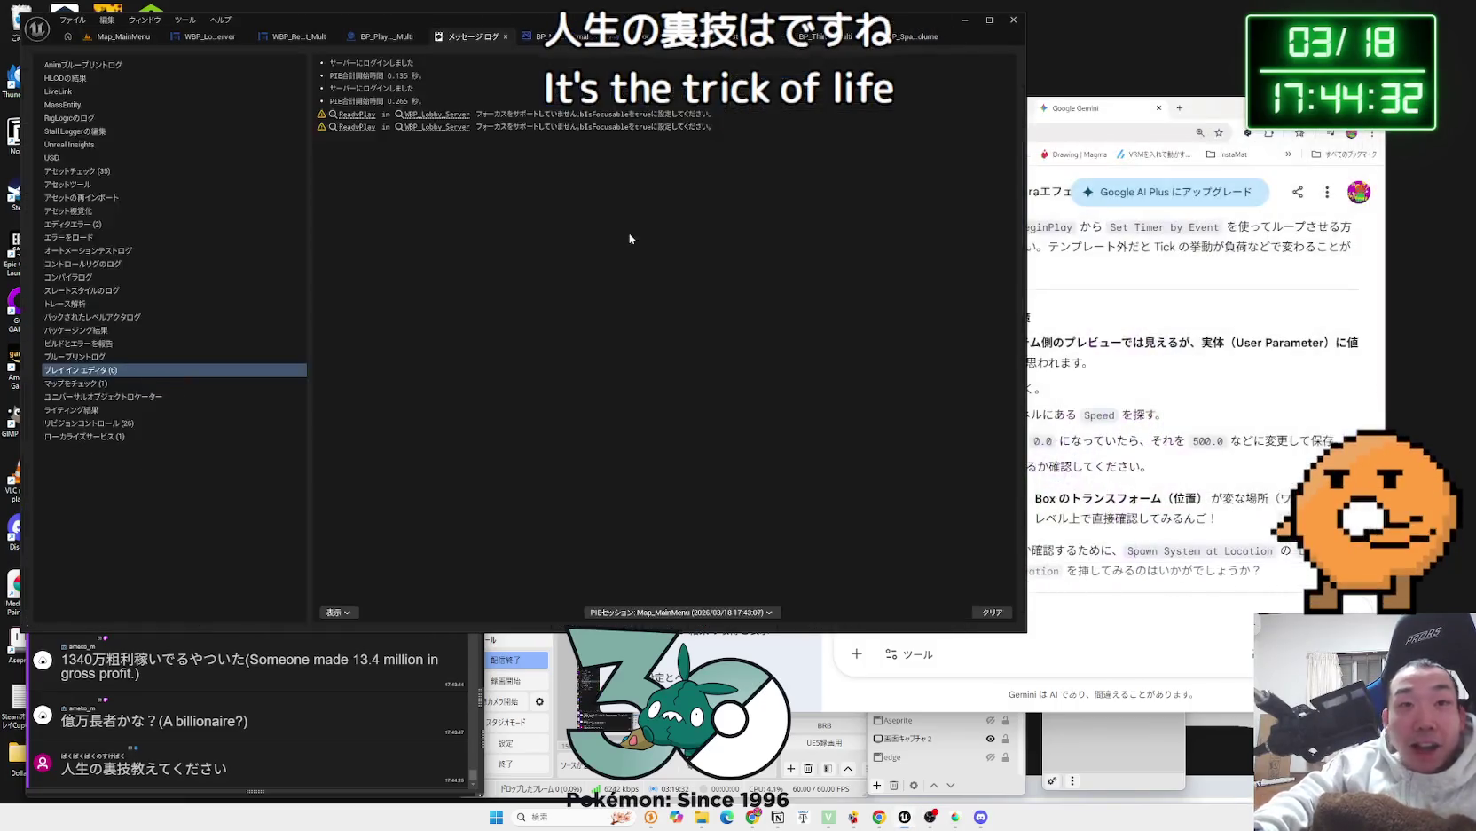
- In BP_ThirdPersonCharacter_Robot_Multi, replace the Niagara System variable with the NS_Spark_Burst template, then return to Map_MainMenu
{"action": "left_click", "coordinate": [505, 37]}
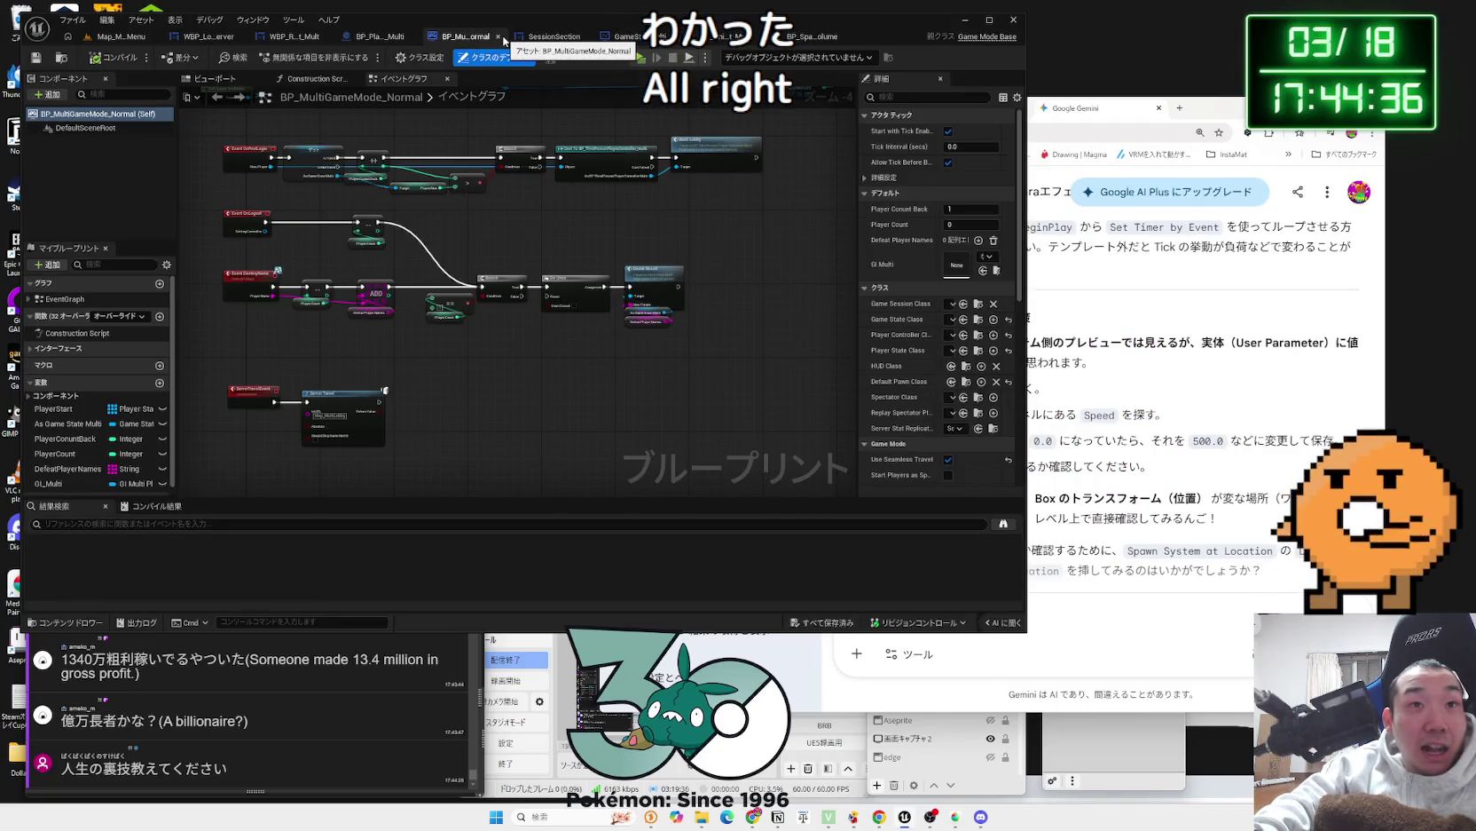
{"action": "left_click", "coordinate": [632, 37]}
{"action": "left_click", "coordinate": [720, 39]}
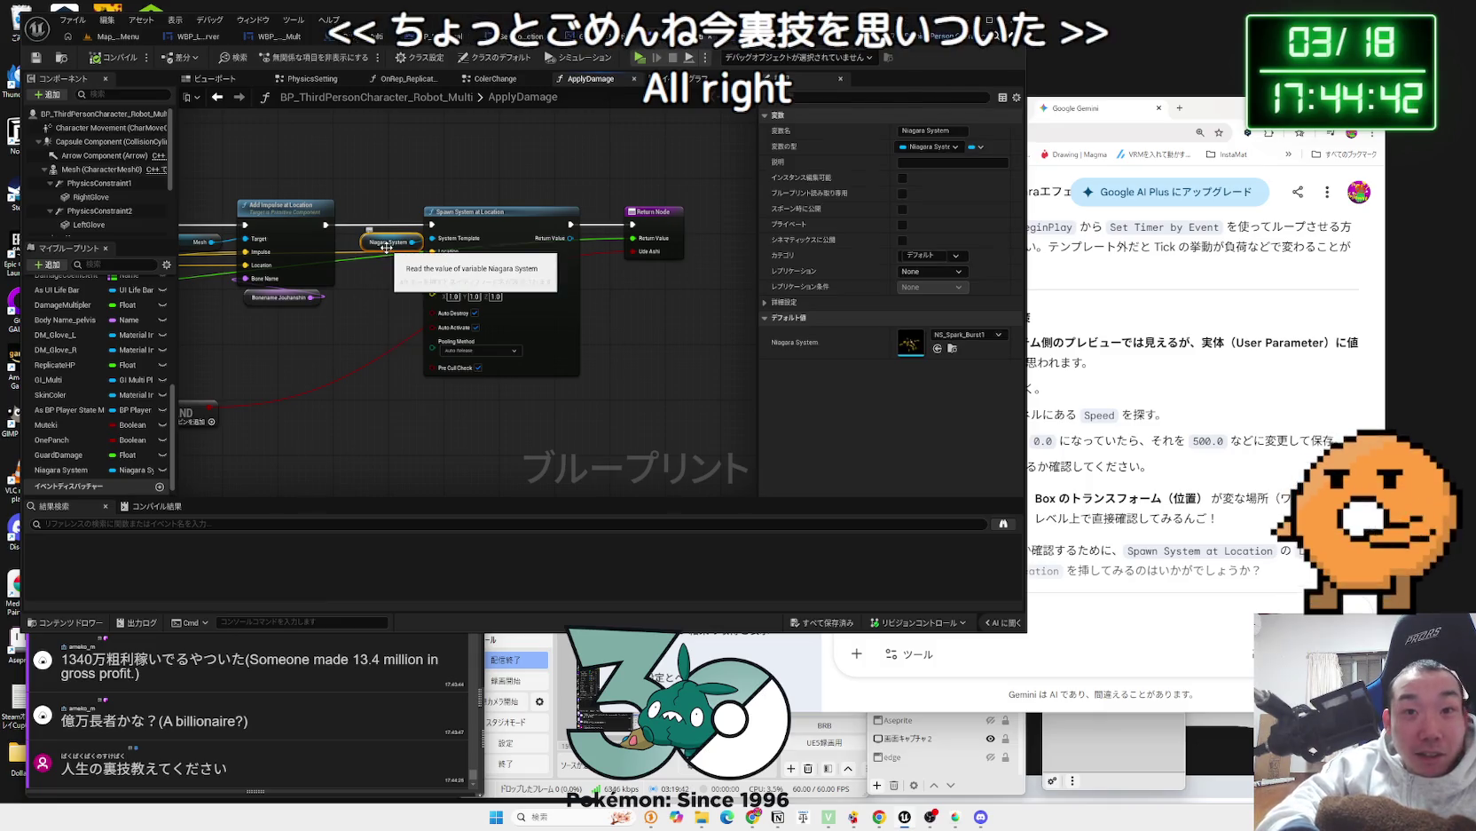
{"action": "key", "text": "Delete"}
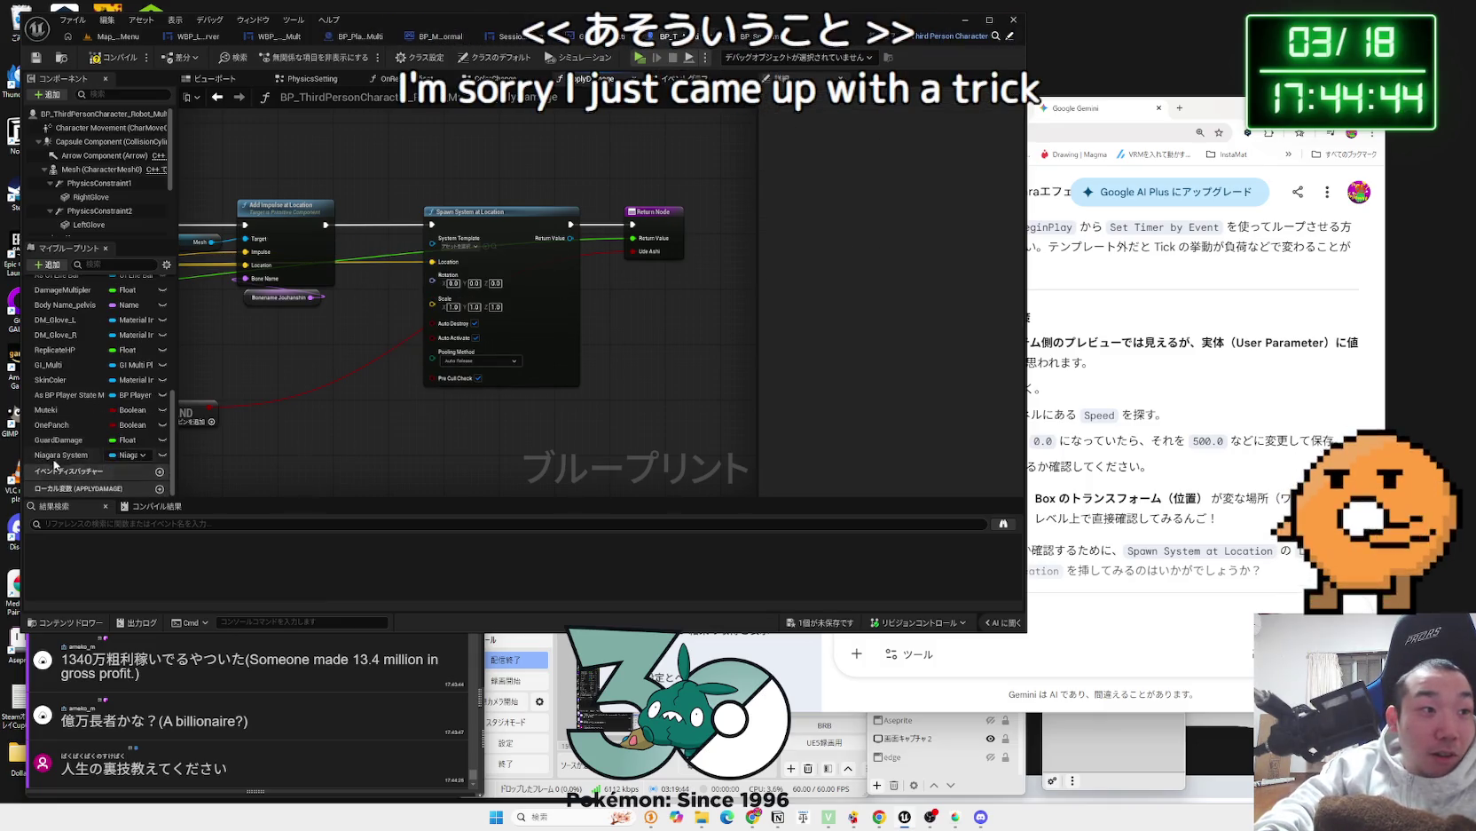
{"action": "left_click", "coordinate": [464, 245]}
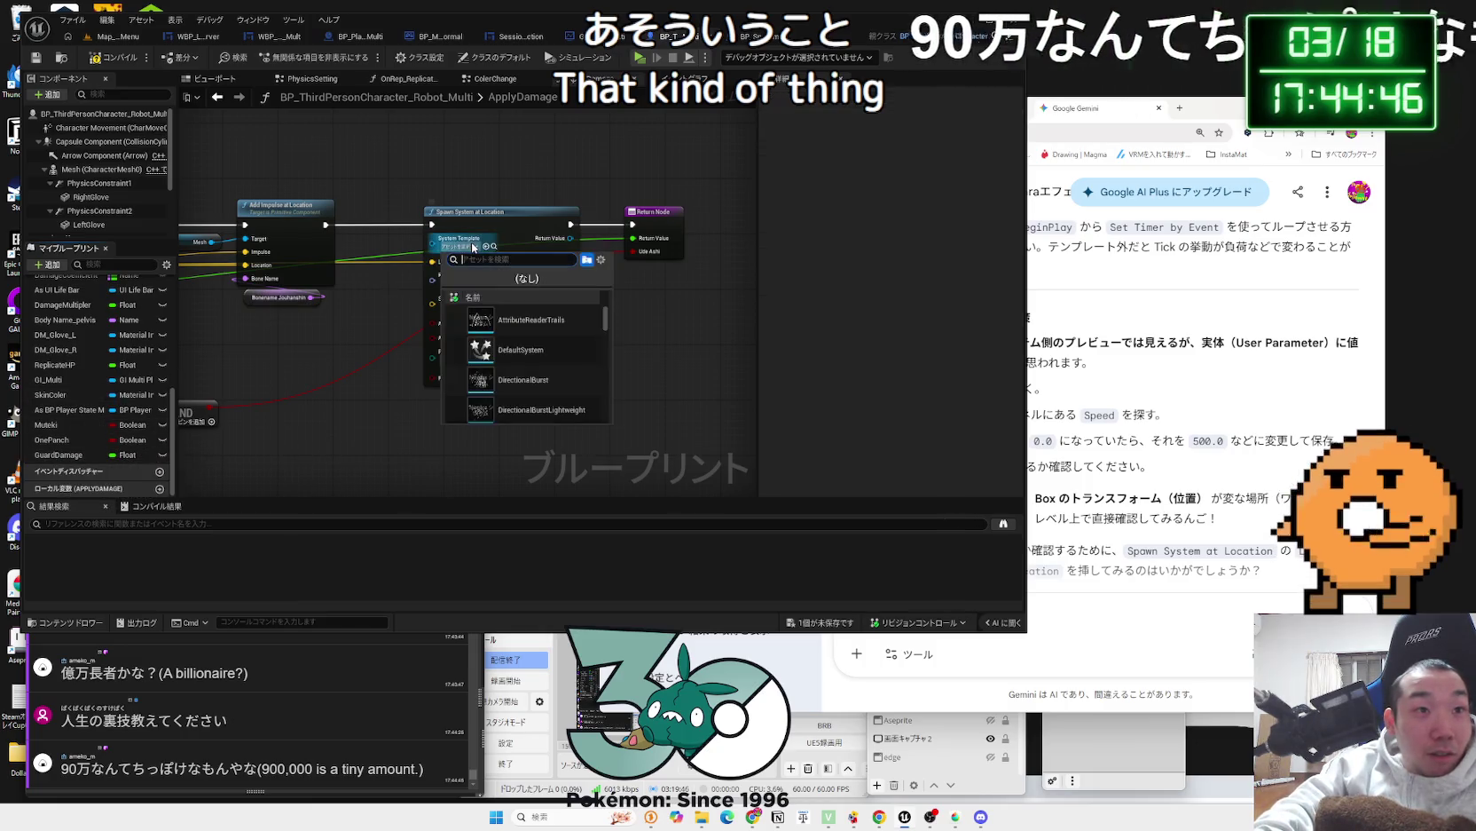
{"action": "type", "text": "11"}
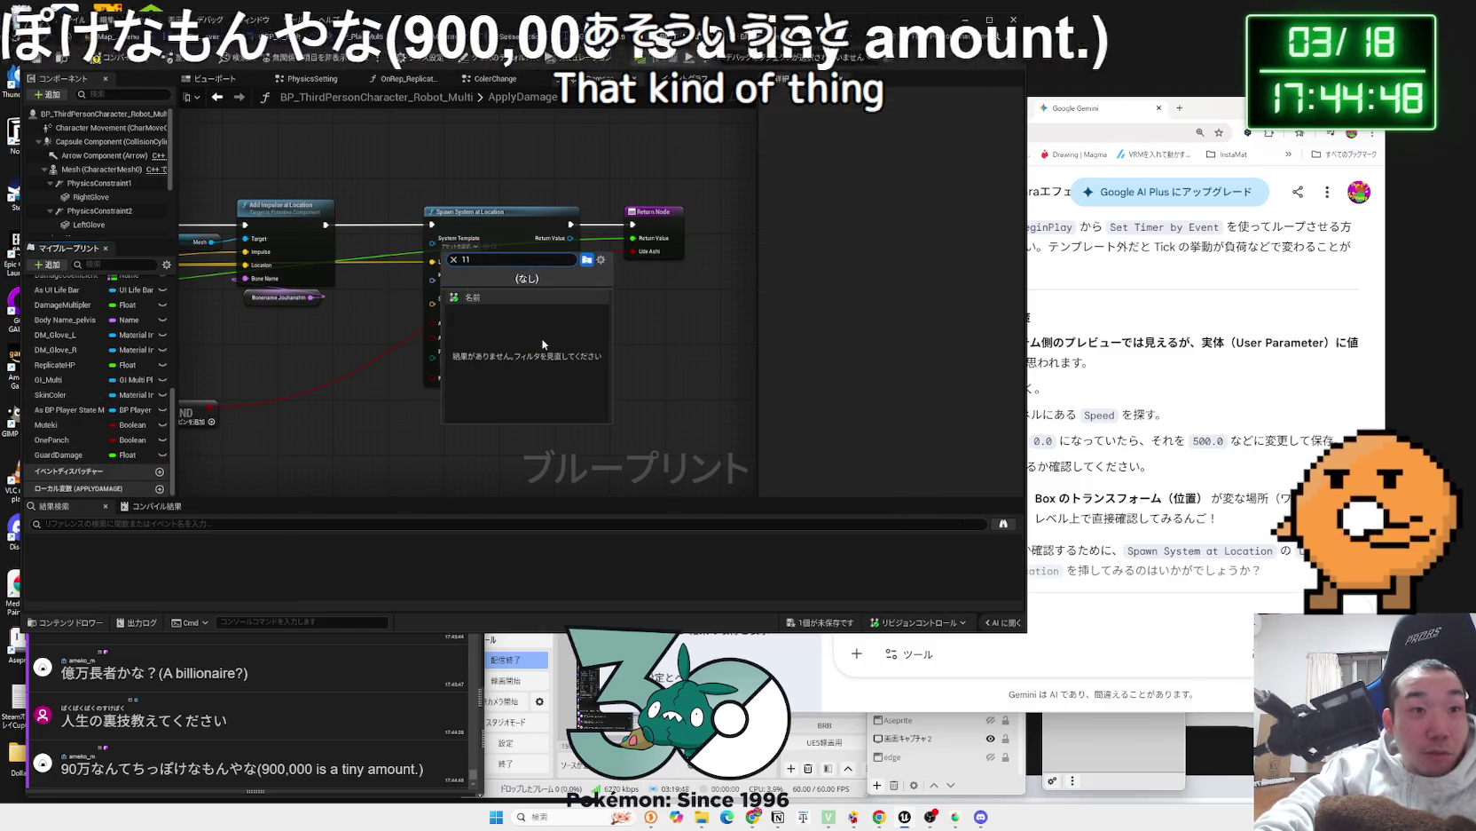
{"action": "left_click", "coordinate": [506, 380]}
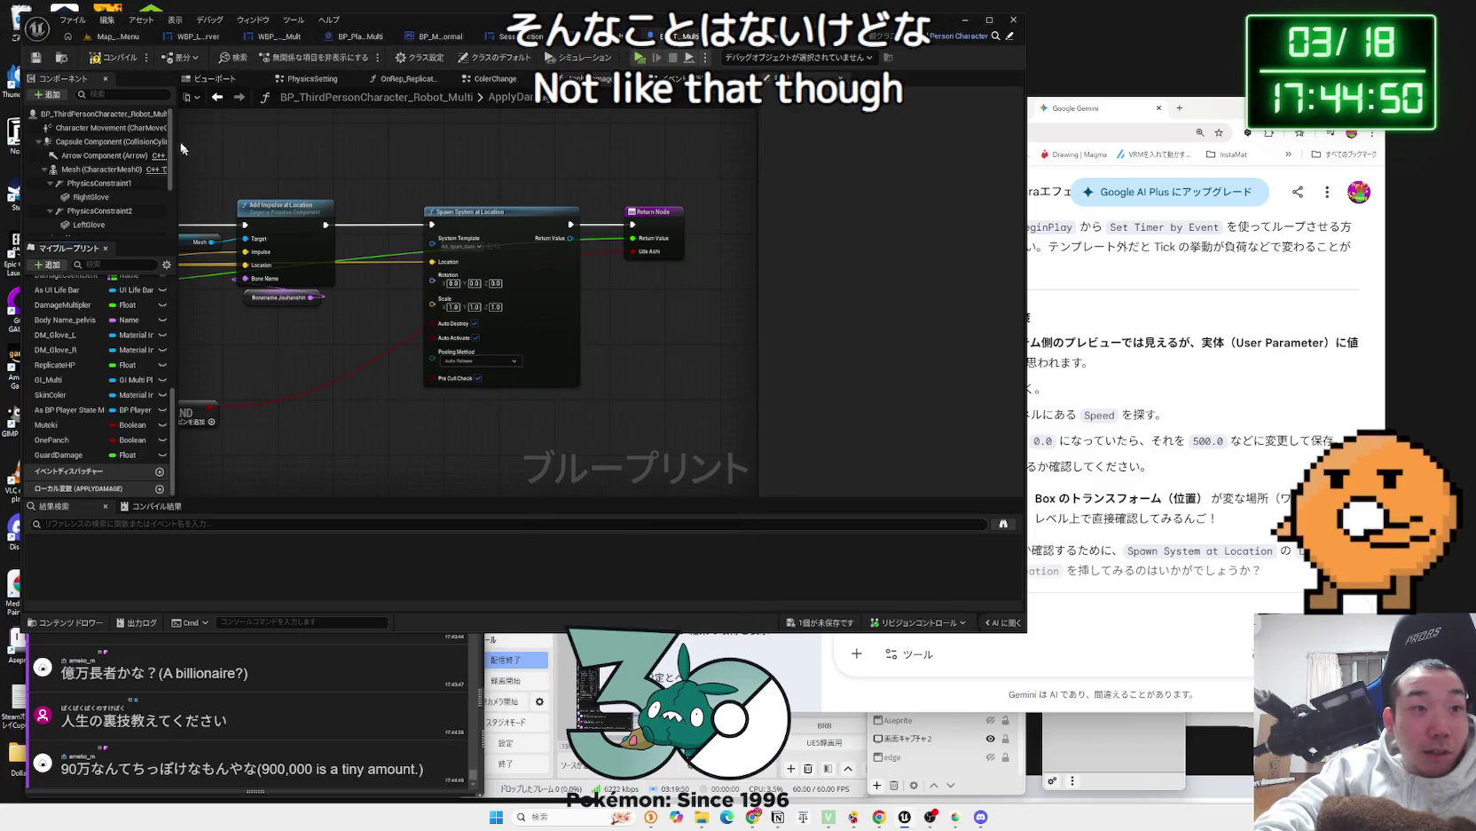
{"action": "left_click", "coordinate": [113, 40]}
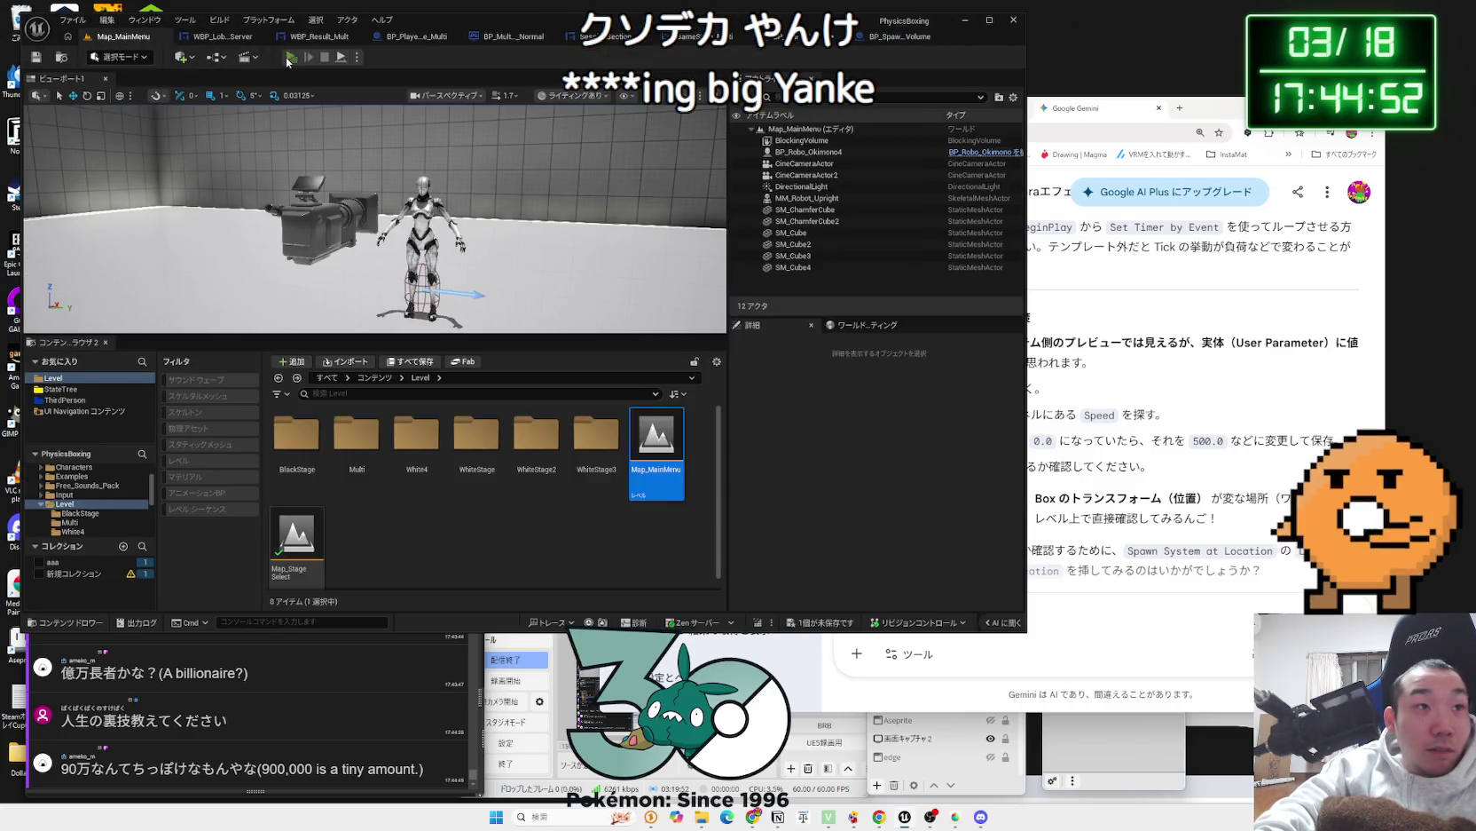
- Launch a two-window play test, then quit it from the left preview
{"action": "left_click", "coordinate": [288, 62]}
{"action": "left_click", "coordinate": [734, 425]}
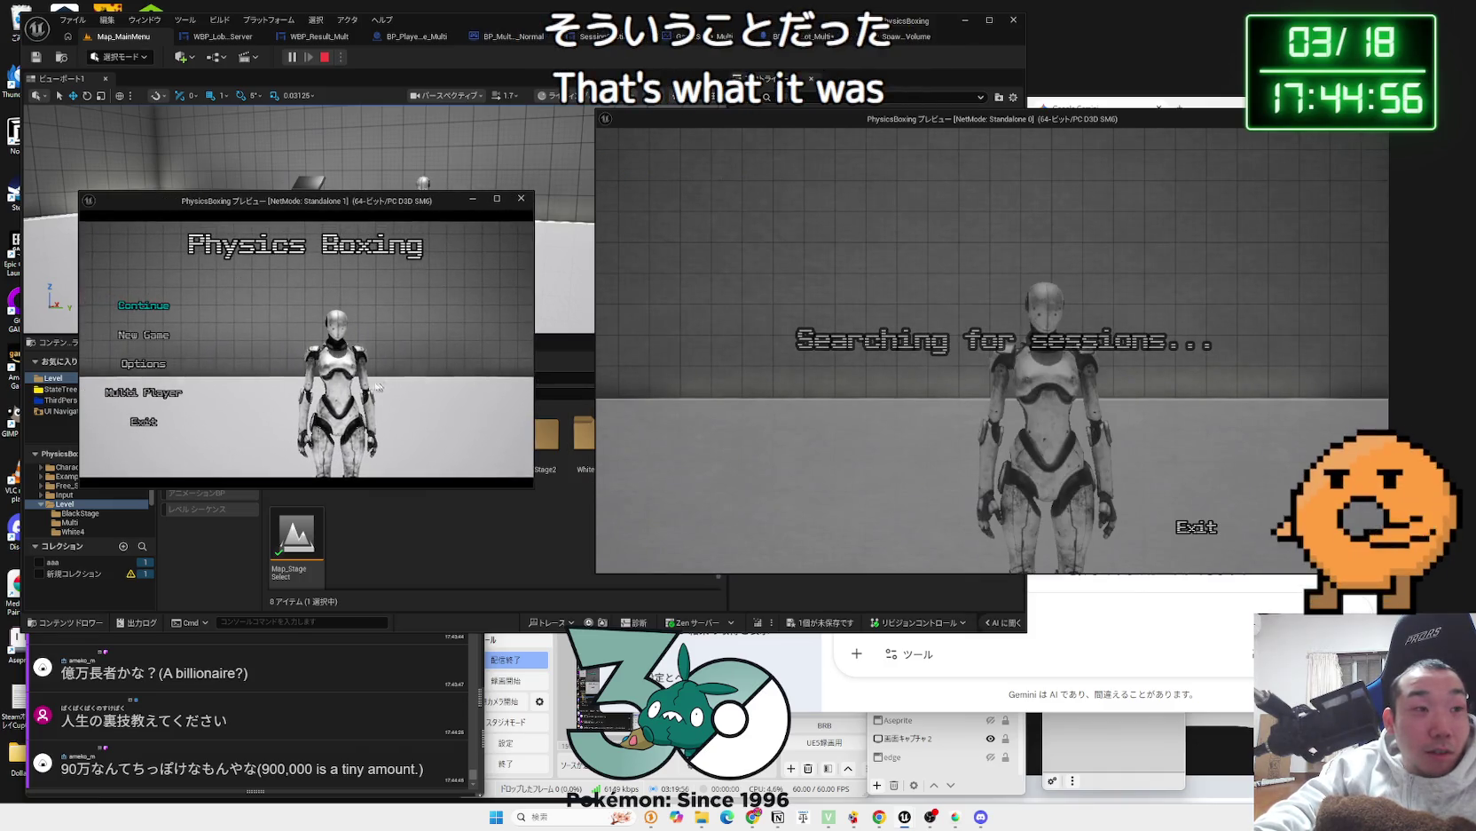
{"action": "left_click", "coordinate": [218, 415]}
{"action": "left_click", "coordinate": [374, 371]}
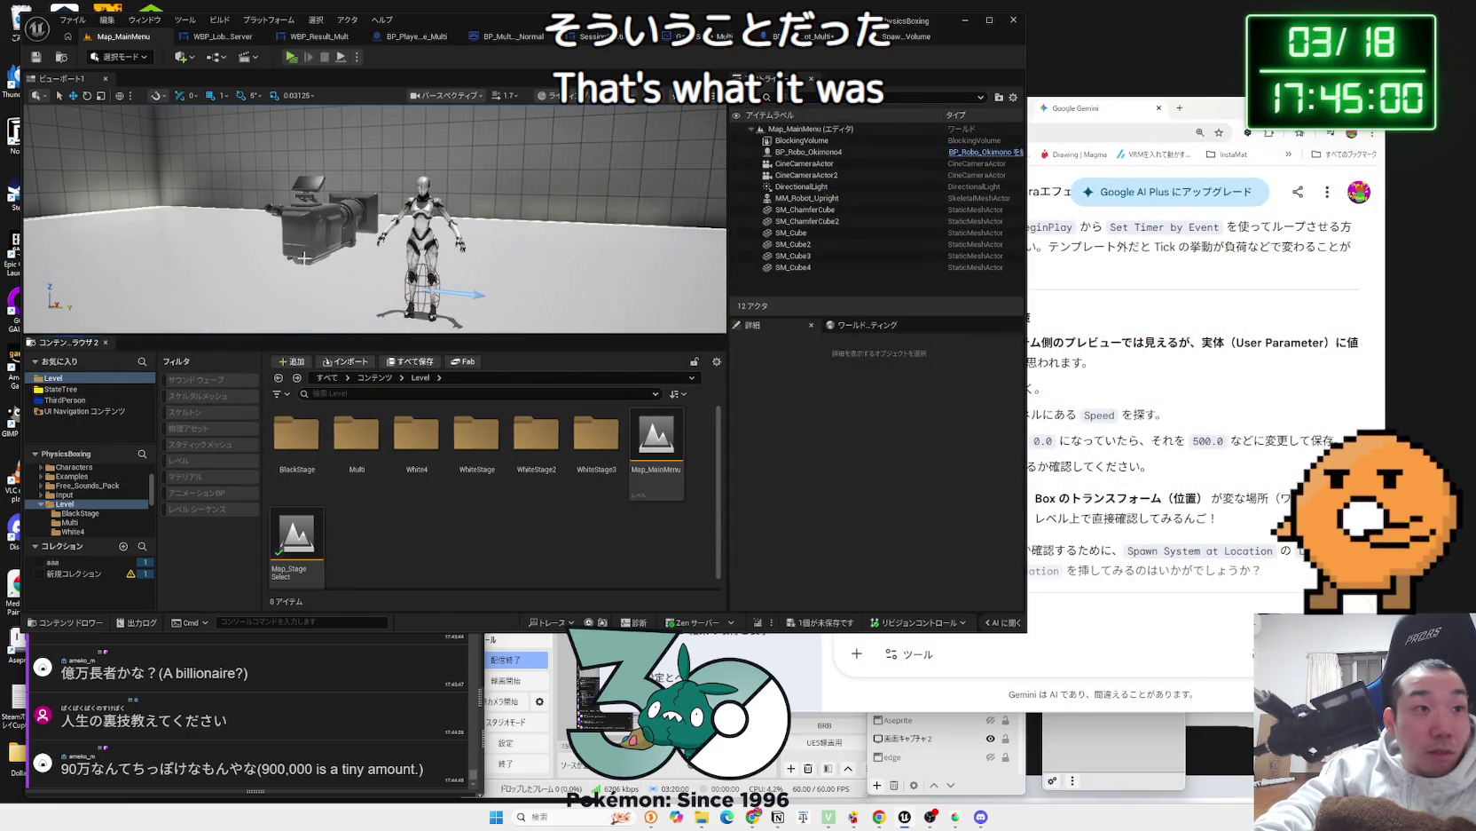
- Restart the play test, enter Multi Player in both previews, and host a new session
{"action": "left_click", "coordinate": [341, 56]}
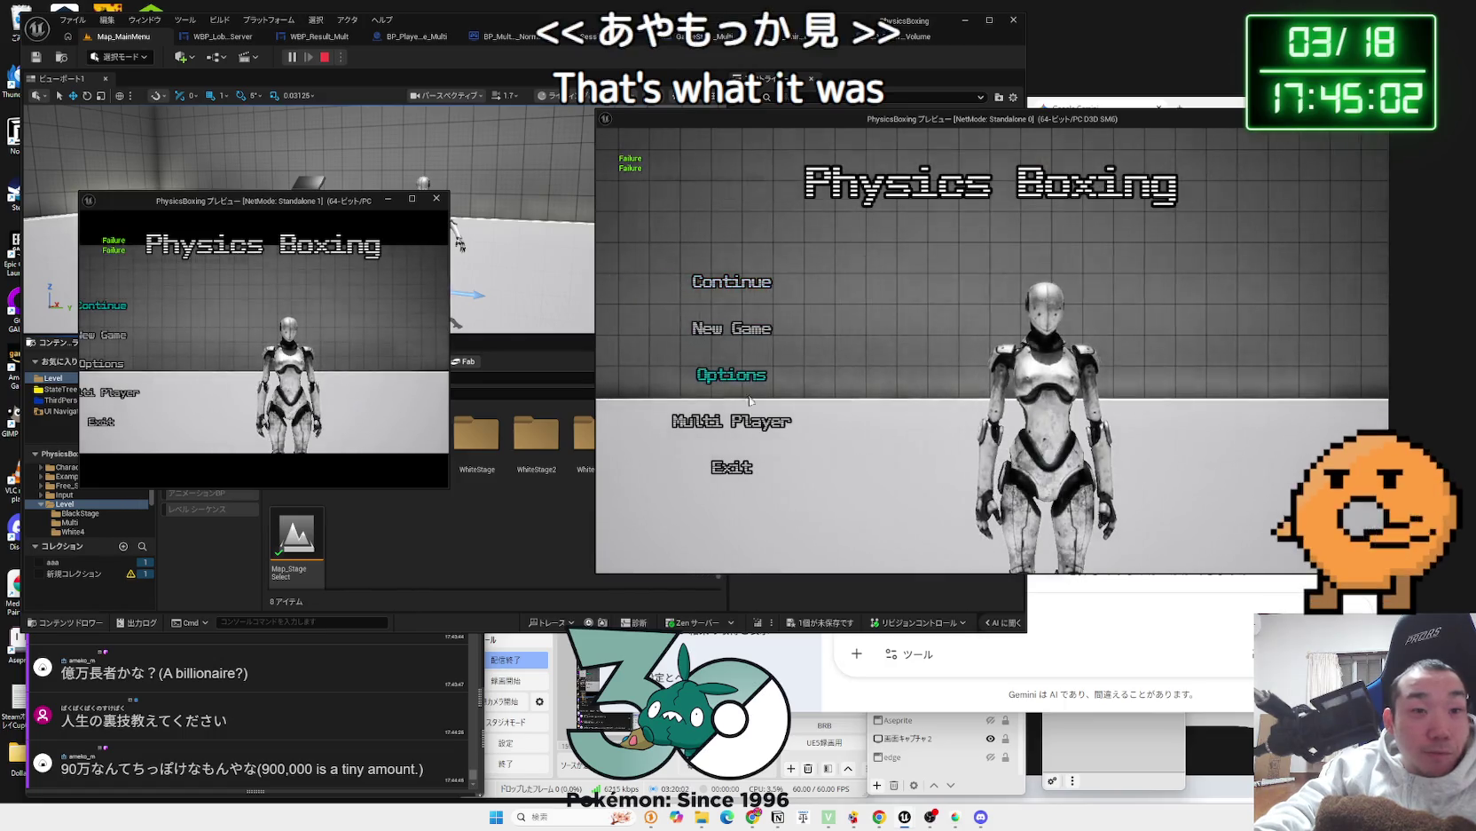
{"action": "left_click", "coordinate": [136, 396]}
{"action": "left_click", "coordinate": [136, 396]}
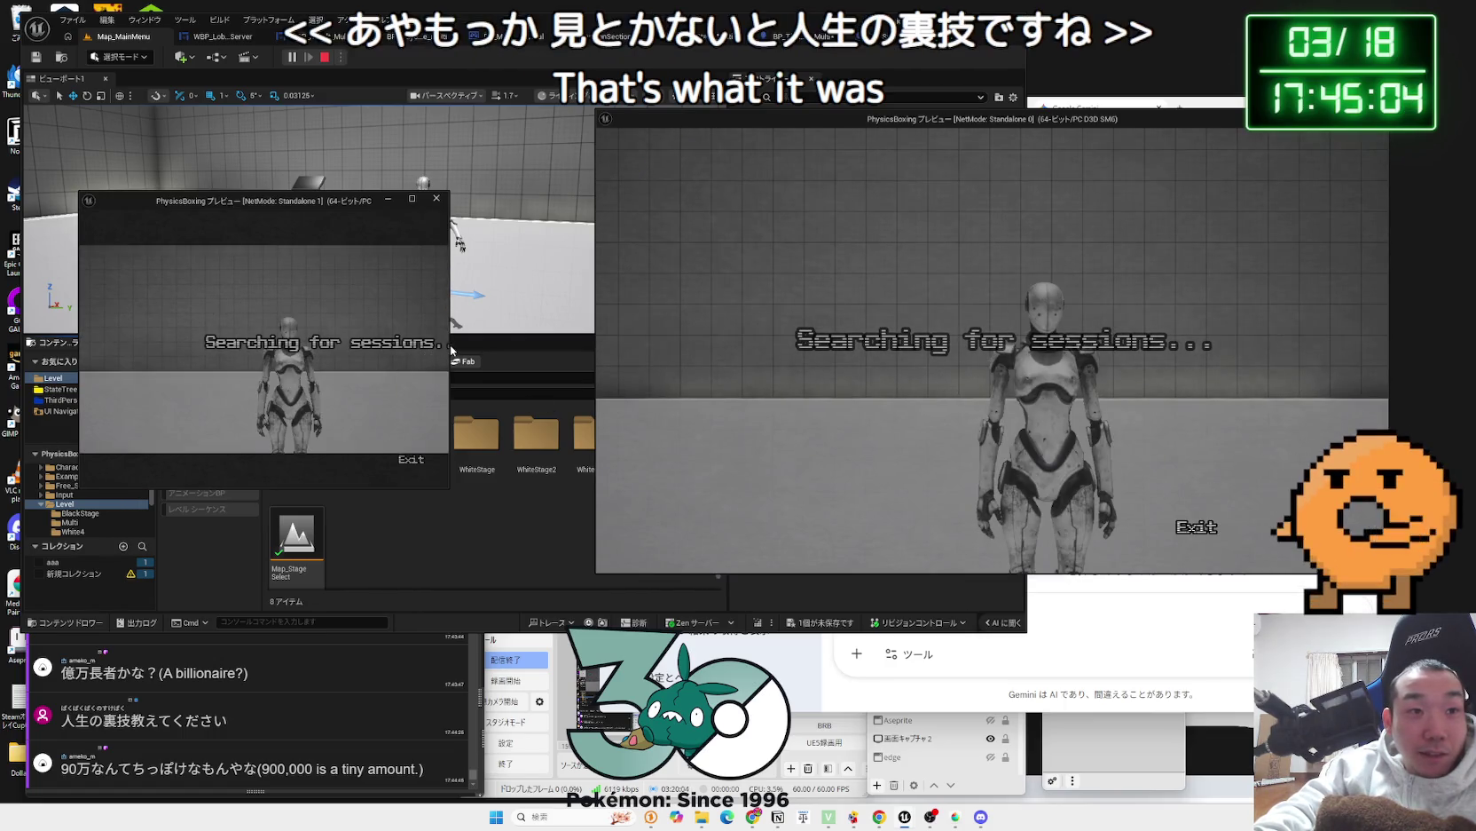
{"action": "left_click_drag", "start_coordinate": [450, 345], "coordinate": [589, 346]}
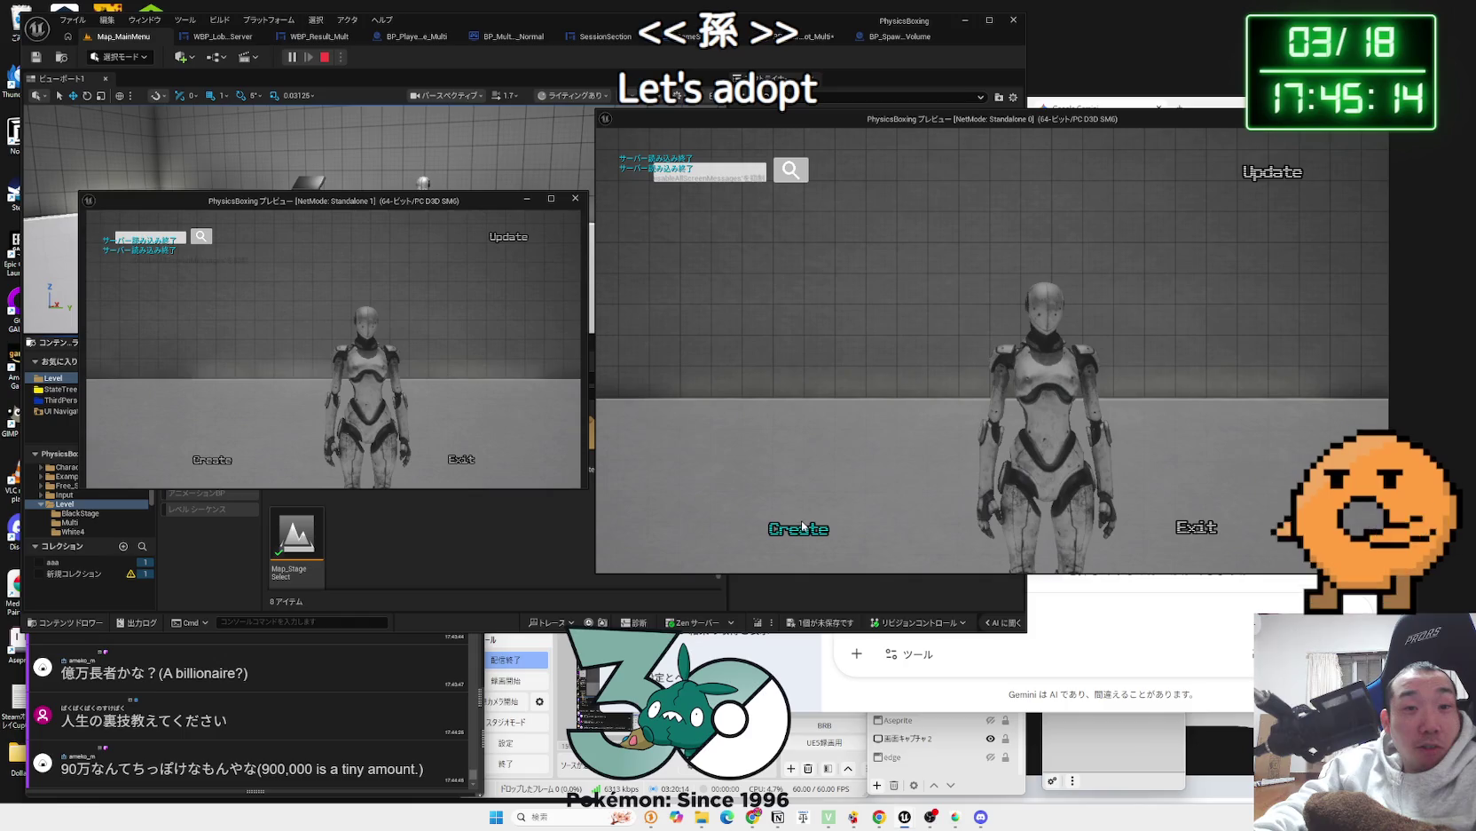
{"action": "left_click", "coordinate": [808, 529]}
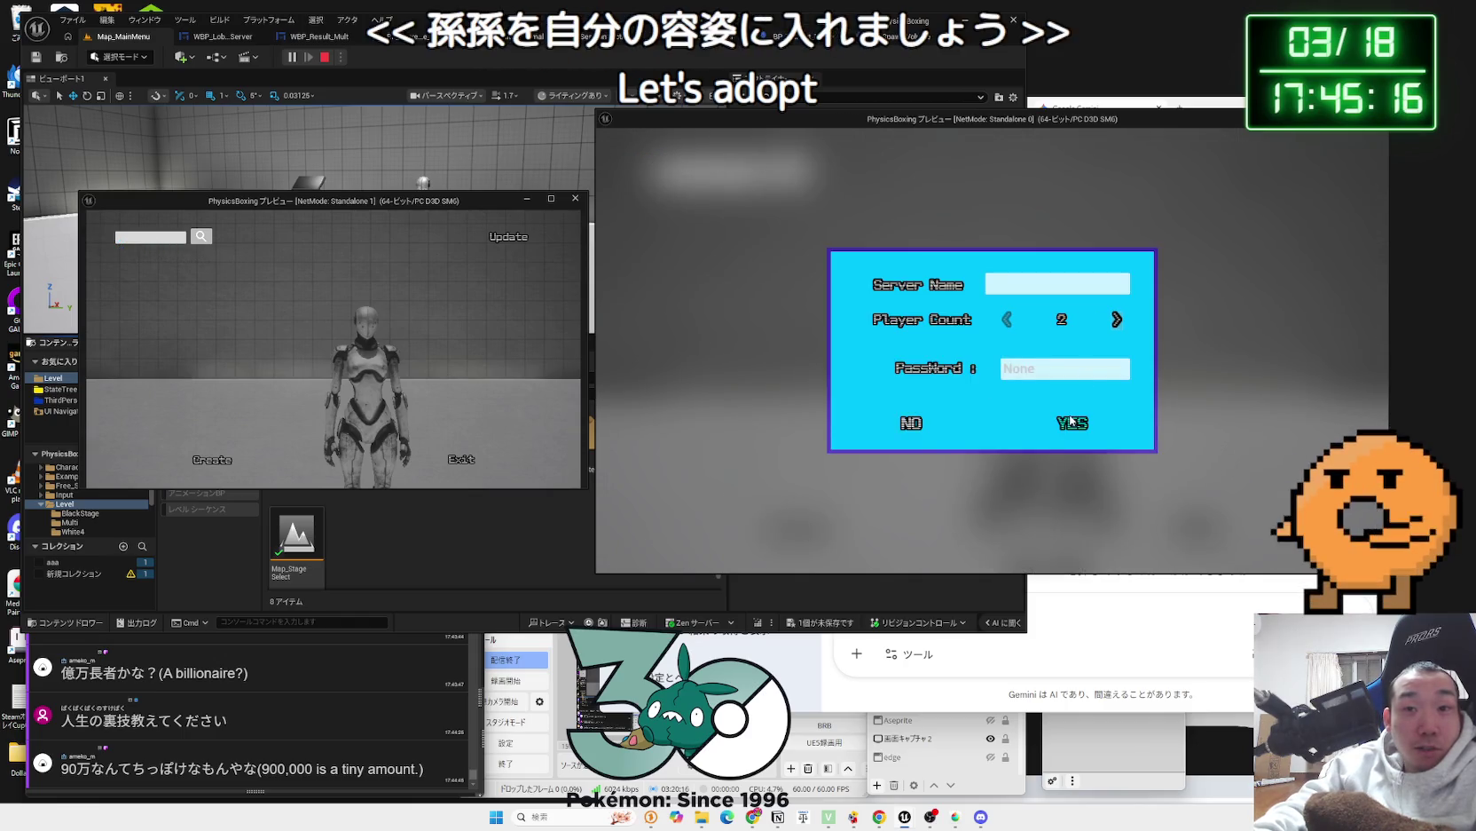
{"action": "left_click", "coordinate": [1071, 422]}
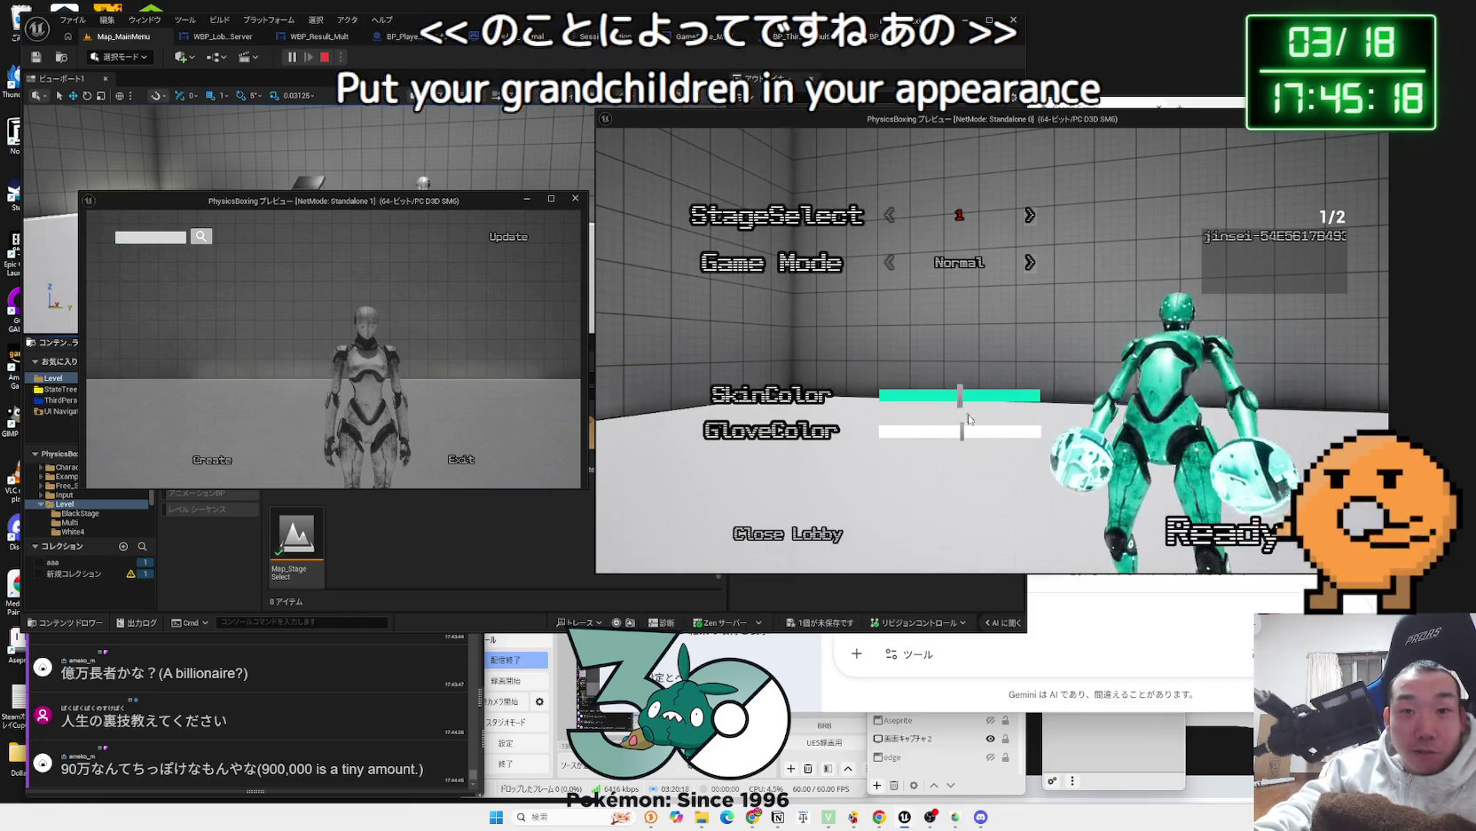
- In the other preview, refresh the session list and join the host's session
{"action": "key", "text": "alt+Tab"}
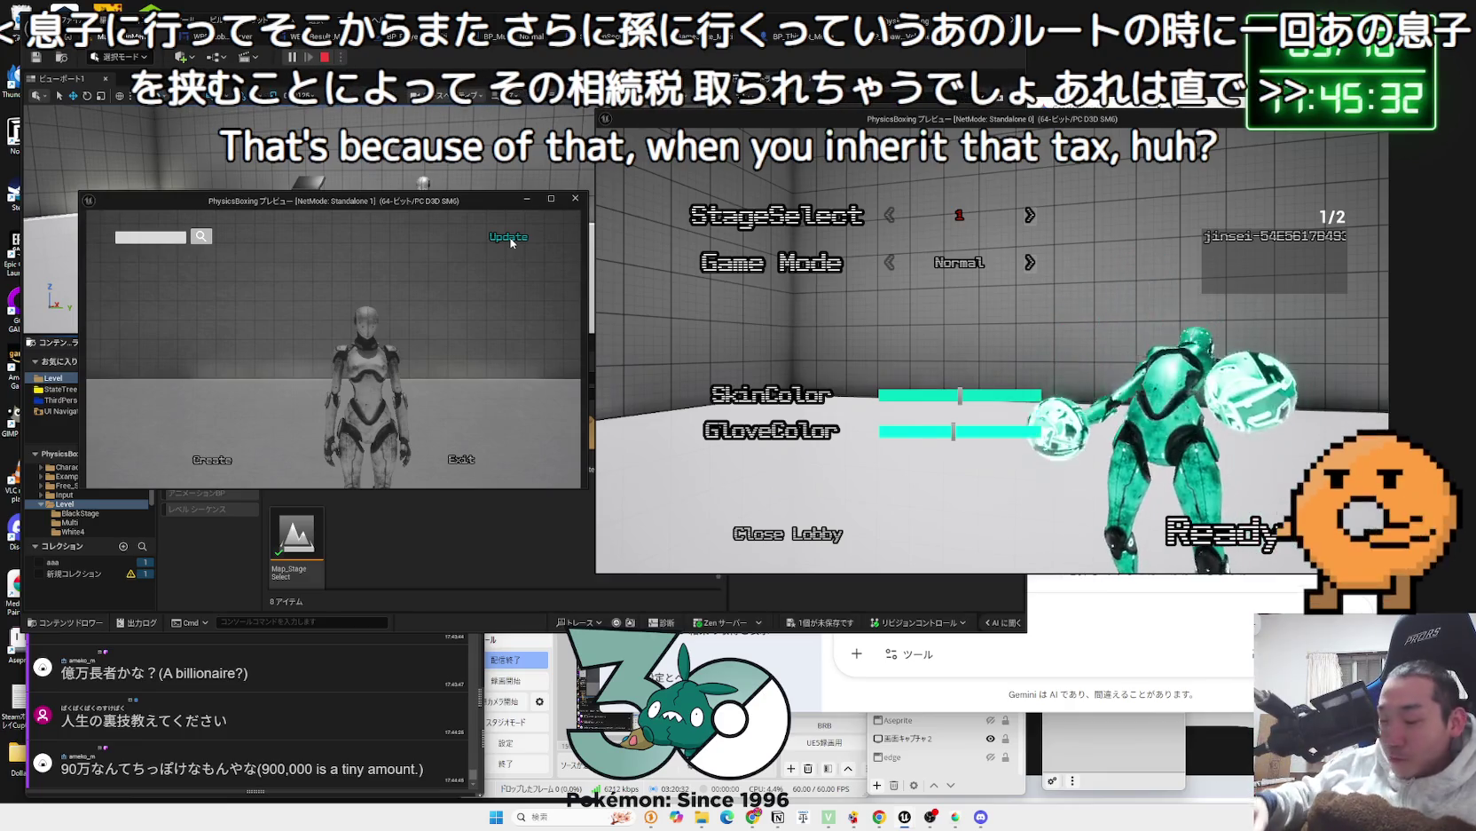
{"action": "left_click", "coordinate": [220, 448]}
{"action": "left_click", "coordinate": [284, 389]}
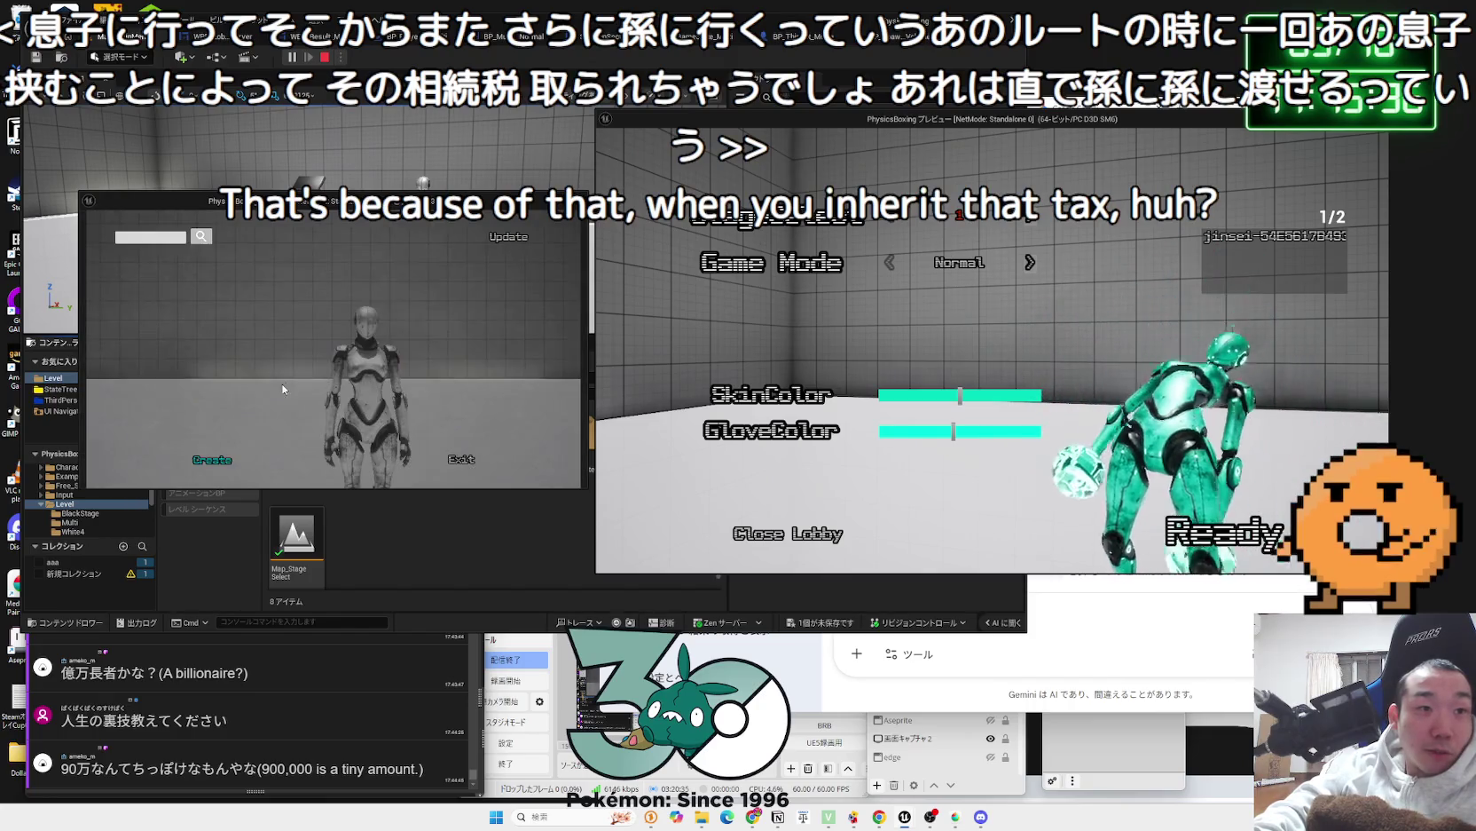
{"action": "left_click", "coordinate": [522, 234]}
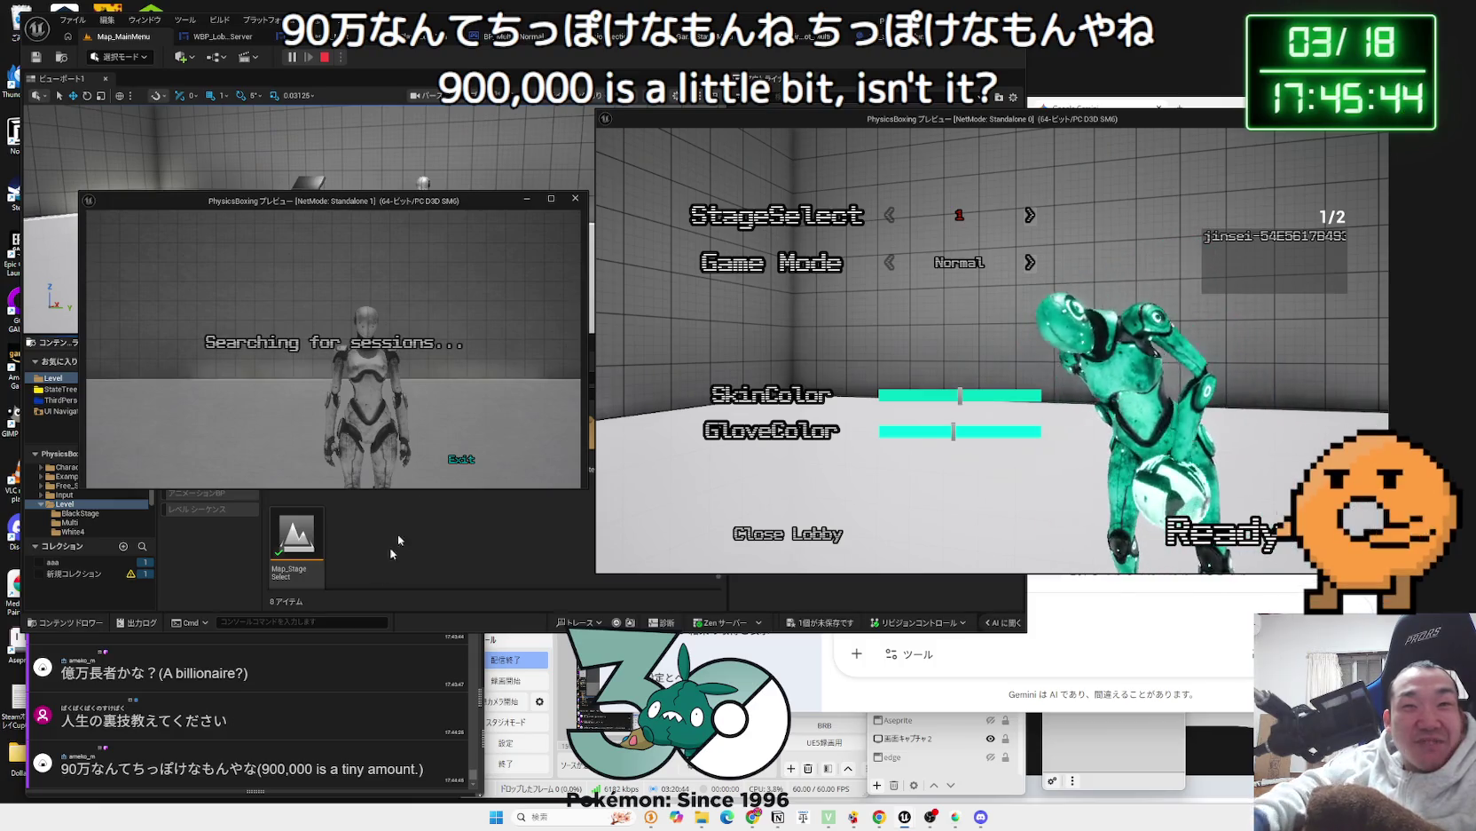
{"action": "left_click_drag", "start_coordinate": [1000, 120], "coordinate": [1033, 119]}
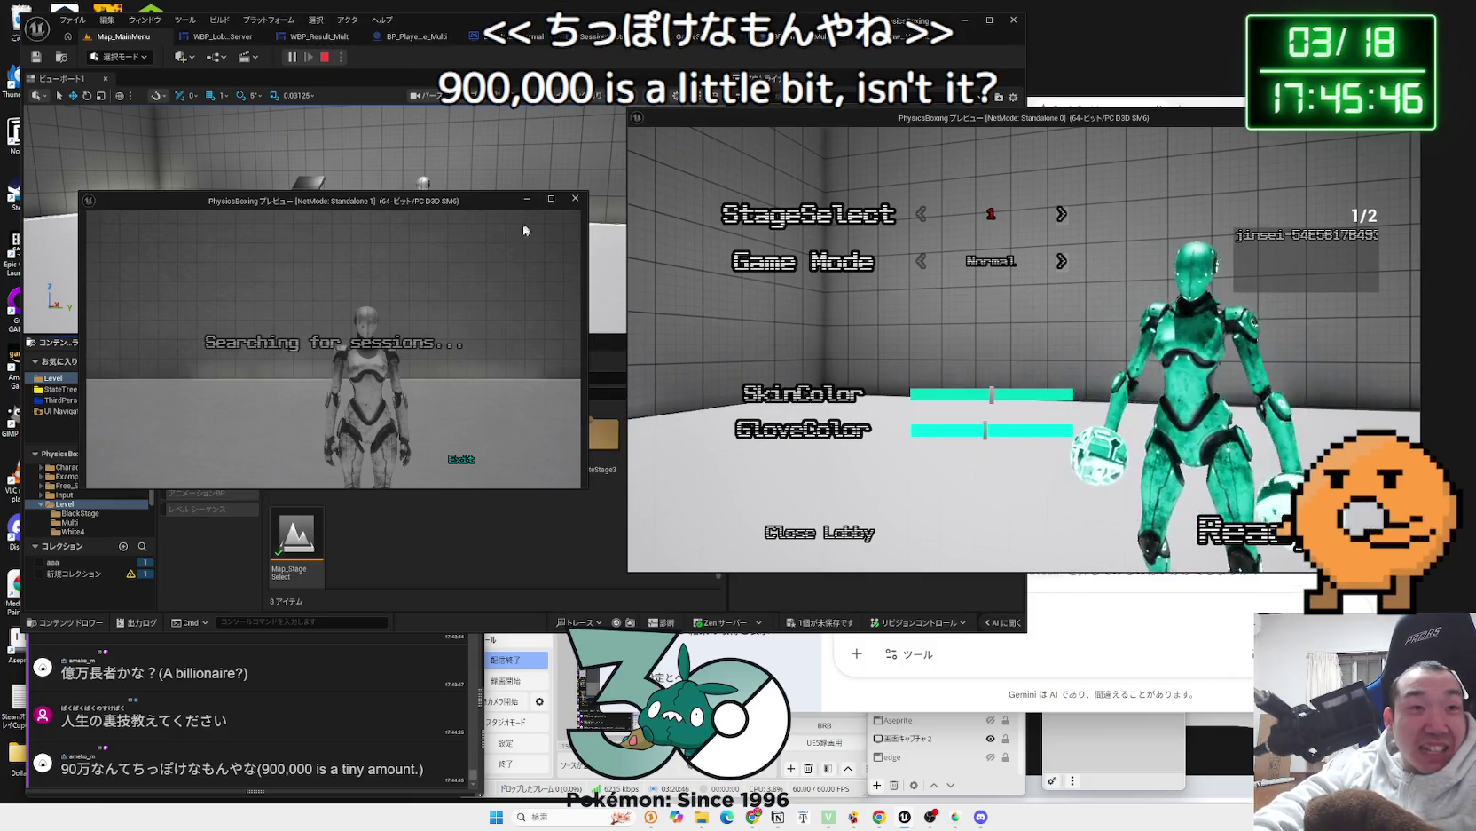
{"action": "left_click", "coordinate": [515, 263]}
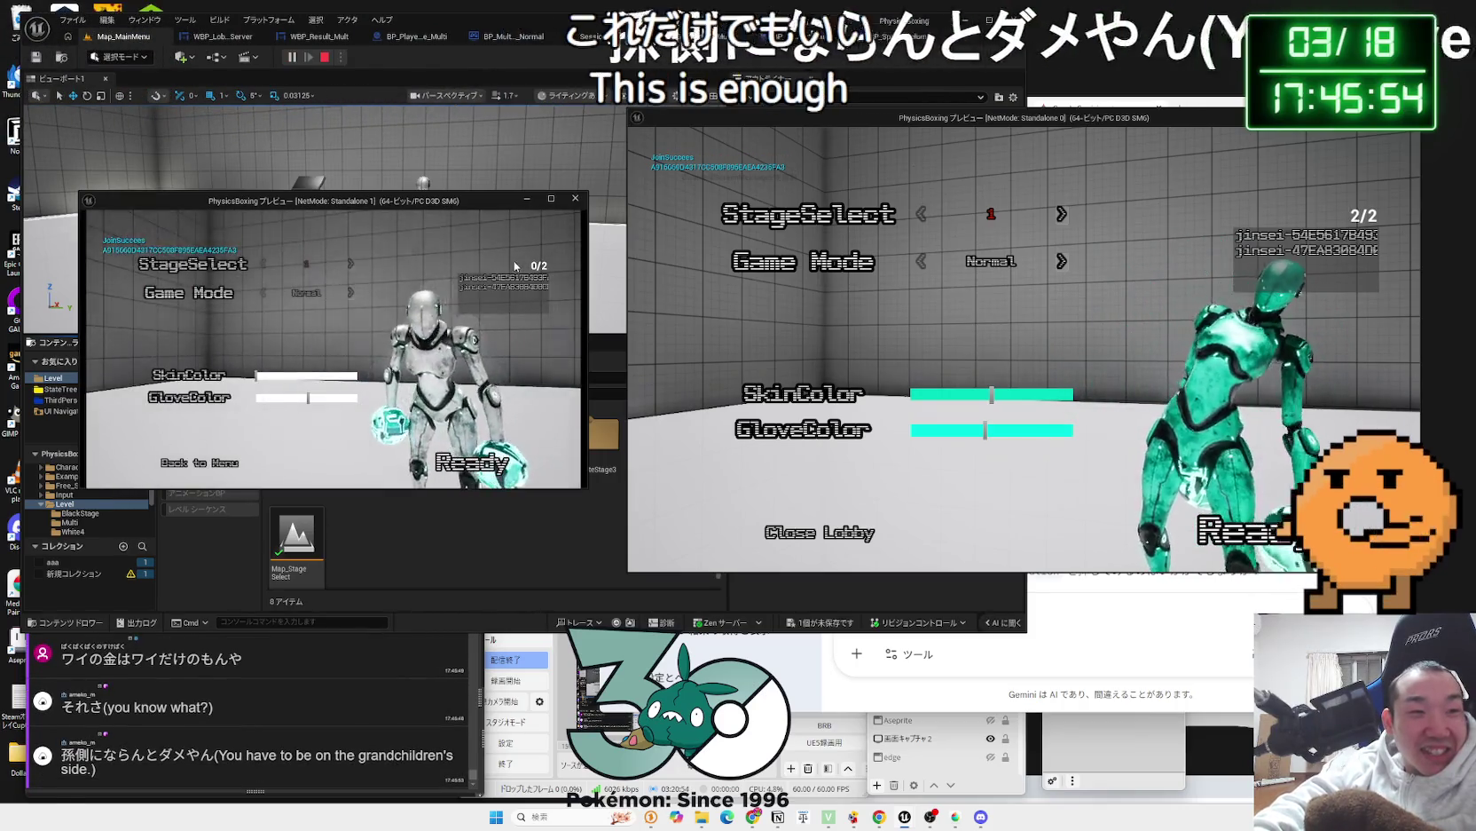
- Give the joined boxer purple skin and pink gloves, then move between the two preview windows
{"action": "left_click", "coordinate": [337, 376]}
{"action": "left_click", "coordinate": [338, 397]}
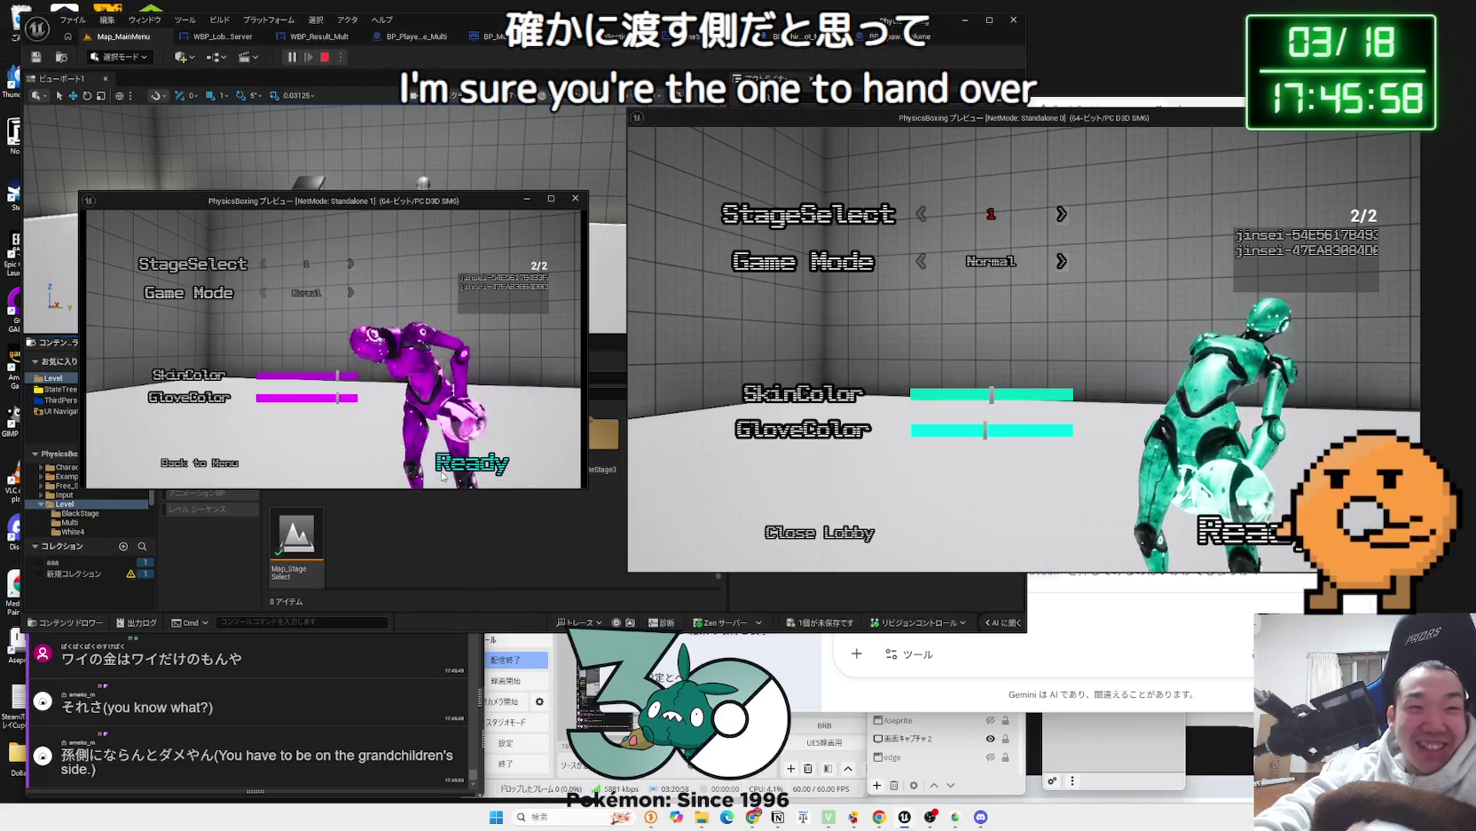
{"action": "key", "text": "alt+Tab"}
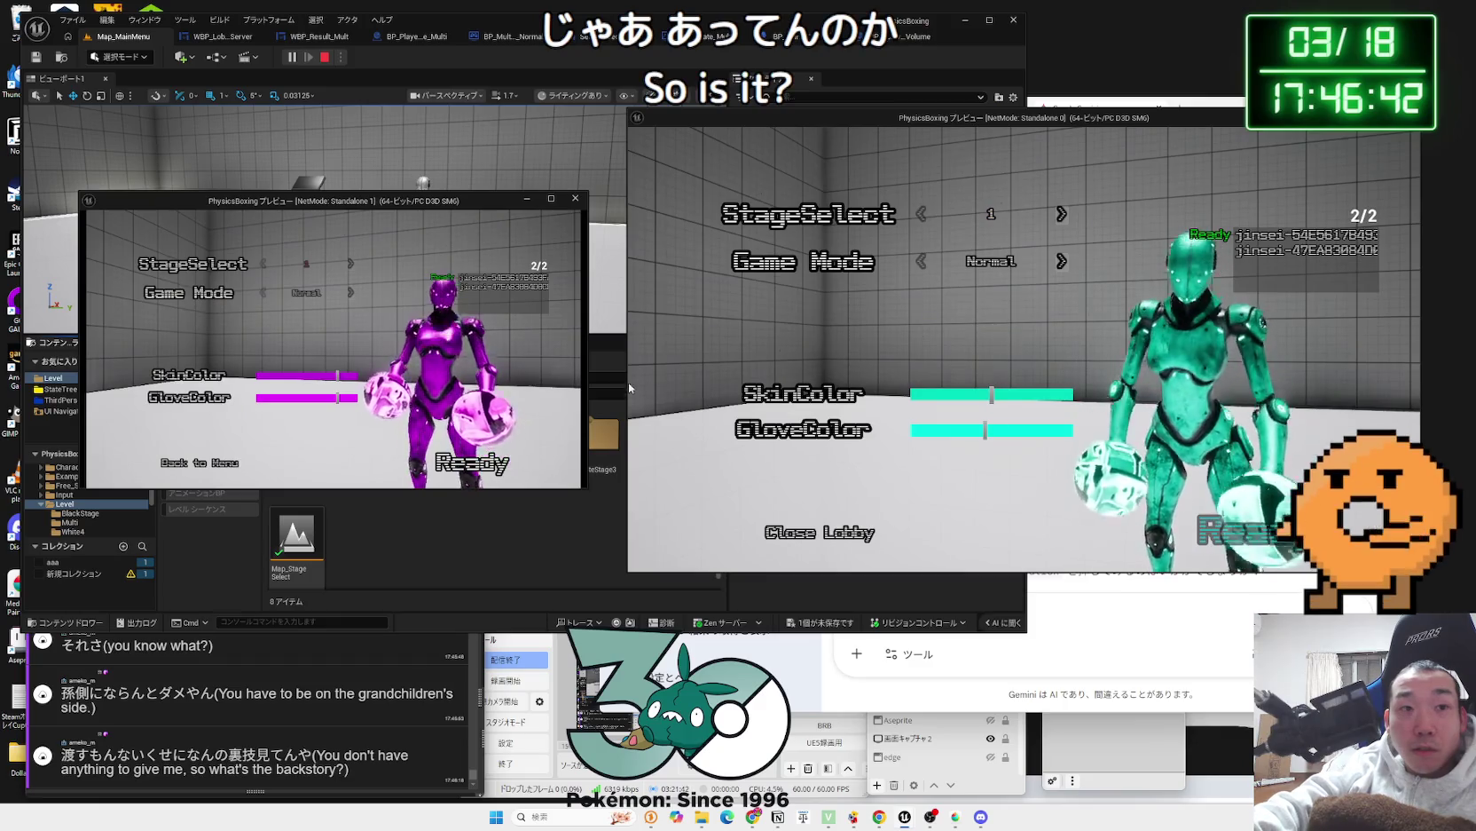
{"action": "key", "text": "alt+Tab"}
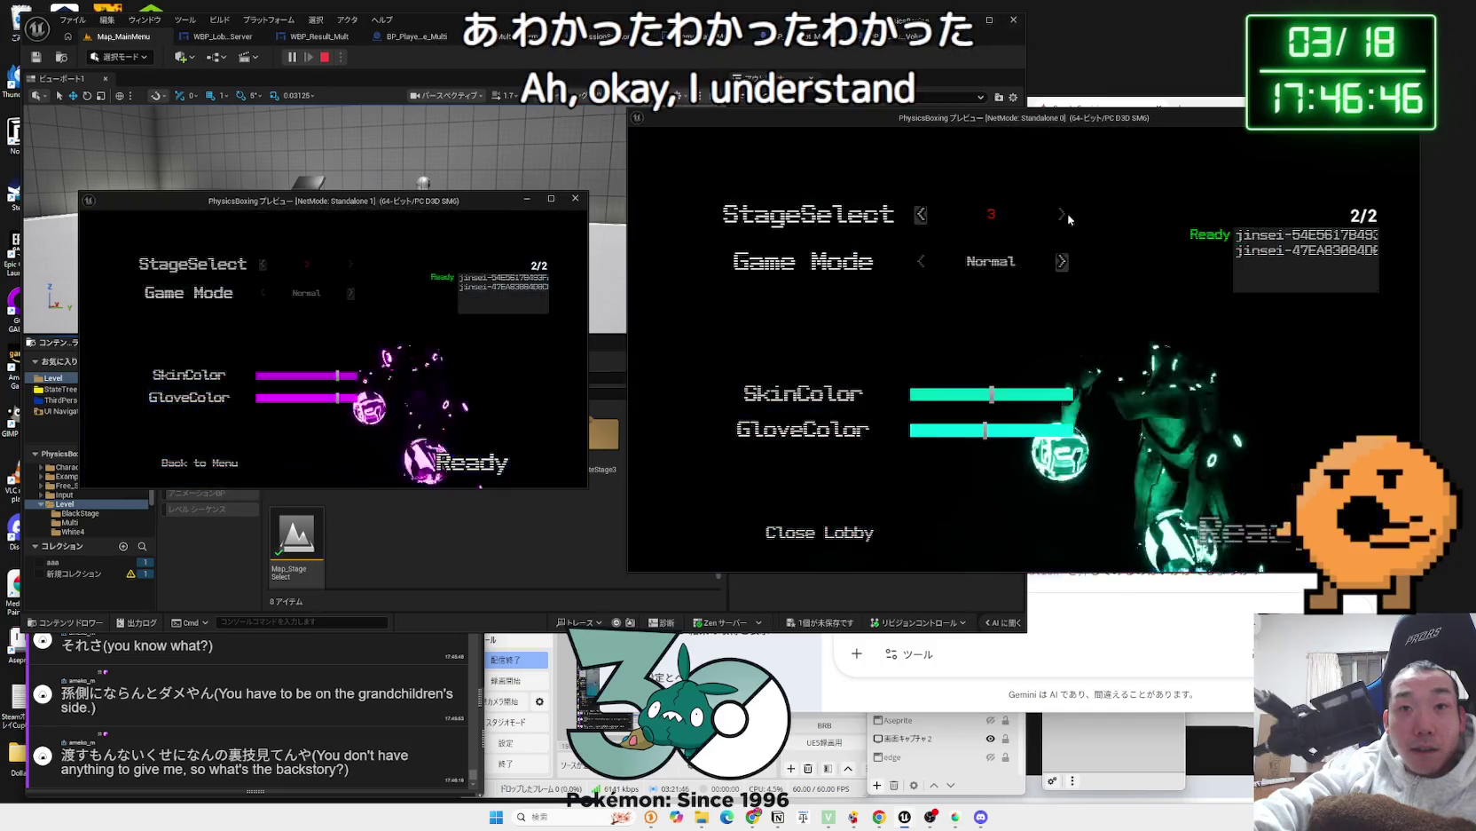
- Play the match, then return to the lobby, close it, and exit the game
{"action": "left_click", "coordinate": [1234, 531]}
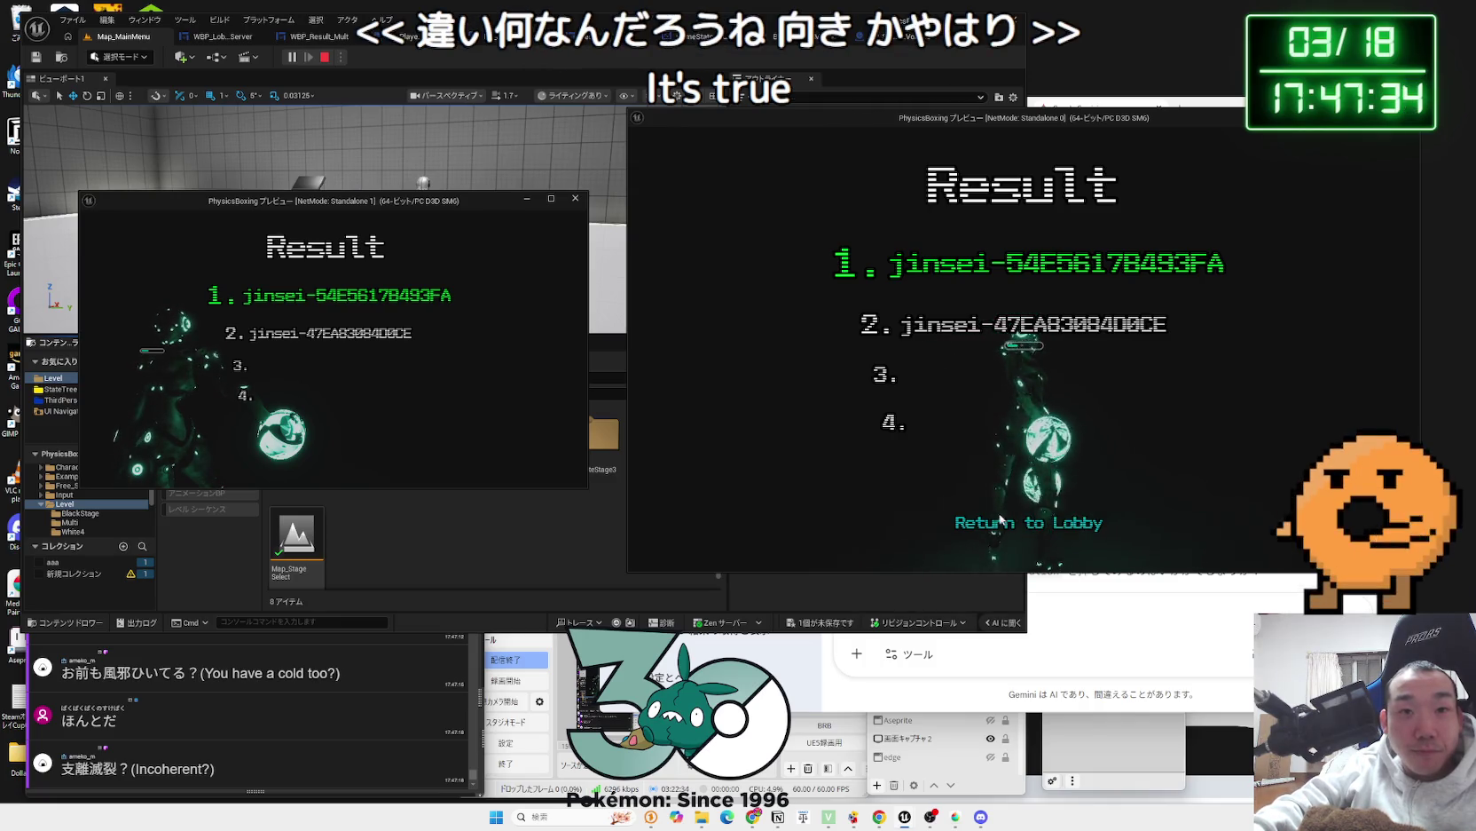
{"action": "left_click", "coordinate": [1000, 522]}
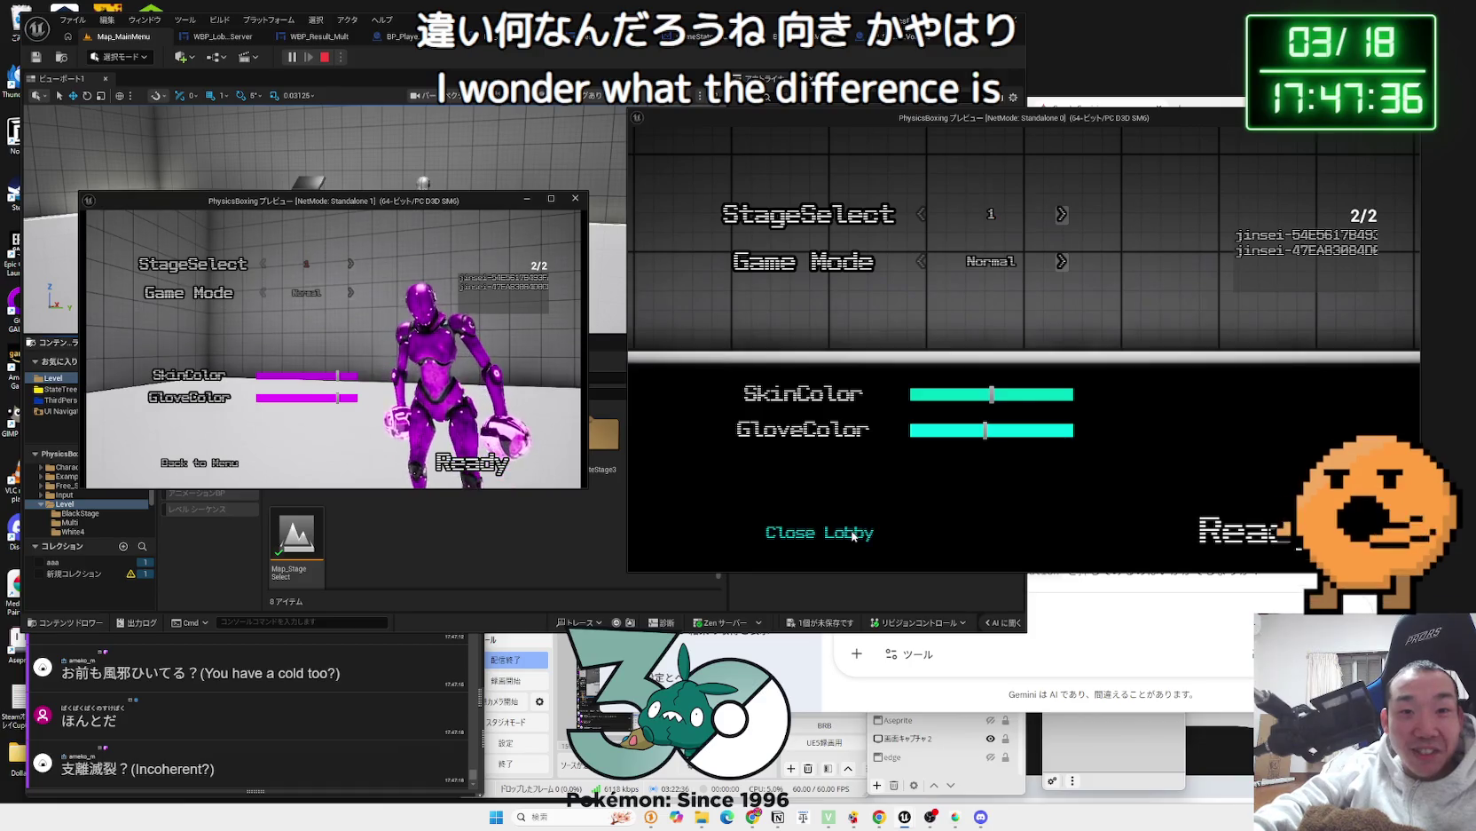
{"action": "left_click", "coordinate": [852, 532]}
{"action": "left_click", "coordinate": [761, 465]}
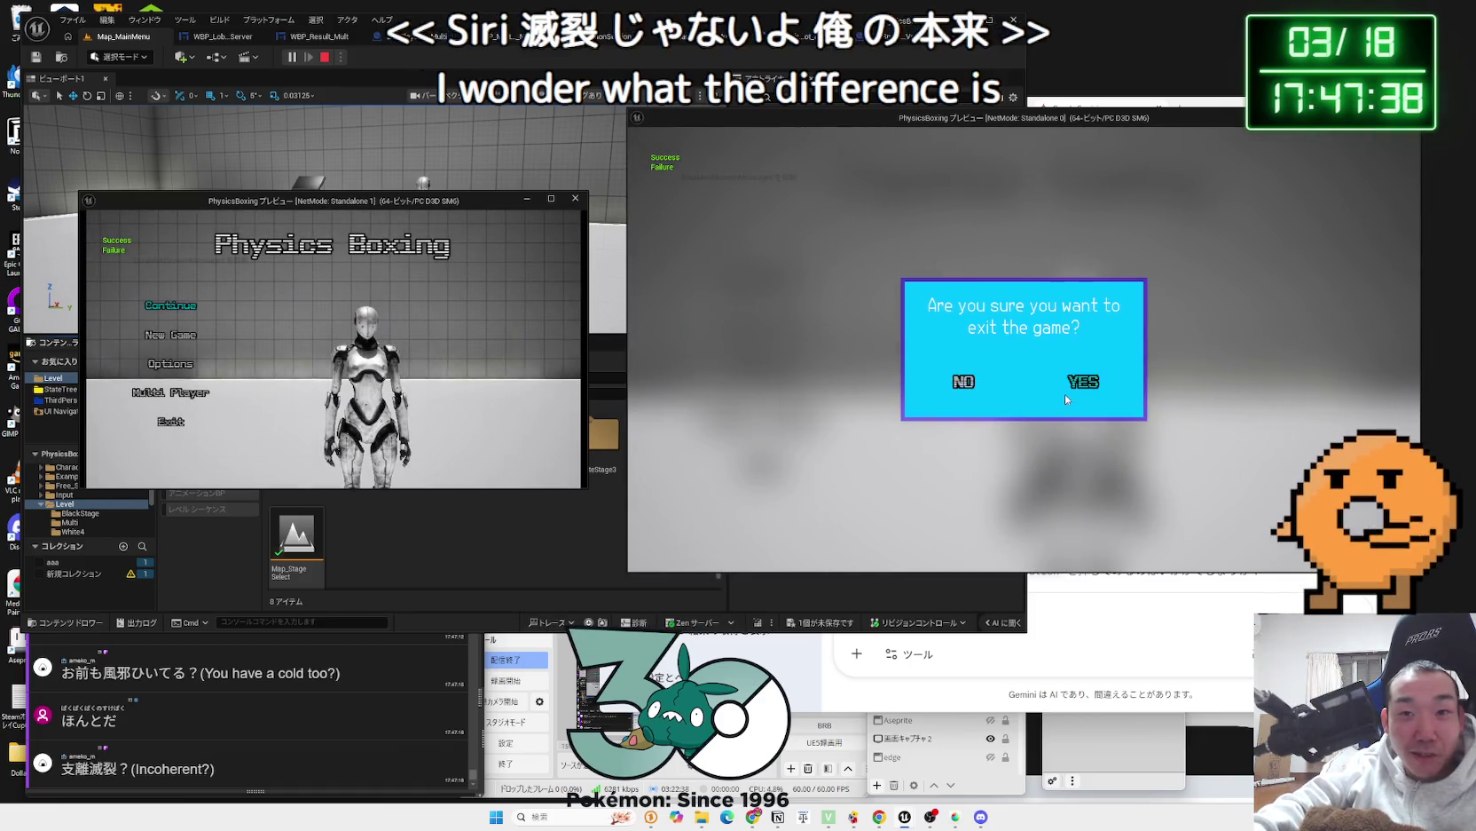
{"action": "left_click", "coordinate": [1065, 394]}
- Return to the BP_ThirdPersonCharacter_Robot_Multi graph with the spark spawn
{"action": "left_click", "coordinate": [804, 45]}
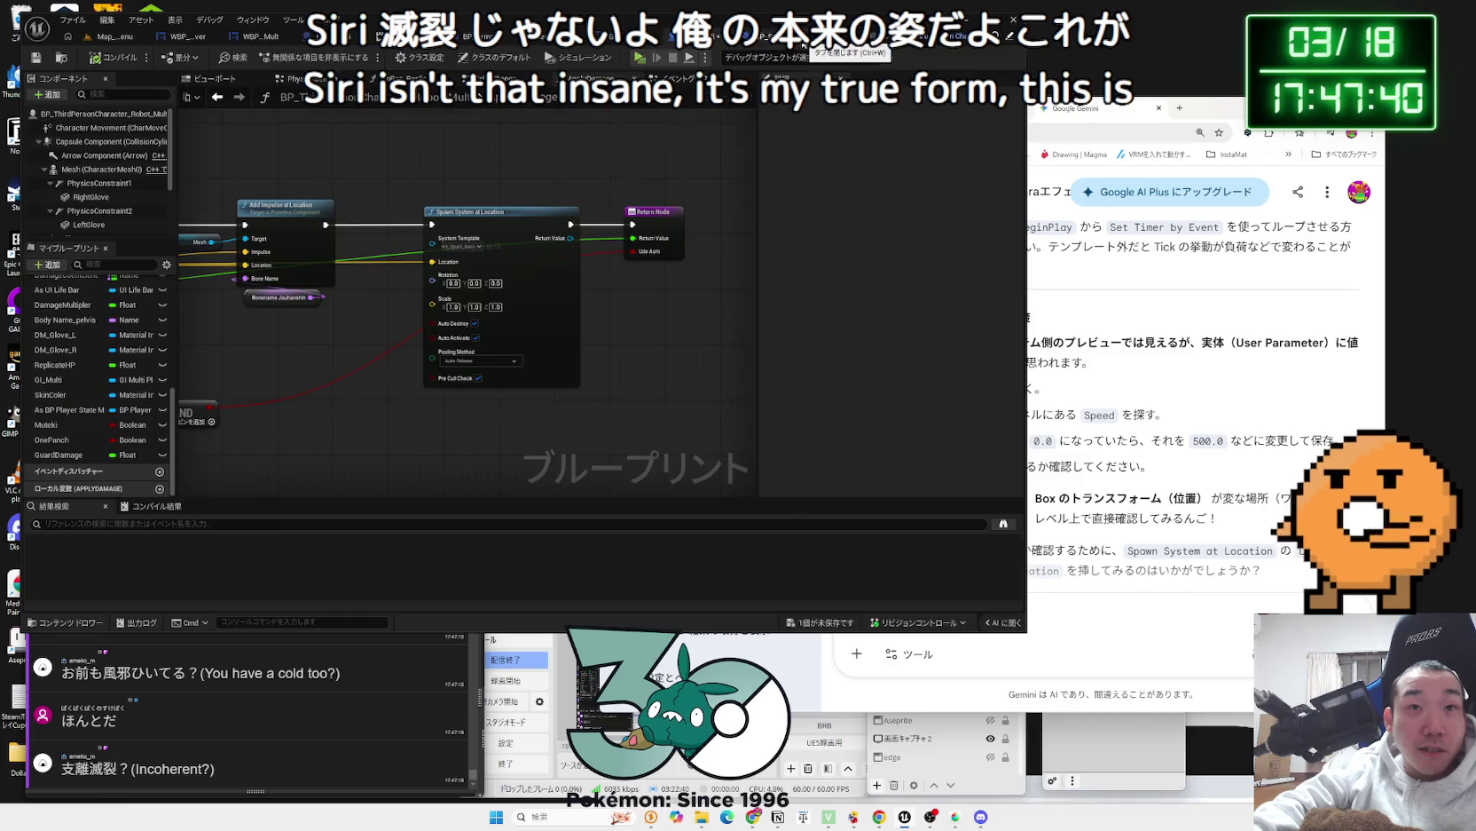
{"action": "left_click", "coordinate": [377, 35]}
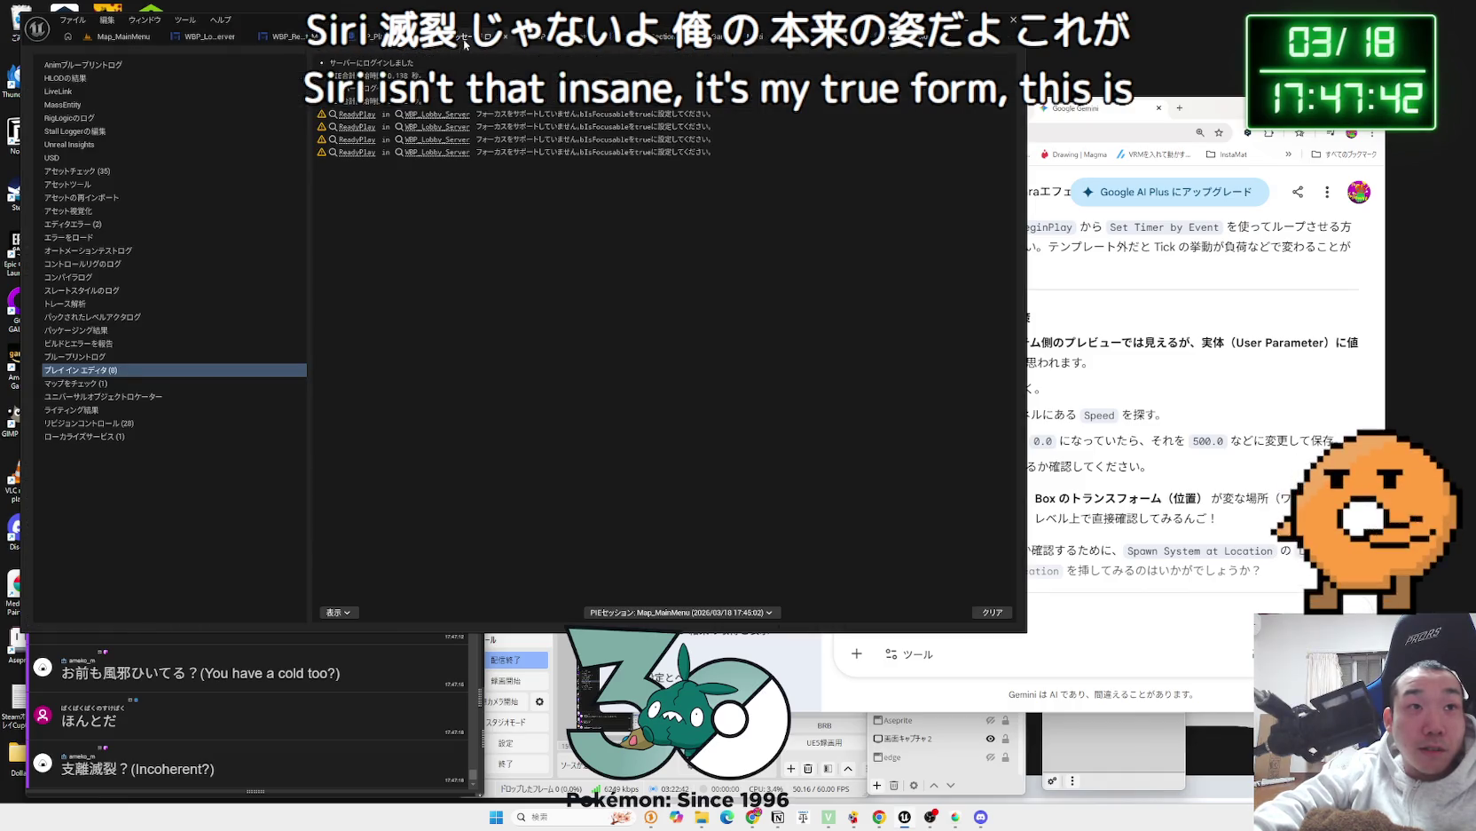
{"action": "left_click", "coordinate": [509, 40]}
{"action": "left_click", "coordinate": [804, 44]}
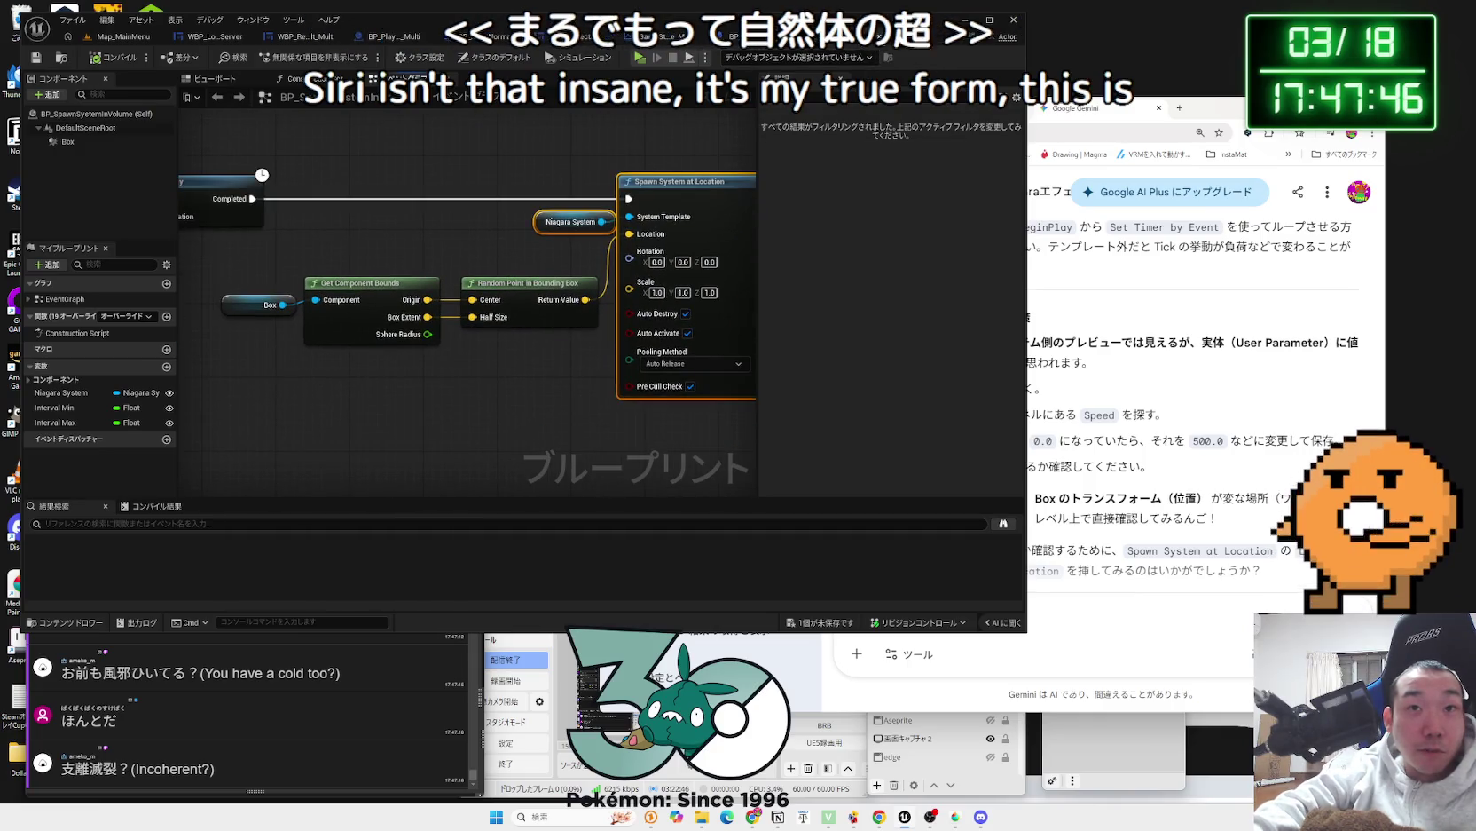
{"action": "left_click", "coordinate": [876, 44]}
{"action": "scroll", "coordinate": [459, 387], "scroll_direction": "up", "scroll_amount": 2}
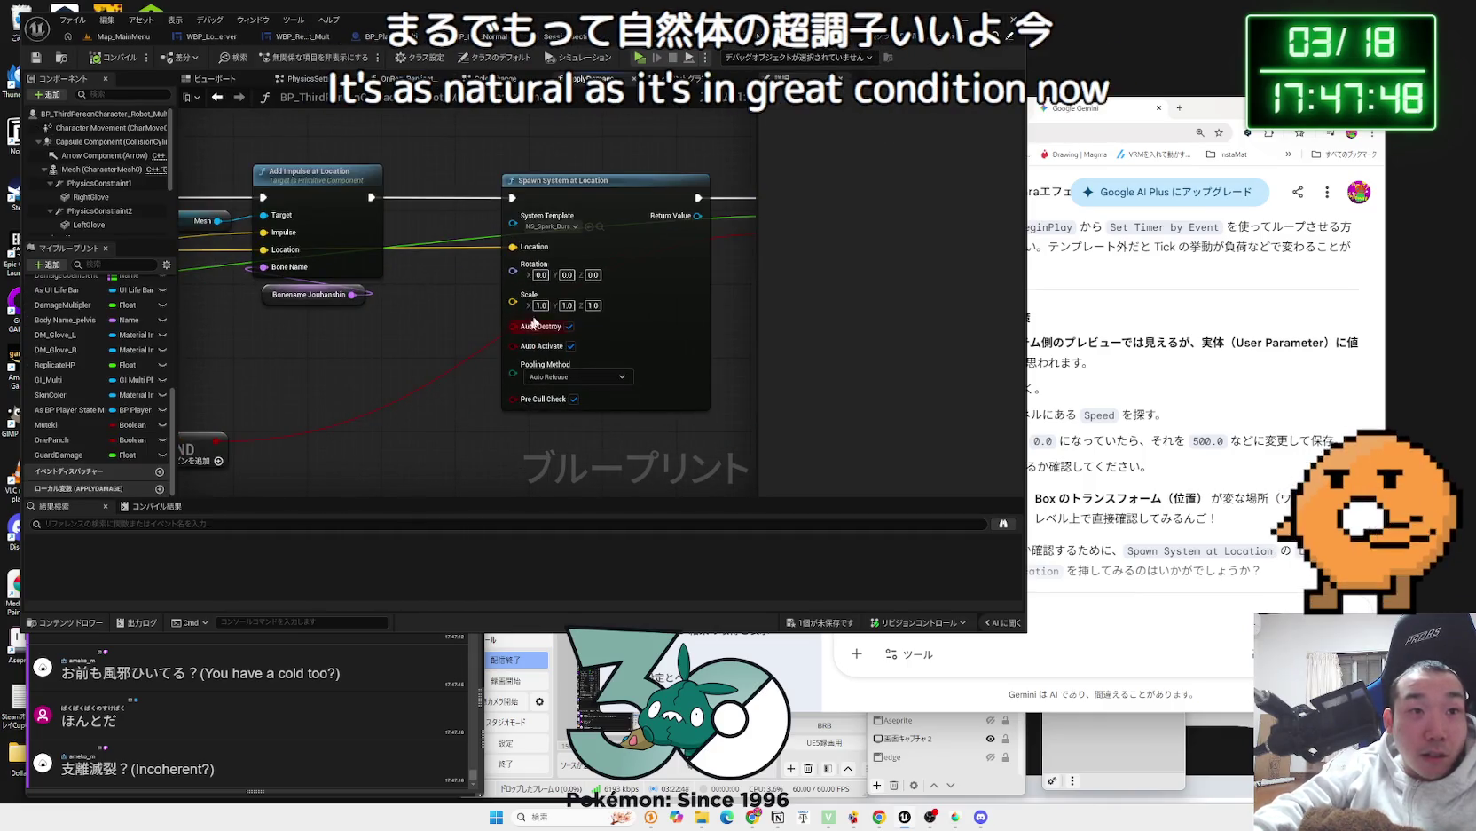
- Add a Get Actor Location node to the ApplyDamage graph
{"action": "scroll", "coordinate": [379, 360], "scroll_direction": "down", "scroll_amount": 2}
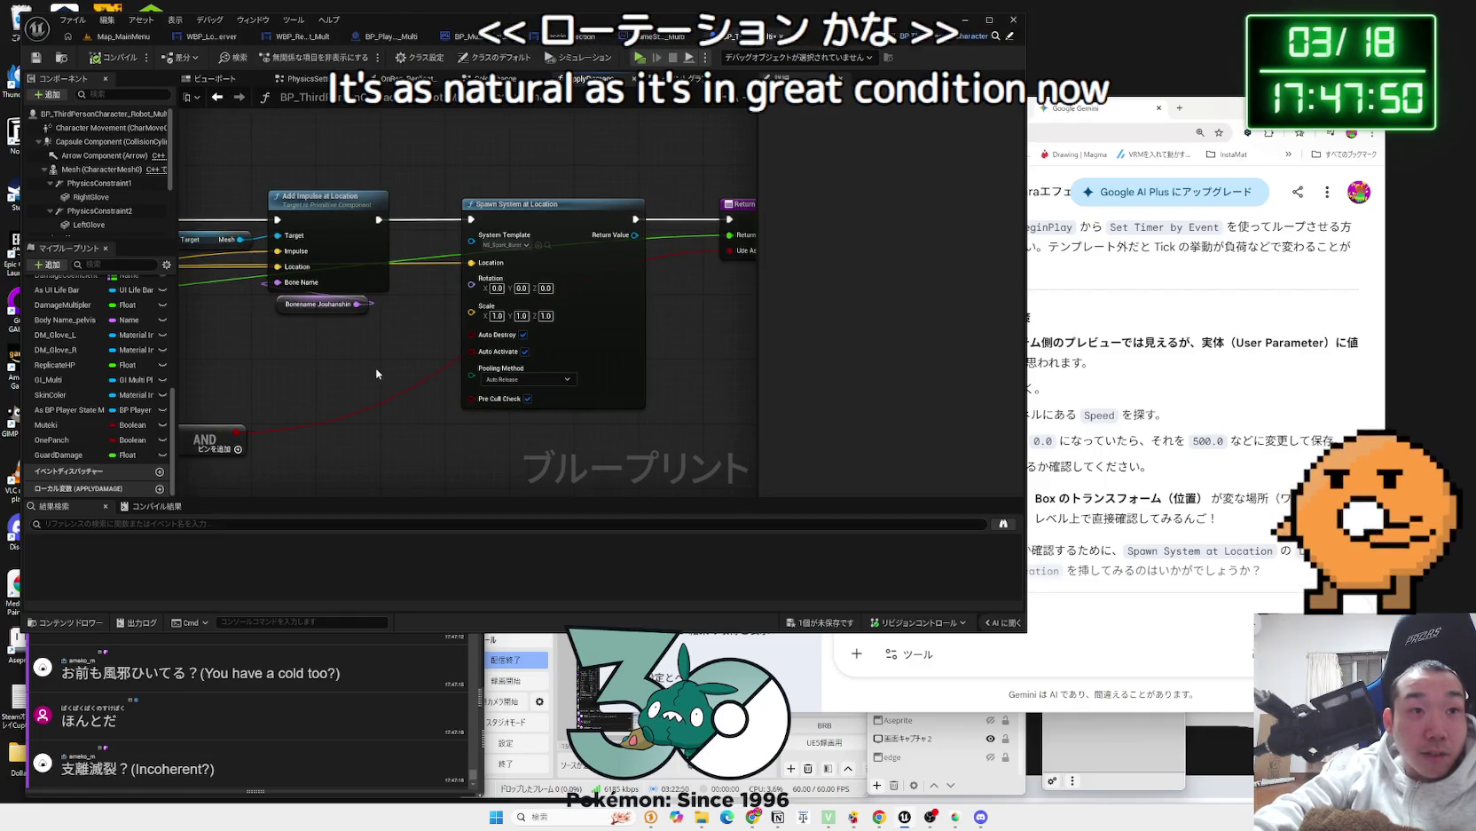
{"action": "right_click", "coordinate": [445, 374]}
{"action": "type", "text": "get acto"}
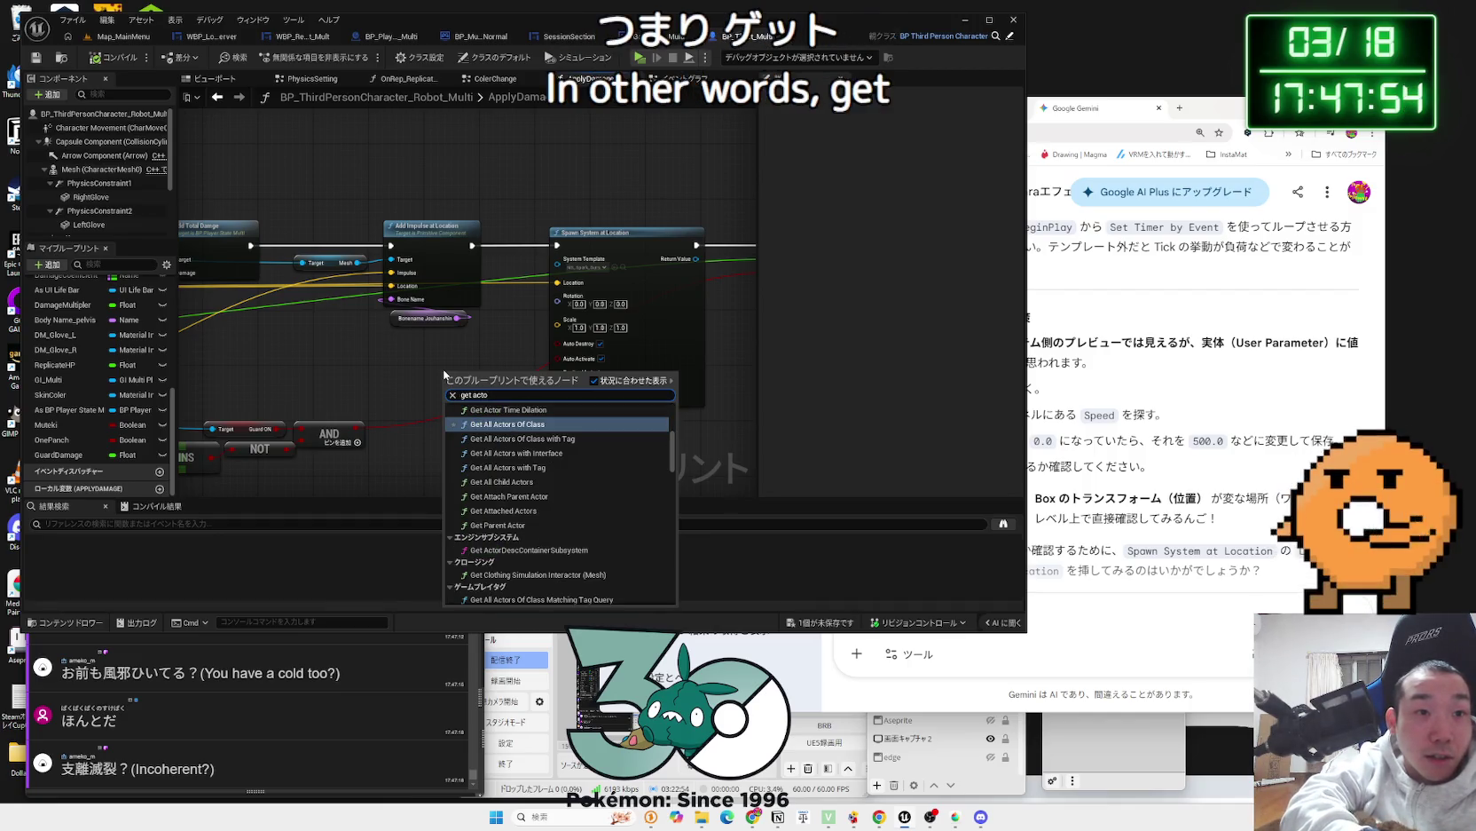
{"action": "type", "text": " loca"}
{"action": "key", "text": "Return"}
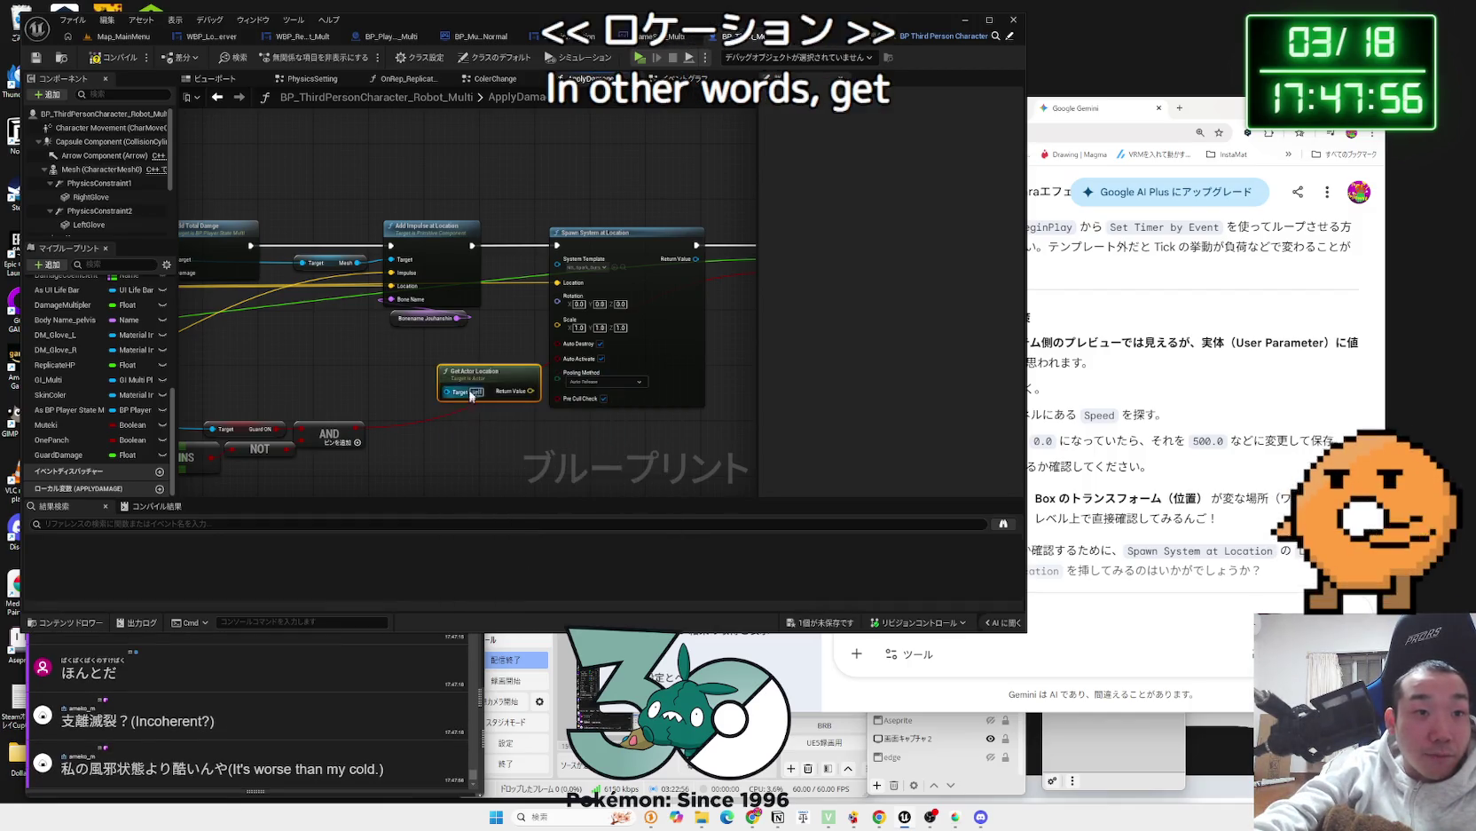
{"action": "left_click_drag", "start_coordinate": [441, 377], "coordinate": [452, 396]}
{"action": "type", "text": "f"}
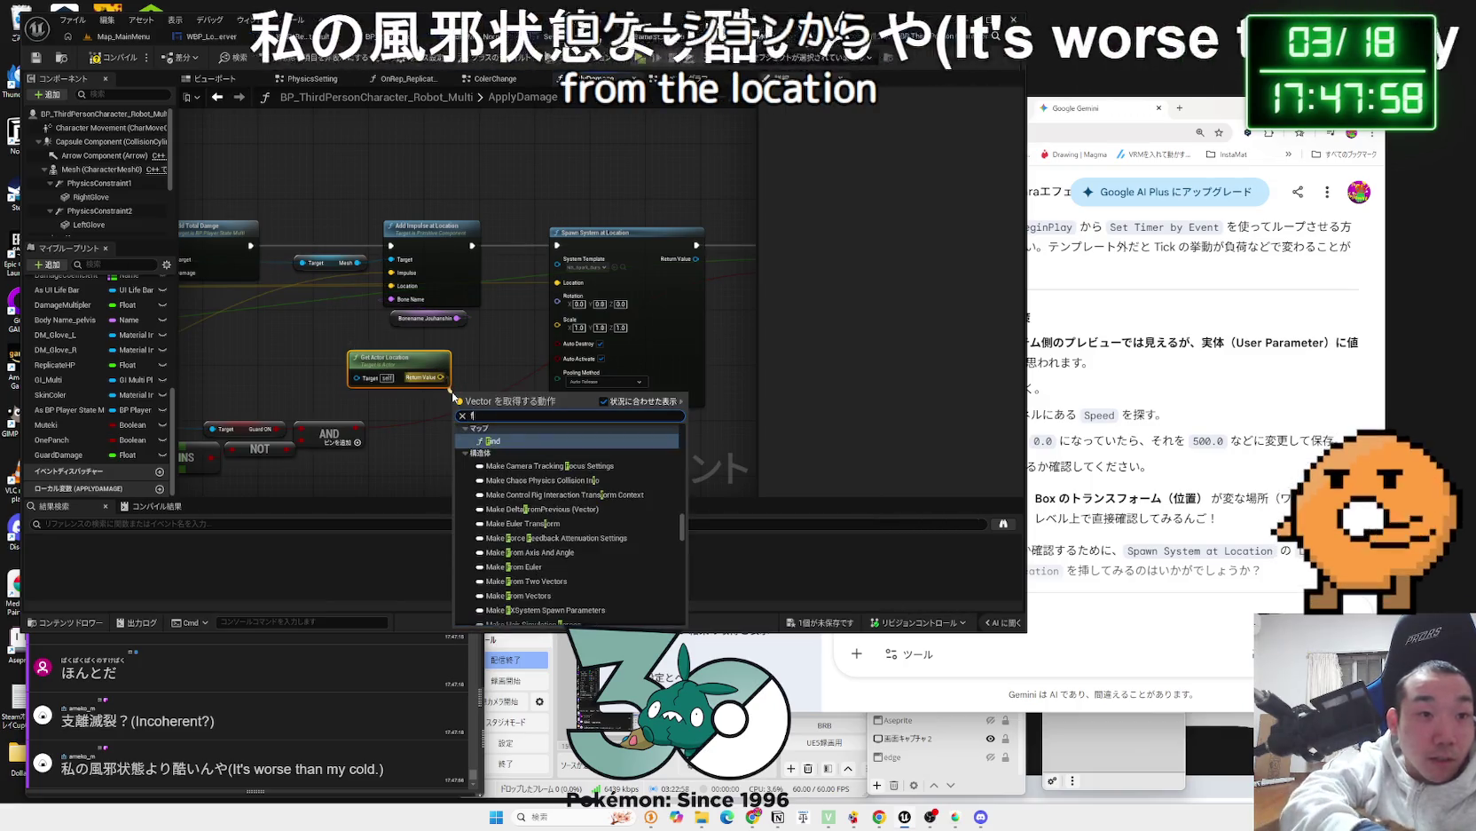
{"action": "type", "text": "ind at location"}
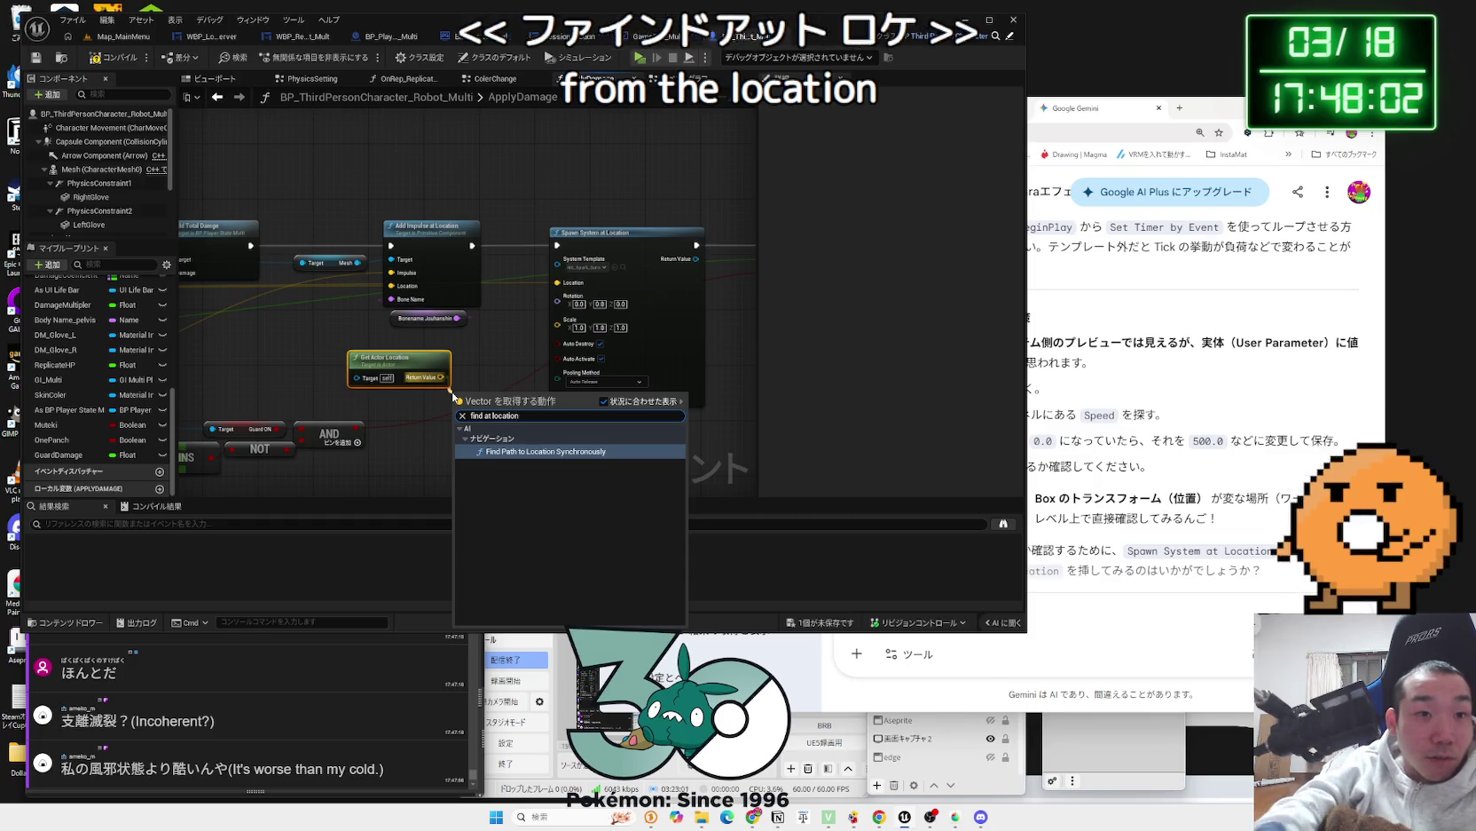
{"action": "left_click", "coordinate": [484, 362]}
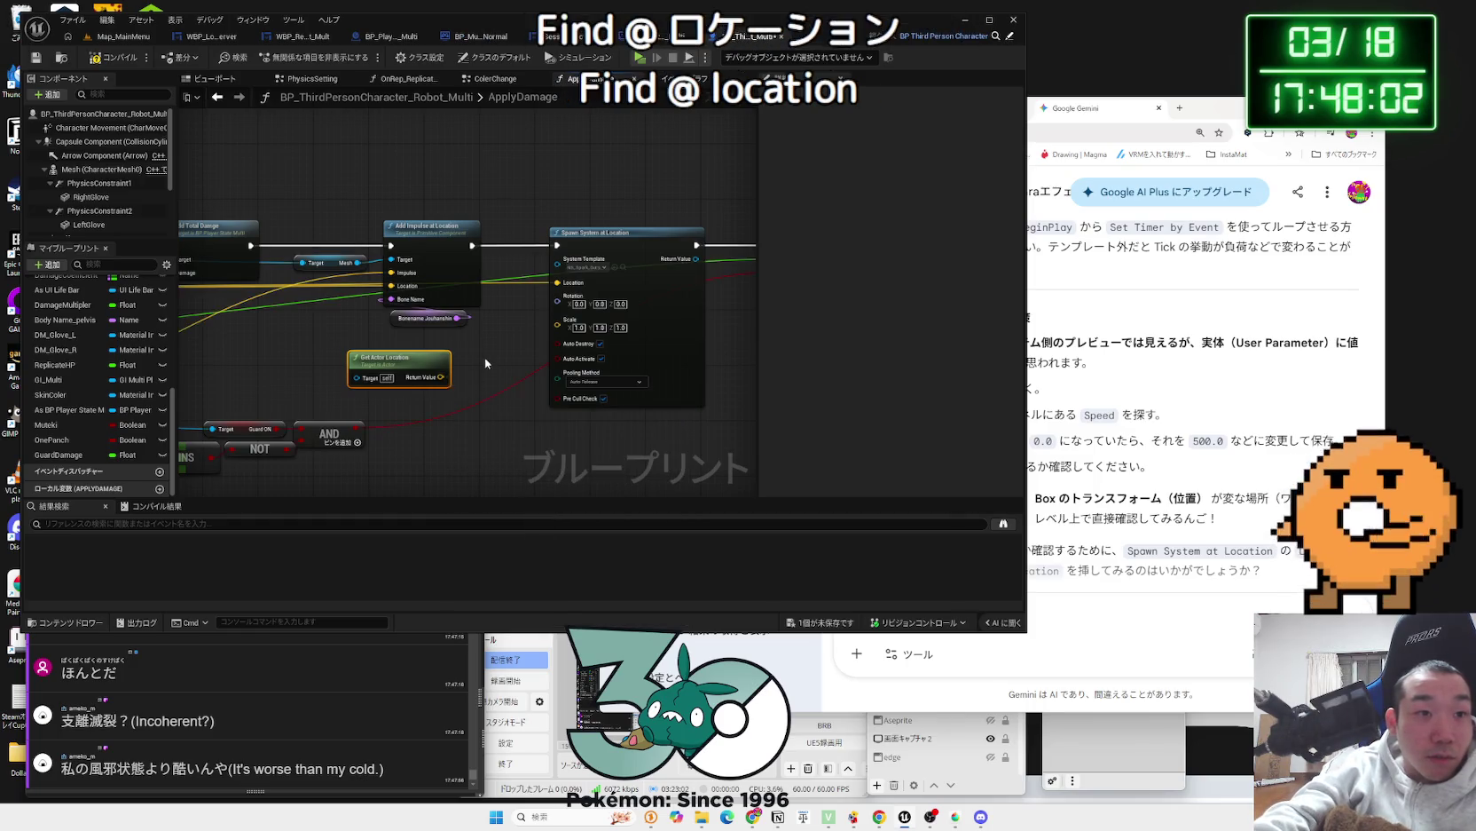
- Add Find Look at Rotation from Get Actor Location's output and position it beside the spawn
{"action": "left_click_drag", "start_coordinate": [394, 361], "coordinate": [509, 338]}
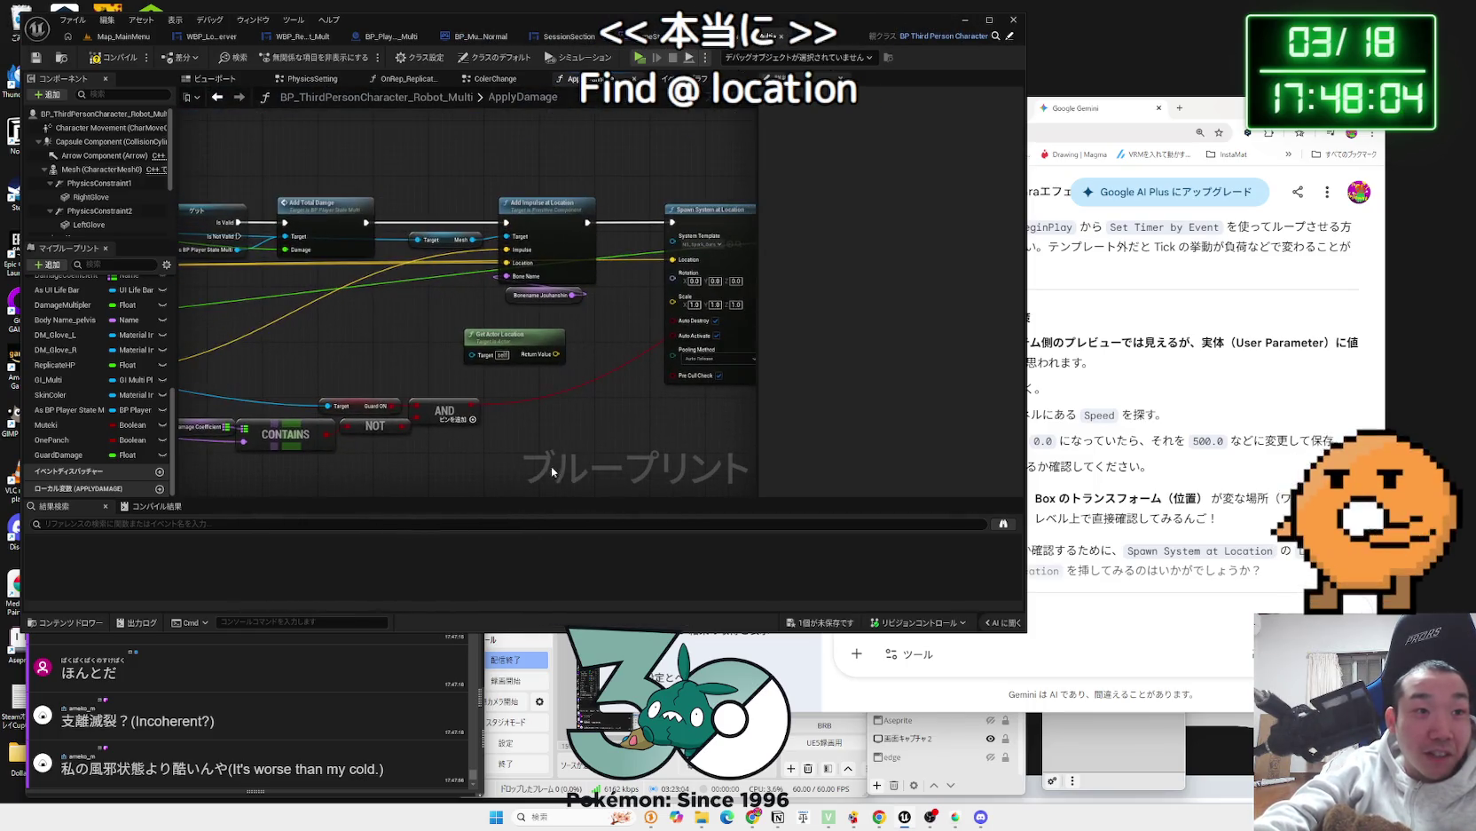
{"action": "left_click", "coordinate": [519, 343]}
{"action": "scroll", "coordinate": [519, 344], "scroll_direction": "up", "scroll_amount": 2}
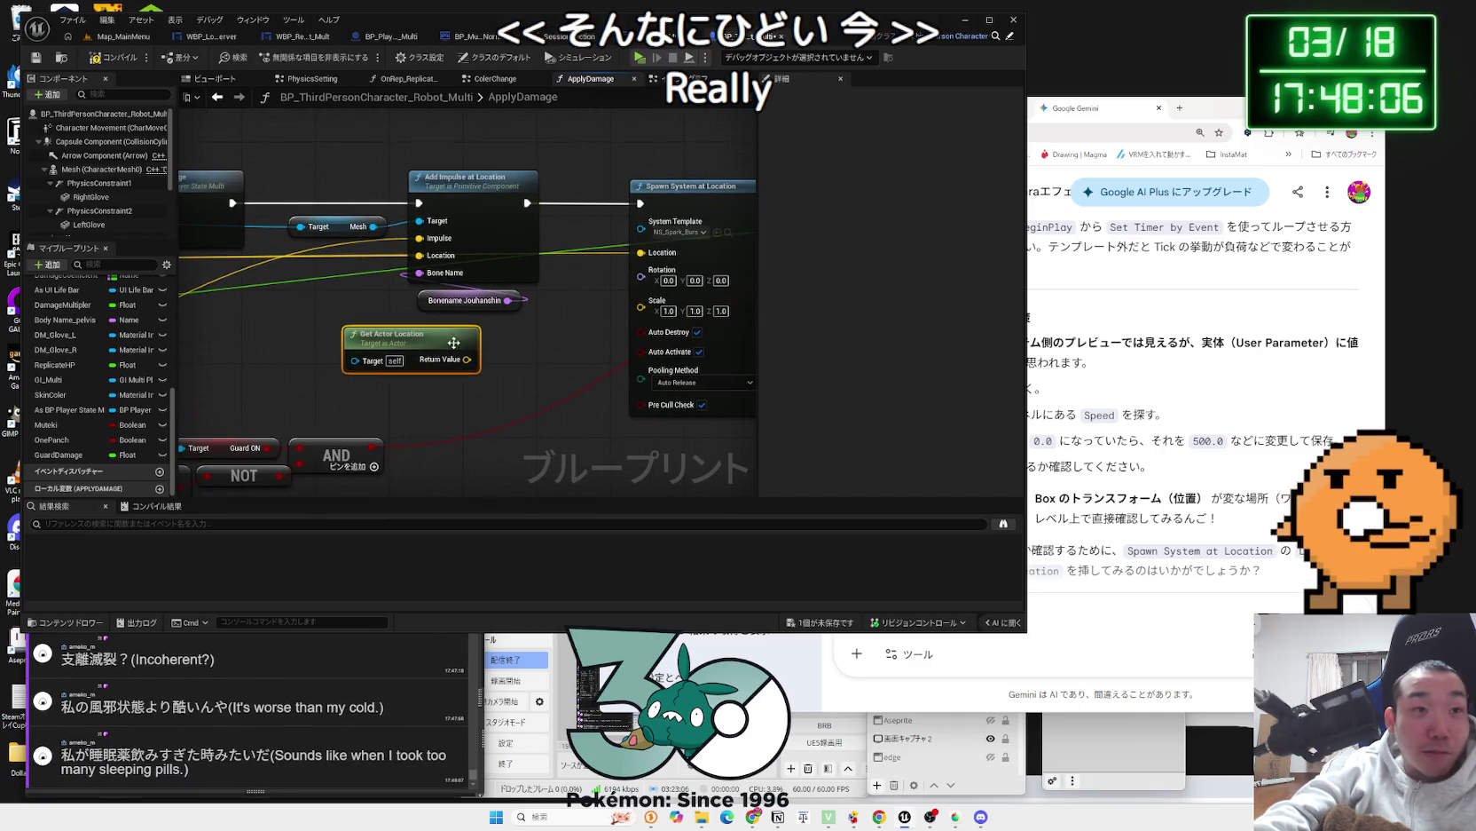
{"action": "mouse_move", "coordinate": [516, 390]}
{"action": "left_mouse_down"}
{"action": "mouse_move", "coordinate": [586, 417]}
{"action": "mouse_move", "coordinate": [416, 384]}
{"action": "left_mouse_up"}
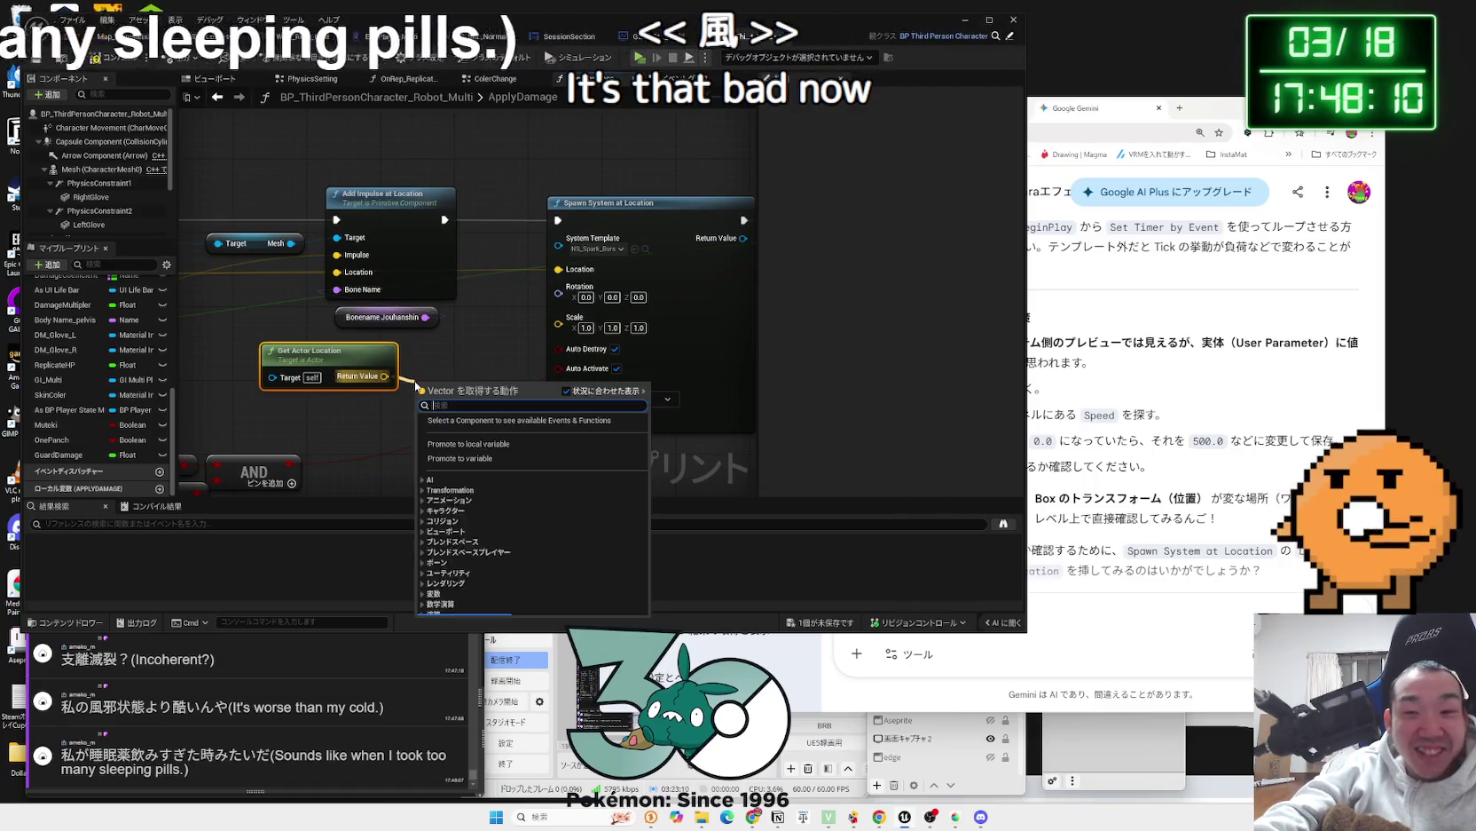
{"action": "type", "text": "find"}
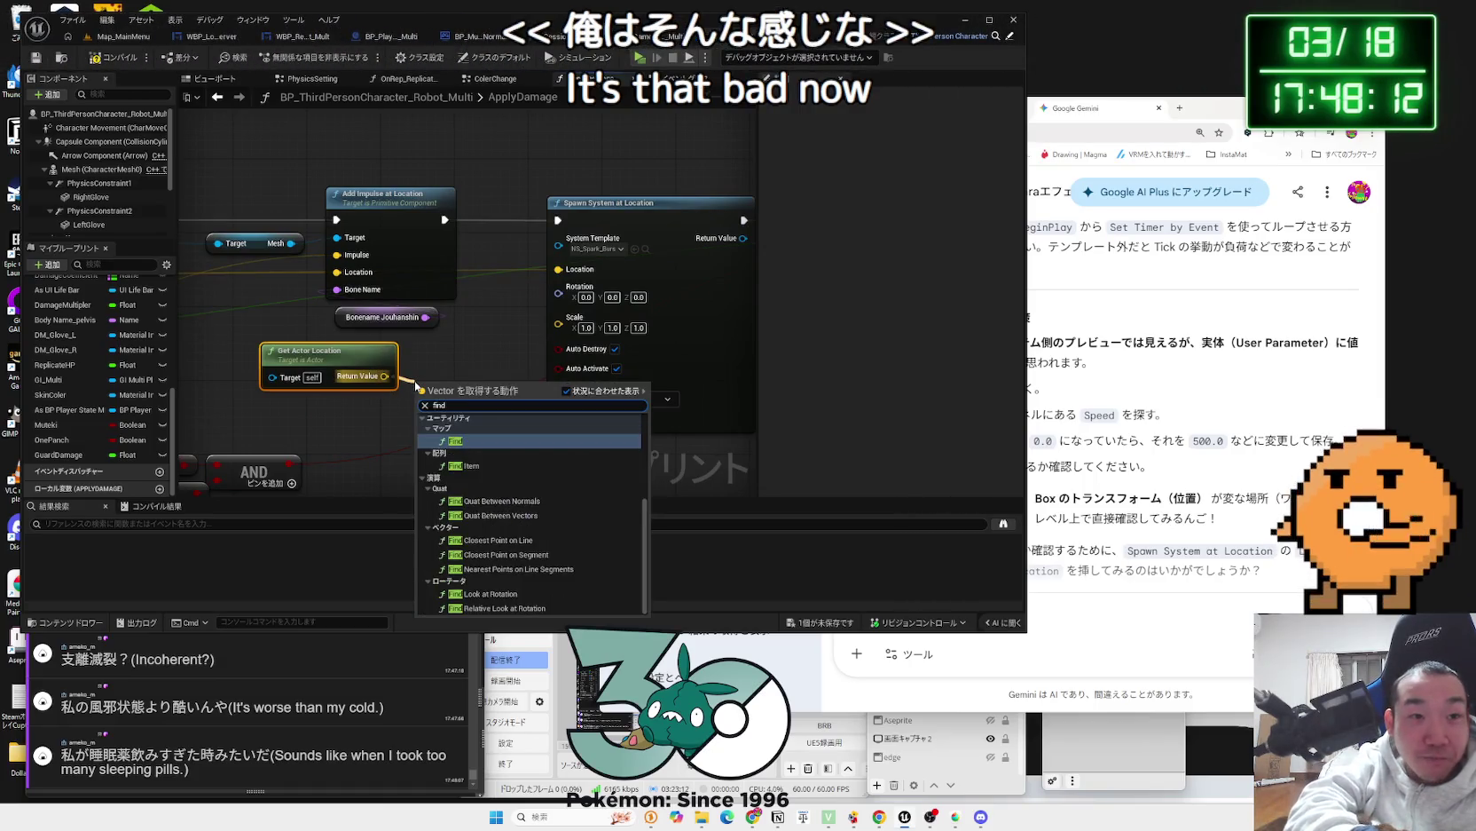
{"action": "type", "text": " looc"}
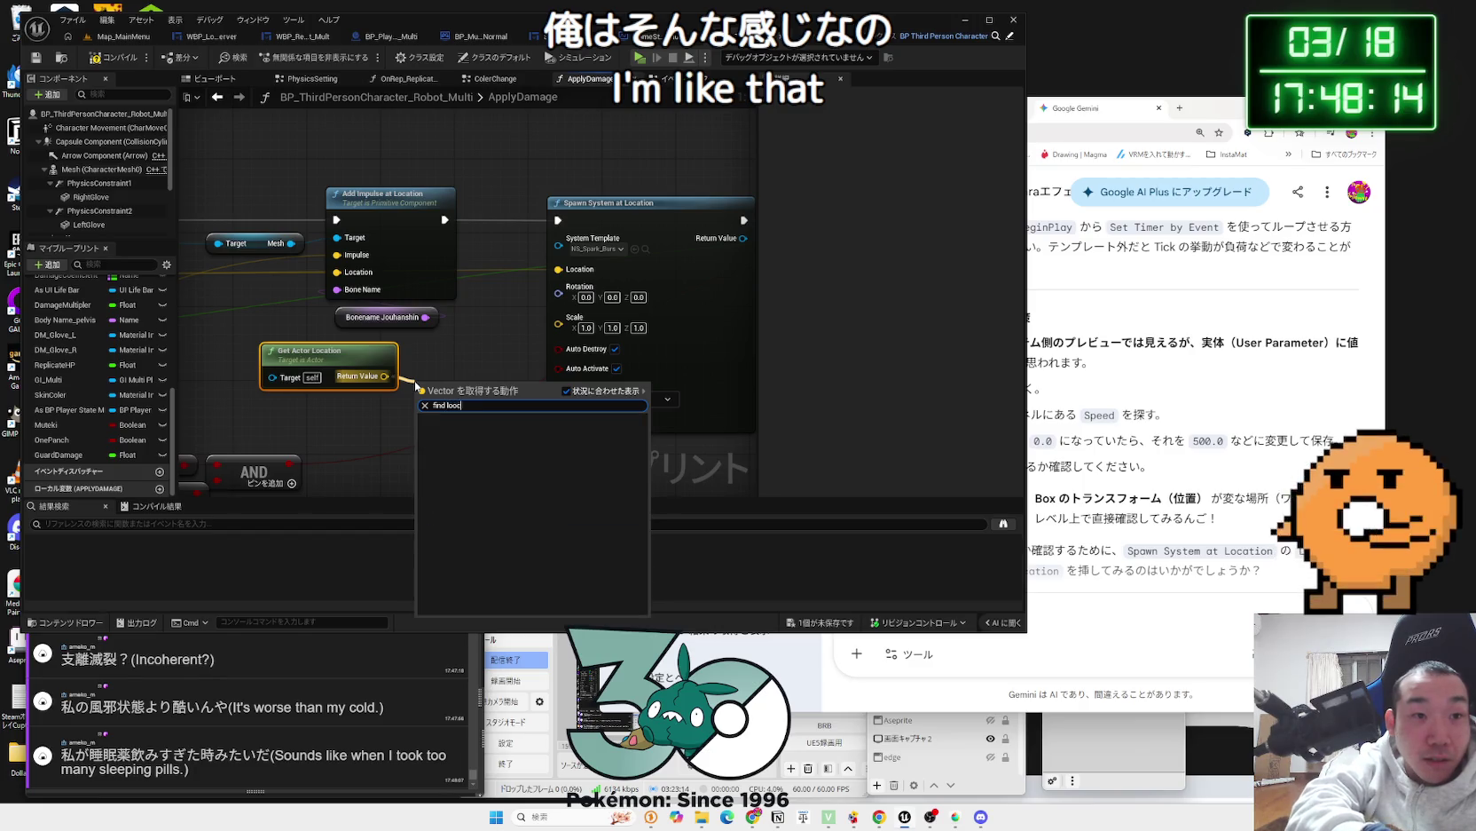
{"action": "type", "text": "k"}
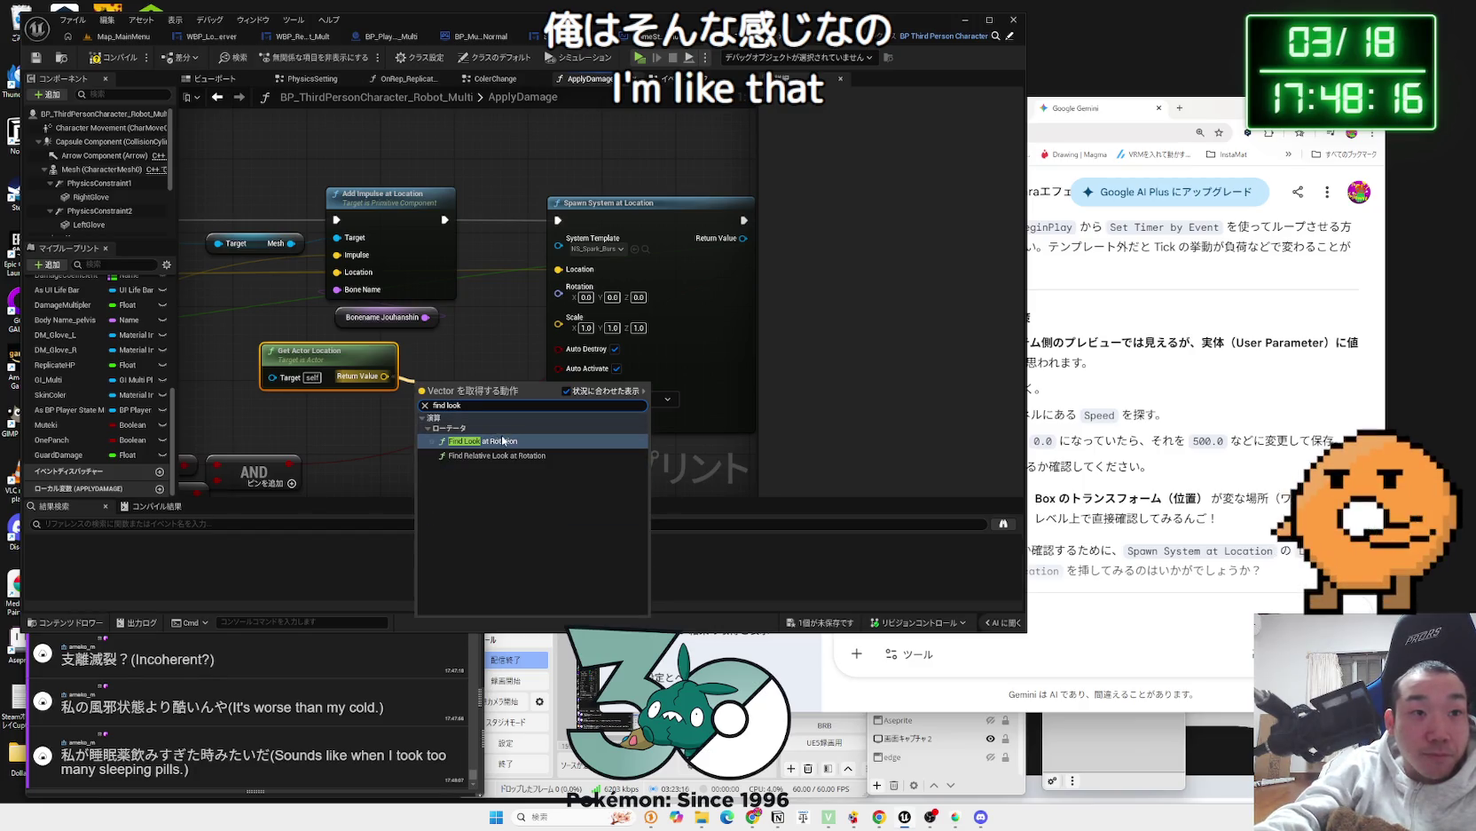
{"action": "left_click", "coordinate": [492, 448]}
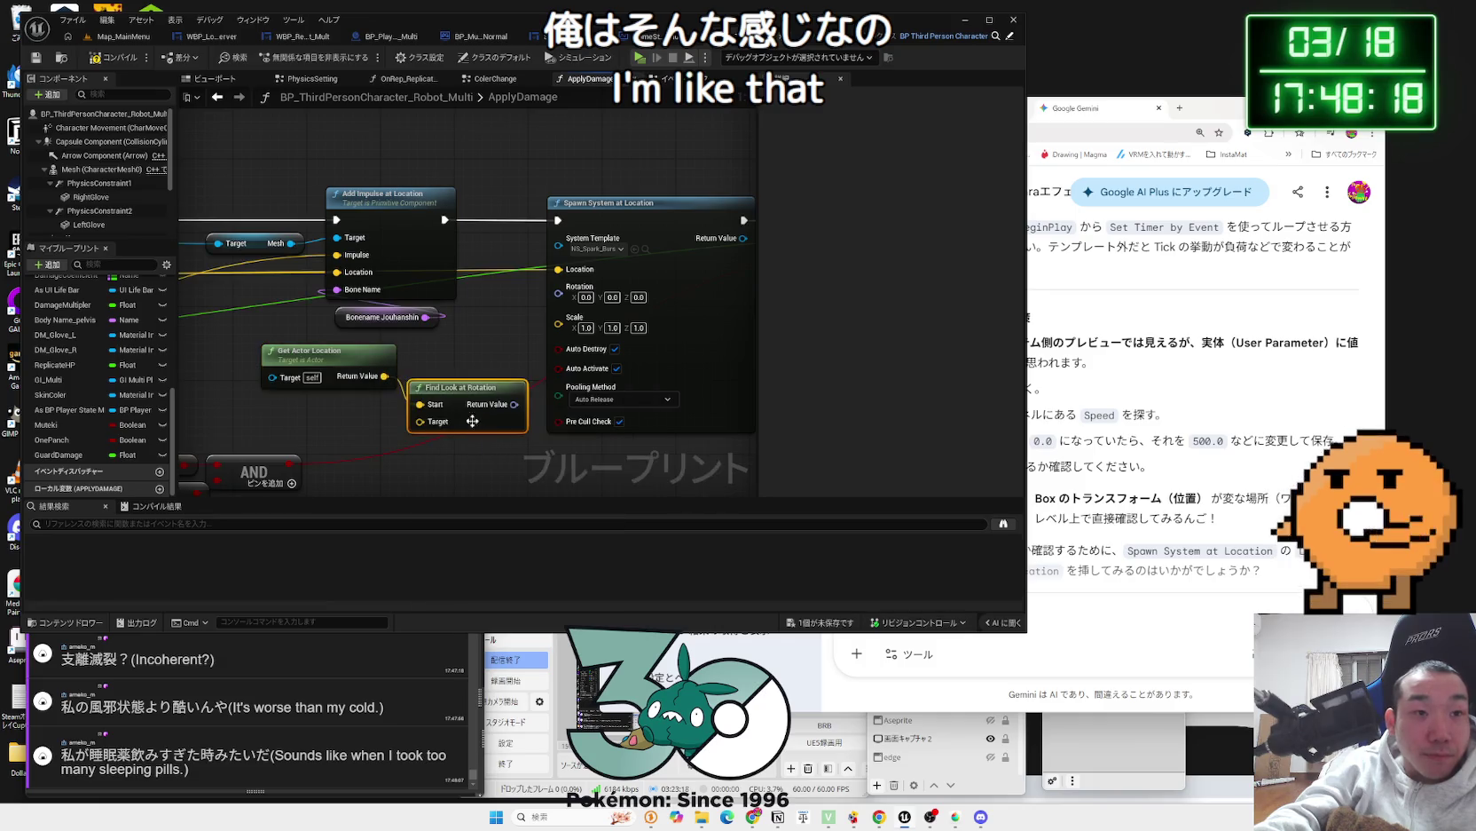
{"action": "left_click_drag", "start_coordinate": [456, 376], "coordinate": [456, 386]}
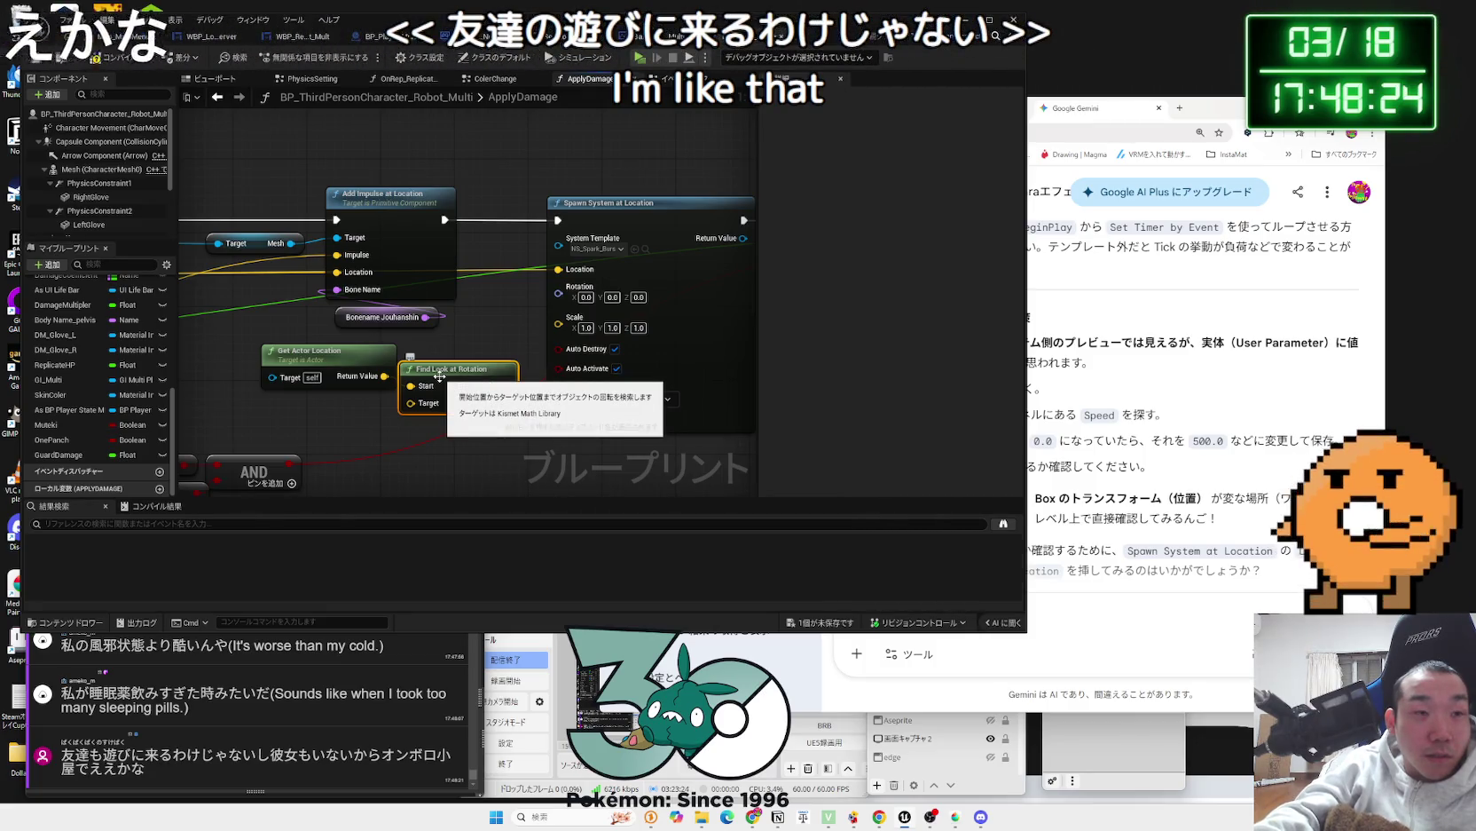
{"action": "left_click_drag", "start_coordinate": [439, 376], "coordinate": [455, 374]}
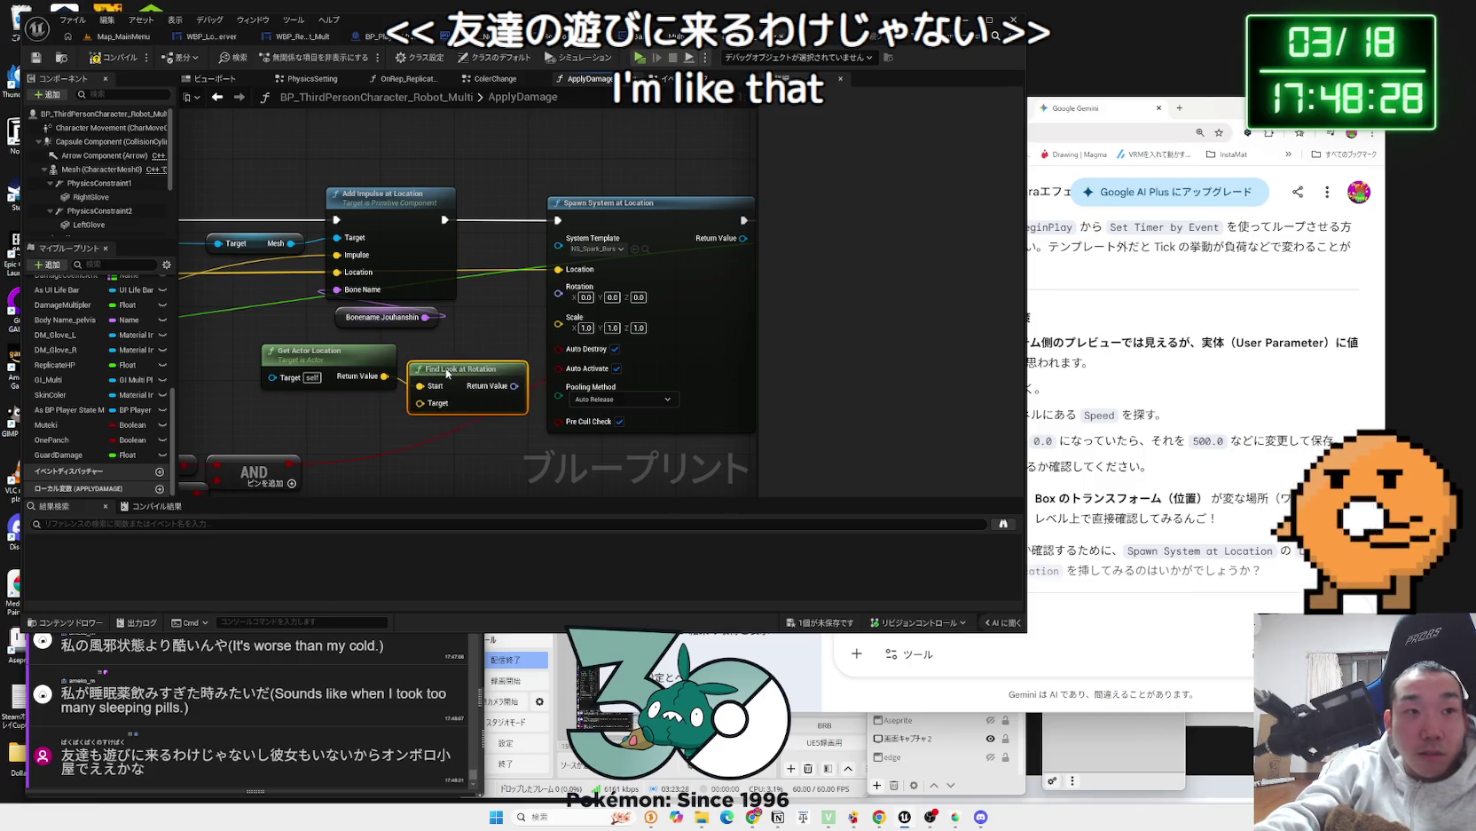
{"action": "scroll", "coordinate": [441, 368], "scroll_direction": "down", "scroll_amount": 4}
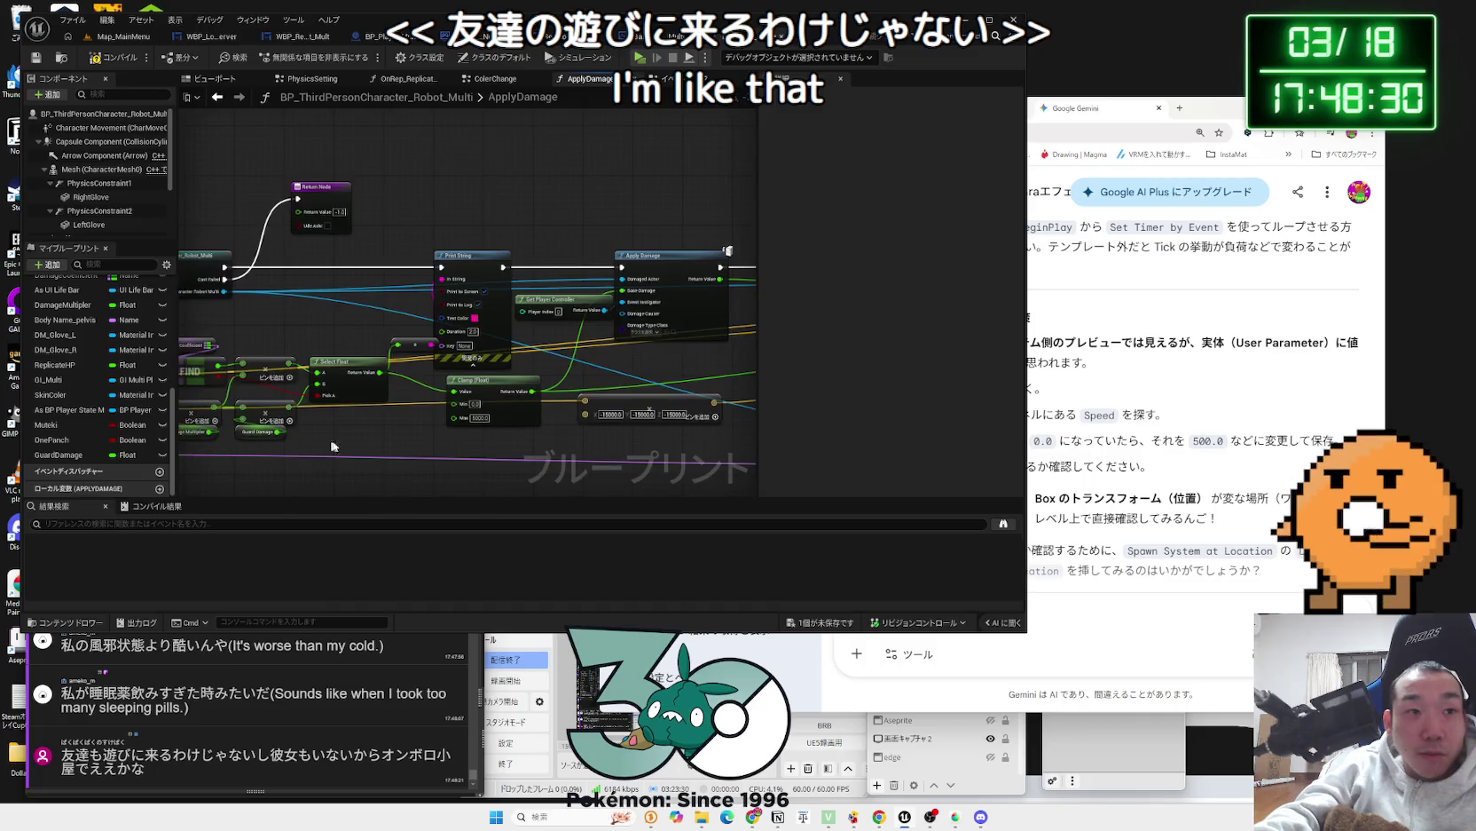
- Break Find Look at Rotation's Start and Target links and delete the Get Actor Location node
{"action": "scroll", "coordinate": [430, 408], "scroll_direction": "up", "scroll_amount": 3}
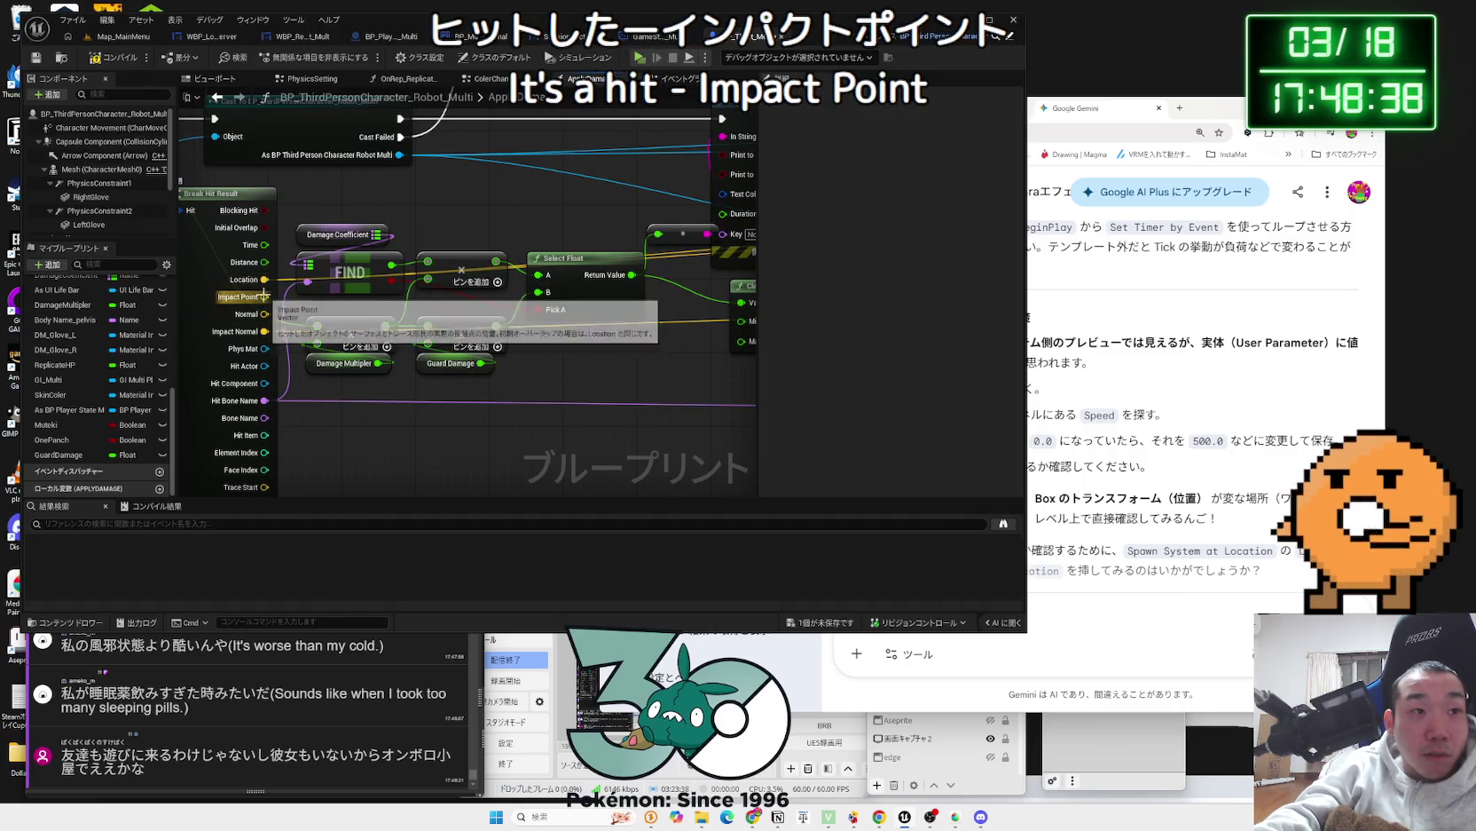
{"action": "mouse_move", "coordinate": [262, 300]}
{"action": "left_mouse_down"}
{"action": "mouse_move", "coordinate": [847, 364]}
{"action": "mouse_move", "coordinate": [442, 260]}
{"action": "mouse_move", "coordinate": [475, 295]}
{"action": "left_mouse_up"}
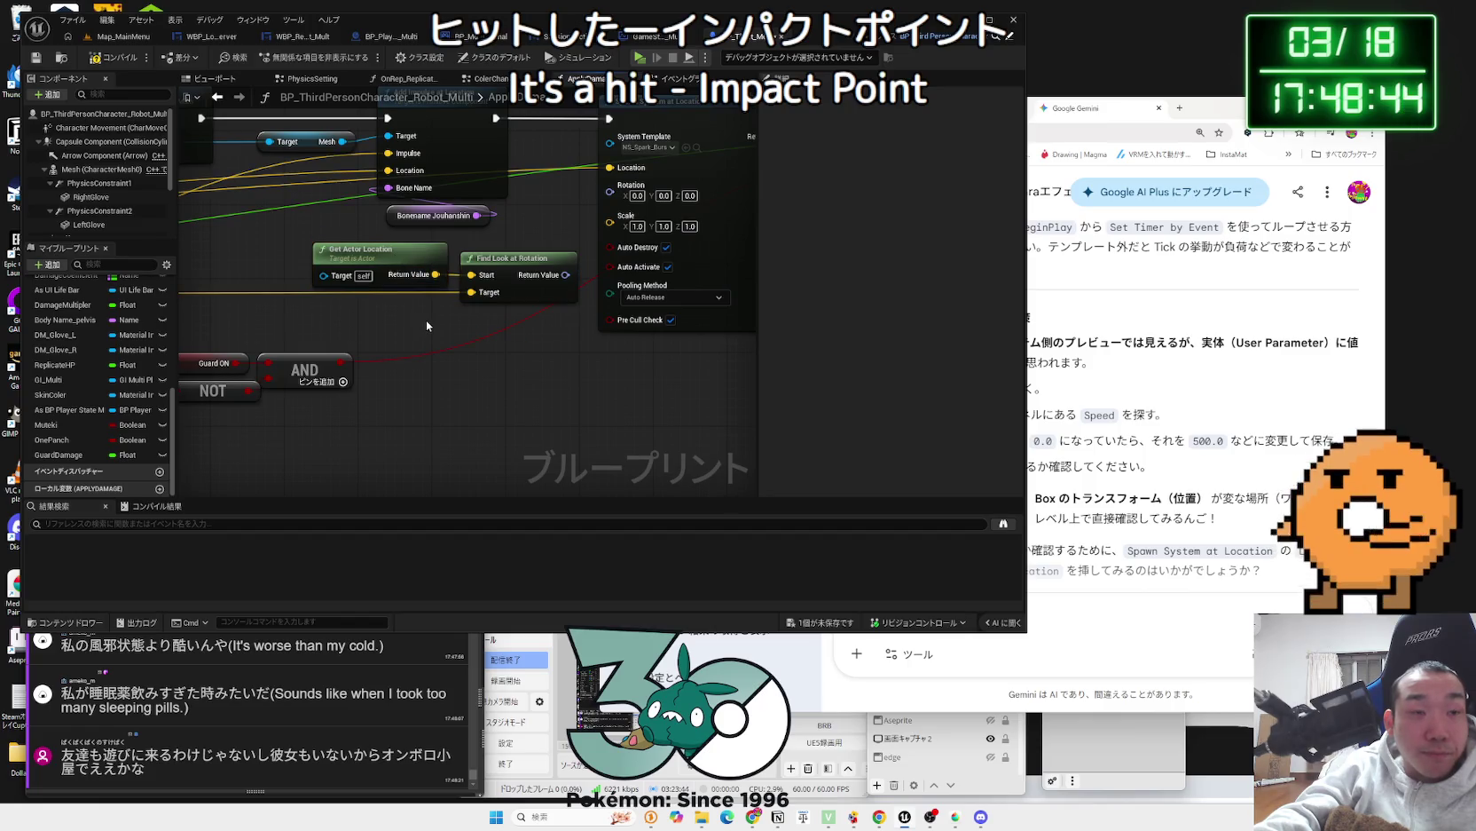
{"action": "left_click", "coordinate": [468, 275], "text": "alt"}
{"action": "left_click", "coordinate": [469, 292], "text": "alt"}
{"action": "mouse_move", "coordinate": [435, 275]}
{"action": "left_mouse_down"}
{"action": "mouse_move", "coordinate": [64, 288]}
{"action": "mouse_move", "coordinate": [337, 324]}
{"action": "mouse_move", "coordinate": [396, 319]}
{"action": "mouse_move", "coordinate": [396, 301]}
{"action": "left_mouse_up"}
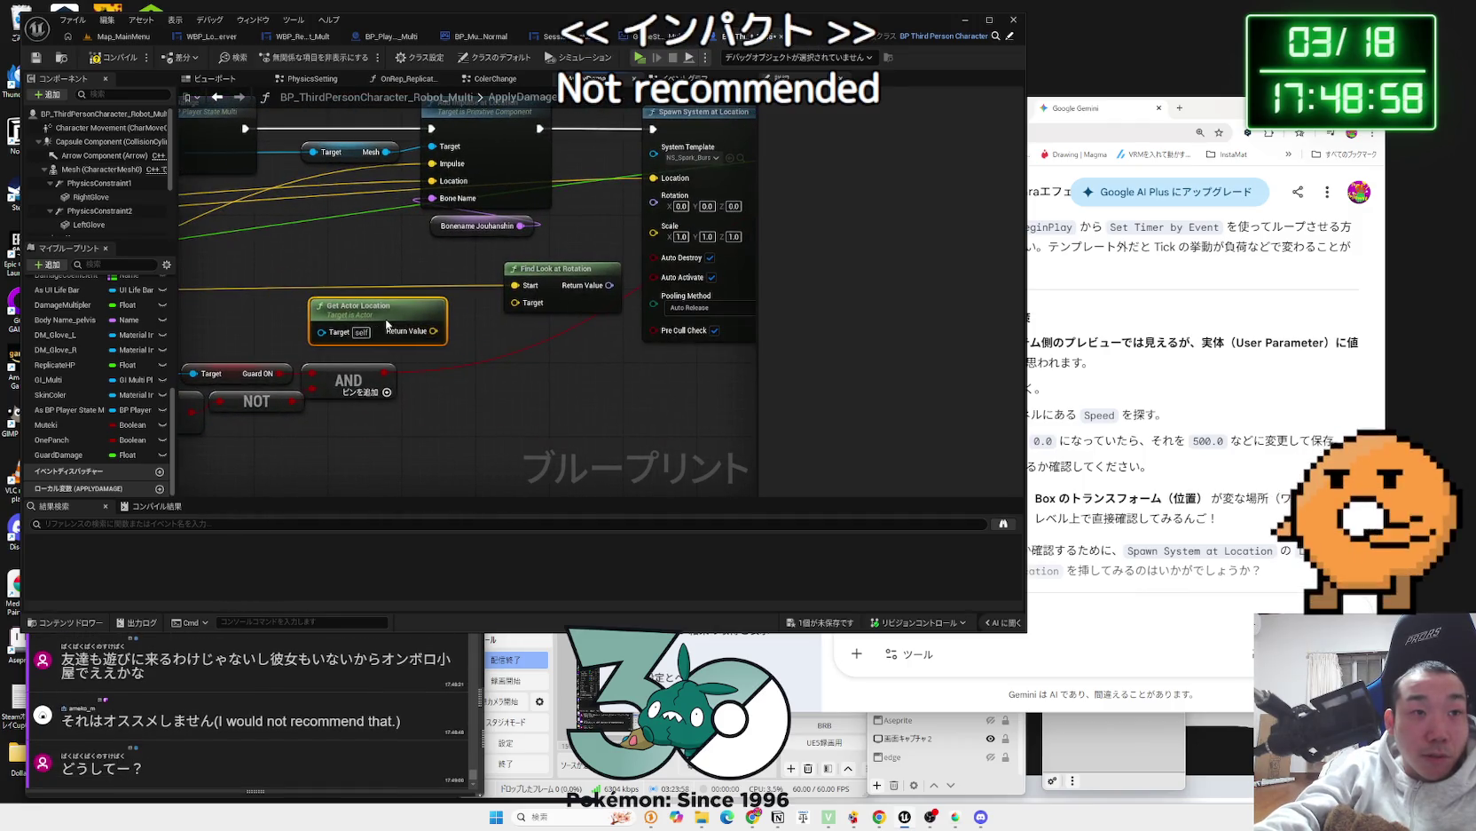
{"action": "key", "text": "Delete"}
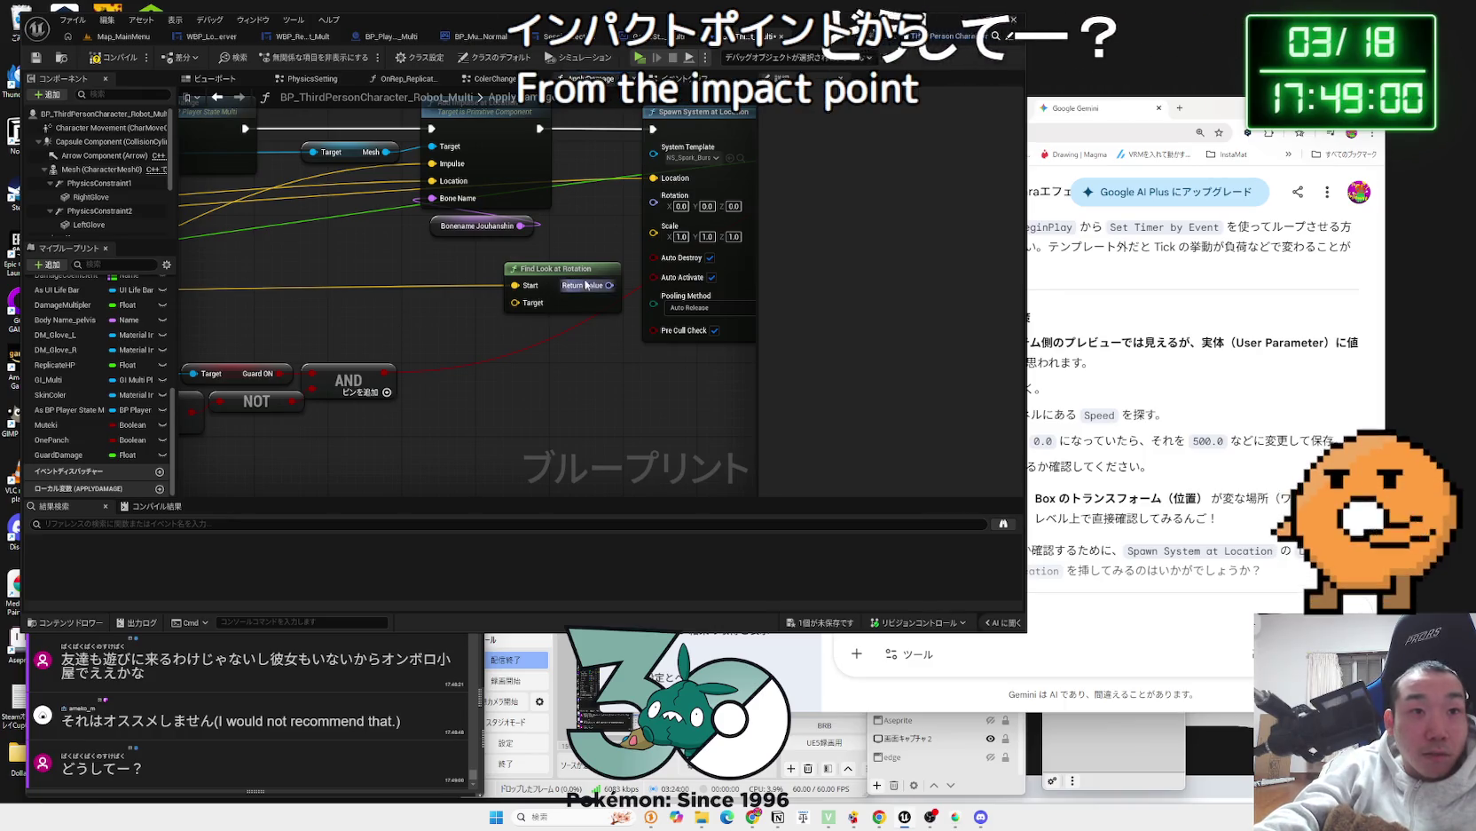
{"action": "scroll", "coordinate": [426, 301], "scroll_direction": "down", "scroll_amount": 2}
{"action": "scroll", "coordinate": [447, 297], "scroll_direction": "down", "scroll_amount": 2}
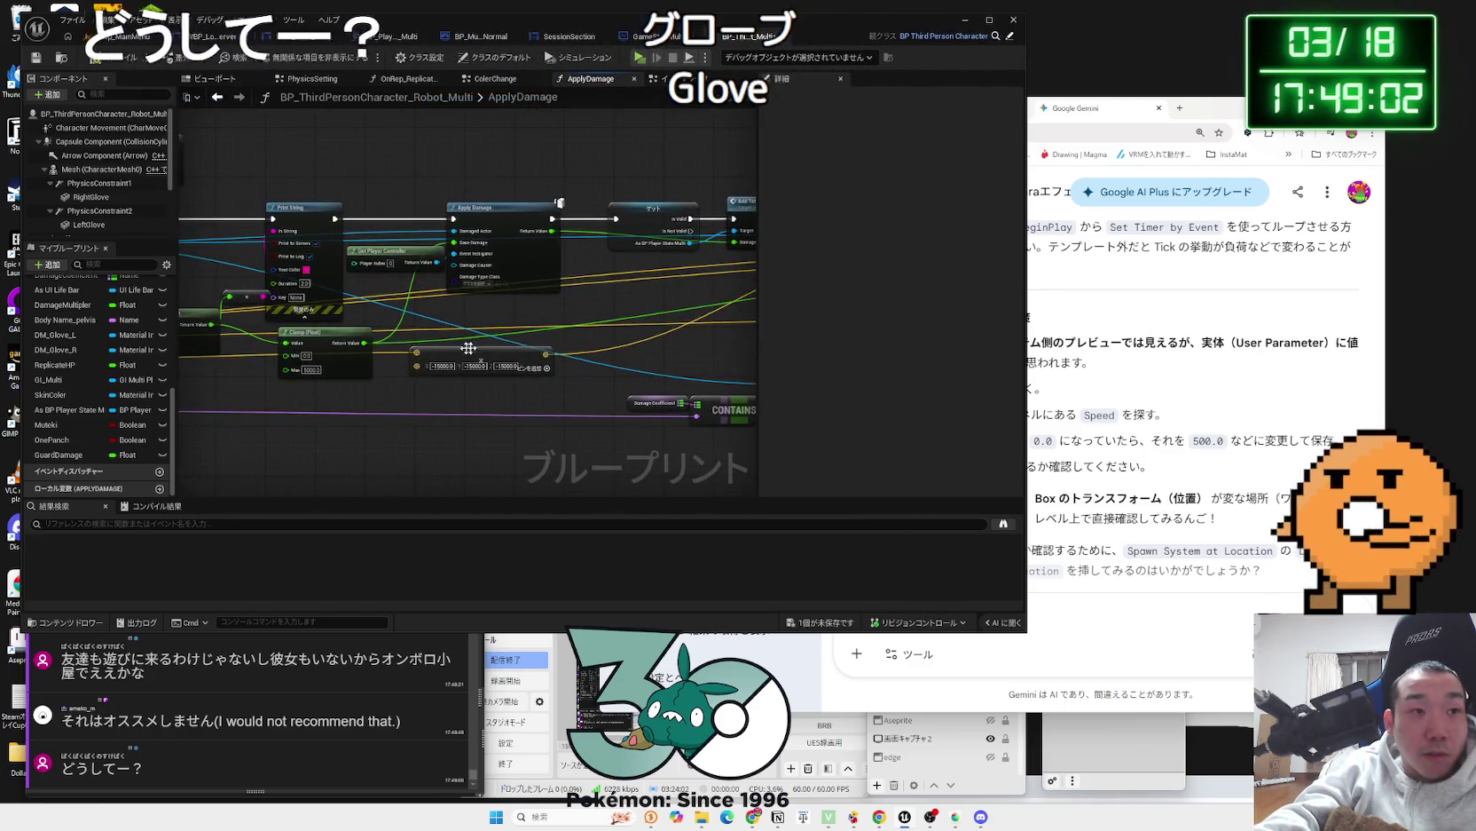
{"action": "scroll", "coordinate": [369, 368], "scroll_direction": "up", "scroll_amount": 3}
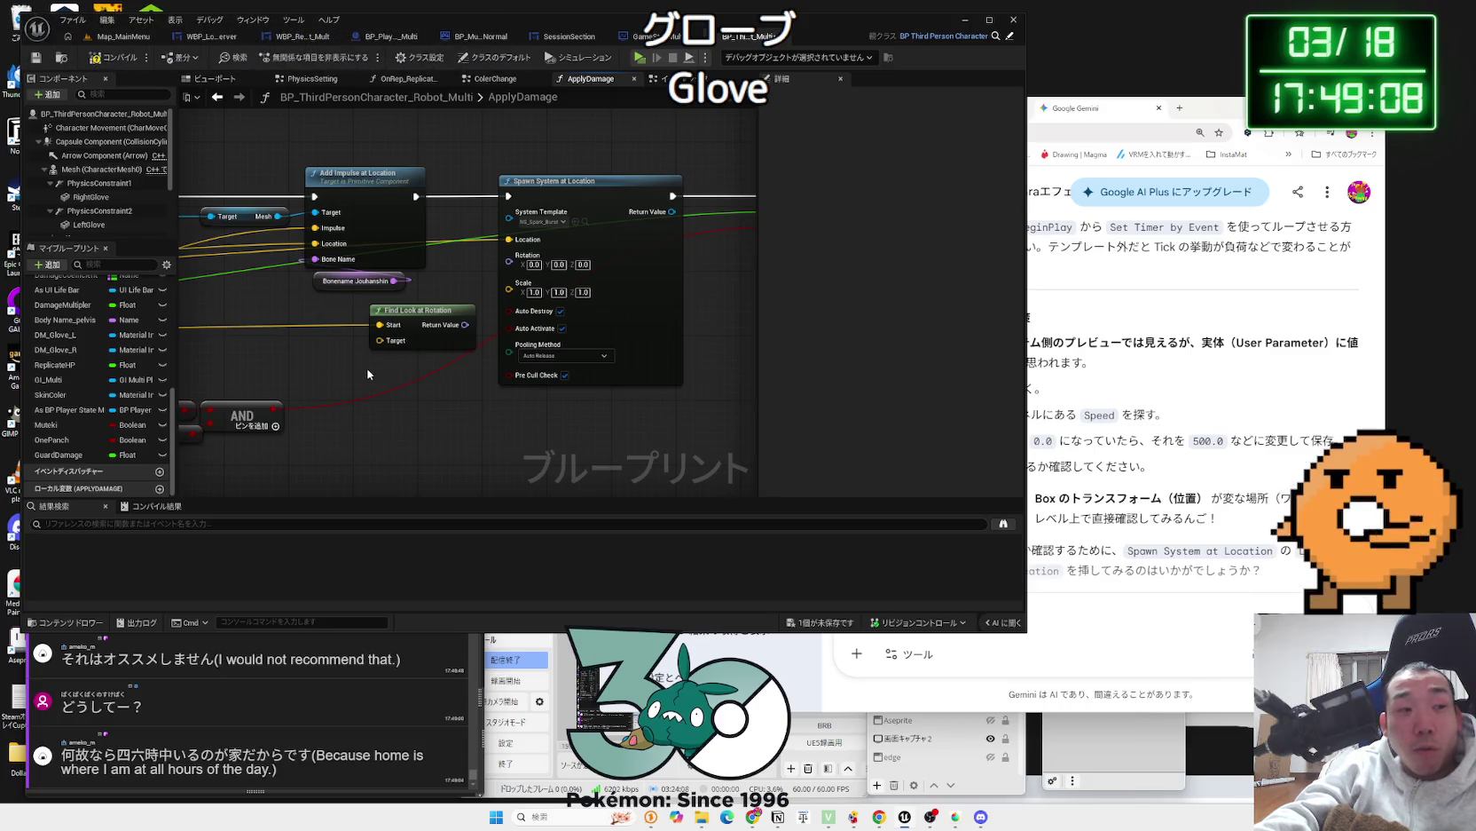
{"action": "left_click_drag", "start_coordinate": [369, 374], "coordinate": [496, 379]}
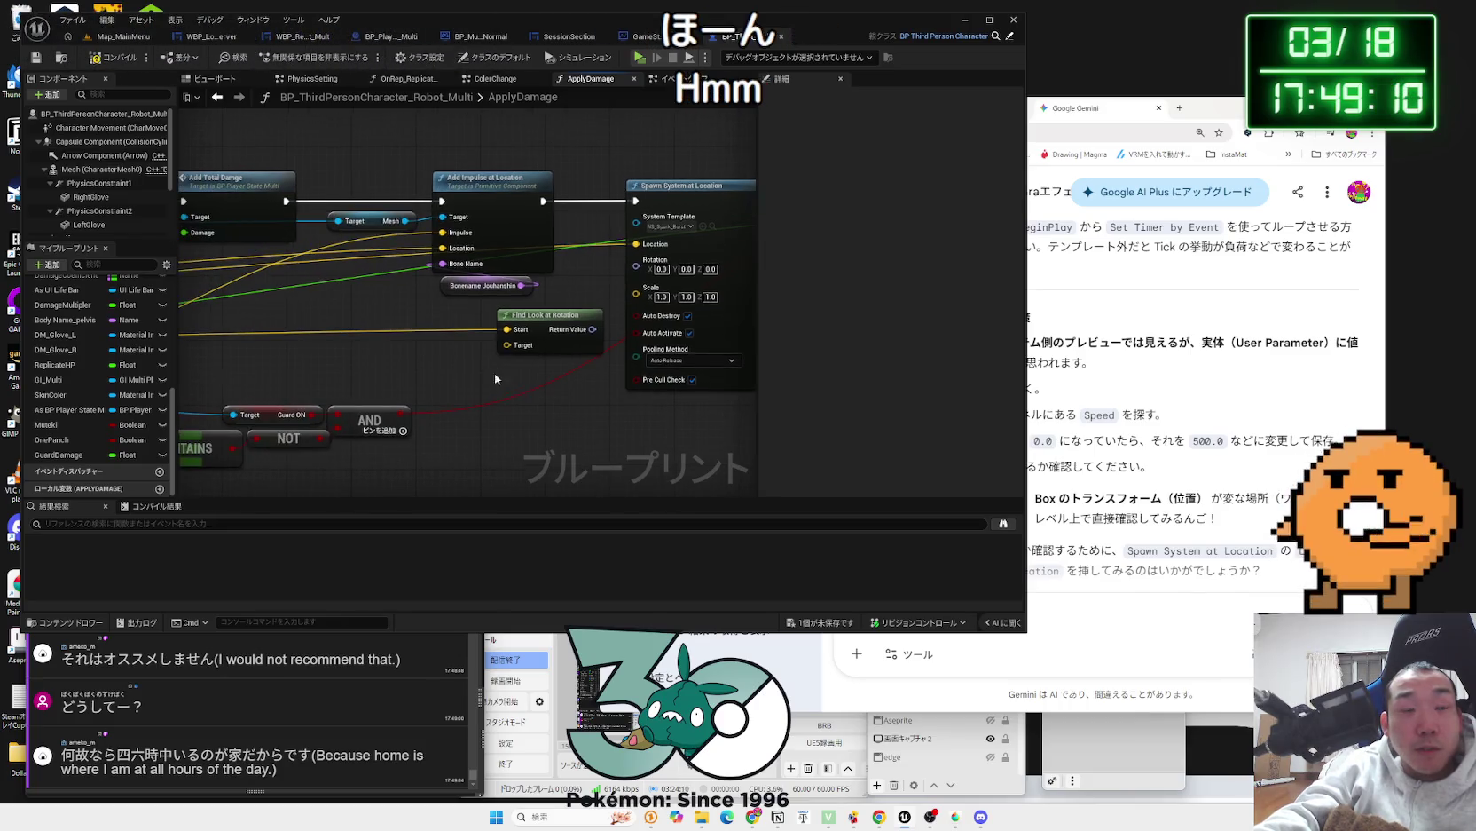
- Add a new Get Actor Location node and wire it to Find Look at Rotation's Start
{"action": "right_click", "coordinate": [395, 378]}
{"action": "type", "text": "get a"}
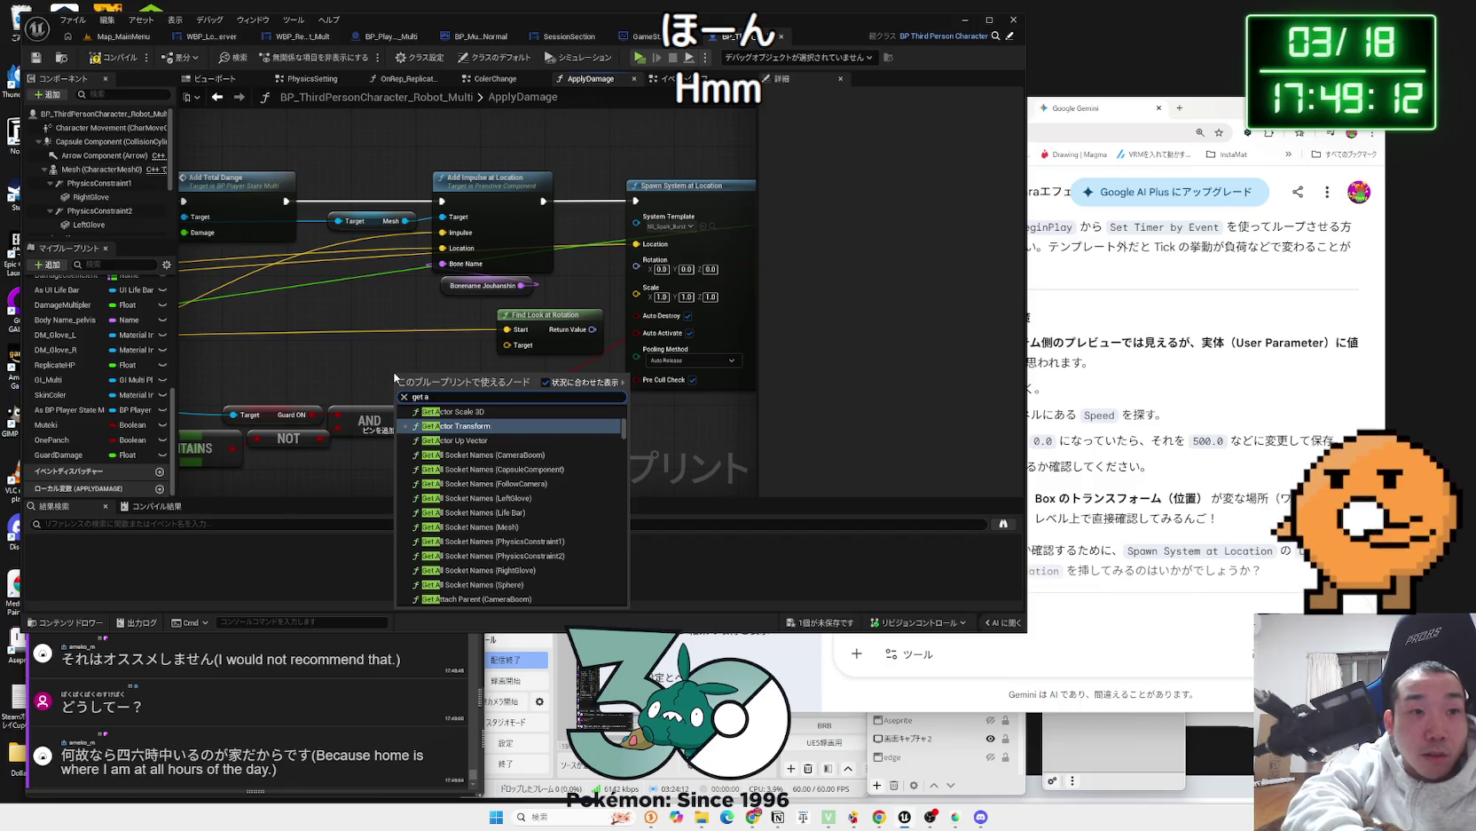
{"action": "type", "text": "ctor location"}
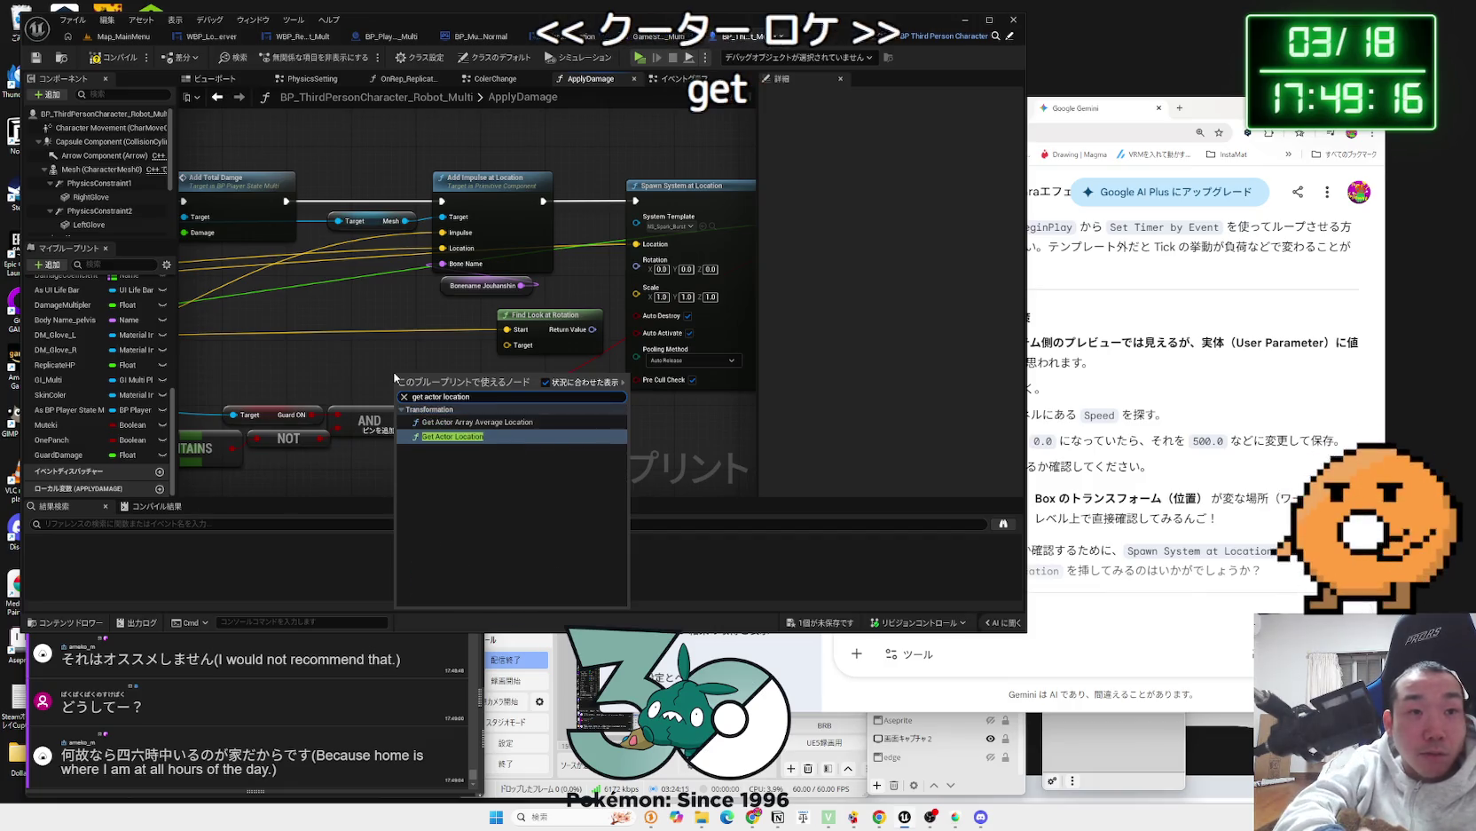
{"action": "key", "text": "Return"}
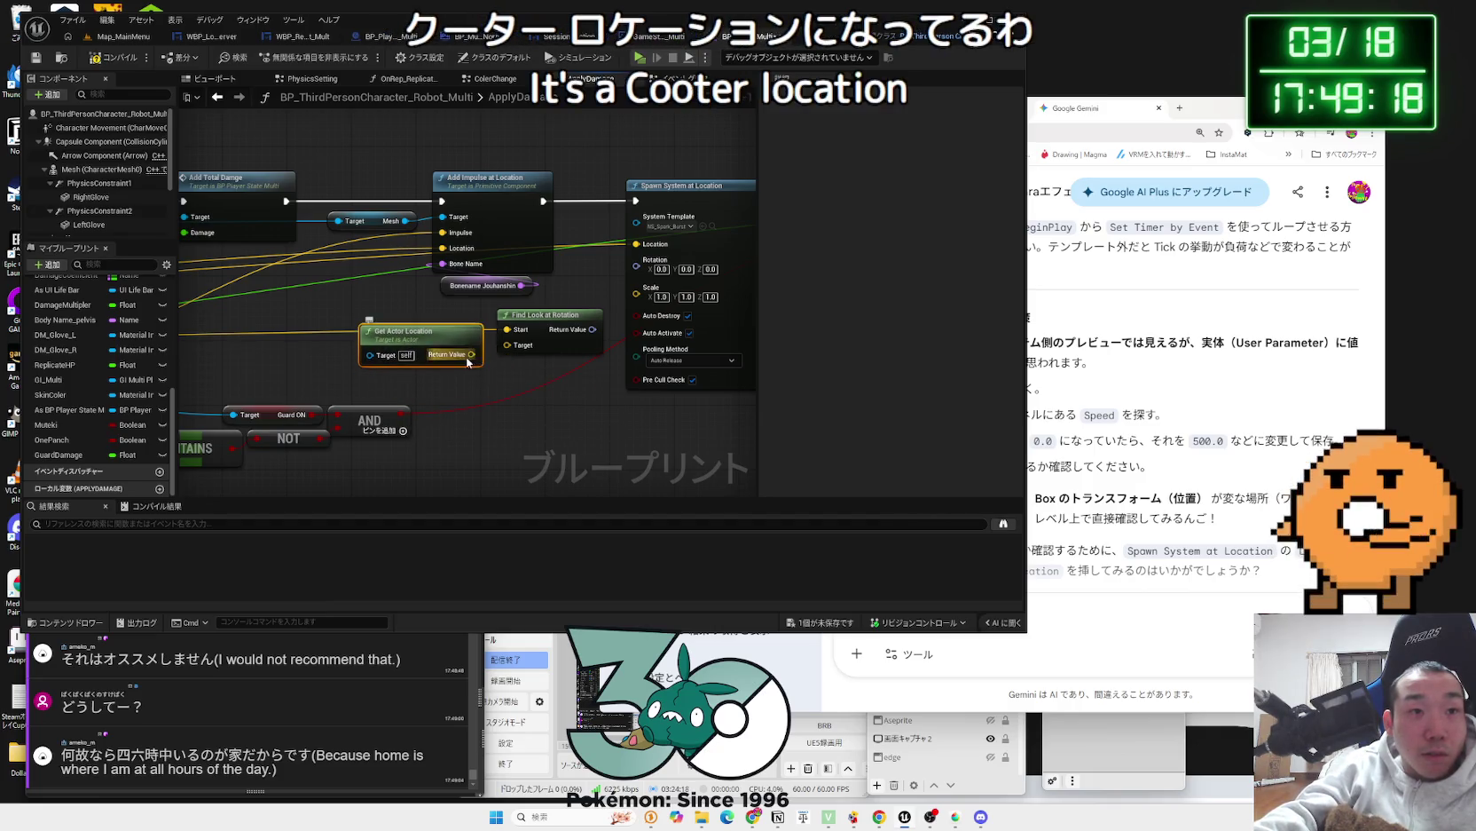
{"action": "mouse_move", "coordinate": [510, 334]}
{"action": "left_mouse_down"}
{"action": "mouse_move", "coordinate": [125, 389]}
{"action": "mouse_move", "coordinate": [89, 376]}
{"action": "mouse_move", "coordinate": [586, 409]}
{"action": "mouse_move", "coordinate": [268, 401]}
{"action": "left_mouse_up"}
{"action": "left_click_drag", "start_coordinate": [413, 353], "coordinate": [413, 352]}
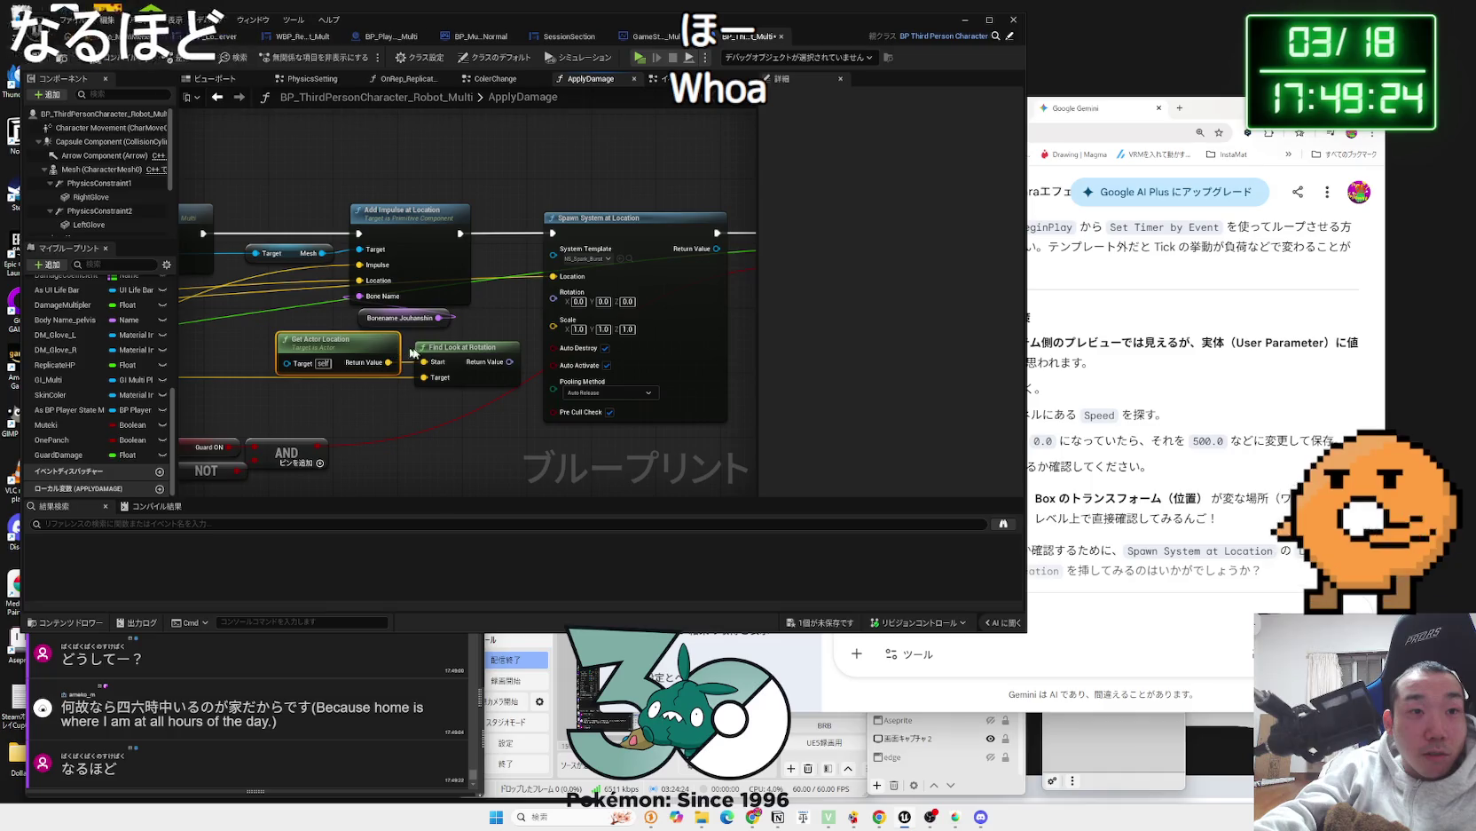
- Feed Find Look at Rotation's result into Spawn System at Location's Rotation pin
{"action": "left_click_drag", "start_coordinate": [557, 298], "coordinate": [557, 298]}
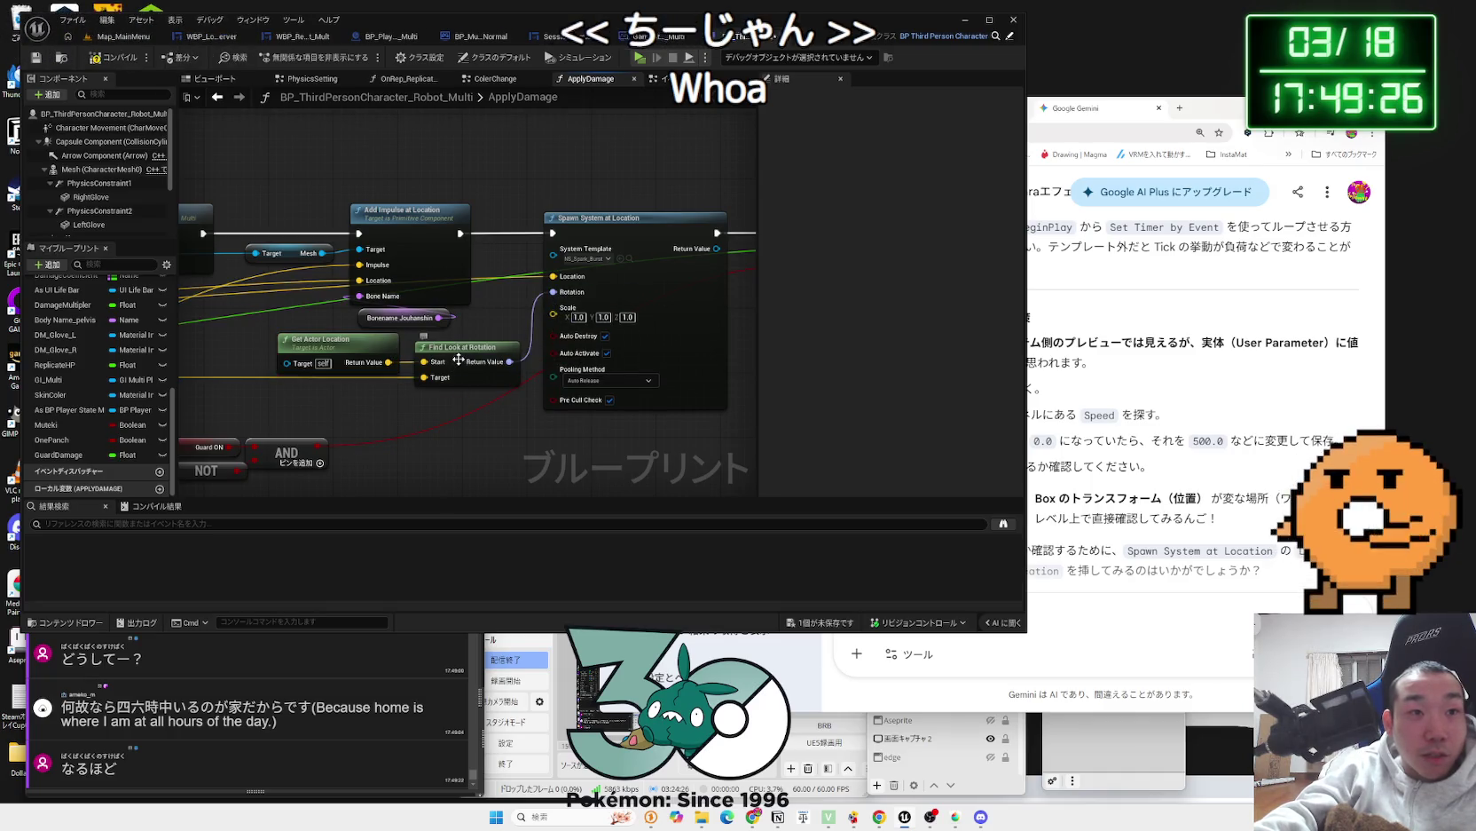
{"action": "left_click_drag", "start_coordinate": [333, 340], "coordinate": [357, 340]}
{"action": "left_click", "coordinate": [291, 700]}
{"action": "scroll", "coordinate": [291, 699], "scroll_direction": "up", "scroll_amount": 3}
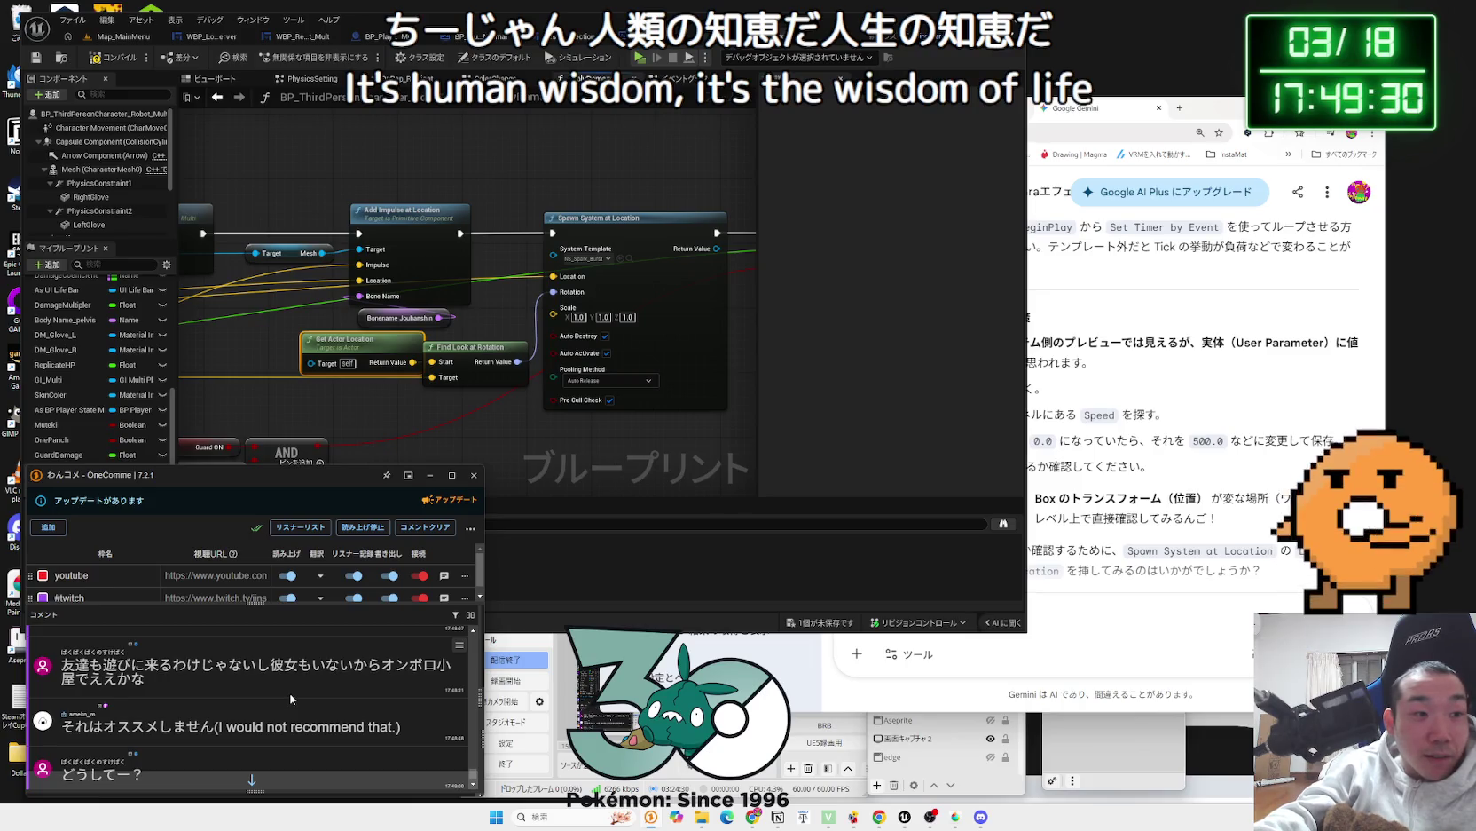
{"action": "scroll", "coordinate": [291, 700], "scroll_direction": "down", "scroll_amount": 3}
{"action": "left_click_drag", "start_coordinate": [481, 368], "coordinate": [488, 368]}
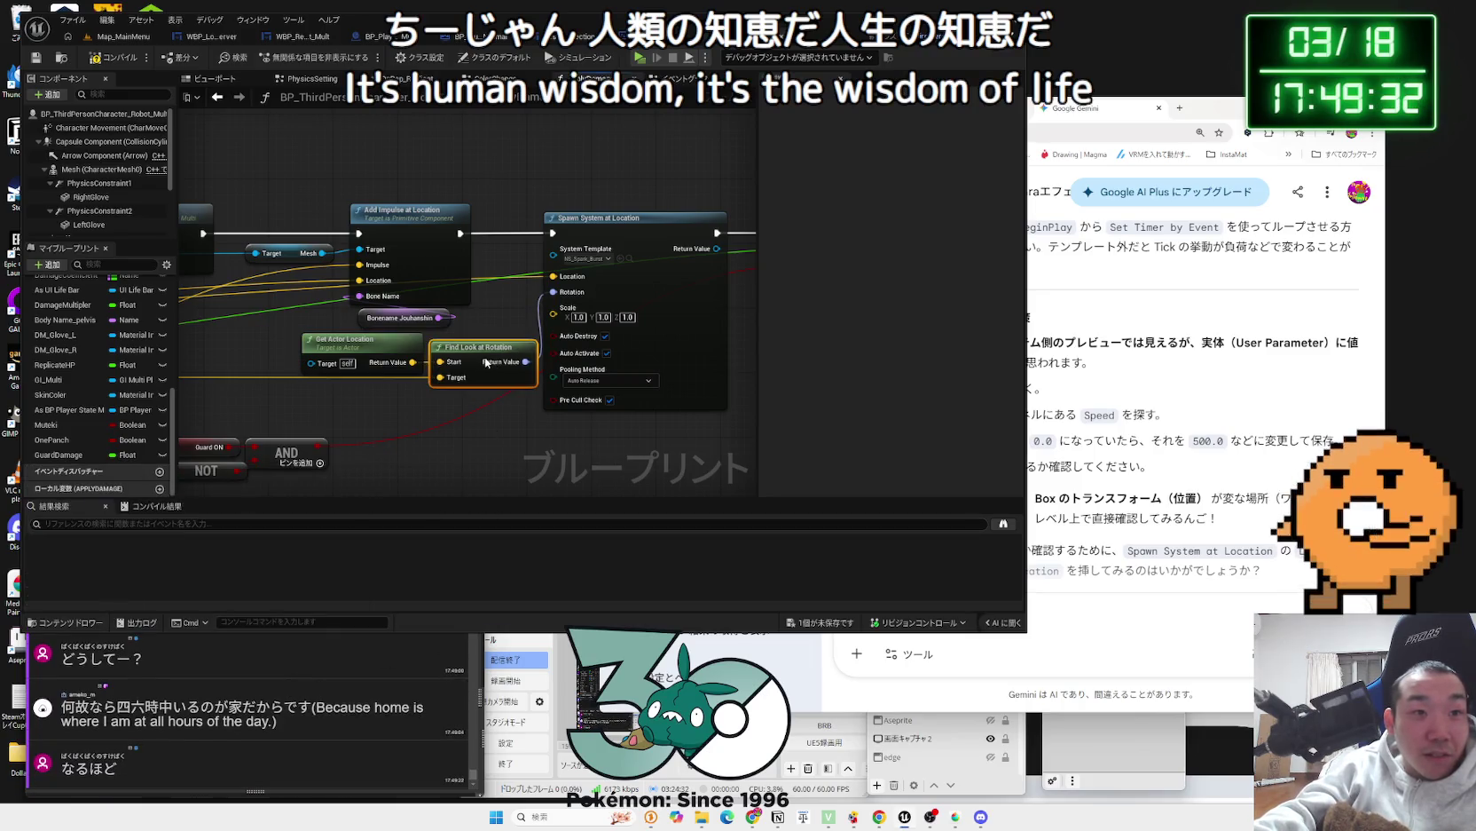
{"action": "left_click", "coordinate": [584, 476]}
- Save the Blueprint and set the spark Scale X back to 1.0
{"action": "left_click", "coordinate": [810, 624]}
{"action": "left_click", "coordinate": [882, 533]}
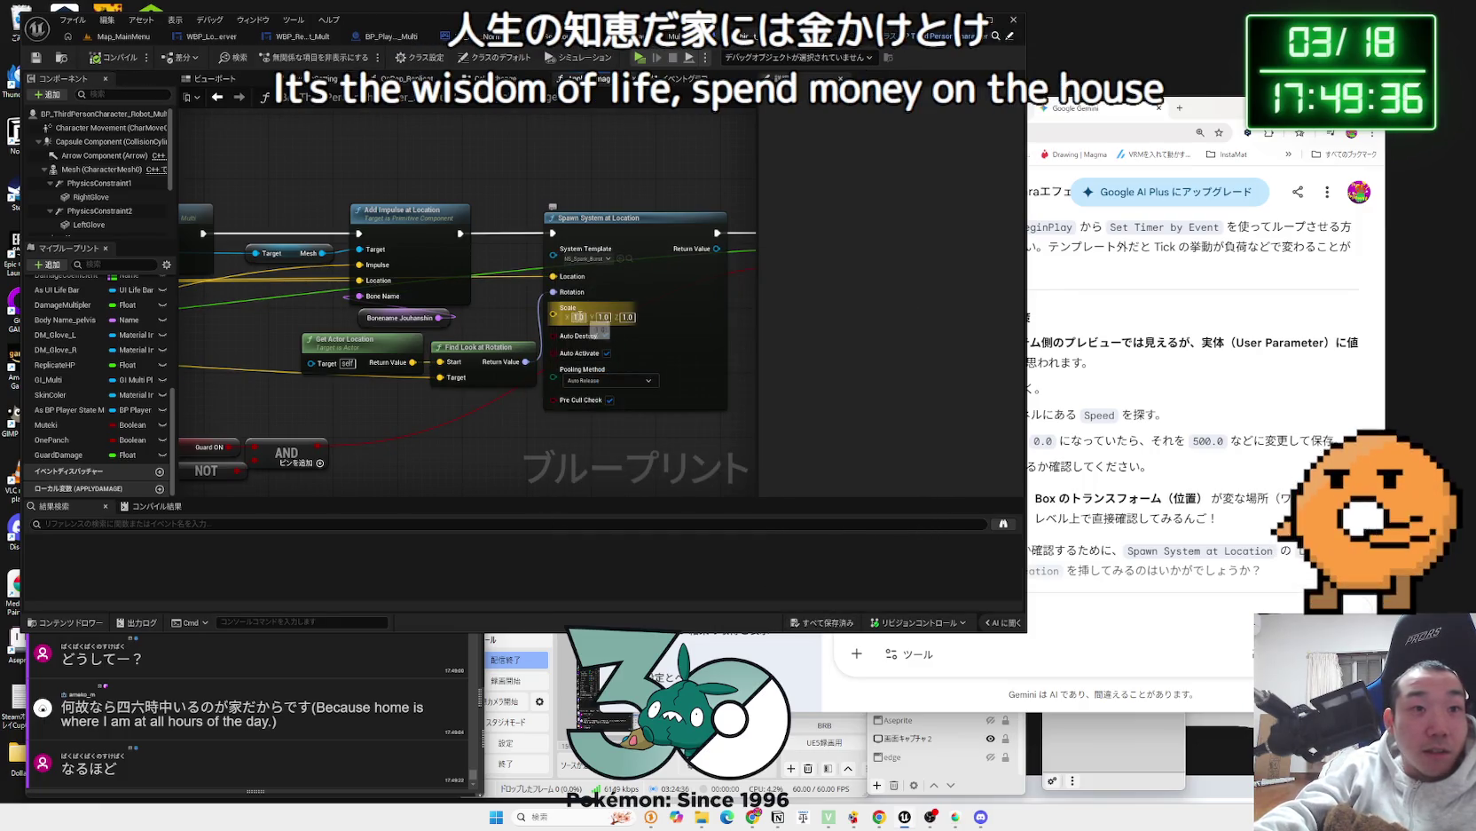
{"action": "key", "text": "BackSpace"}
{"action": "type", "text": "1.0"}
{"action": "key", "text": "Return"}
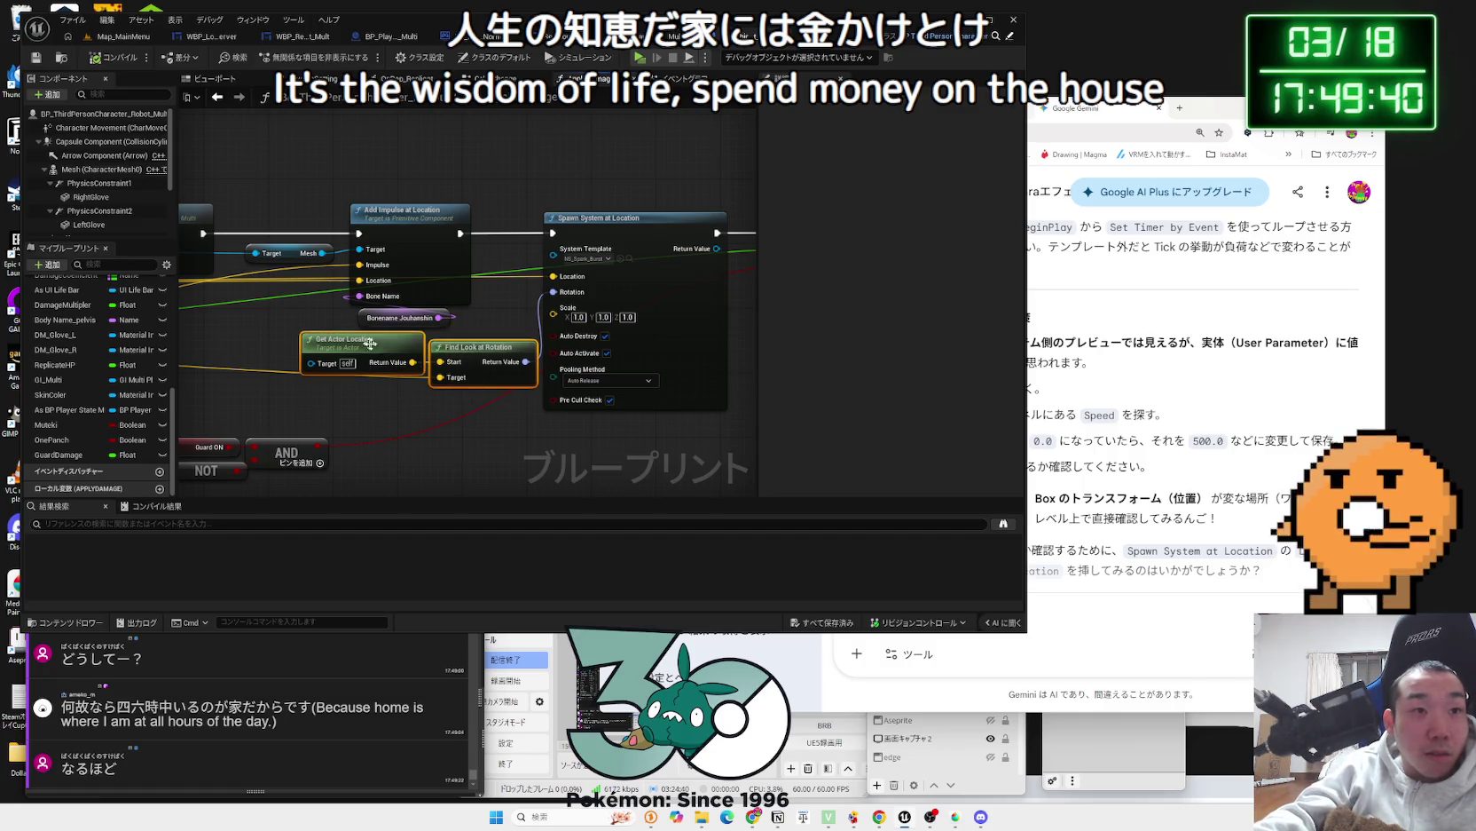
{"action": "left_click_drag", "start_coordinate": [448, 354], "coordinate": [385, 354]}
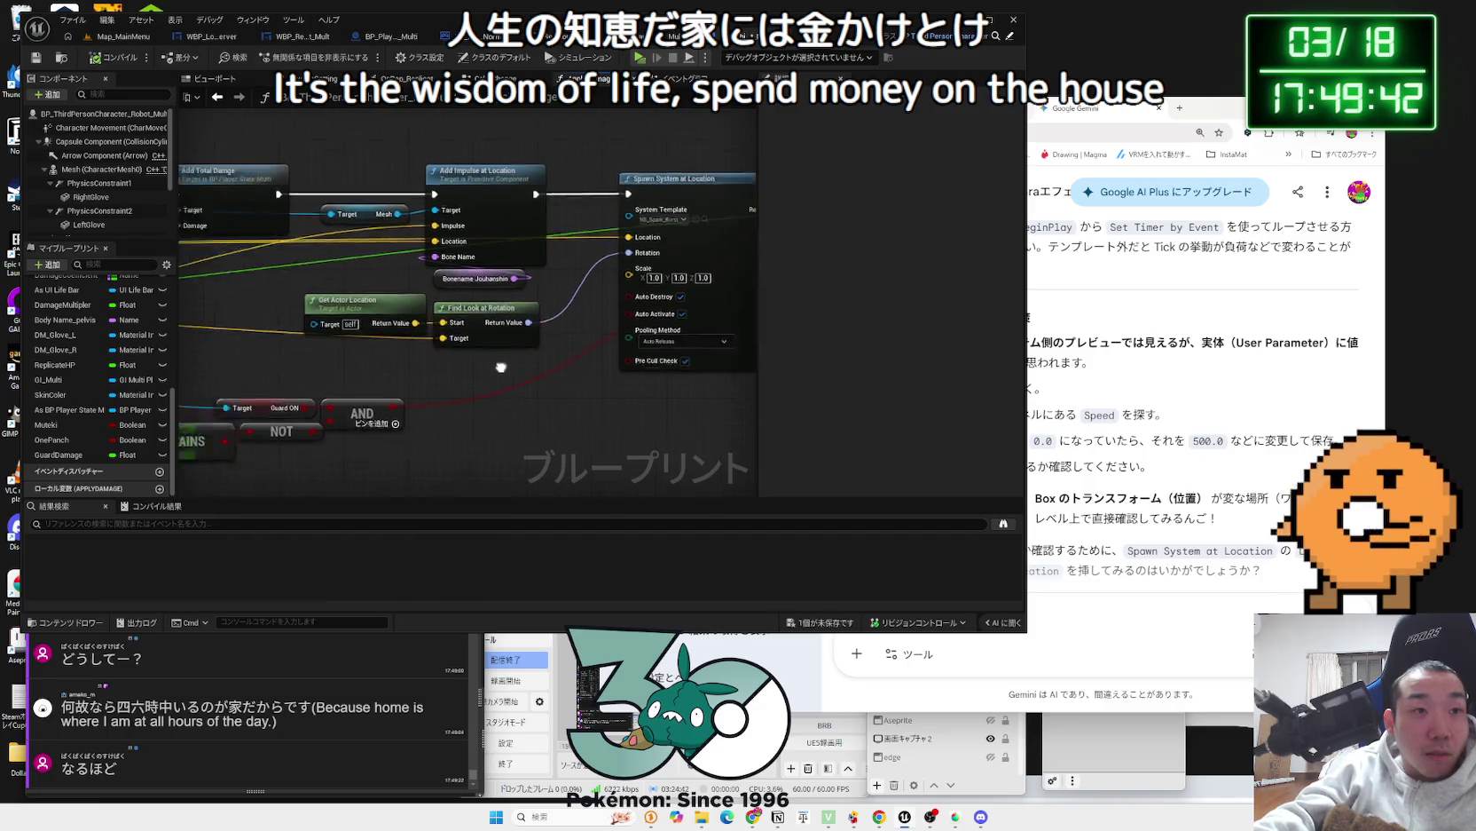
- Tidy the Clamp node's position and inspect the ApplyDamage return node
{"action": "scroll", "coordinate": [663, 339], "scroll_direction": "down", "scroll_amount": 8}
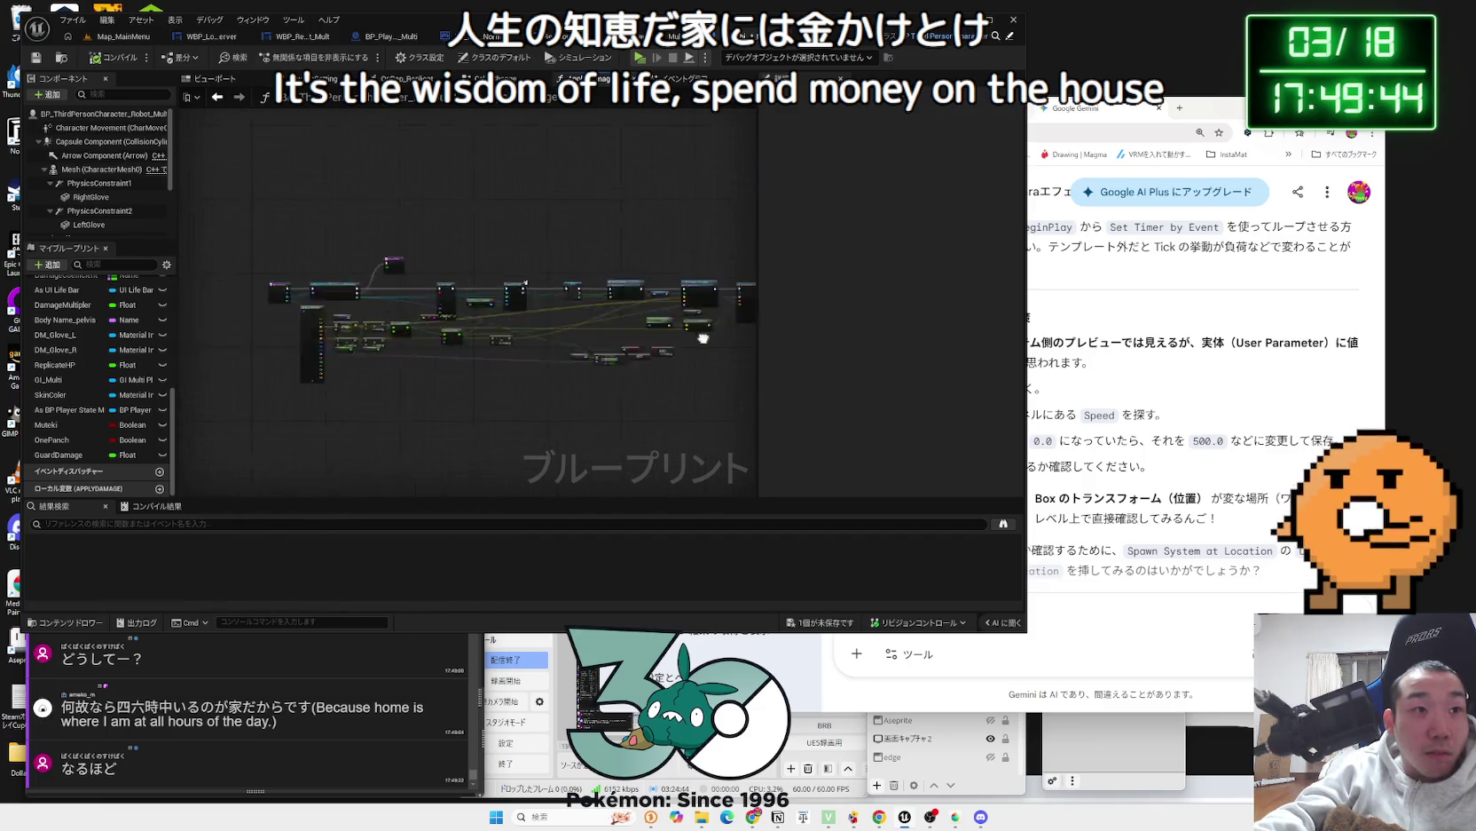
{"action": "scroll", "coordinate": [663, 339], "scroll_direction": "up", "scroll_amount": 8}
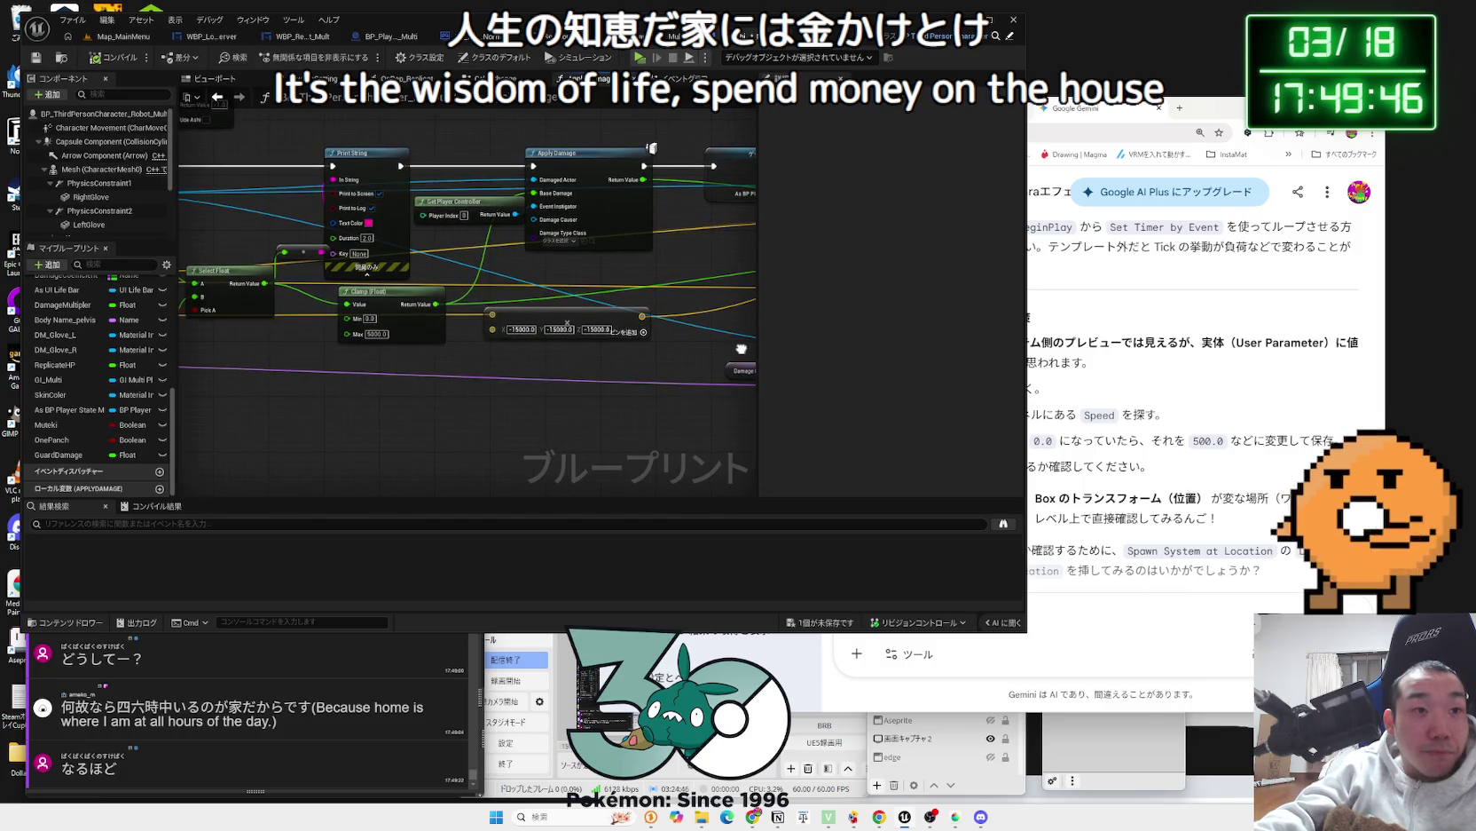
{"action": "left_click_drag", "start_coordinate": [407, 315], "coordinate": [411, 298]}
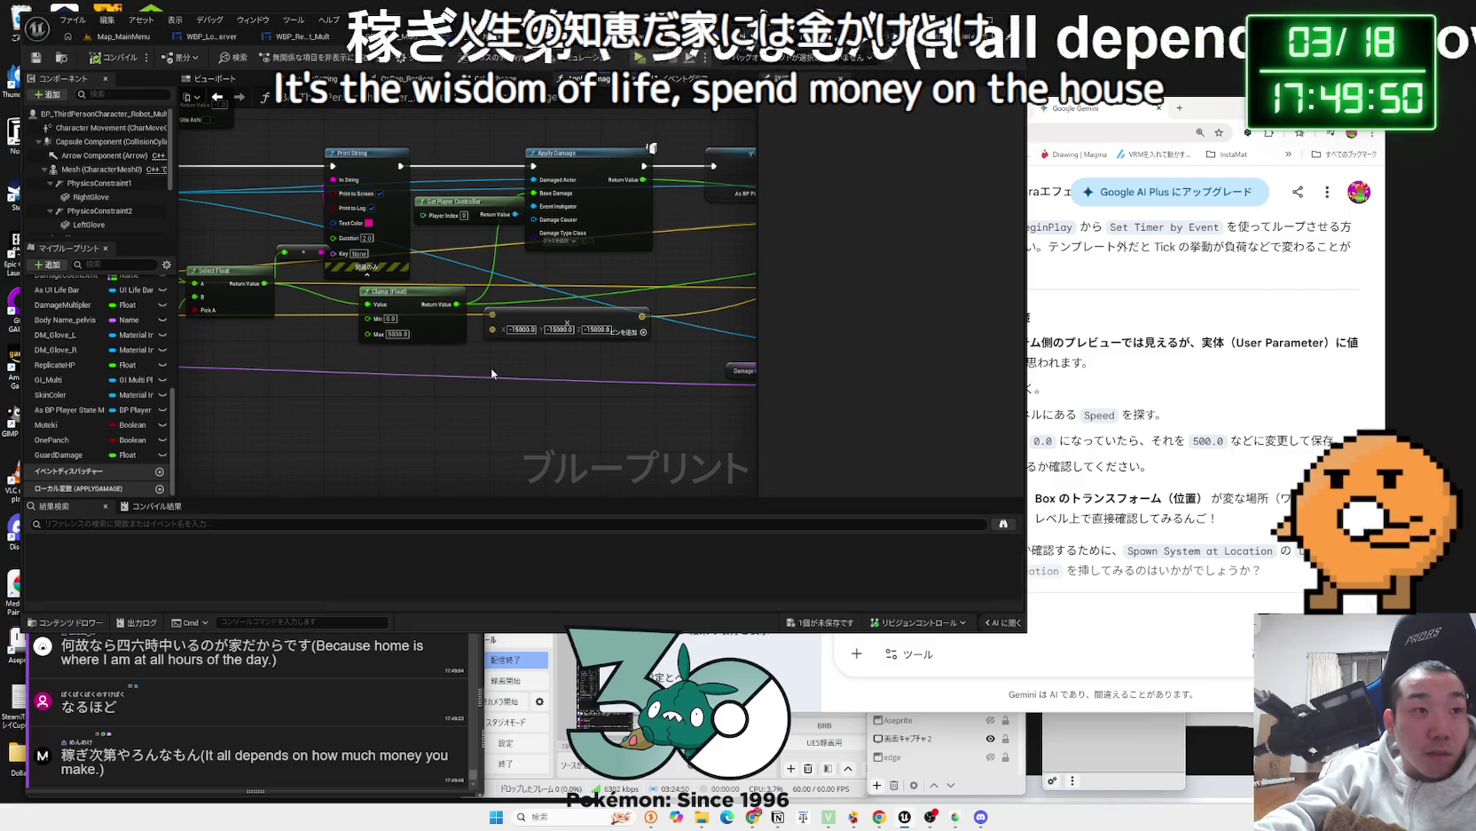
{"action": "left_click", "coordinate": [552, 376]}
{"action": "scroll", "coordinate": [551, 376], "scroll_direction": "down", "scroll_amount": 5}
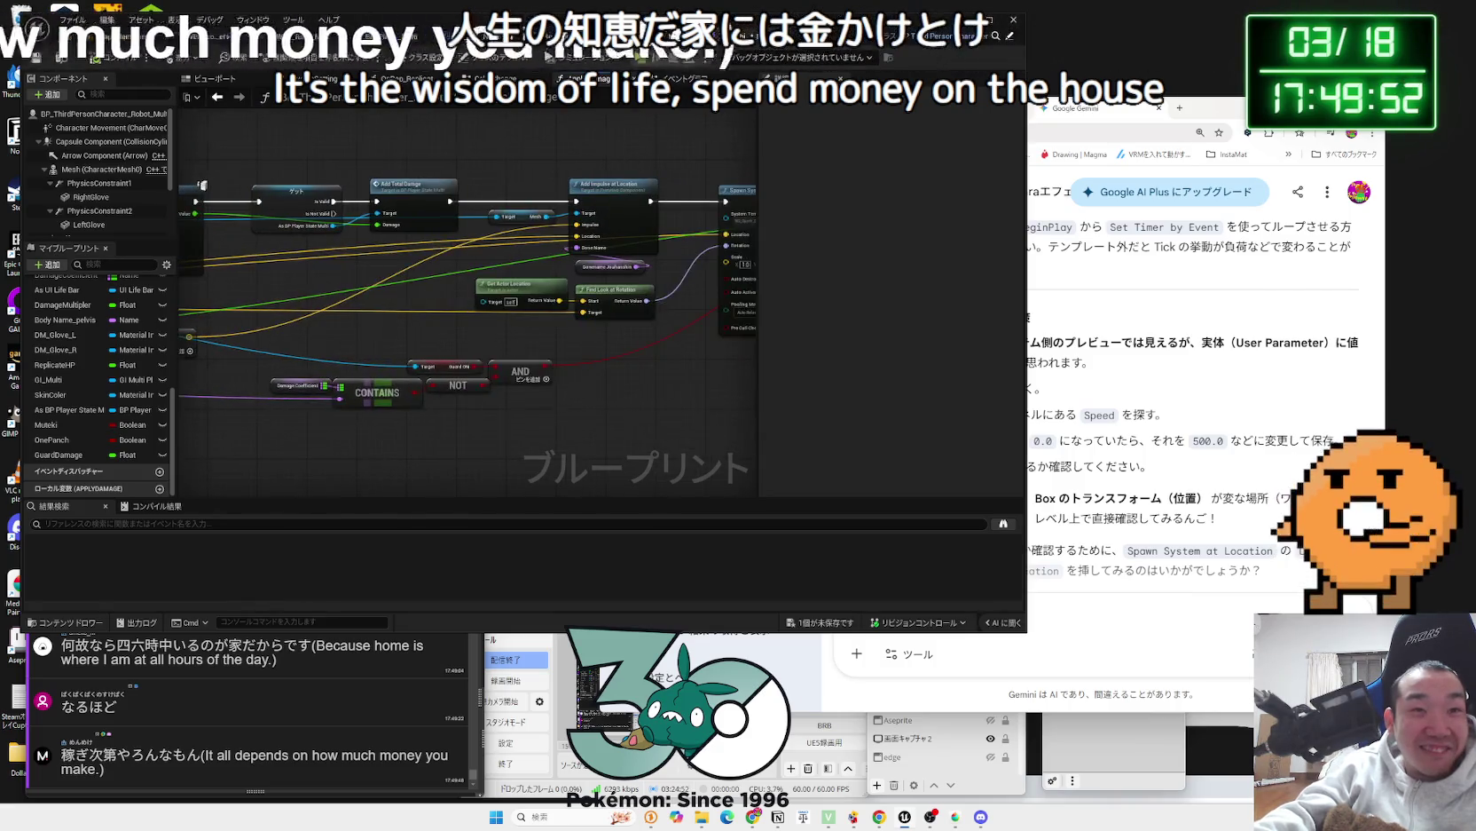
{"action": "scroll", "coordinate": [661, 271], "scroll_direction": "up", "scroll_amount": 5}
{"action": "left_click", "coordinate": [685, 212]}
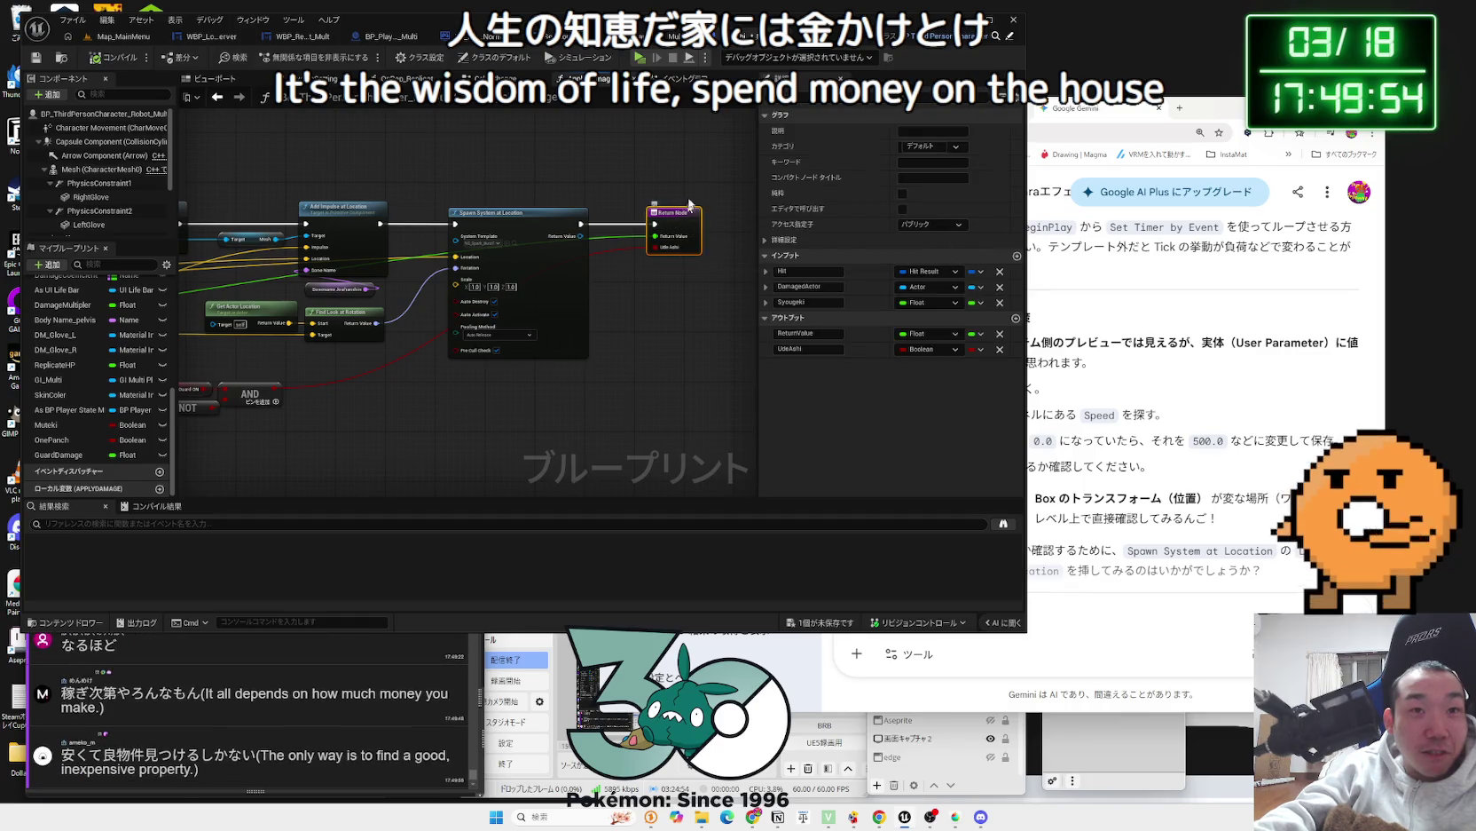
- In the Event Graph, select the In Range and Select nodes choosing the impact sound
{"action": "left_click", "coordinate": [681, 81]}
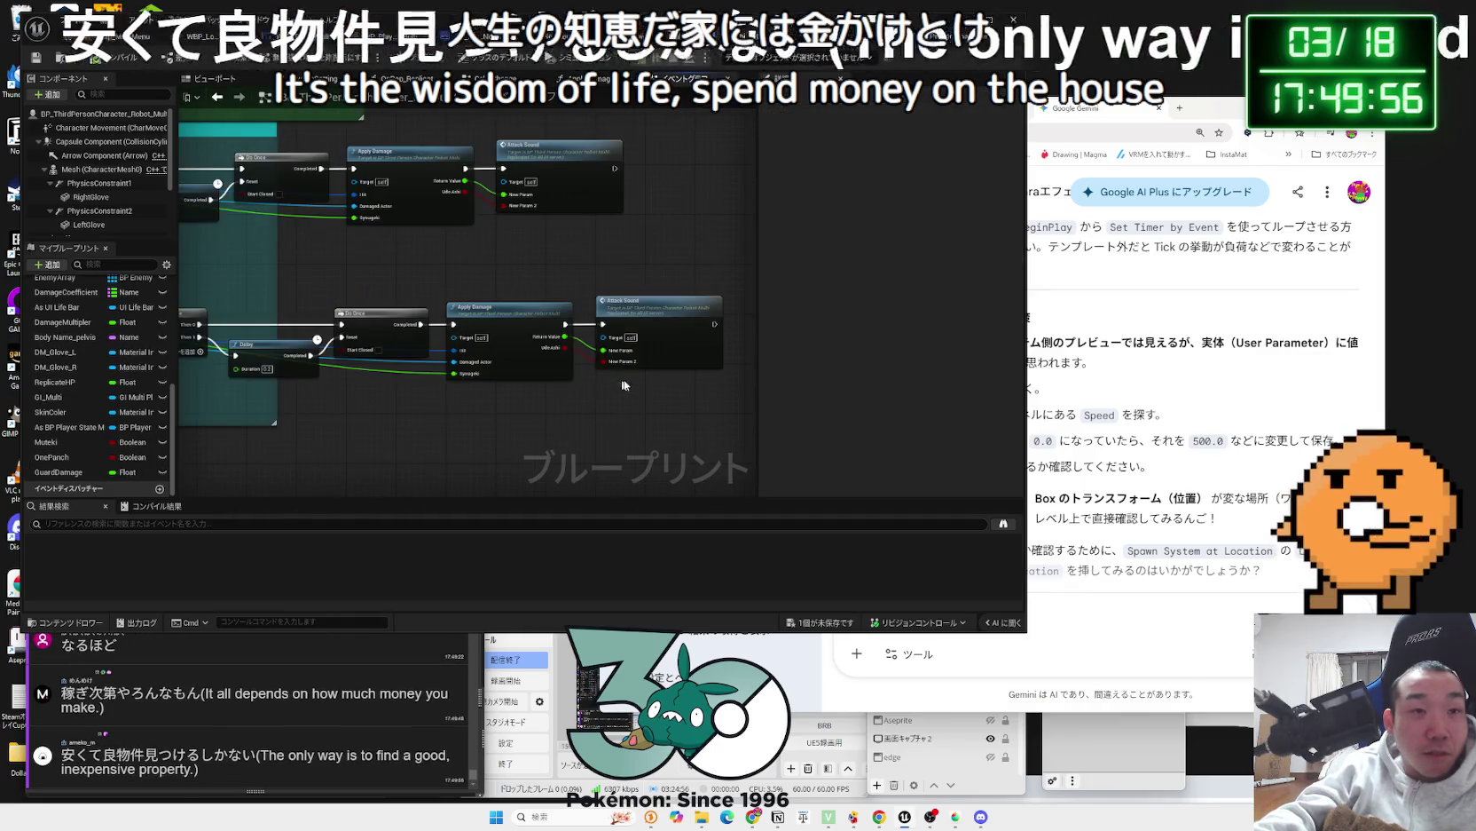
{"action": "scroll", "coordinate": [480, 384], "scroll_direction": "up", "scroll_amount": 2}
{"action": "mouse_move", "coordinate": [480, 383]}
{"action": "left_mouse_down"}
{"action": "mouse_move", "coordinate": [479, 319]}
{"action": "mouse_move", "coordinate": [575, 360]}
{"action": "left_mouse_up"}
{"action": "mouse_move", "coordinate": [676, 434]}
{"action": "left_mouse_down"}
{"action": "mouse_move", "coordinate": [378, 238]}
{"action": "mouse_move", "coordinate": [364, 246]}
{"action": "left_mouse_up"}
{"action": "mouse_move", "coordinate": [689, 393]}
{"action": "left_mouse_down"}
{"action": "mouse_move", "coordinate": [380, 242]}
{"action": "mouse_move", "coordinate": [539, 310]}
{"action": "left_mouse_up"}
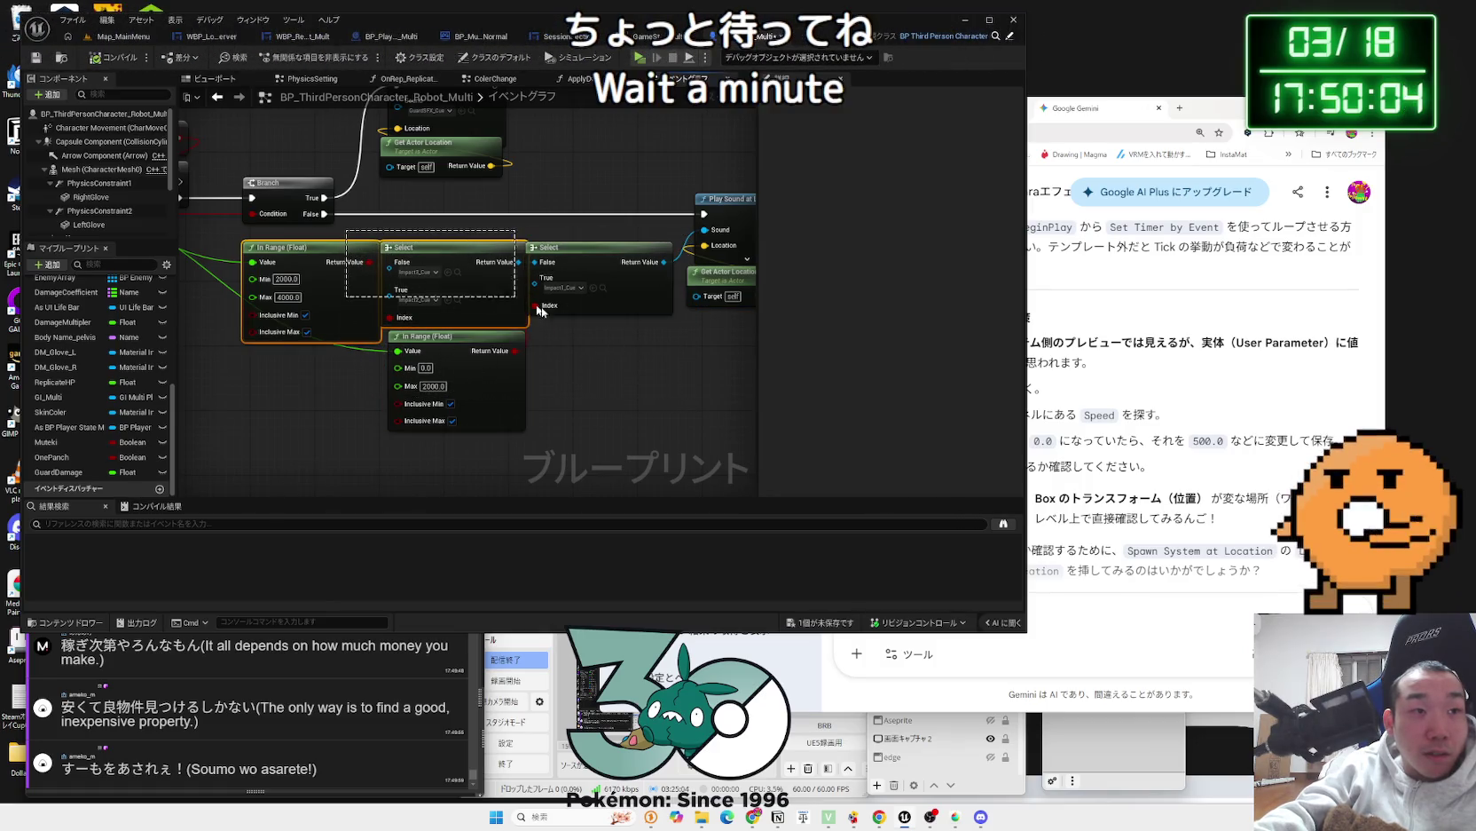
- Pan across the Event Graph to review the damage-threshold Branch nodes
{"action": "mouse_move", "coordinate": [704, 353]}
{"action": "left_mouse_down"}
{"action": "mouse_move", "coordinate": [727, 358]}
{"action": "mouse_move", "coordinate": [447, 250]}
{"action": "left_mouse_up"}
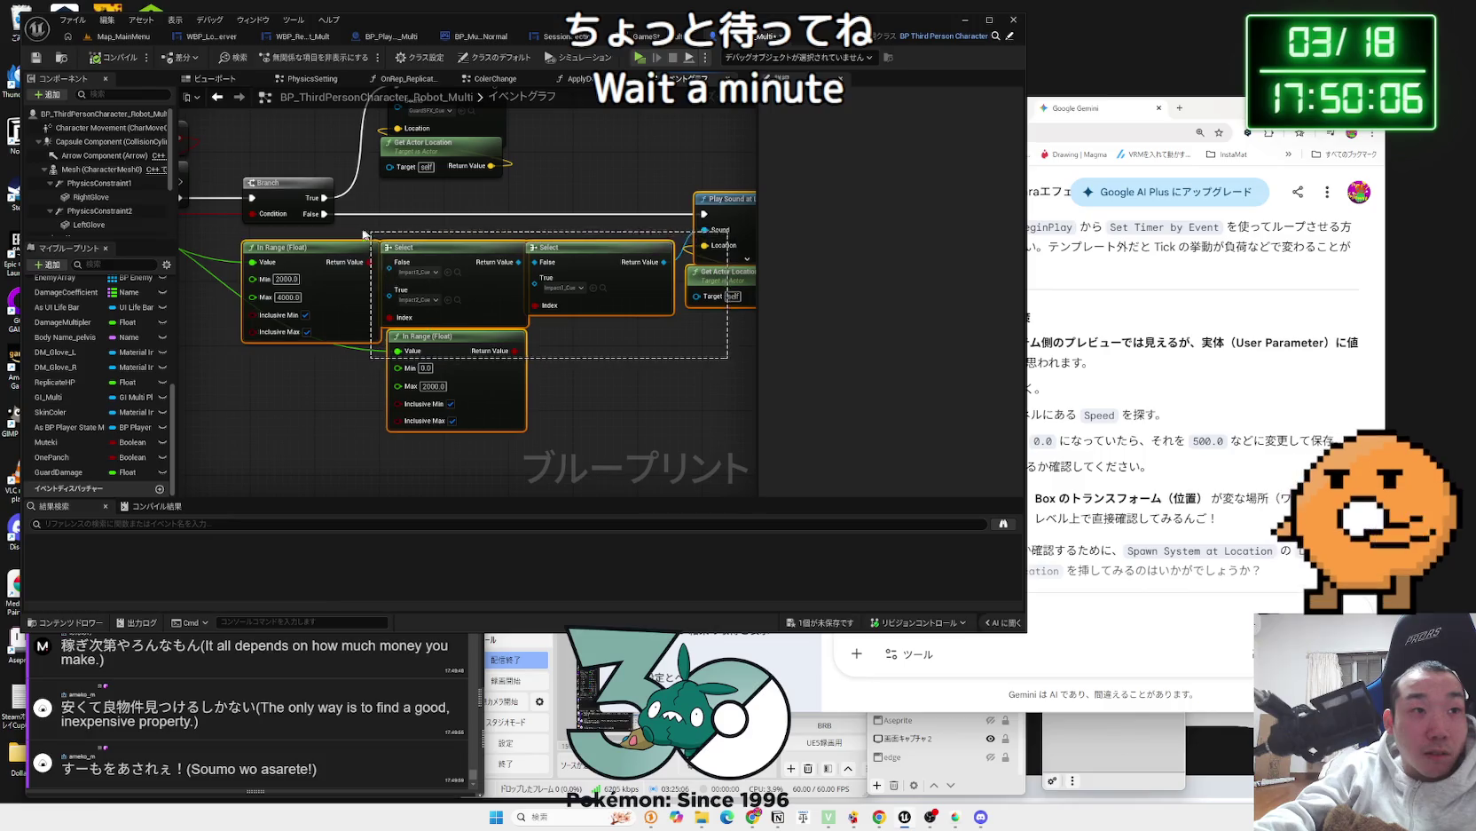
{"action": "left_click_drag", "start_coordinate": [359, 233], "coordinate": [514, 263]}
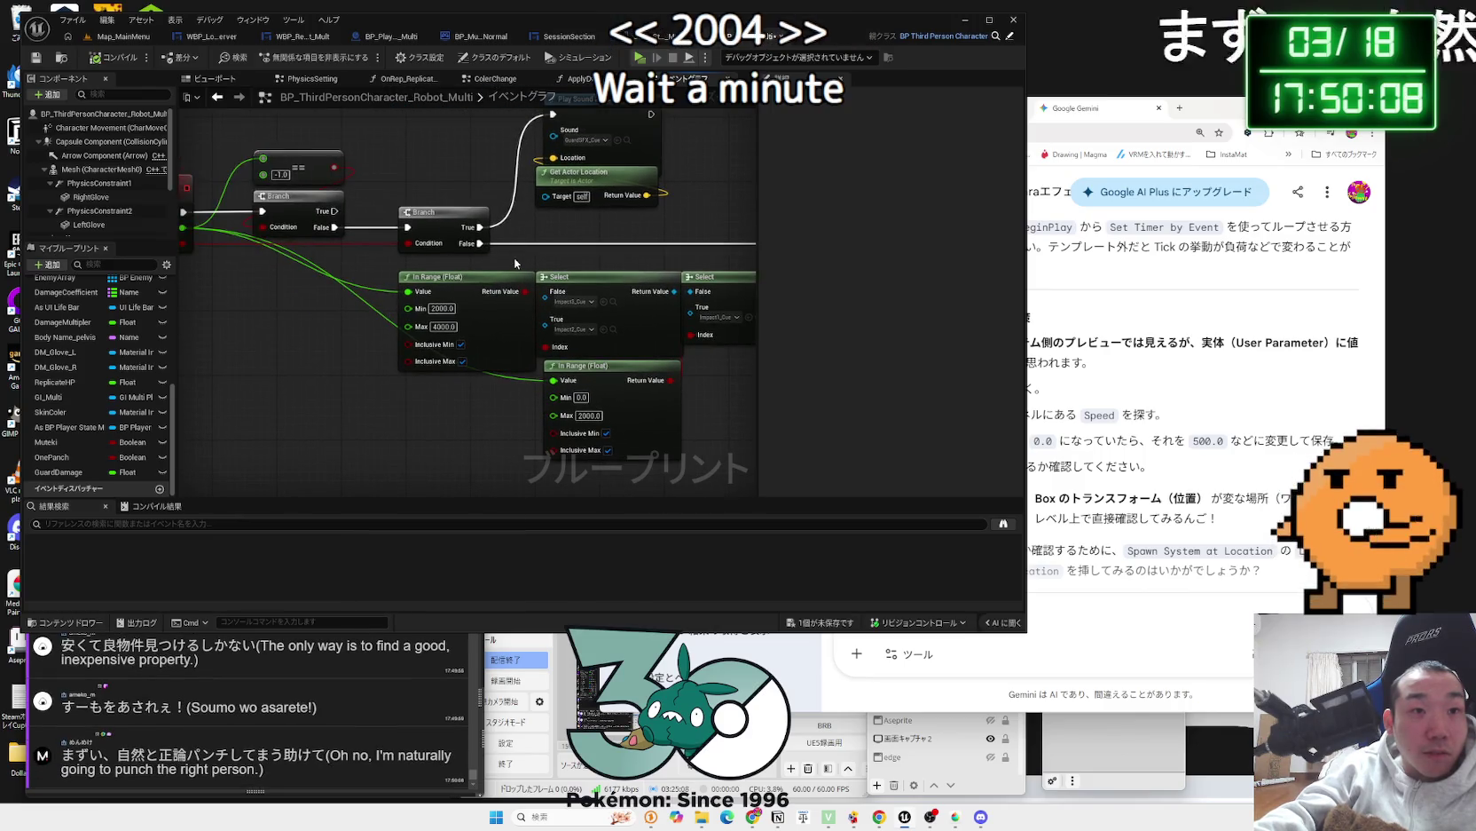
{"action": "left_click_drag", "start_coordinate": [515, 264], "coordinate": [368, 264]}
{"action": "left_click_drag", "start_coordinate": [317, 707], "coordinate": [267, 707]}
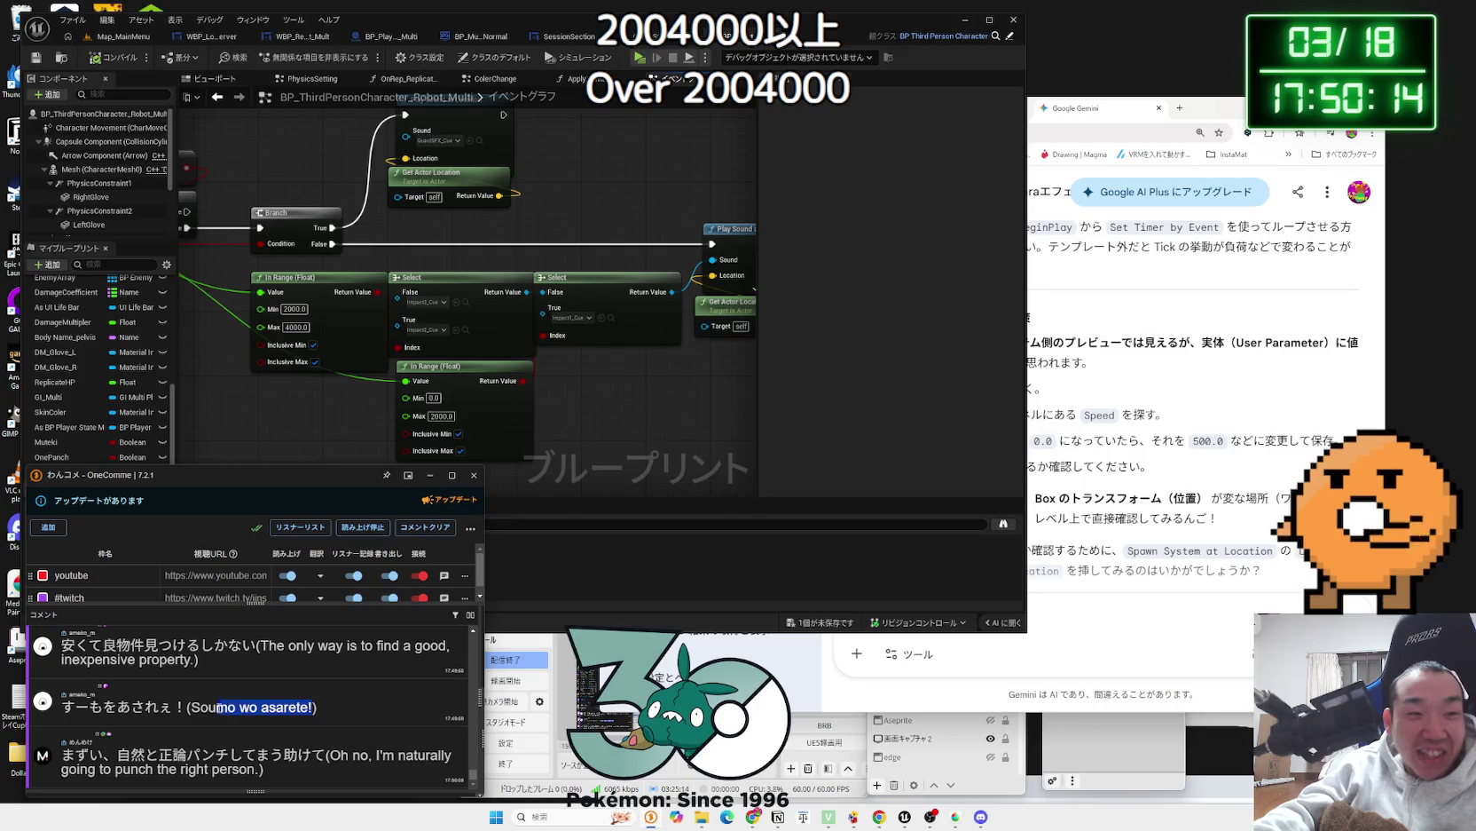
- Return to the ApplyDamage graph and drag a new wire off Spawn System at Location's Scale pin
{"action": "left_click", "coordinate": [318, 398]}
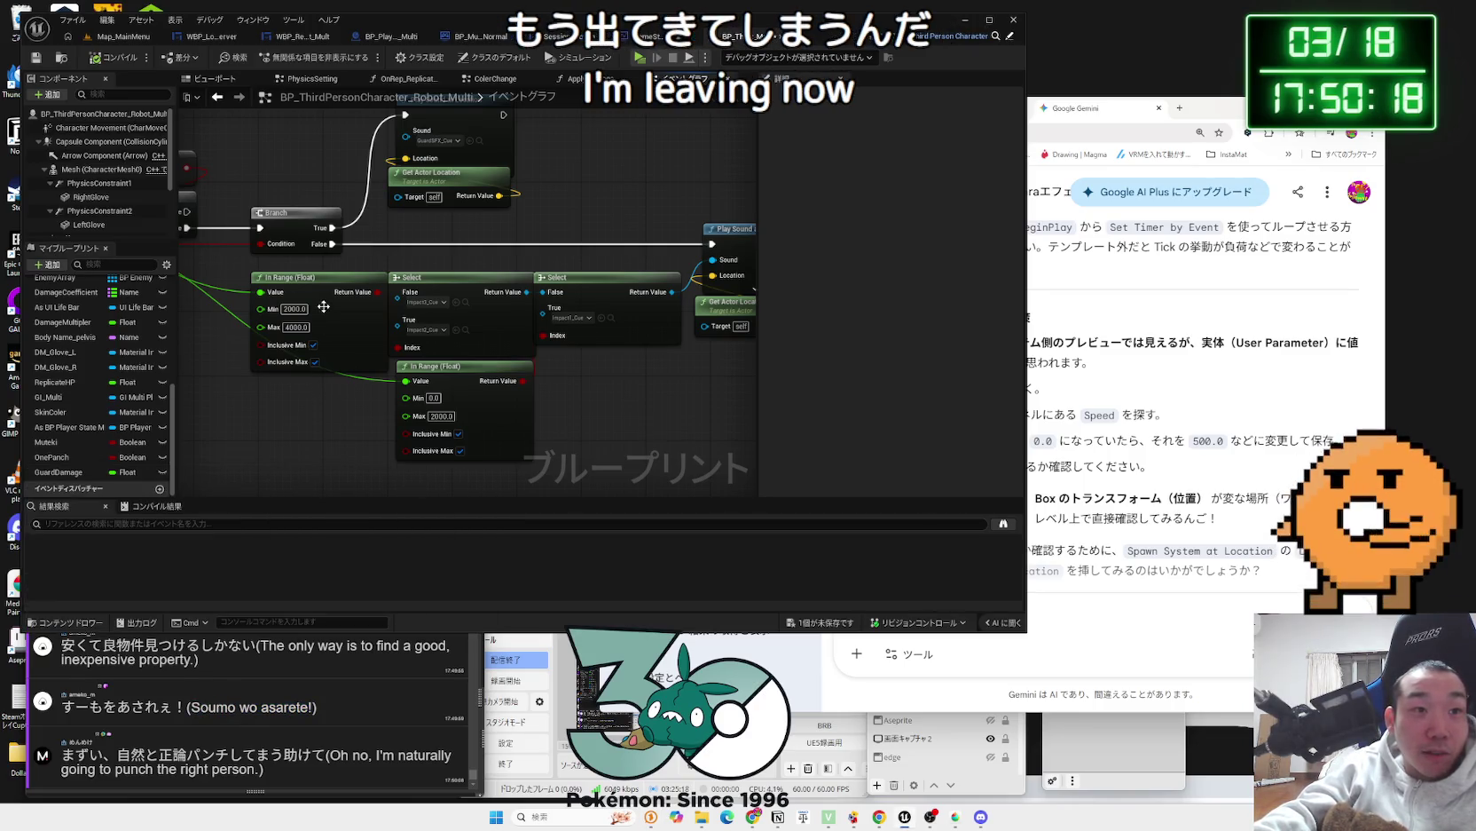
{"action": "key", "text": "alt+Left"}
{"action": "mouse_move", "coordinate": [317, 396]}
{"action": "left_mouse_down"}
{"action": "mouse_move", "coordinate": [450, 331]}
{"action": "mouse_move", "coordinate": [511, 326]}
{"action": "left_mouse_up"}
{"action": "left_click_drag", "start_coordinate": [650, 220], "coordinate": [589, 333]}
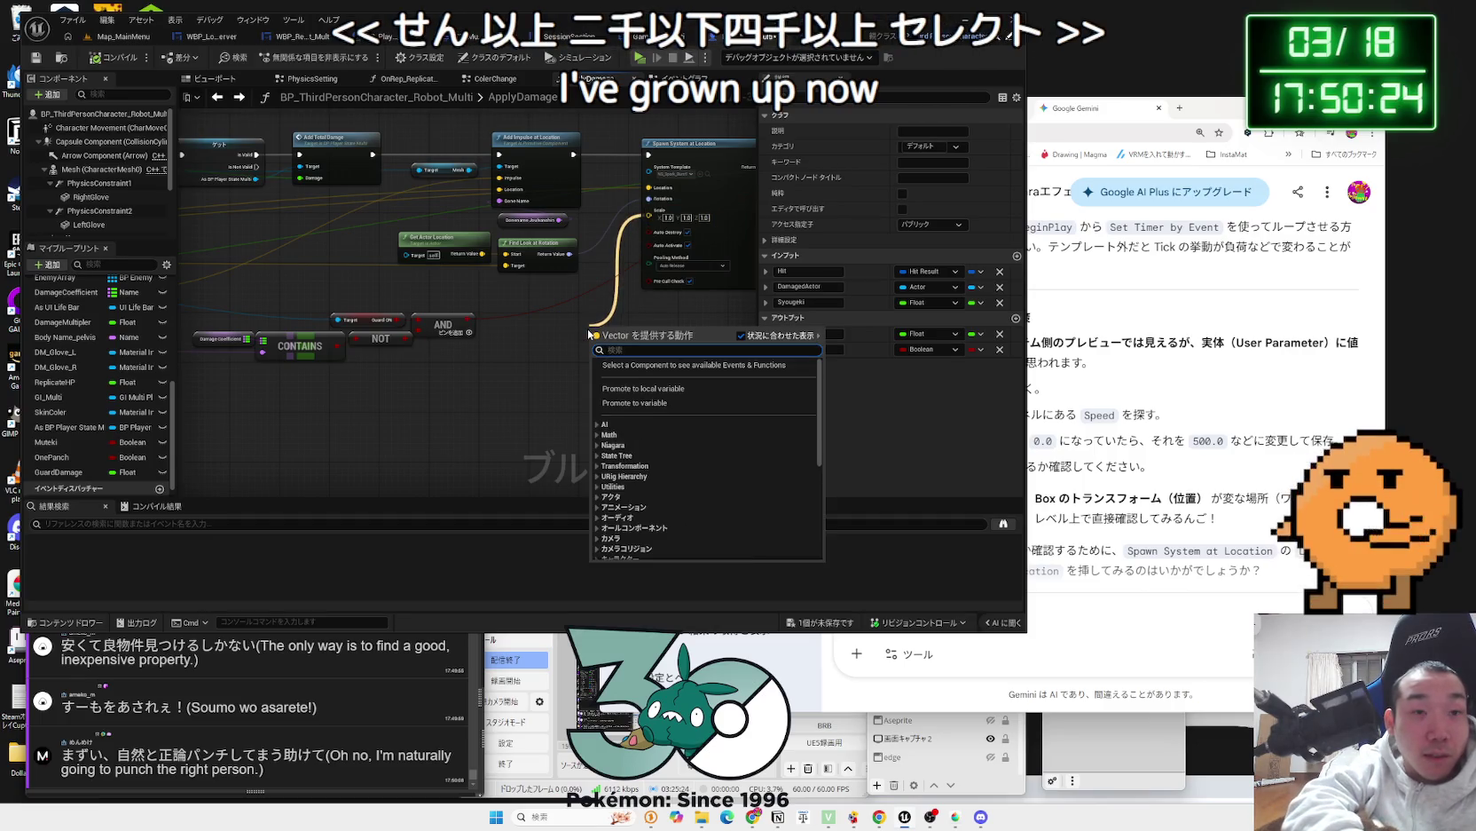
- Add a vector Select node feeding the spark spawn's Scale input
{"action": "type", "text": "select"}
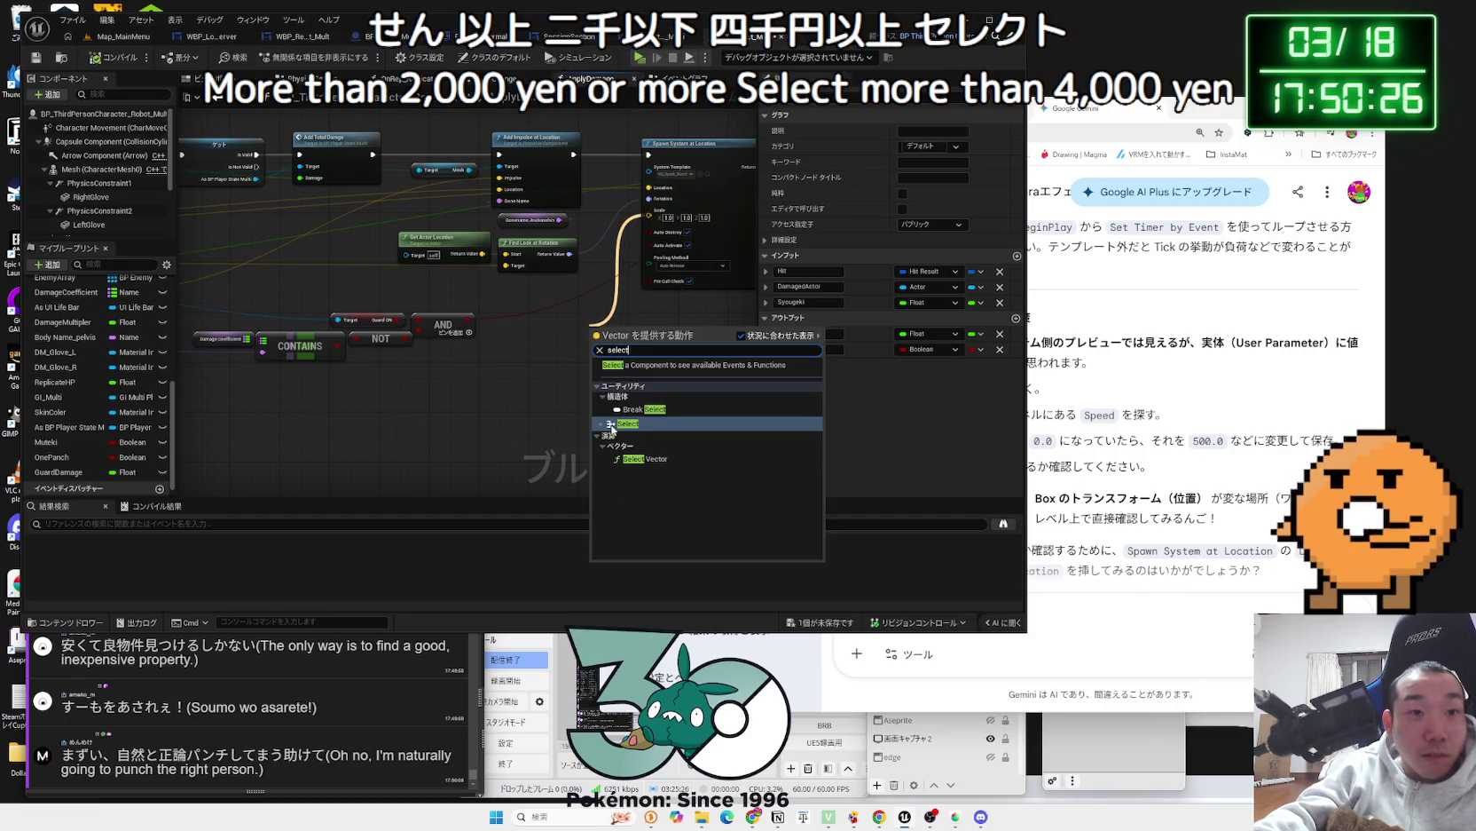
{"action": "left_click", "coordinate": [612, 425]}
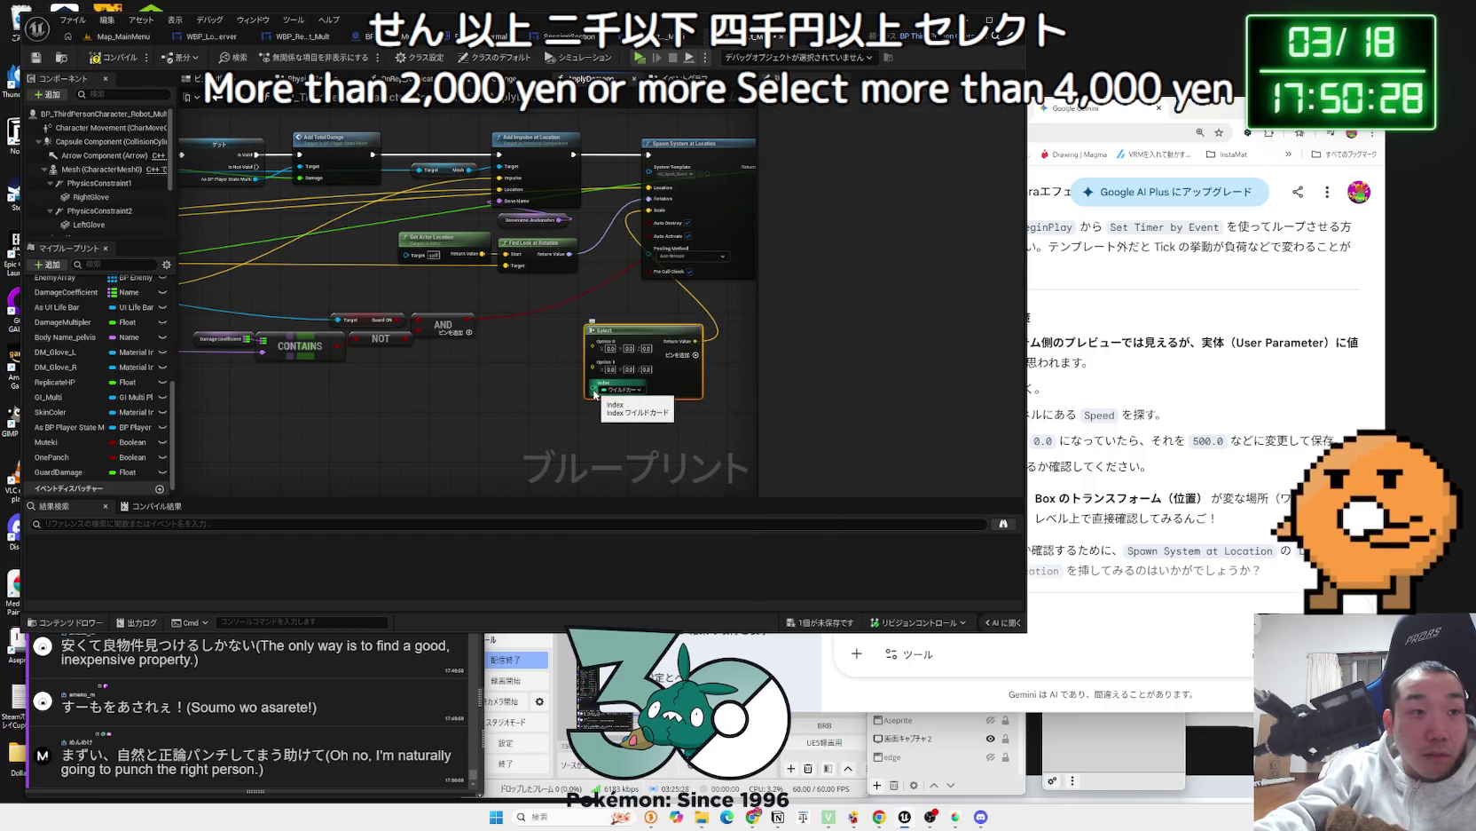
{"action": "left_click_drag", "start_coordinate": [595, 394], "coordinate": [499, 425]}
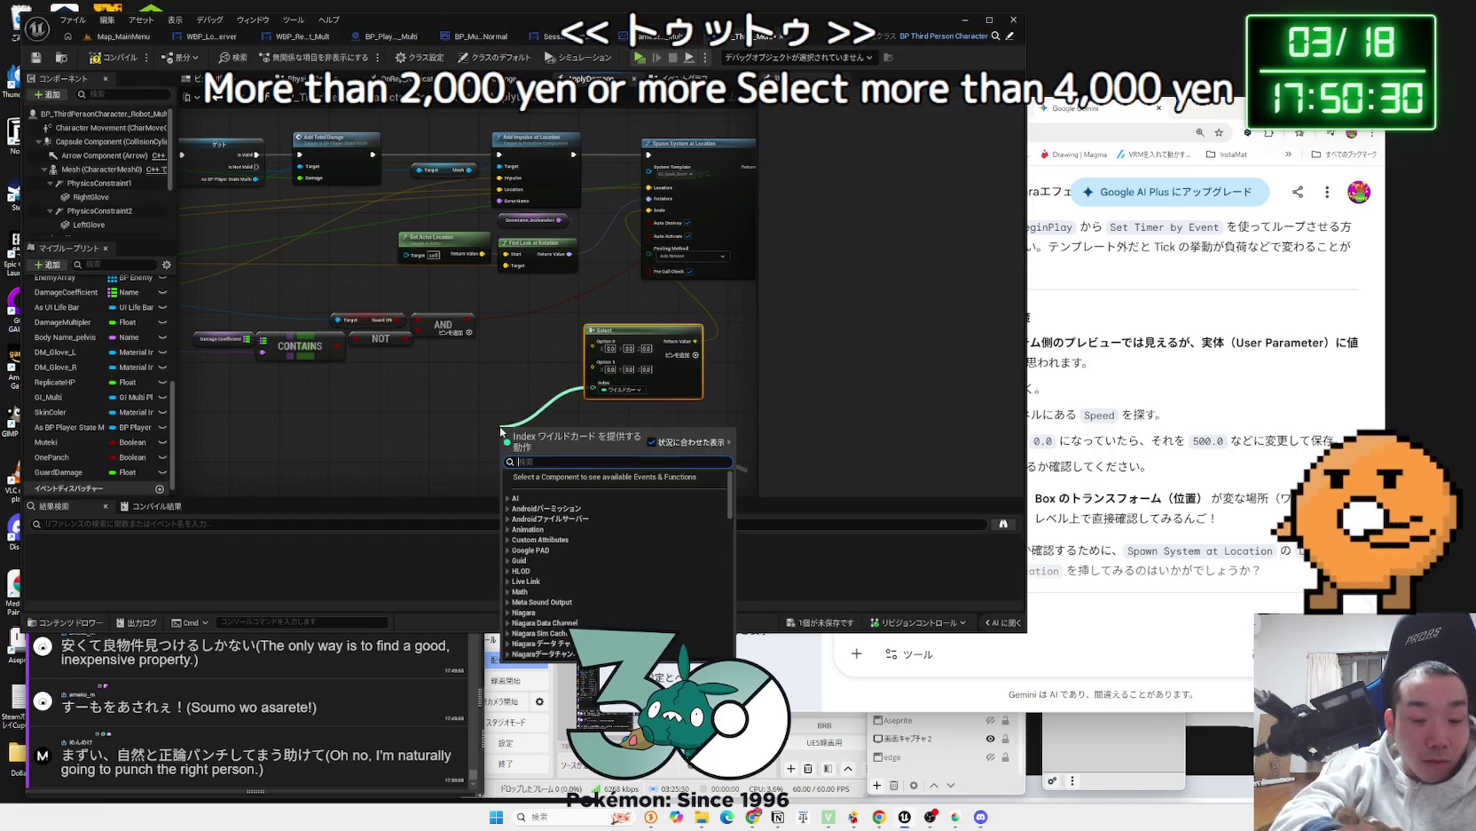
{"action": "key", "text": "Escape"}
{"action": "key", "text": "Home"}
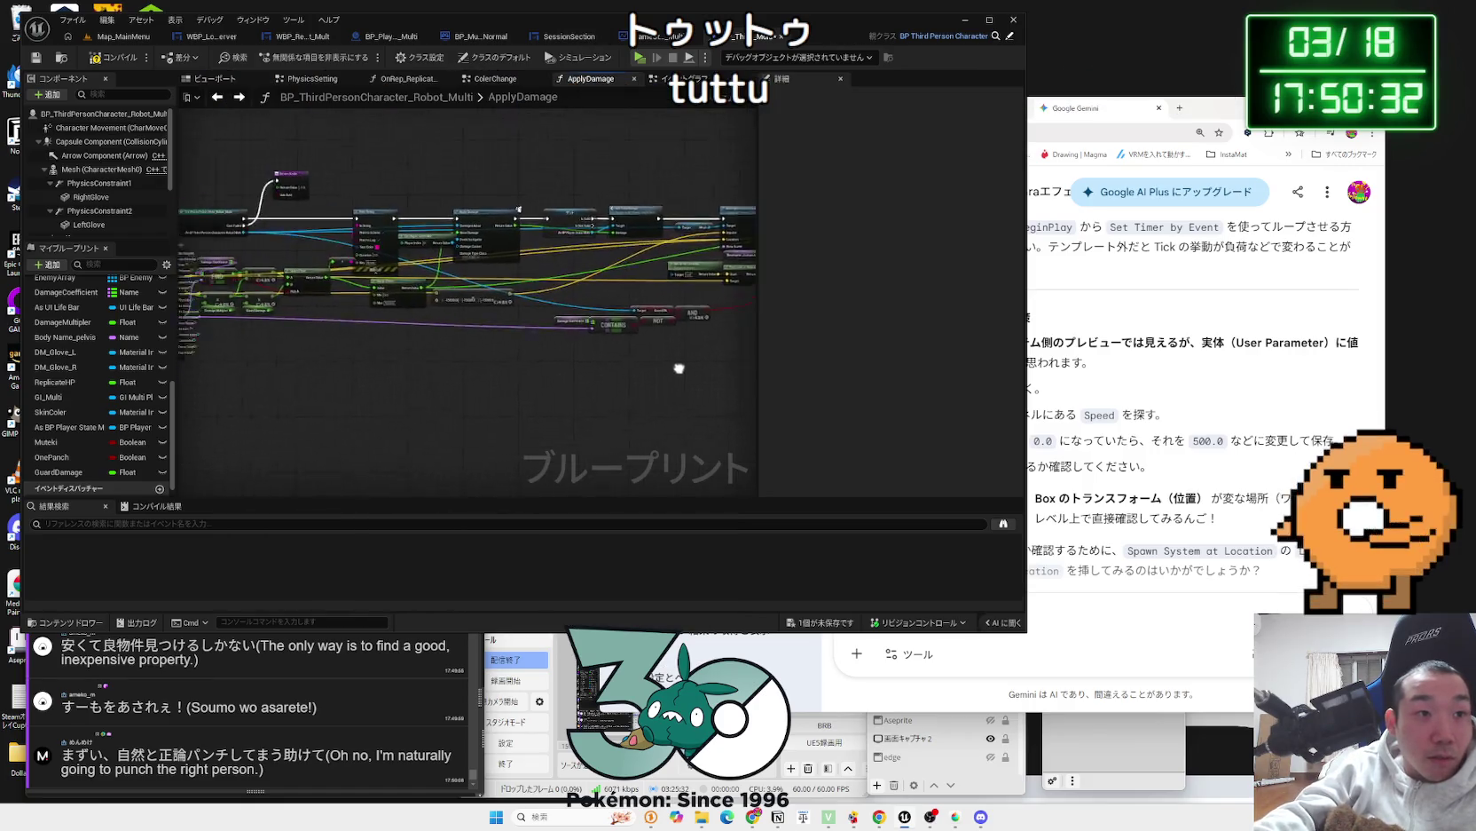
- Add a Greater (>) comparison on the damage value with a 4000 threshold
{"action": "scroll", "coordinate": [461, 328], "scroll_direction": "up", "scroll_amount": 3}
{"action": "mouse_move", "coordinate": [508, 247]}
{"action": "left_mouse_down"}
{"action": "mouse_move", "coordinate": [393, 264]}
{"action": "mouse_move", "coordinate": [647, 393]}
{"action": "mouse_move", "coordinate": [763, 404]}
{"action": "mouse_move", "coordinate": [766, 422]}
{"action": "mouse_move", "coordinate": [591, 406]}
{"action": "left_mouse_up"}
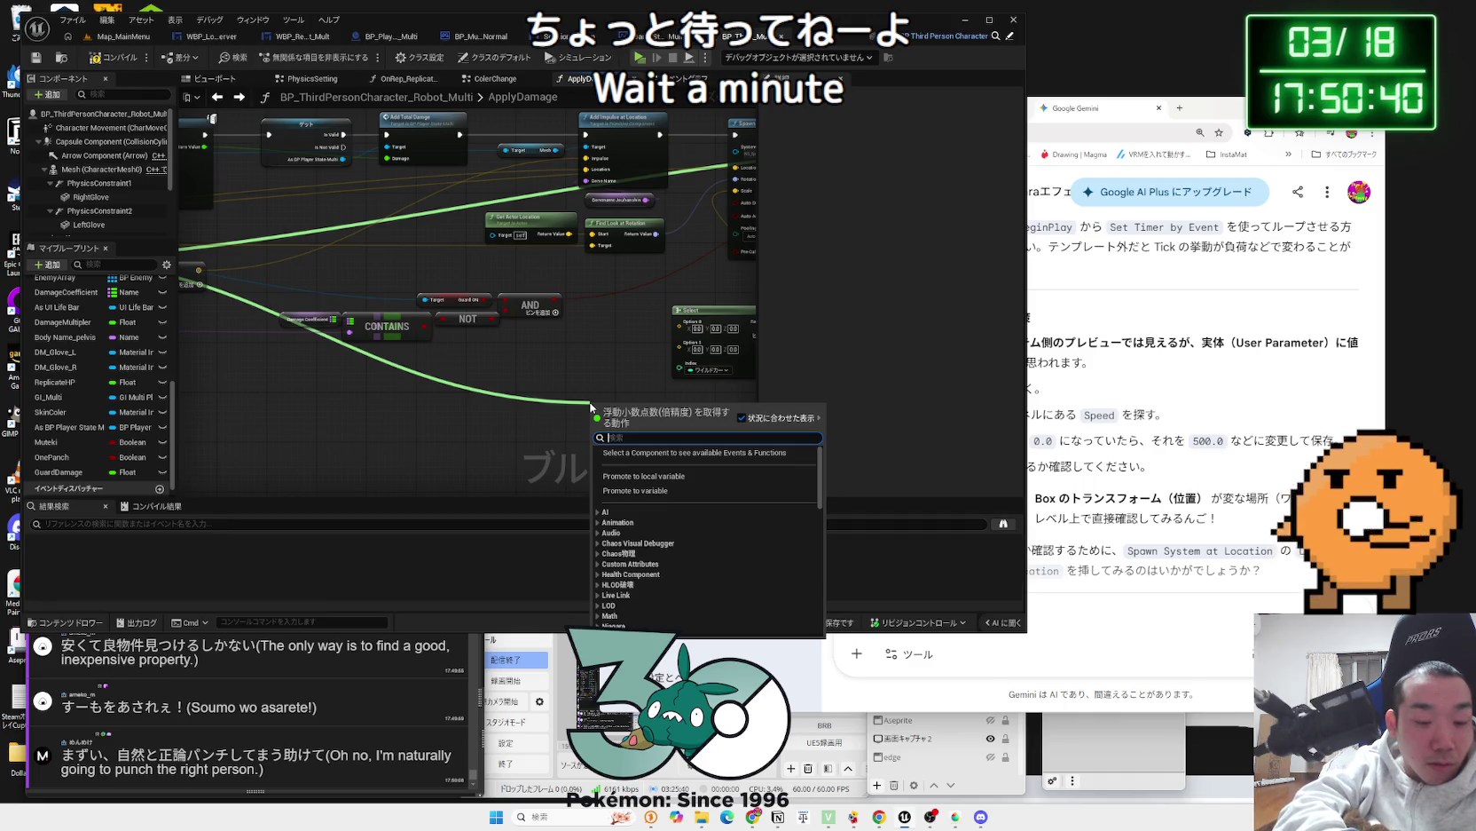
{"action": "type", "text": ">"}
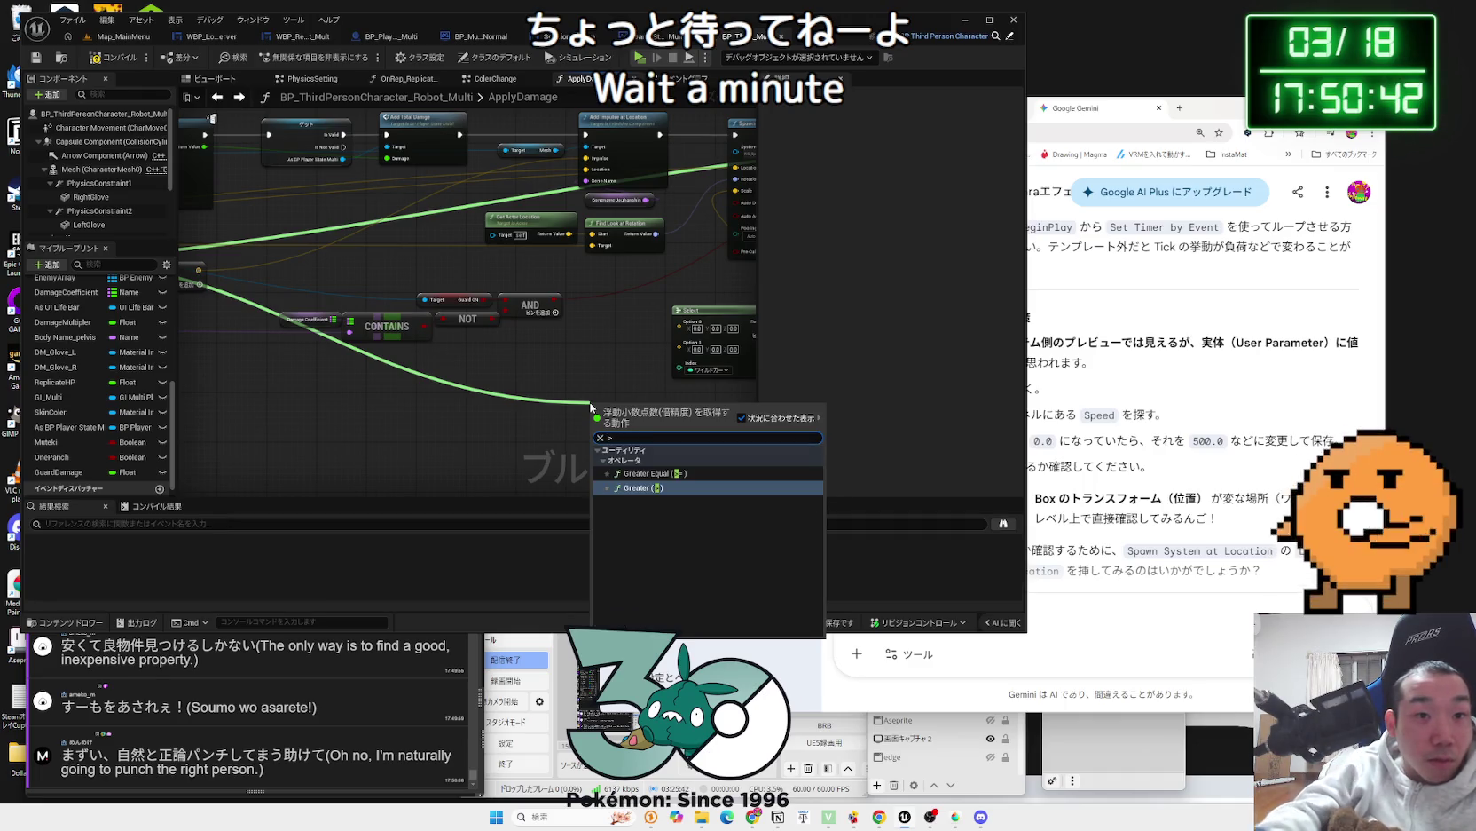
{"action": "left_click", "coordinate": [634, 488]}
{"action": "scroll", "coordinate": [614, 422], "scroll_direction": "up", "scroll_amount": 2}
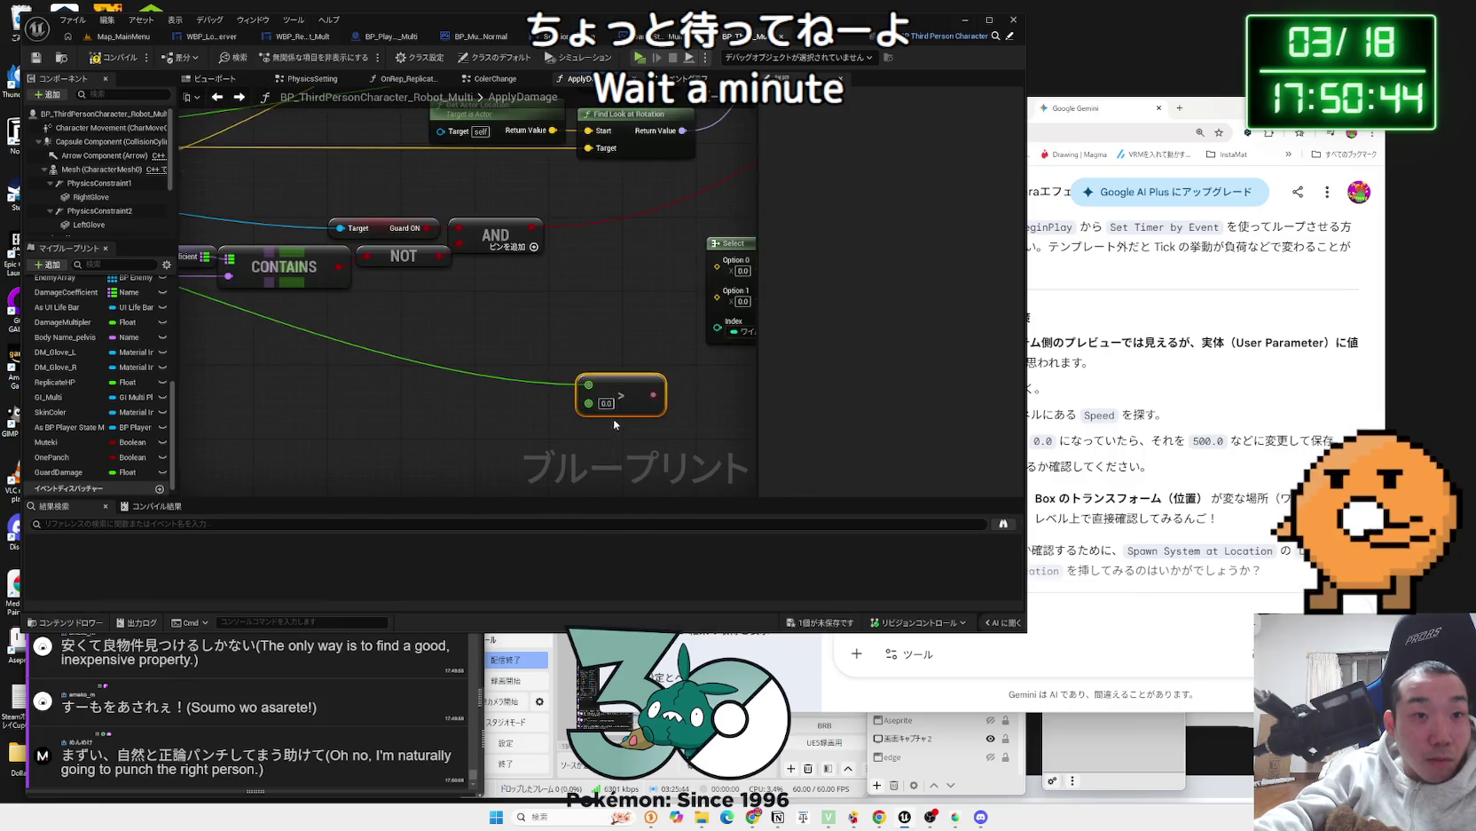
{"action": "key", "text": "BackSpace"}
{"action": "type", "text": "000"}
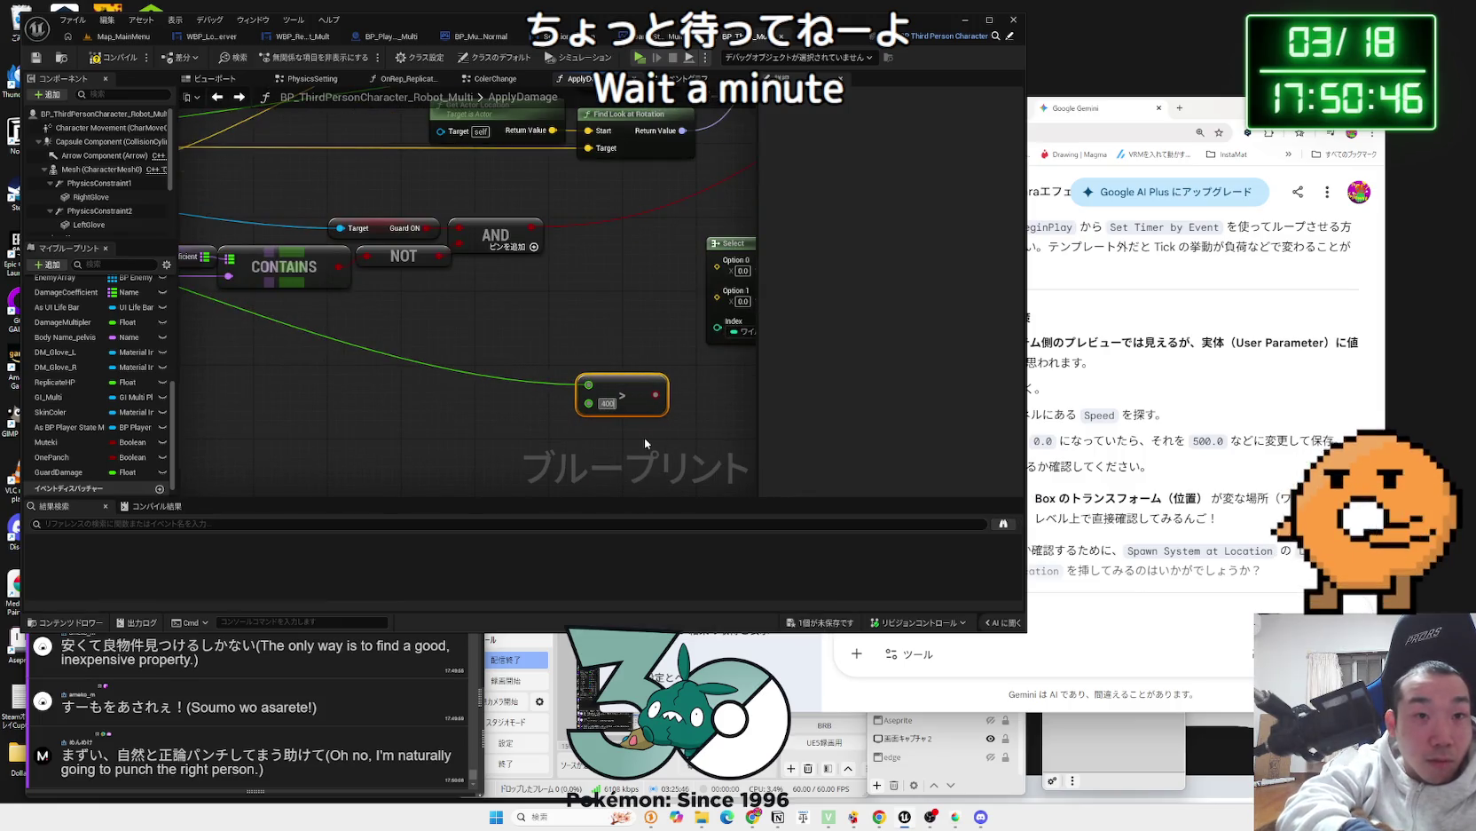
{"action": "mouse_move", "coordinate": [643, 437]}
{"action": "left_mouse_down"}
{"action": "mouse_move", "coordinate": [500, 435]}
{"action": "mouse_move", "coordinate": [547, 374]}
{"action": "mouse_move", "coordinate": [545, 349]}
{"action": "left_mouse_up"}
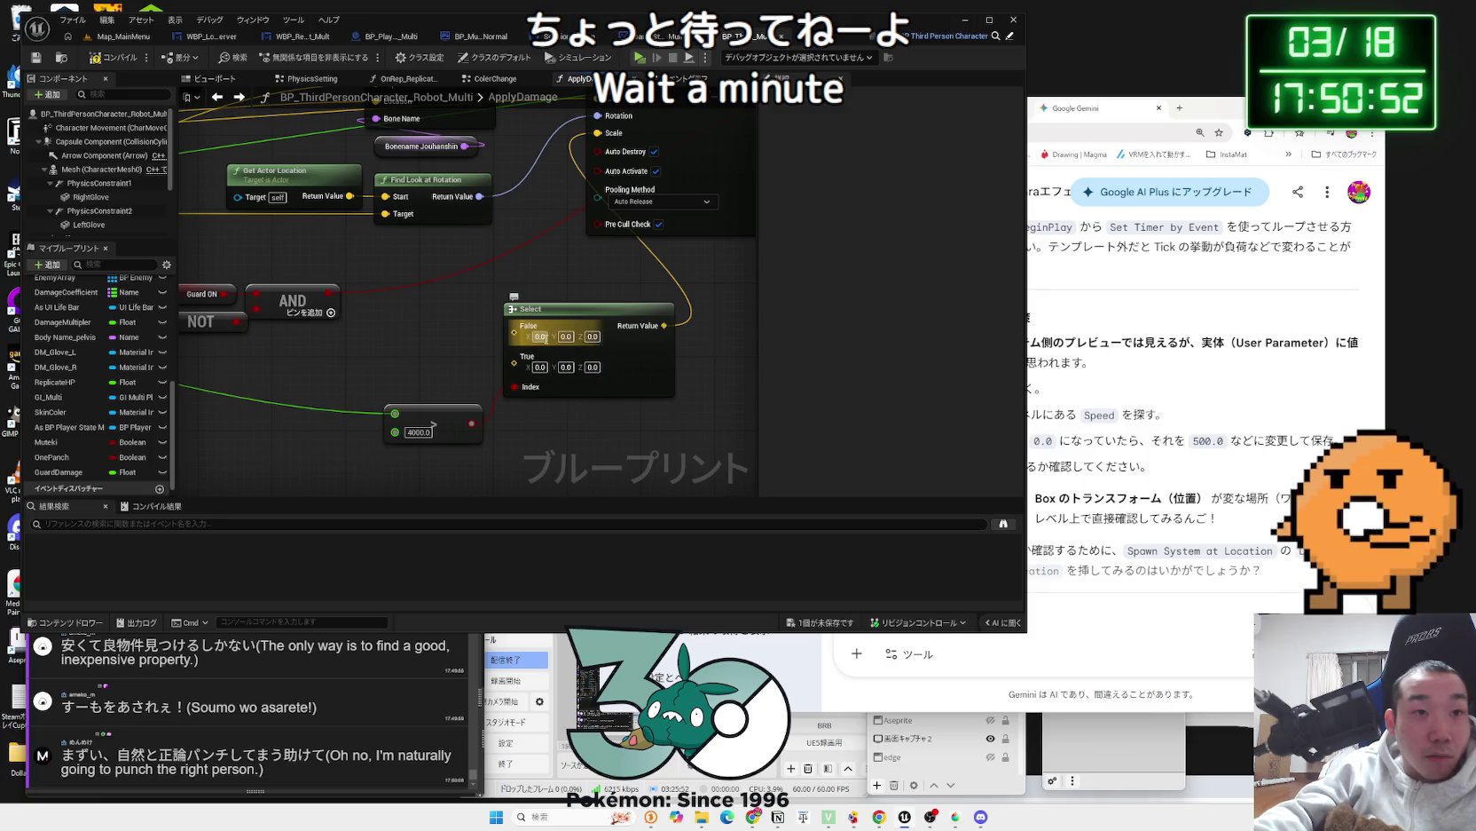
- Set the Select node's False scale values to 1
{"action": "type", "text": "1"}
{"action": "left_click", "coordinate": [566, 337]}
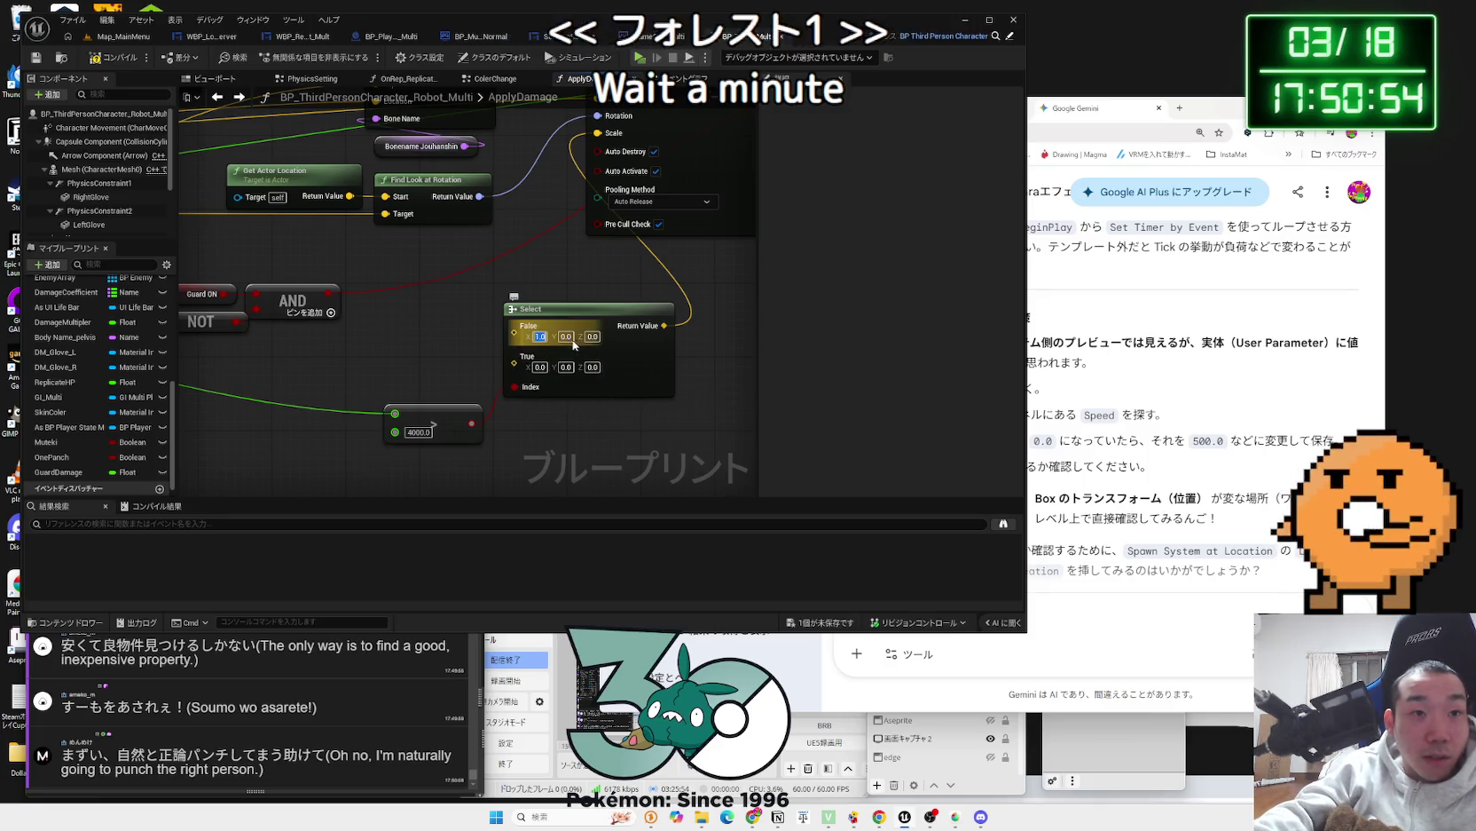
{"action": "type", "text": "1"}
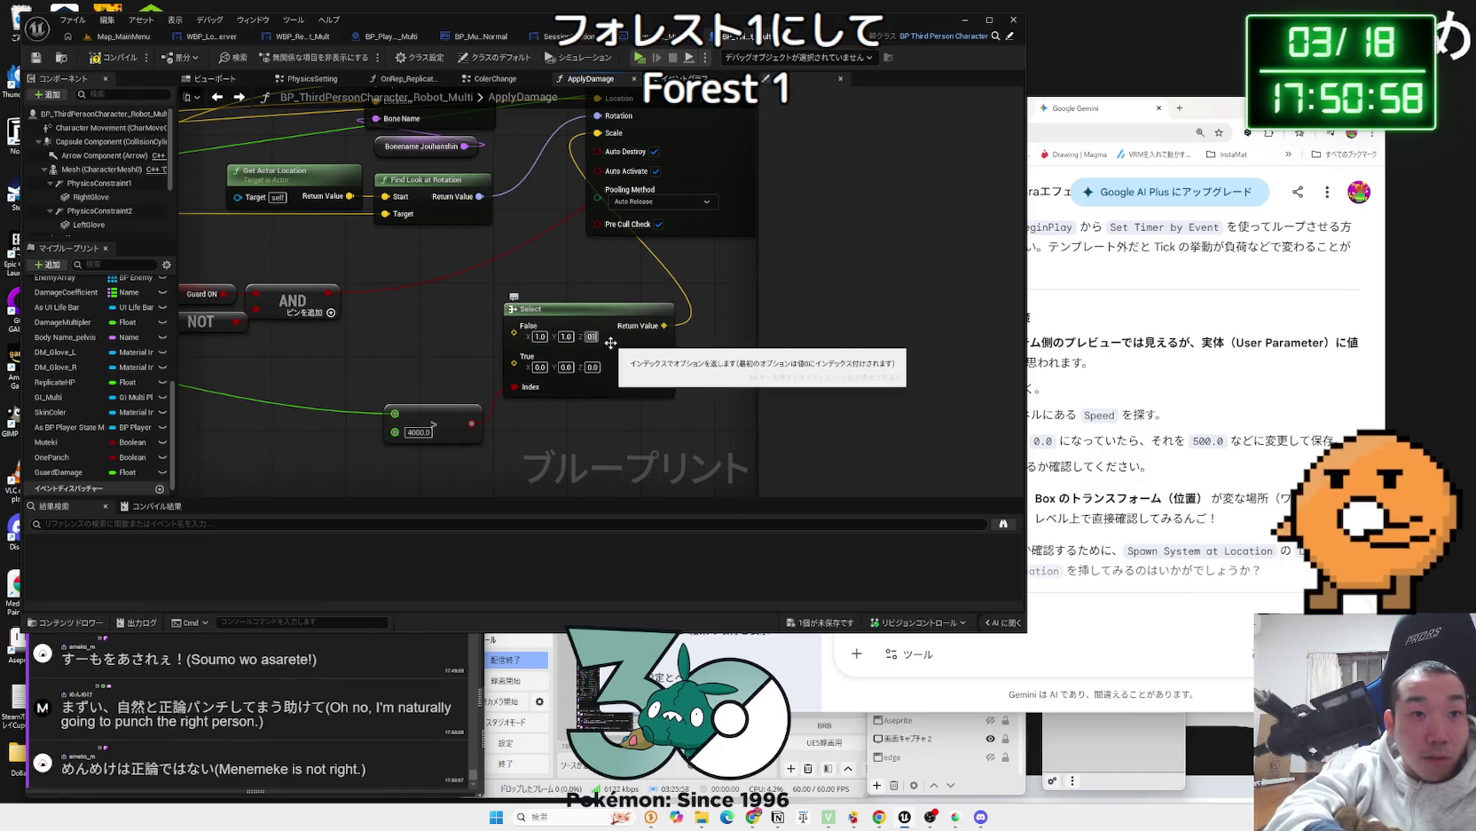
{"action": "key", "text": "Tab"}
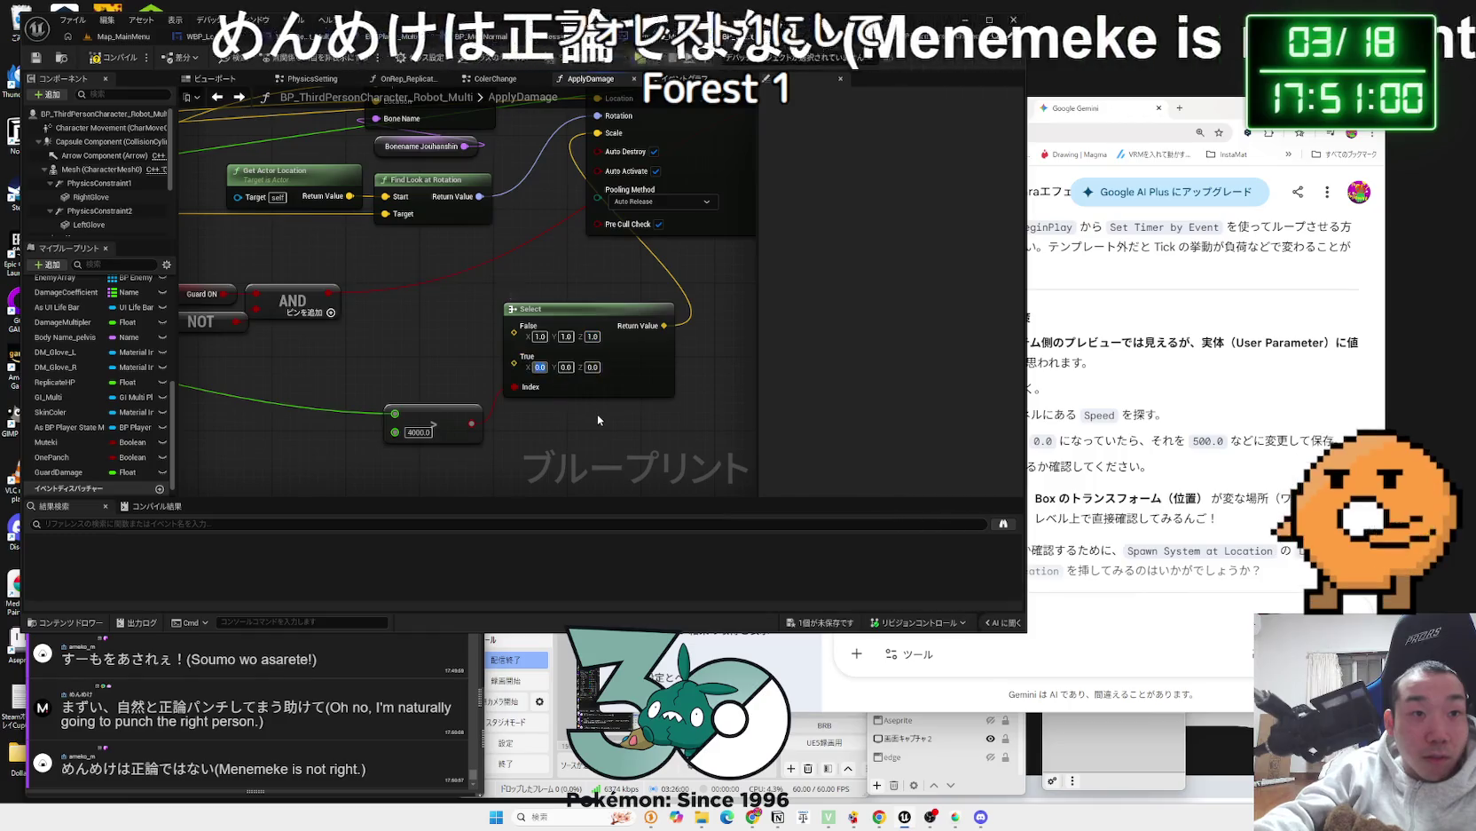
- Enter 2.5 for the True scale's X, Y and Z values
{"action": "type", "text": "2"}
{"action": "key", "text": "Tab"}
{"action": "type", "text": "2.5"}
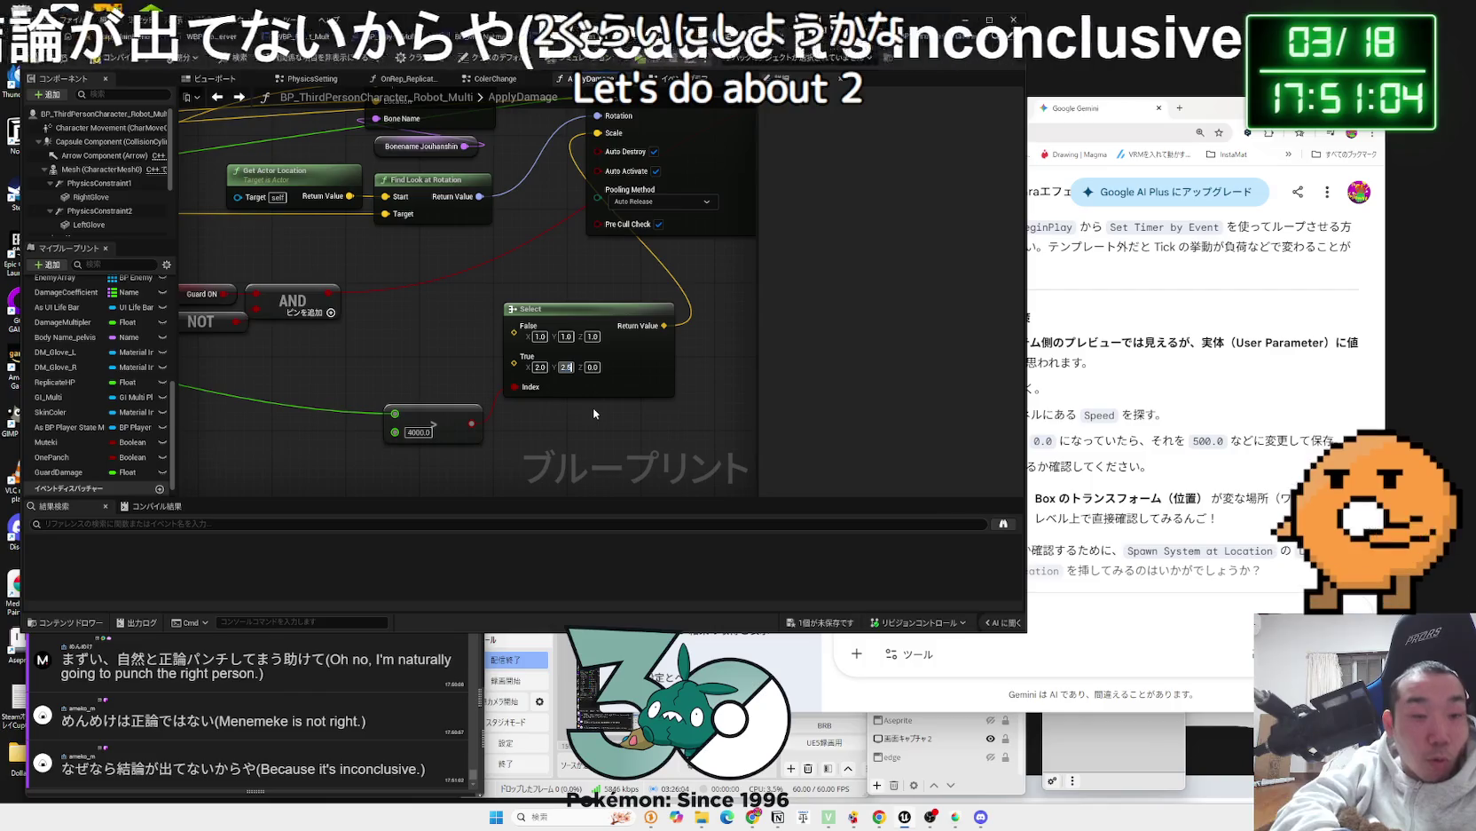
{"action": "left_click", "coordinate": [593, 368]}
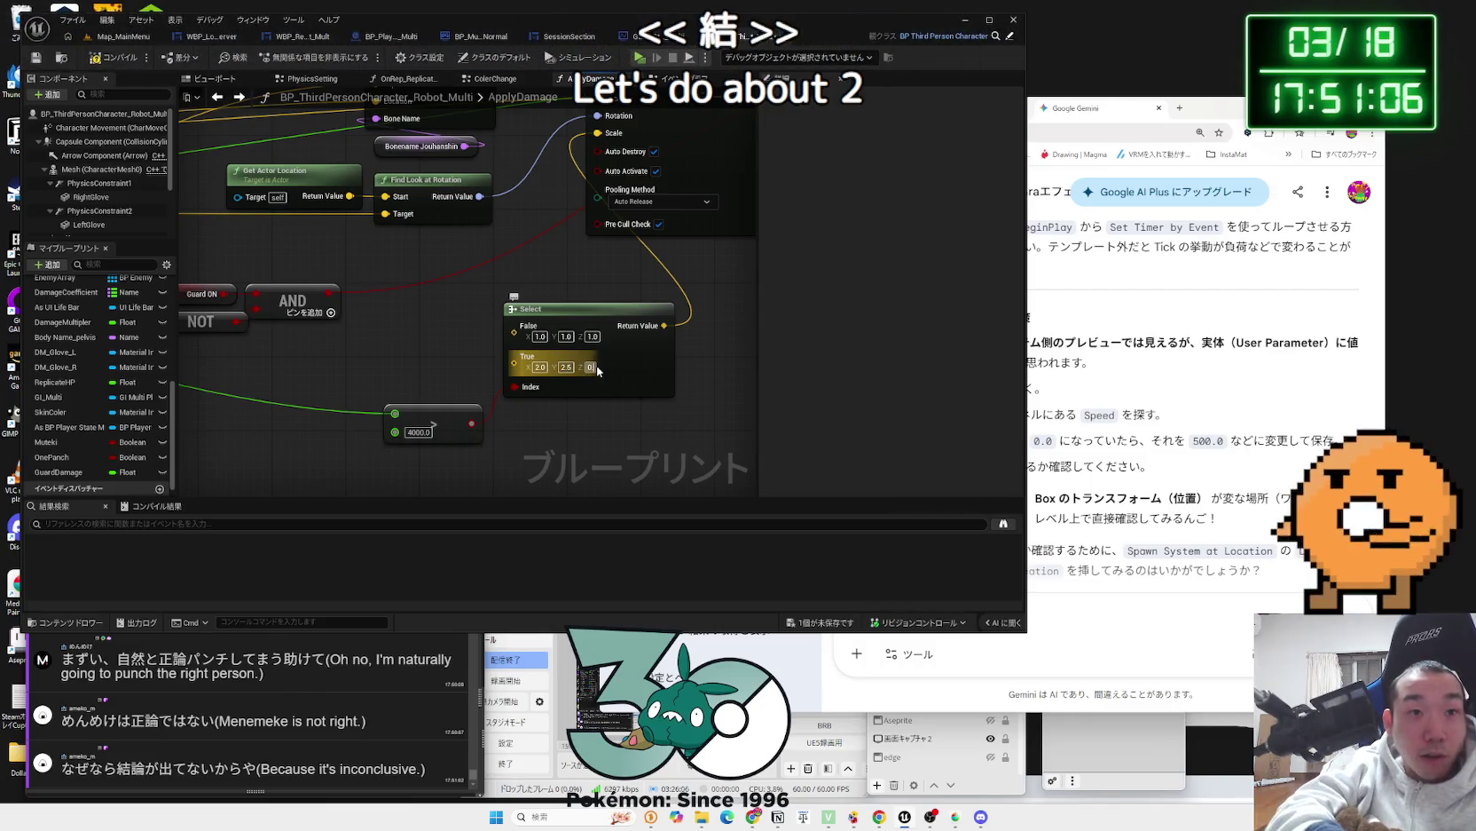
{"action": "type", "text": "2.5"}
{"action": "key", "text": "Tab"}
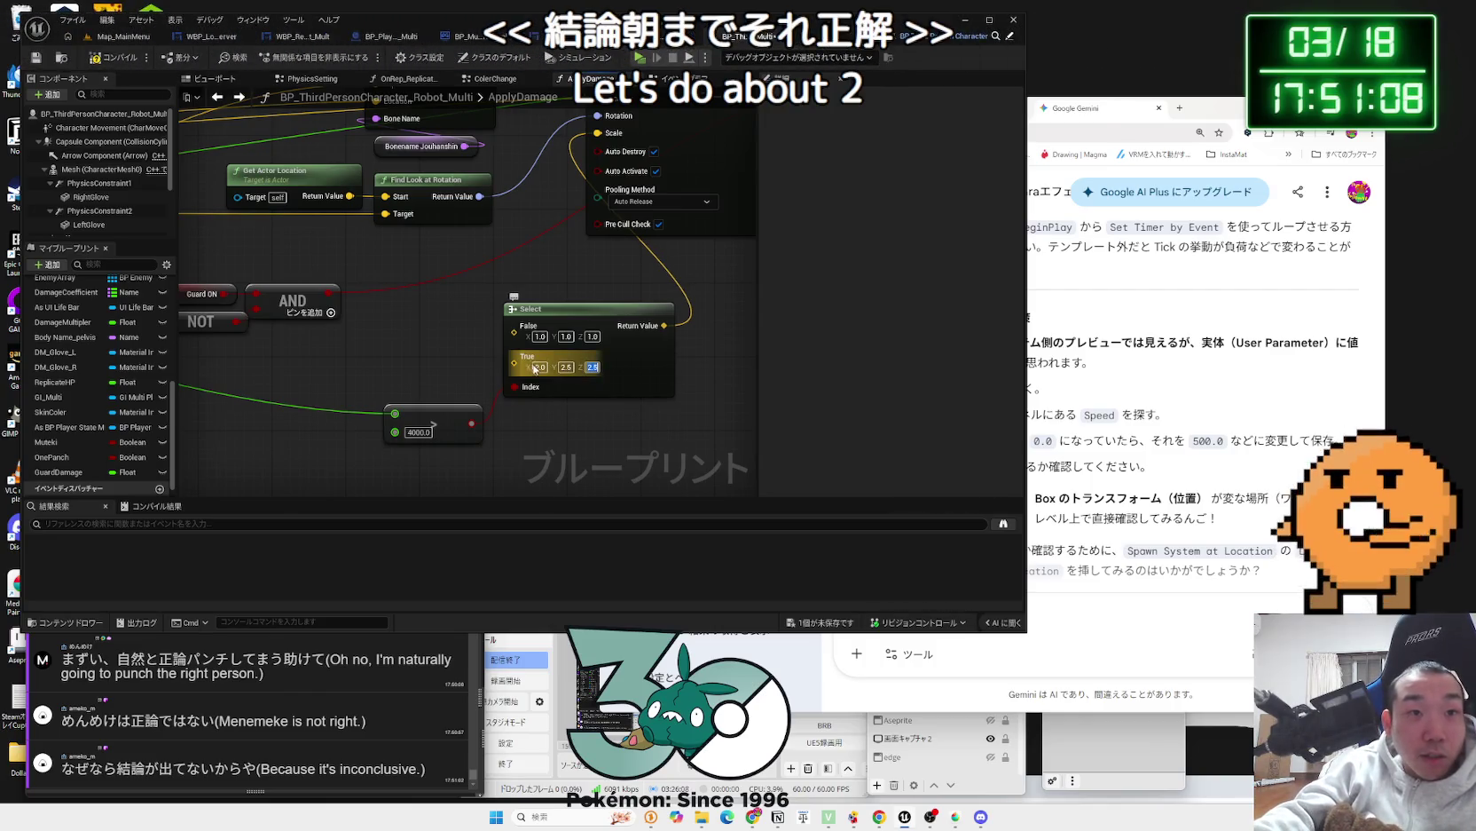
{"action": "type", "text": "2.5"}
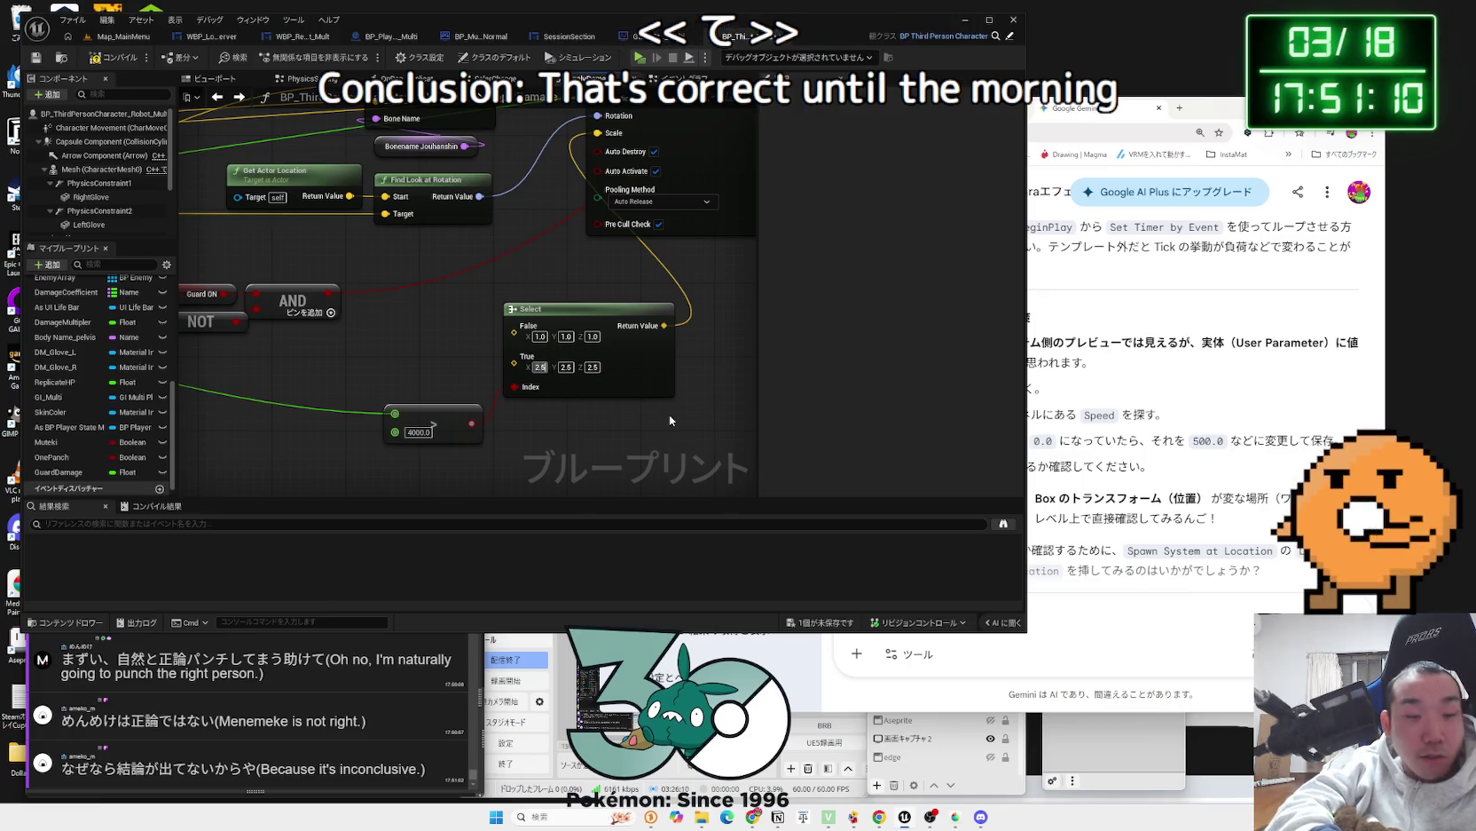
{"action": "left_click", "coordinate": [633, 455]}
{"action": "mouse_move", "coordinate": [632, 454]}
{"action": "left_mouse_down"}
{"action": "mouse_move", "coordinate": [419, 438]}
{"action": "mouse_move", "coordinate": [631, 457]}
{"action": "left_mouse_up"}
{"action": "scroll", "coordinate": [560, 421], "scroll_direction": "down", "scroll_amount": 2}
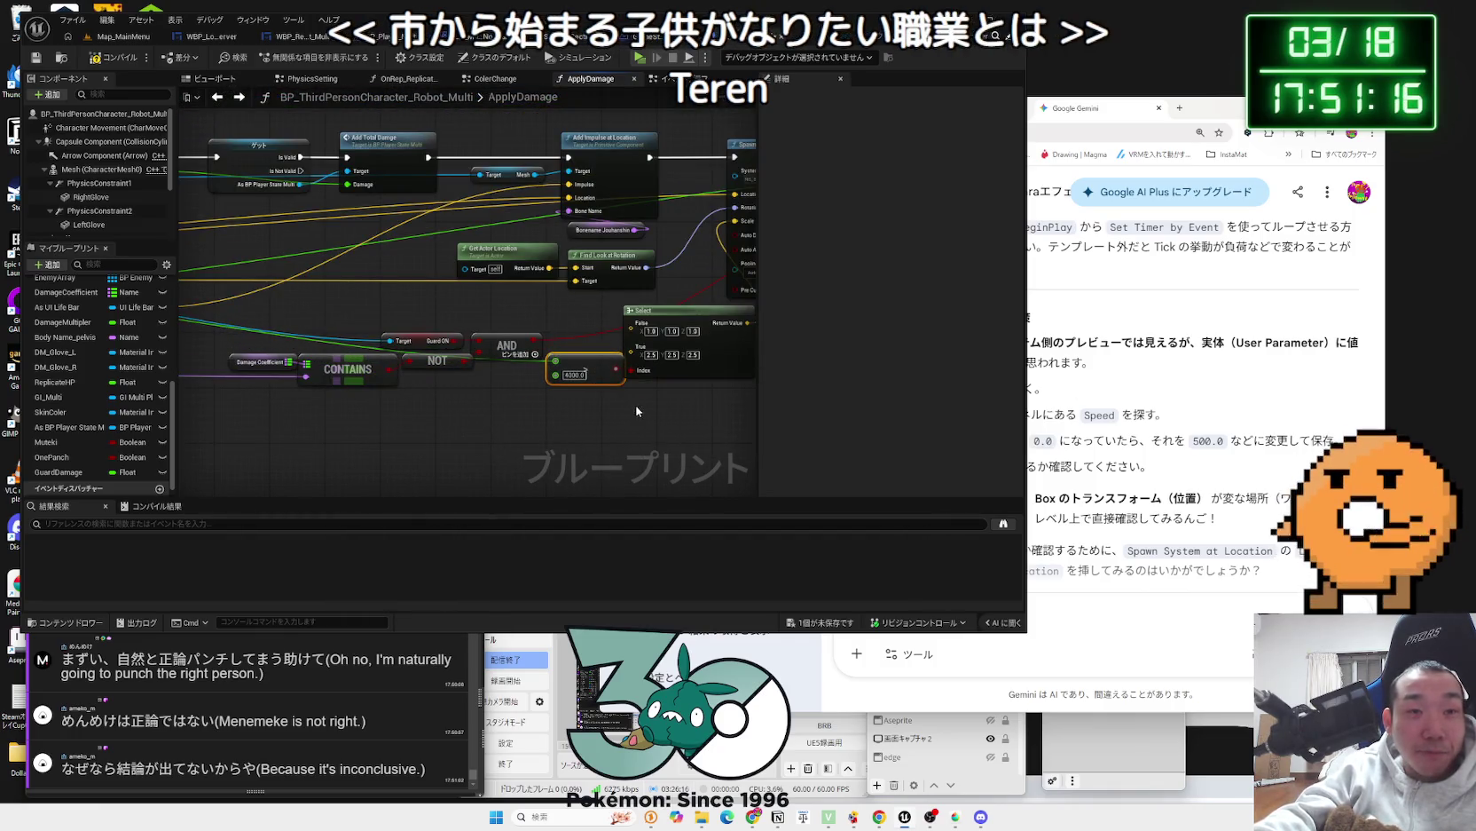
{"action": "scroll", "coordinate": [500, 450], "scroll_direction": "down", "scroll_amount": 2}
{"action": "left_click_drag", "start_coordinate": [597, 436], "coordinate": [529, 383]}
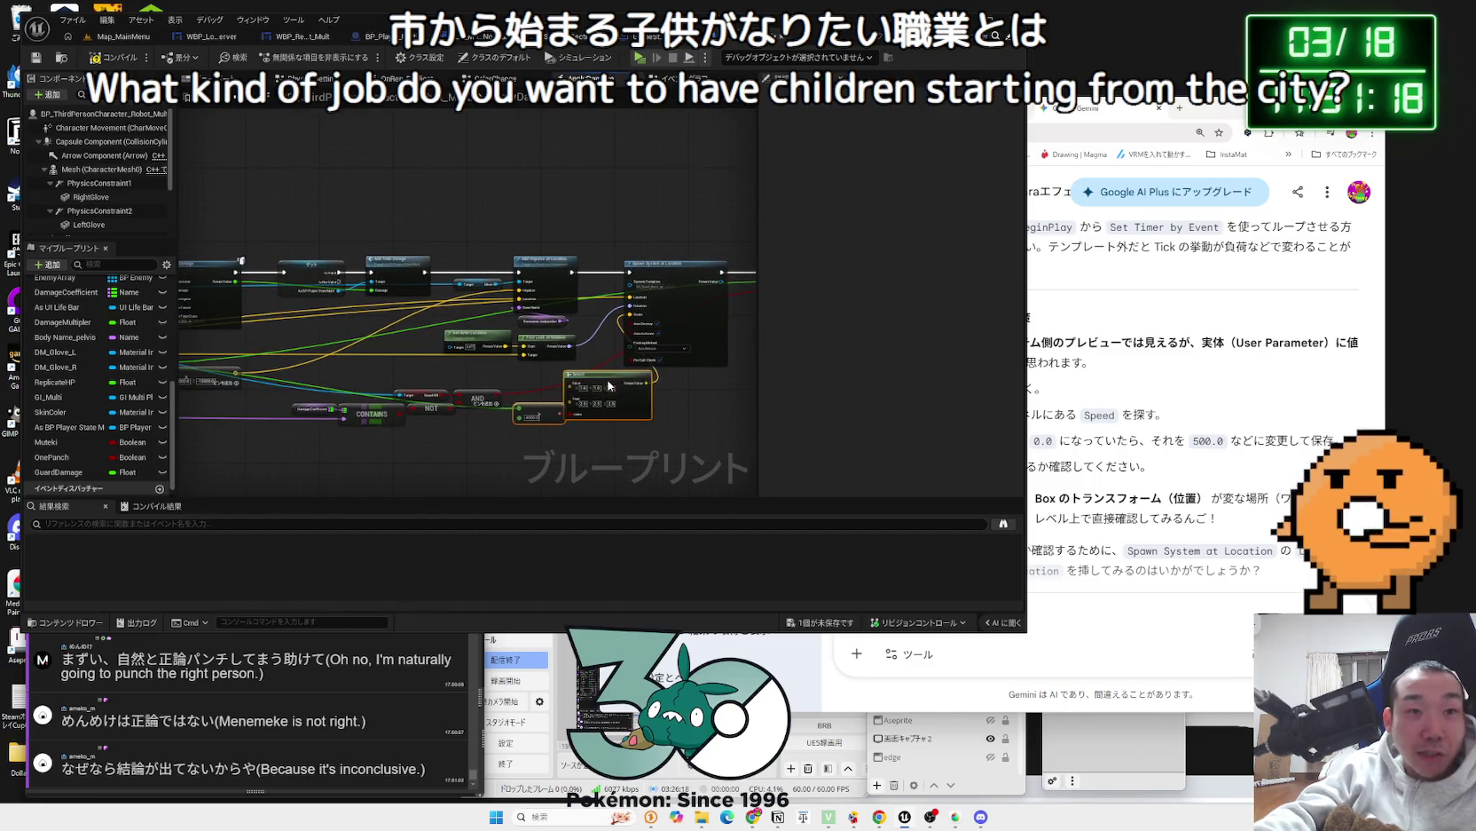
{"action": "left_click", "coordinate": [1181, 112]}
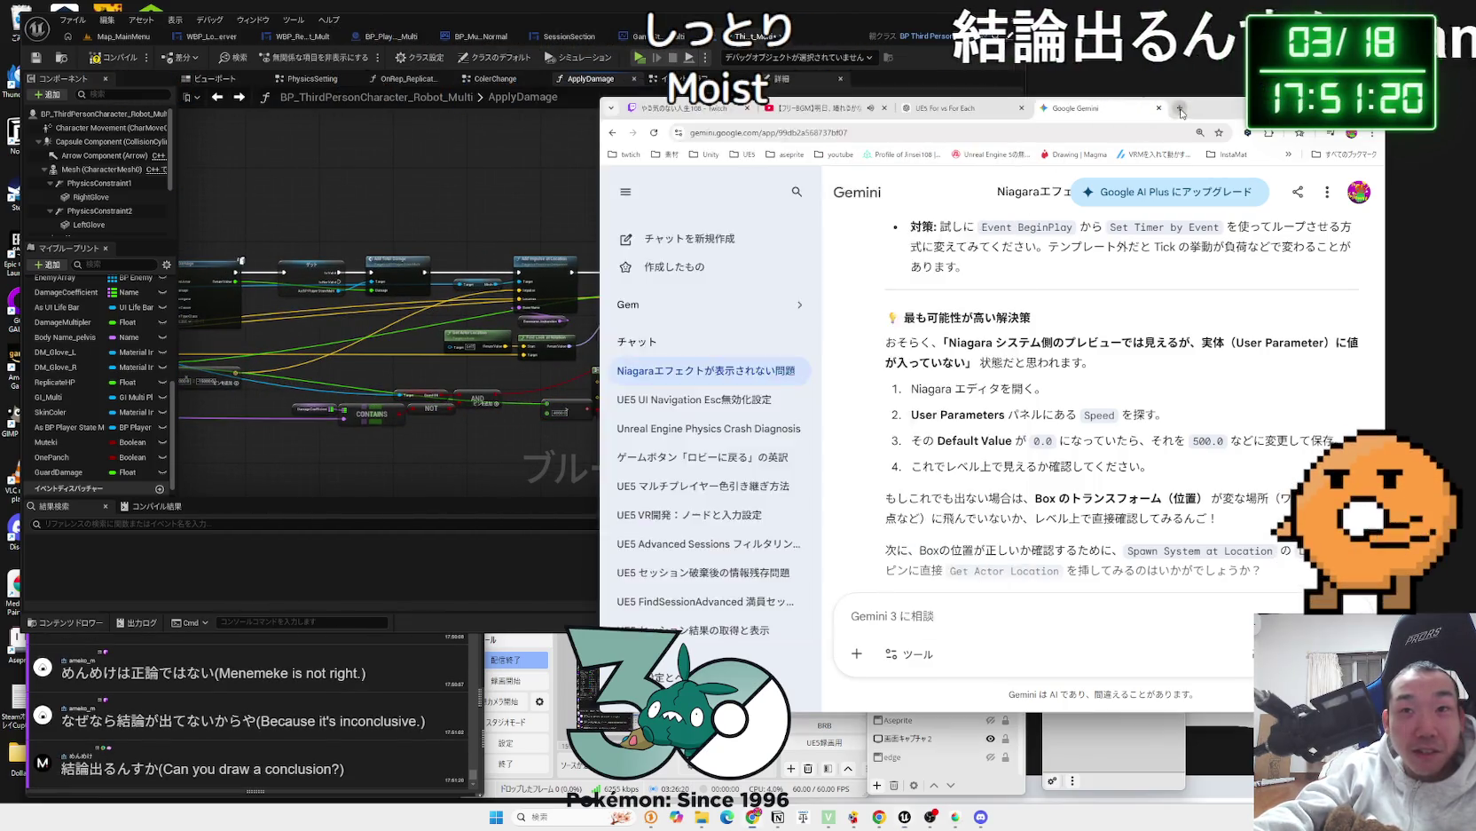
{"action": "left_click", "coordinate": [1181, 112]}
{"action": "type", "text": "執刀医"}
{"action": "key", "text": "Return"}
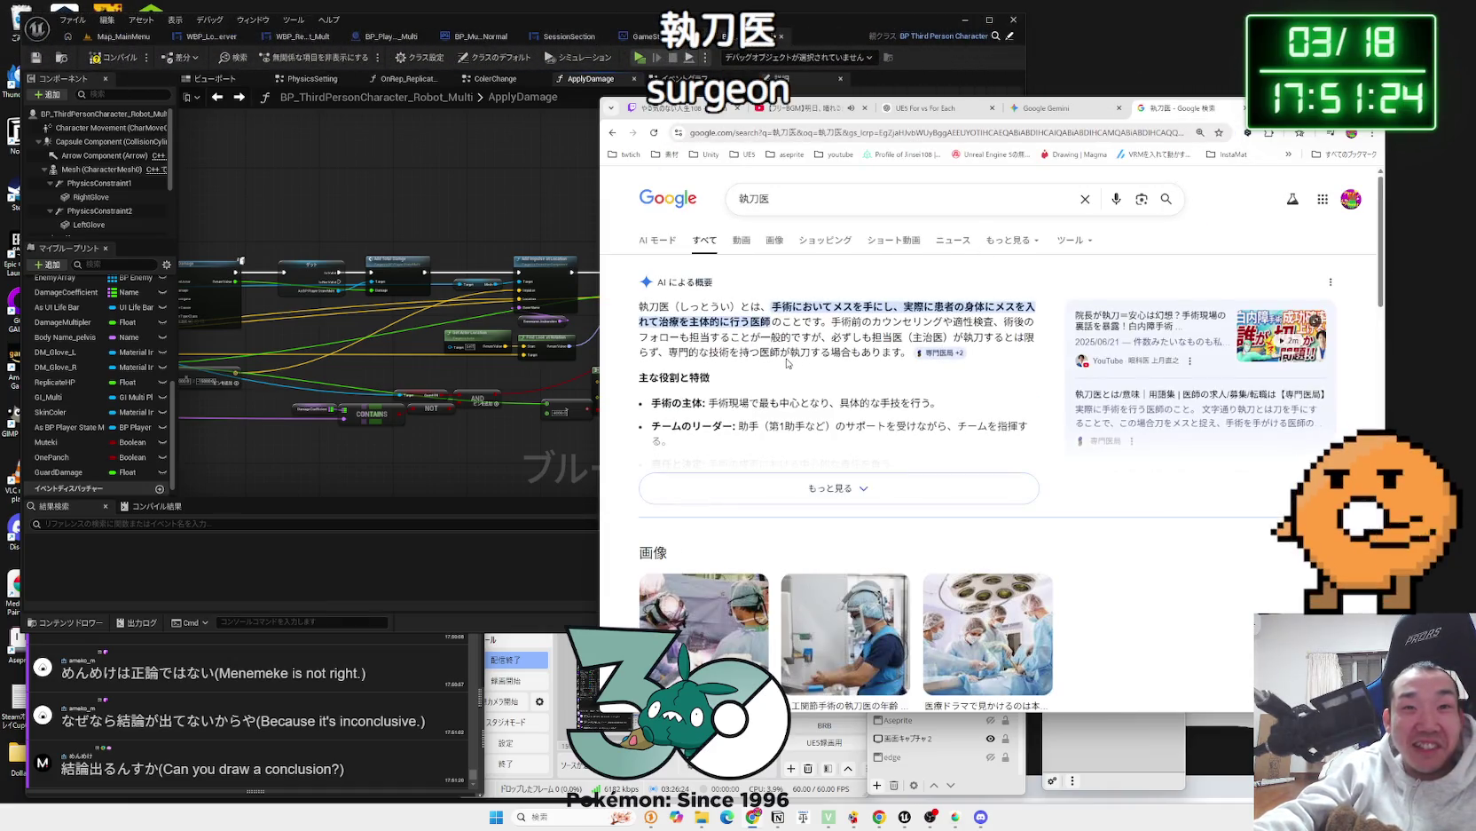
{"action": "scroll", "coordinate": [787, 362], "scroll_direction": "down", "scroll_amount": 2}
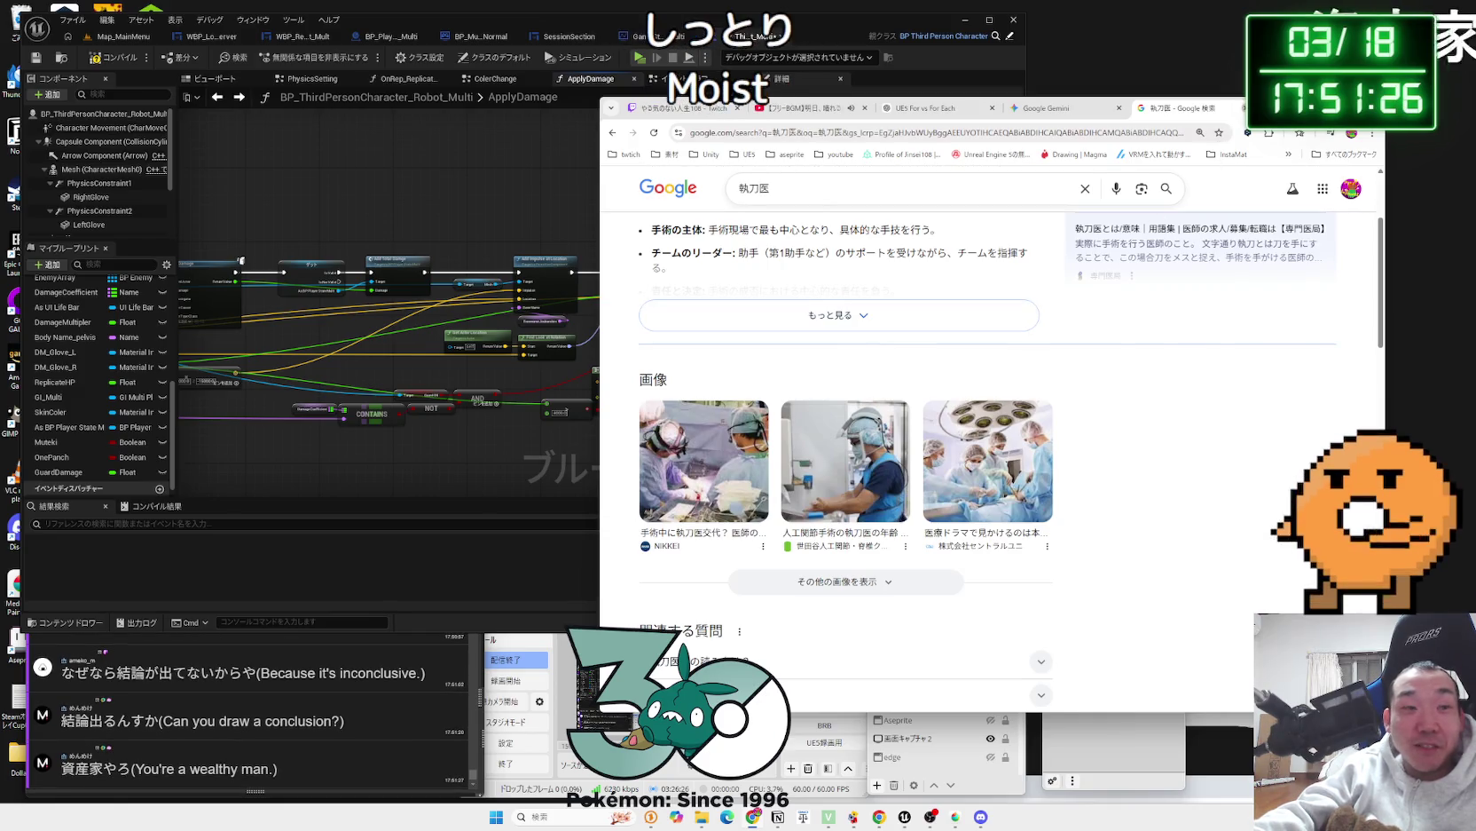
{"action": "key", "text": "ctrl+w"}
{"action": "left_click", "coordinate": [511, 307]}
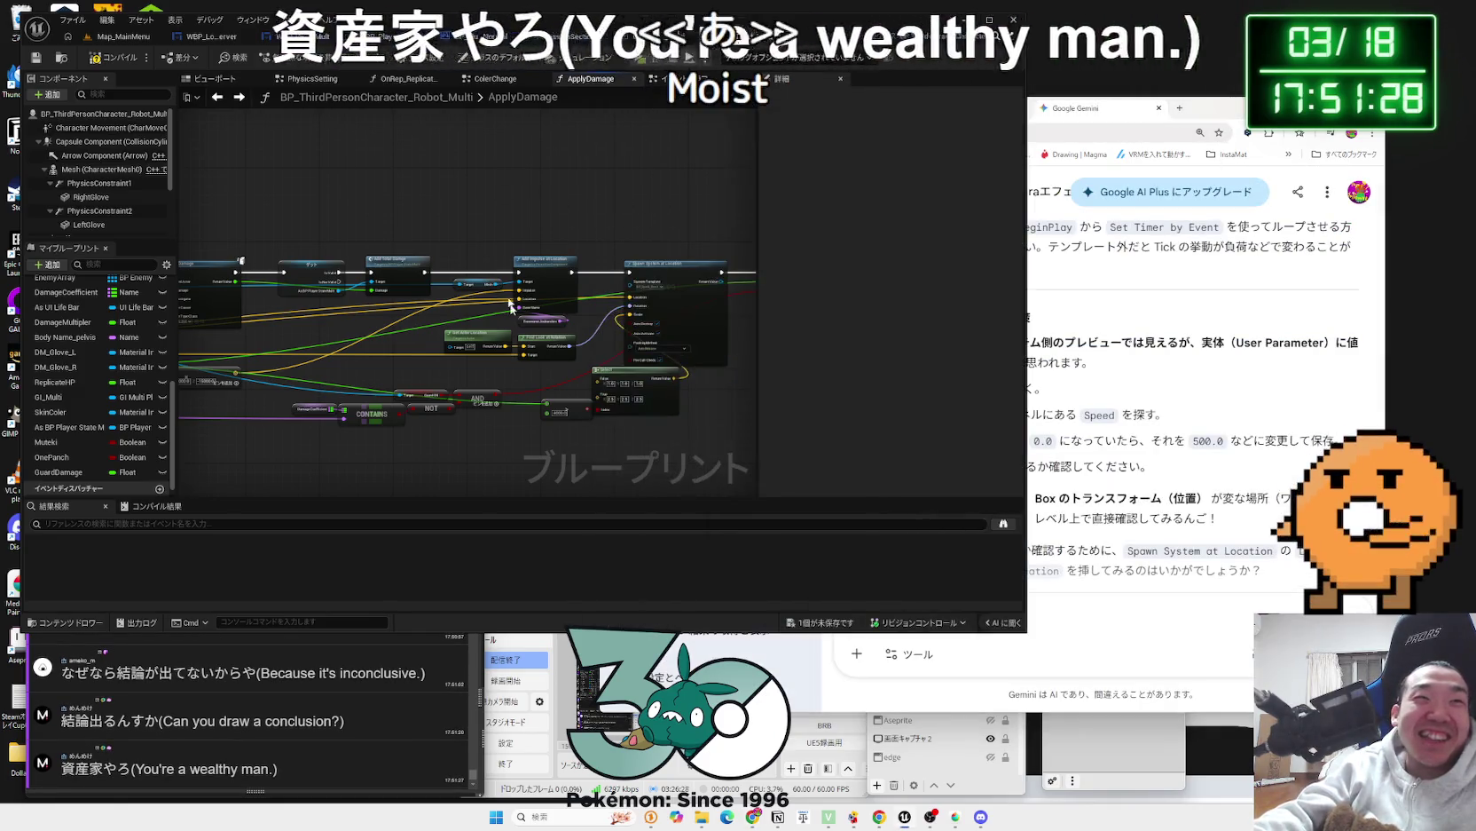
- Save the modified robot character Blueprint and switch to the Map_MainMenu level
{"action": "left_click", "coordinate": [836, 626]}
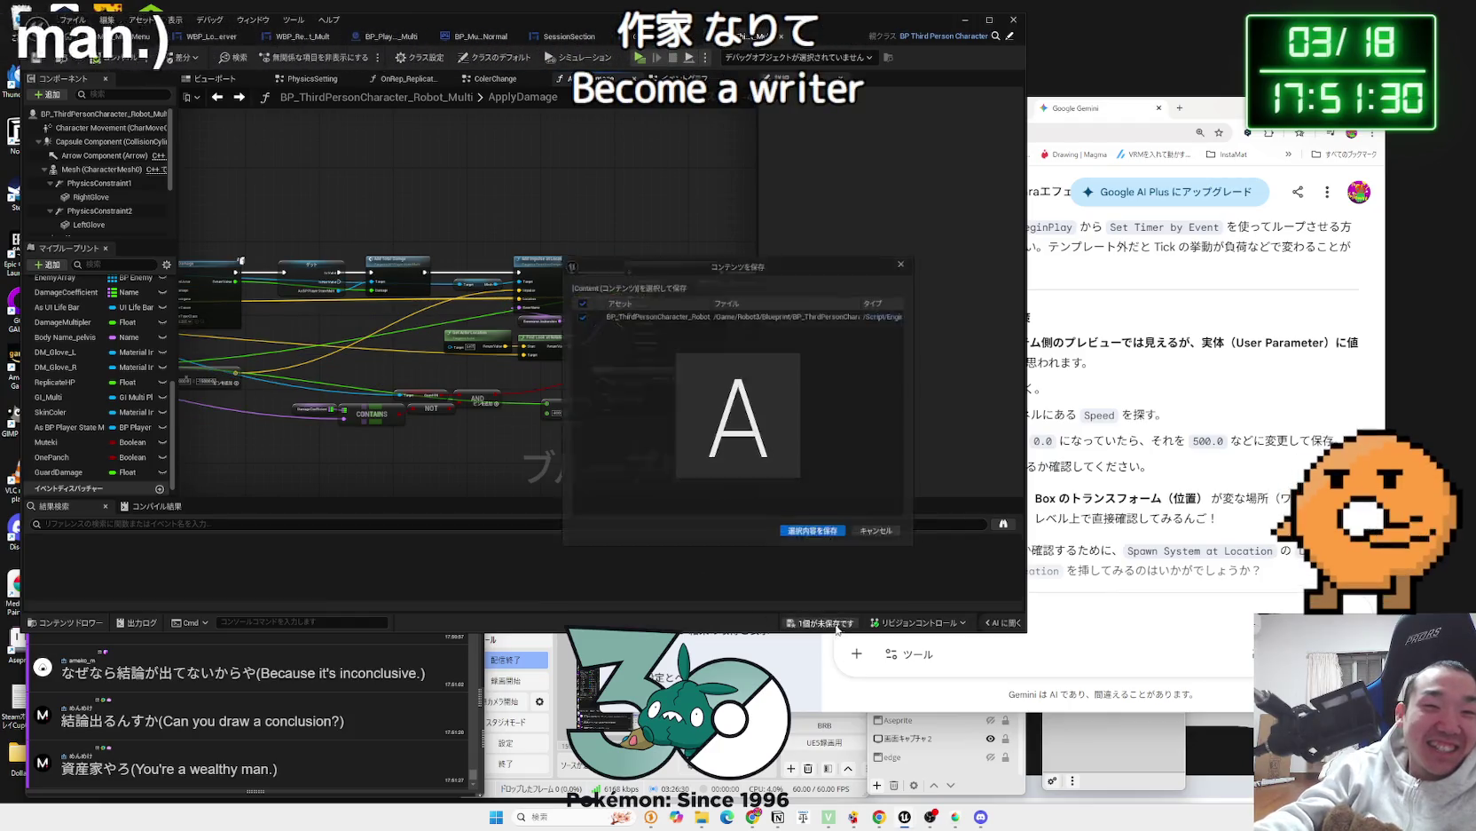
{"action": "left_click", "coordinate": [813, 531]}
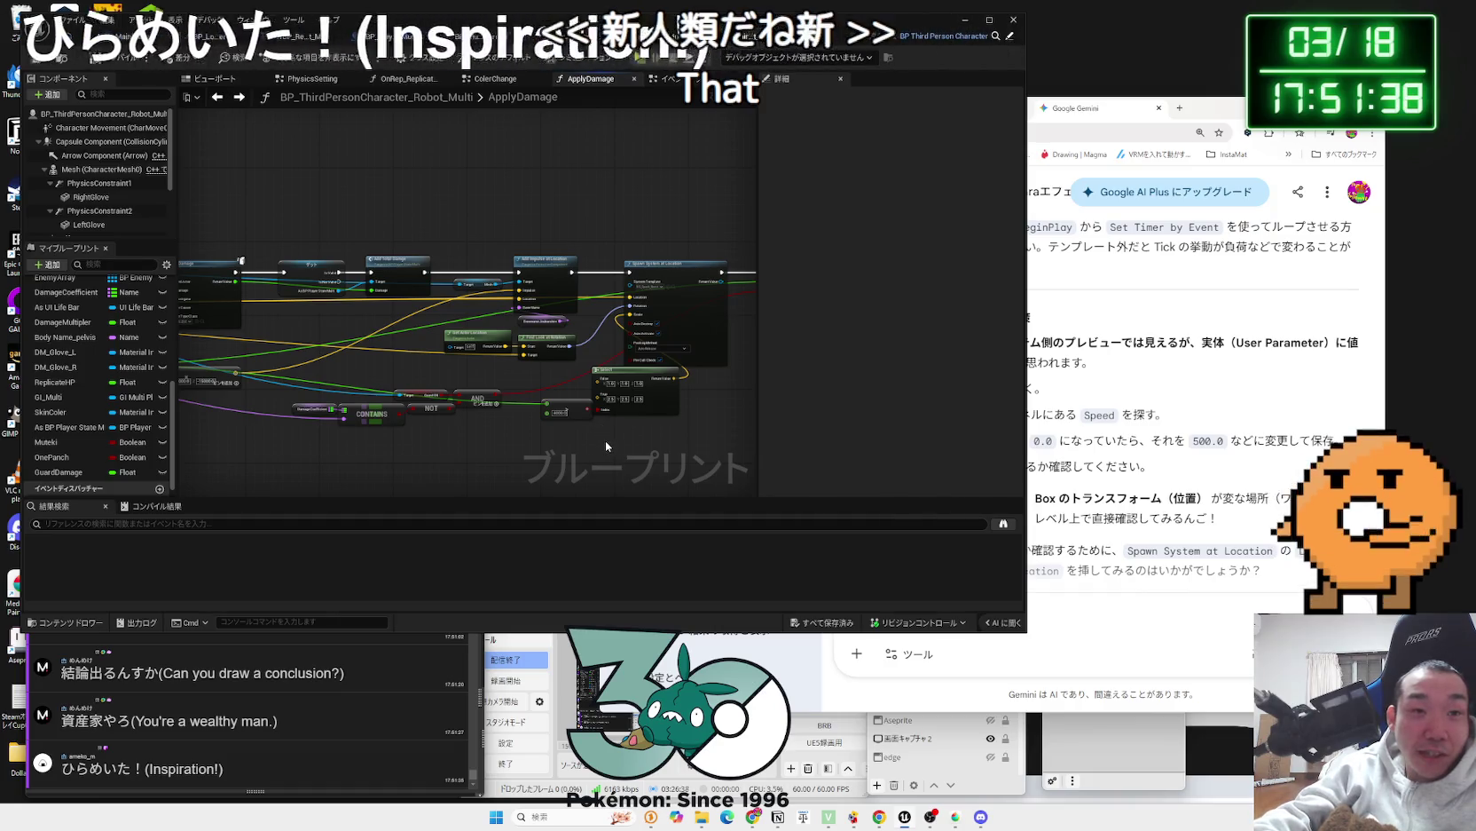
{"action": "left_click", "coordinate": [100, 39]}
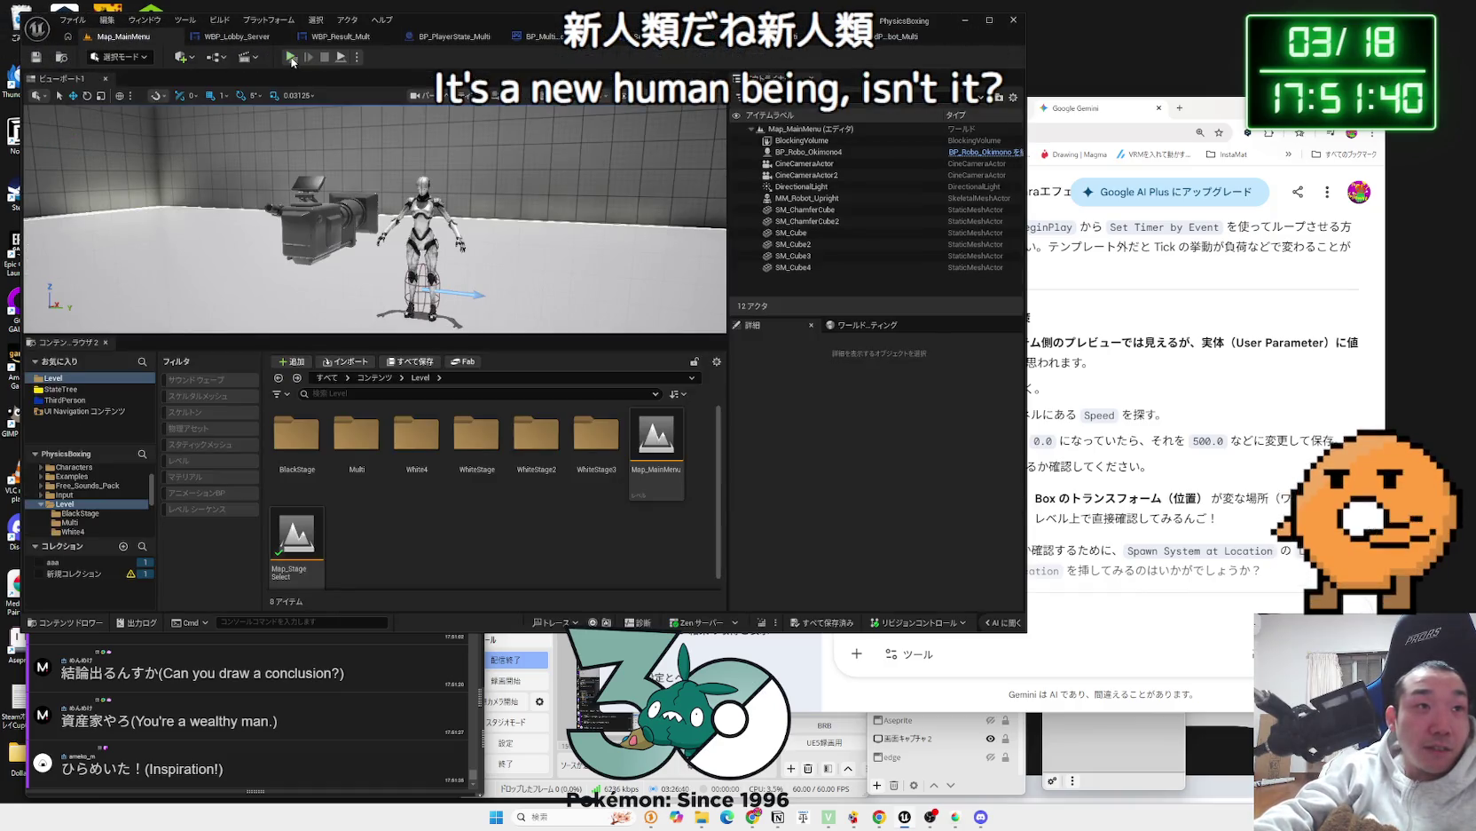
- Start a two-player playtest and choose Multi Player in both game windows
{"action": "key", "text": "alt+p"}
{"action": "left_click", "coordinate": [772, 422]}
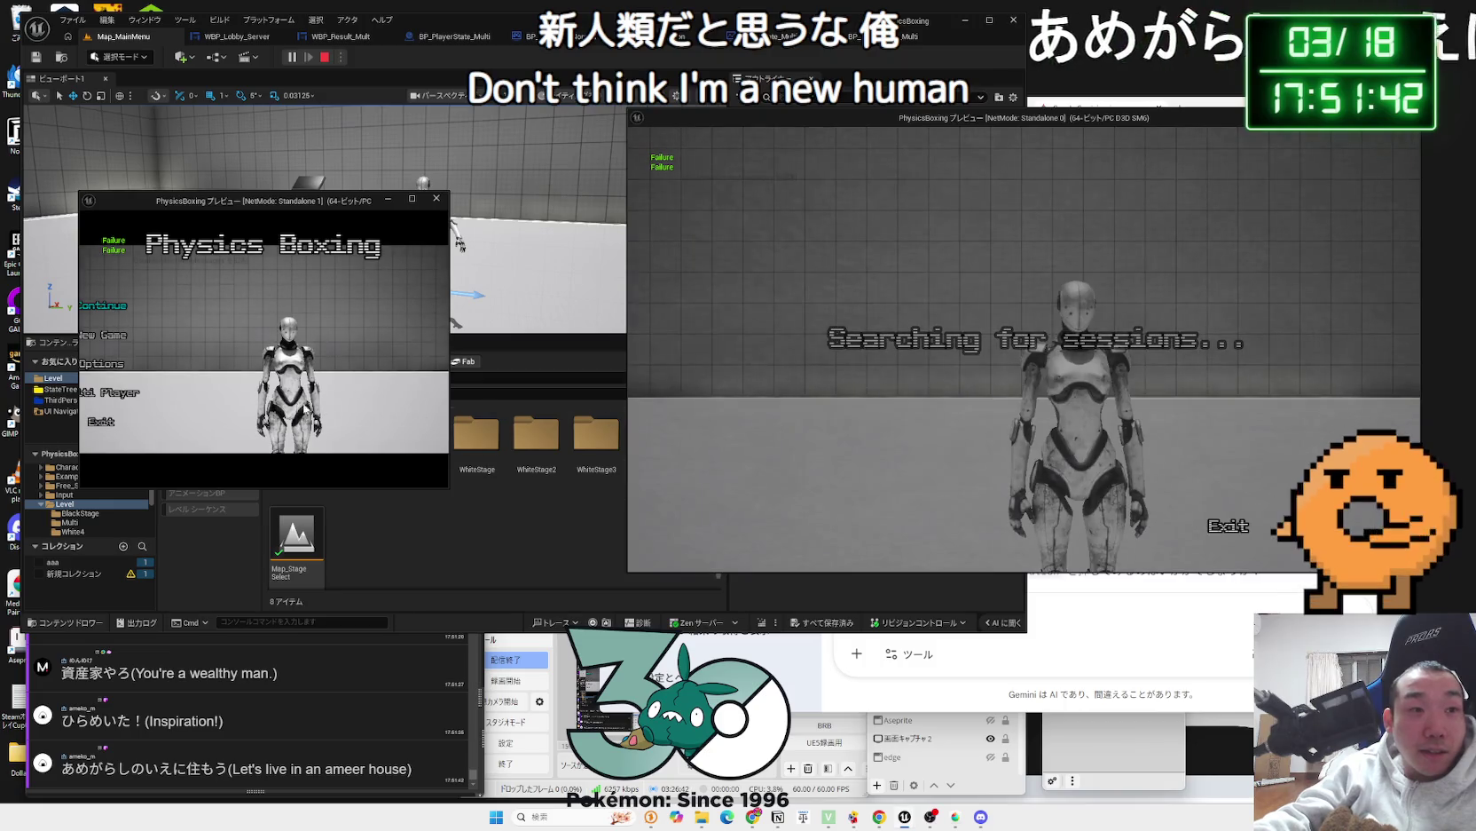
{"action": "left_click", "coordinate": [122, 392]}
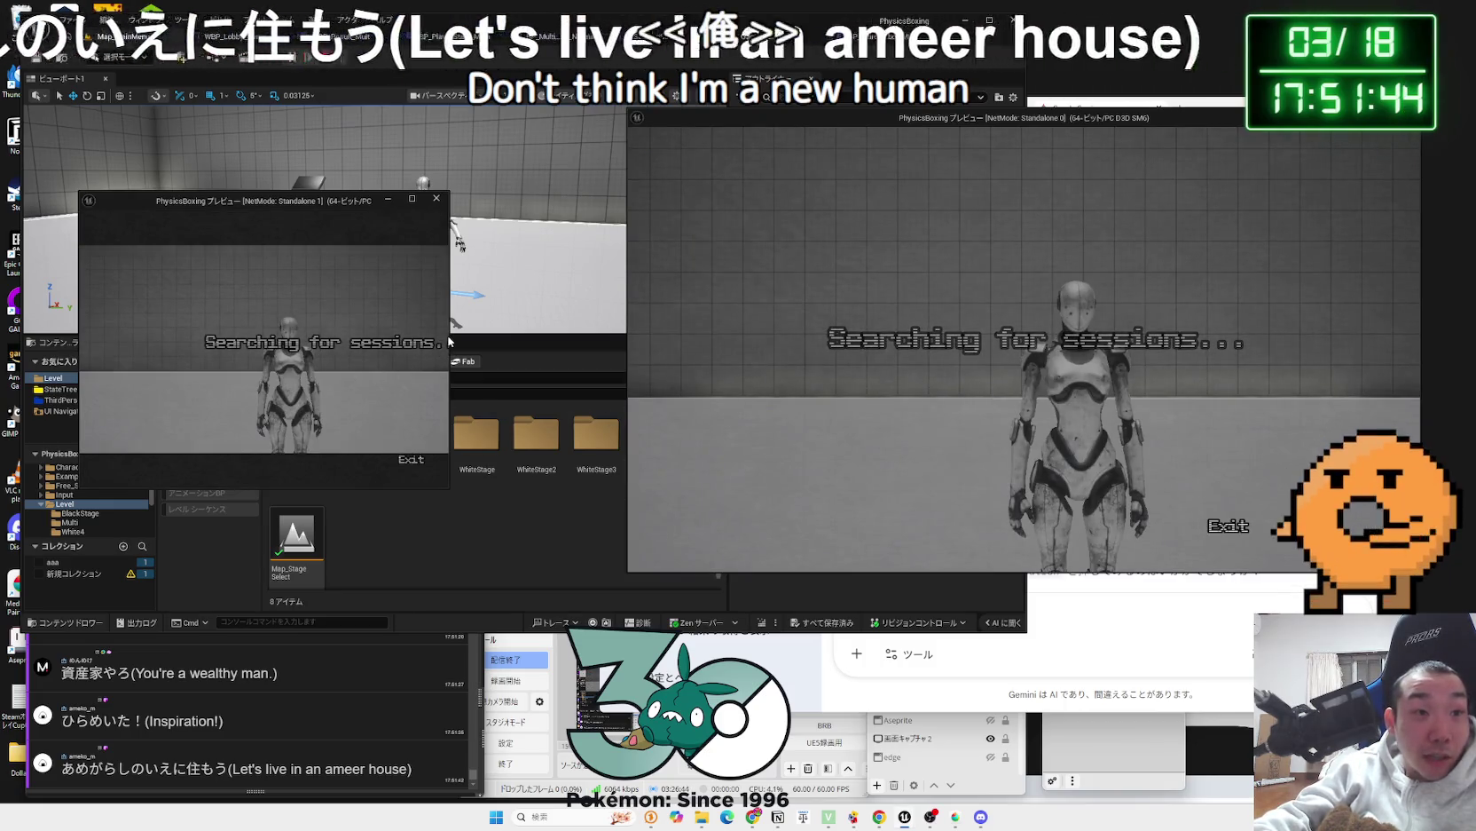
{"action": "mouse_move", "coordinate": [450, 337]}
{"action": "left_mouse_down"}
{"action": "mouse_move", "coordinate": [597, 337]}
{"action": "mouse_move", "coordinate": [584, 337]}
{"action": "left_mouse_up"}
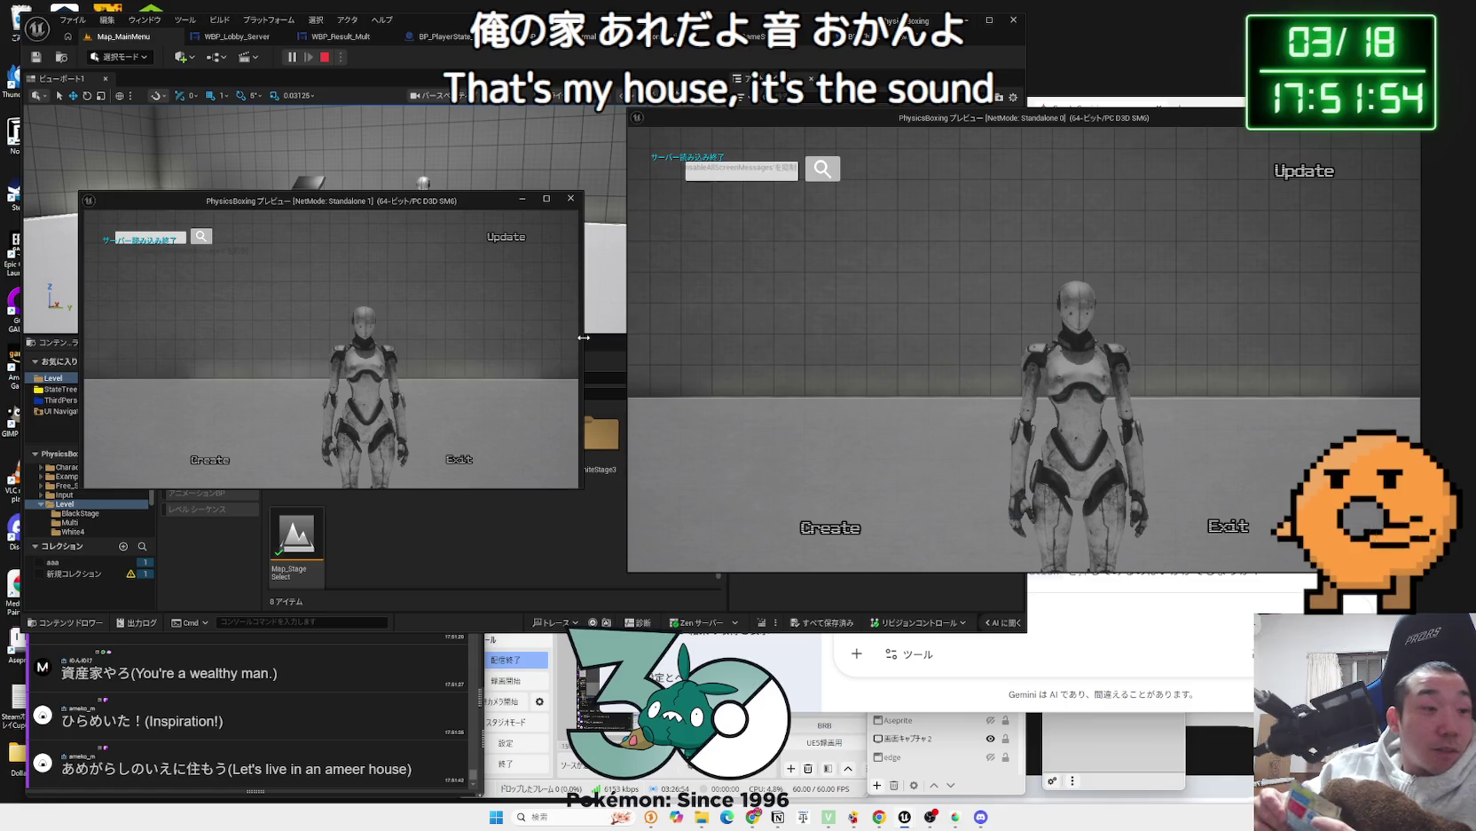
{"action": "scroll", "coordinate": [312, 697], "scroll_direction": "up", "scroll_amount": 10}
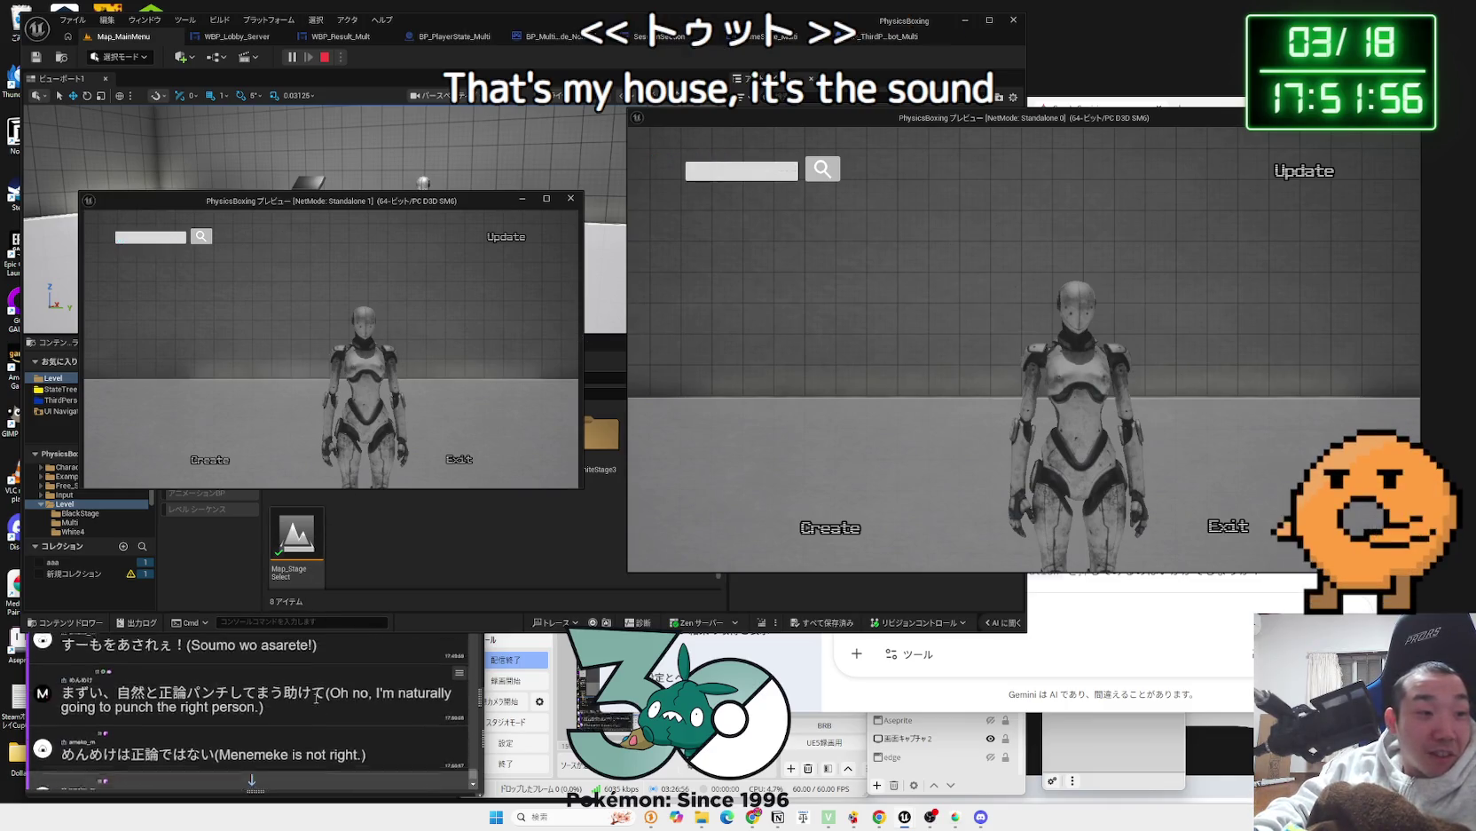
{"action": "scroll", "coordinate": [312, 696], "scroll_direction": "up", "scroll_amount": 3}
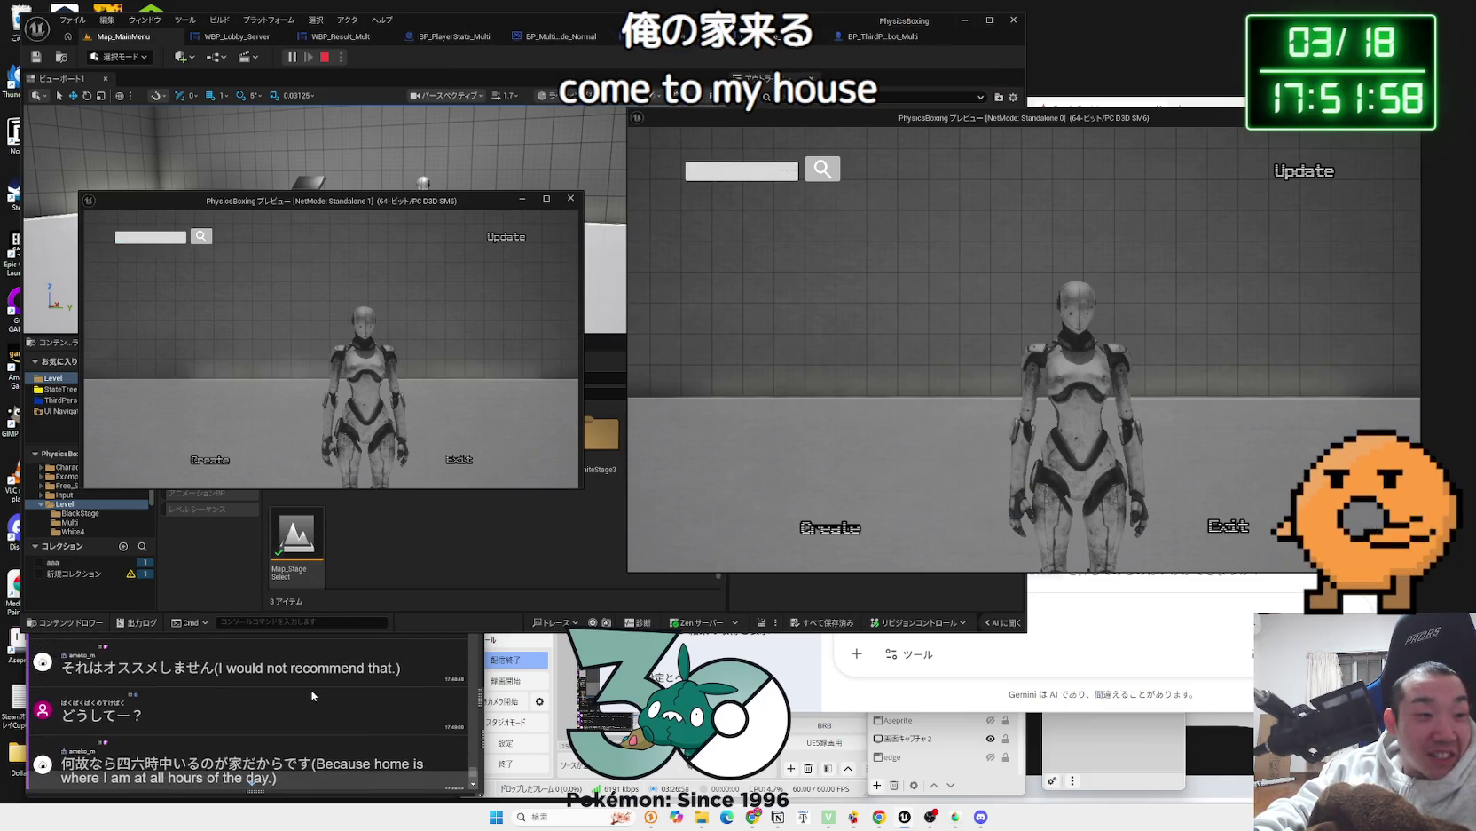
{"action": "scroll", "coordinate": [313, 694], "scroll_direction": "up", "scroll_amount": 2}
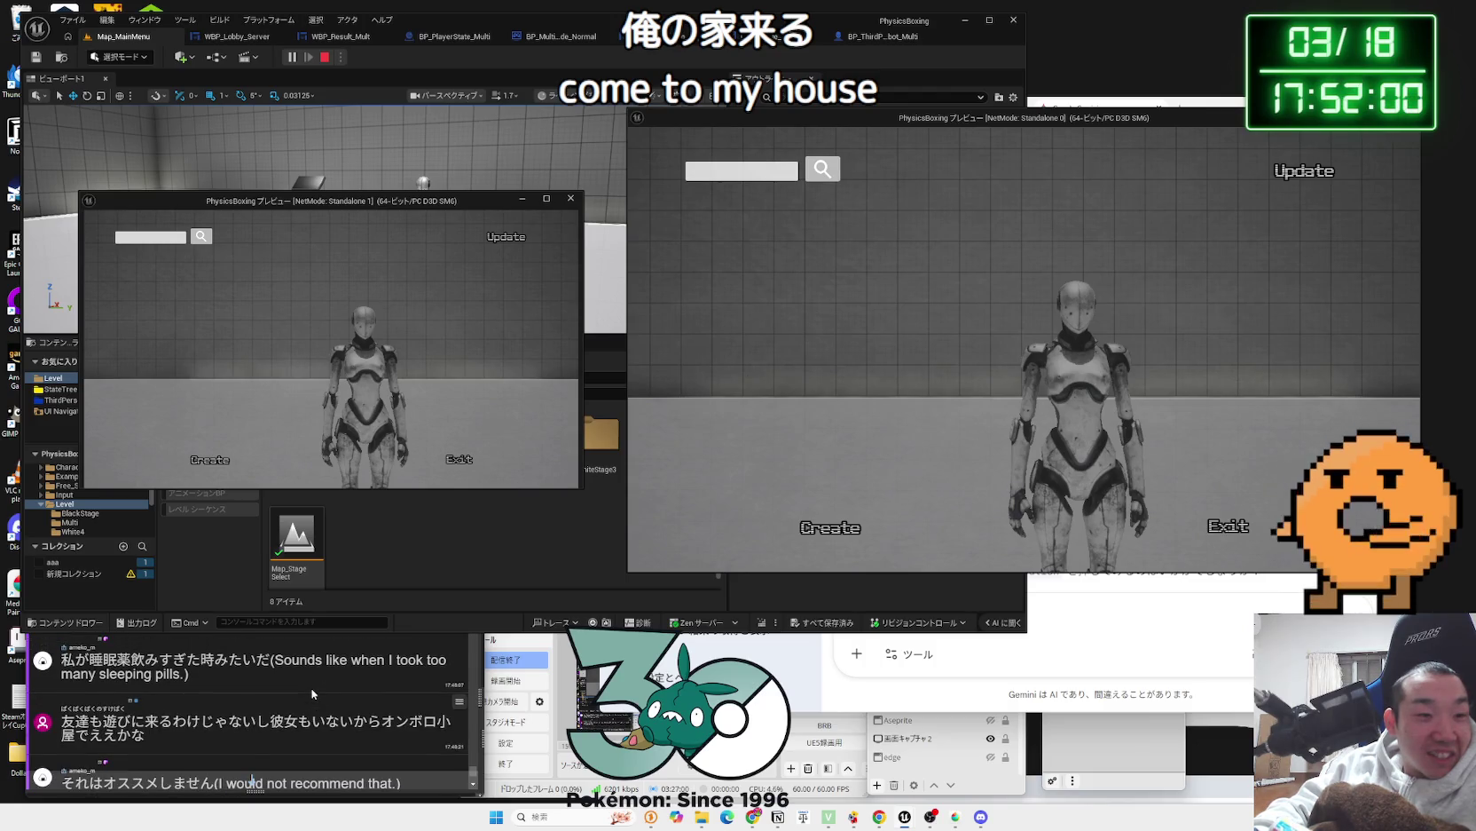
{"action": "scroll", "coordinate": [312, 693], "scroll_direction": "down", "scroll_amount": 10}
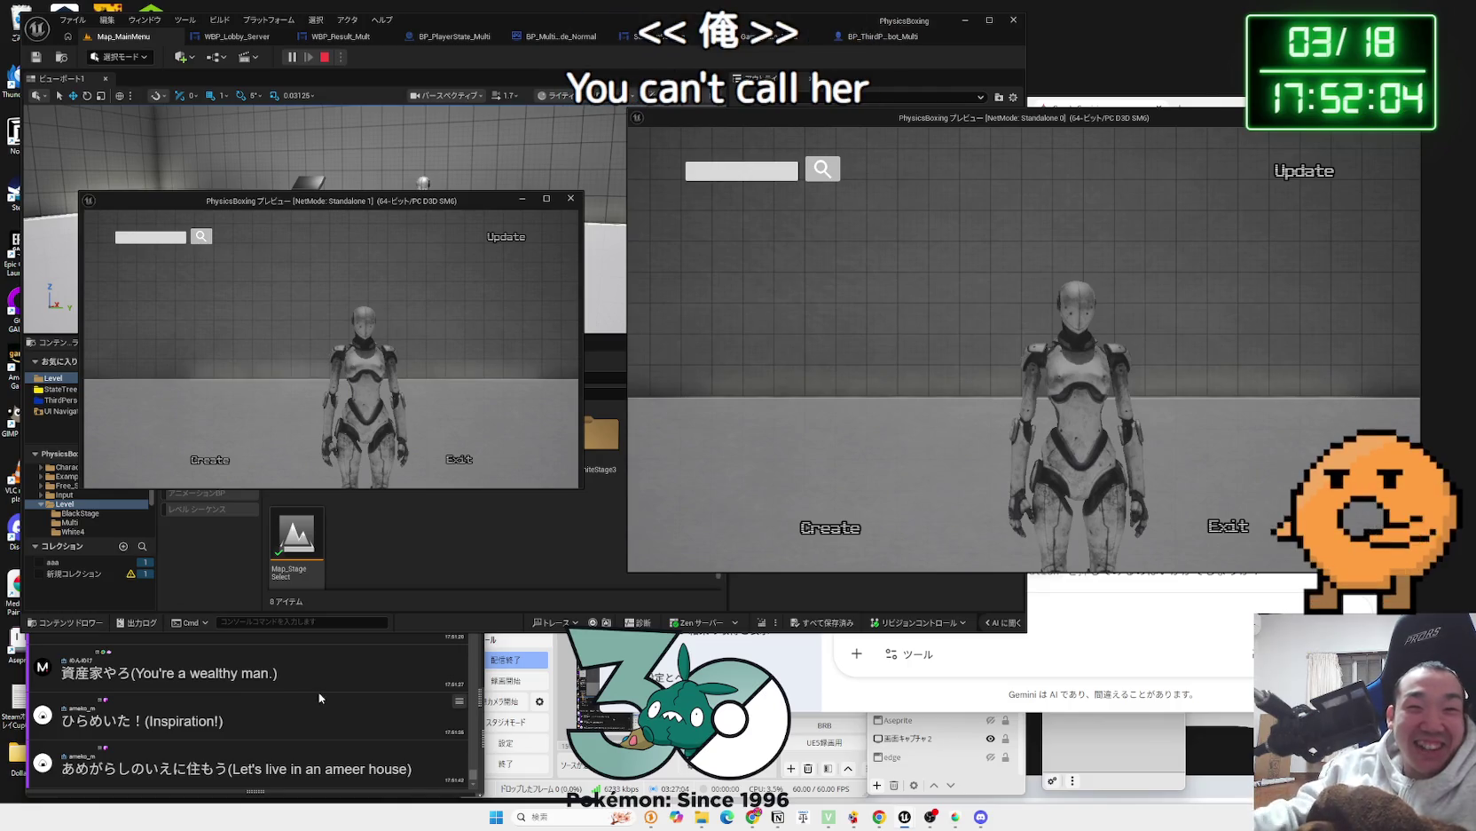
- Create a lobby in the large window and set the stage to 3
{"action": "left_click", "coordinate": [818, 536]}
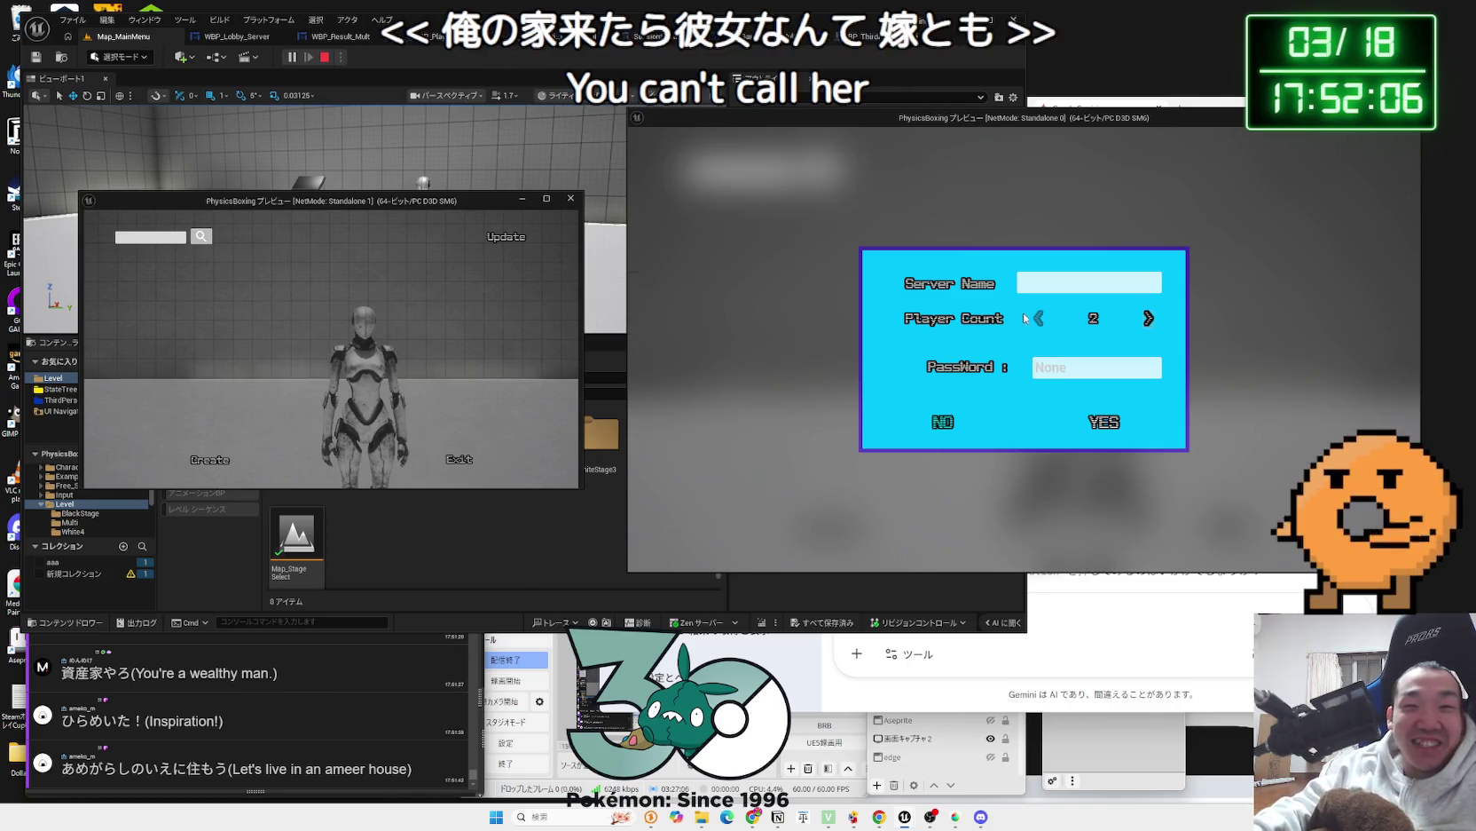
{"action": "left_click", "coordinate": [1105, 426]}
{"action": "key", "text": "alt+Tab"}
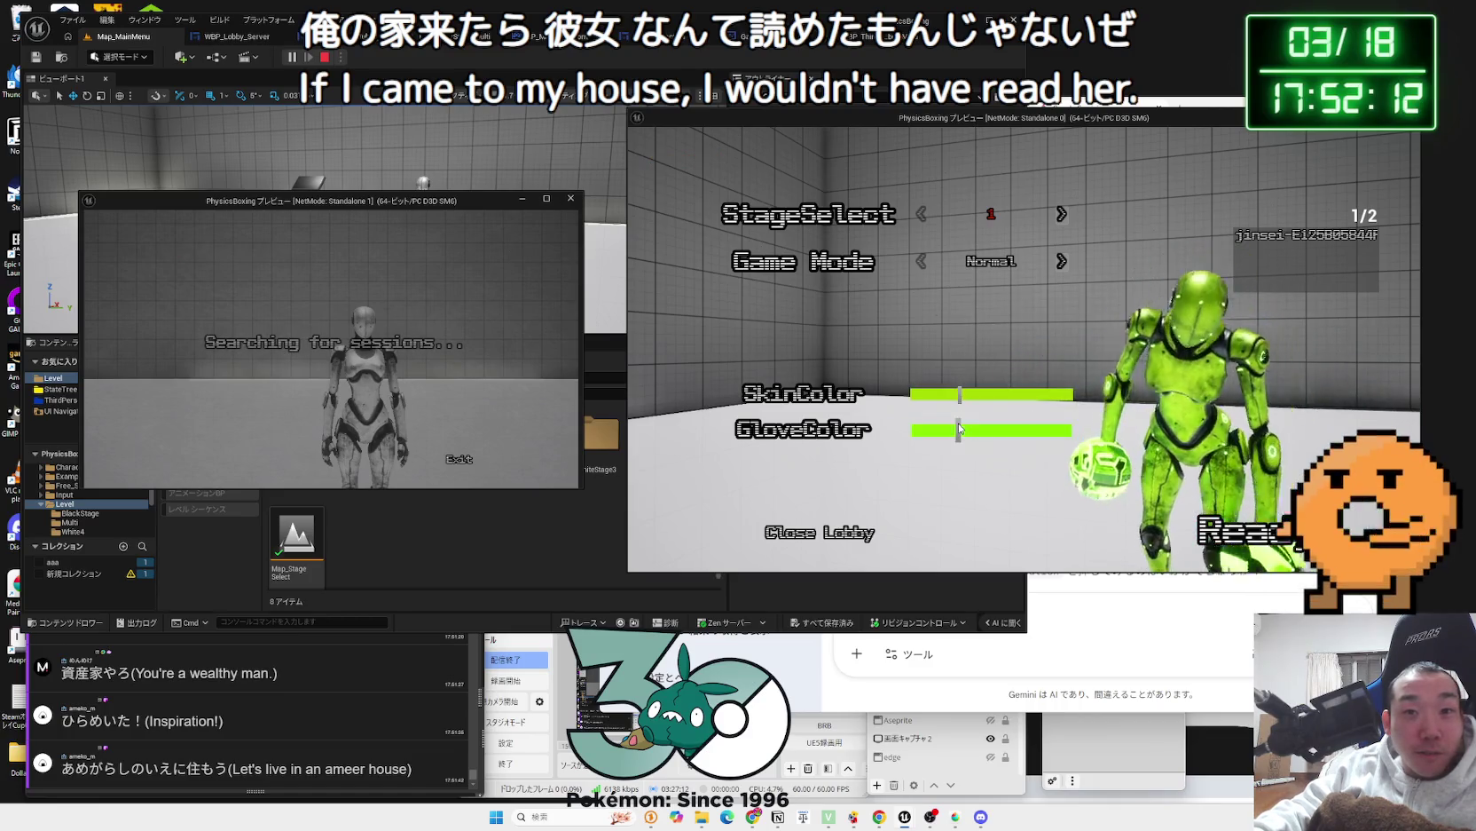
{"action": "left_click", "coordinate": [1061, 214]}
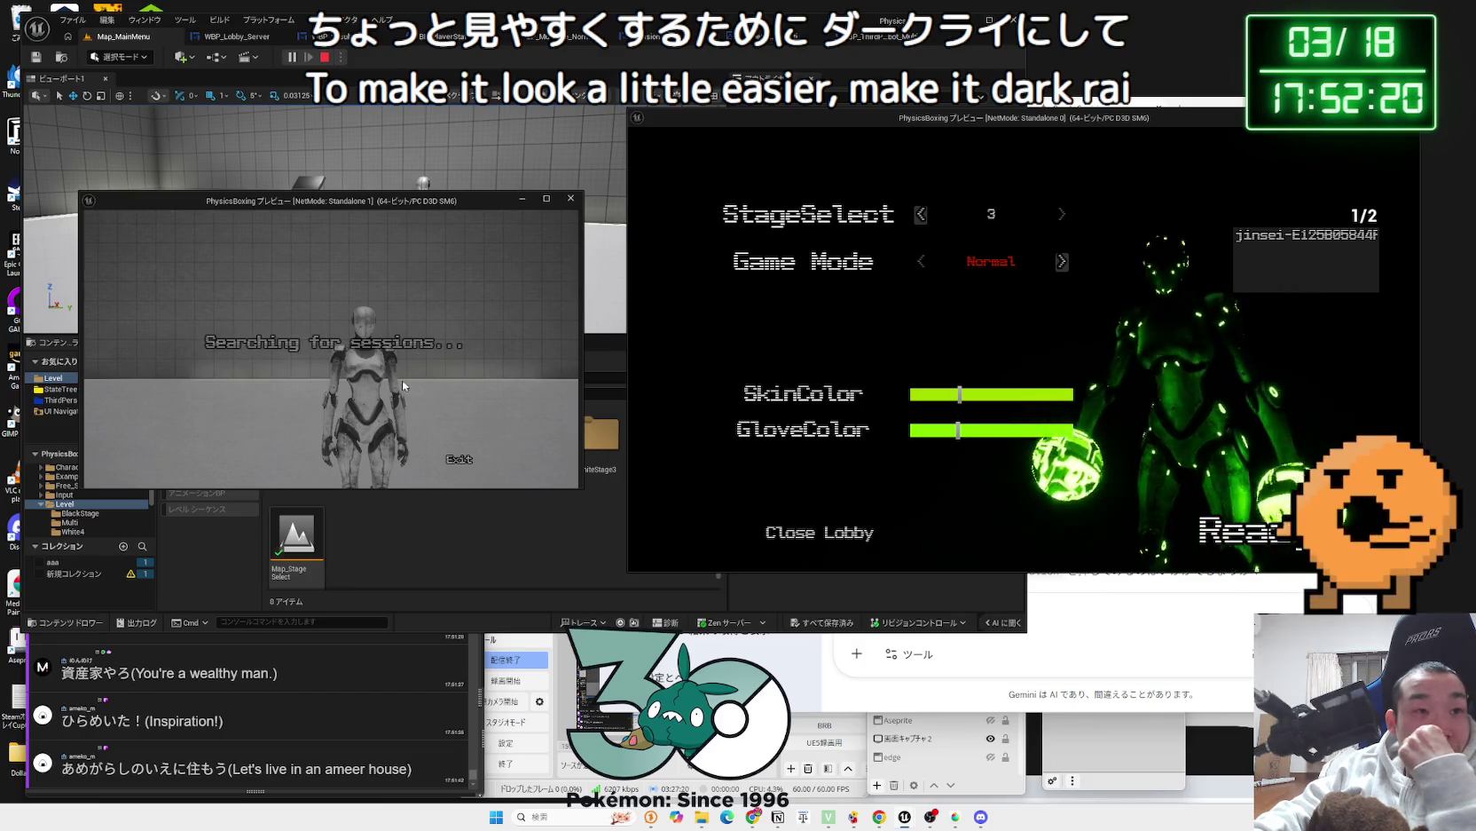
- Join the lobby from the small window with magenta gloves and mark ready
{"action": "left_click", "coordinate": [479, 265]}
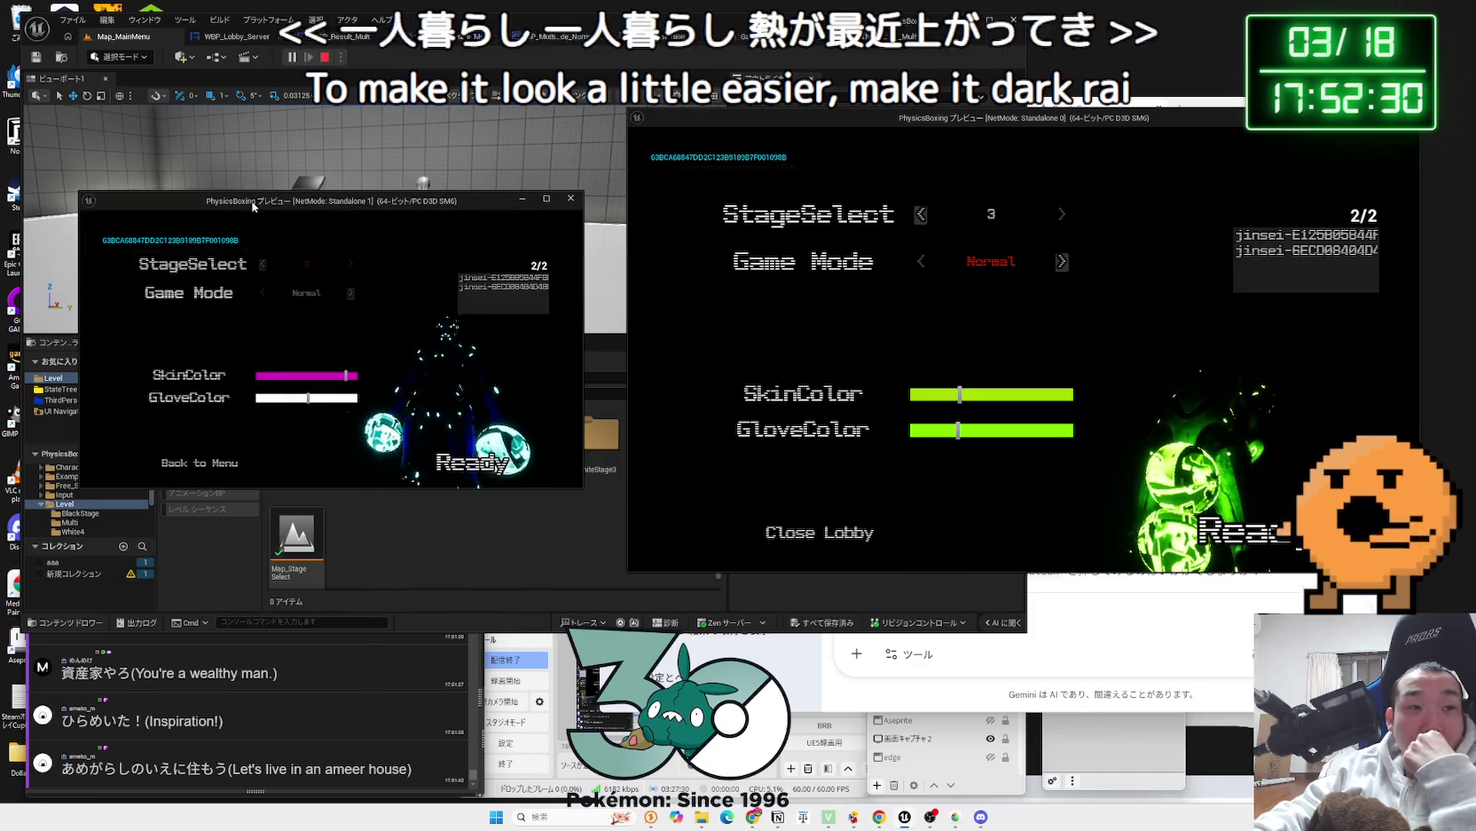
{"action": "left_click", "coordinate": [348, 397]}
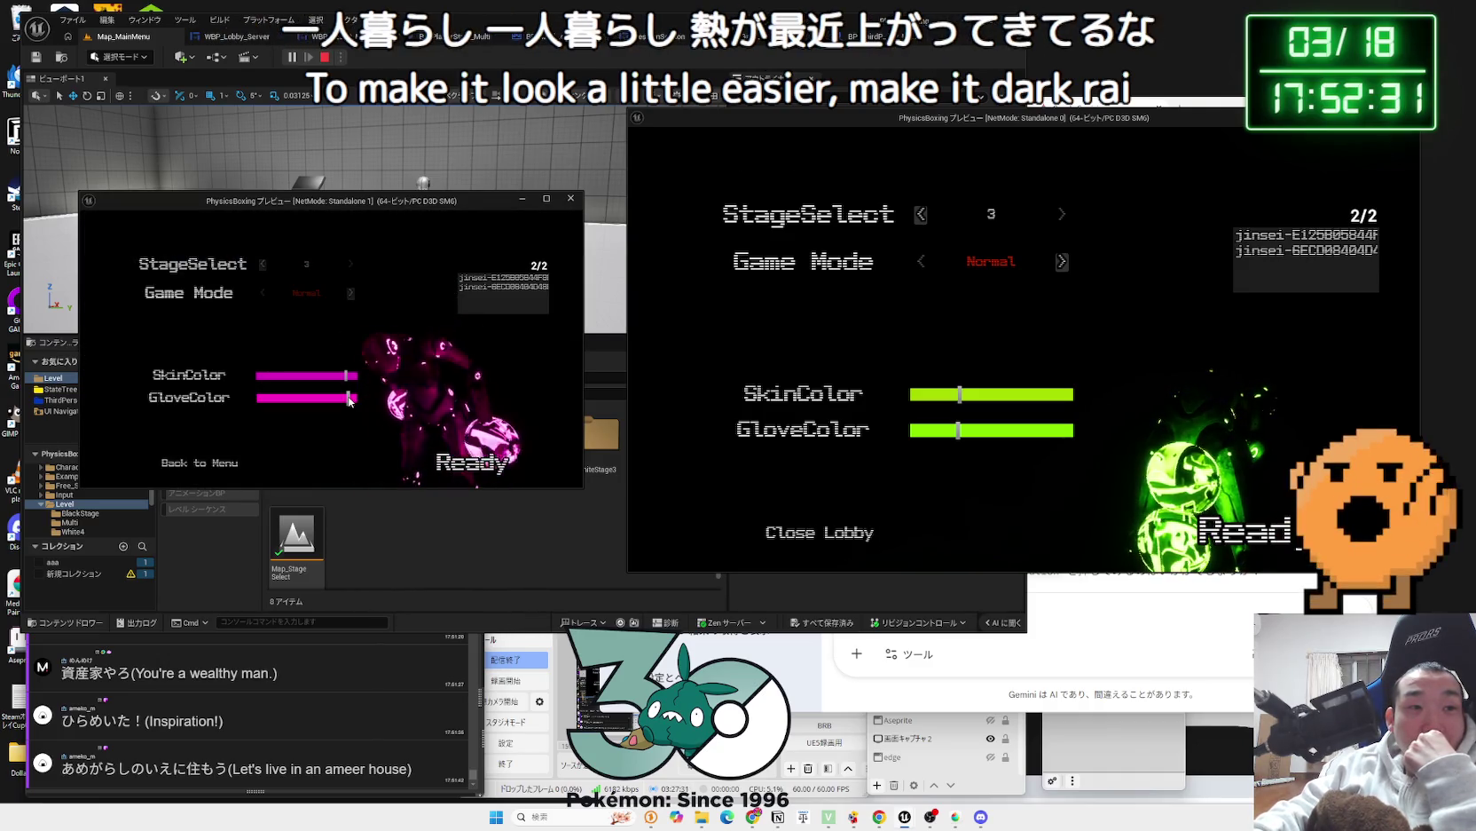
{"action": "left_click", "coordinate": [480, 468]}
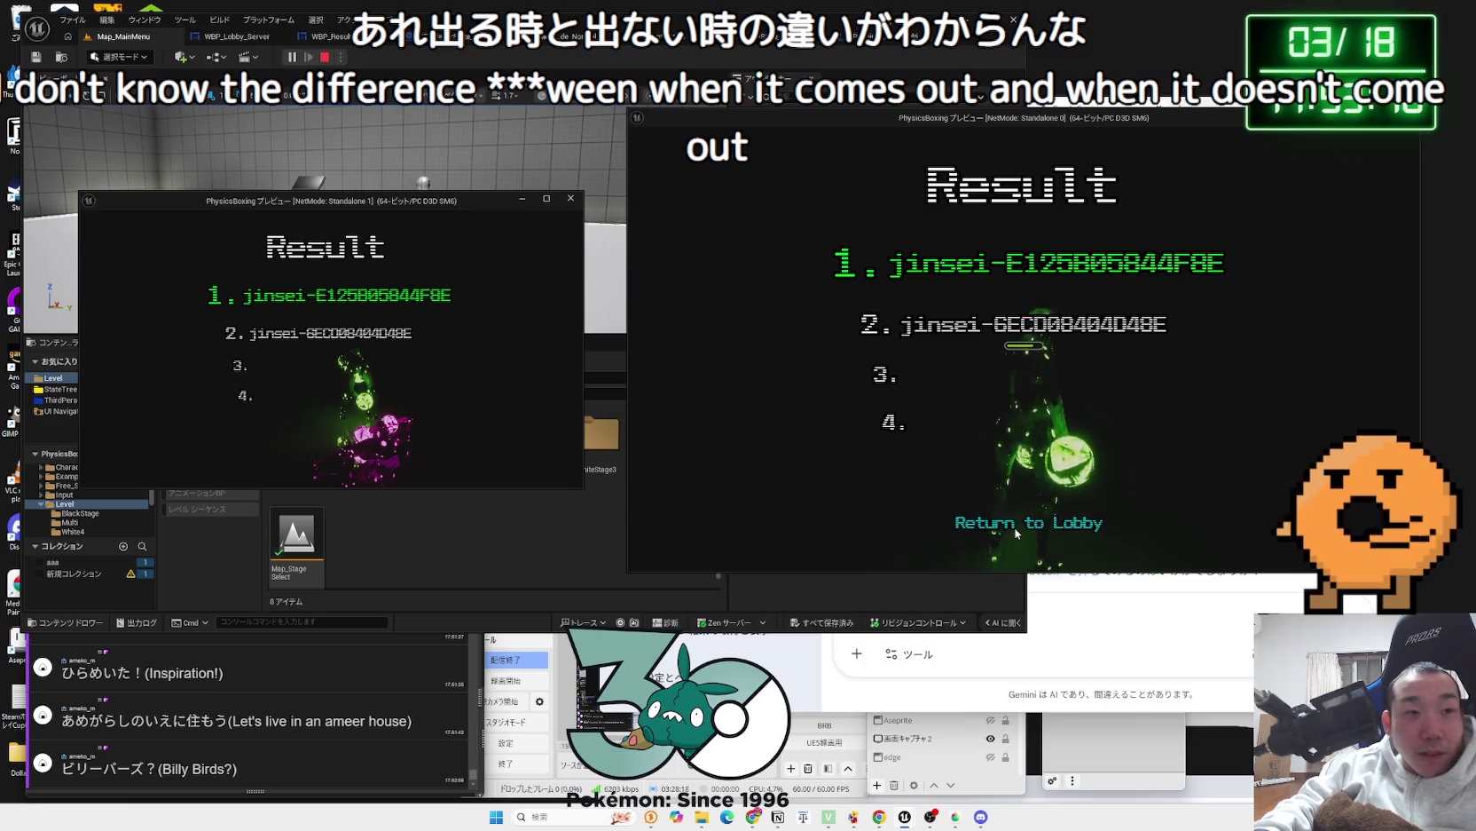
- Return both players to the lobby and set stage 3 with Damge Race mode
{"action": "left_click", "coordinate": [1016, 533]}
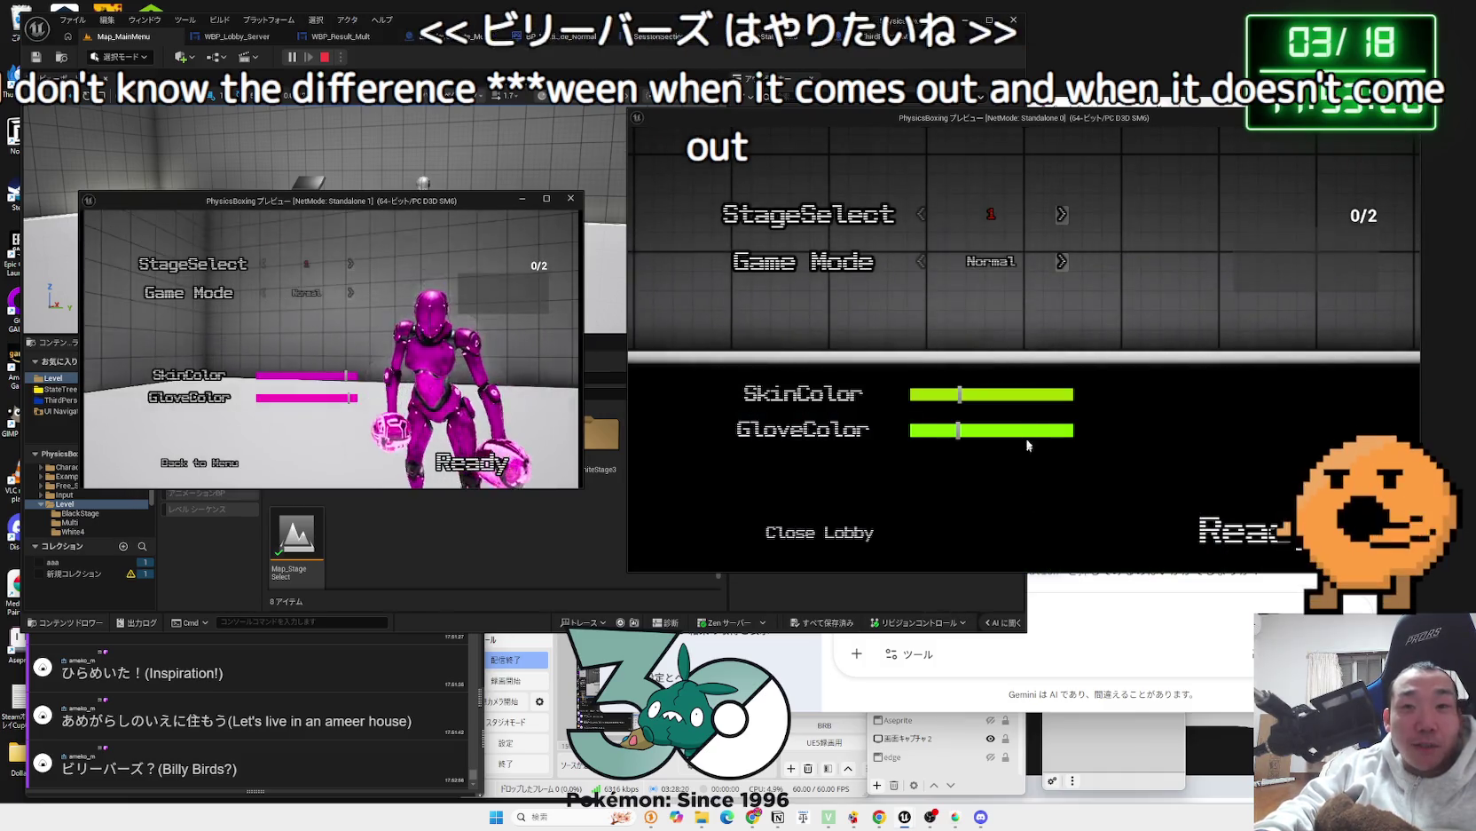
{"action": "left_click", "coordinate": [1063, 213]}
{"action": "left_click", "coordinate": [1063, 214]}
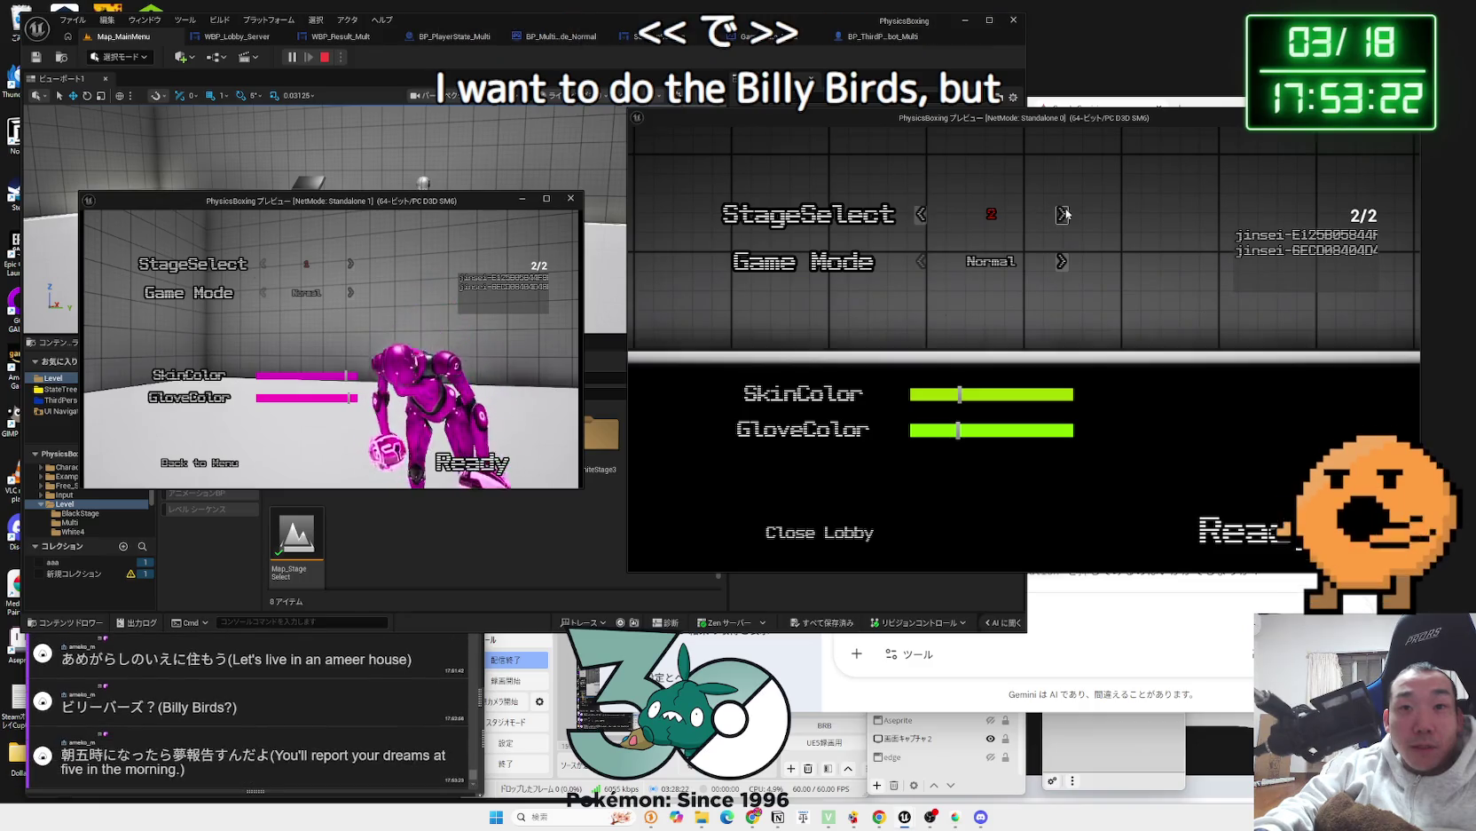
{"action": "left_click", "coordinate": [1063, 261]}
{"action": "left_click", "coordinate": [1063, 261]}
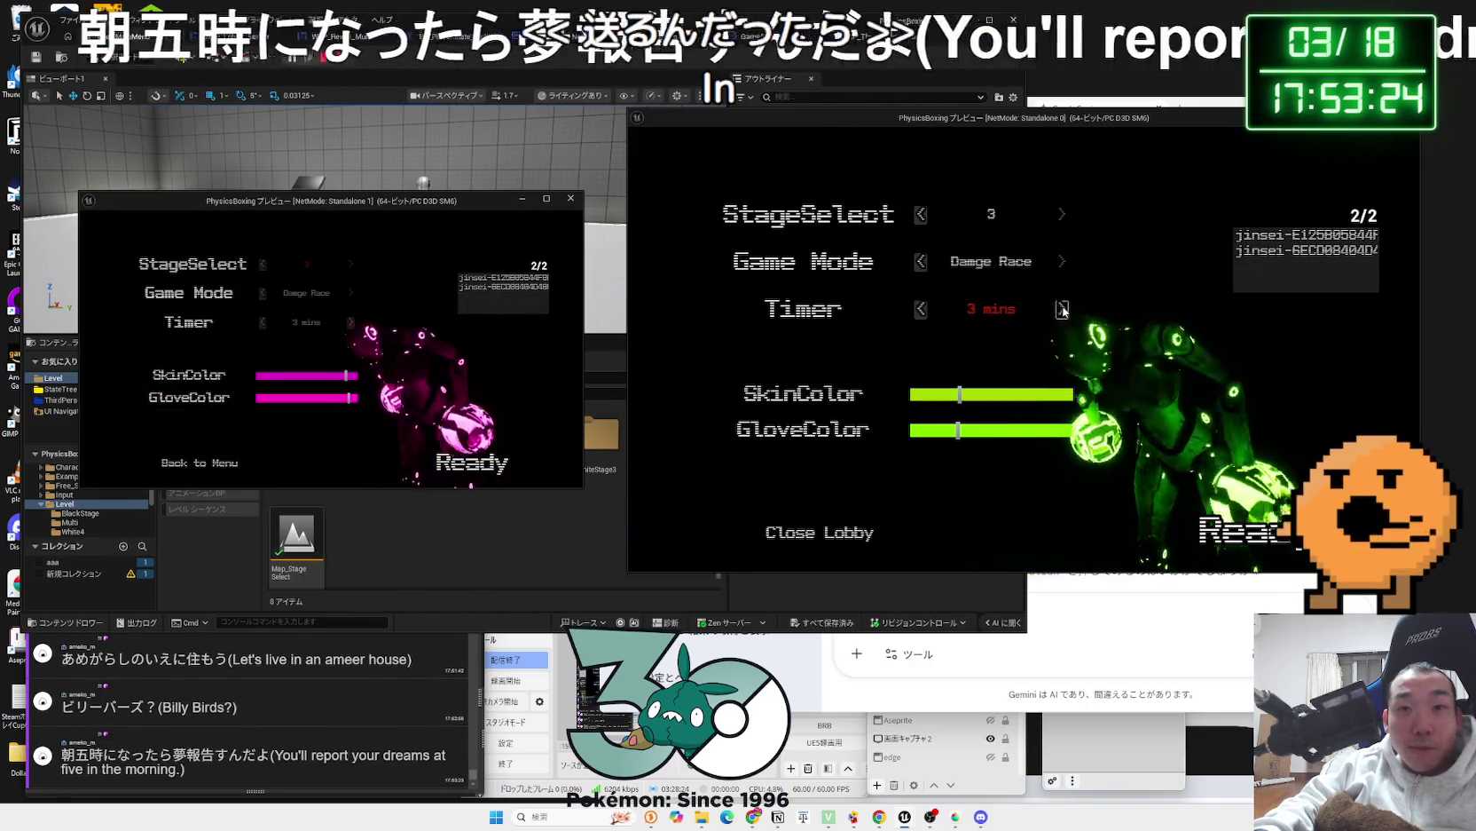
- Ready both players, start the match, watch it, then stop Play In Editor
{"action": "key", "text": "alt+Tab"}
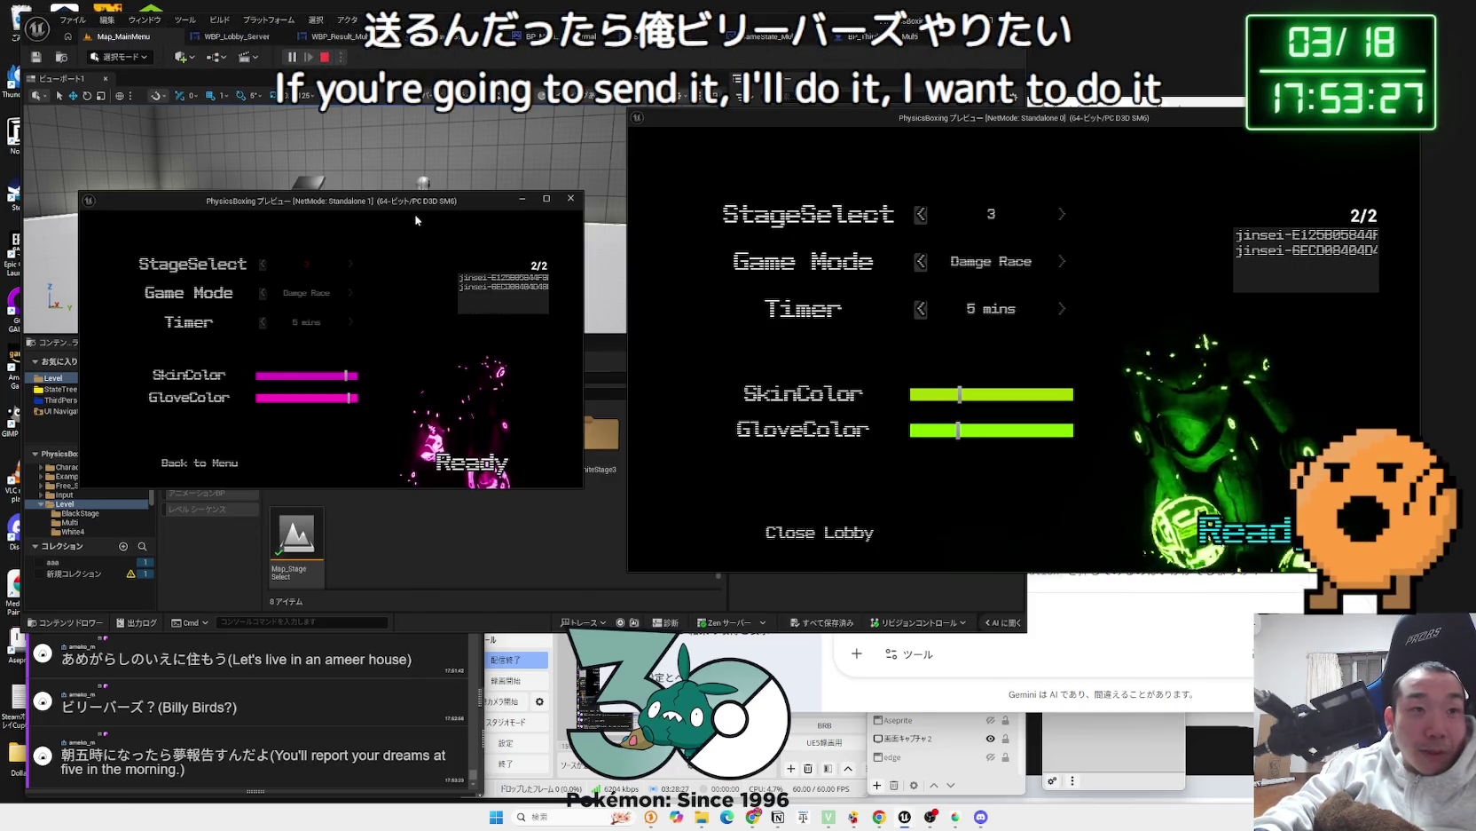
{"action": "left_click", "coordinate": [472, 462]}
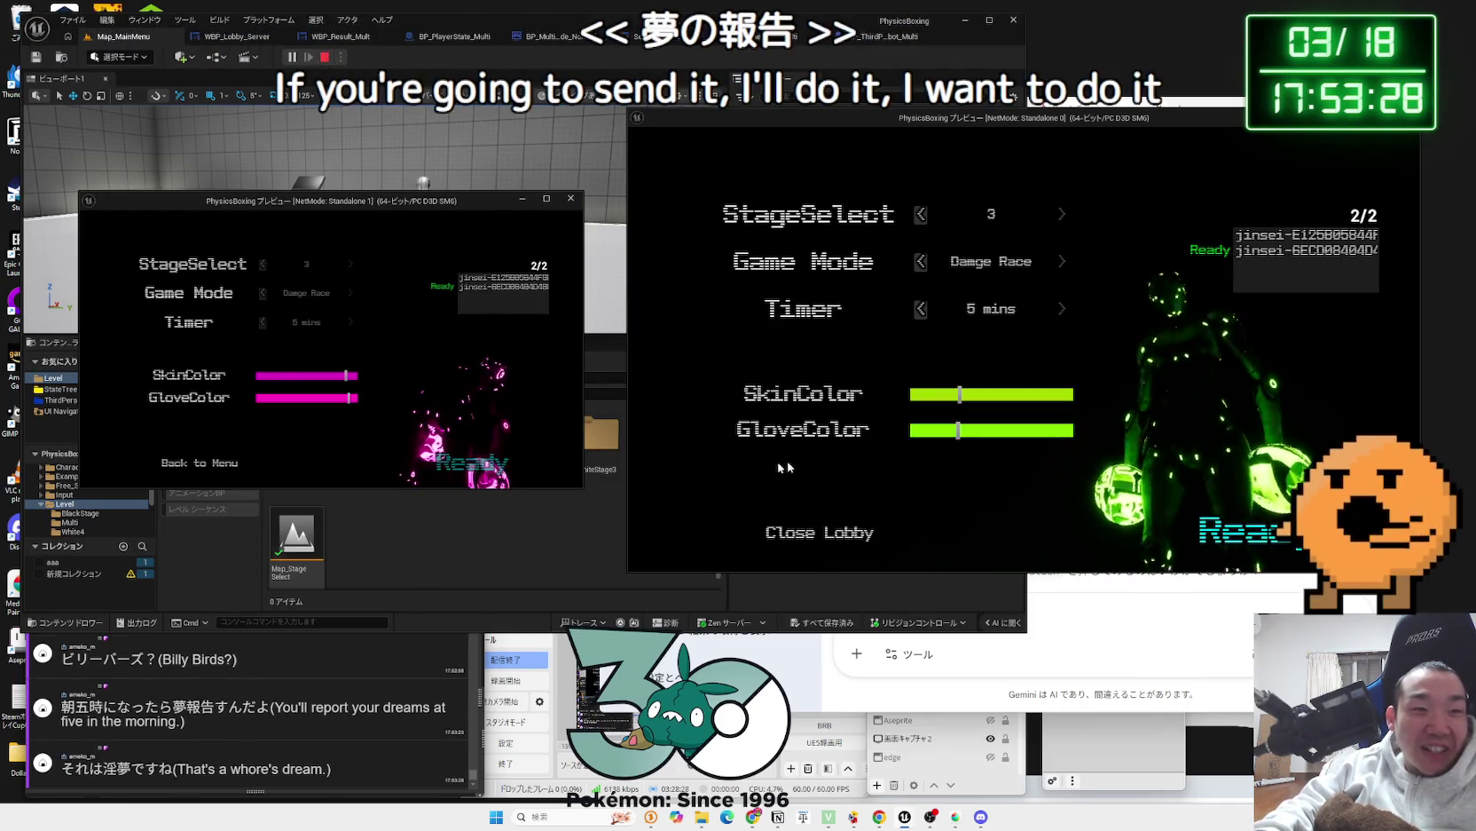
{"action": "left_click", "coordinate": [1238, 530]}
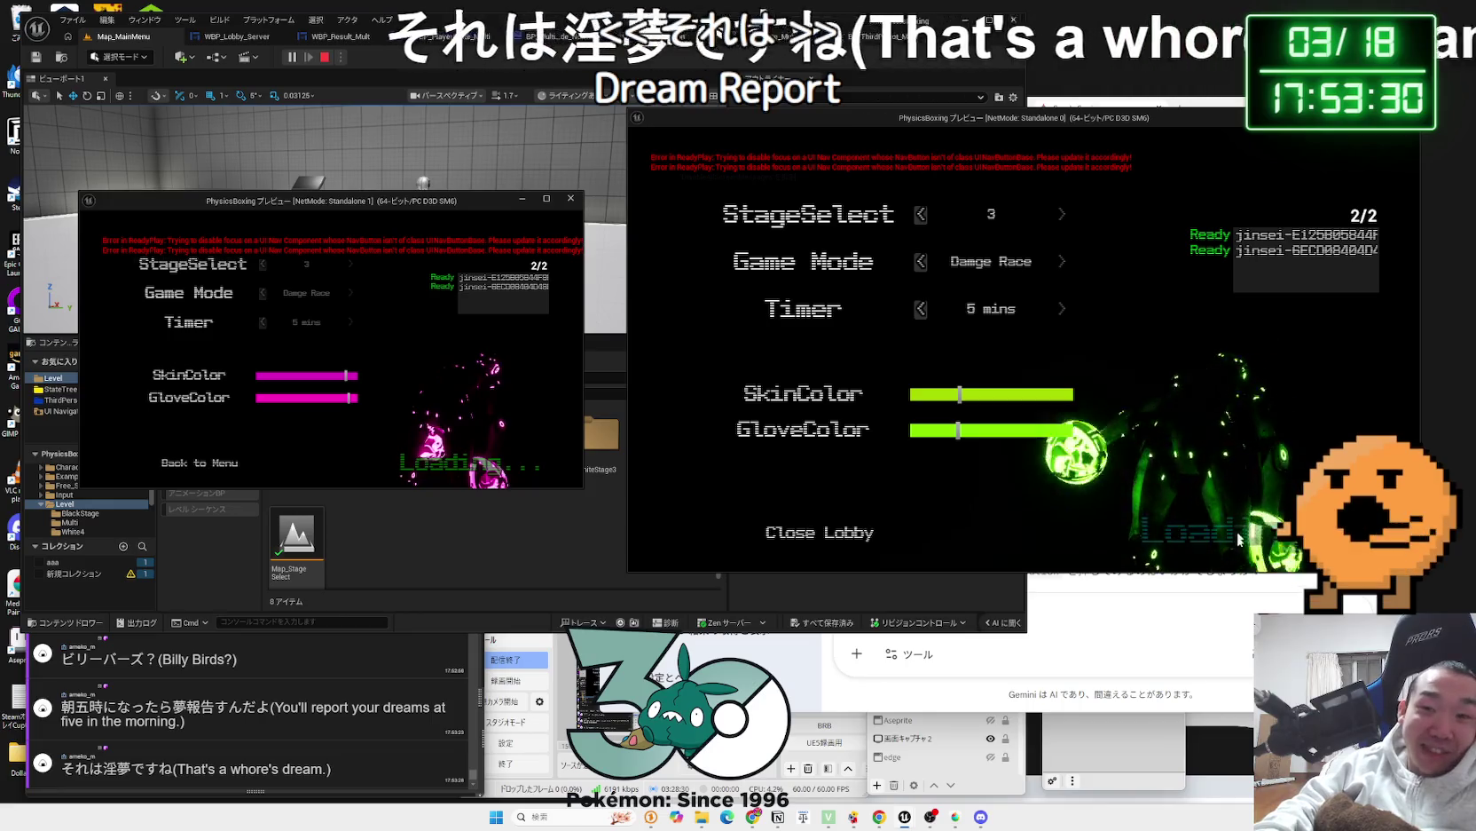
{"action": "key", "text": "alt+Tab"}
{"action": "key", "text": "alt+Tab"}
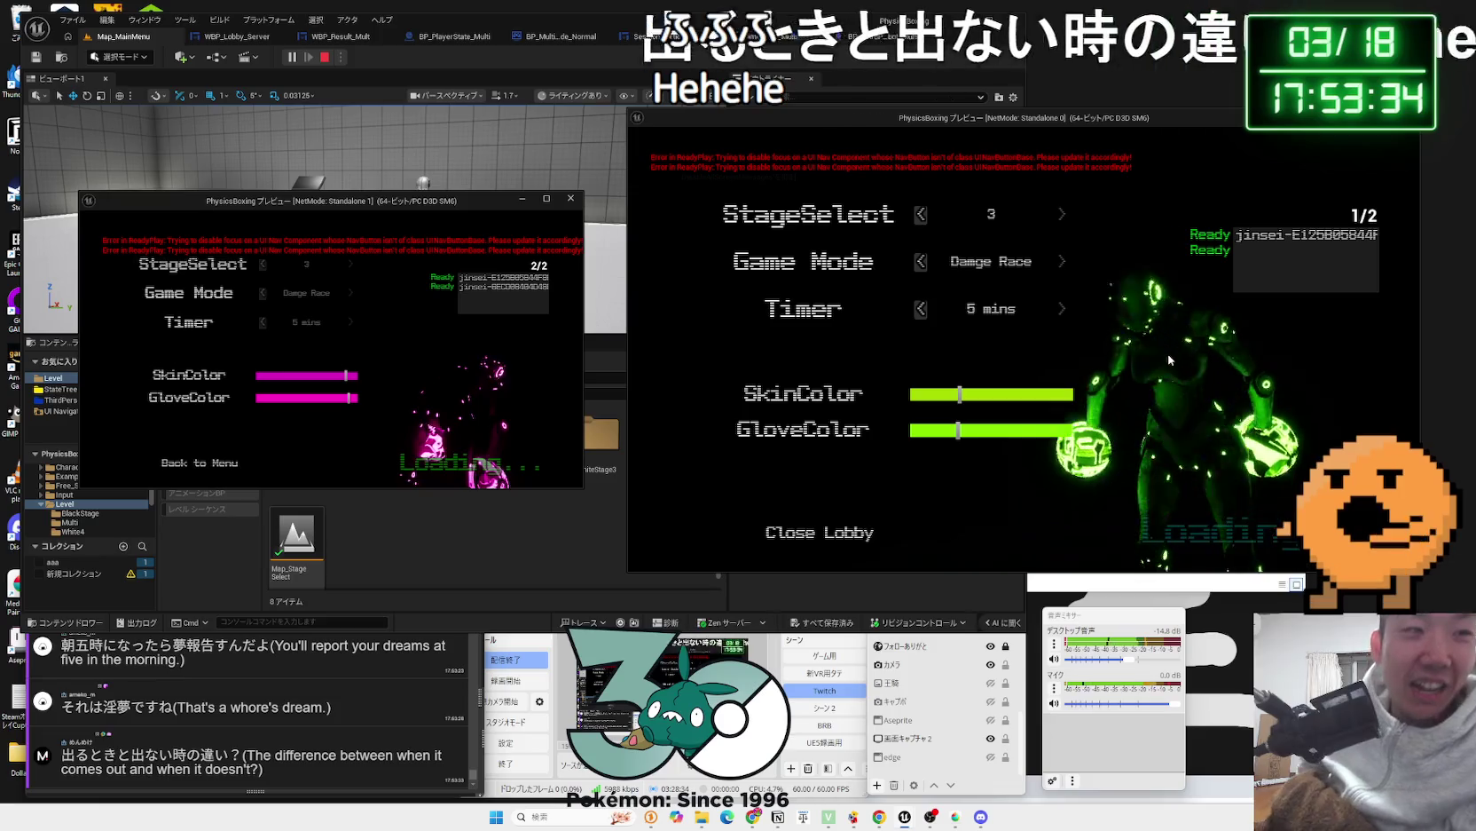
{"action": "left_click", "coordinate": [314, 708]}
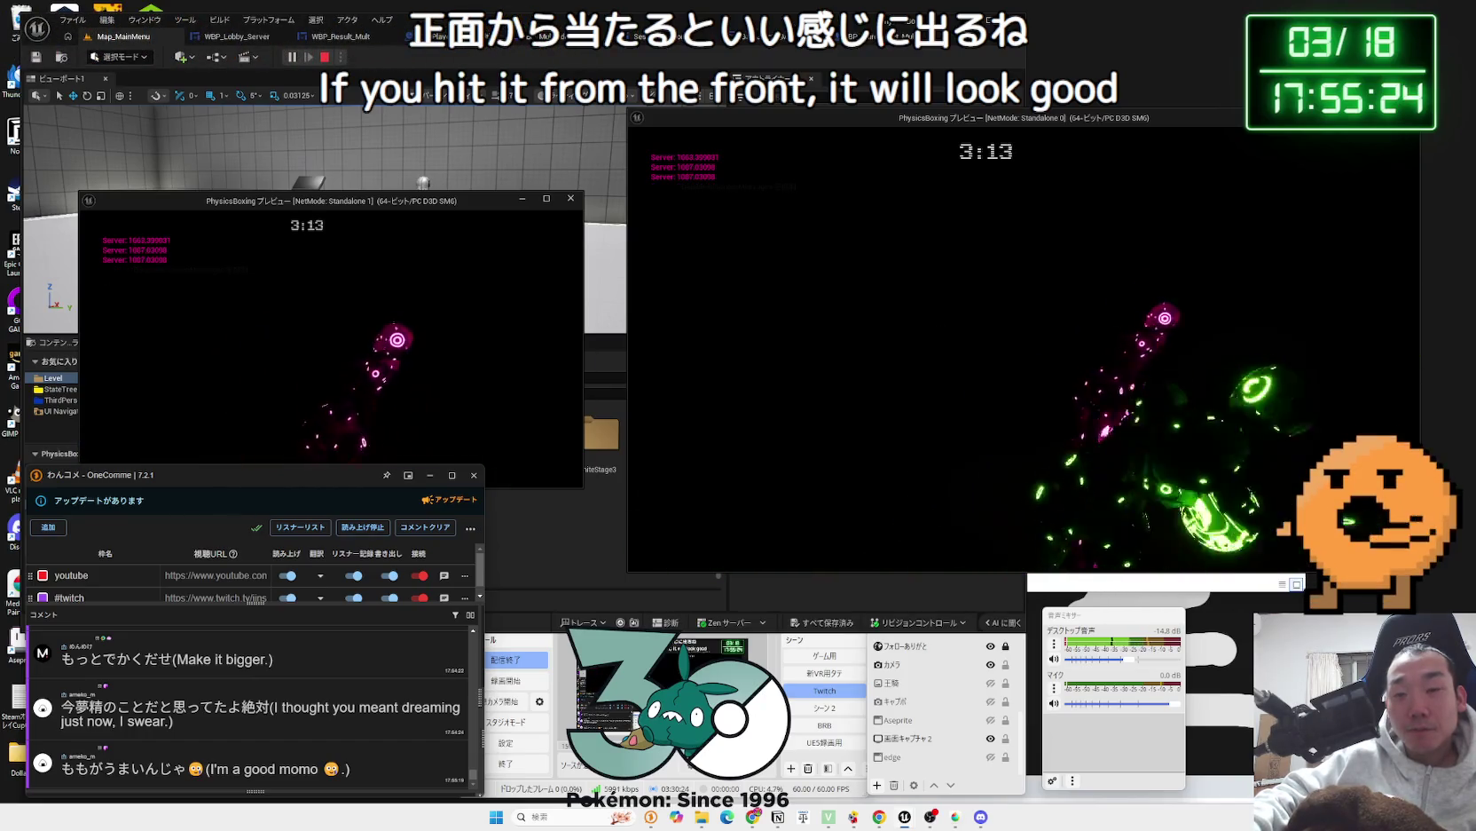
{"action": "key", "text": "Escape"}
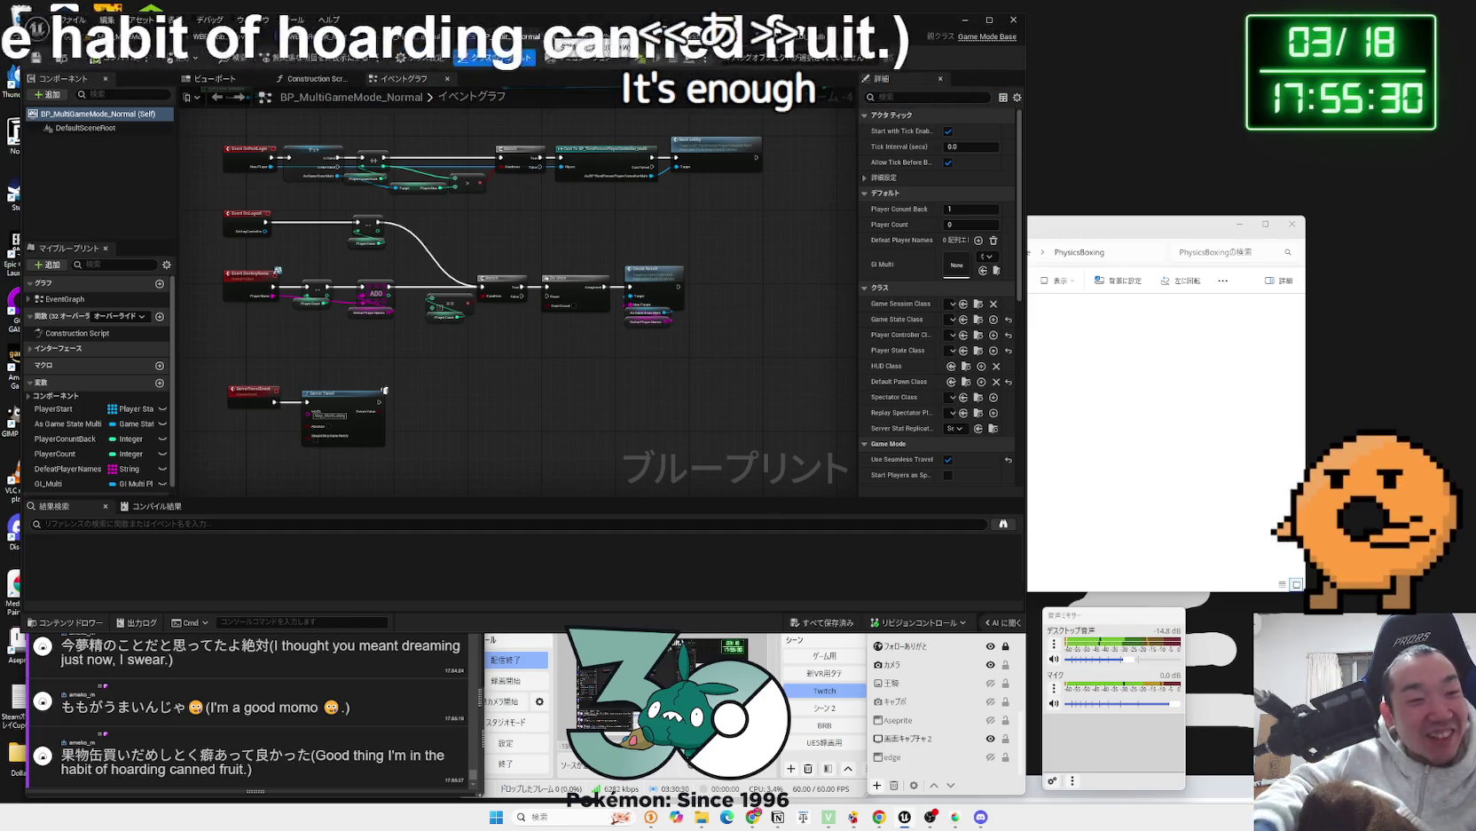
- Open the robot character's ApplyDamage graph and confirm the 4000.0 damage threshold
{"action": "left_click", "coordinate": [583, 37]}
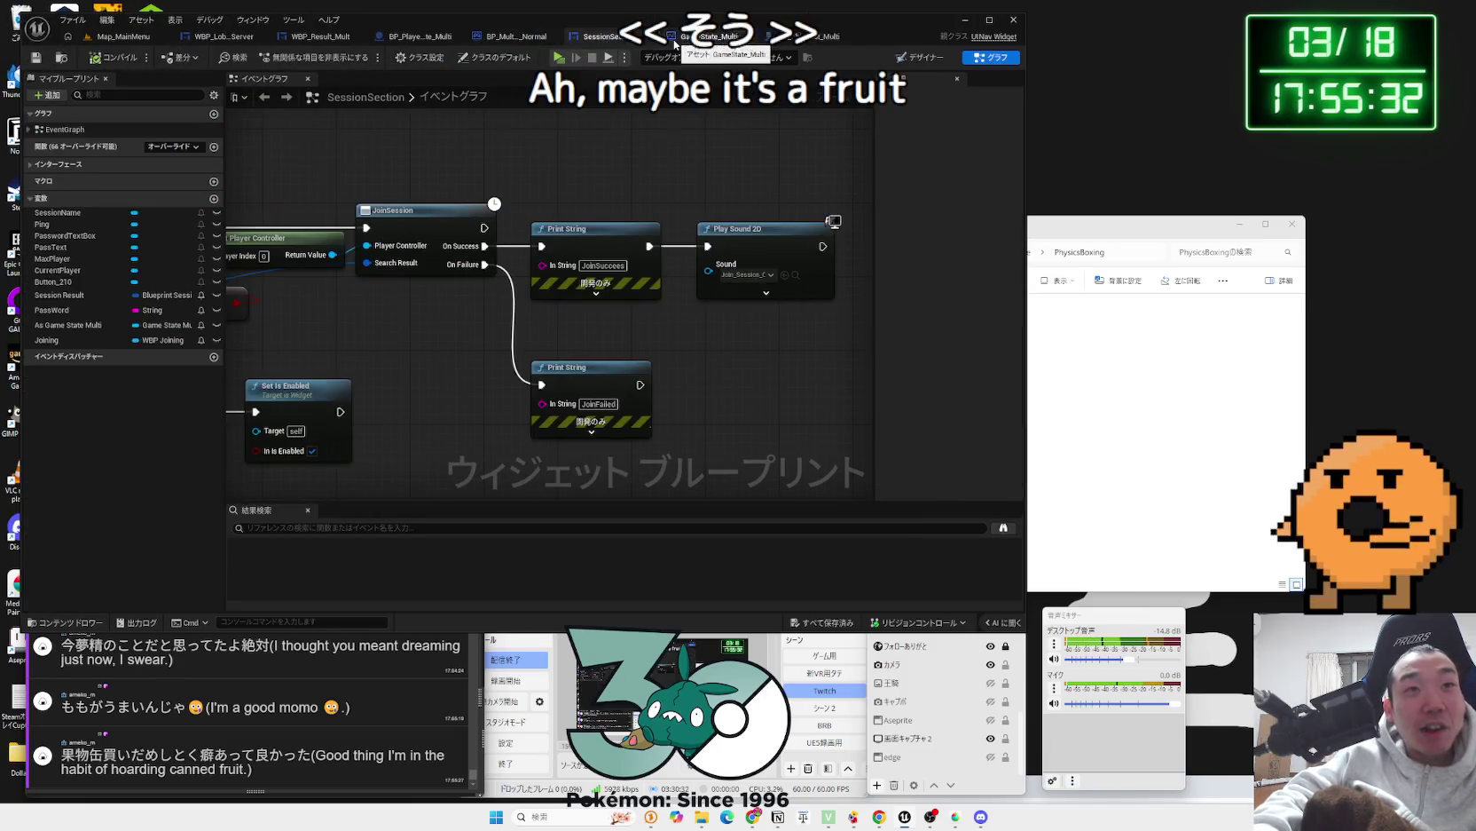
{"action": "left_click", "coordinate": [735, 37]}
{"action": "left_click", "coordinate": [748, 36]}
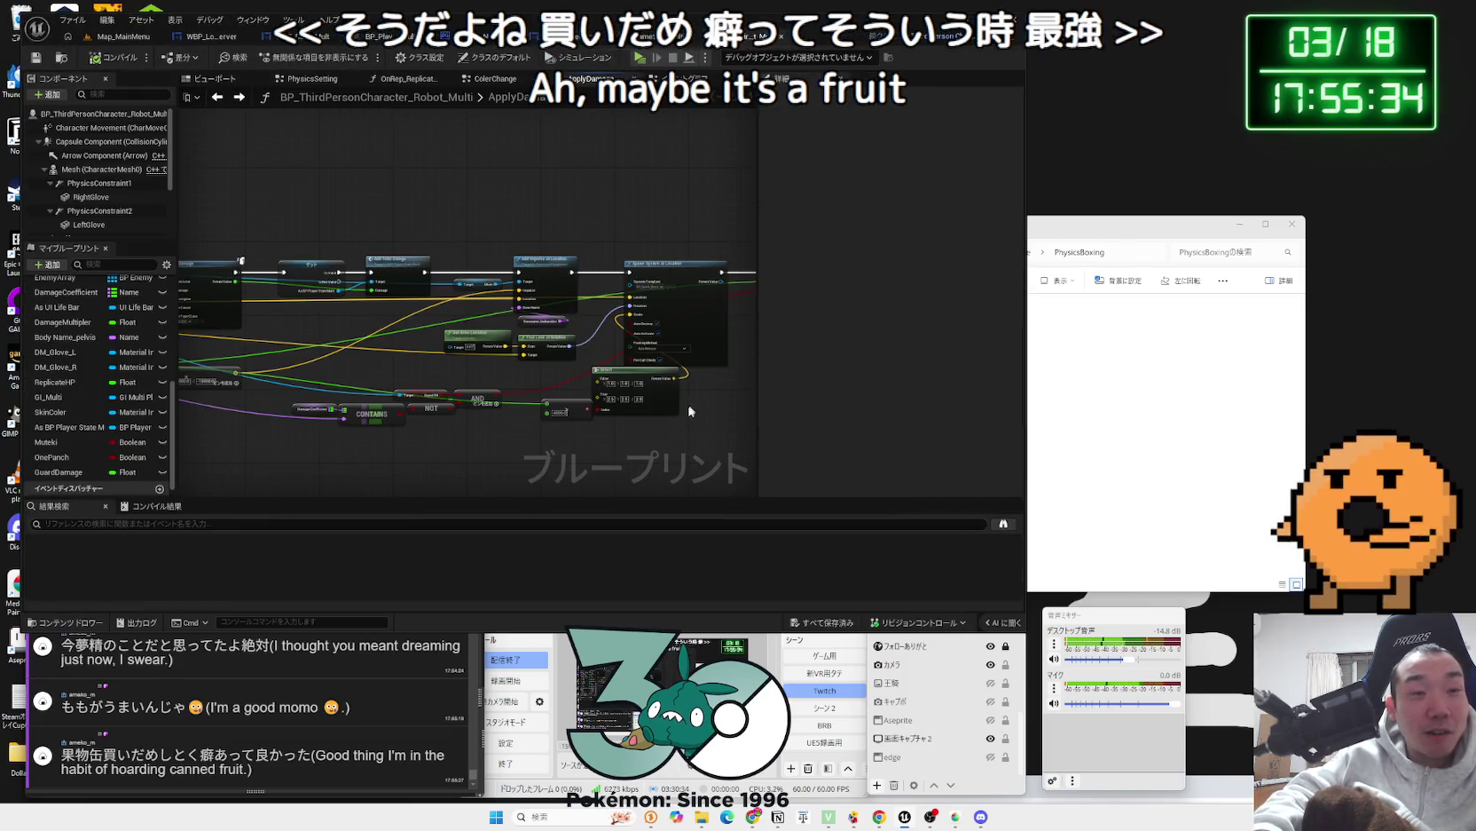
{"action": "left_click", "coordinate": [458, 411]}
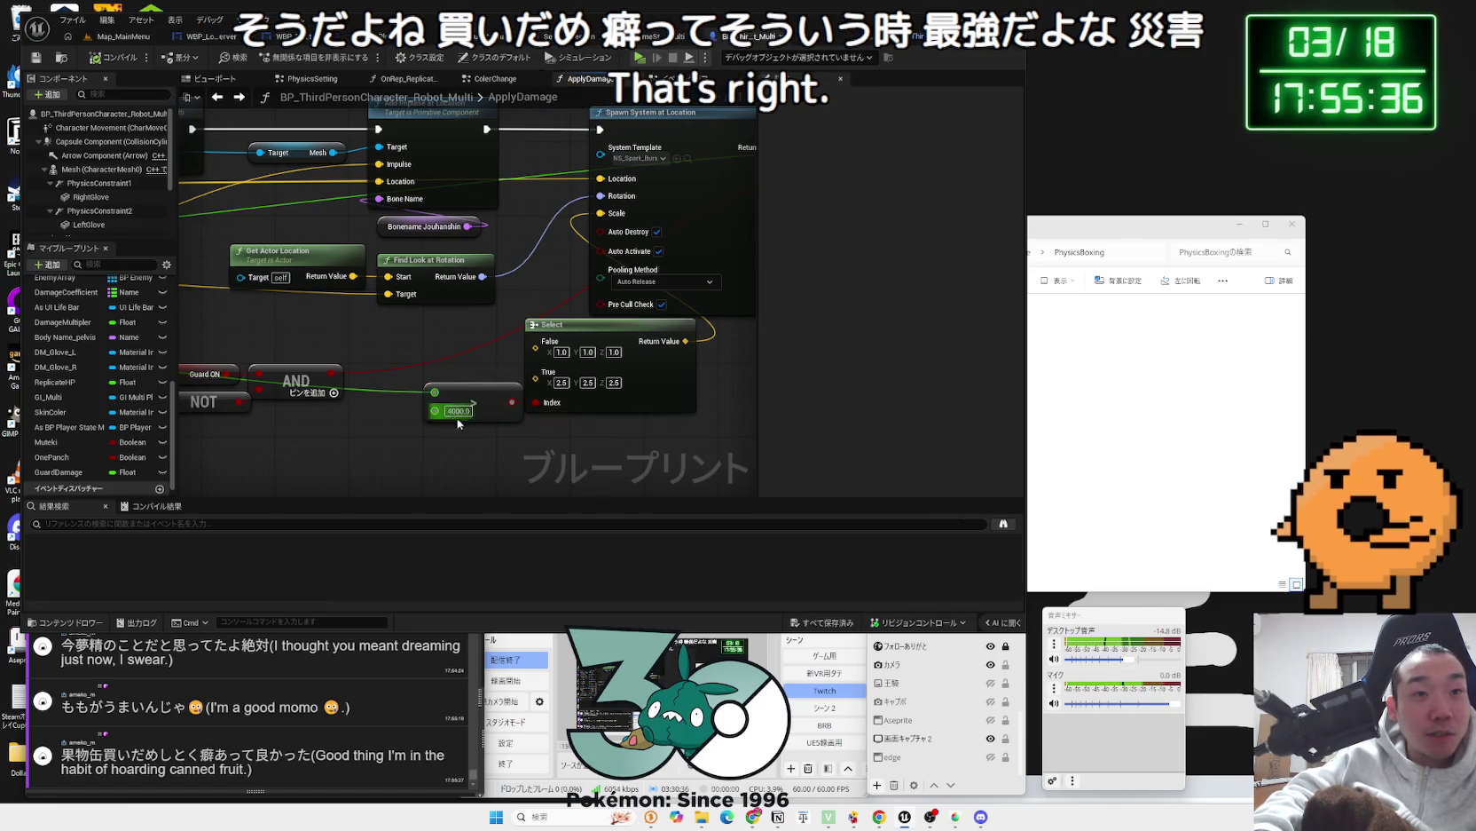
{"action": "left_click", "coordinate": [472, 401]}
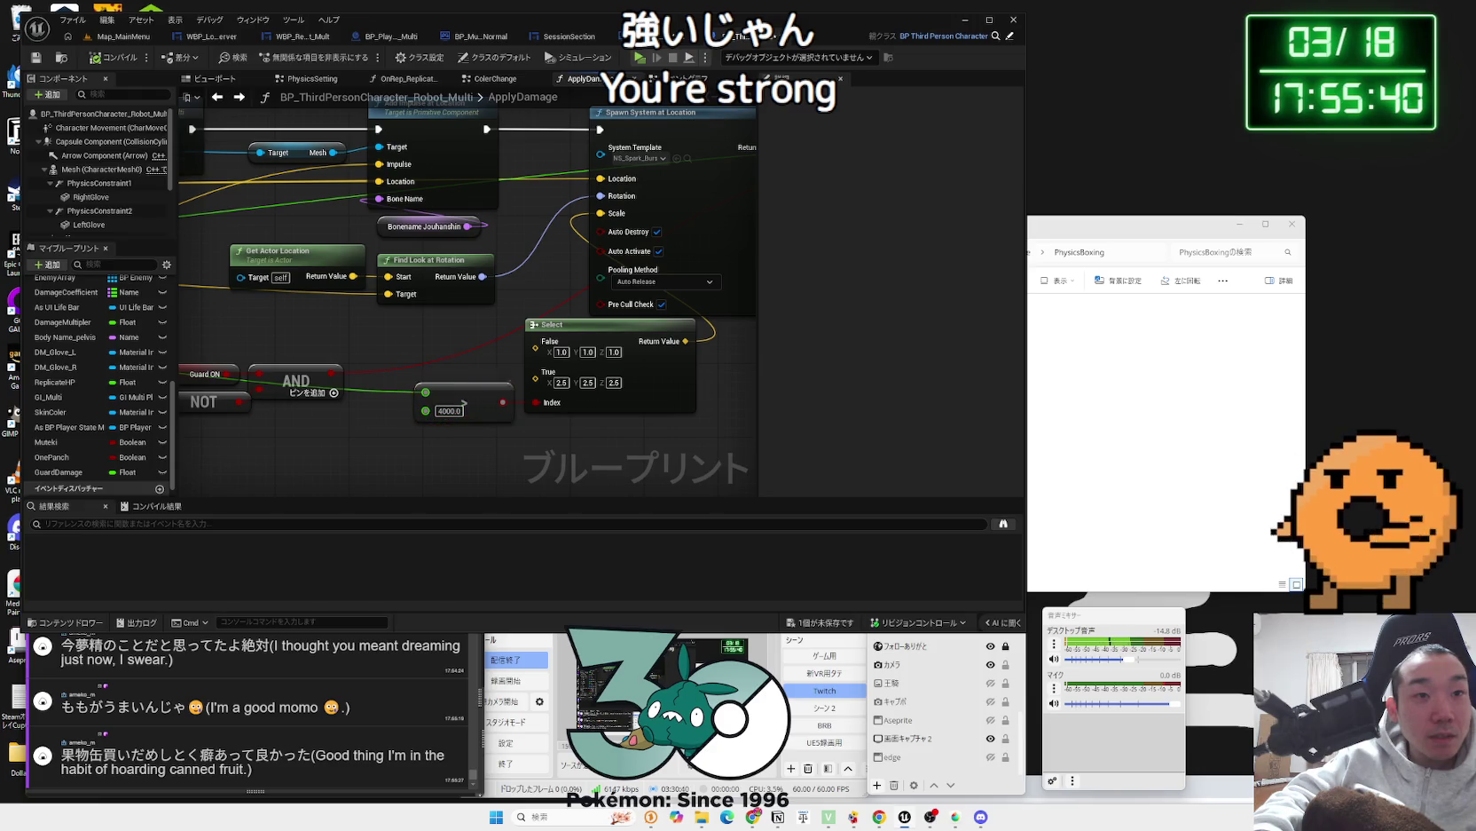
{"action": "left_click_drag", "start_coordinate": [616, 425], "coordinate": [583, 453]}
{"action": "left_click_drag", "start_coordinate": [452, 390], "coordinate": [455, 390]}
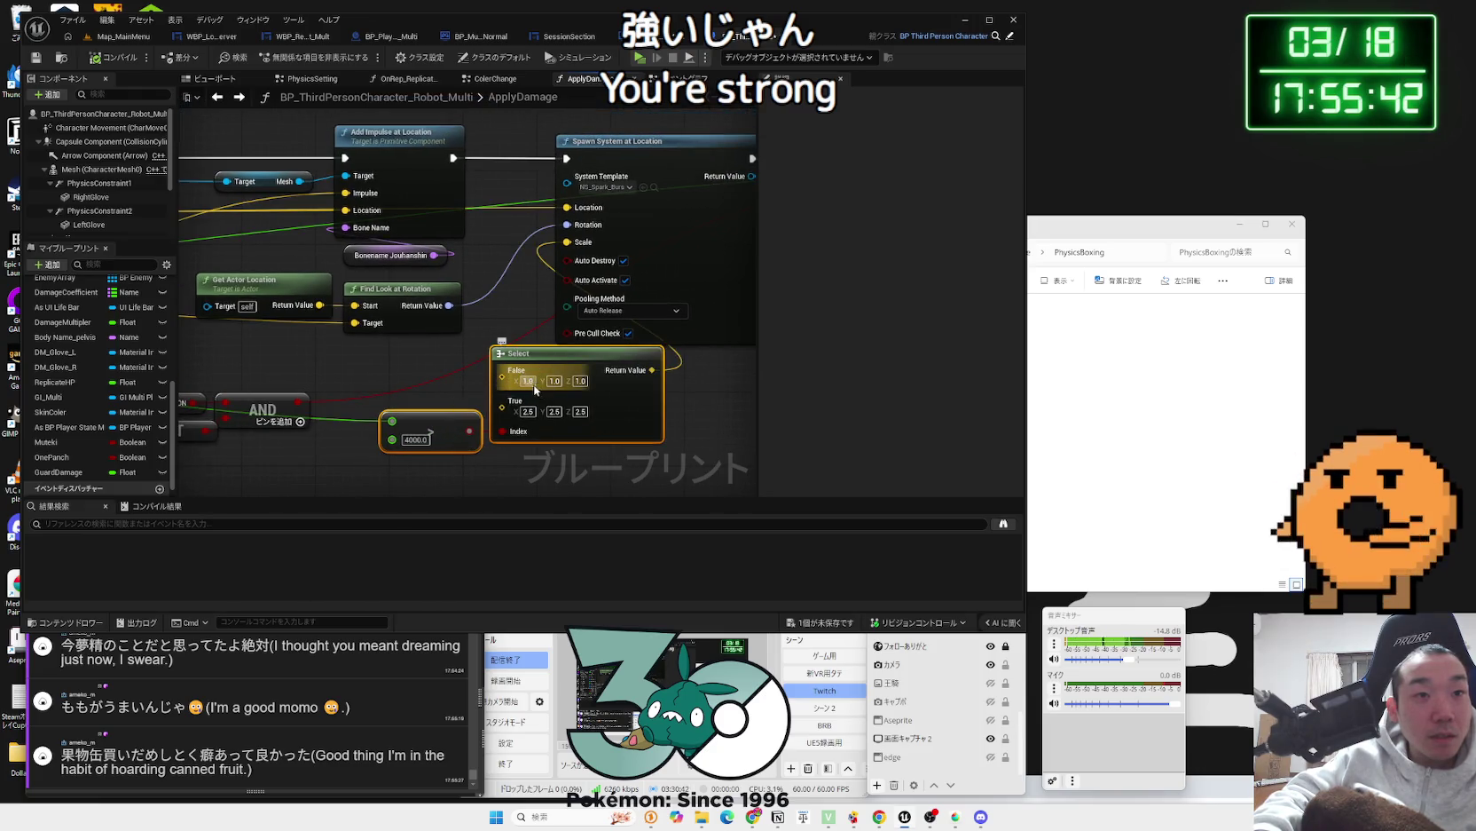
- Start editing the False X scale and check the spawn's Auto Release pooling method
{"action": "left_click", "coordinate": [601, 387]}
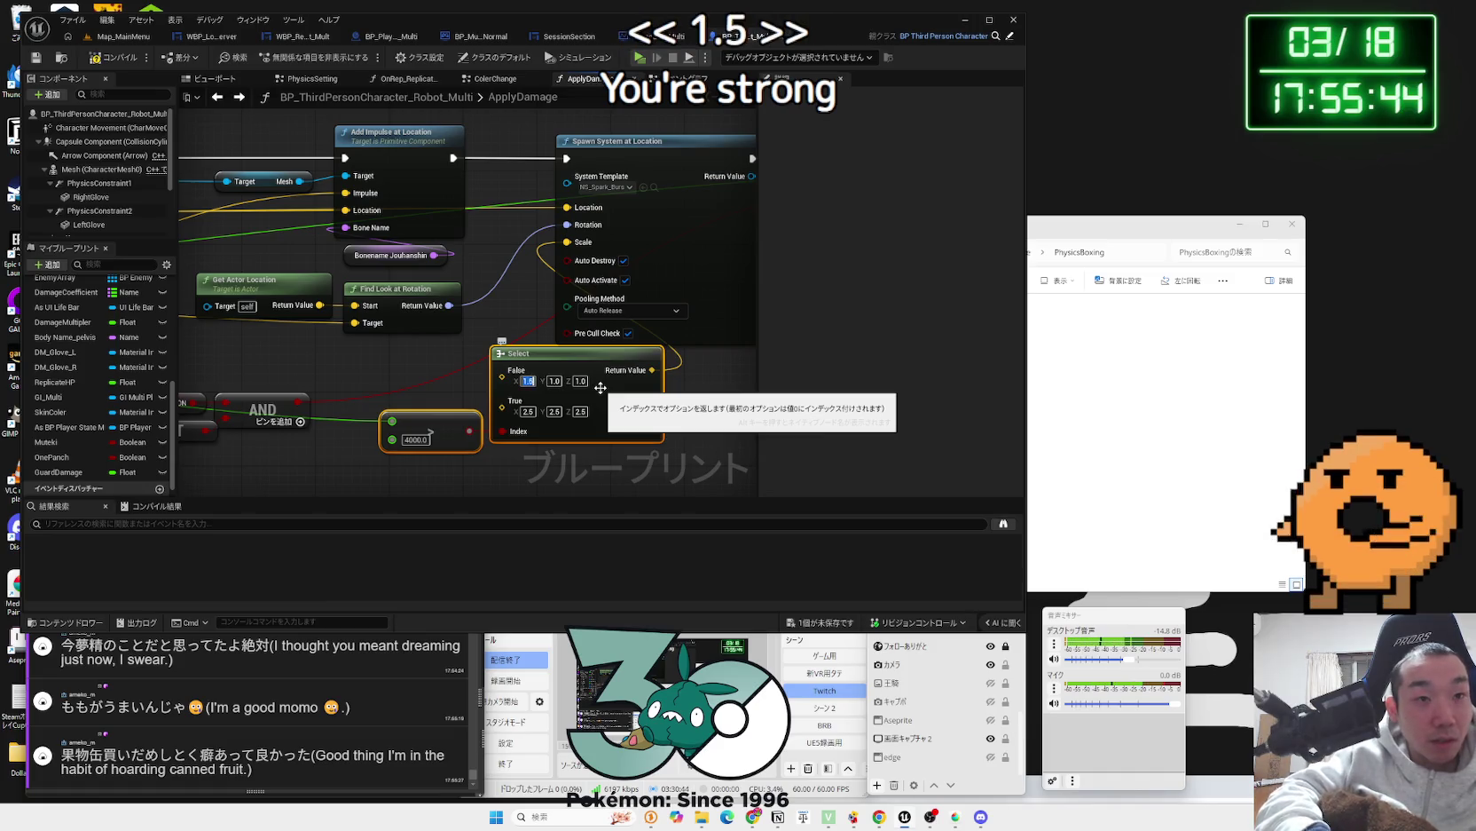
{"action": "type", "text": "1.51"}
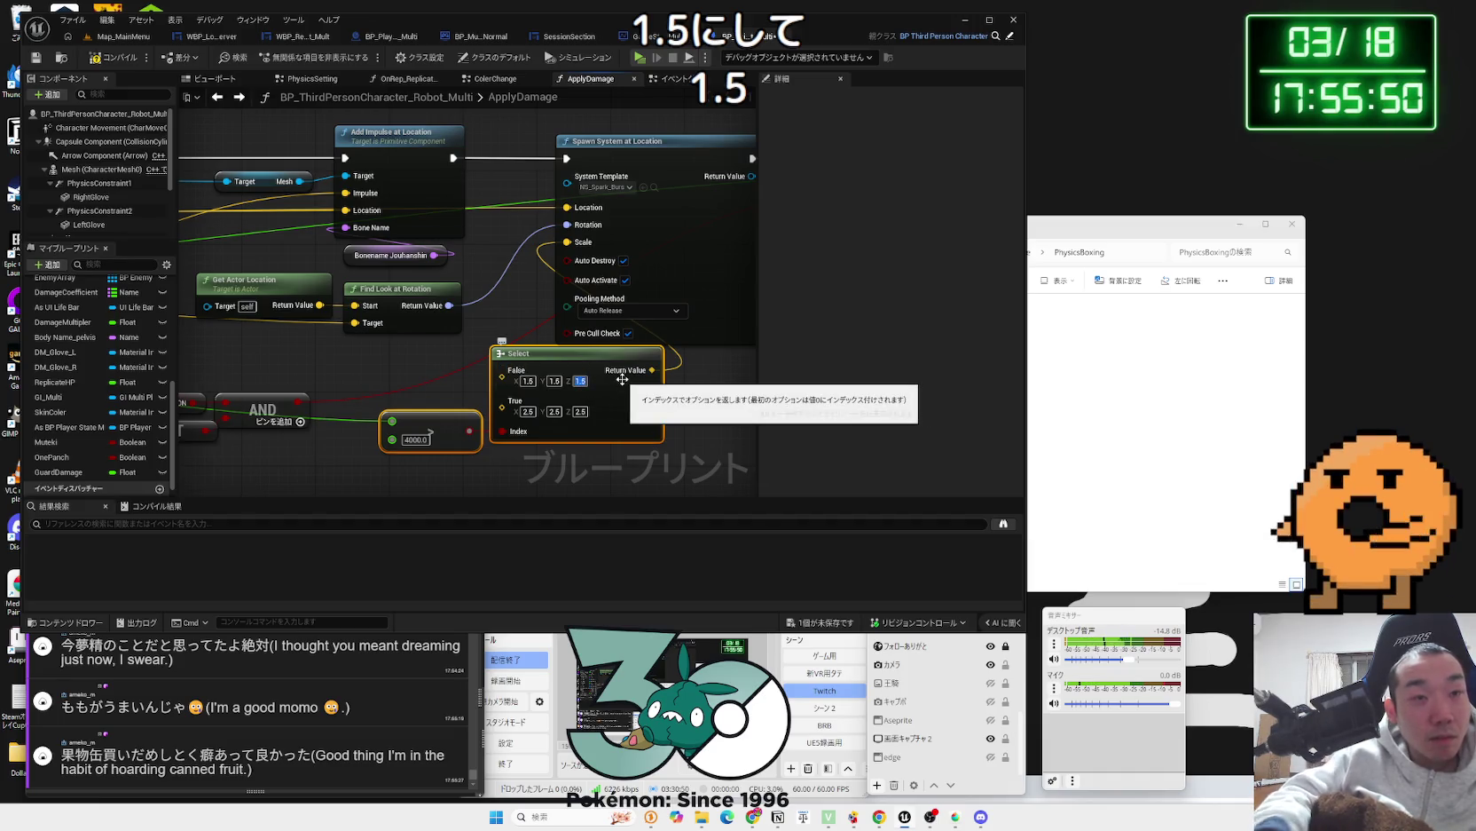
{"action": "left_click", "coordinate": [700, 391]}
{"action": "left_click_drag", "start_coordinate": [568, 354], "coordinate": [560, 361]}
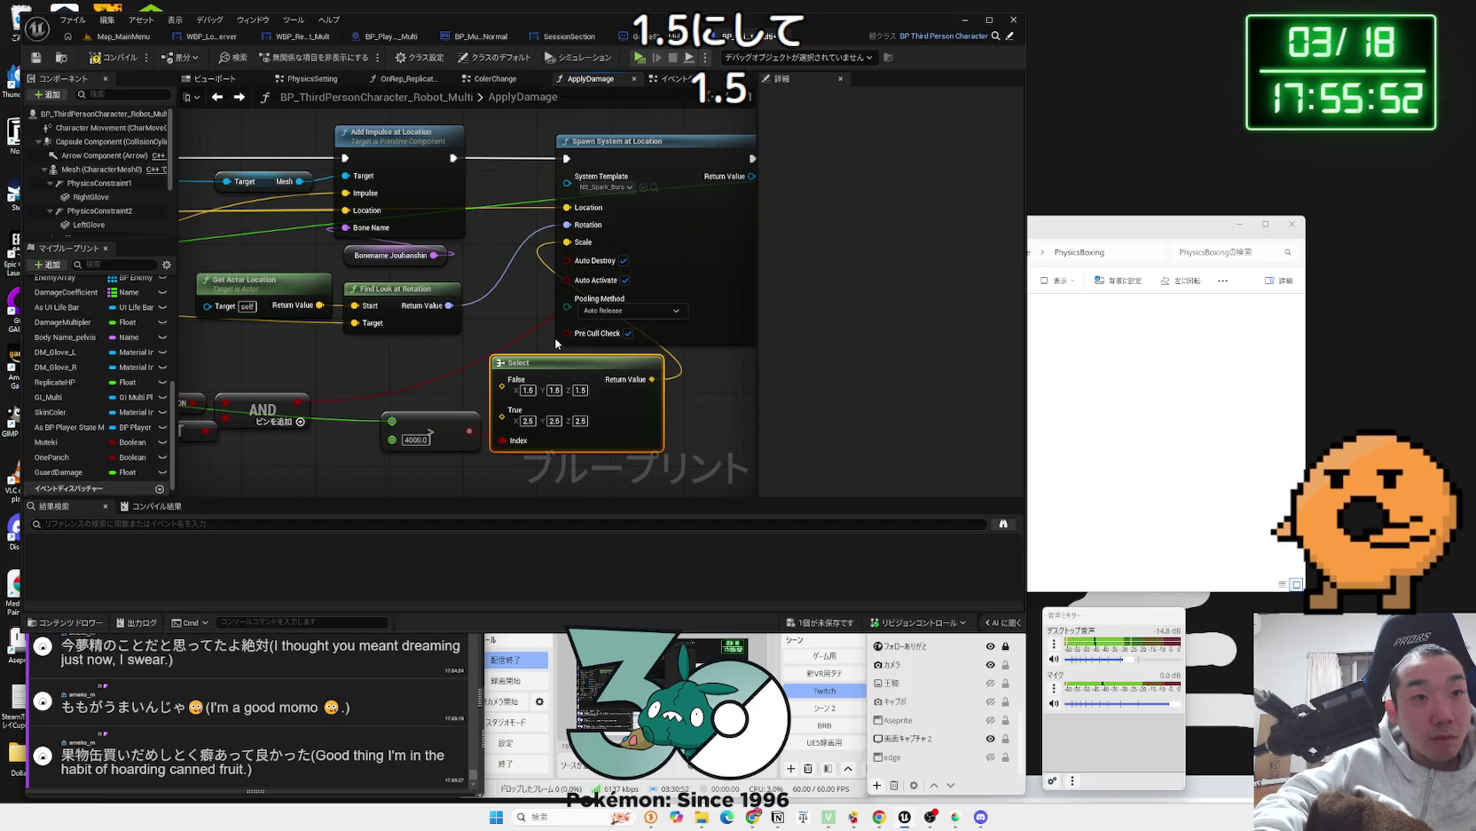
{"action": "left_click", "coordinate": [591, 313]}
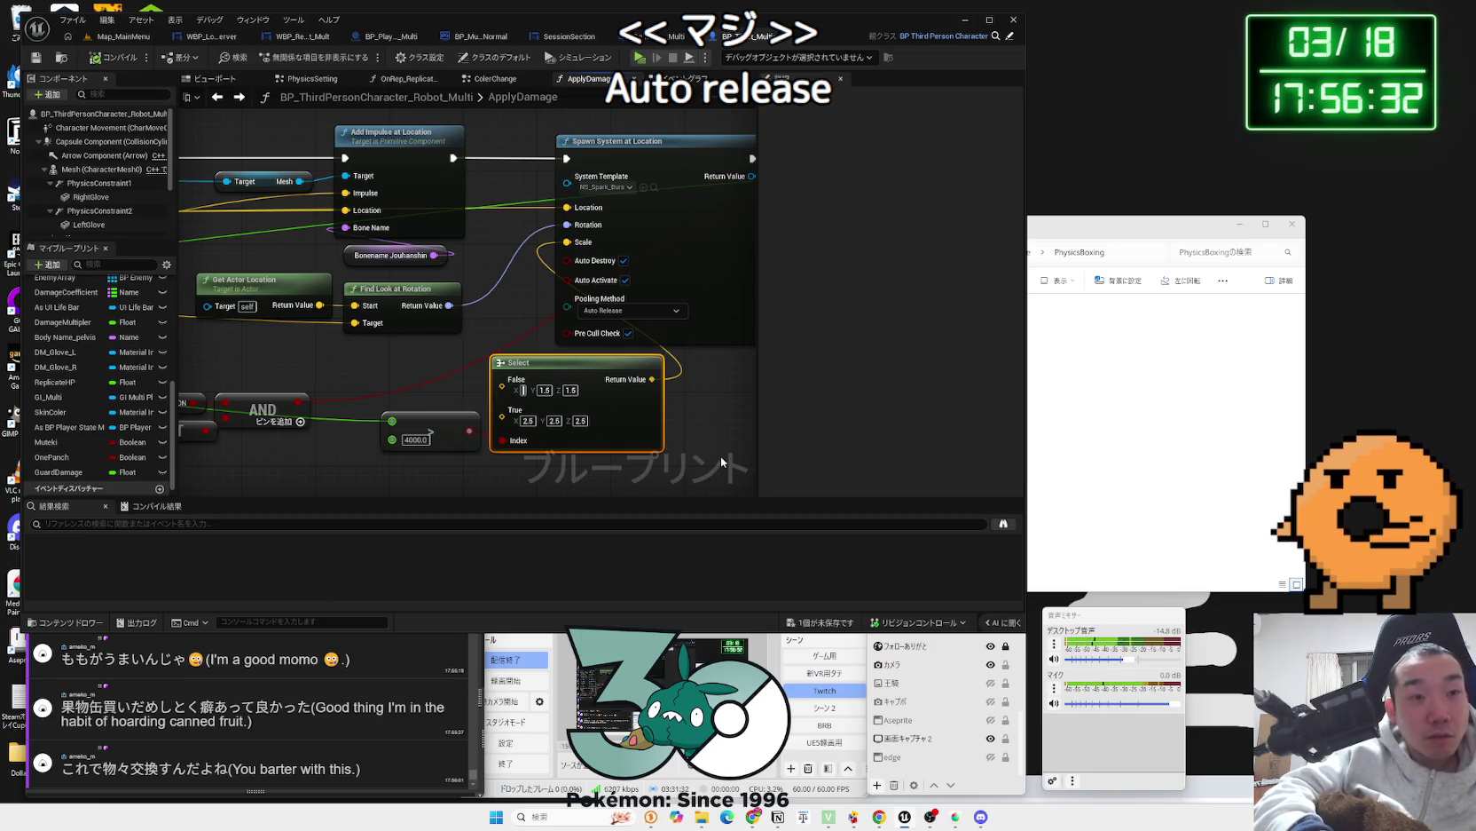
- Enter 10.0 for the False X and Y scale and clear the False Z value
{"action": "type", "text": "0"}
{"action": "key", "text": "Return"}
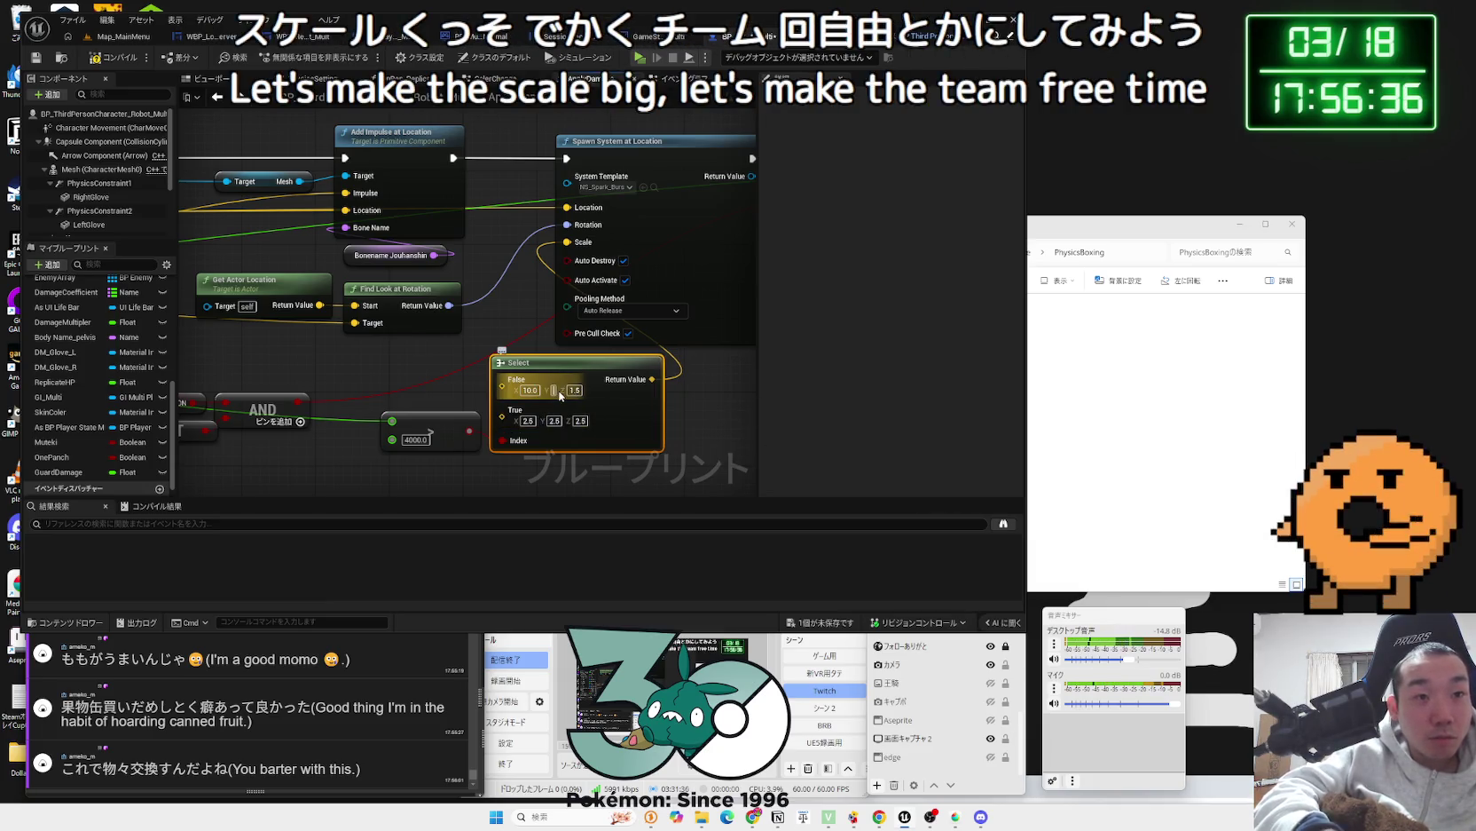
{"action": "type", "text": "0"}
{"action": "key", "text": "Return"}
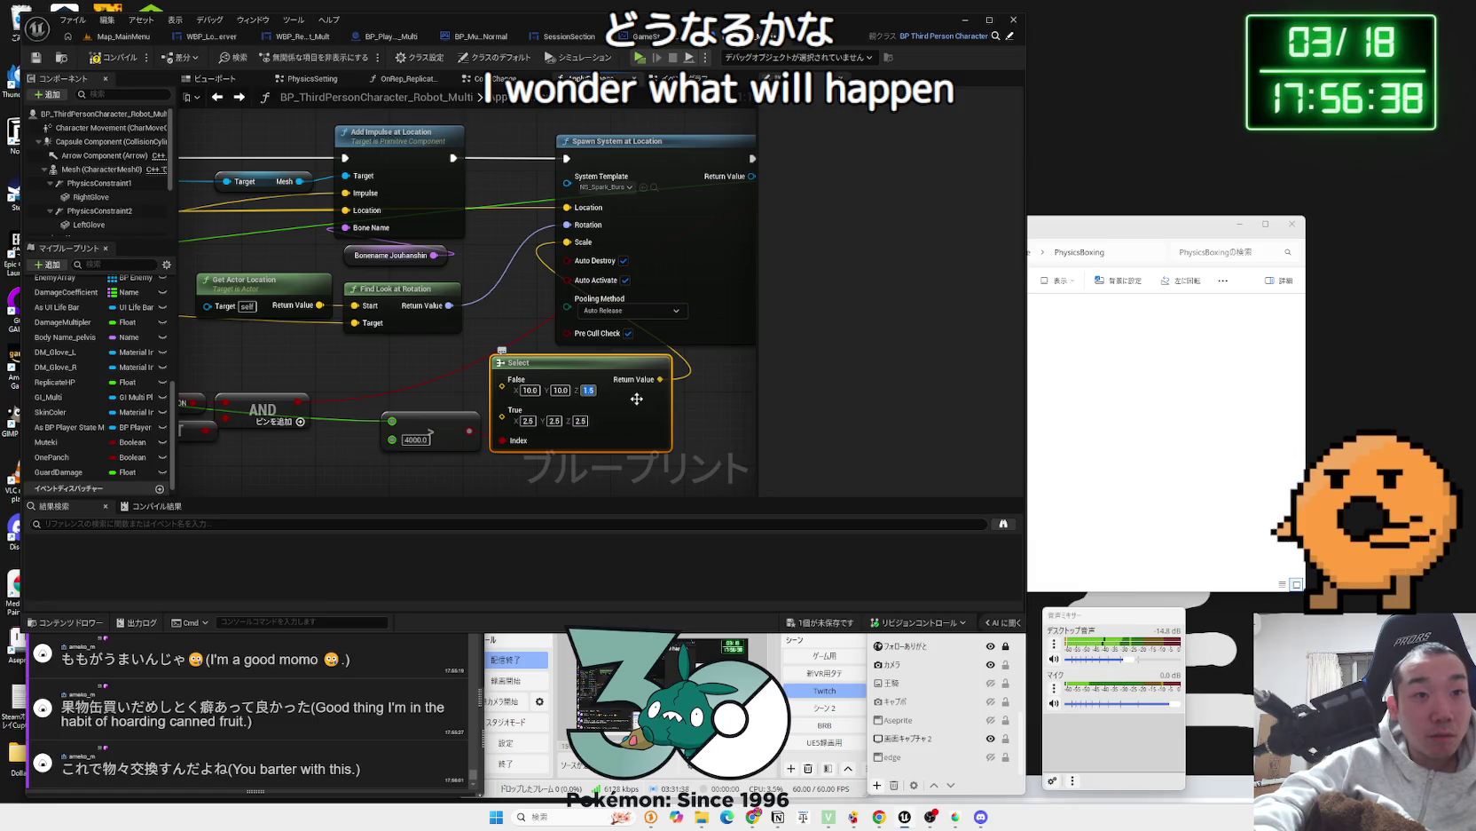
{"action": "key", "text": "BackSpace"}
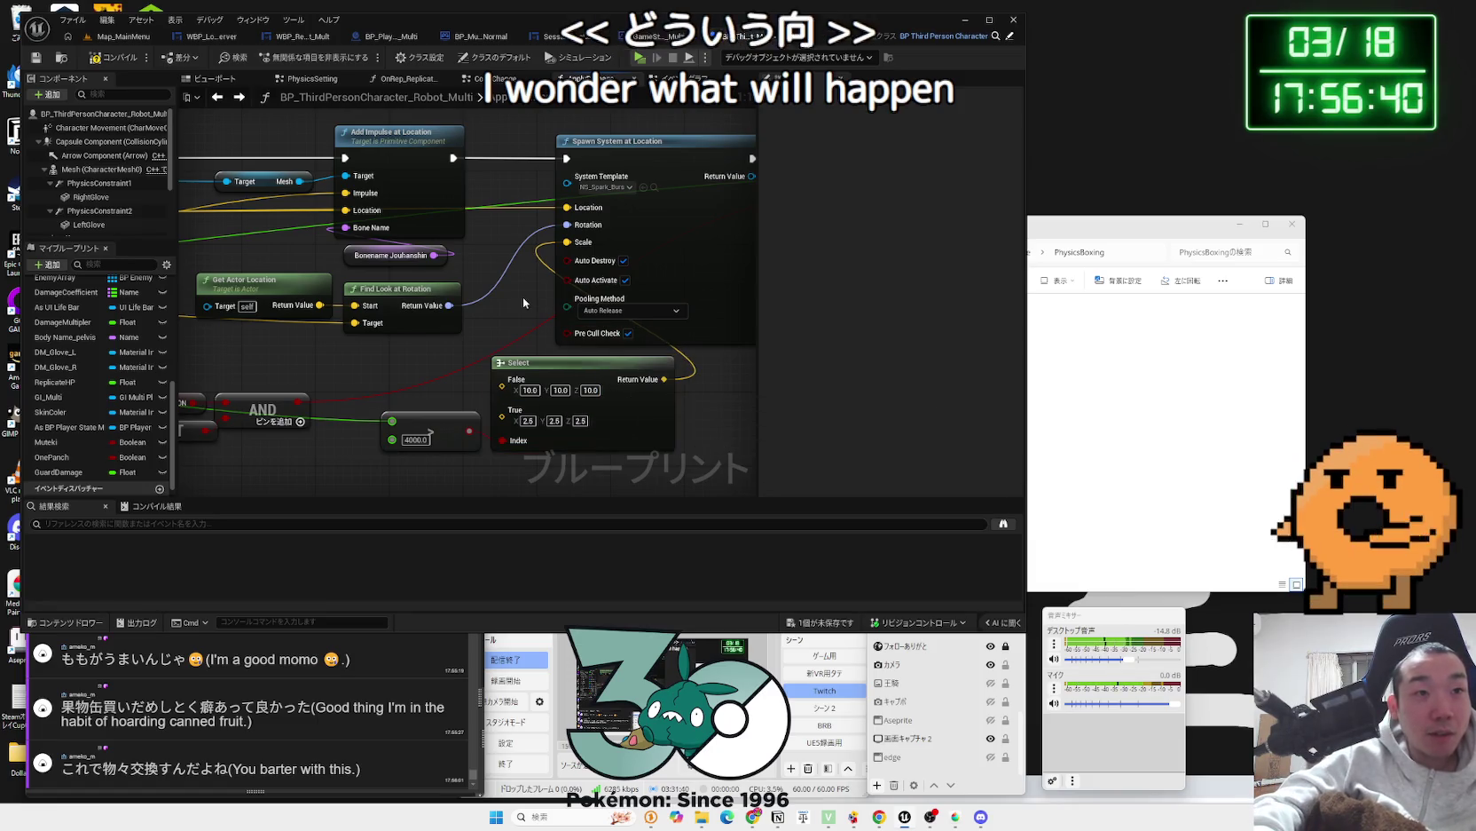
- Start a two-window playtest from Map_MainMenu and create a session in the right preview
{"action": "left_click", "coordinate": [140, 39]}
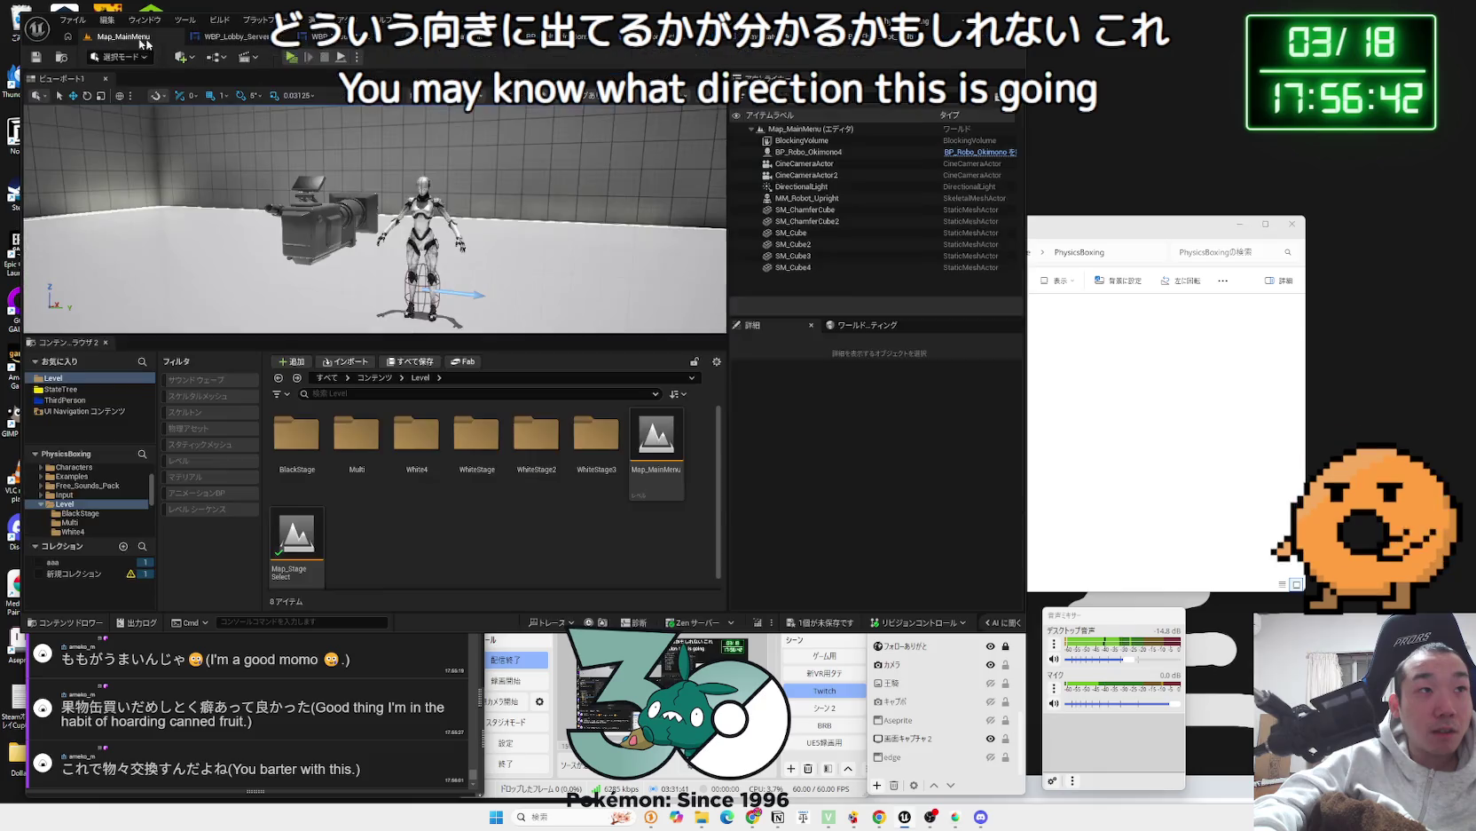
{"action": "left_click", "coordinate": [293, 57]}
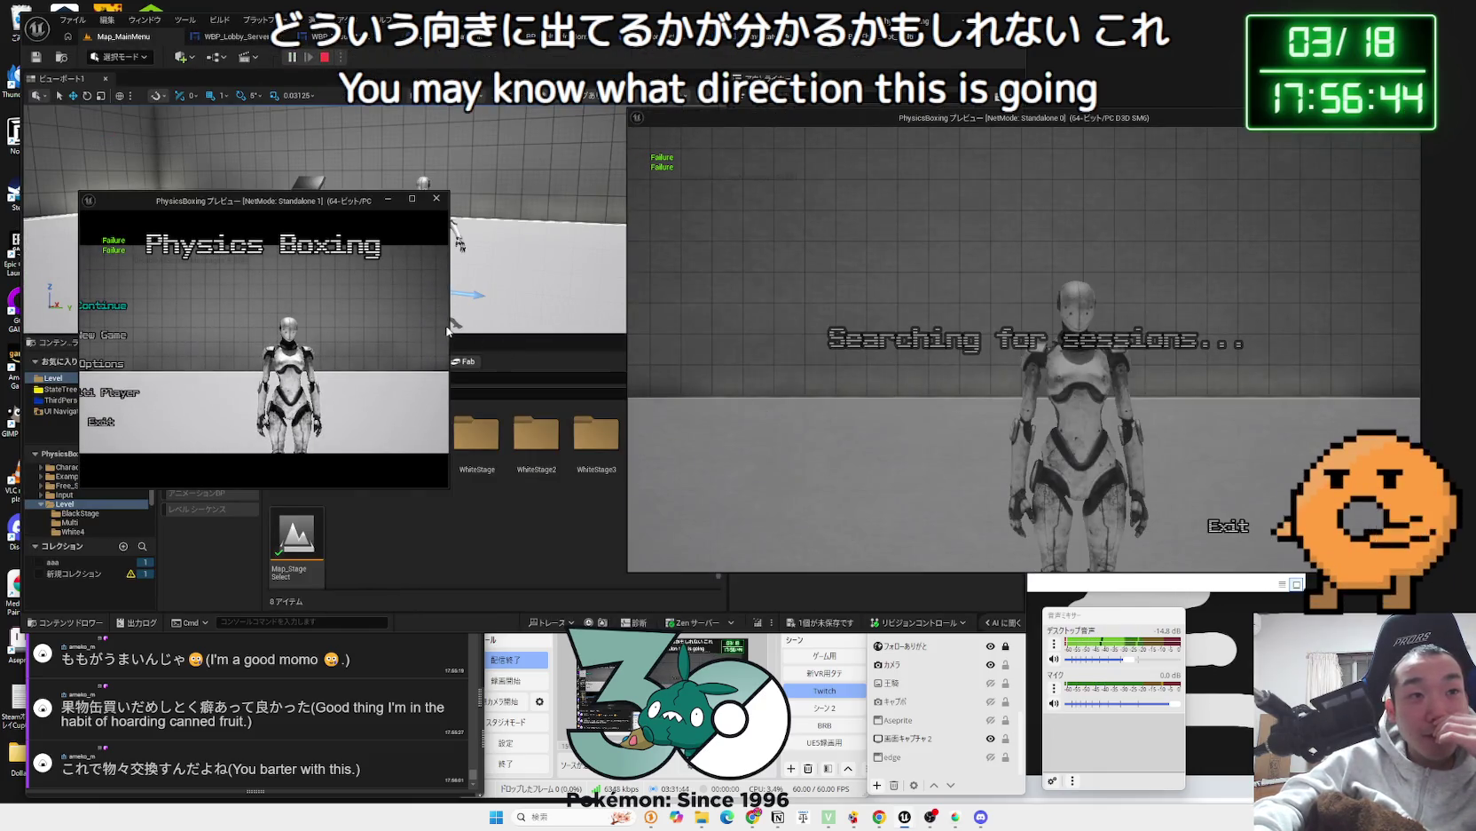
{"action": "left_click_drag", "start_coordinate": [448, 326], "coordinate": [579, 327]}
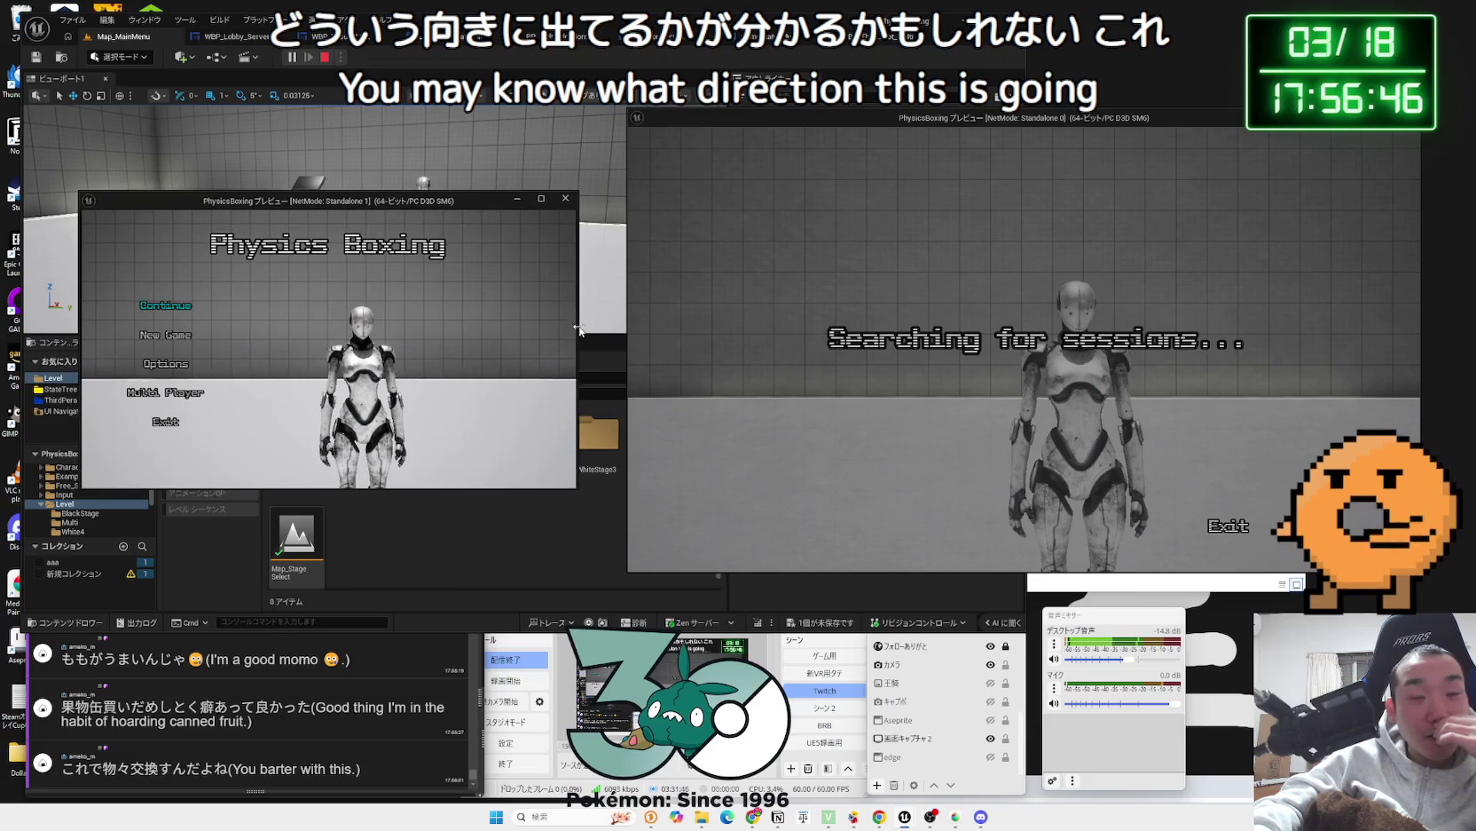
{"action": "left_click", "coordinate": [277, 392]}
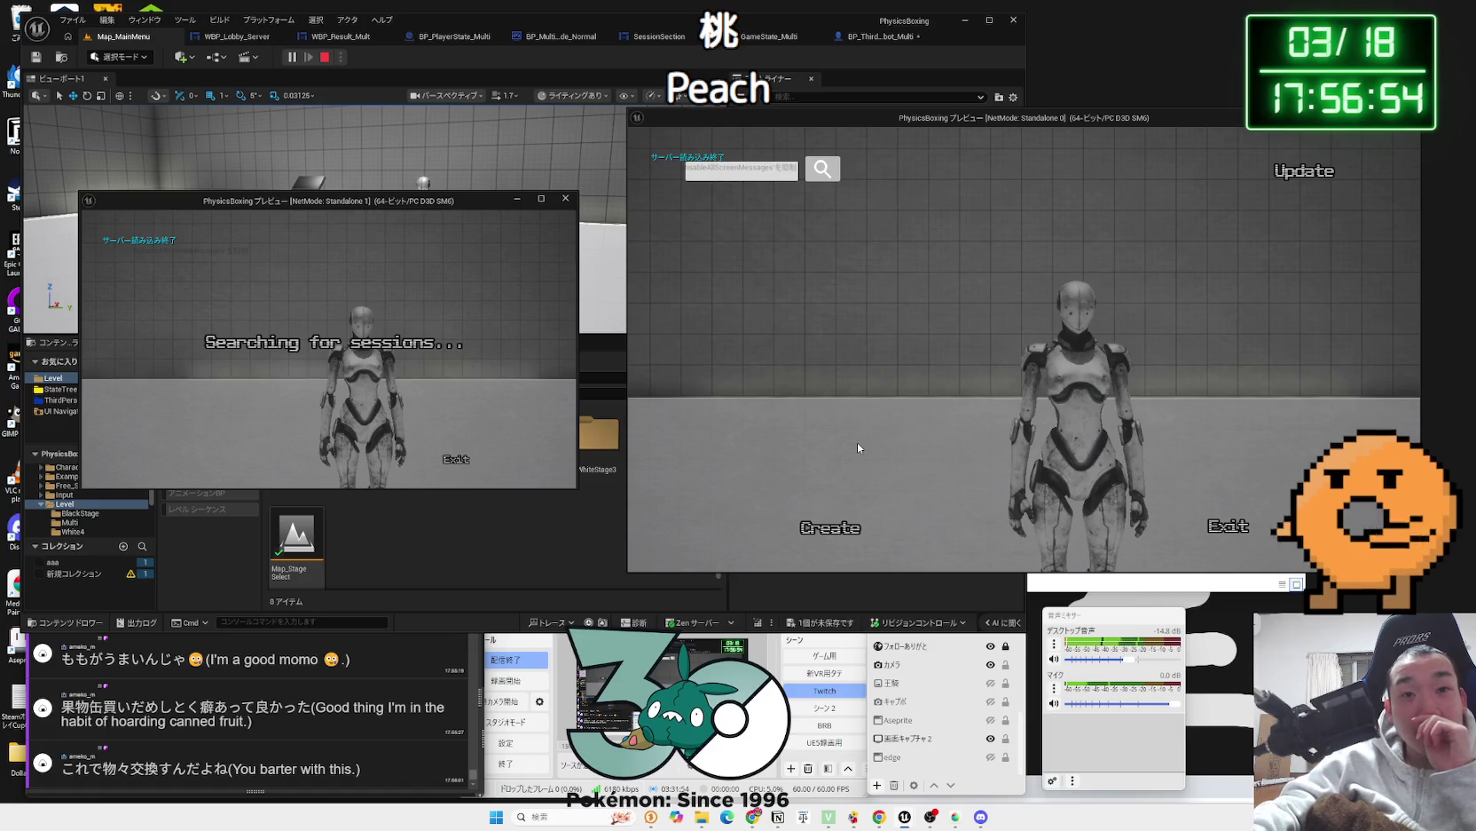
{"action": "left_click", "coordinate": [837, 532]}
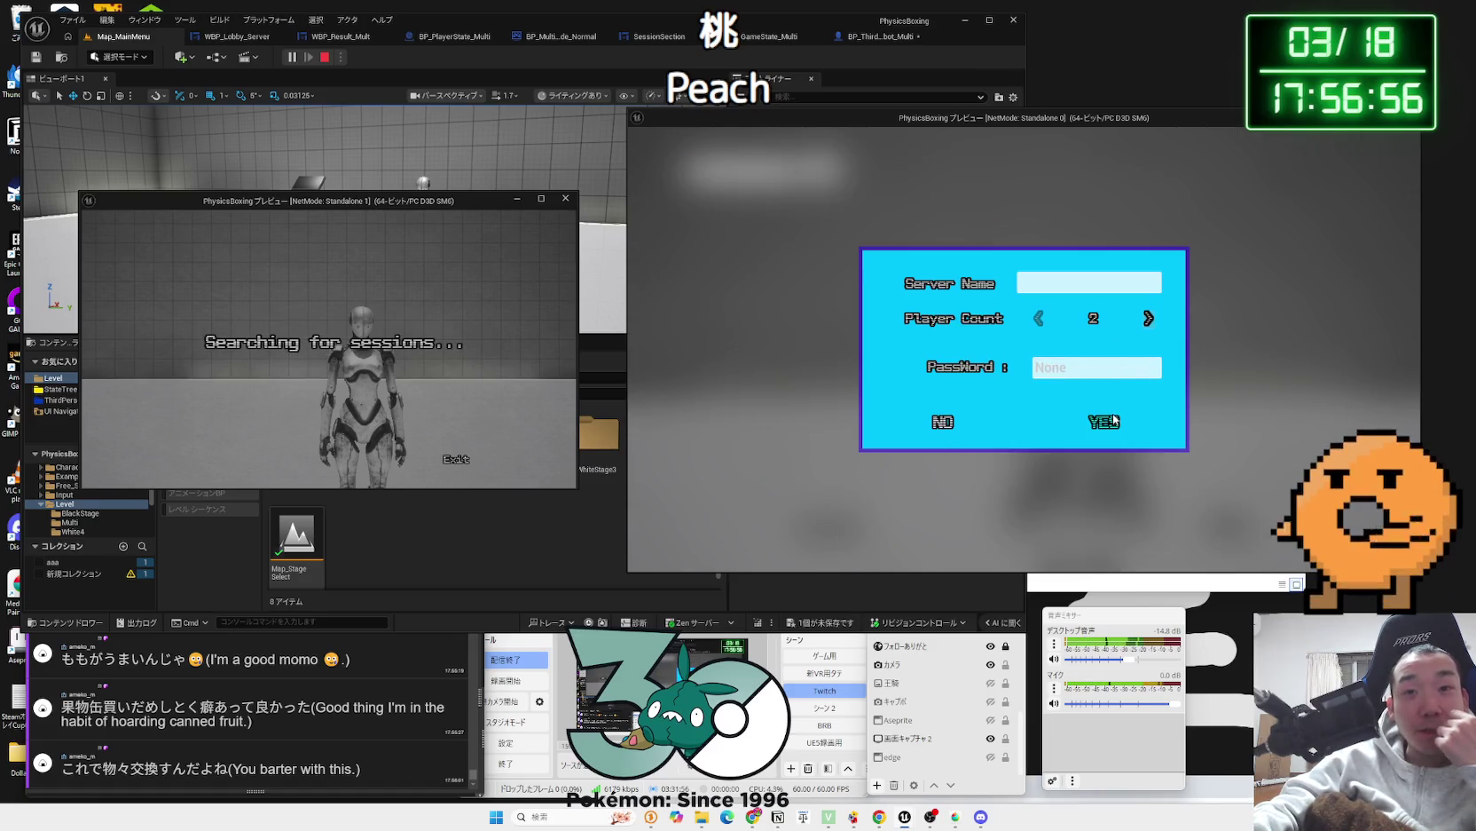
{"action": "left_click", "coordinate": [1114, 420]}
- Give the host robot a blue skin and purple gloves; search for sessions in the left preview
{"action": "left_click", "coordinate": [1018, 393]}
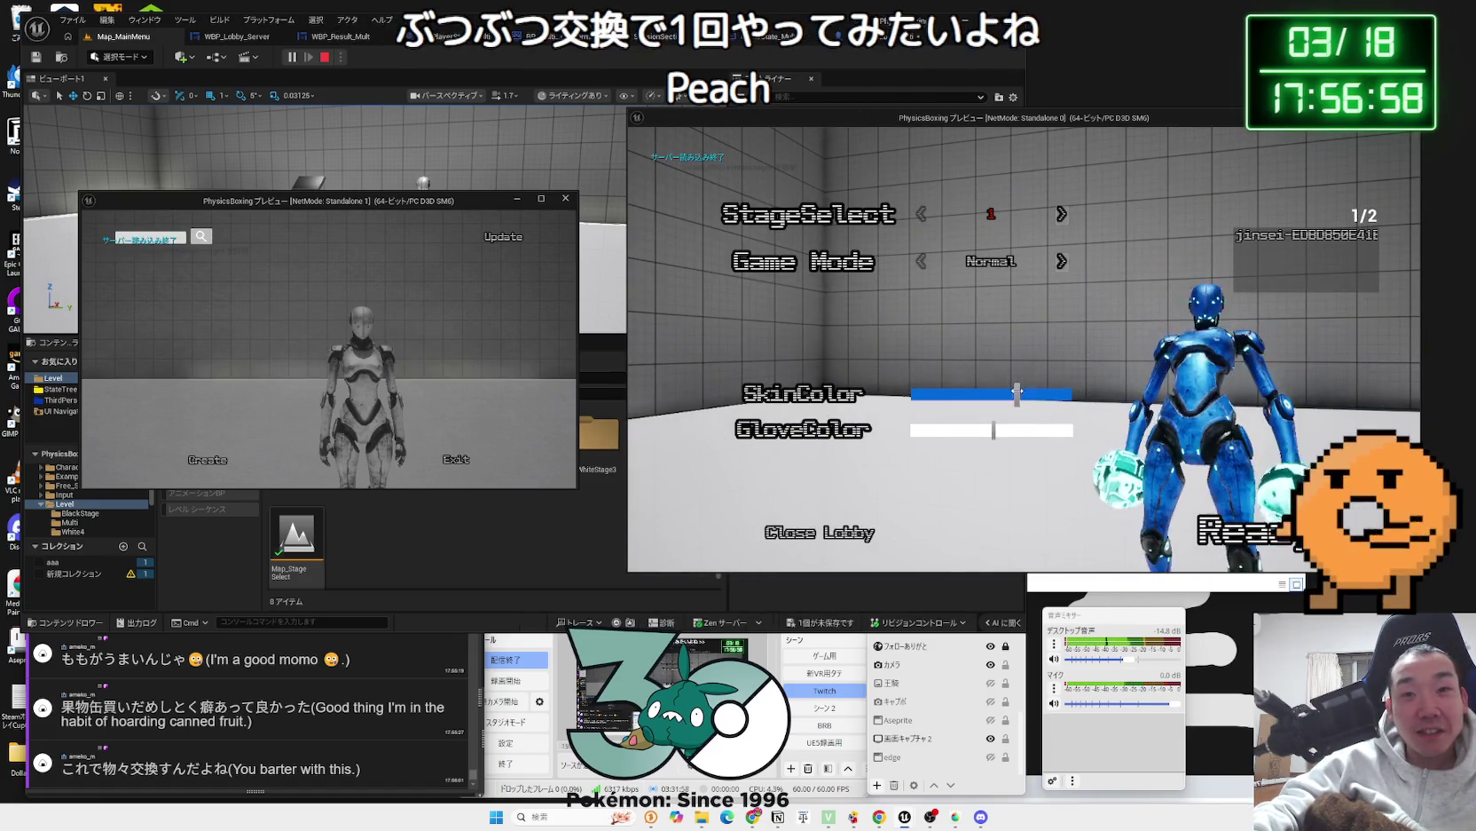
{"action": "left_click", "coordinate": [1026, 430]}
{"action": "key", "text": "alt+Tab"}
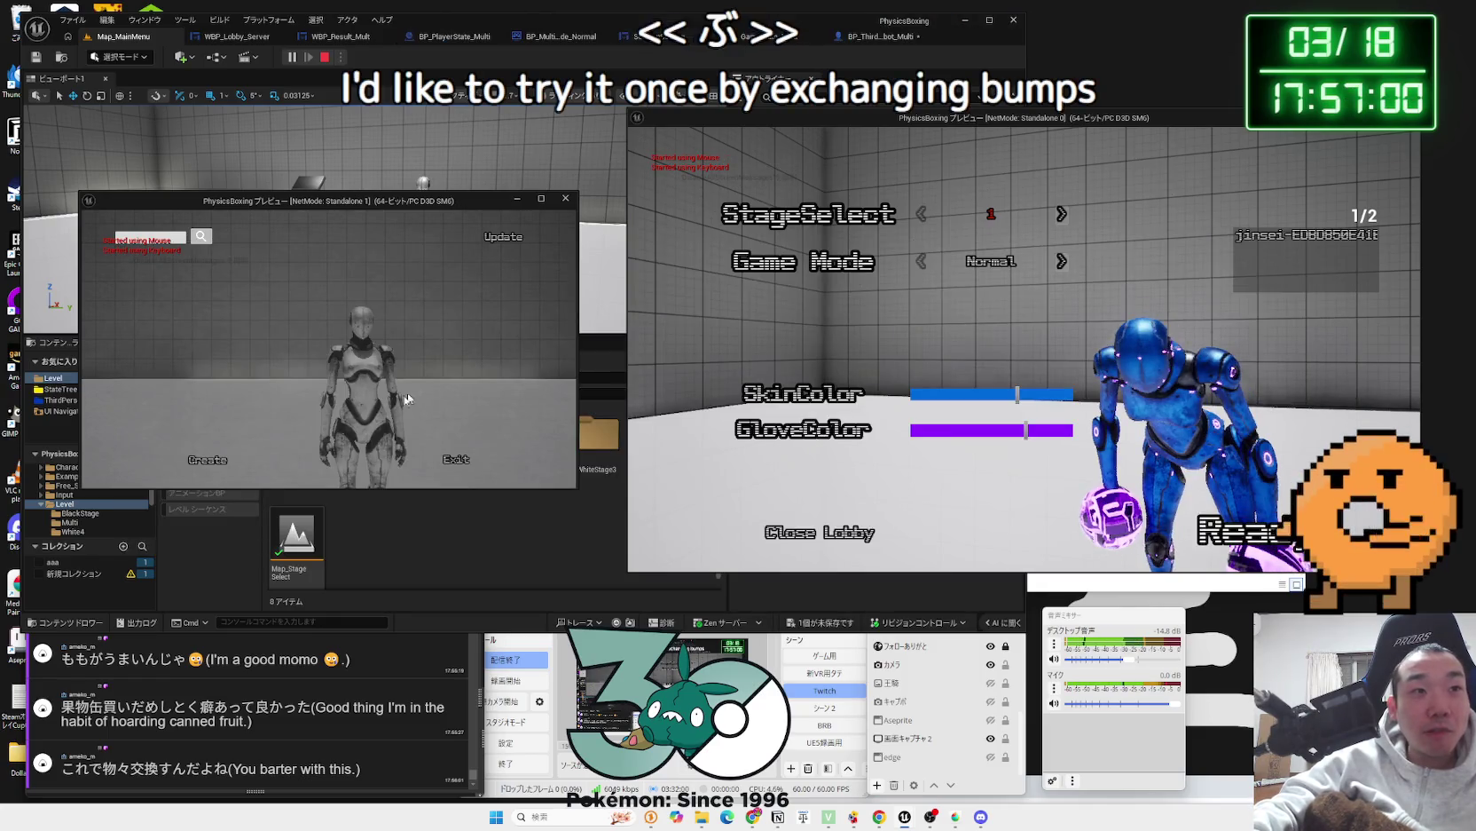
{"action": "left_click", "coordinate": [207, 460]}
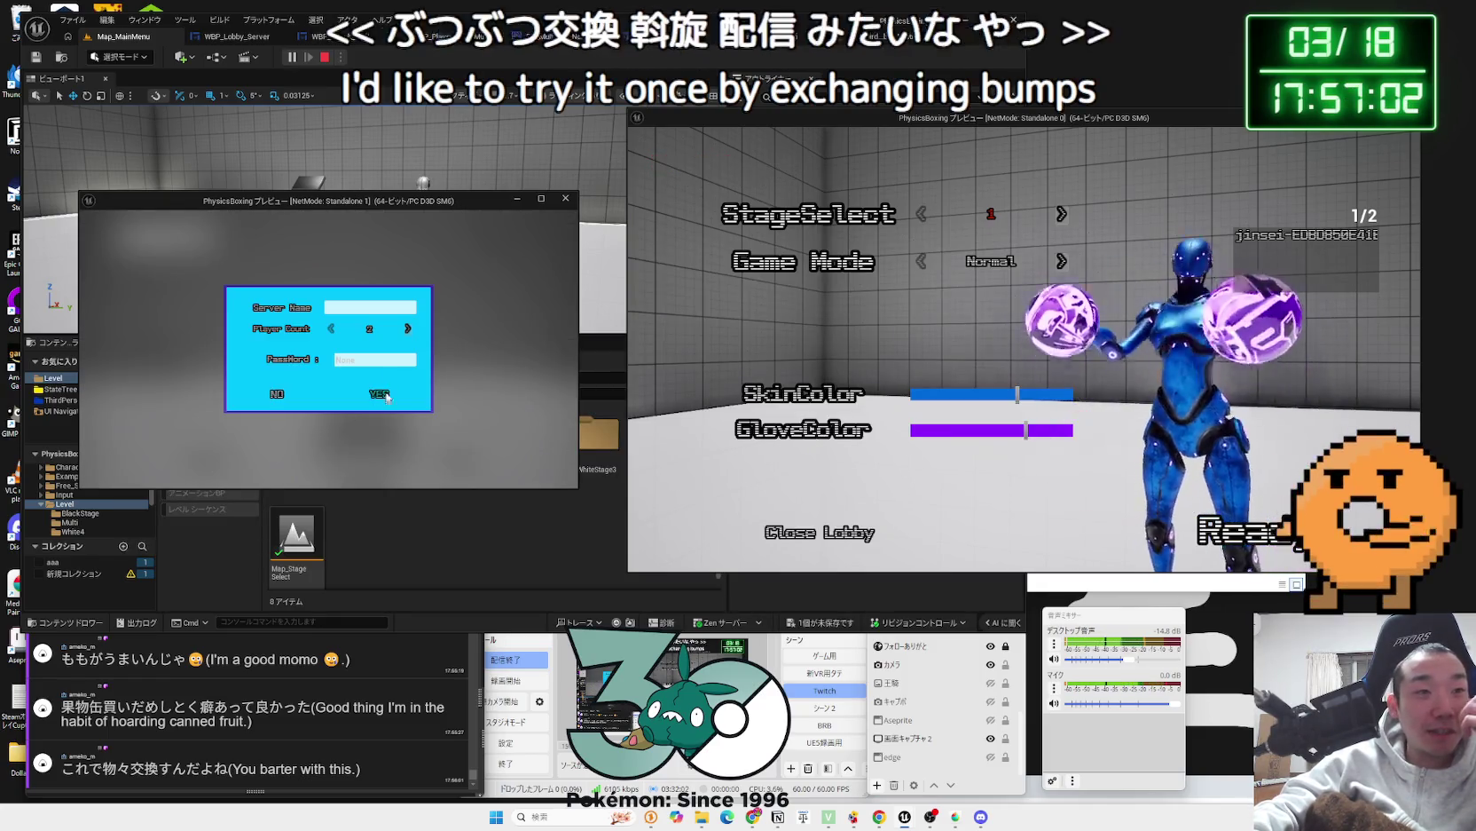
{"action": "left_click", "coordinate": [379, 393]}
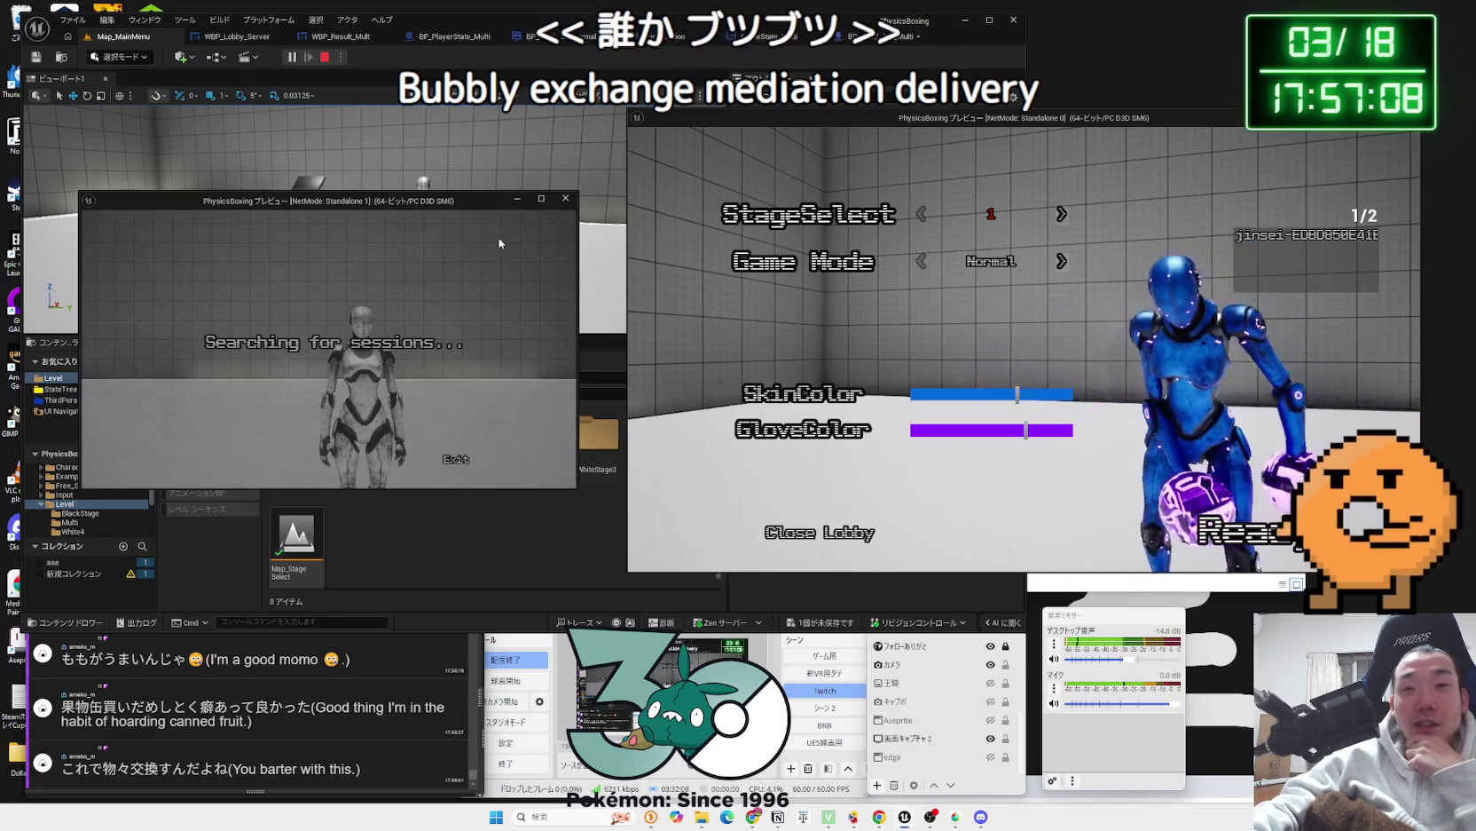
- Set the lobby to stage 3 and Damge Race game mode
{"action": "left_click", "coordinate": [1062, 215]}
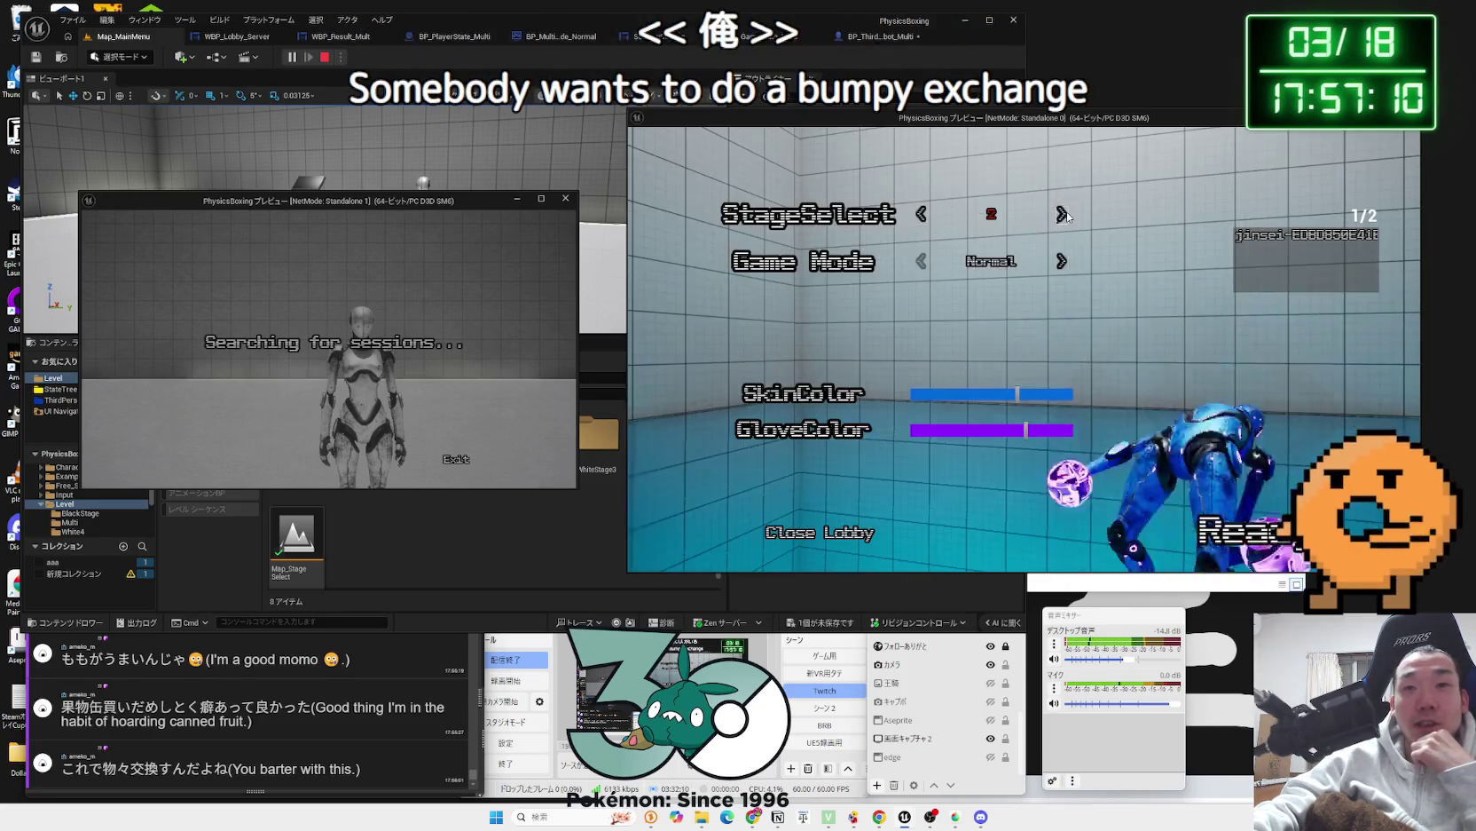
{"action": "left_click", "coordinate": [1062, 215]}
{"action": "left_click", "coordinate": [1064, 262]}
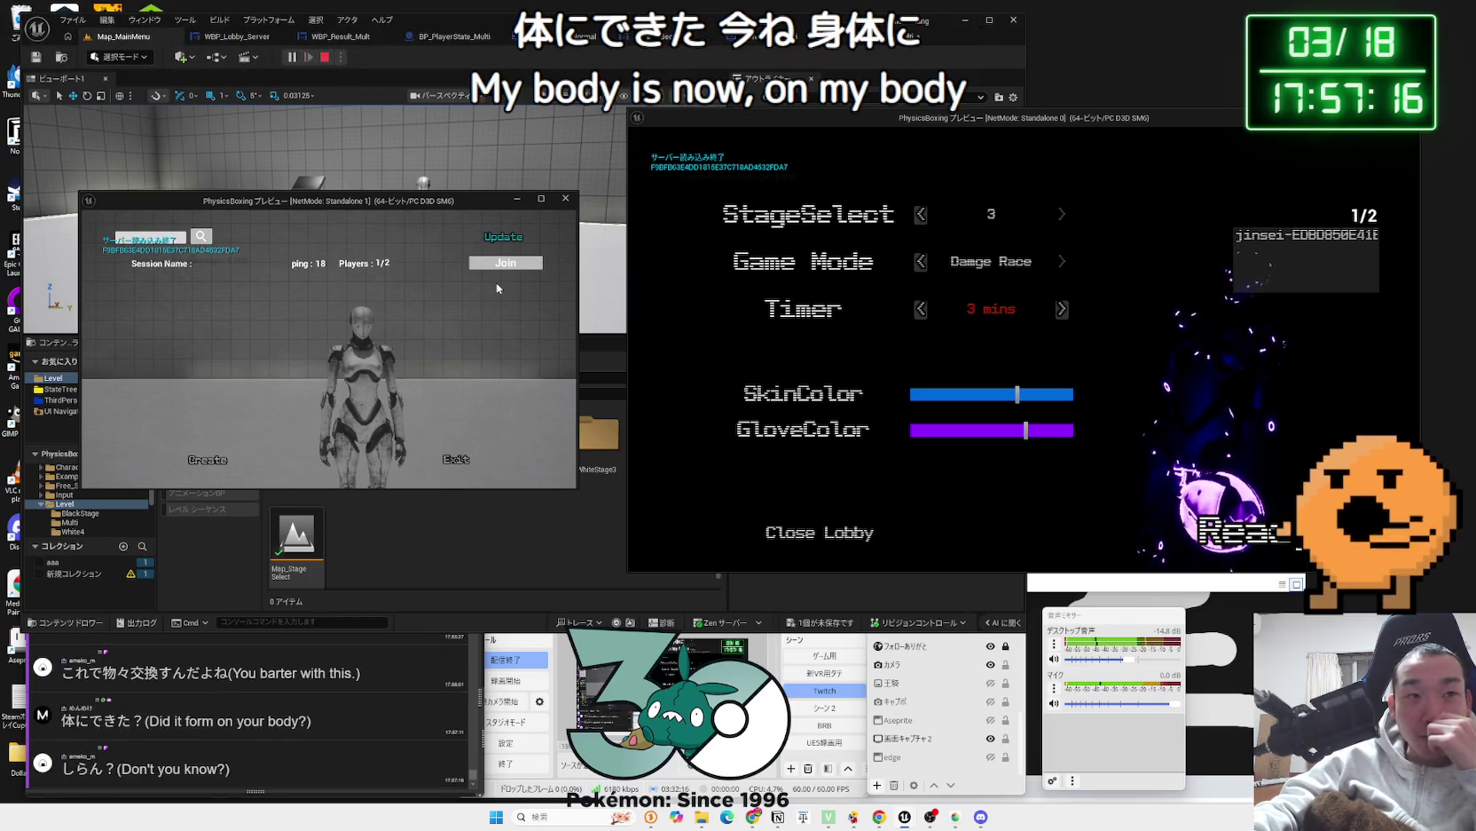
- Join from the left preview with a dark grey, red-gloved robot and ready both players
{"action": "left_click", "coordinate": [501, 265]}
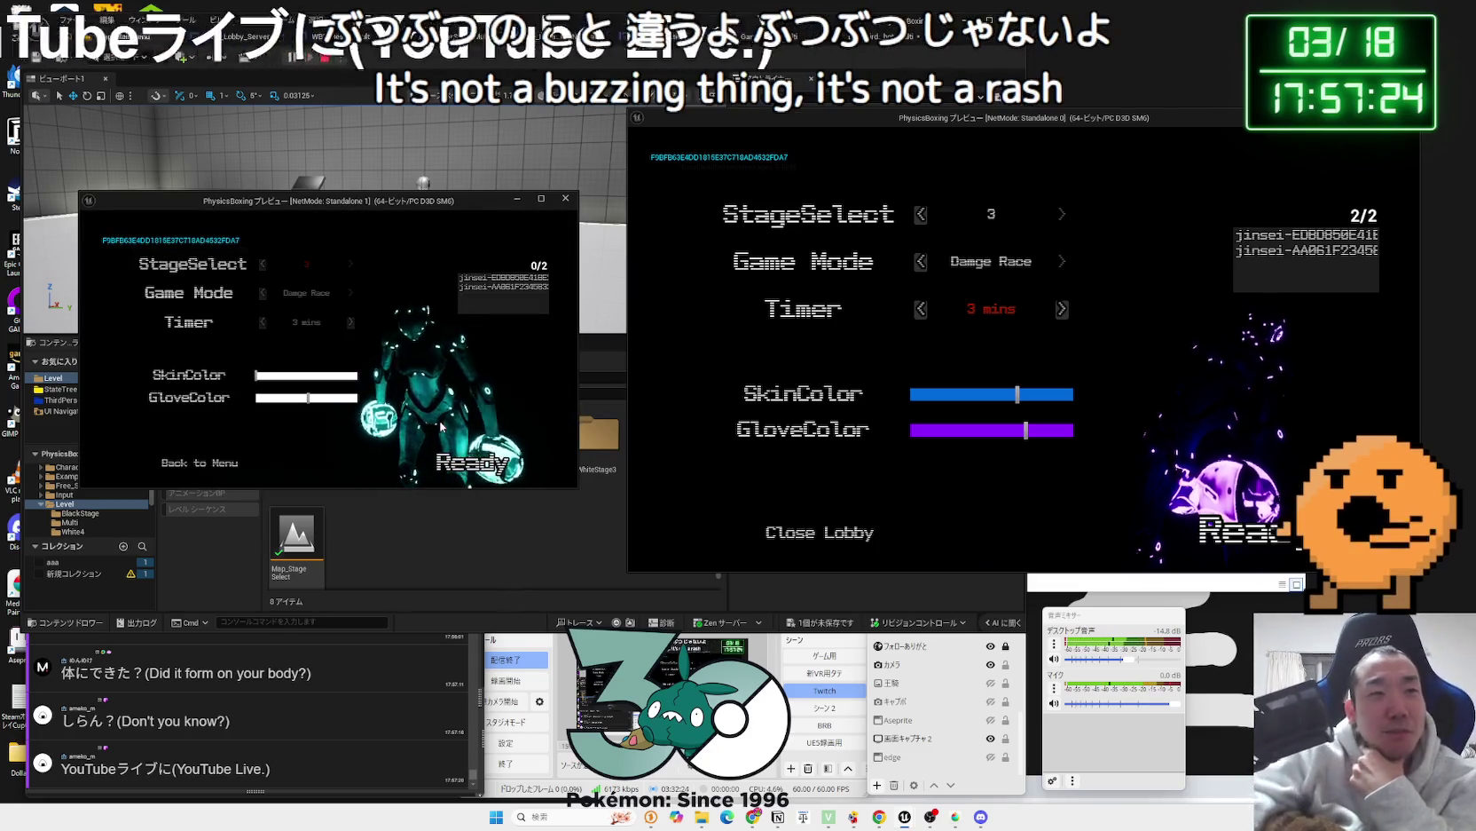
{"action": "mouse_move", "coordinate": [330, 379]}
{"action": "left_mouse_down"}
{"action": "mouse_move", "coordinate": [358, 375]}
{"action": "mouse_move", "coordinate": [357, 398]}
{"action": "left_mouse_up"}
{"action": "left_click", "coordinate": [476, 457]}
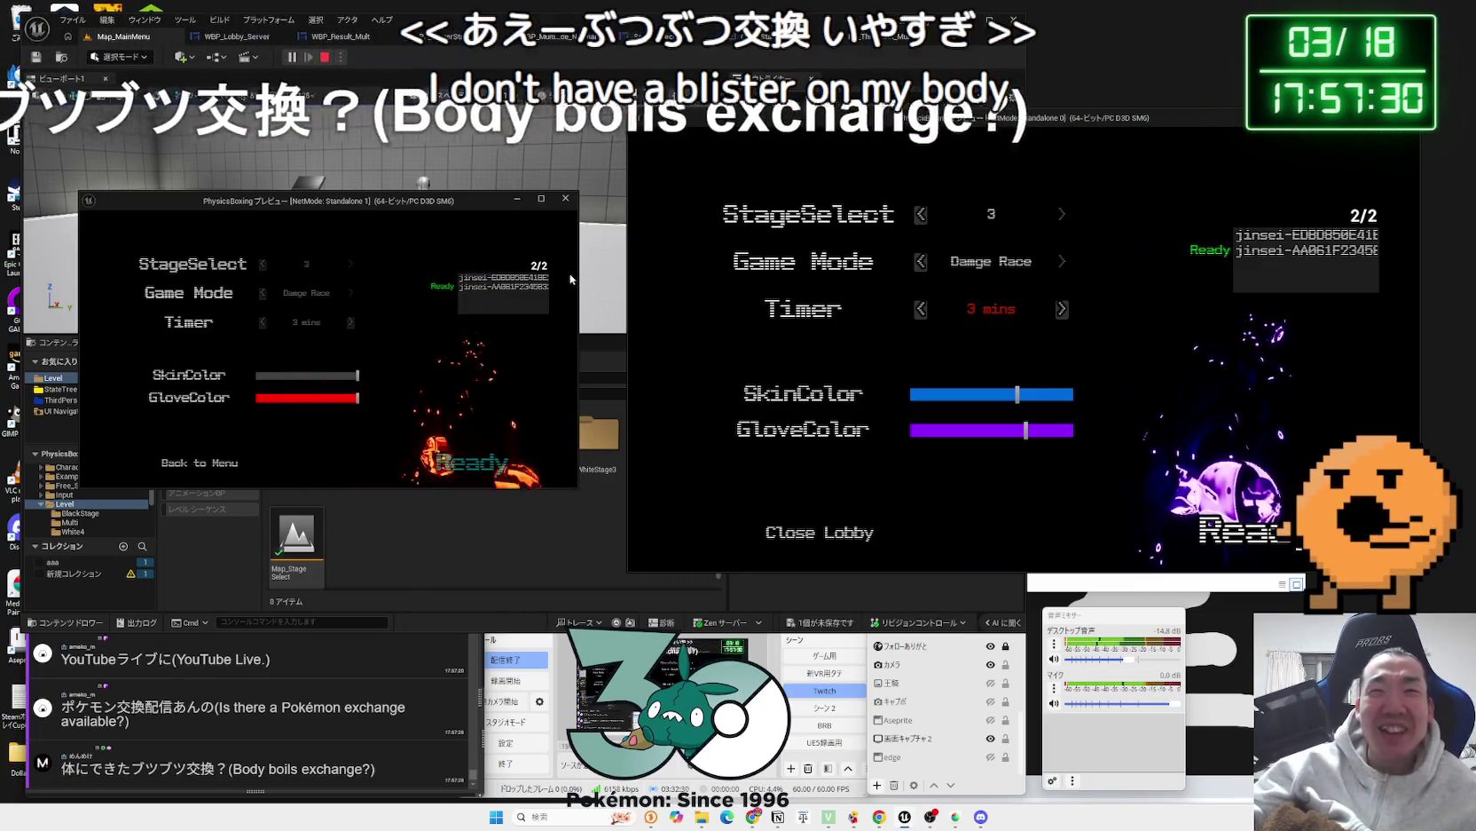
{"action": "key", "text": "alt+Tab"}
{"action": "left_click", "coordinate": [1254, 533]}
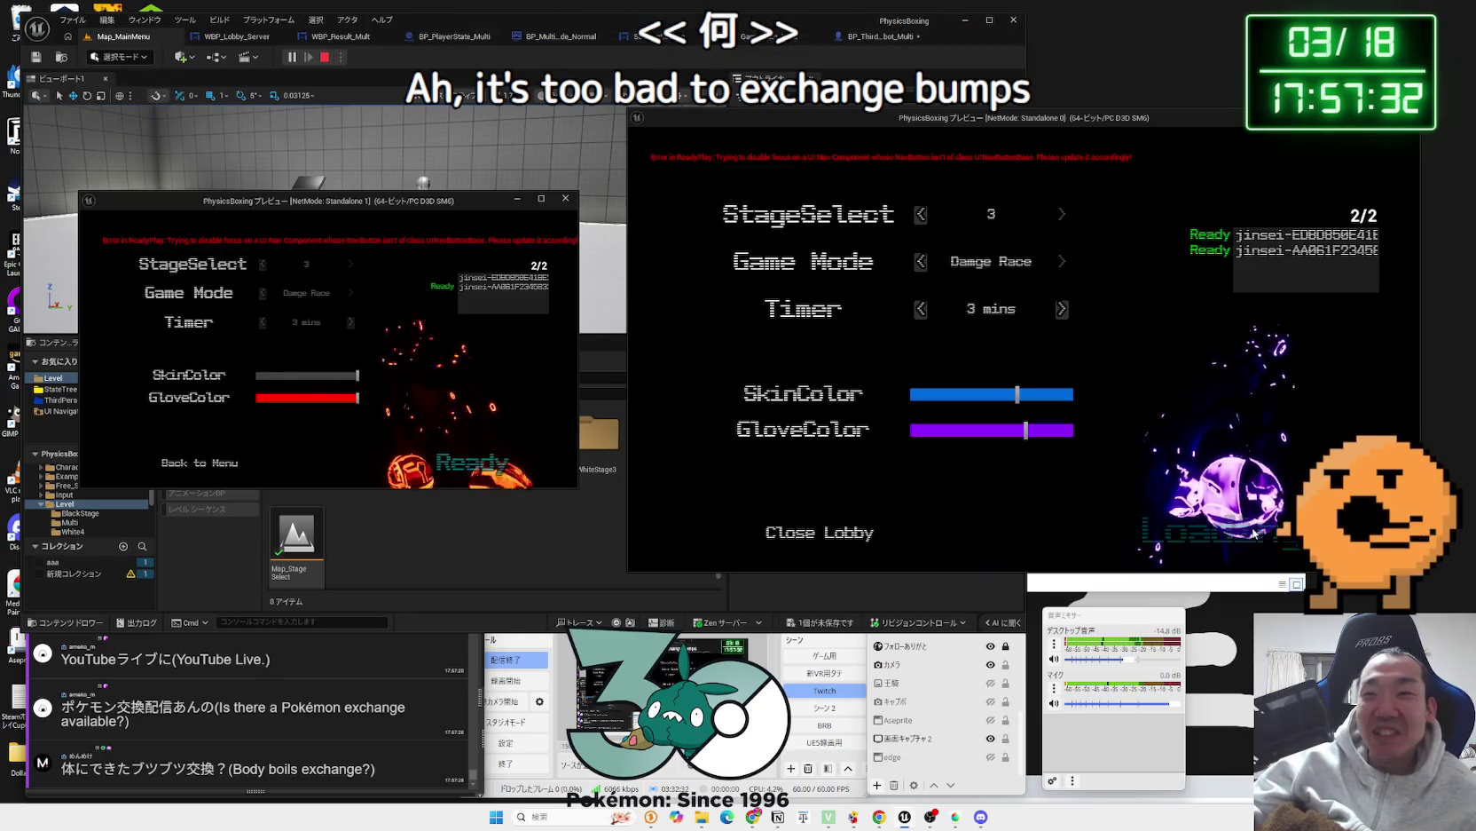